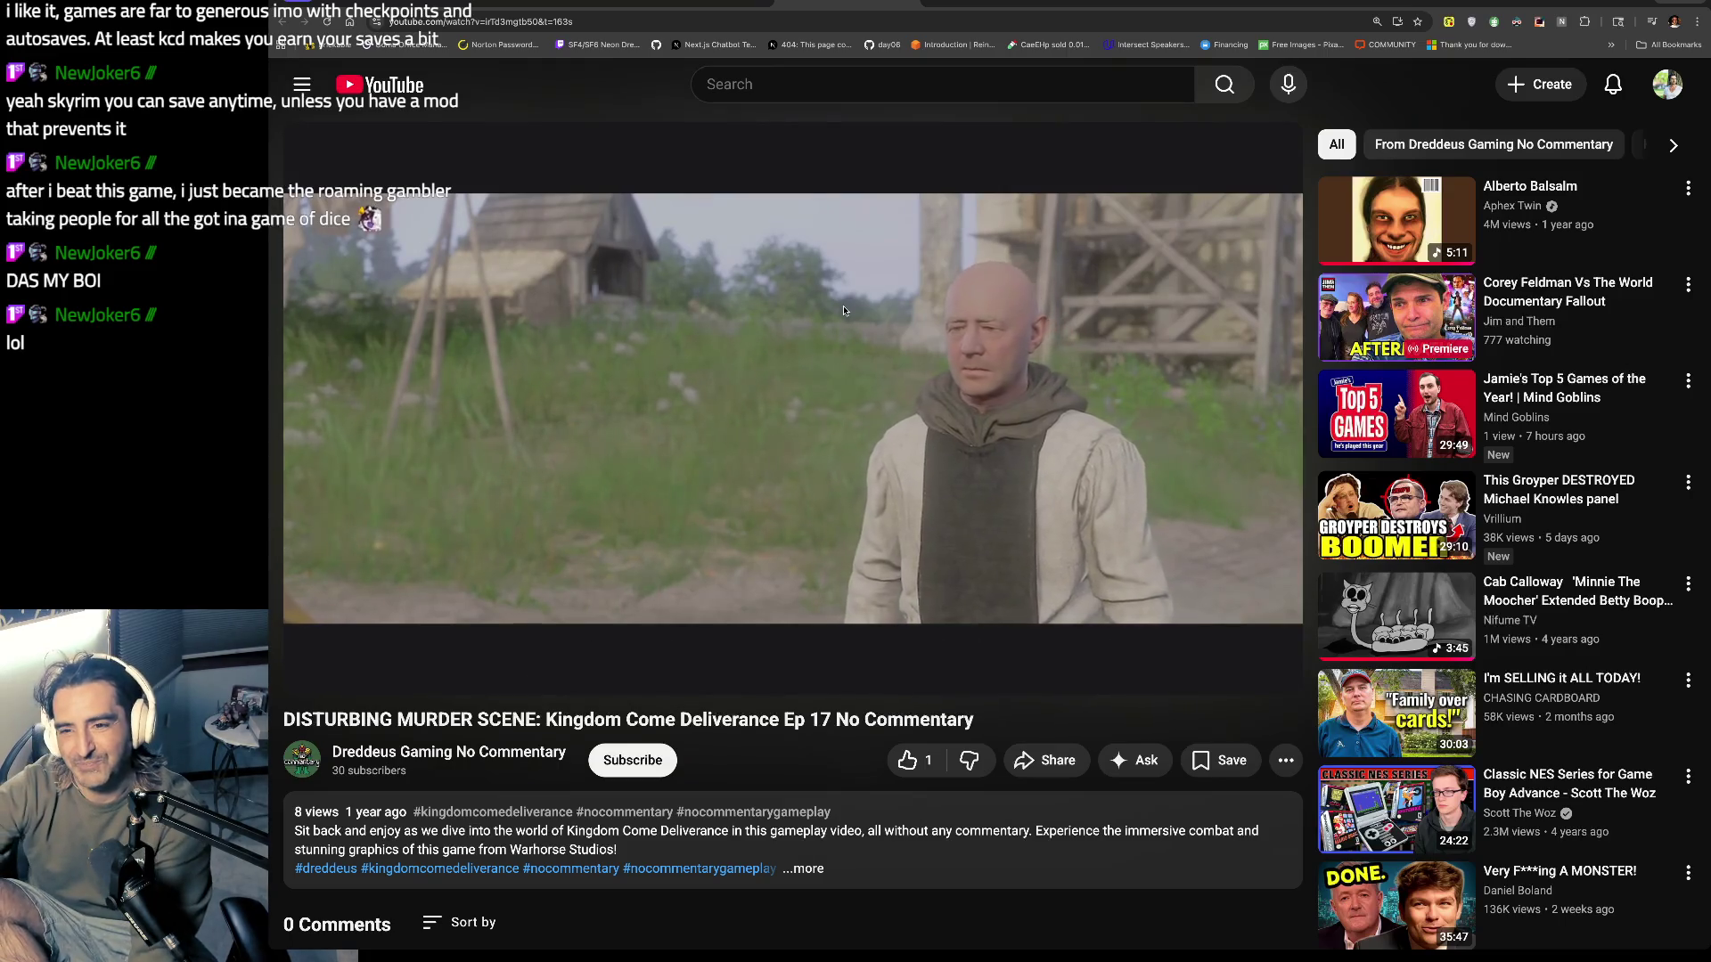
Step: Set the episode back to Normal playback speed and seek ahead to about 25:10
mouse_move(898, 309)
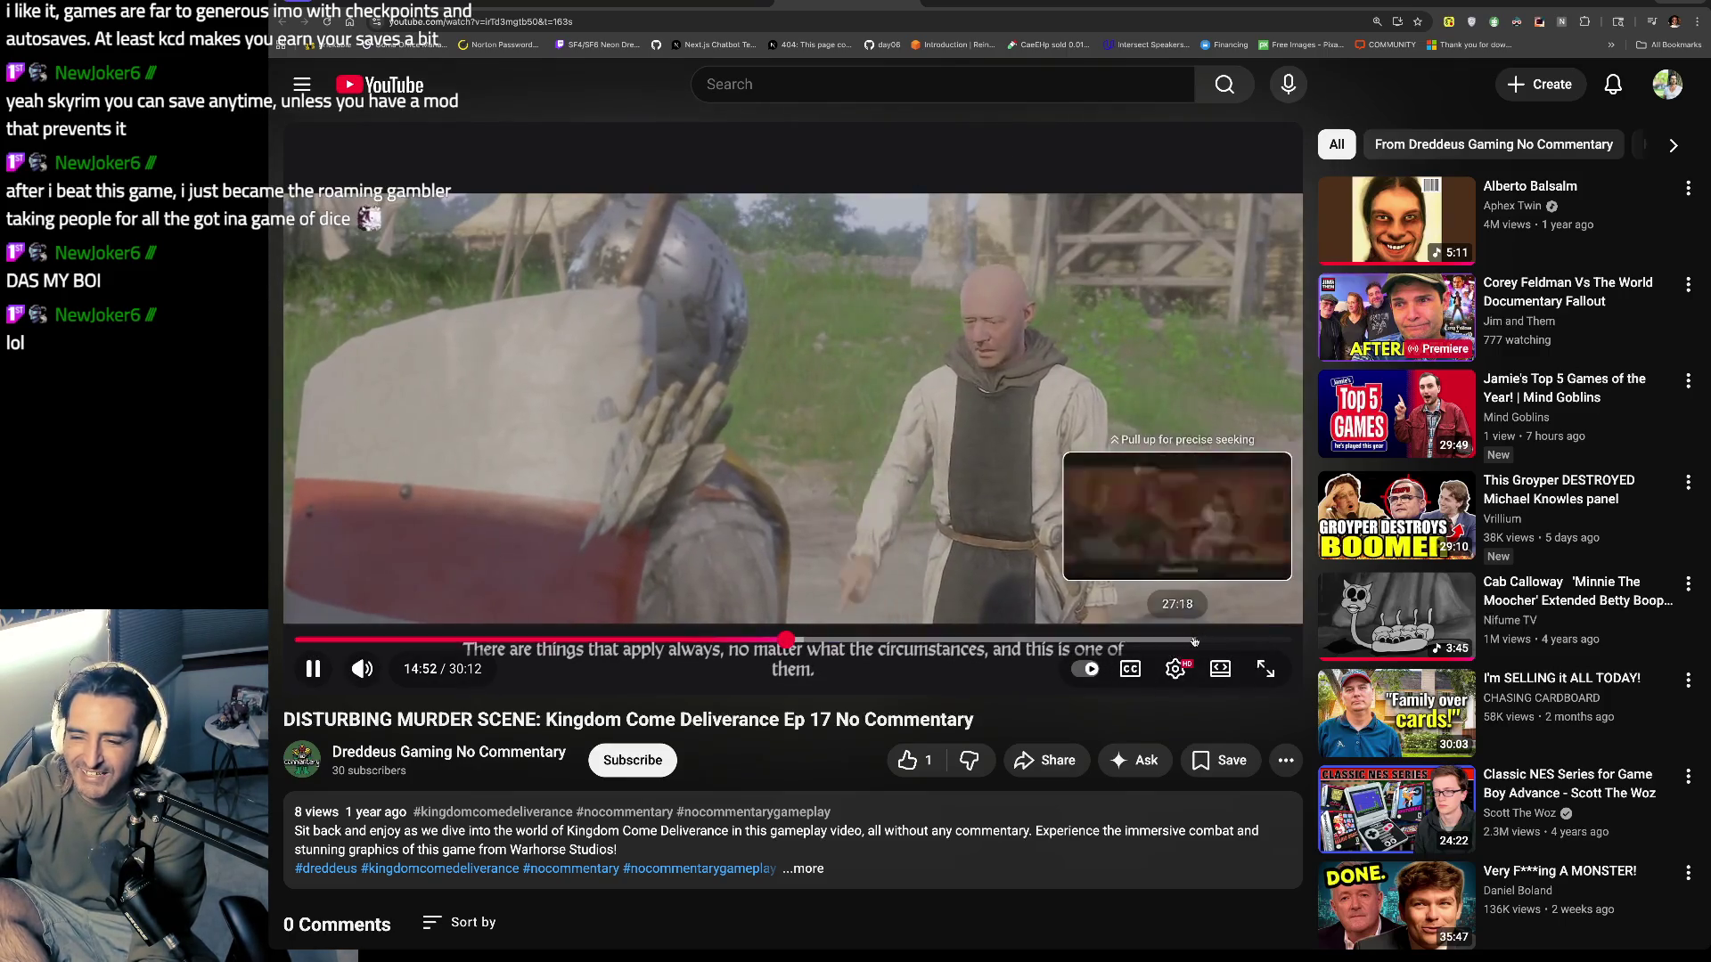
left_click(1176, 668)
left_click(1238, 558)
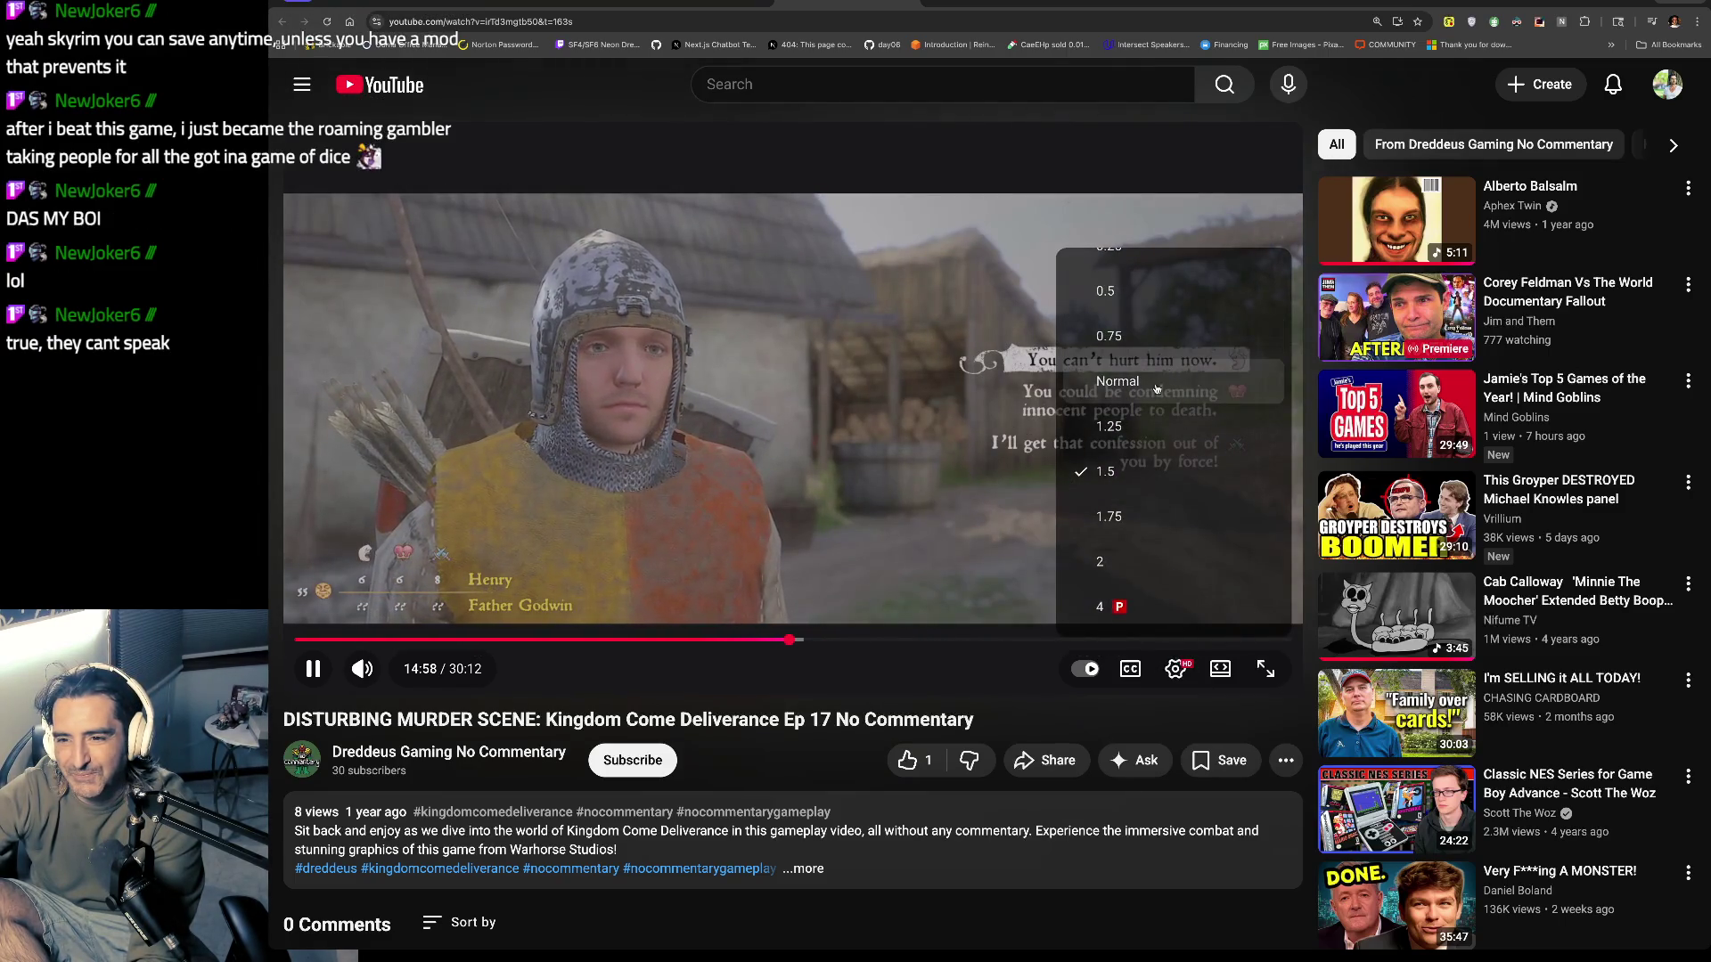
left_click(1156, 388)
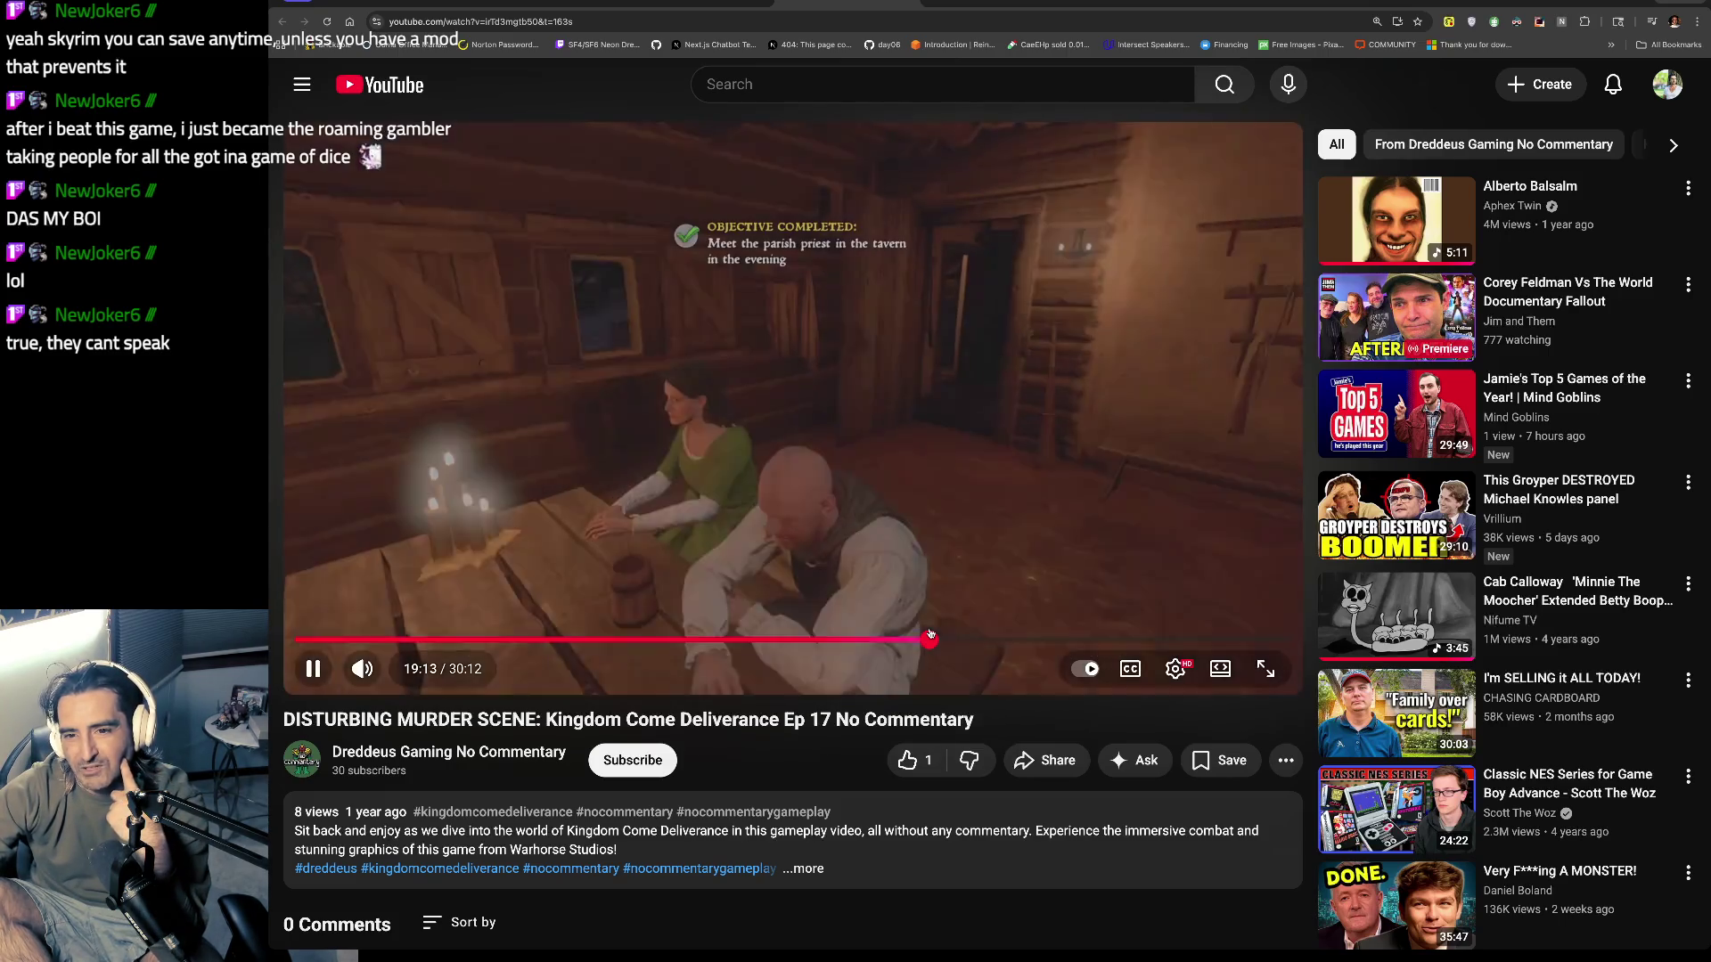
left_click_drag(930, 634, 1022, 642)
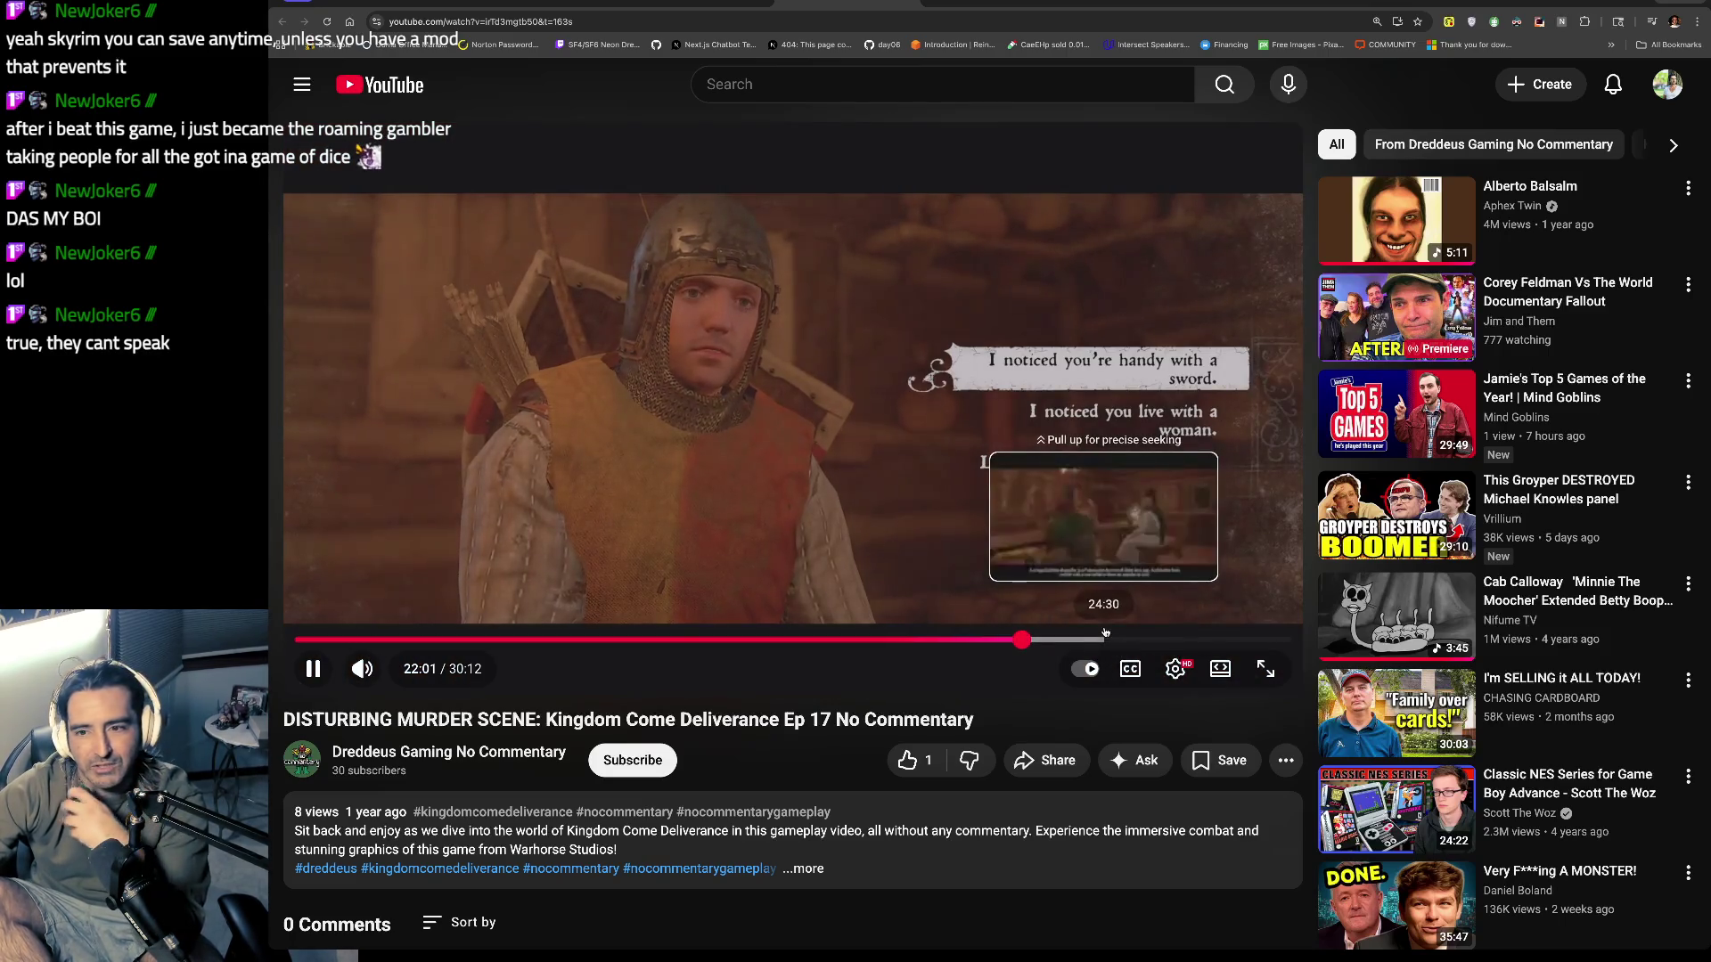
left_click(1126, 640)
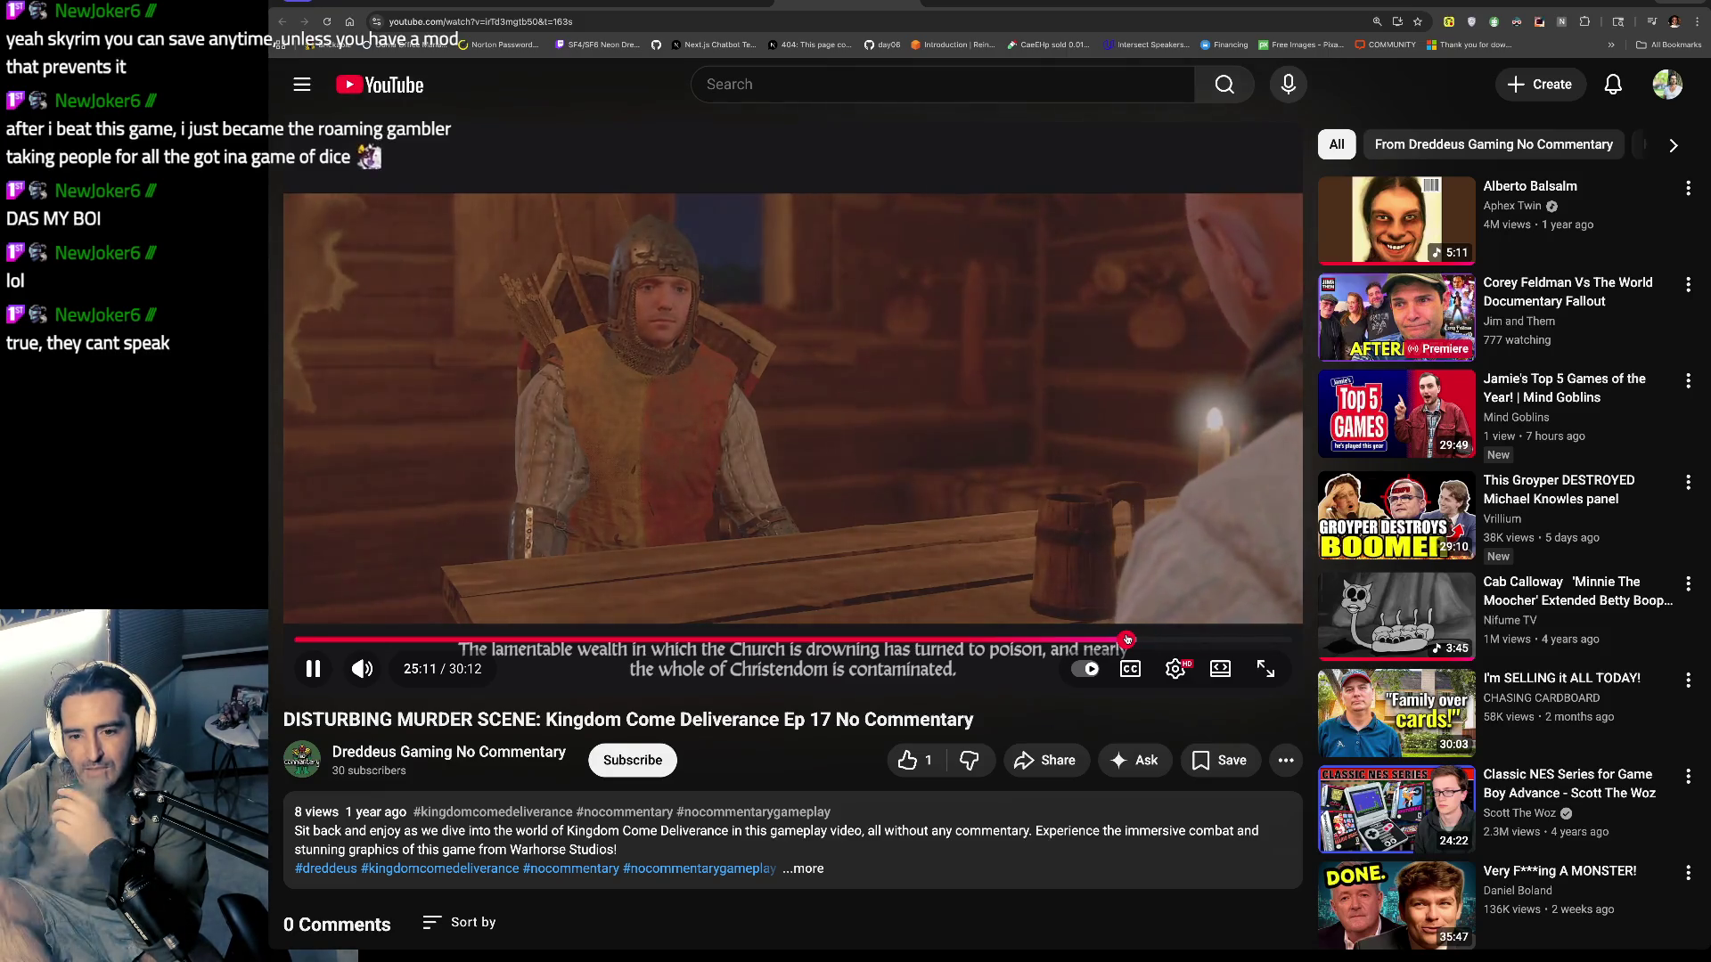
Step: Jump ahead to 27:45 and set the playback speed to 1.5x
left_click(1210, 639)
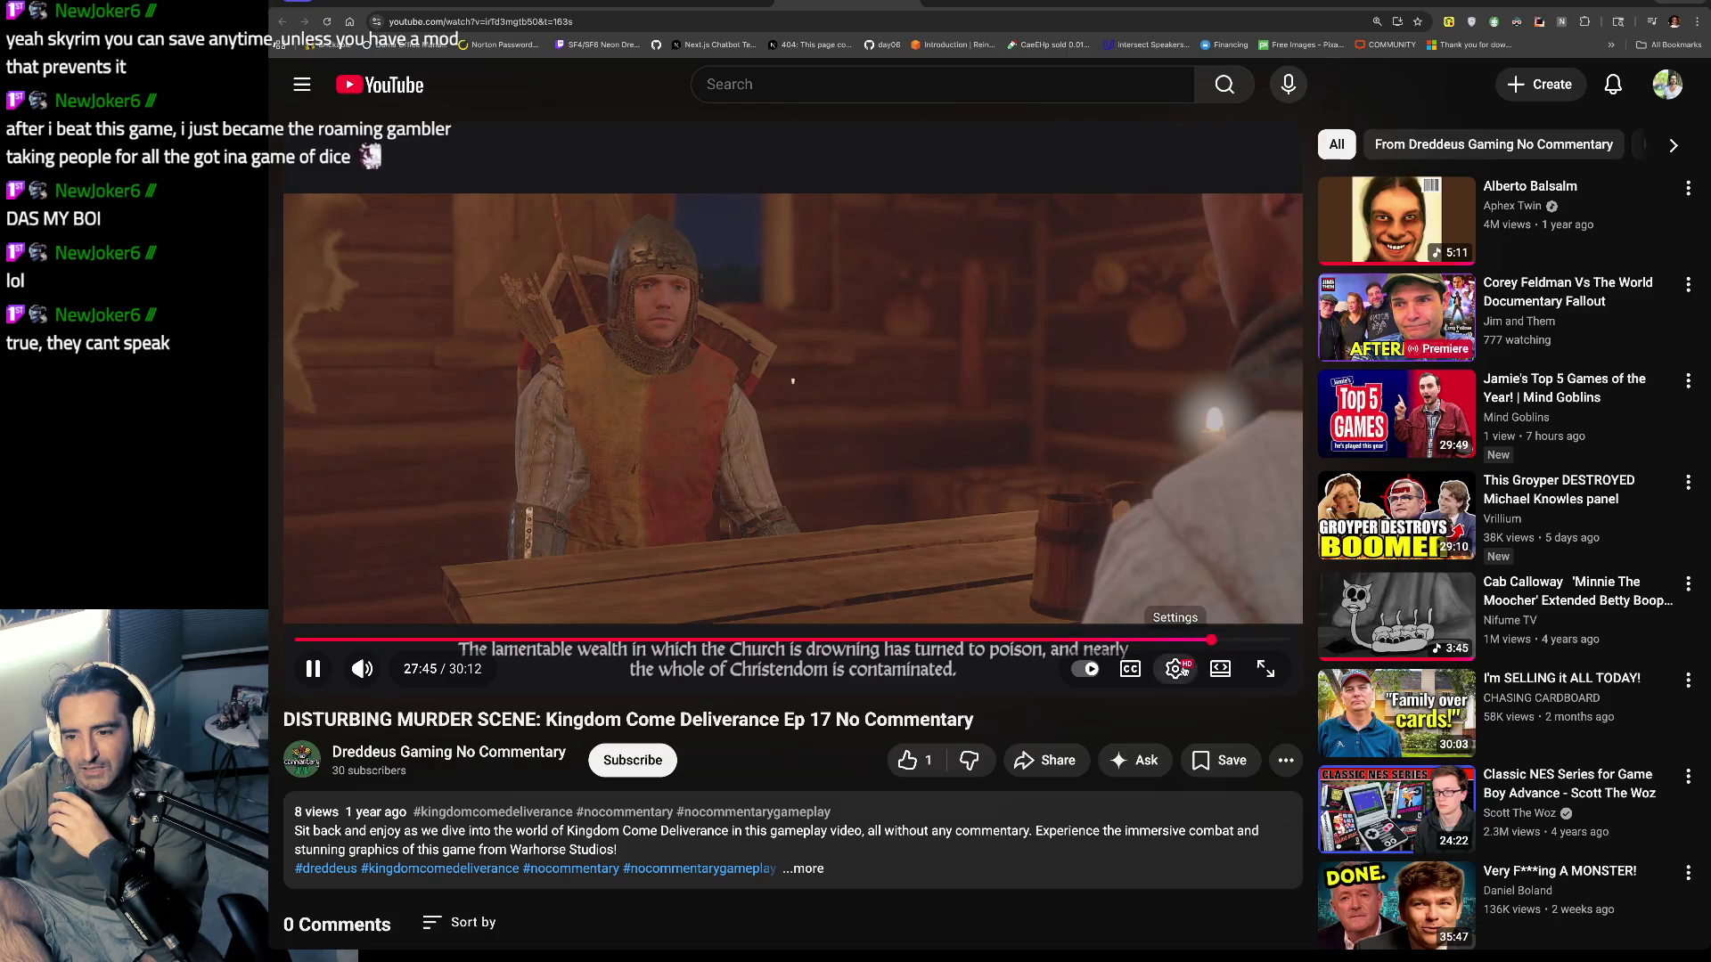
left_click(1176, 669)
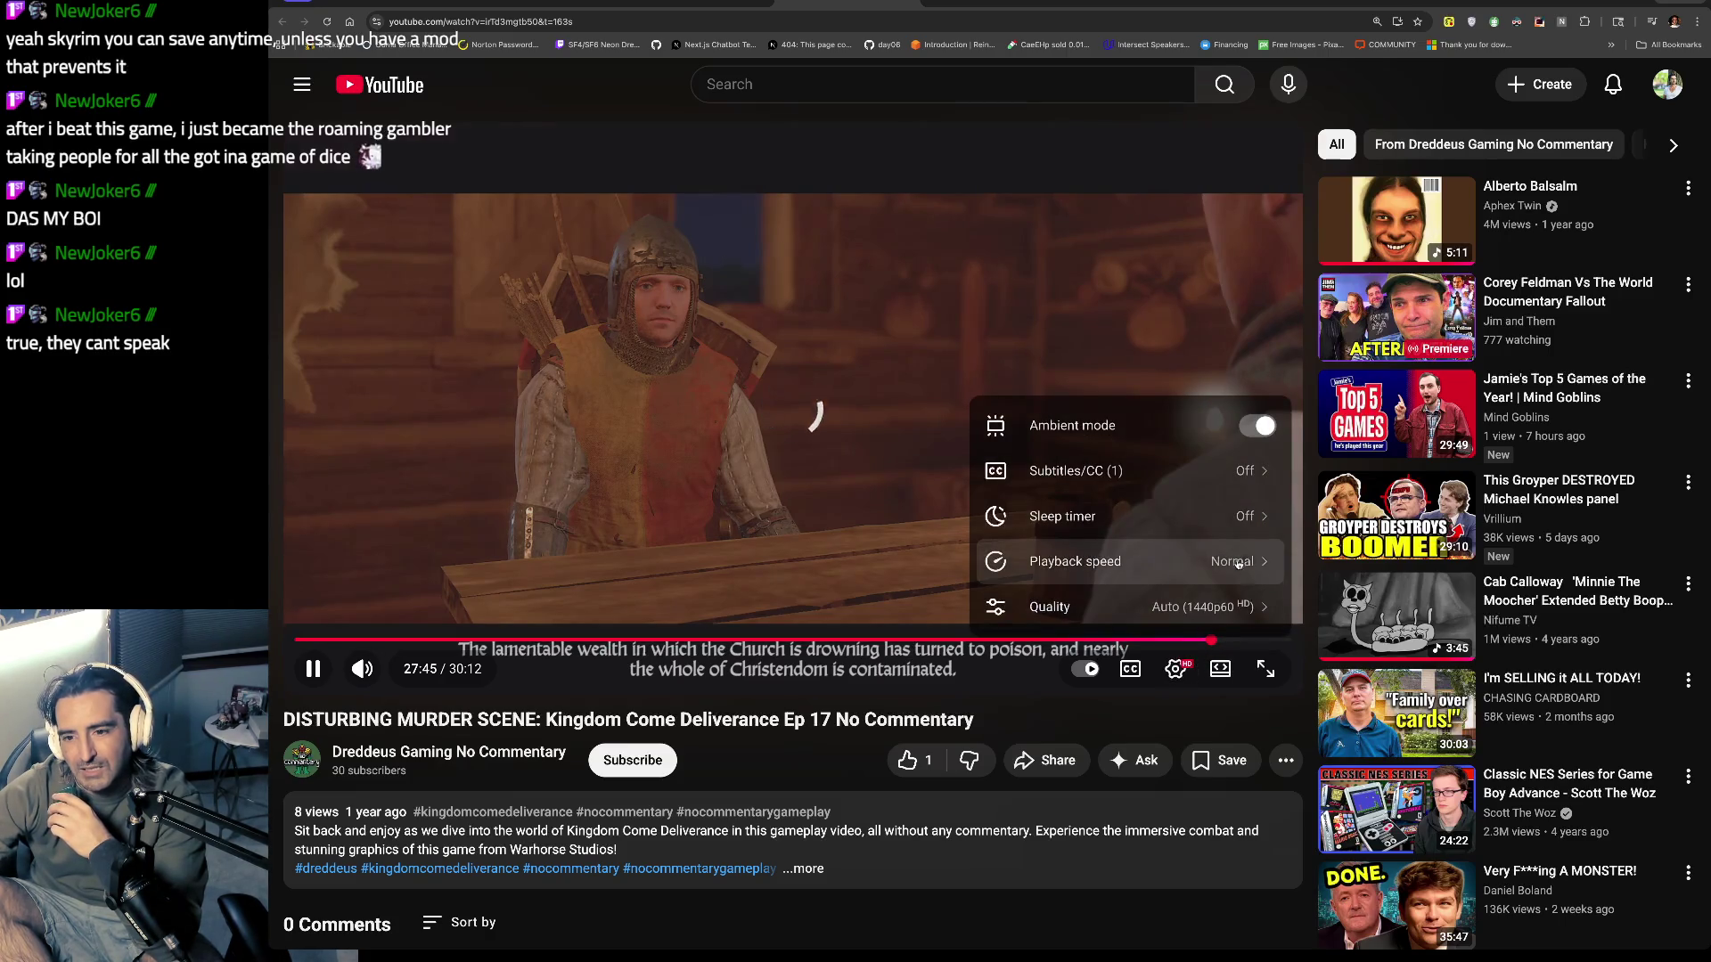
left_click(1238, 561)
scroll(1185, 615, "down", 2)
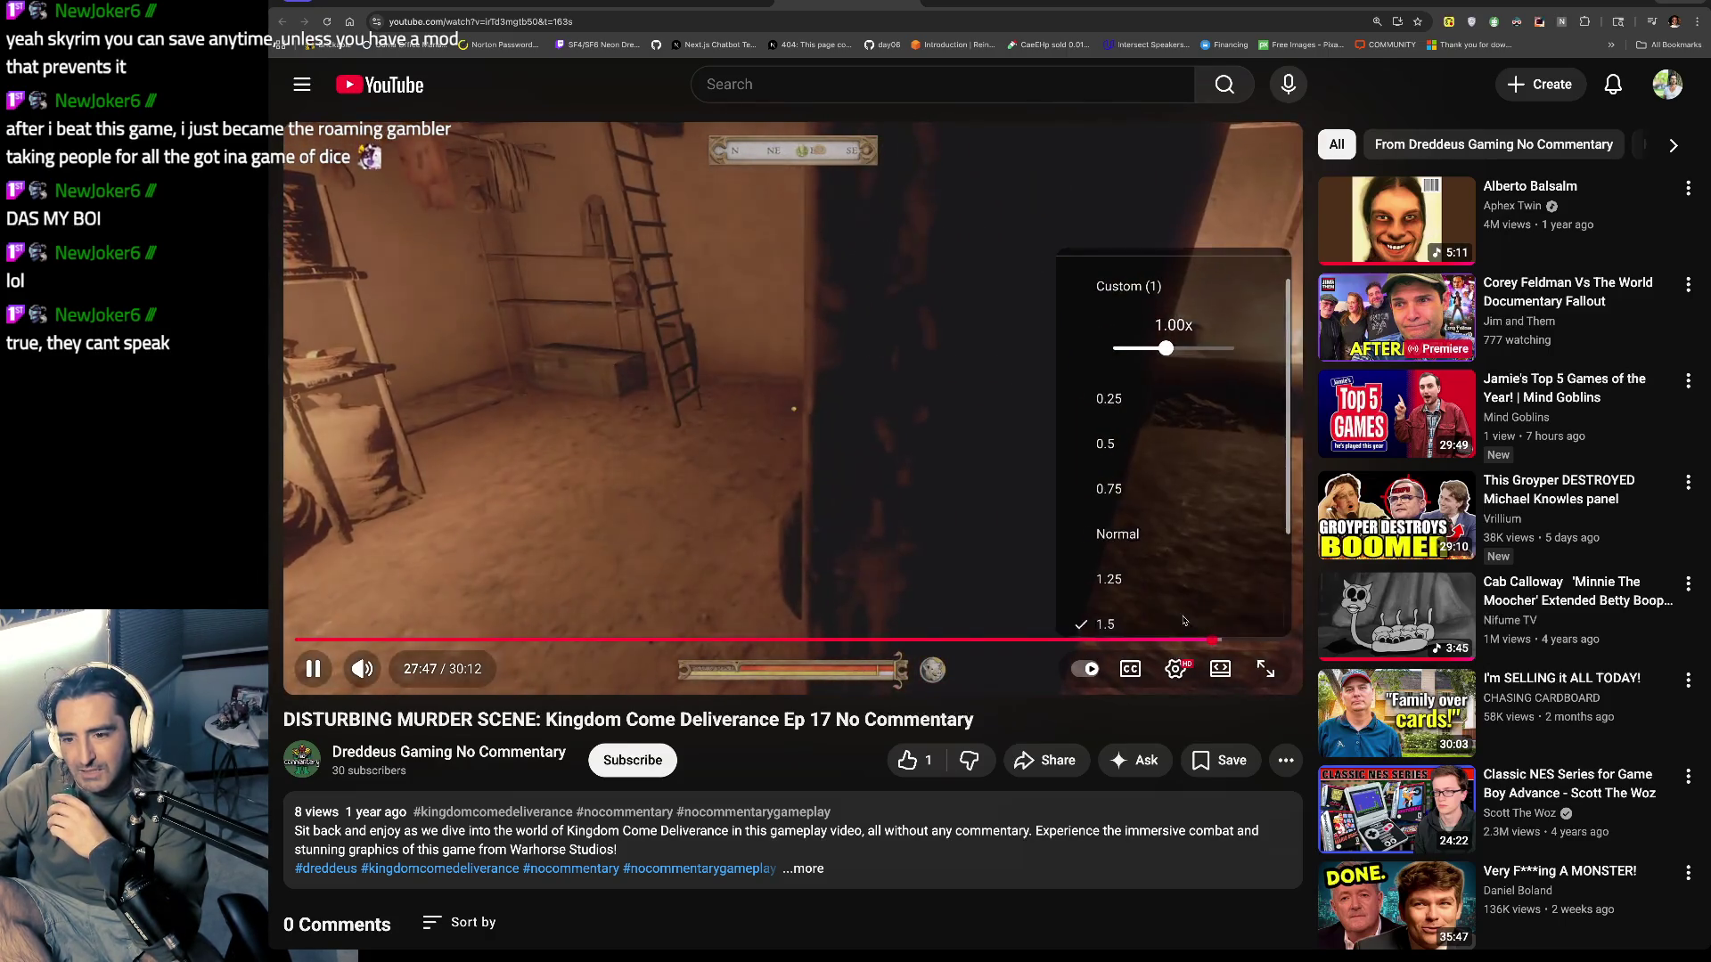
left_click(1184, 622)
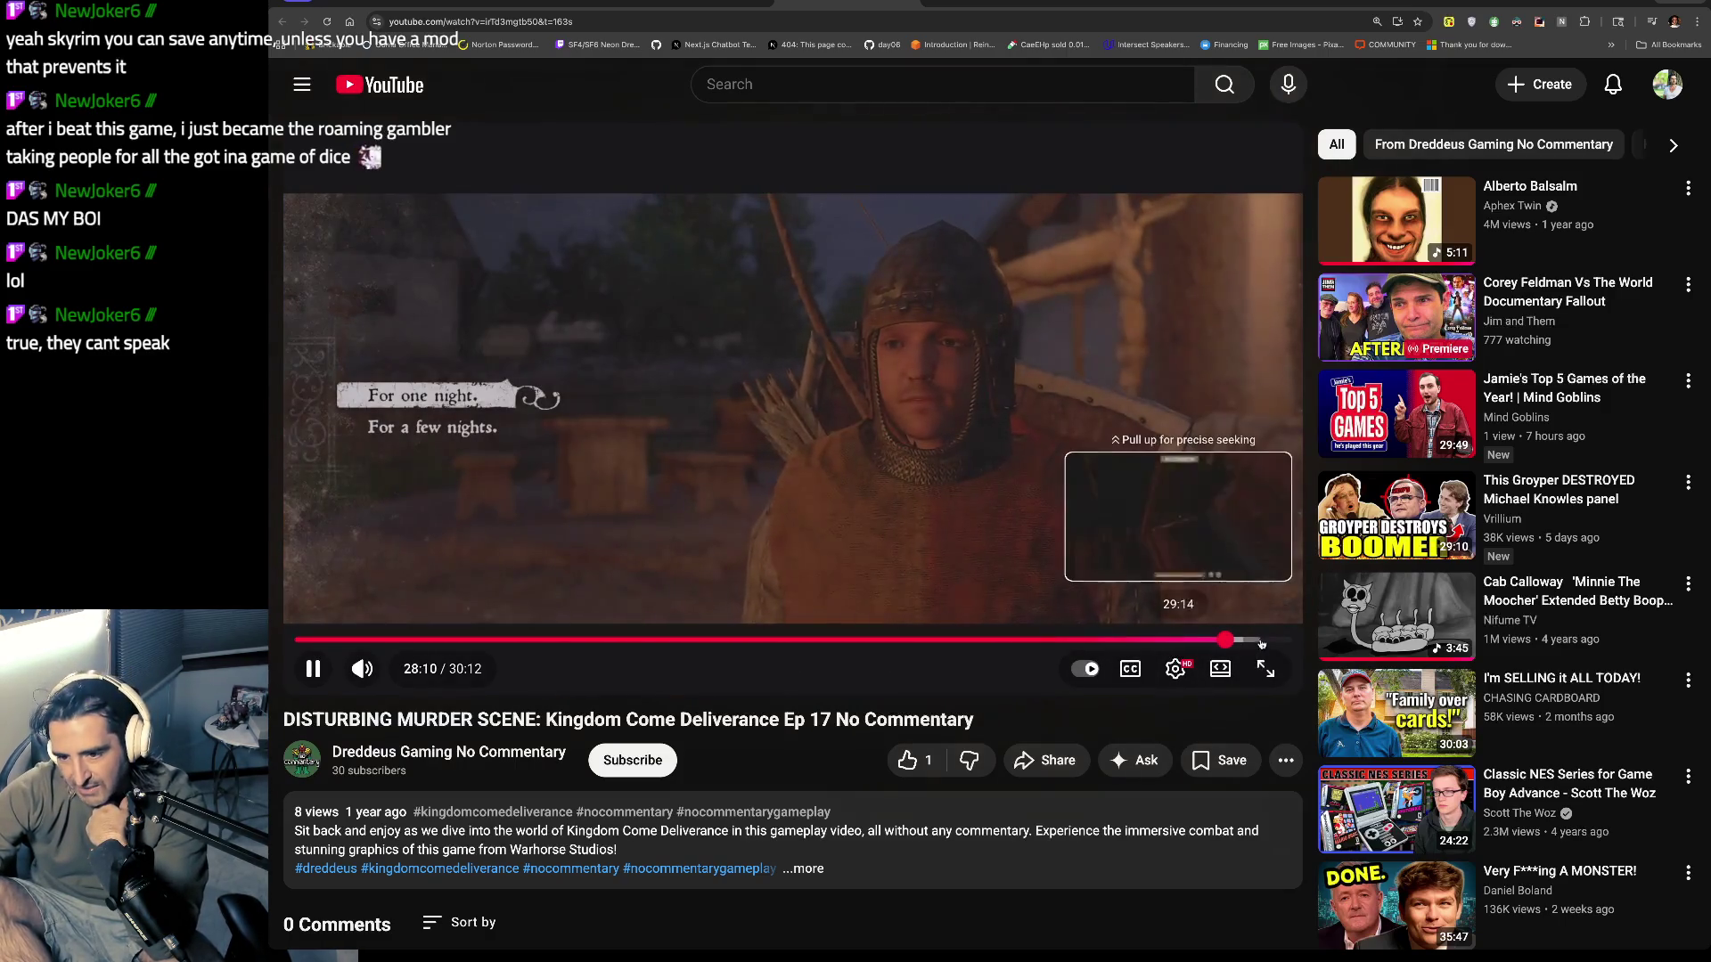
Step: Preview the episode's final moments, then rewind to about 7:24 and resume playback
left_click(1265, 640)
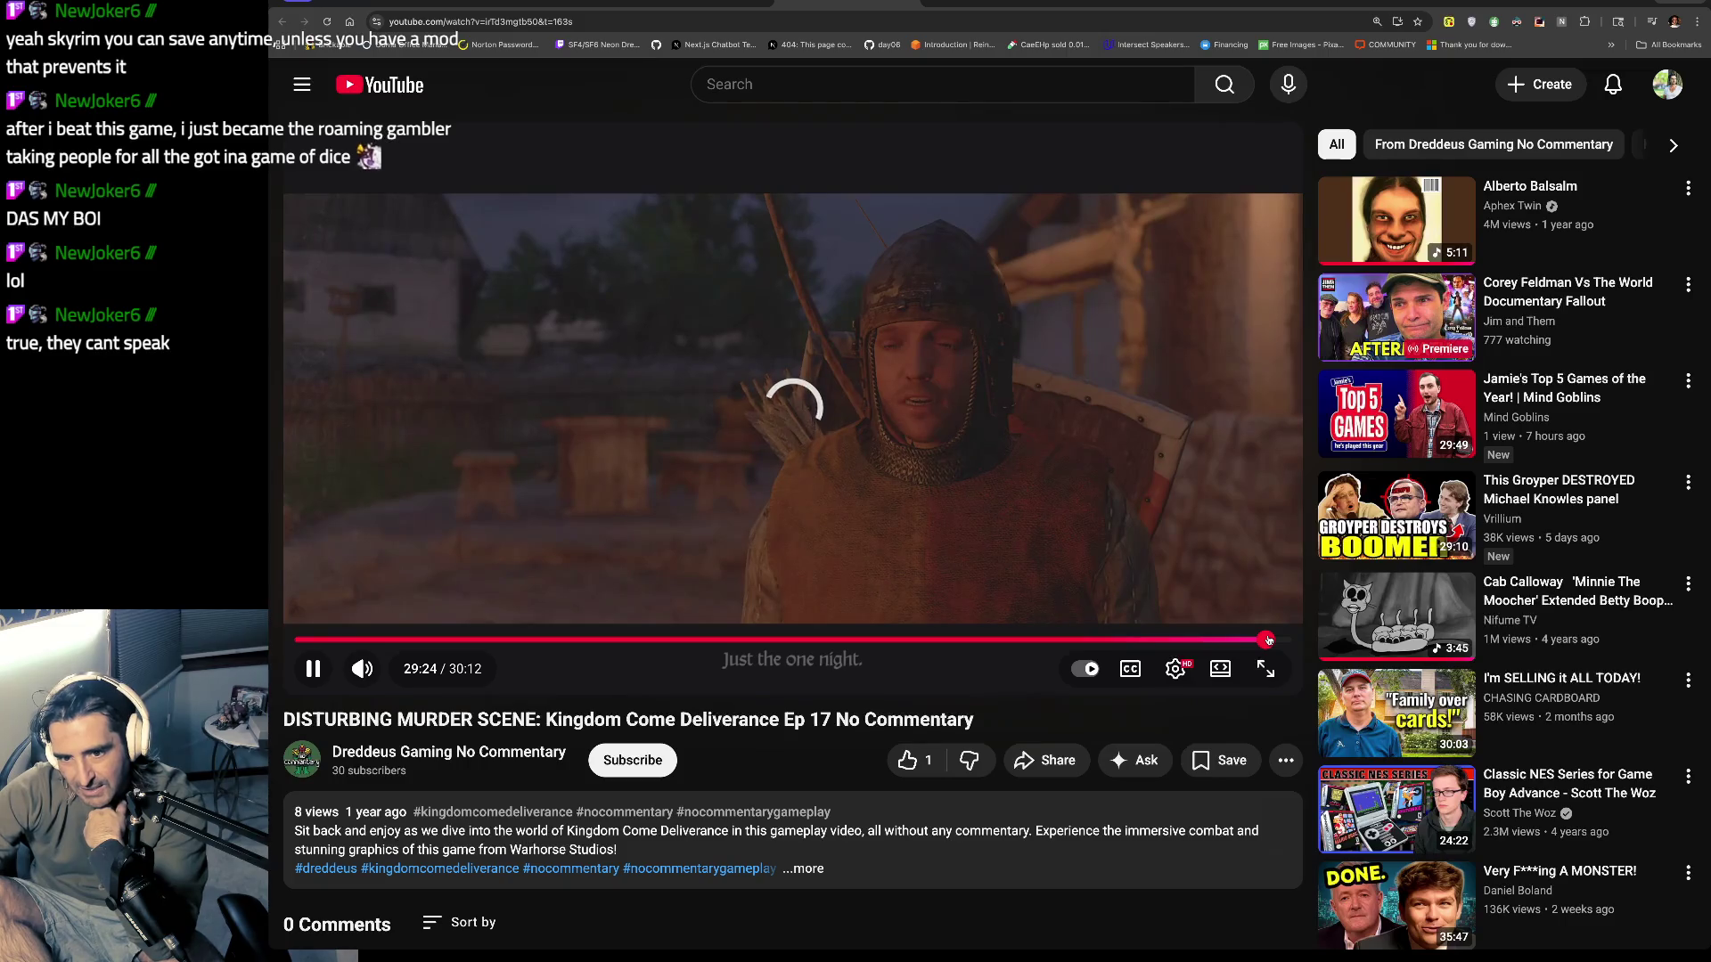
left_click_drag(1276, 640, 1281, 639)
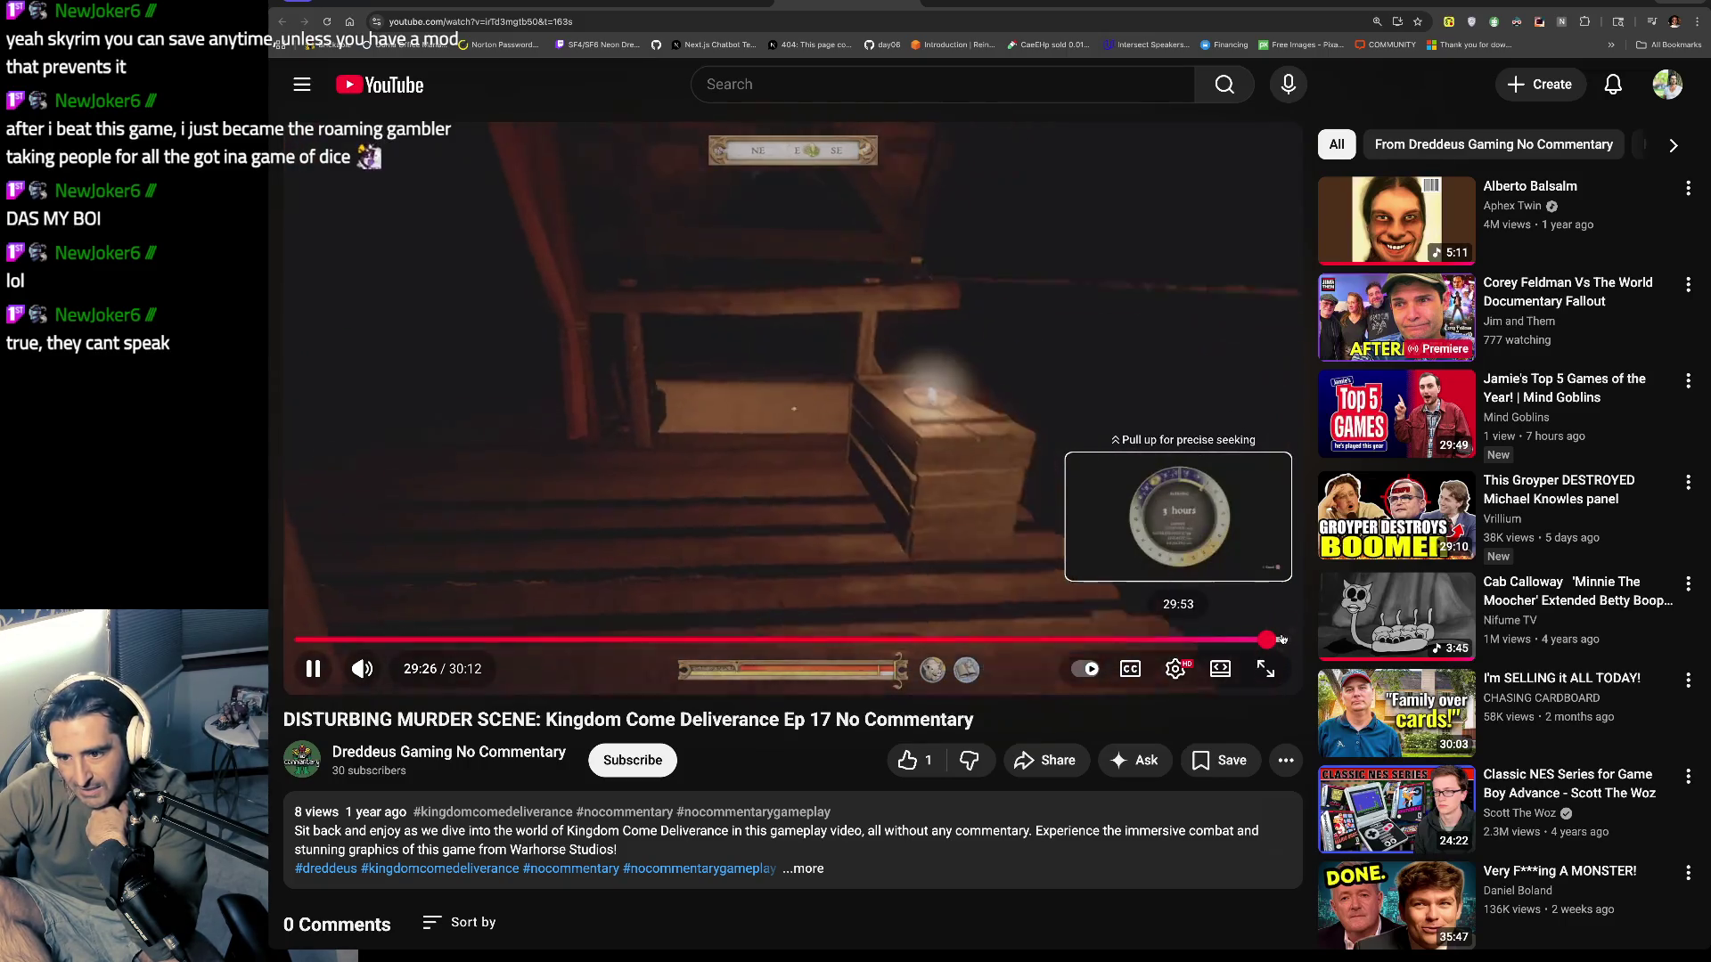
left_click(1041, 377)
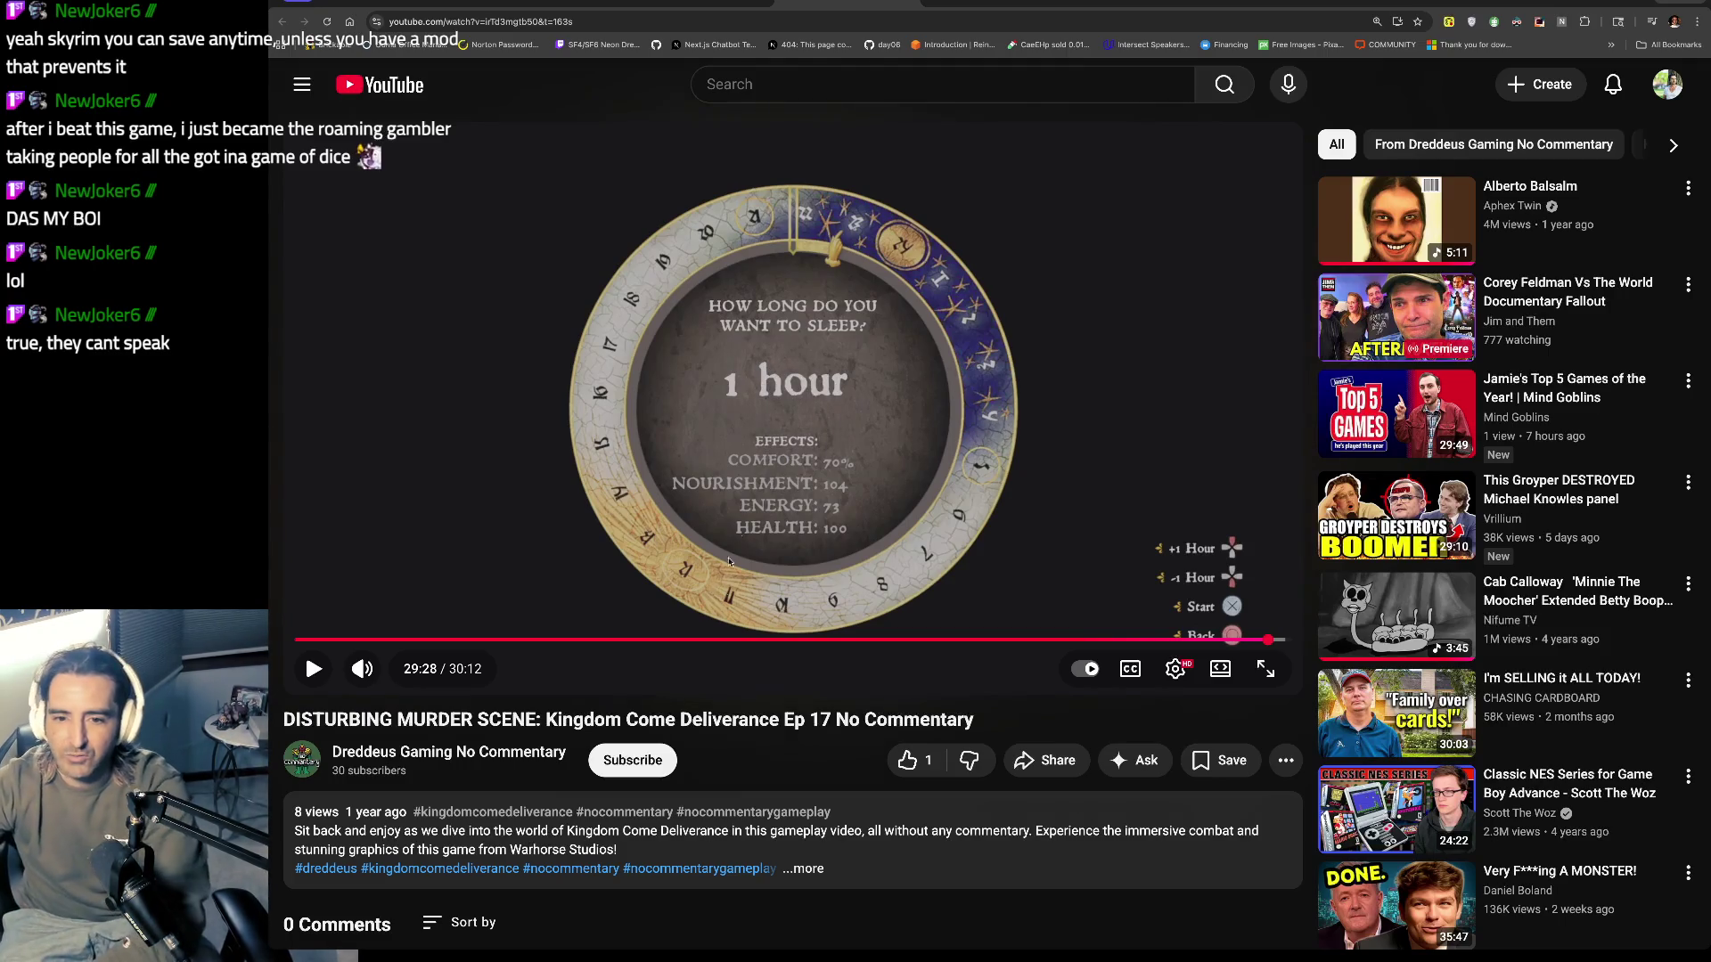
left_click(562, 640)
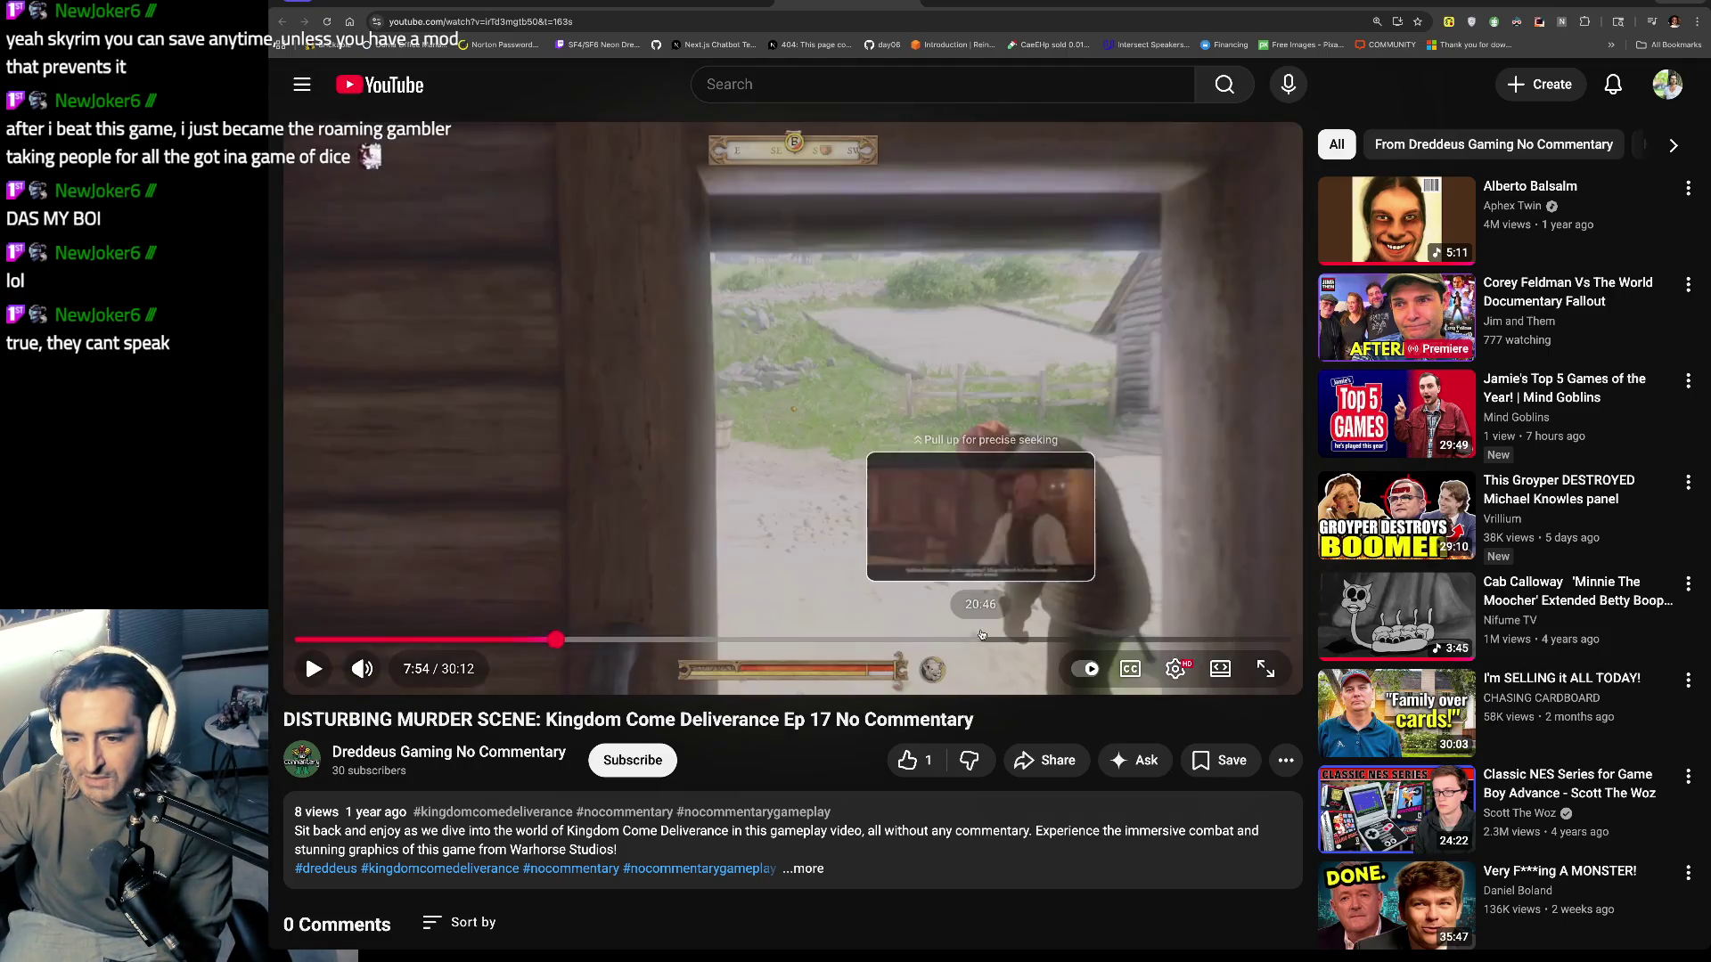
left_click(981, 638)
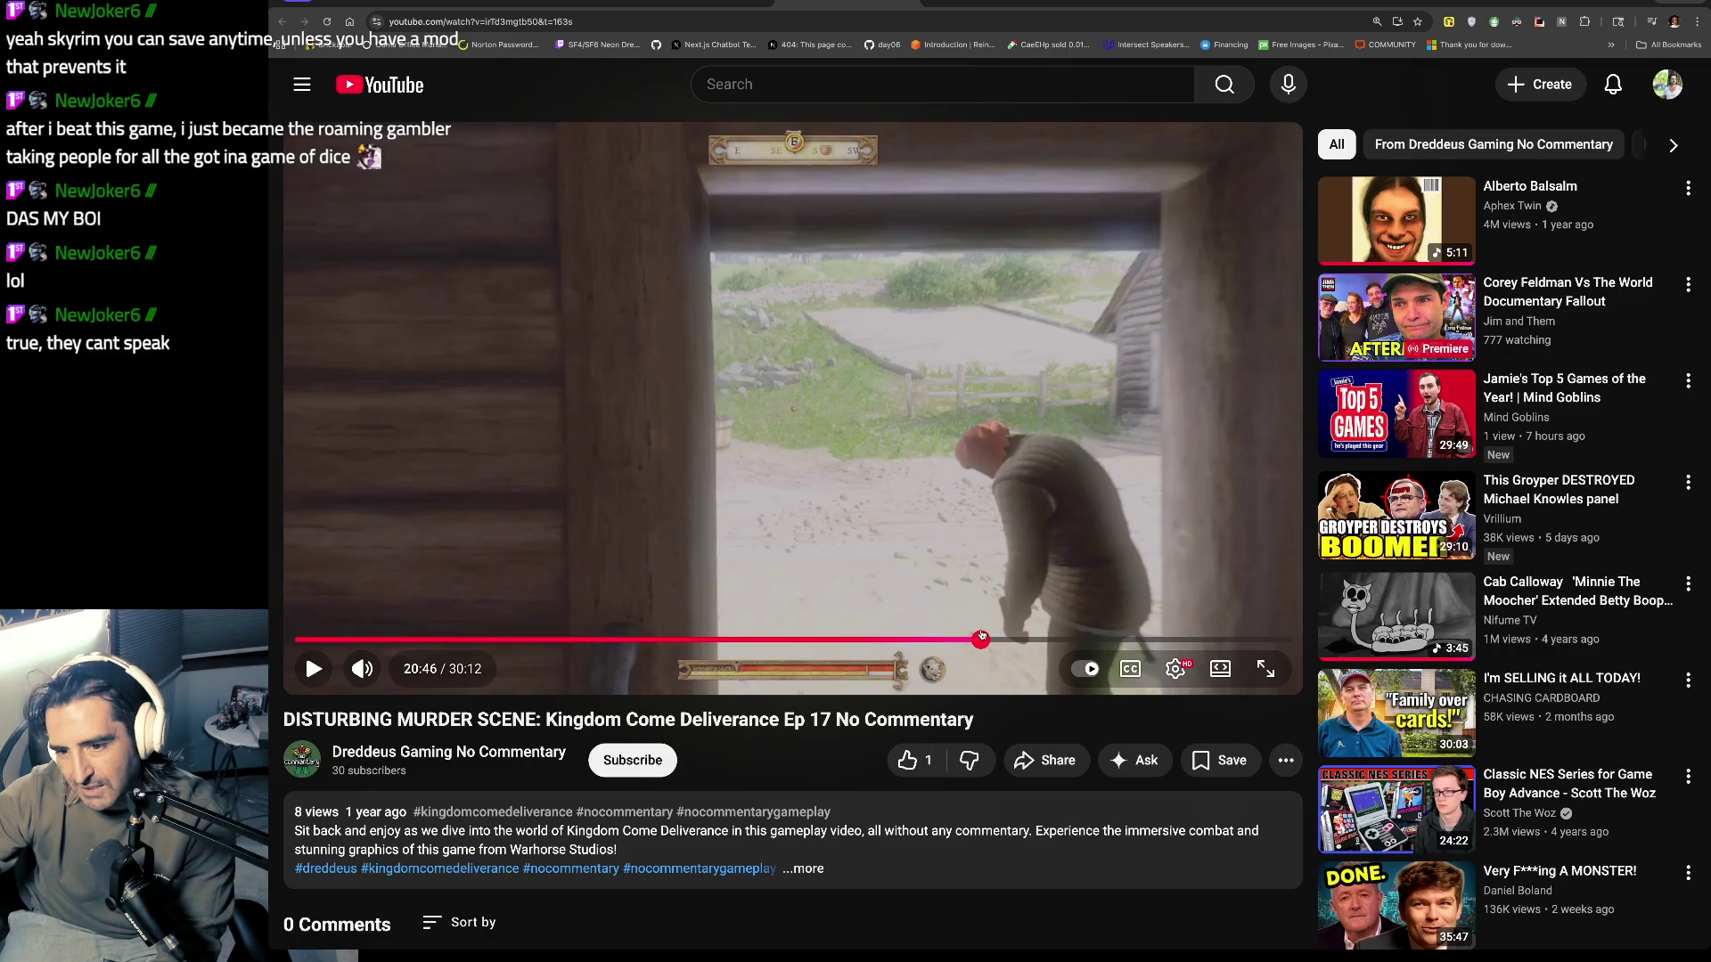
left_click(437, 640)
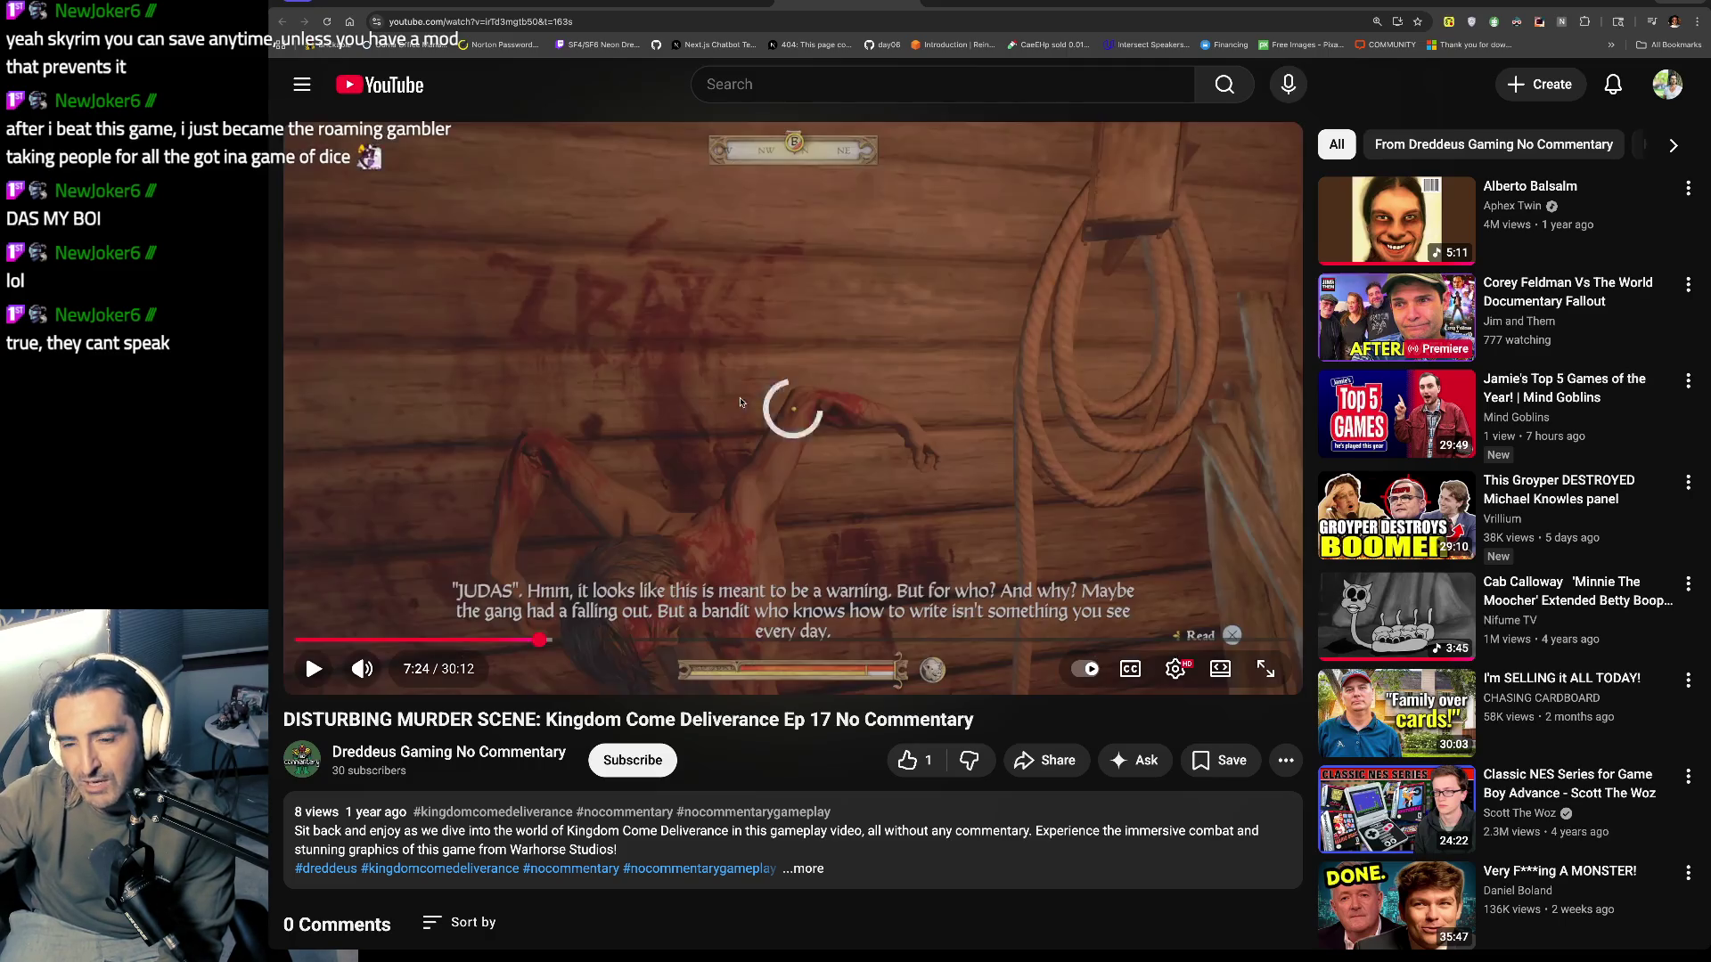
left_click(747, 398)
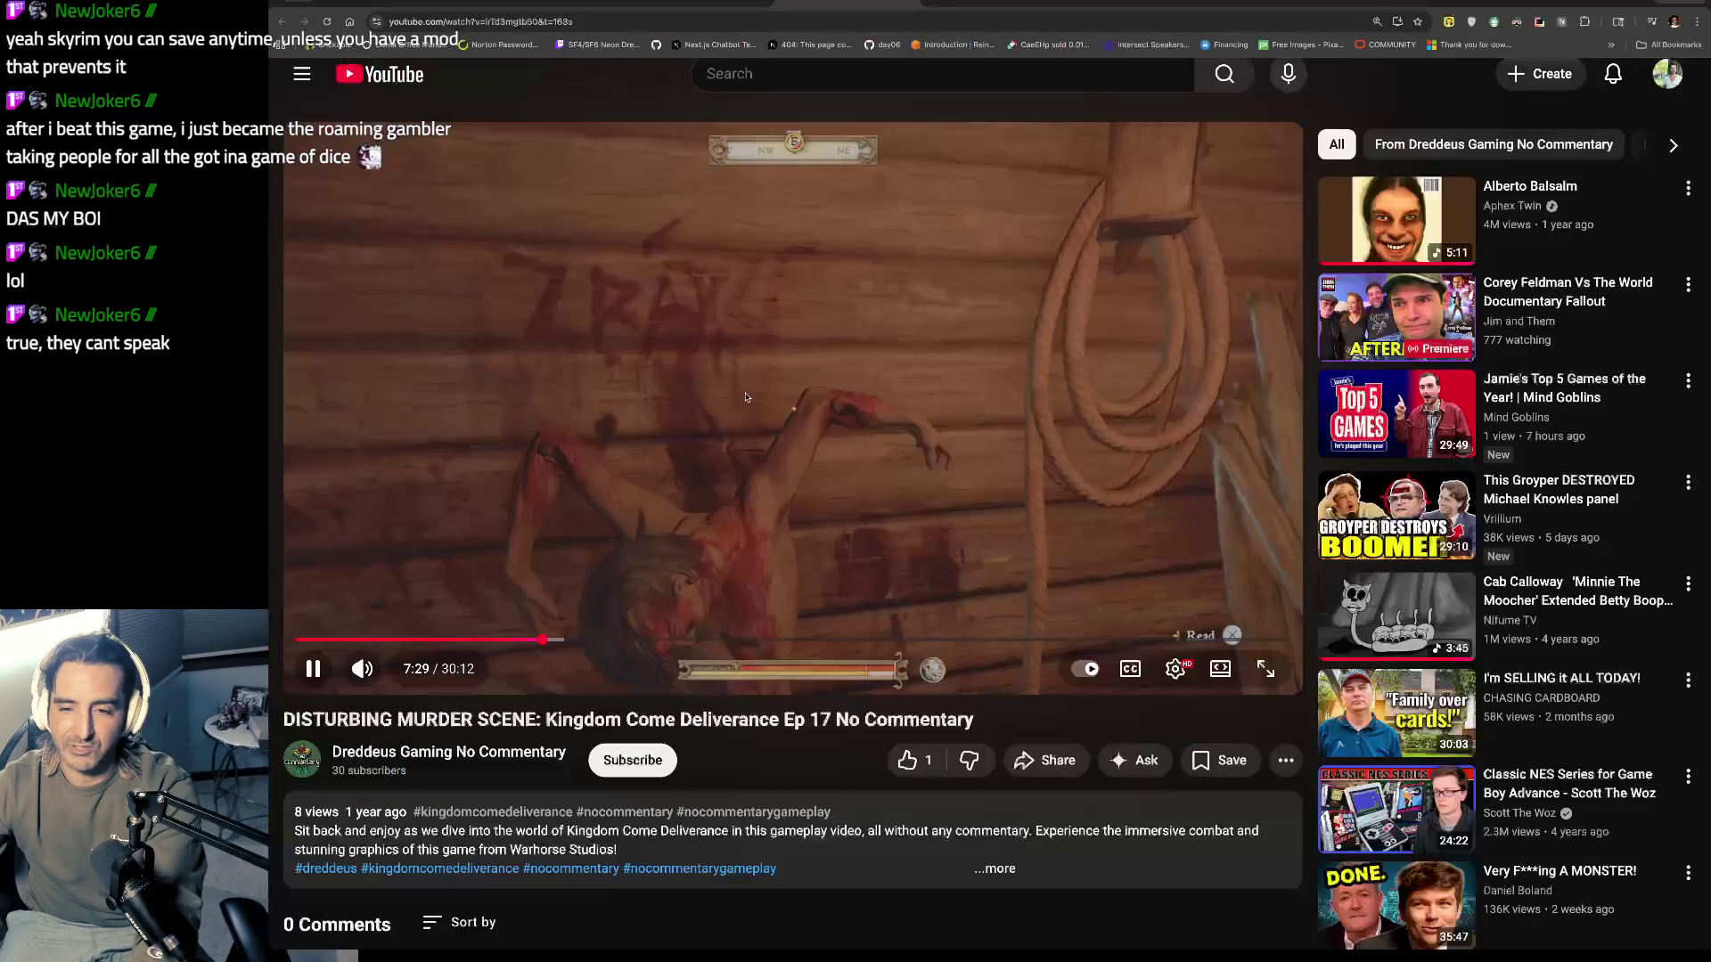
left_click(843, 87)
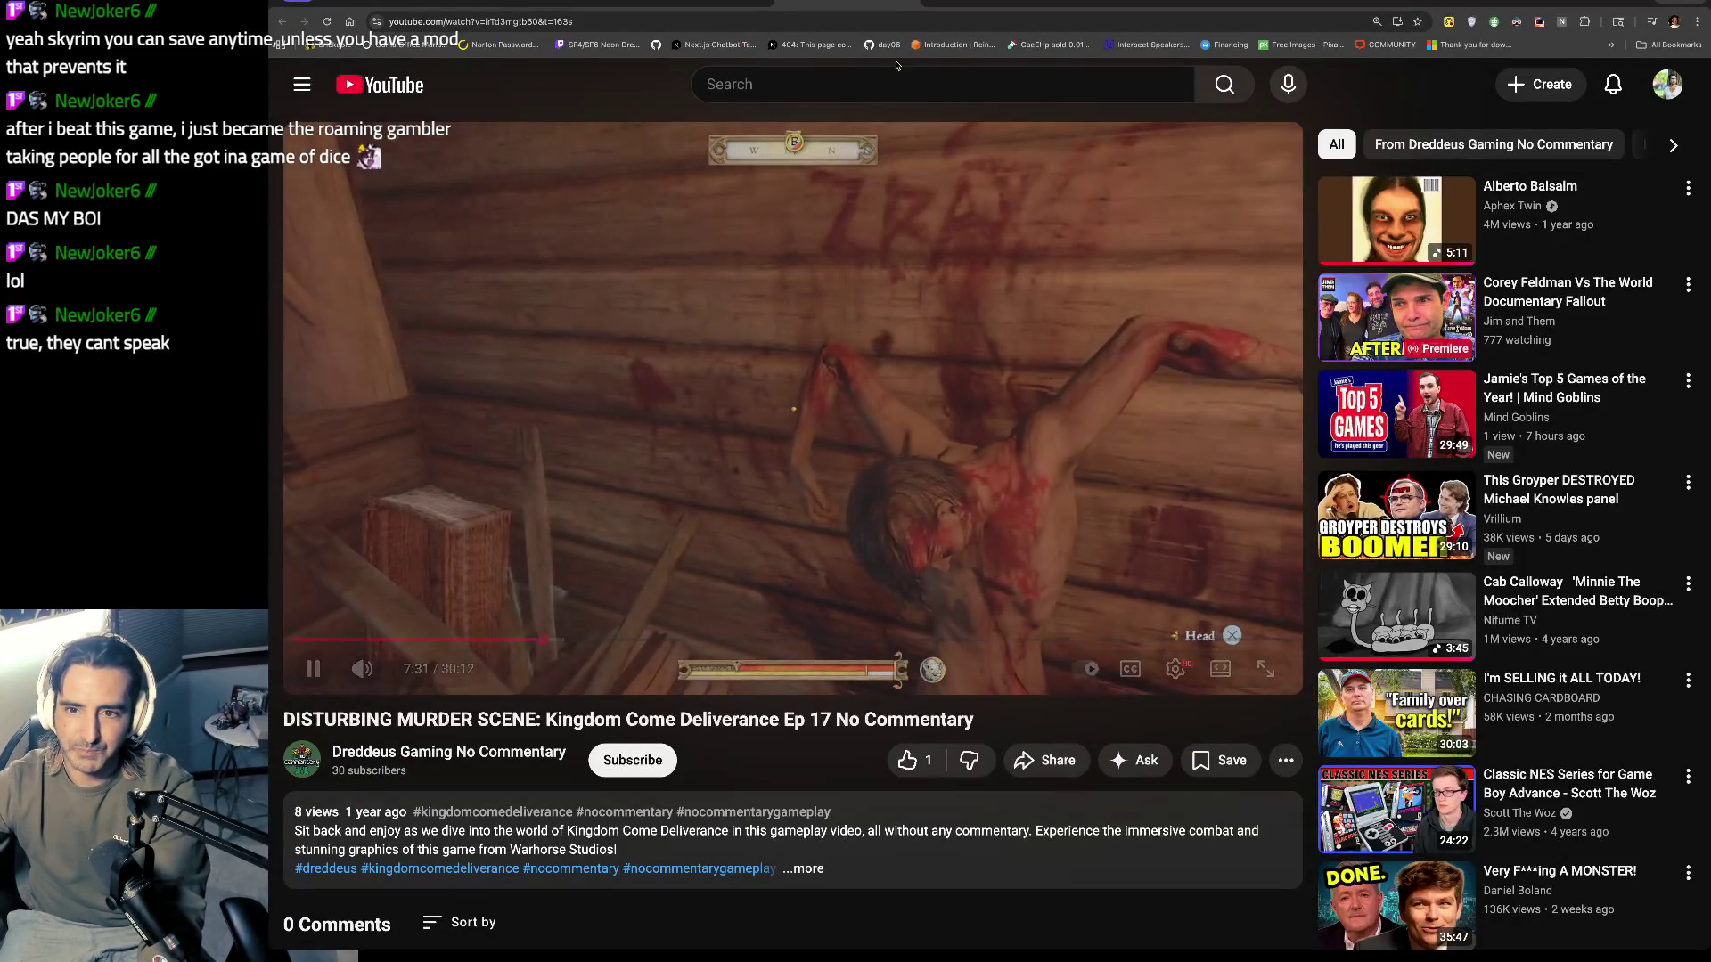
Step: Search for 'kc2 boar eating ronin', then change the query to 'kc2 boar eating human'
type("kc2 ")
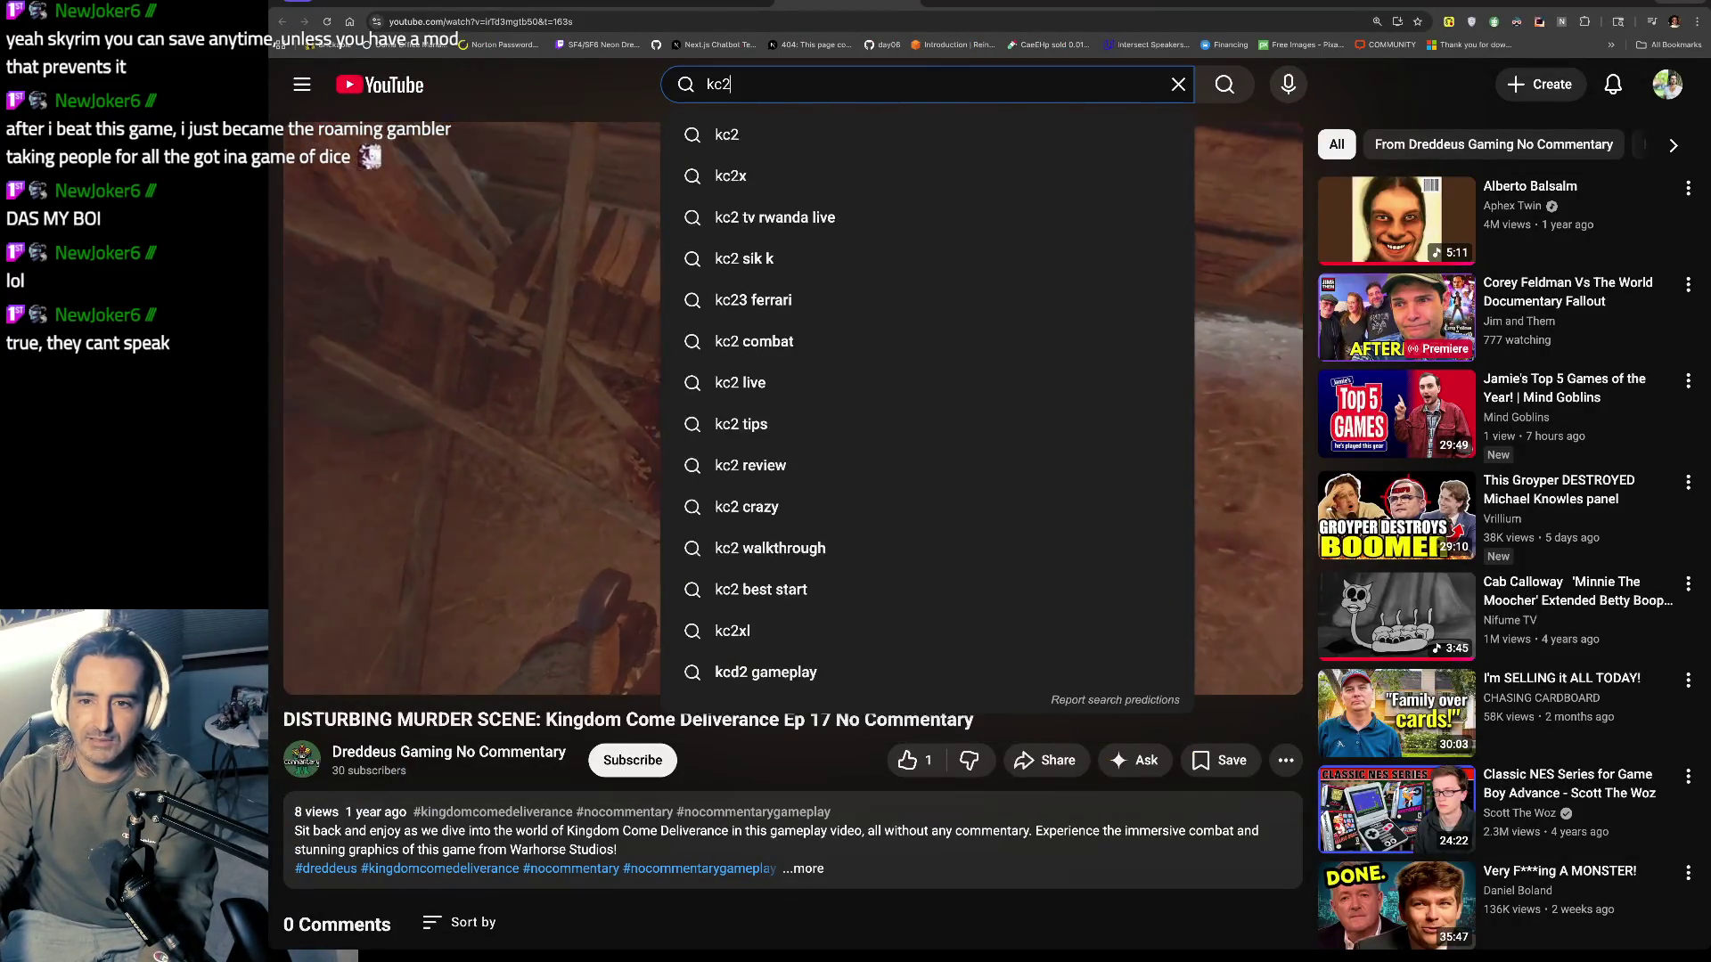
type("boar h")
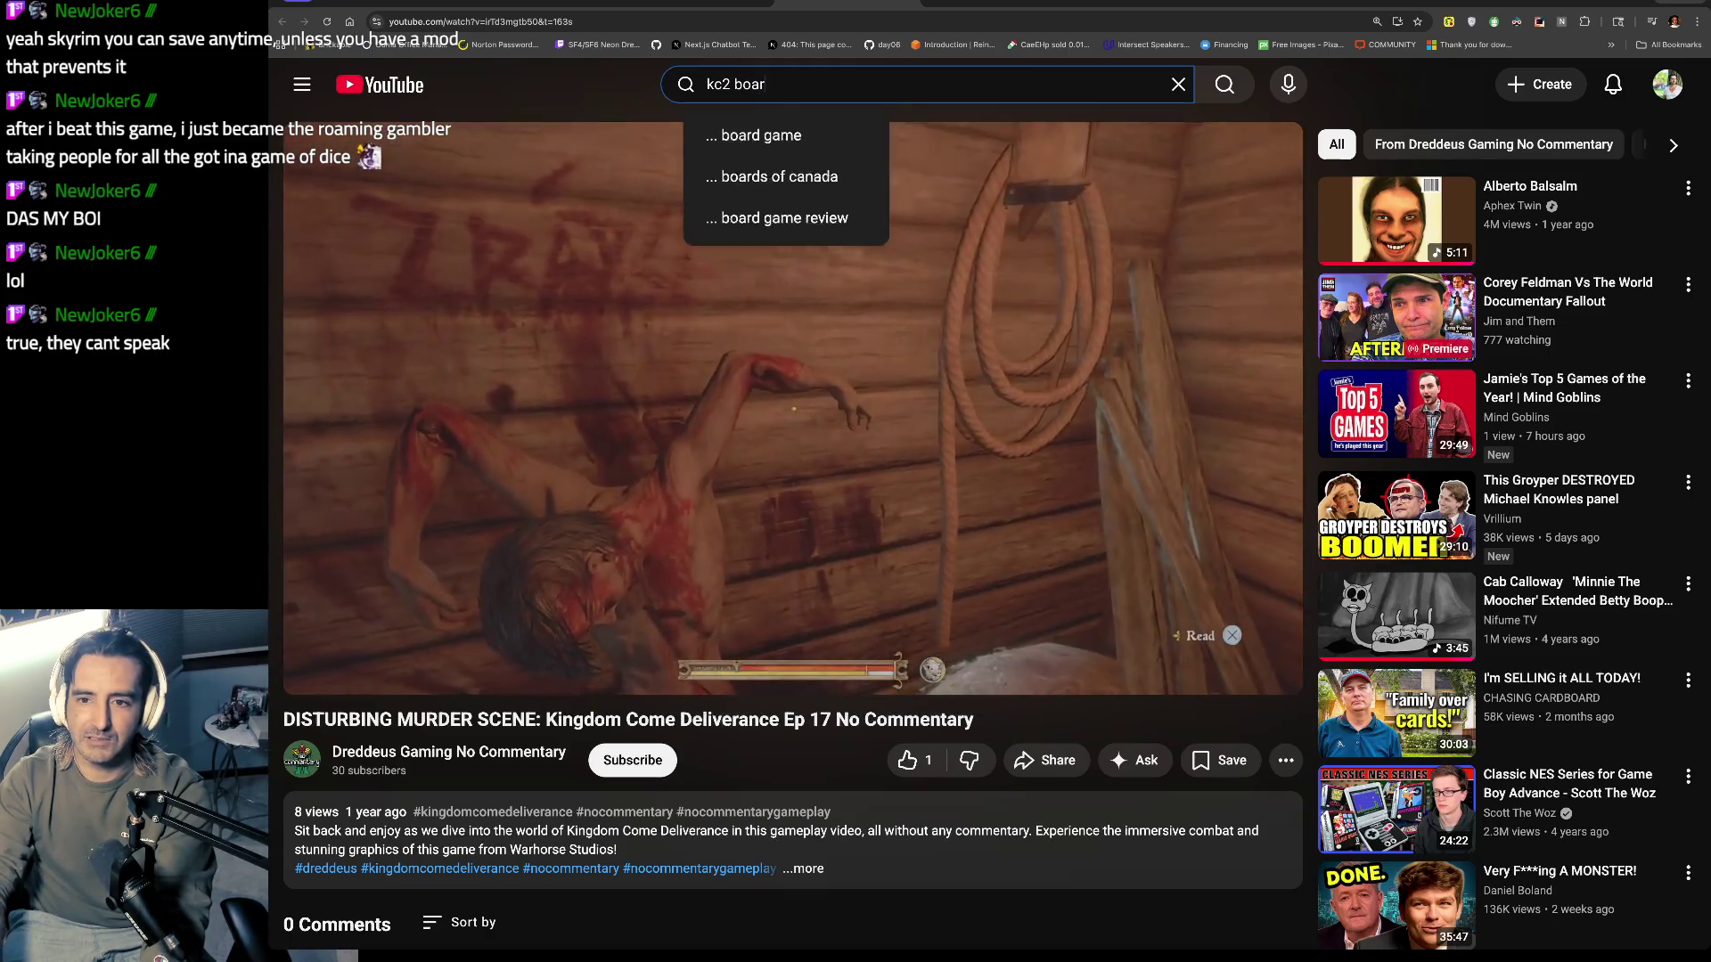
key("BackSpace")
type("eating ronin")
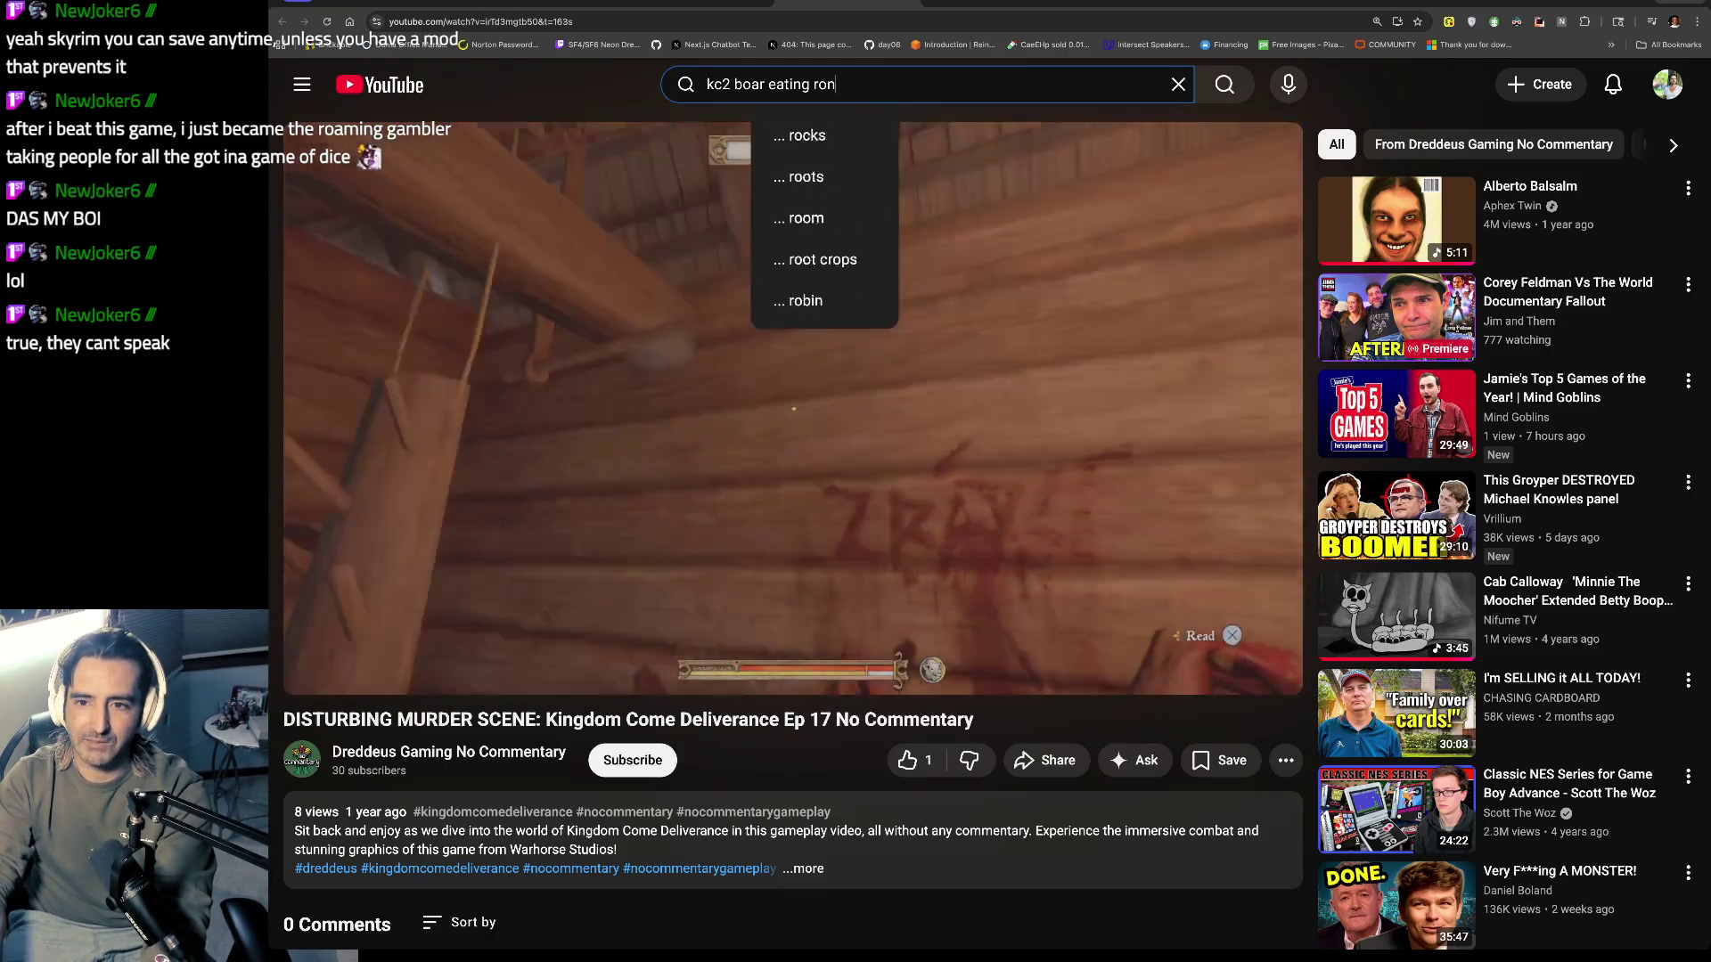
key("Return")
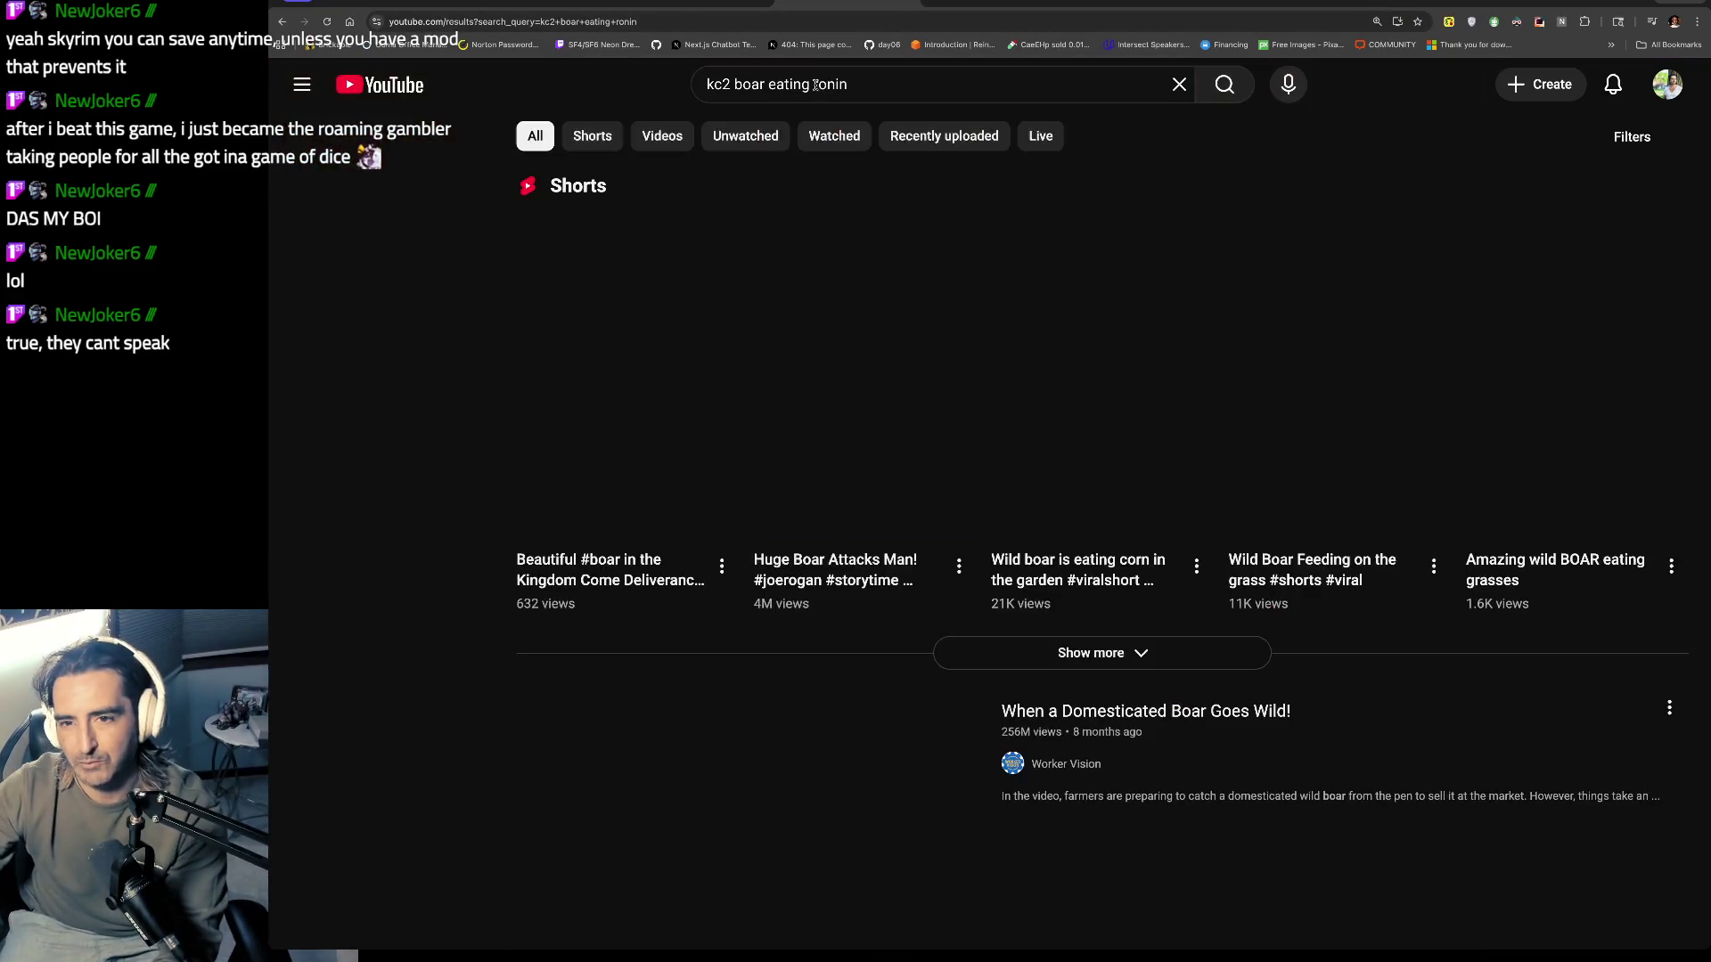
left_click_drag(813, 85, 828, 85)
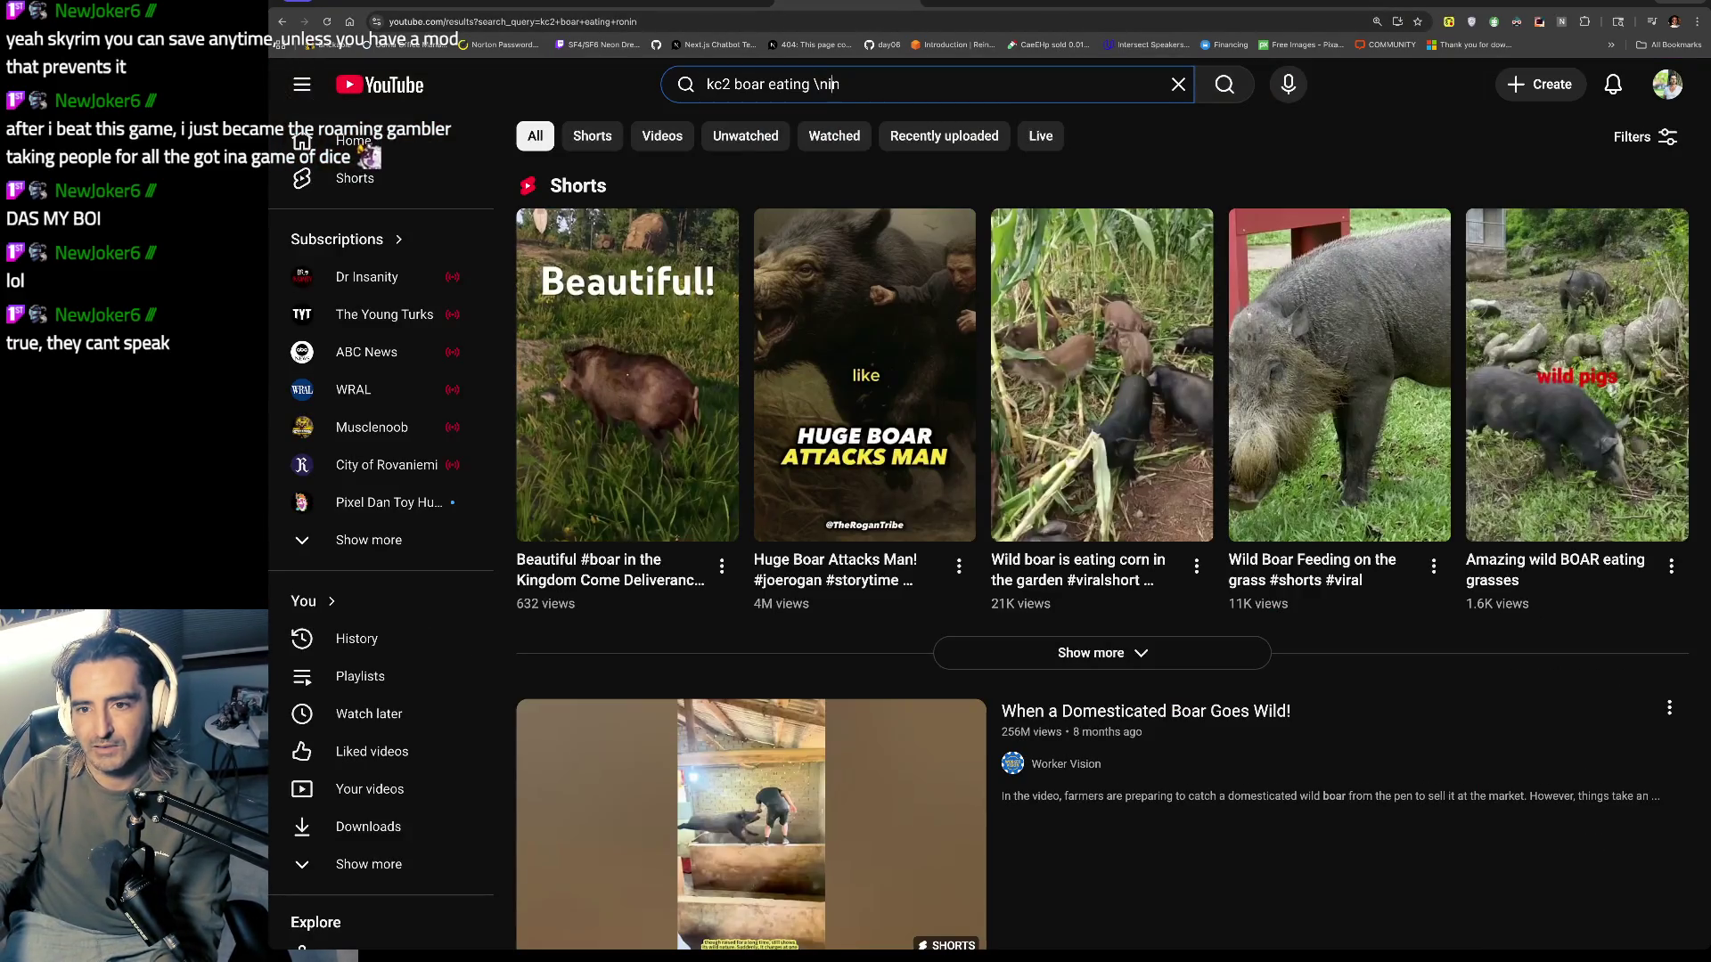
key("BackSpace")
key("BackSpace")
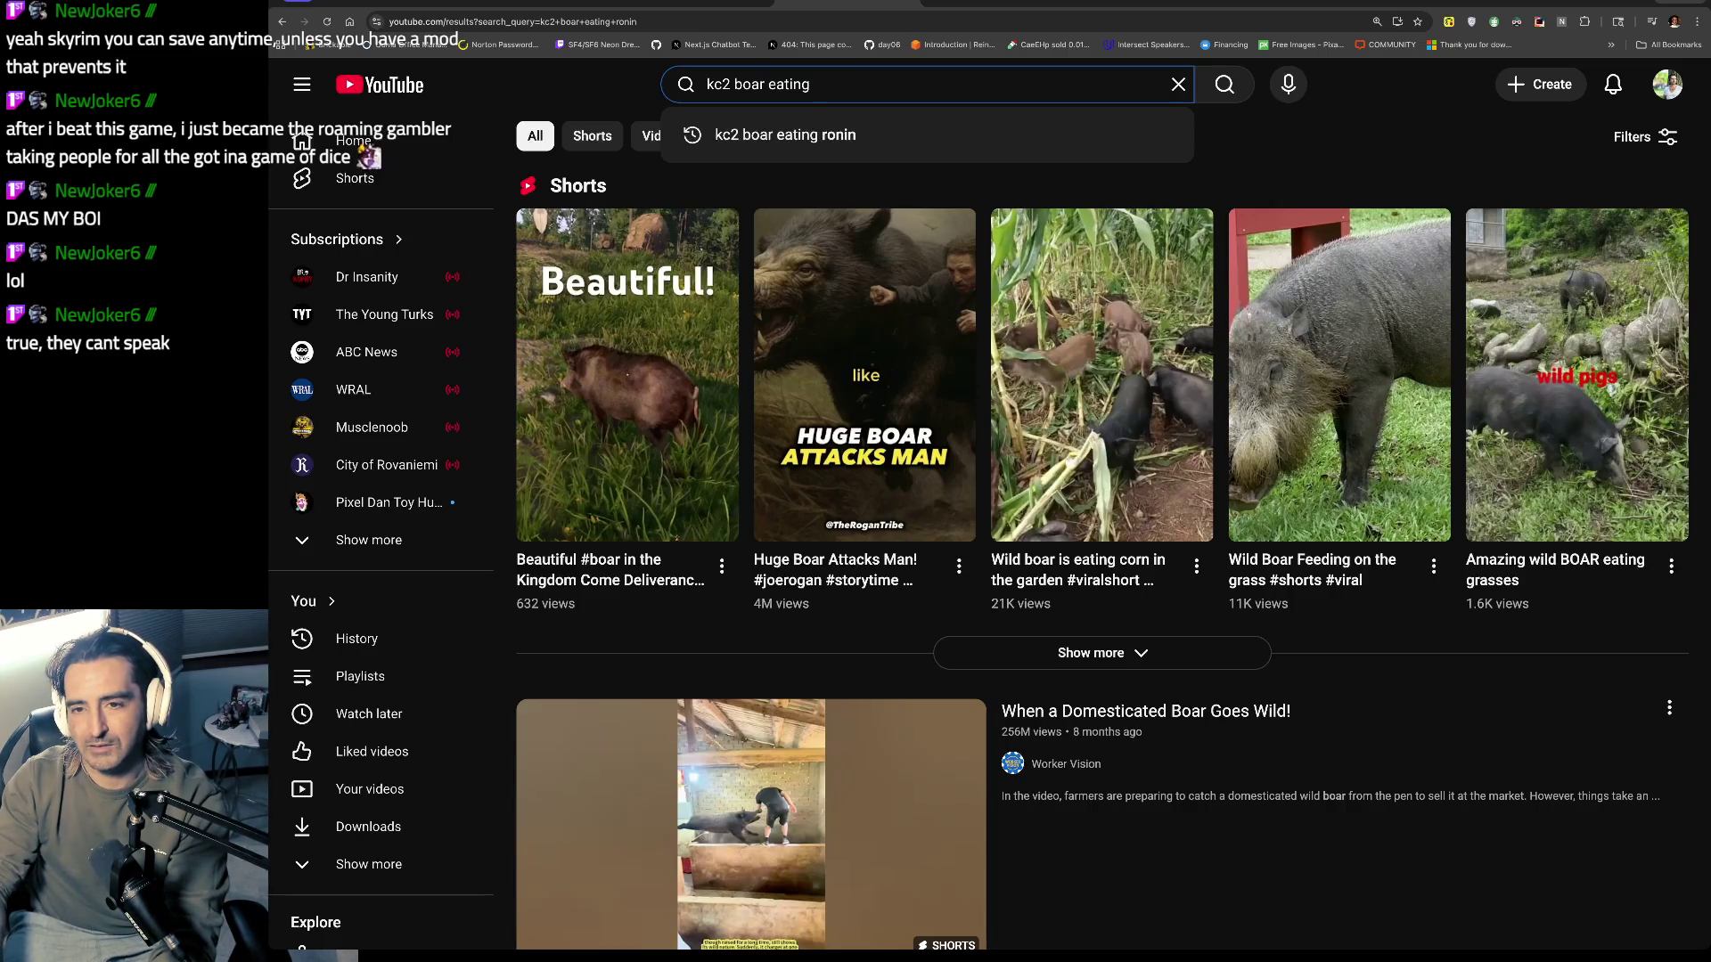
type("human")
key("Return")
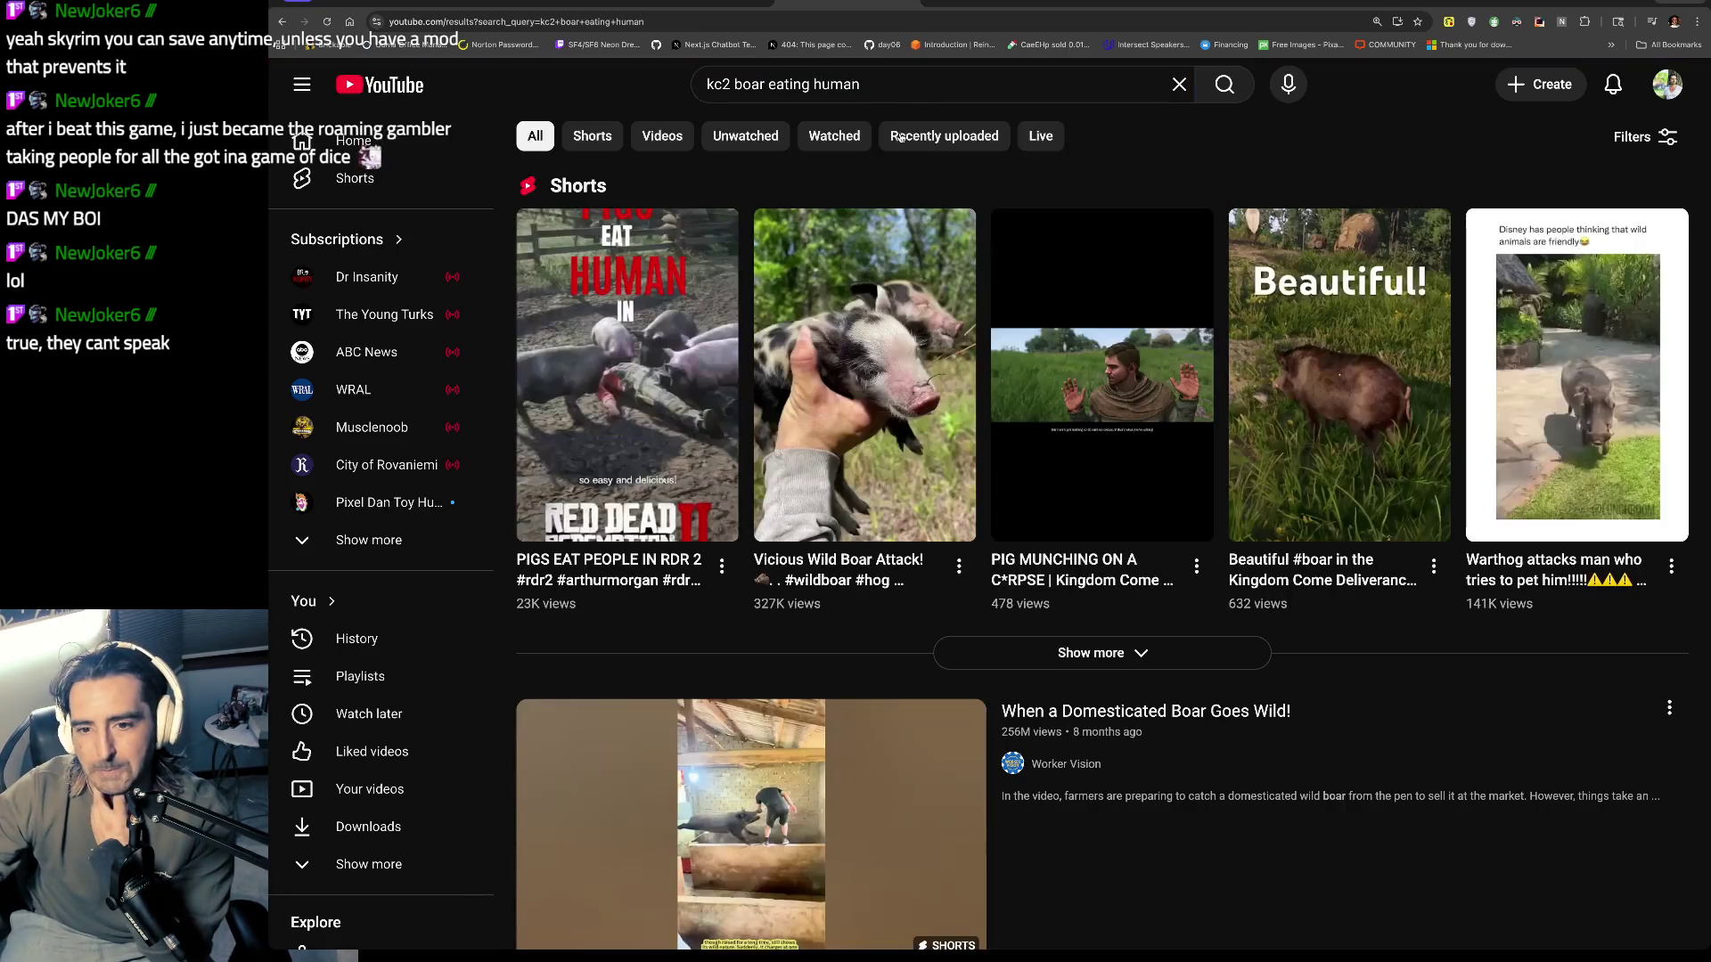
scroll(902, 313, "down", 15)
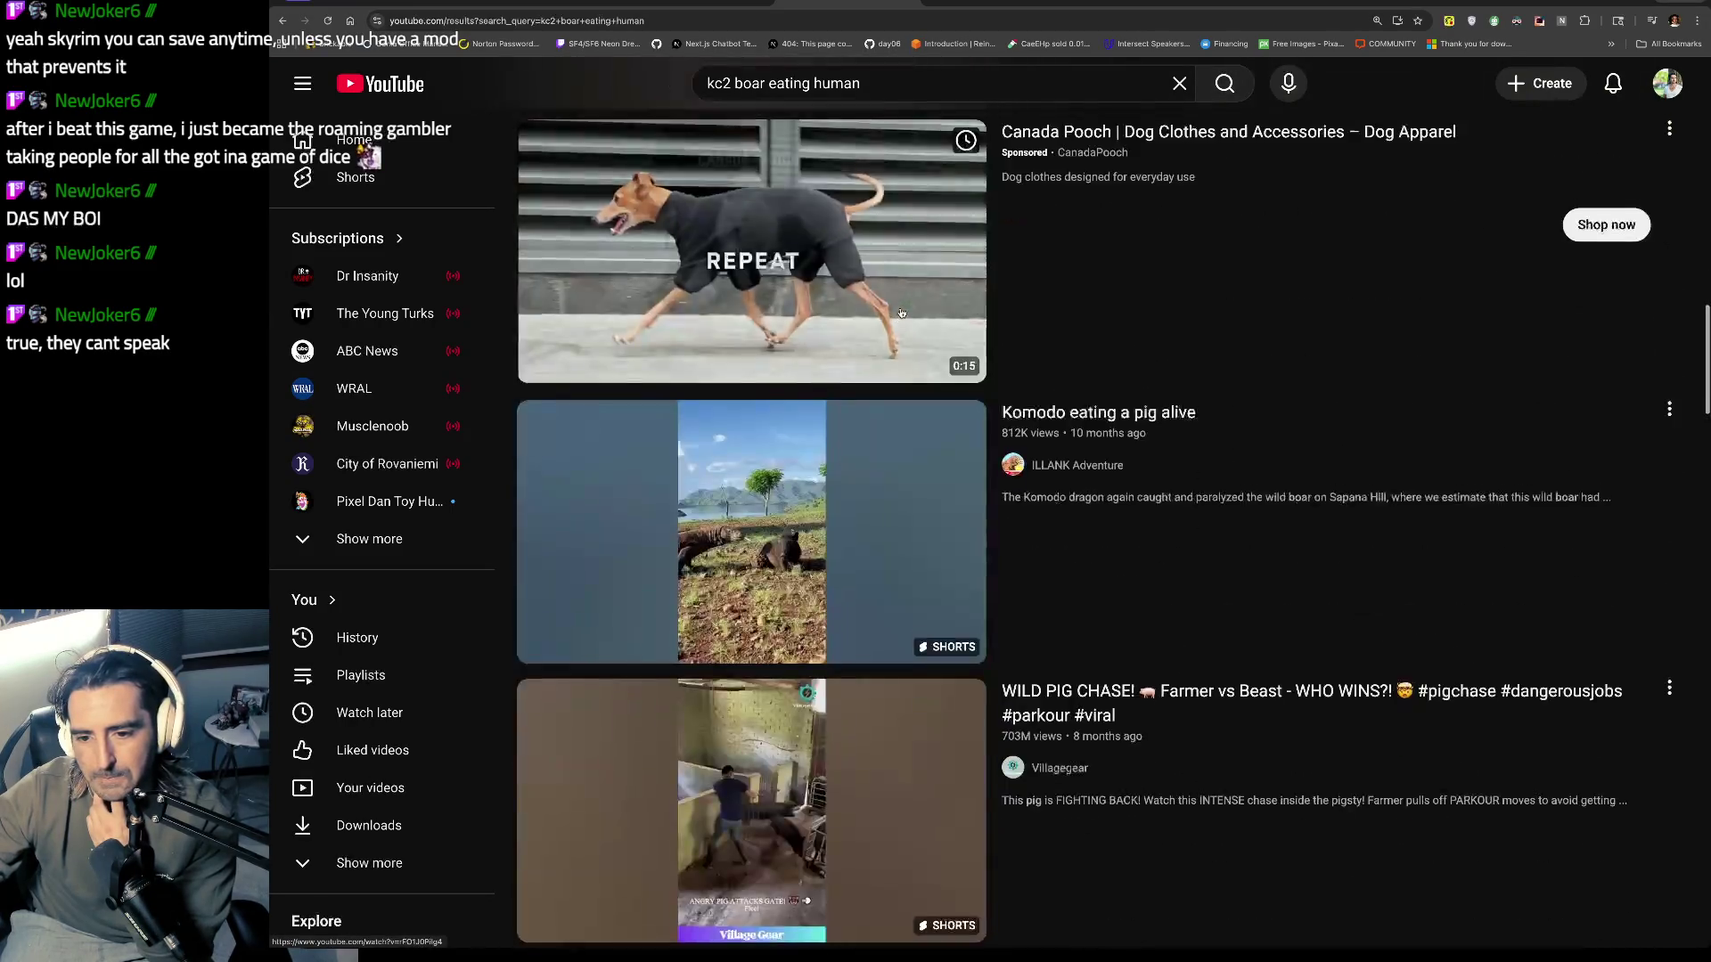
scroll(902, 313, "up", 20)
Step: Add 'pavelina' after 'come2' in the query and browse the new results
left_click(744, 83)
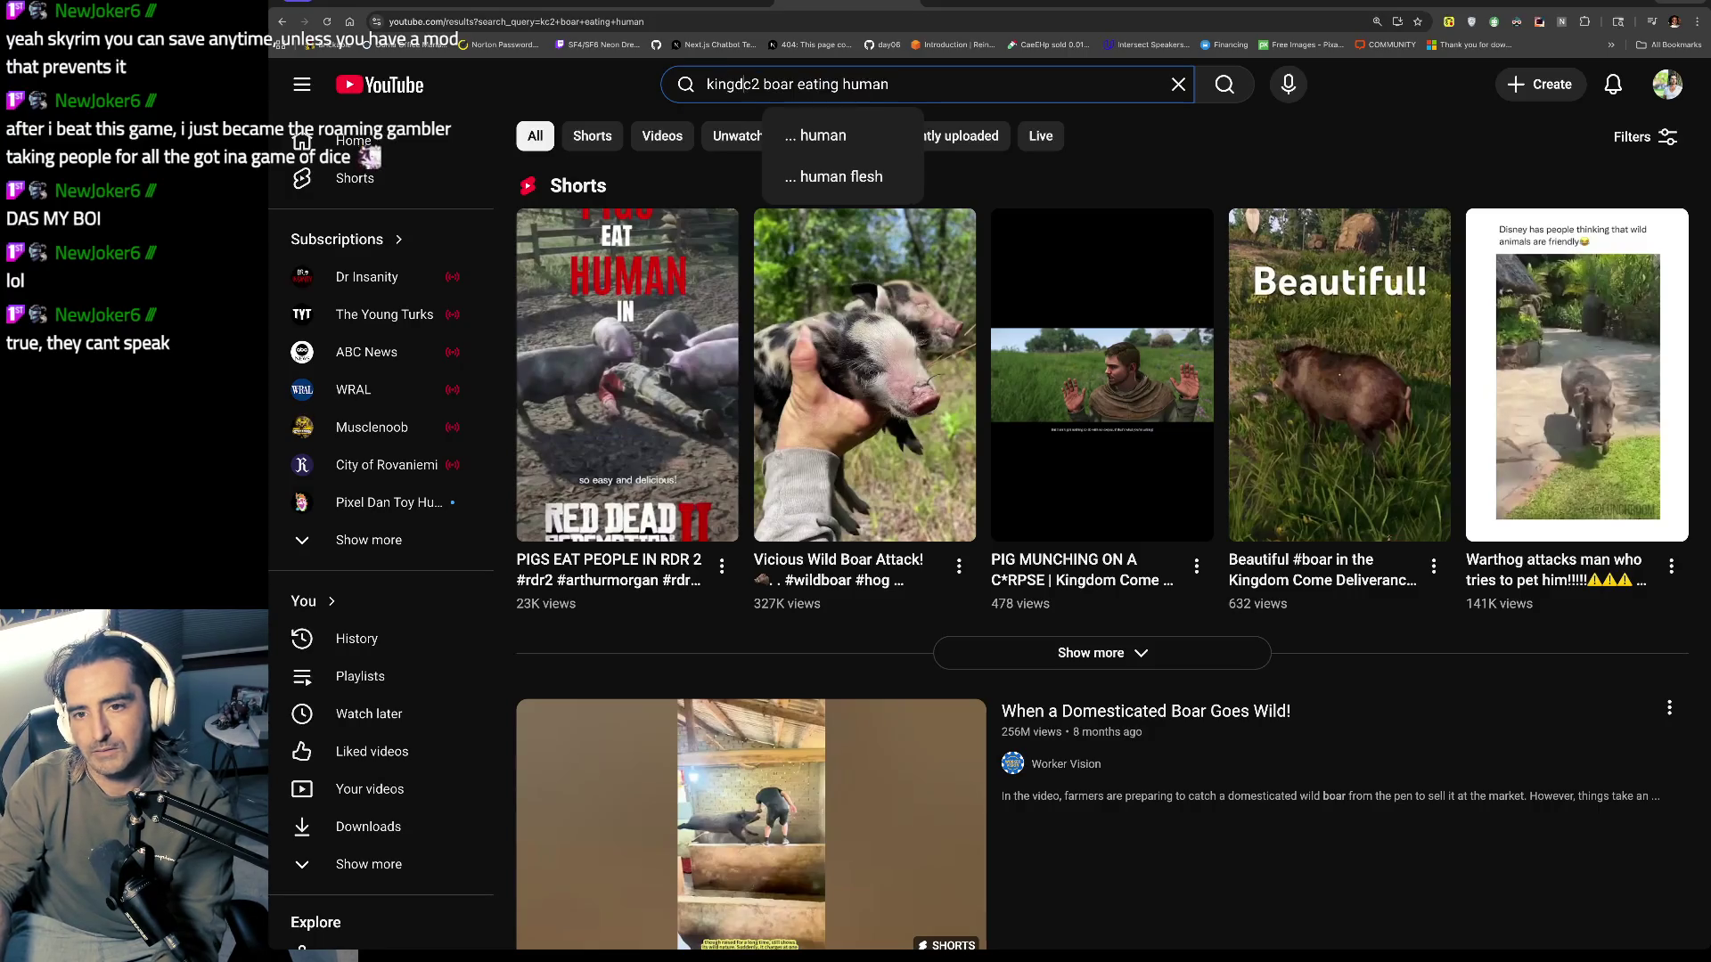
key("Right")
type("pavelina")
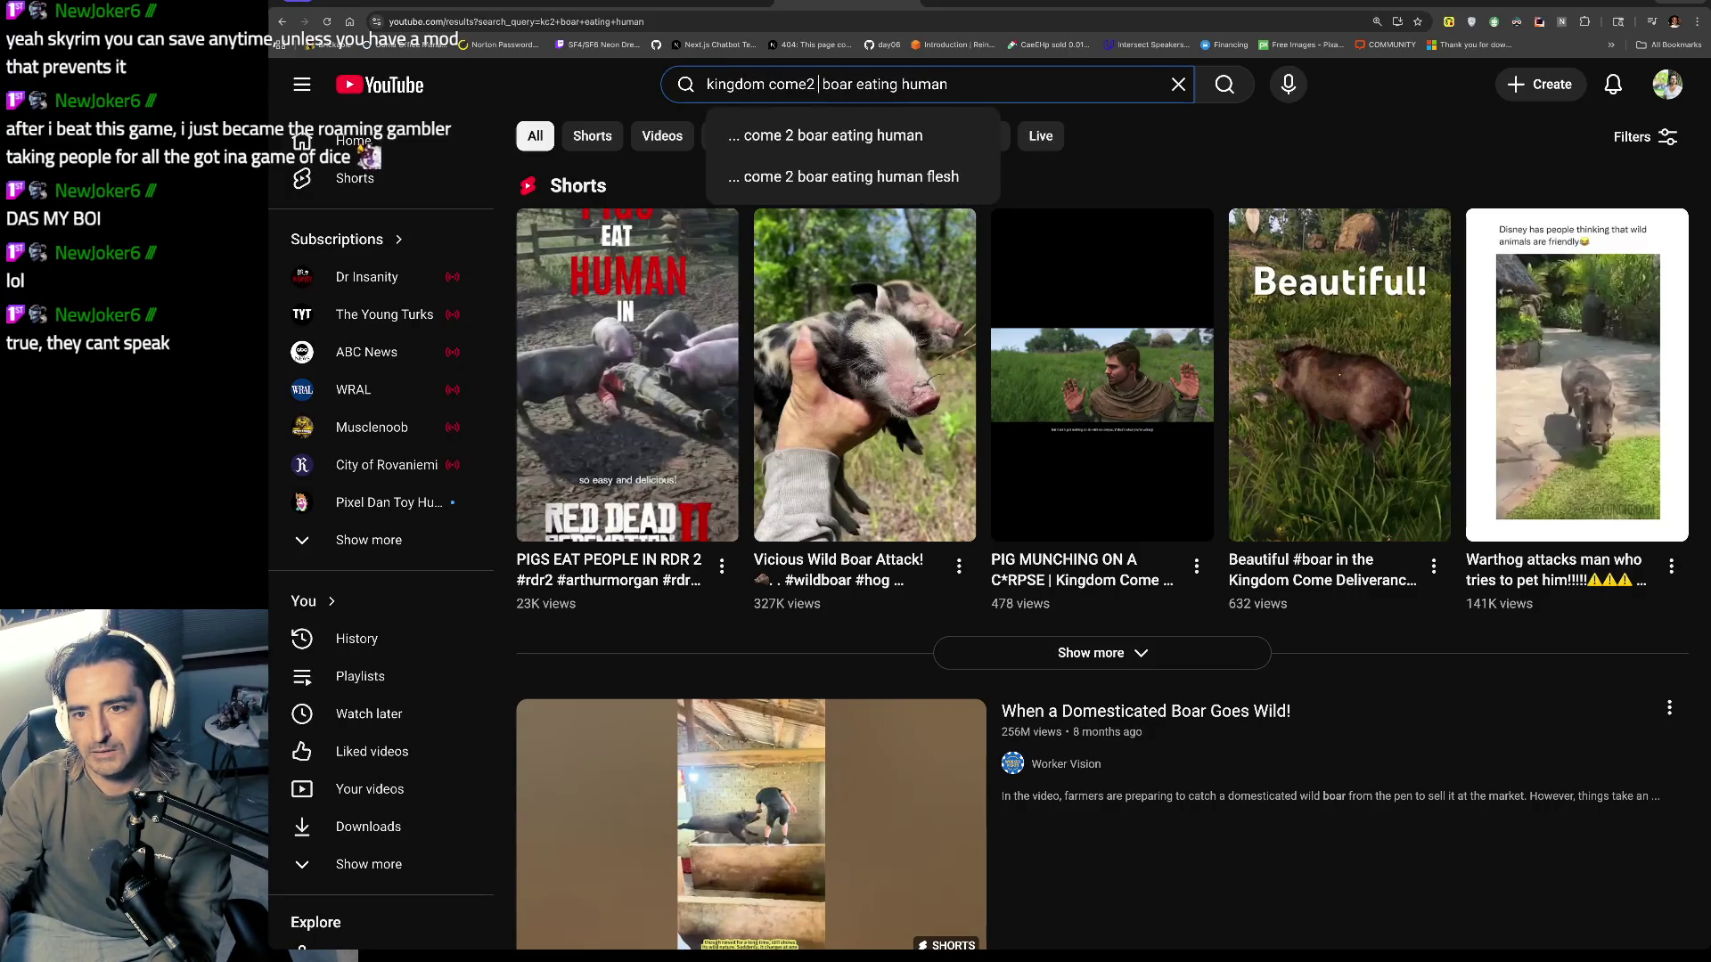
key("Return")
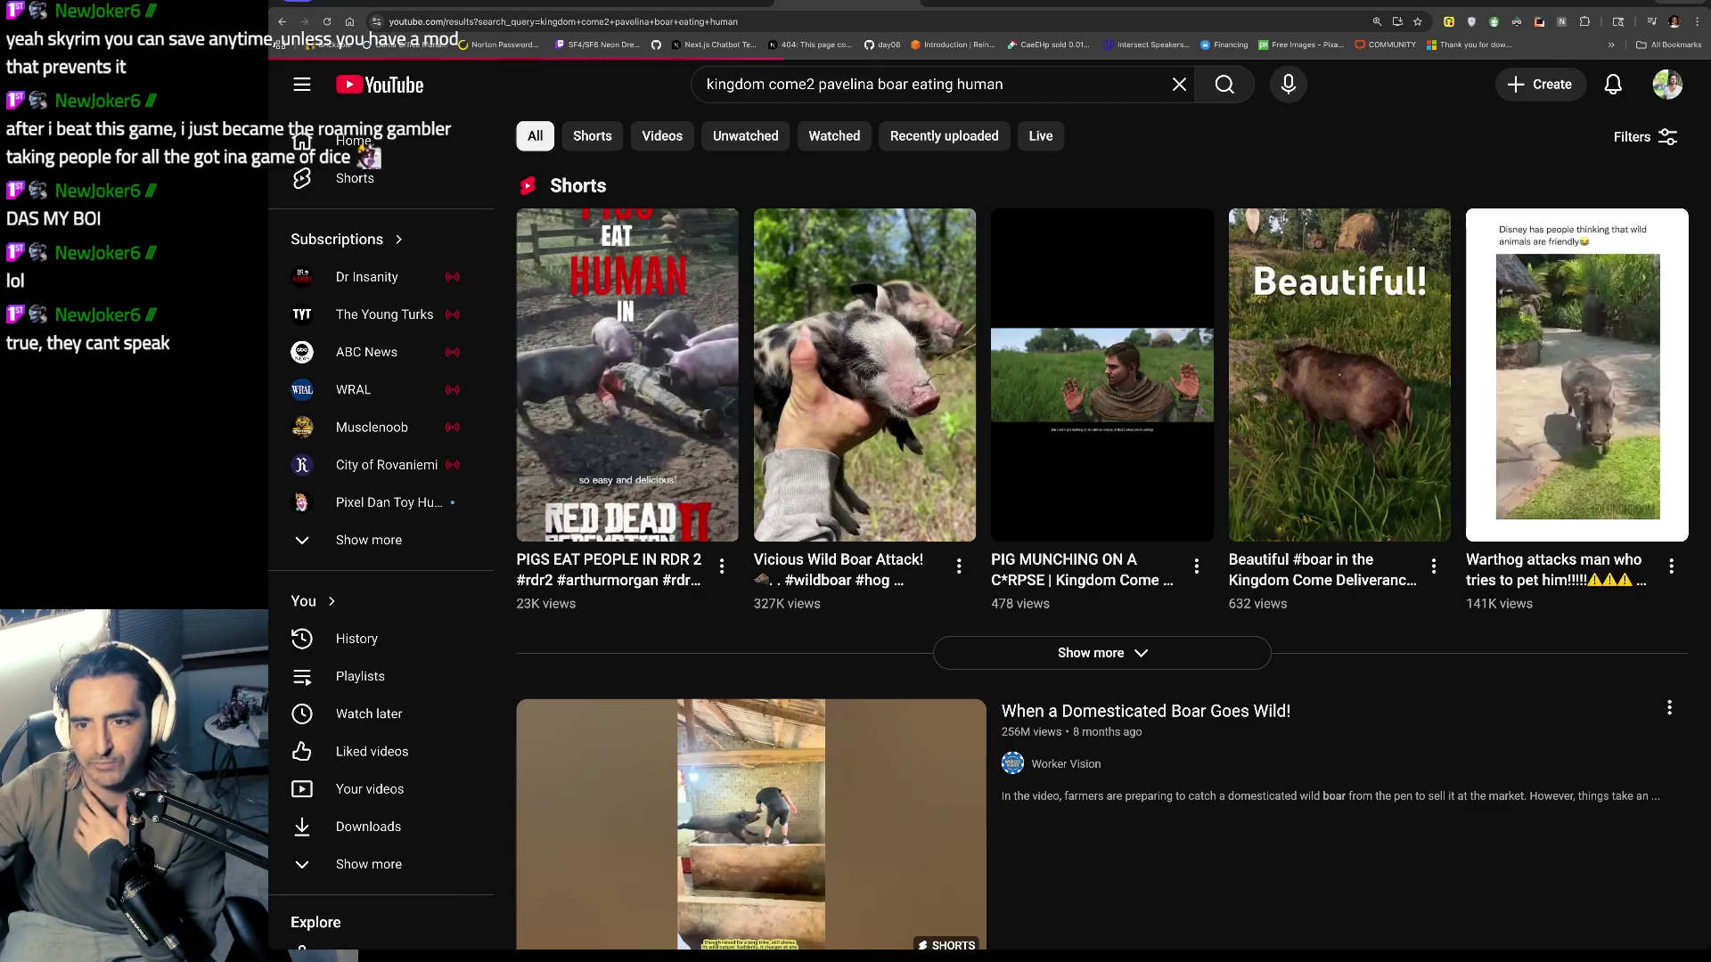
scroll(820, 402, "down", 6)
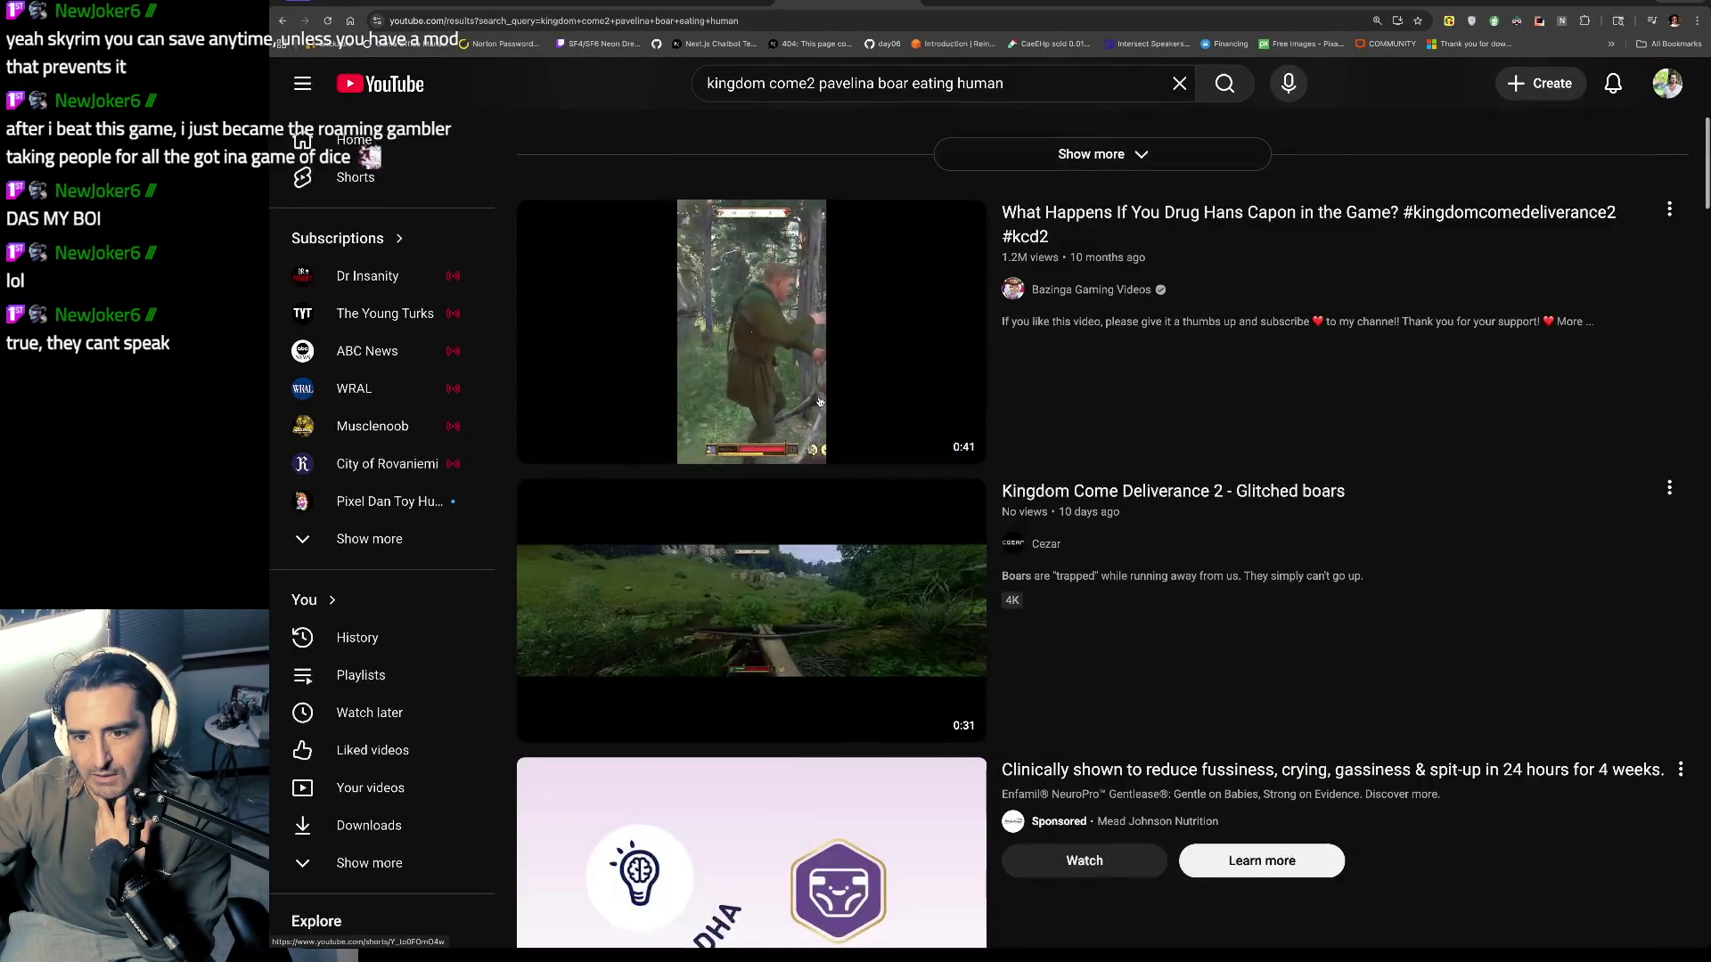
scroll(820, 402, "down", 15)
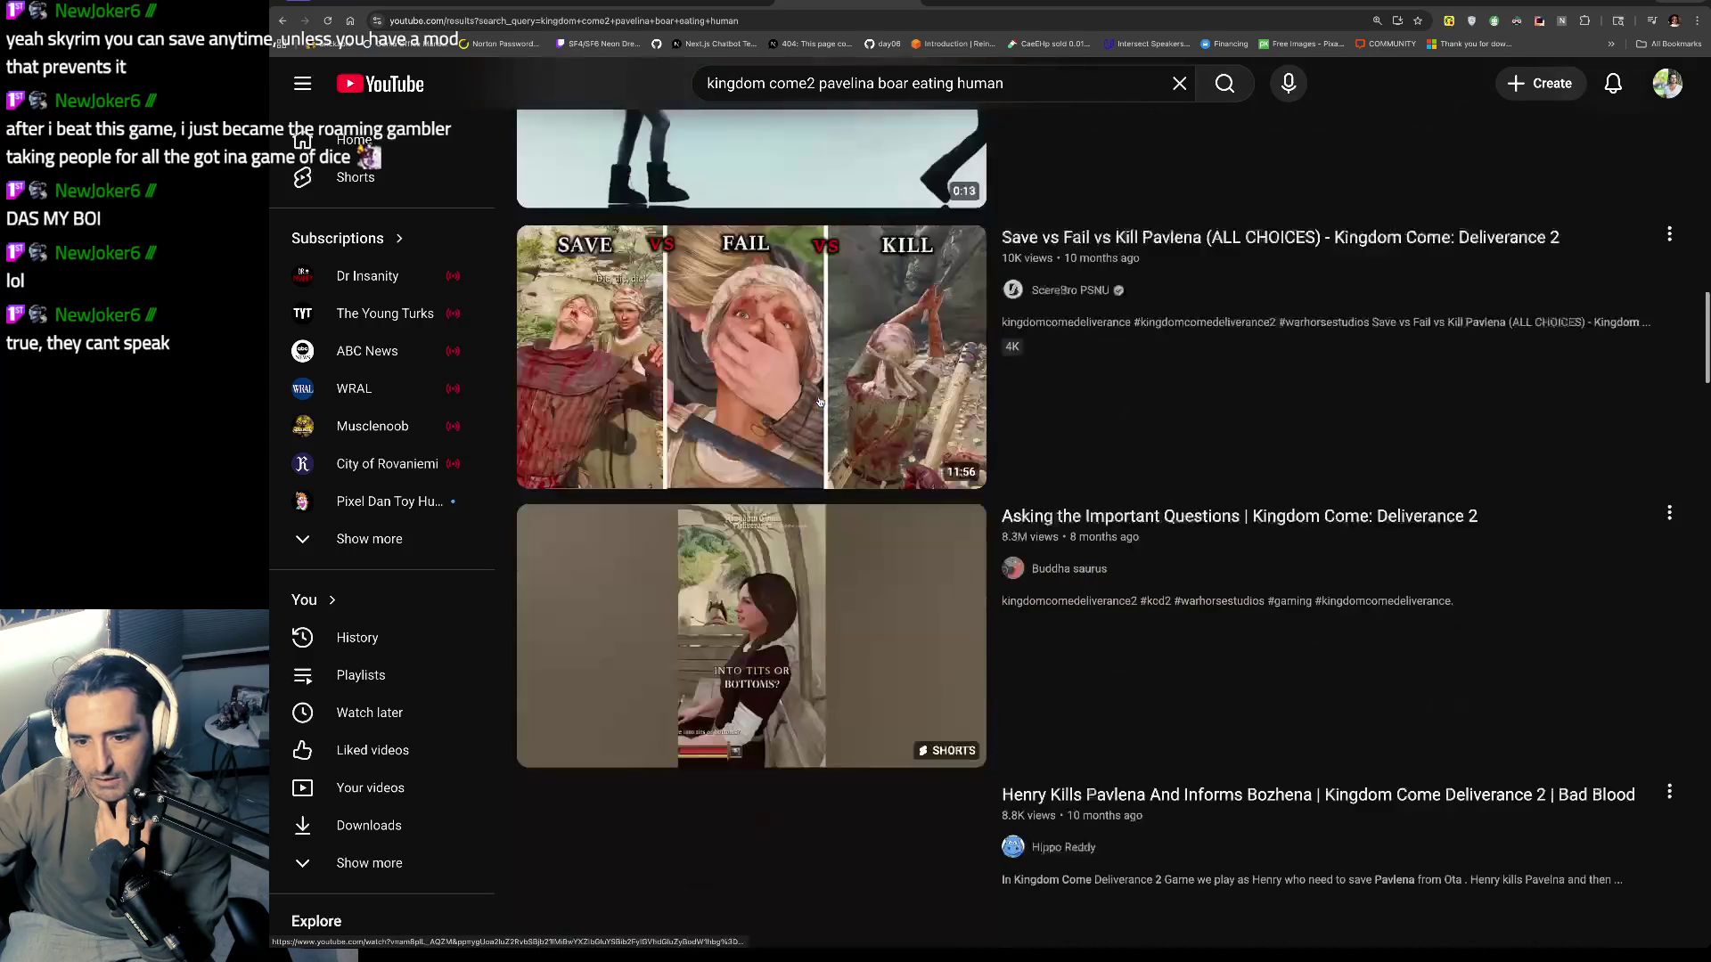
scroll(820, 402, "down", 5)
scroll(820, 402, "up", 10)
scroll(809, 178, "down", 1)
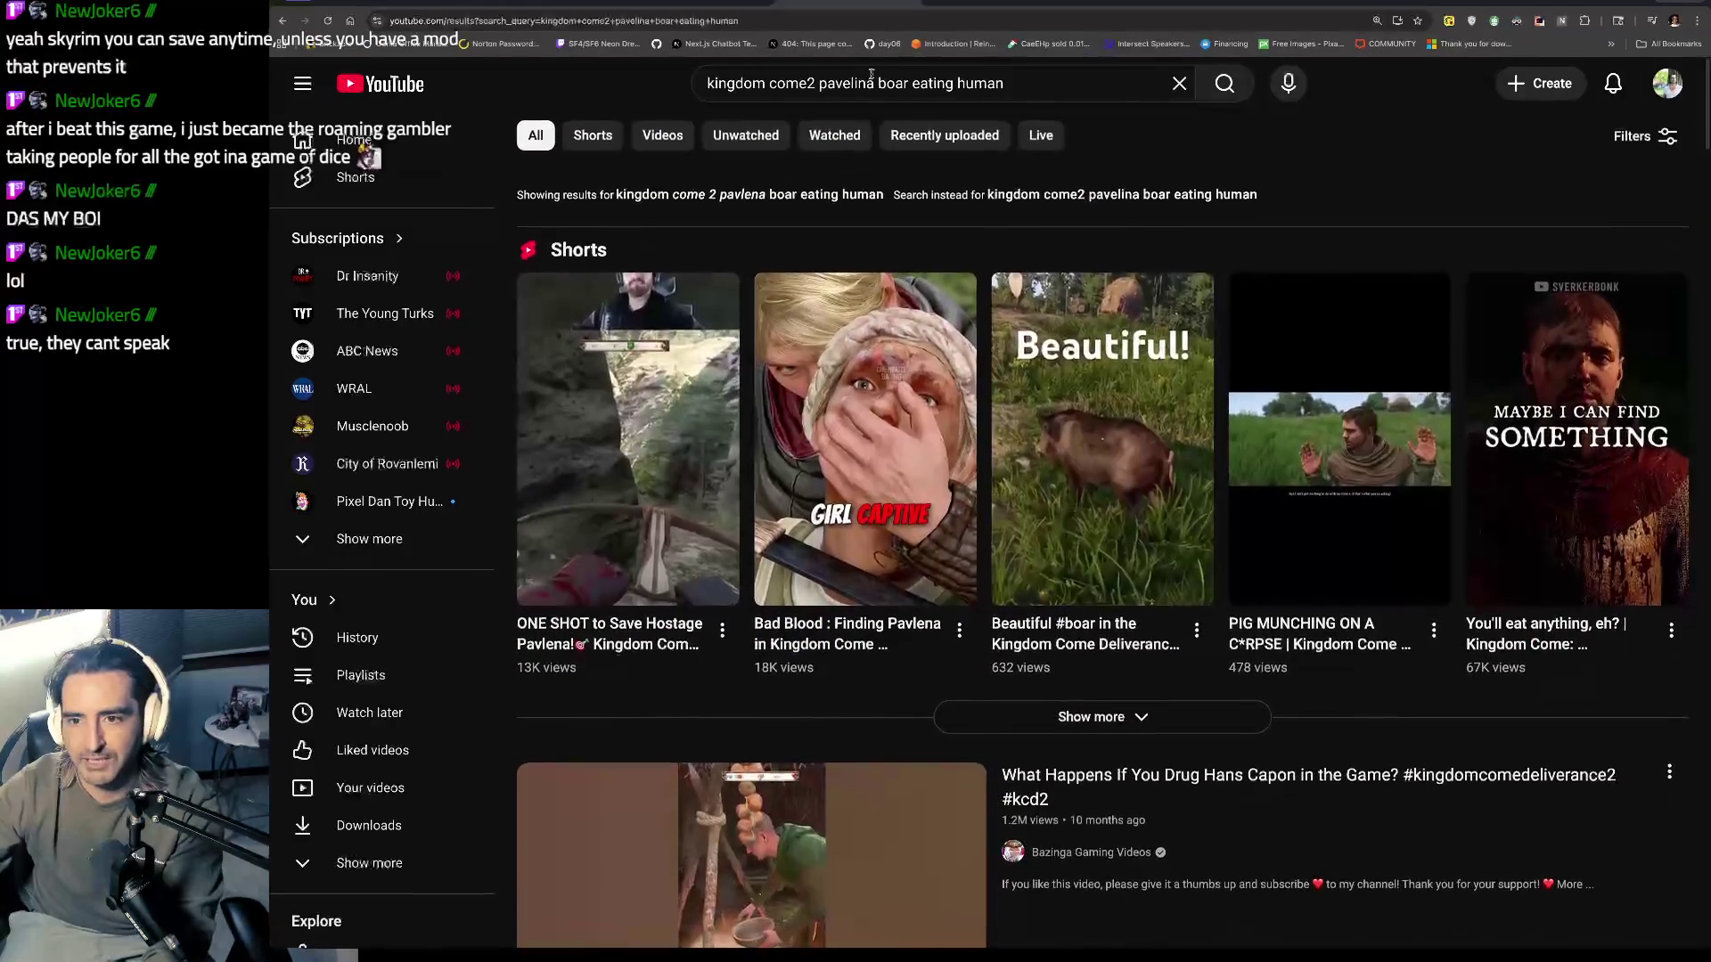
Step: Replace 'boar' with 'pig herder', drop 'eating human', and open the Save vs Fail vs Kill Pavlena result
left_click(903, 86)
key("BackSpace")
key("BackSpace")
key("BackSpace")
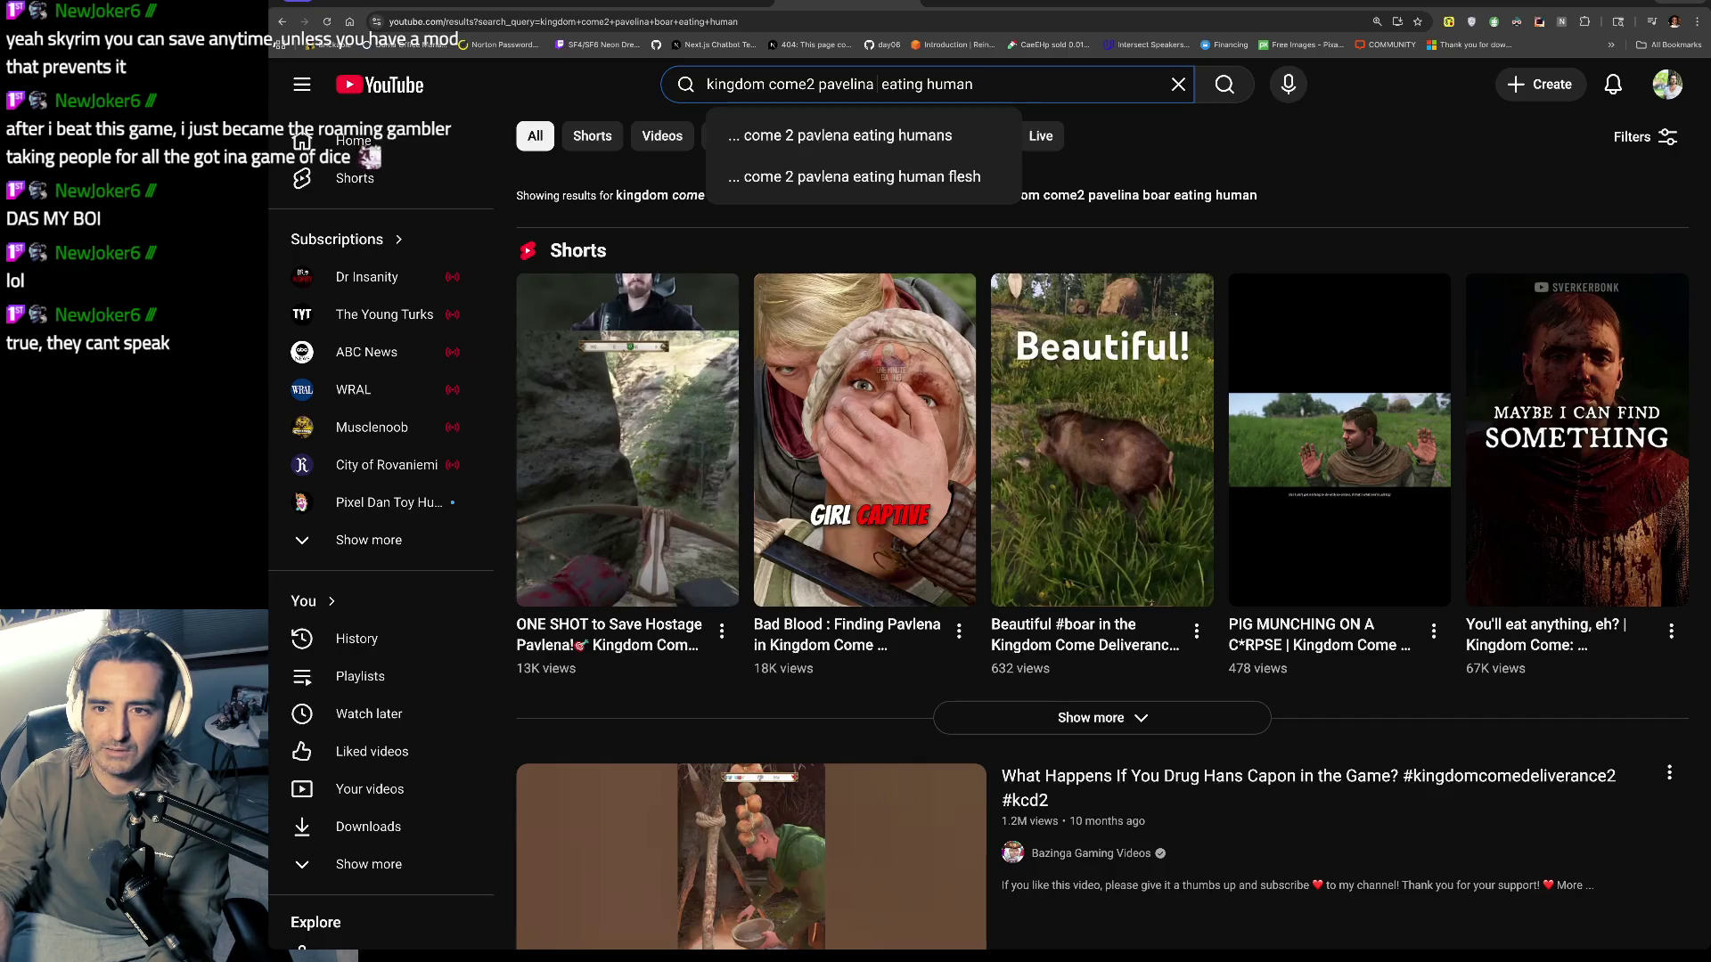
type("pig herder")
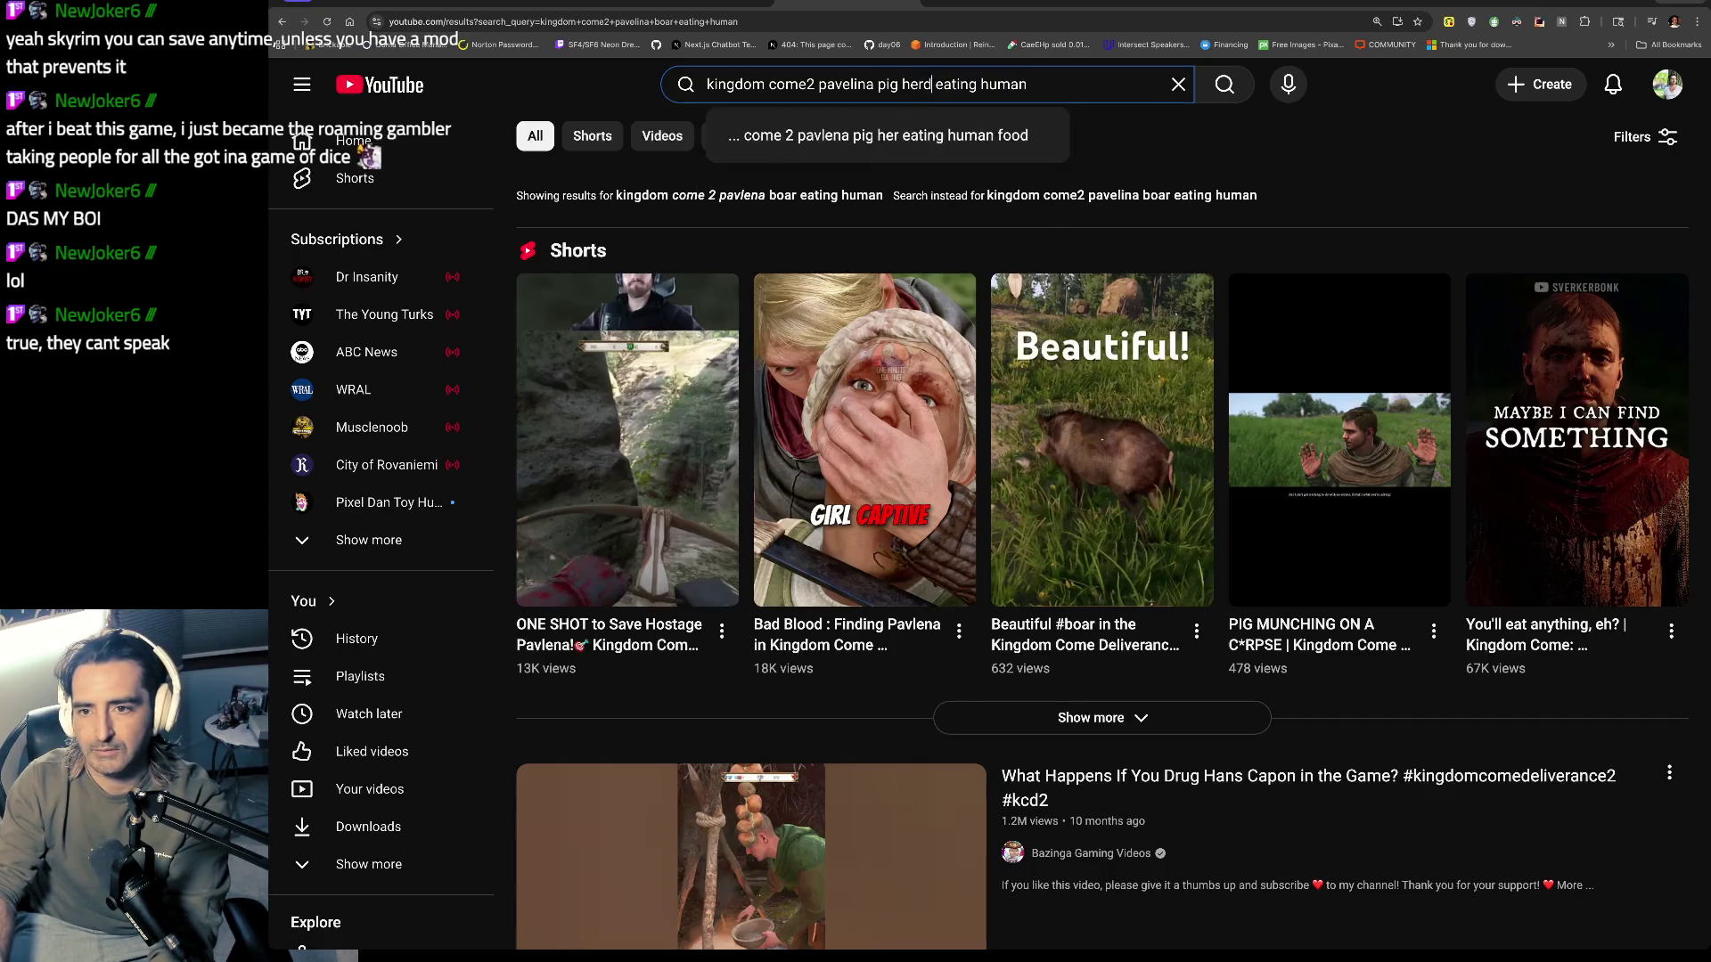
key("Return")
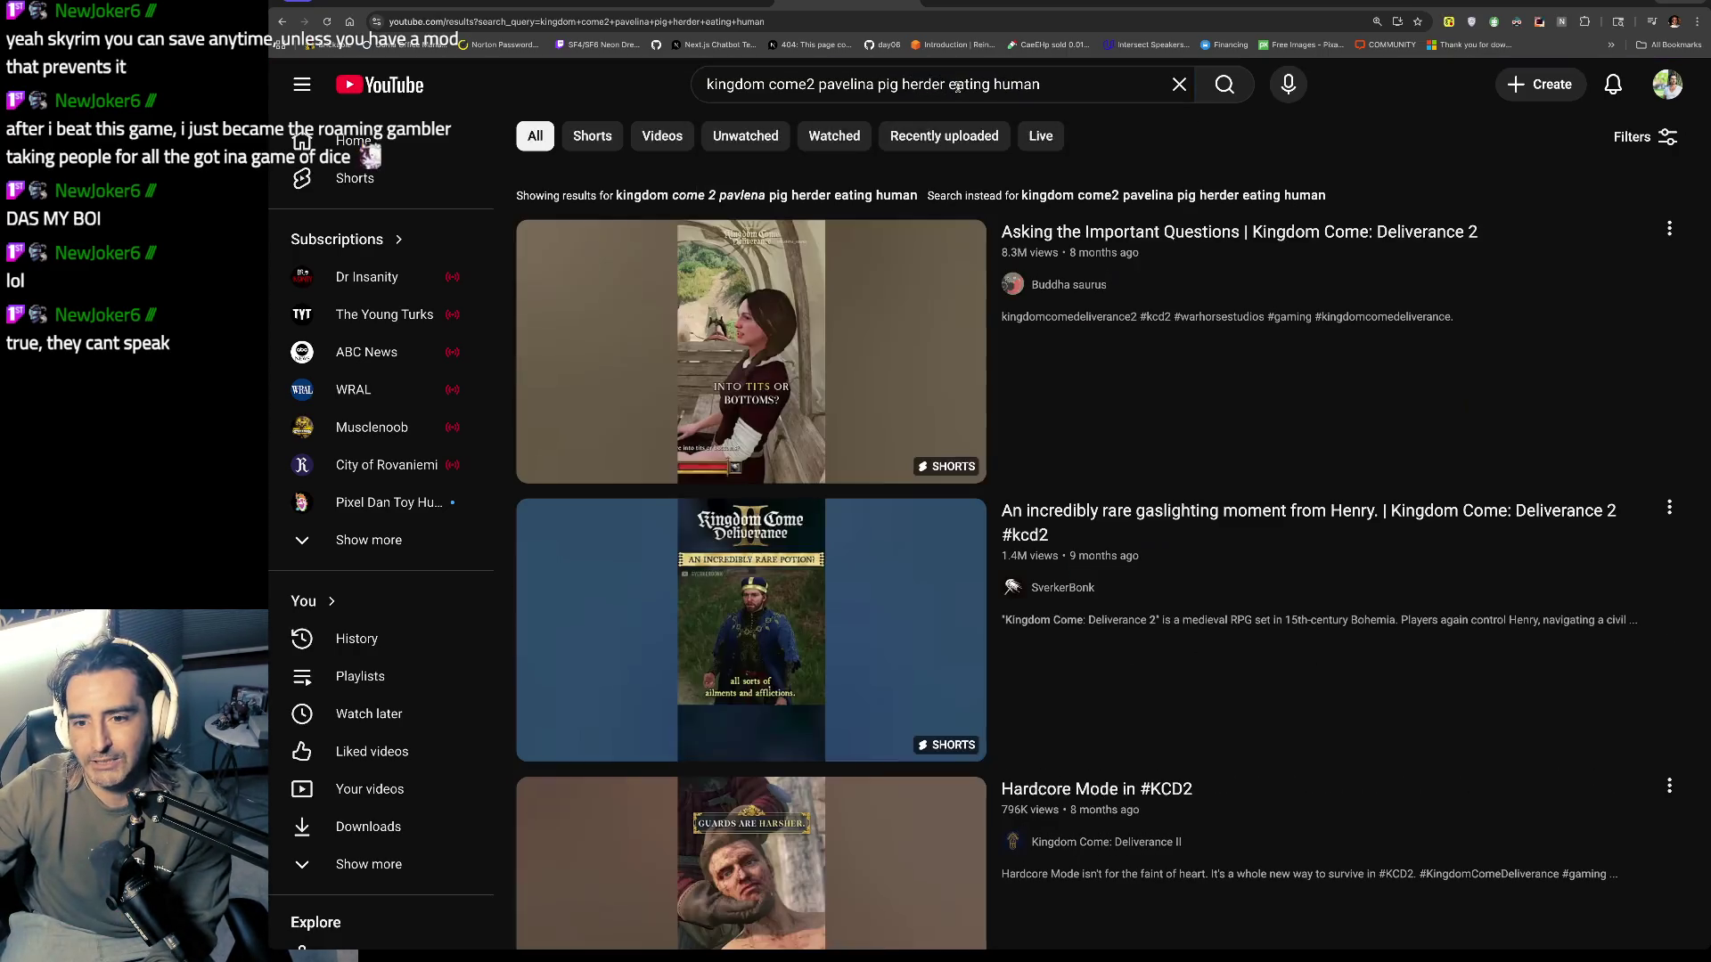
left_click_drag(950, 84, 1141, 90)
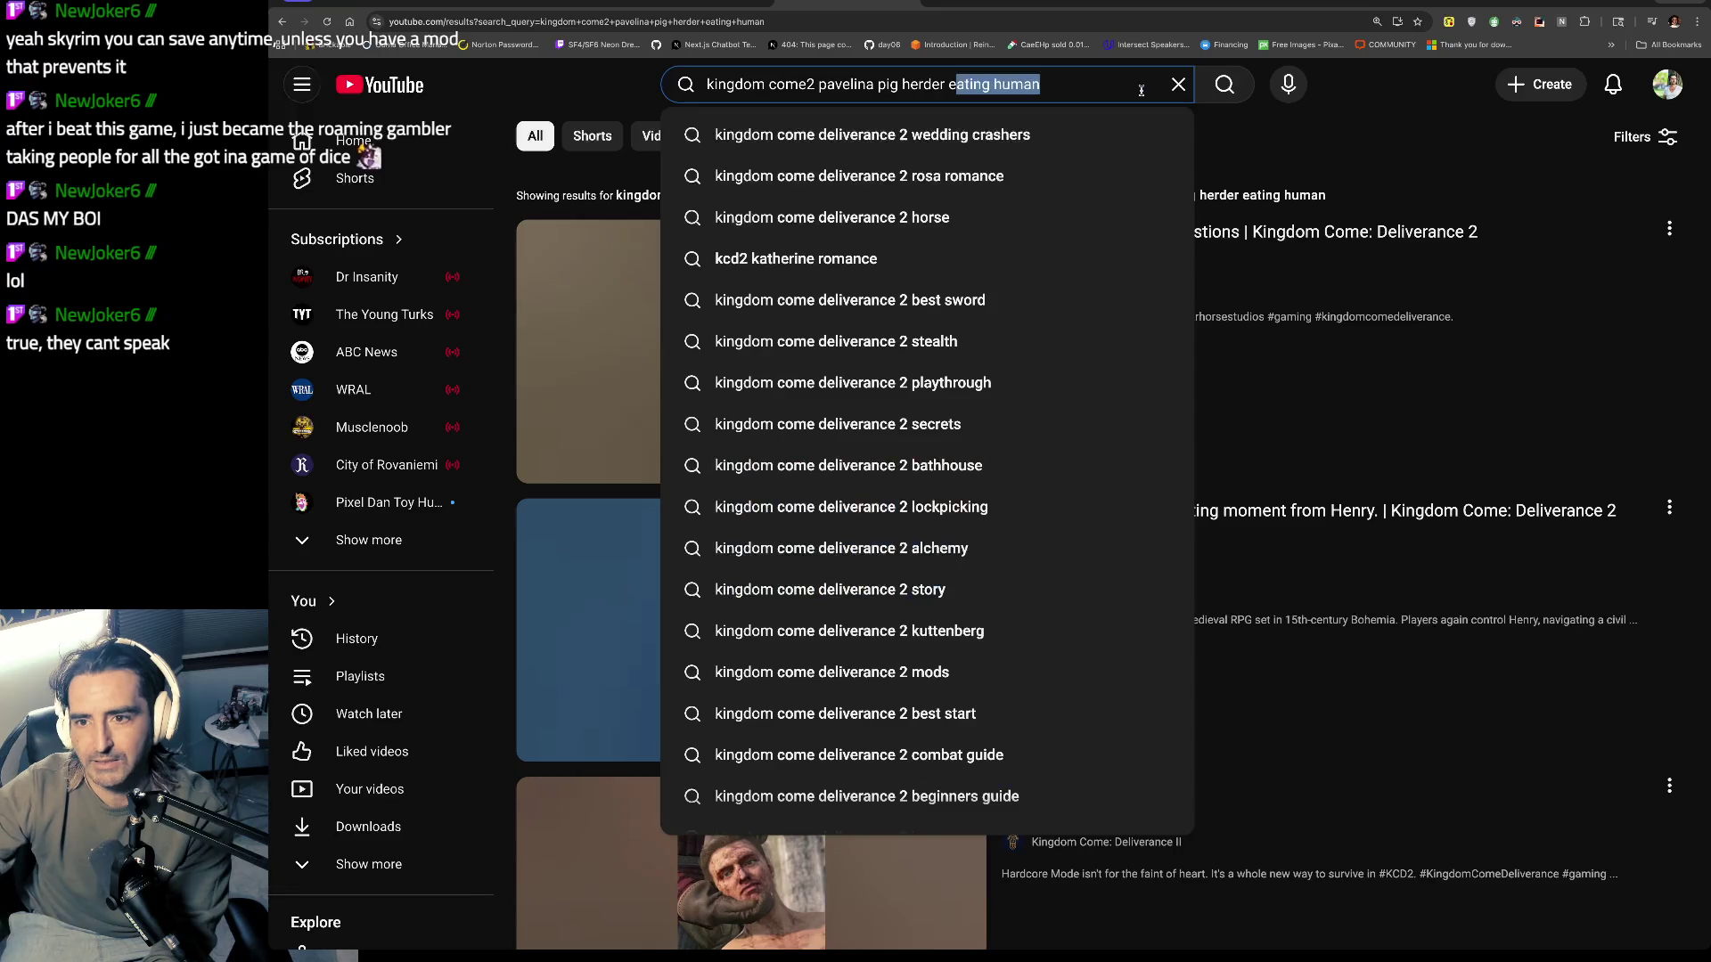
key("BackSpace")
key("Return")
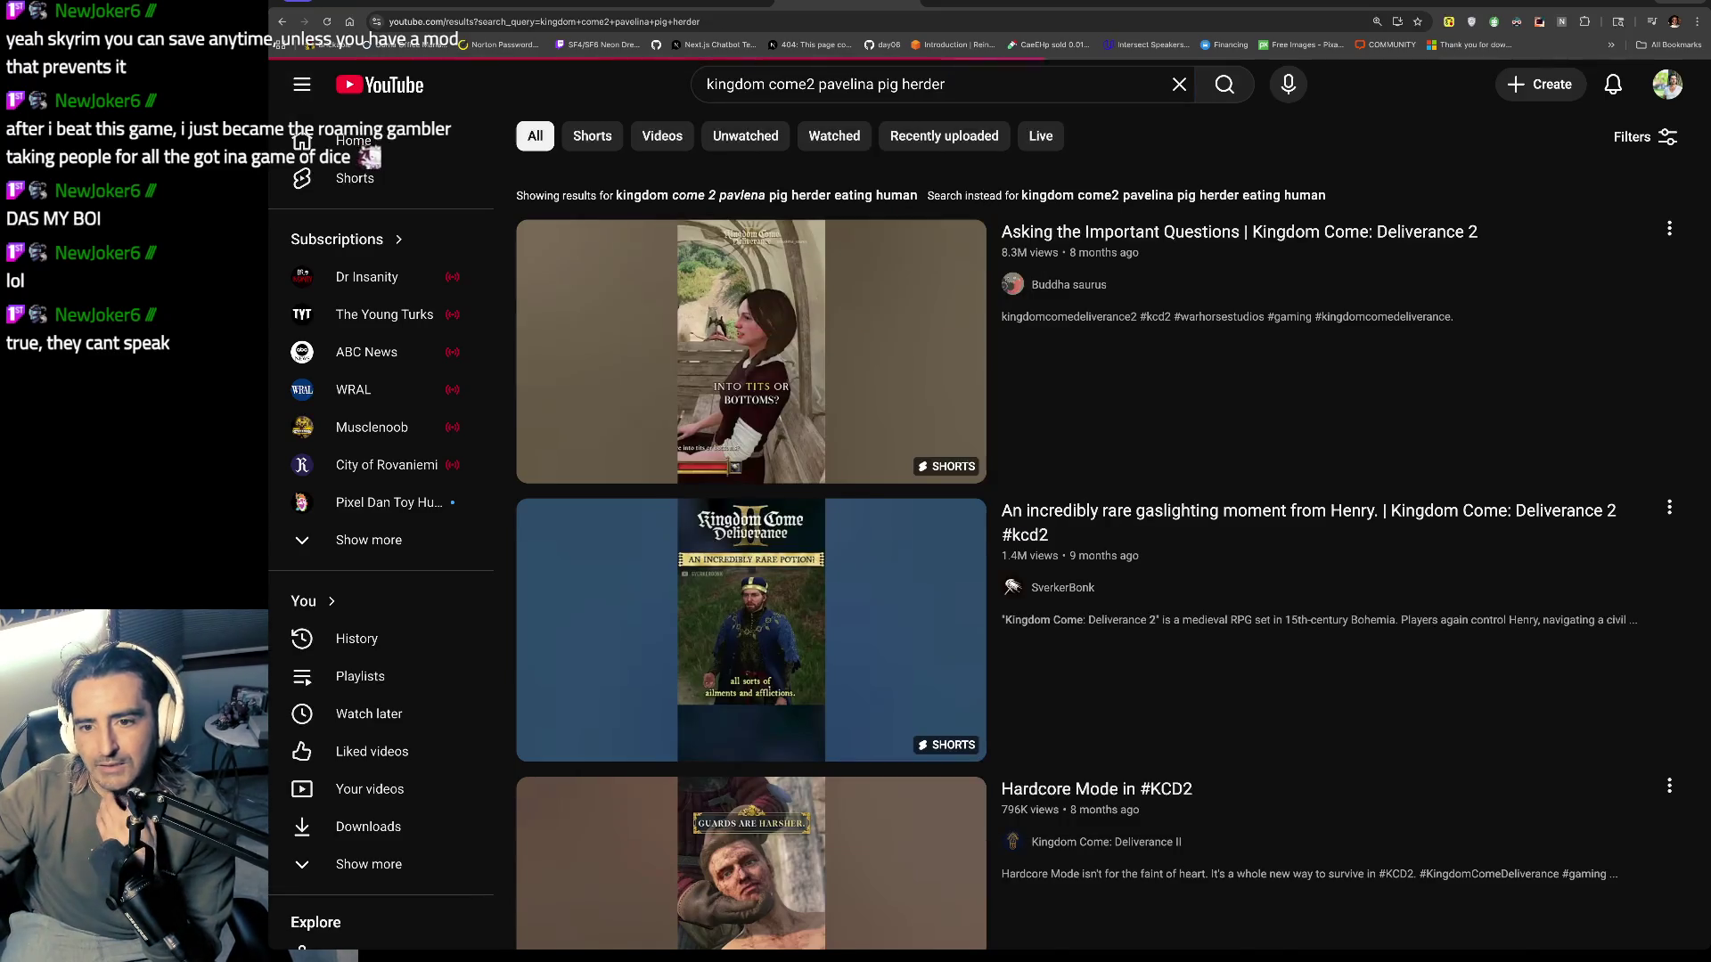
scroll(860, 411, "down", 8)
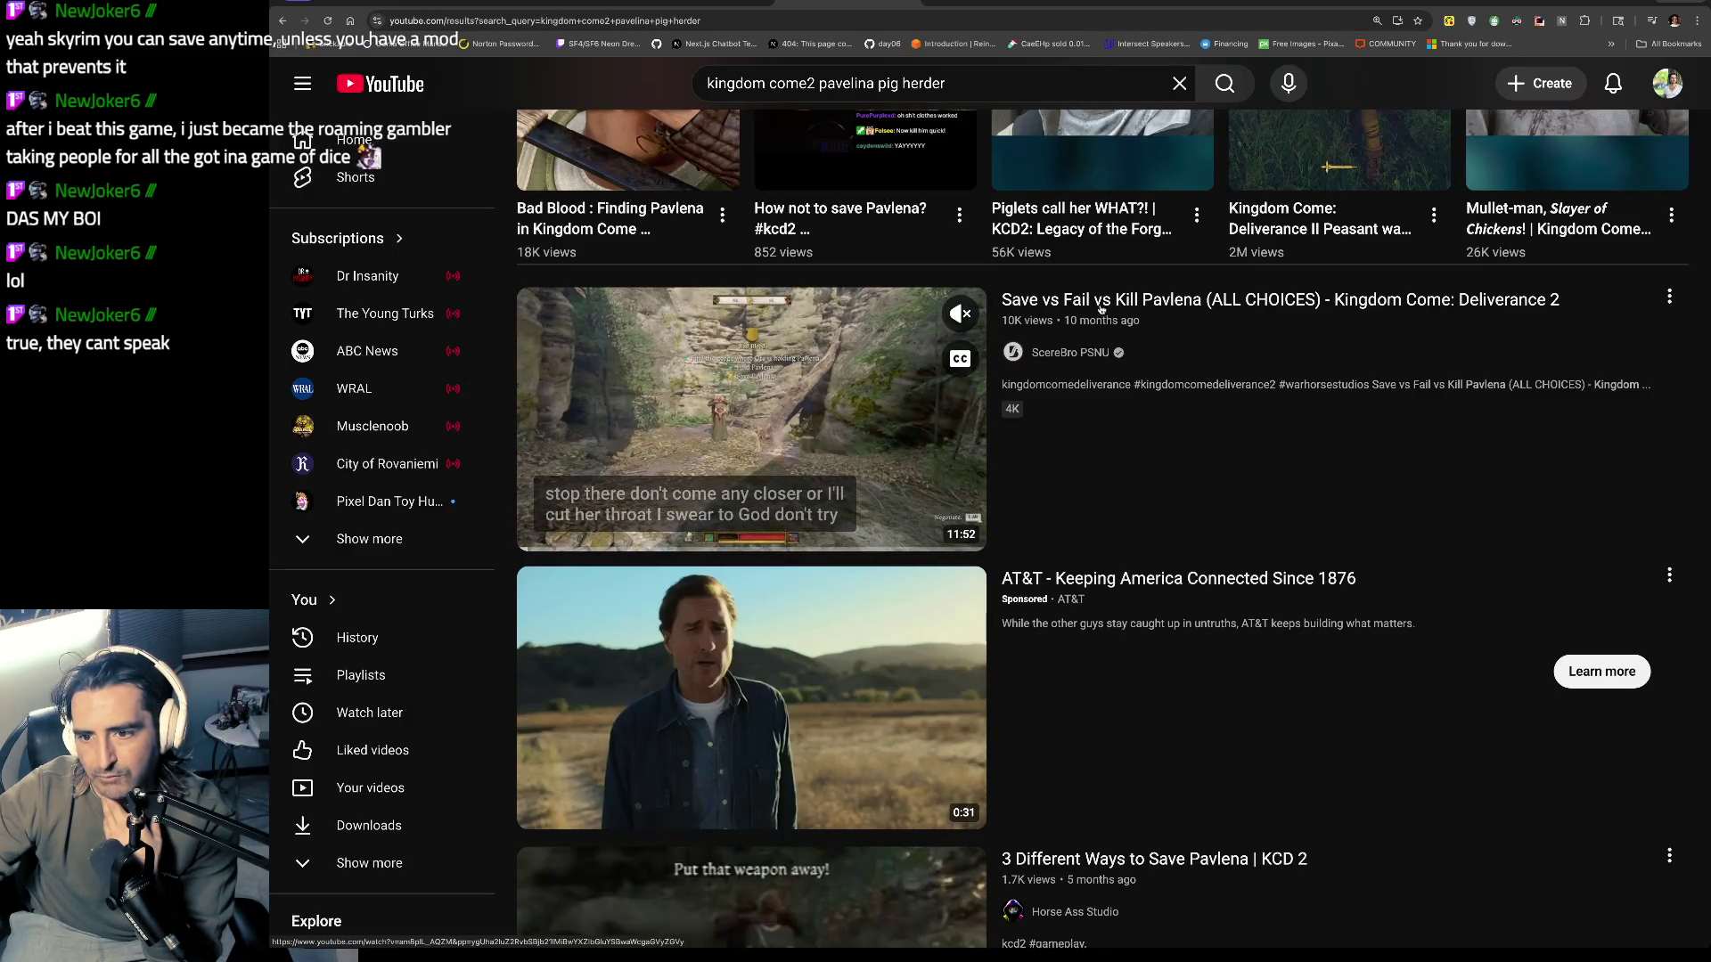
left_click(812, 369)
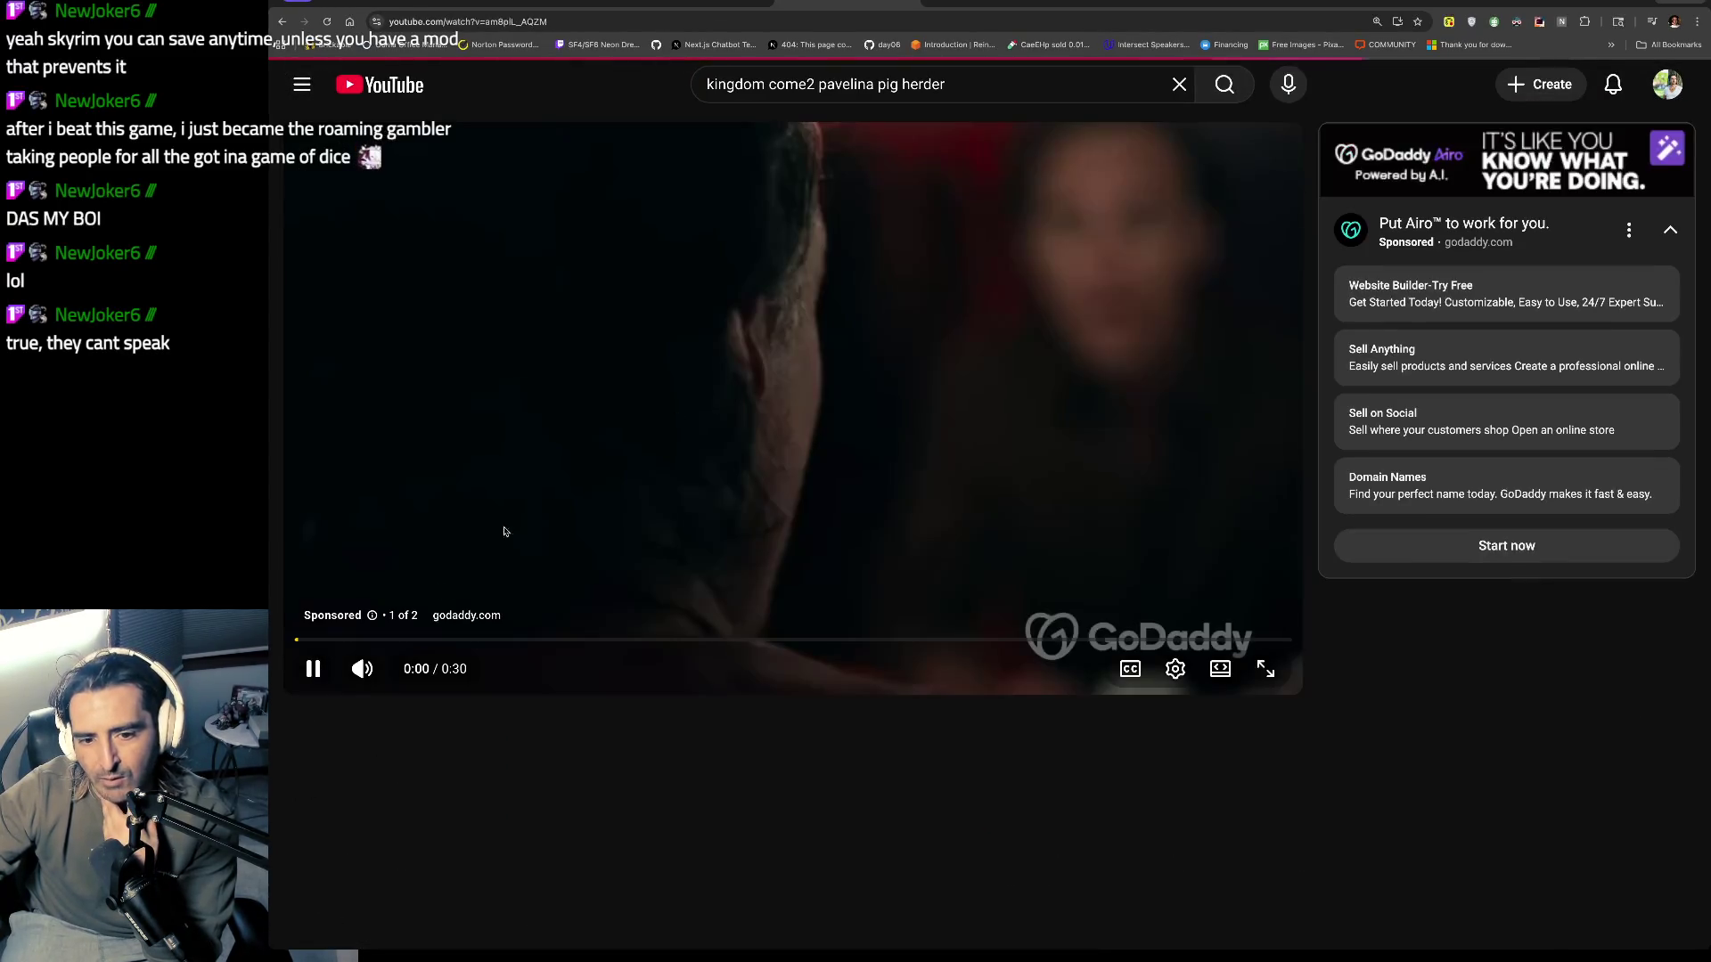
Step: Mute the pre-roll ad, skip it, and pause the Pavlena video at 0:01
left_click(361, 670)
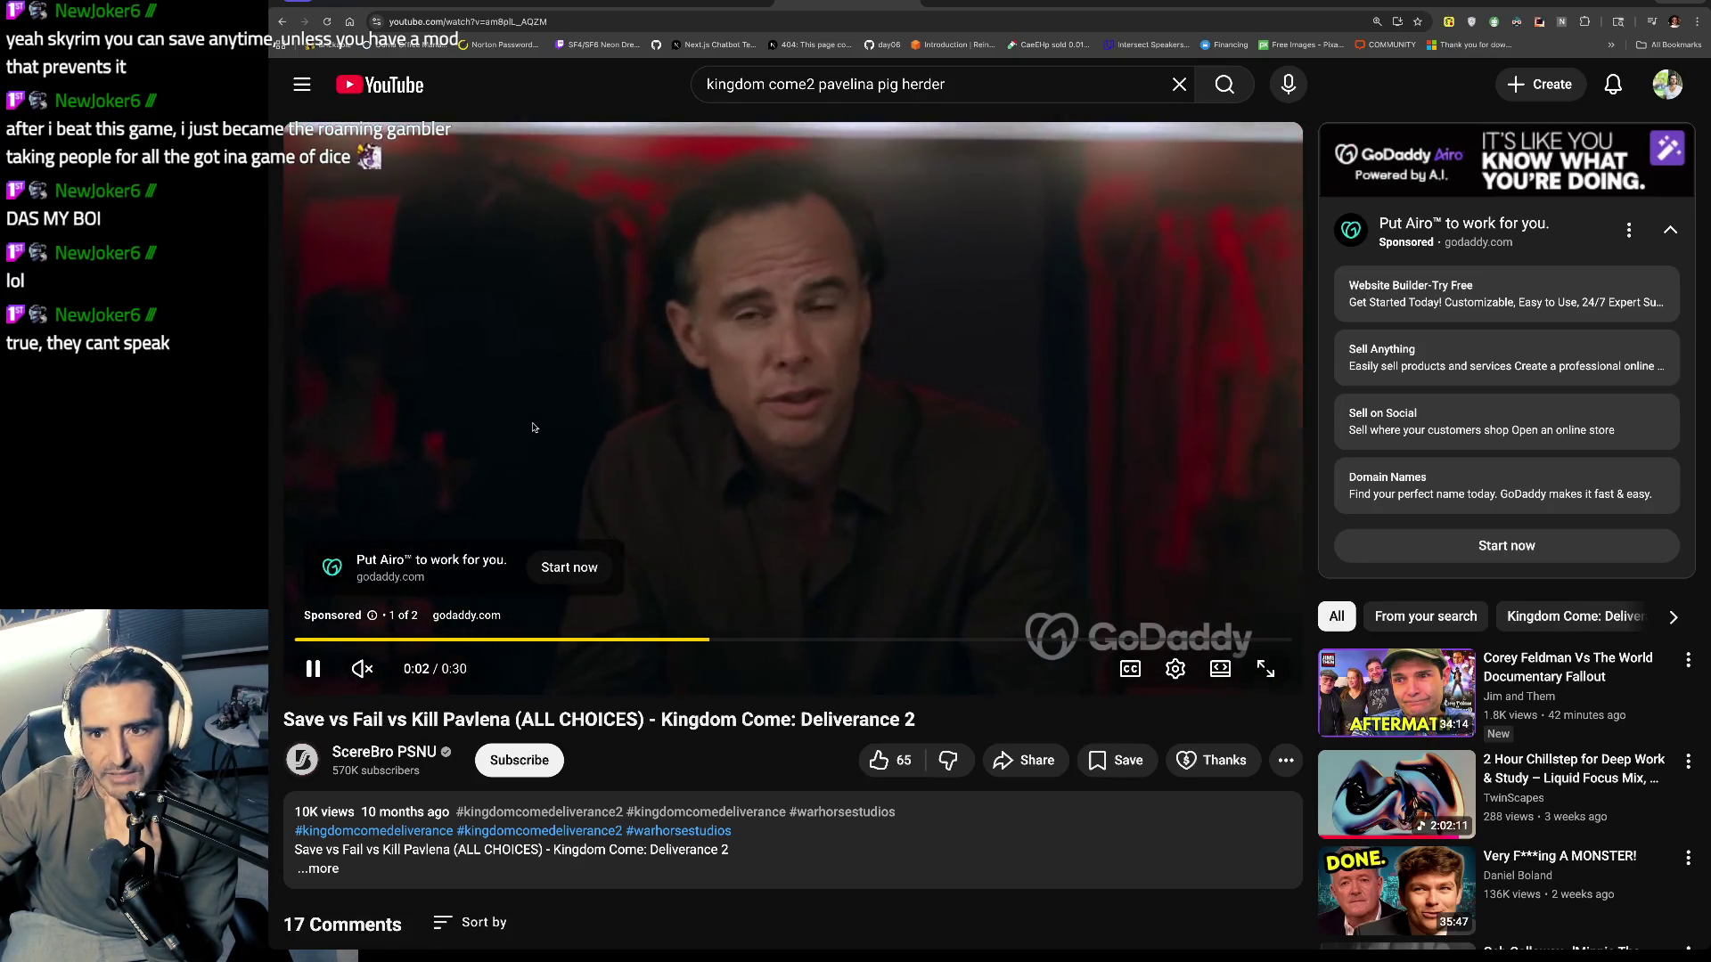
left_click_drag(819, 84, 916, 87)
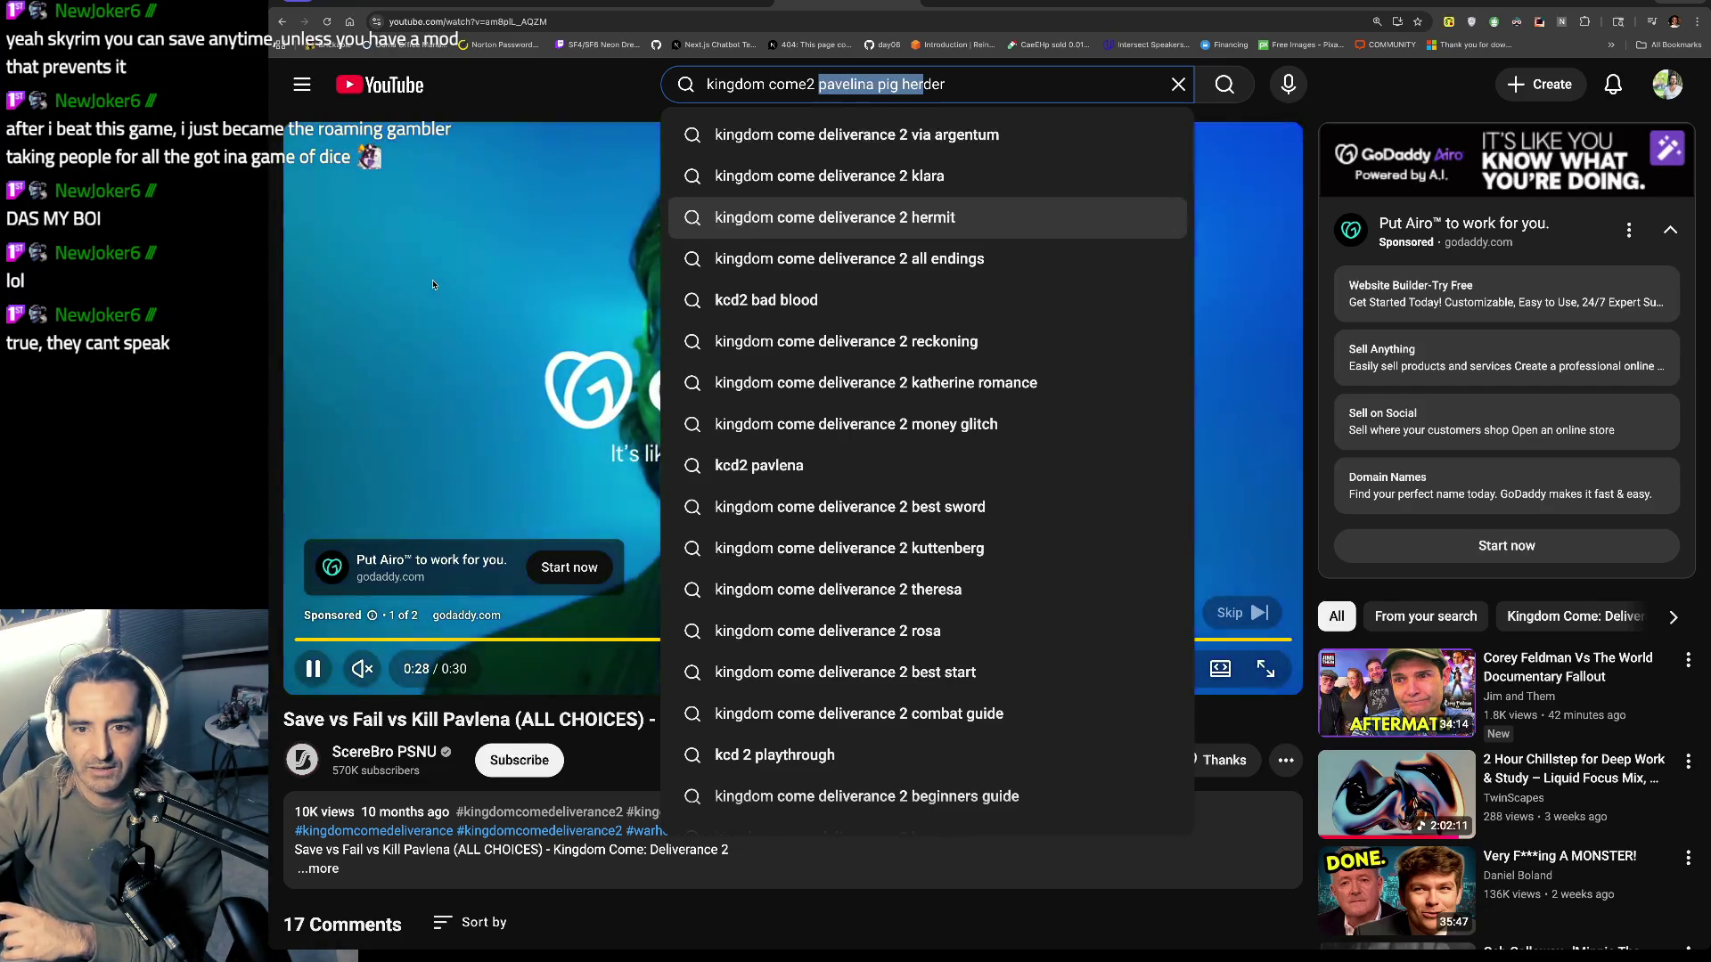
left_click(1248, 570)
left_click(1242, 613)
left_click(609, 295)
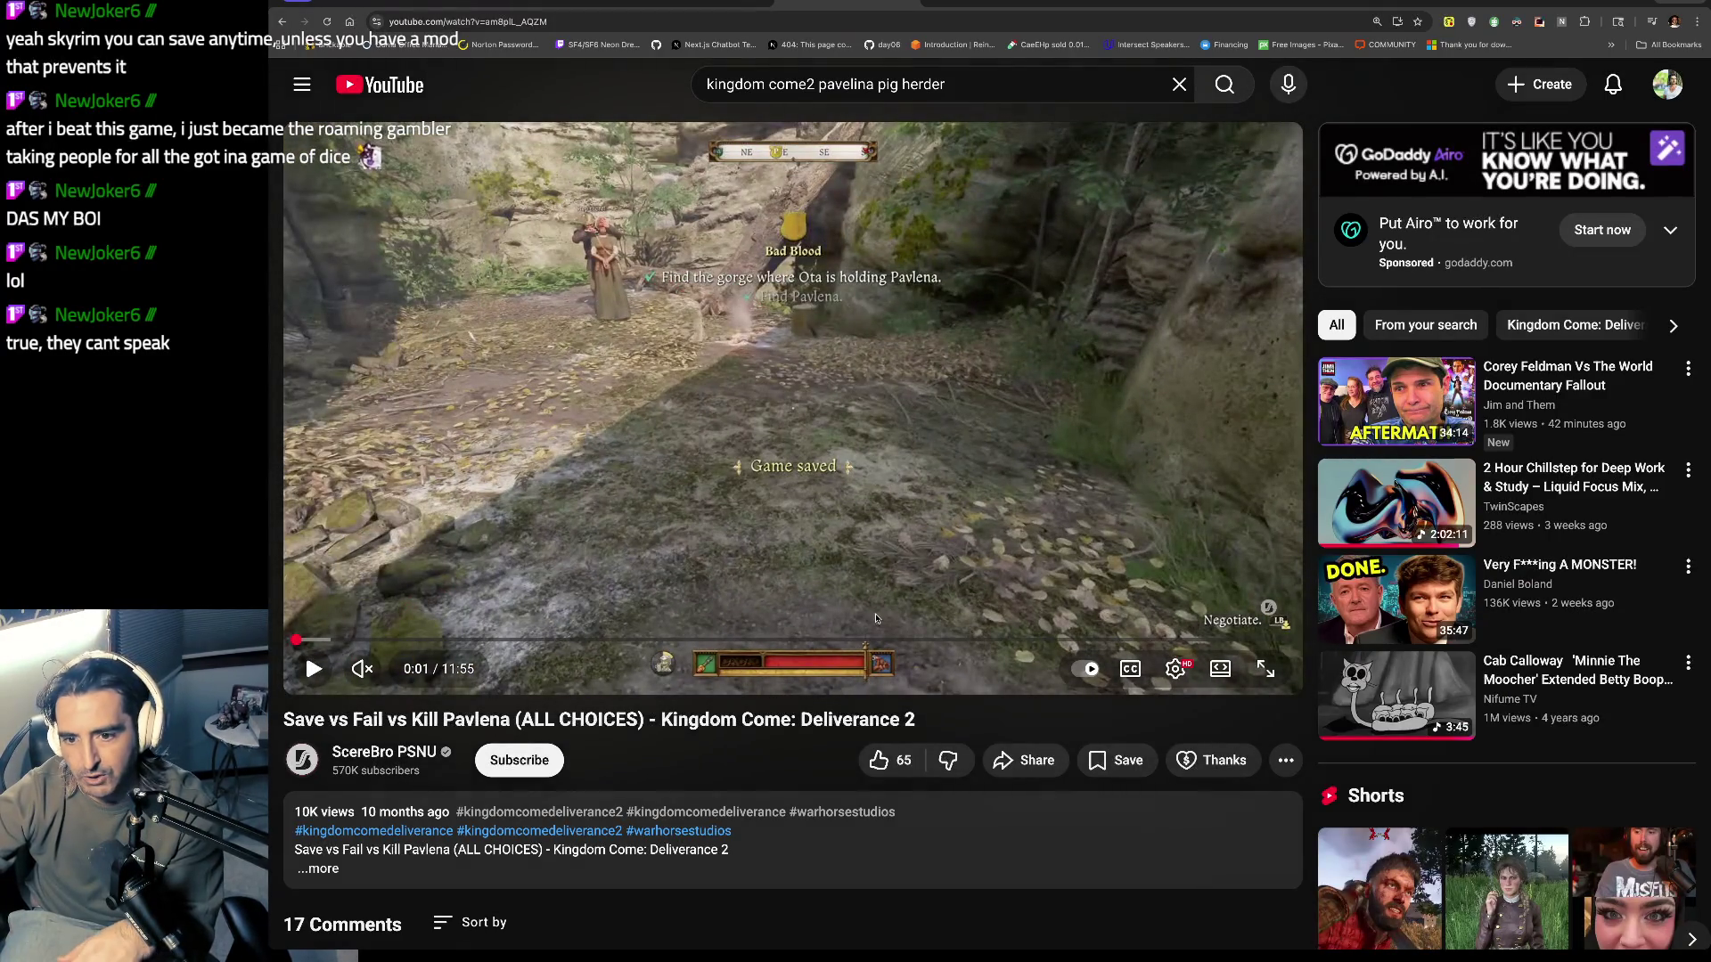
Step: Unmute and watch the opening, pausing at 0:10, 0:19, 0:24 and 0:25, with a rewind to 0:07
left_click(362, 668)
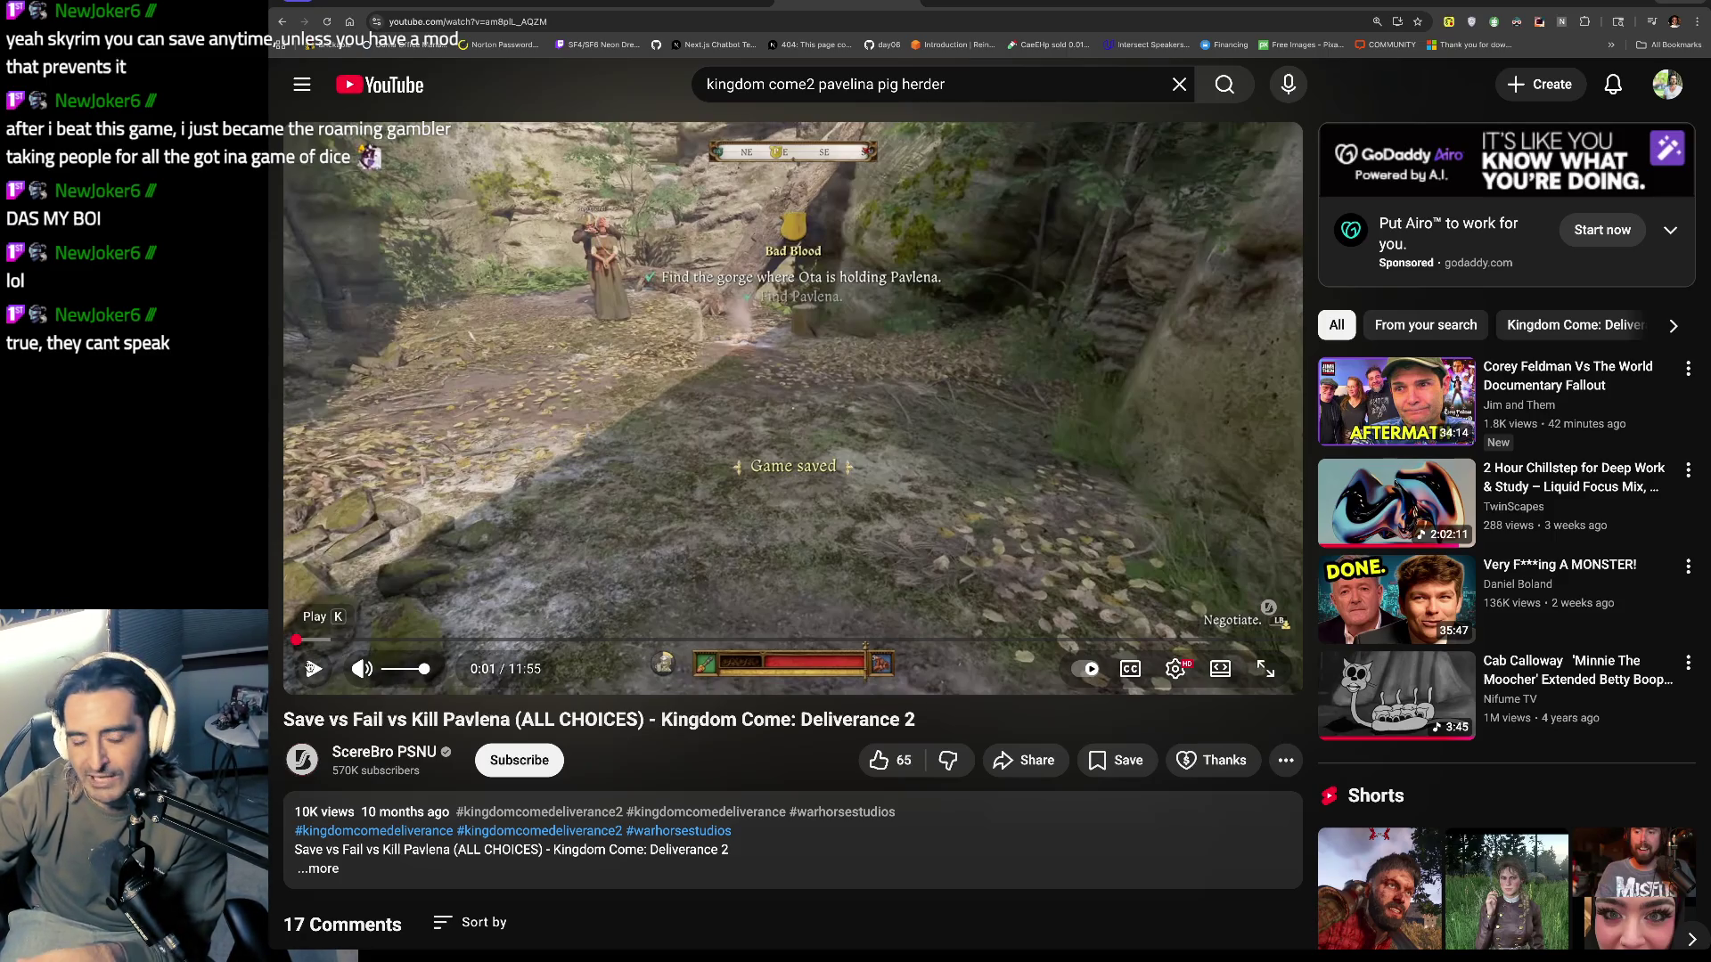
left_click(312, 669)
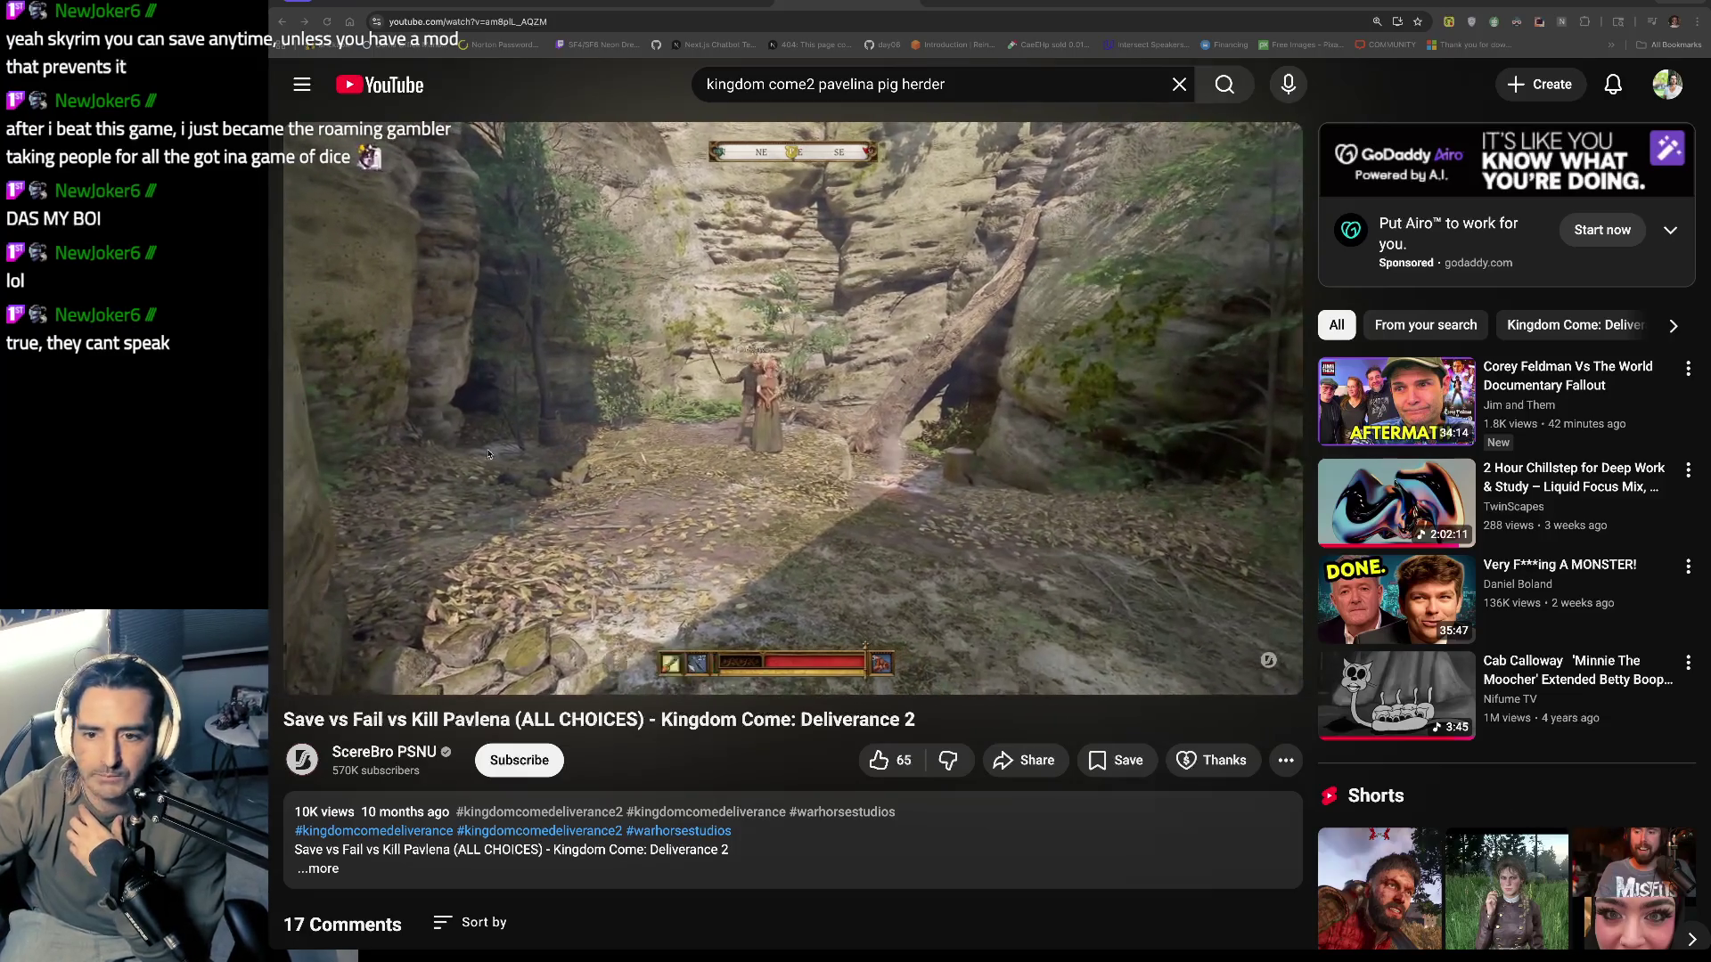
left_click(960, 485)
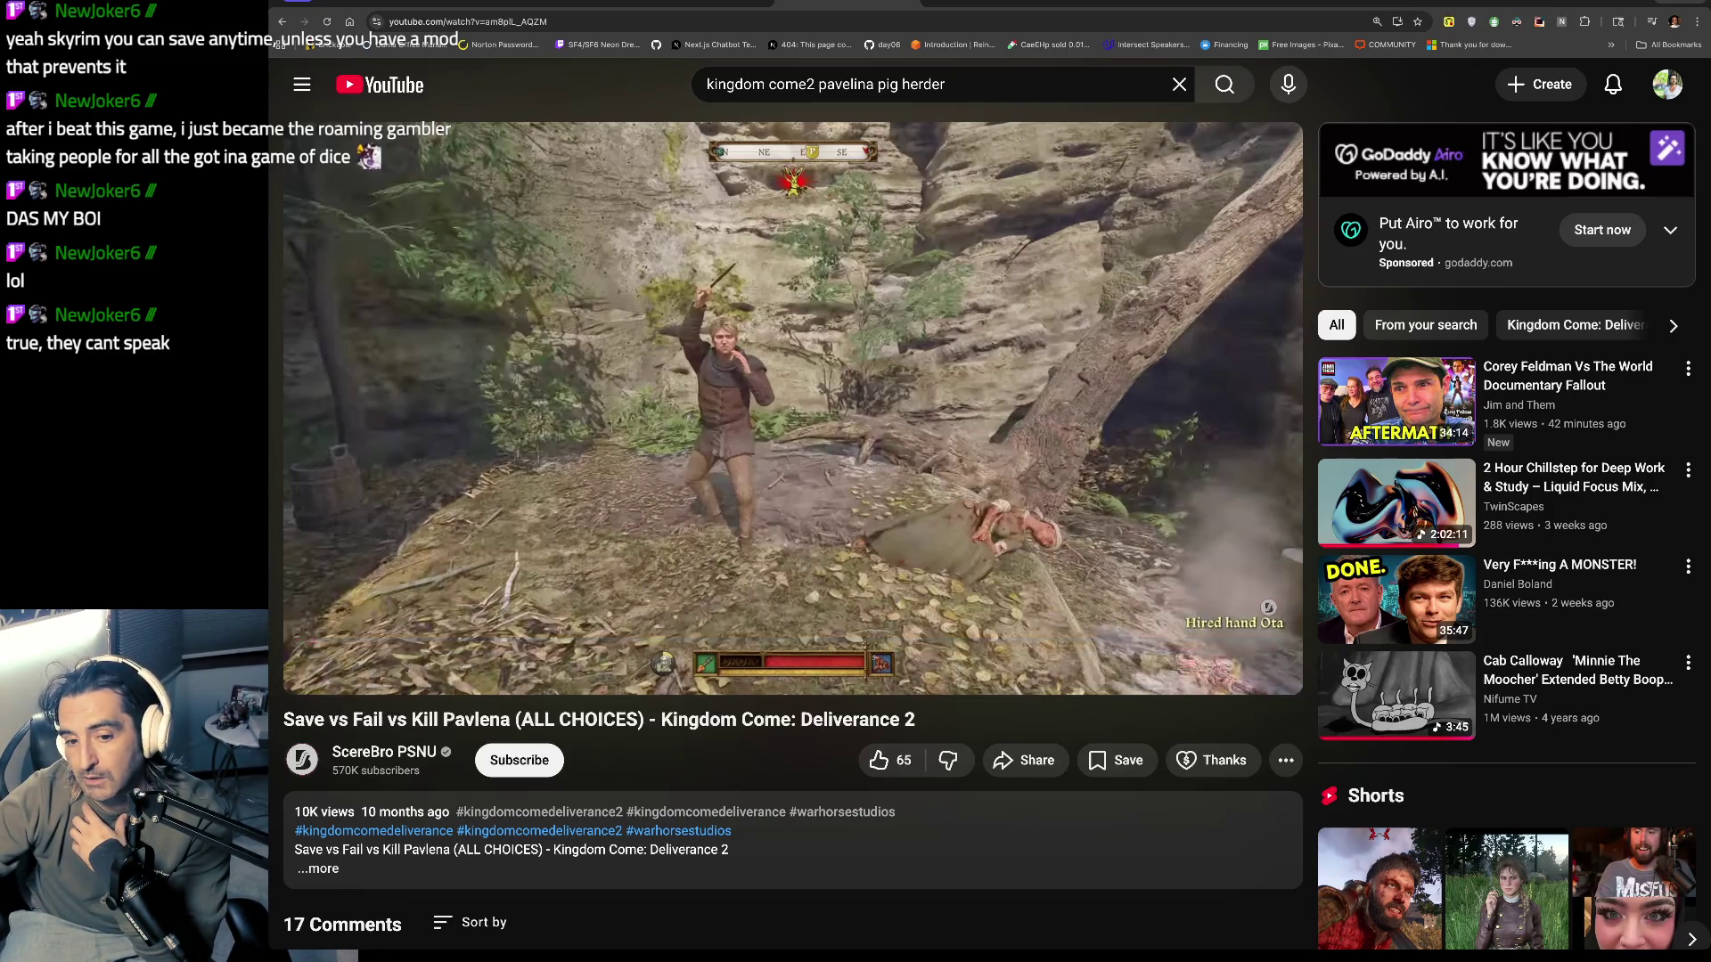
left_click(315, 670)
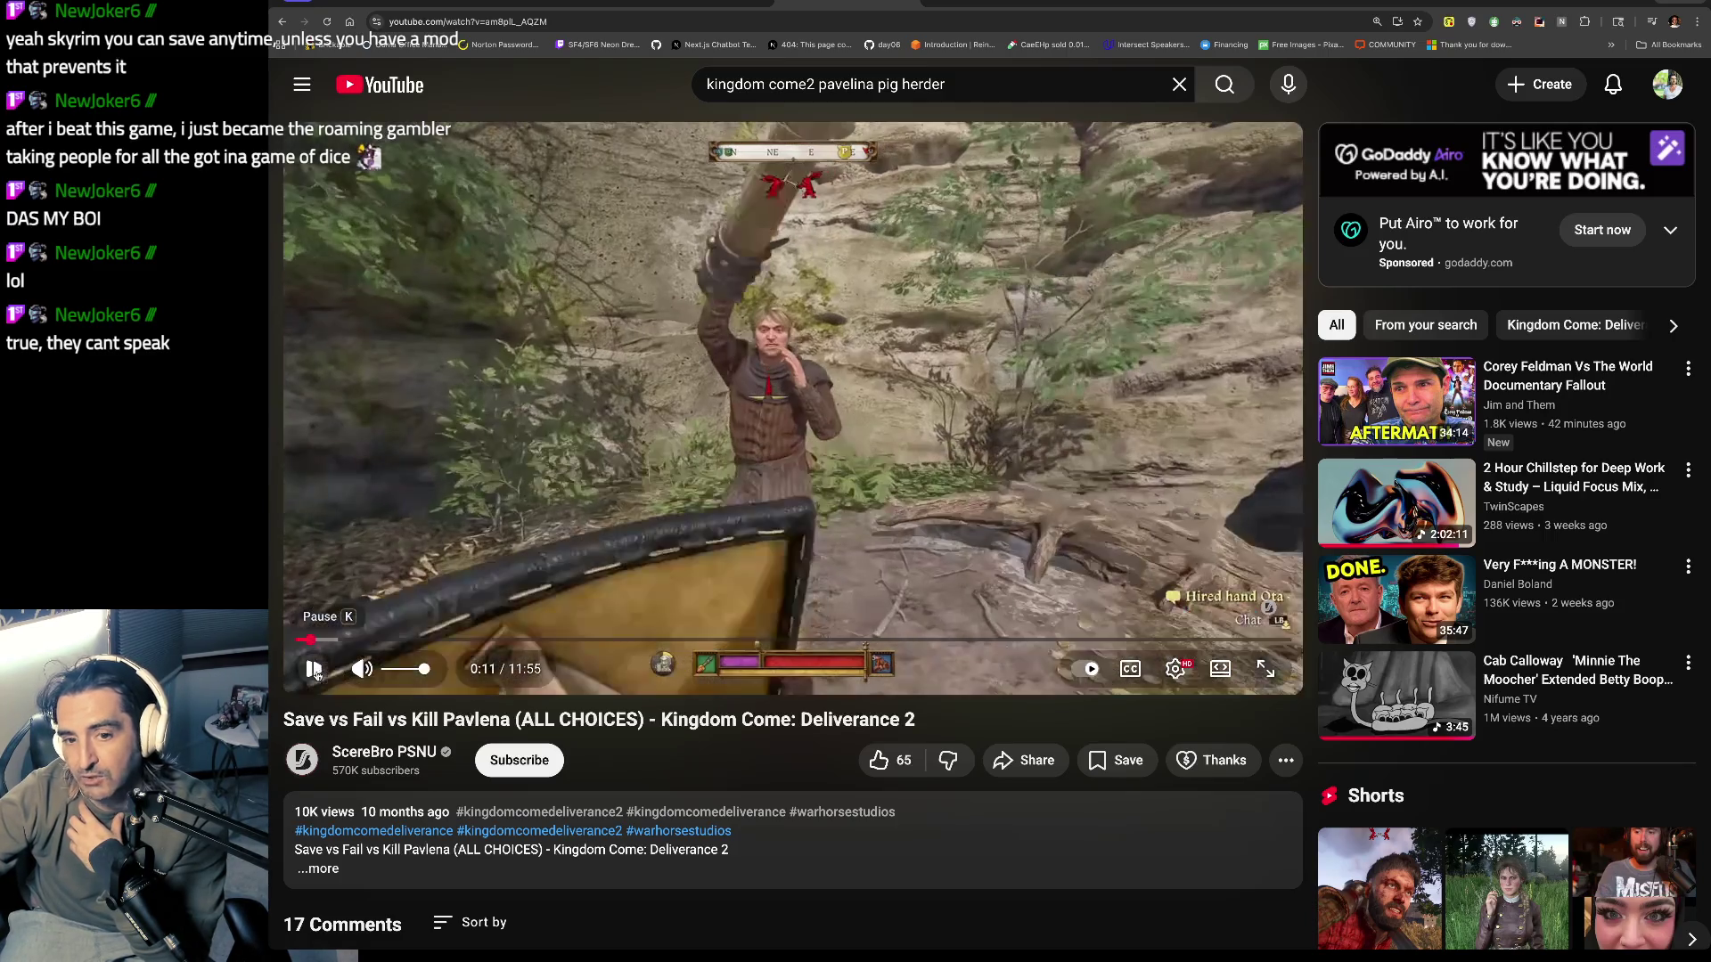
left_click(306, 644)
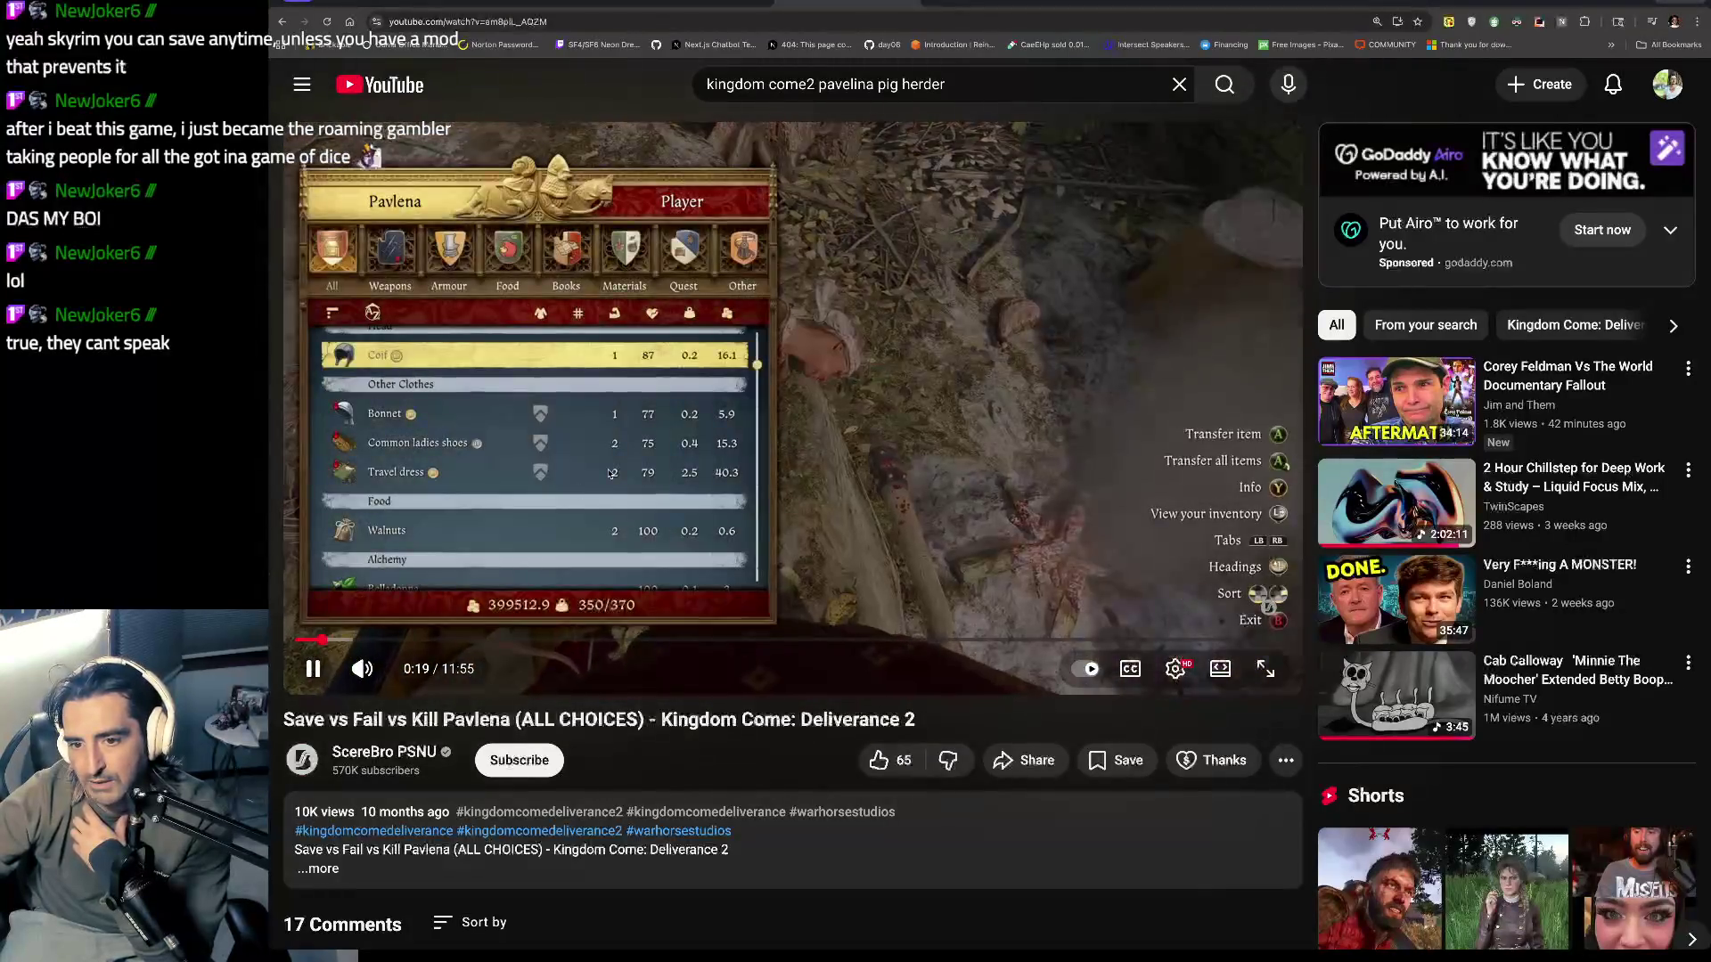
left_click(843, 347)
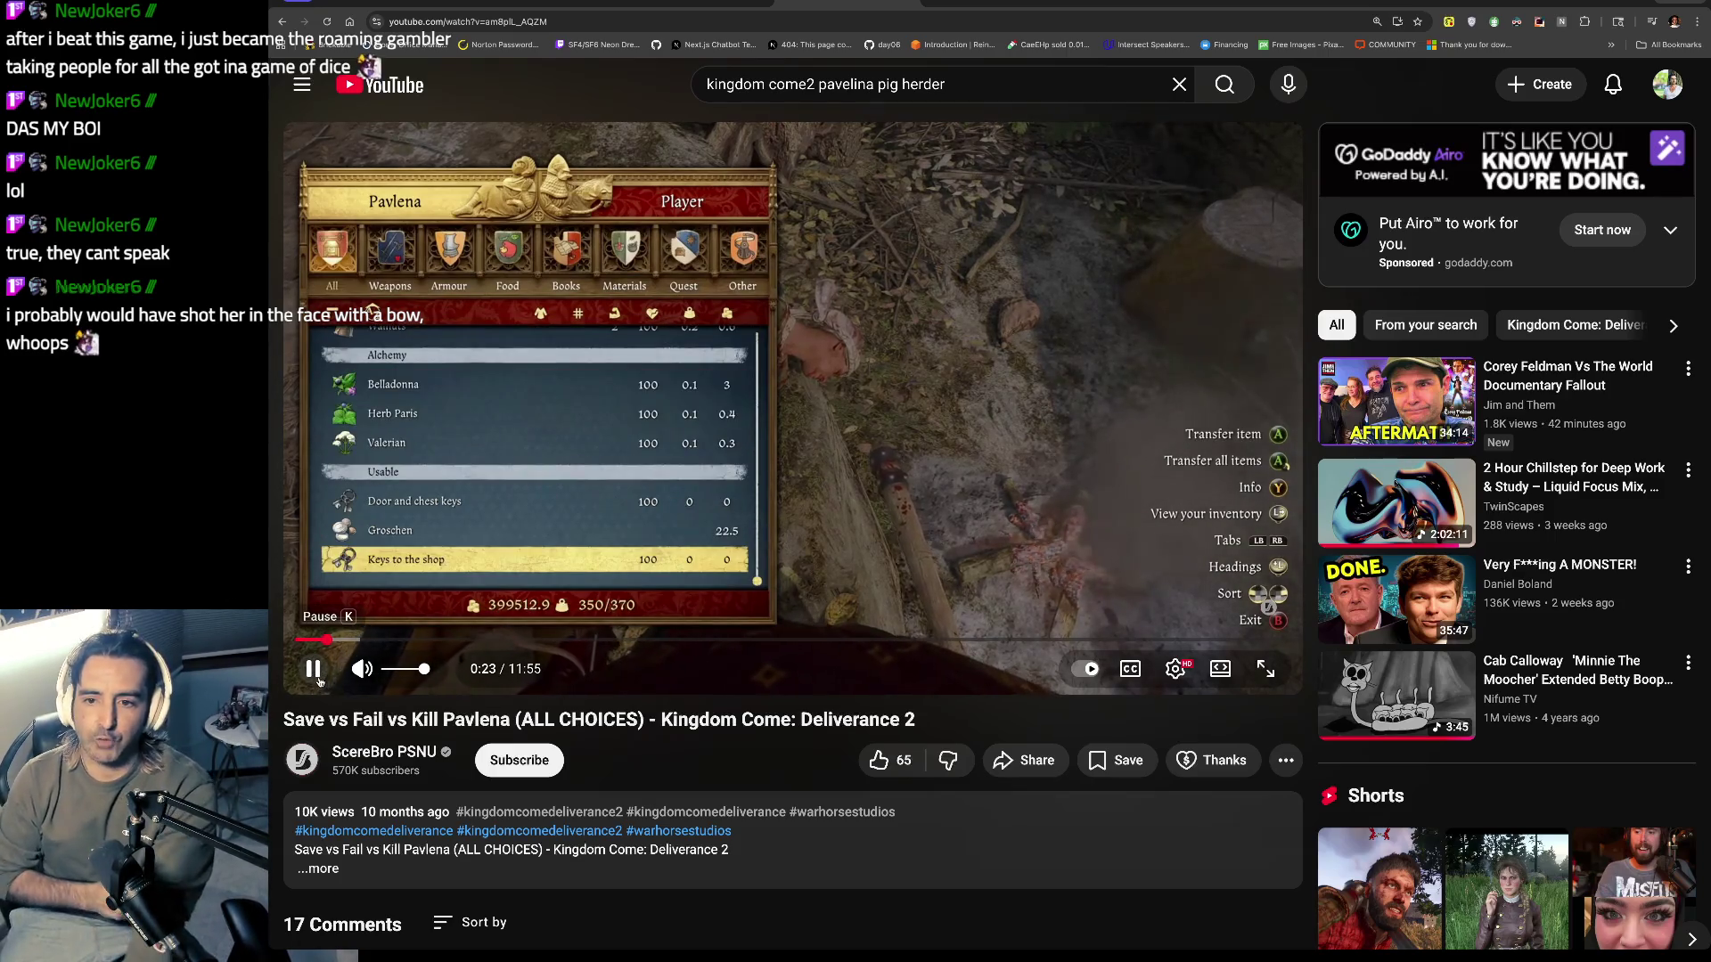
left_click(314, 669)
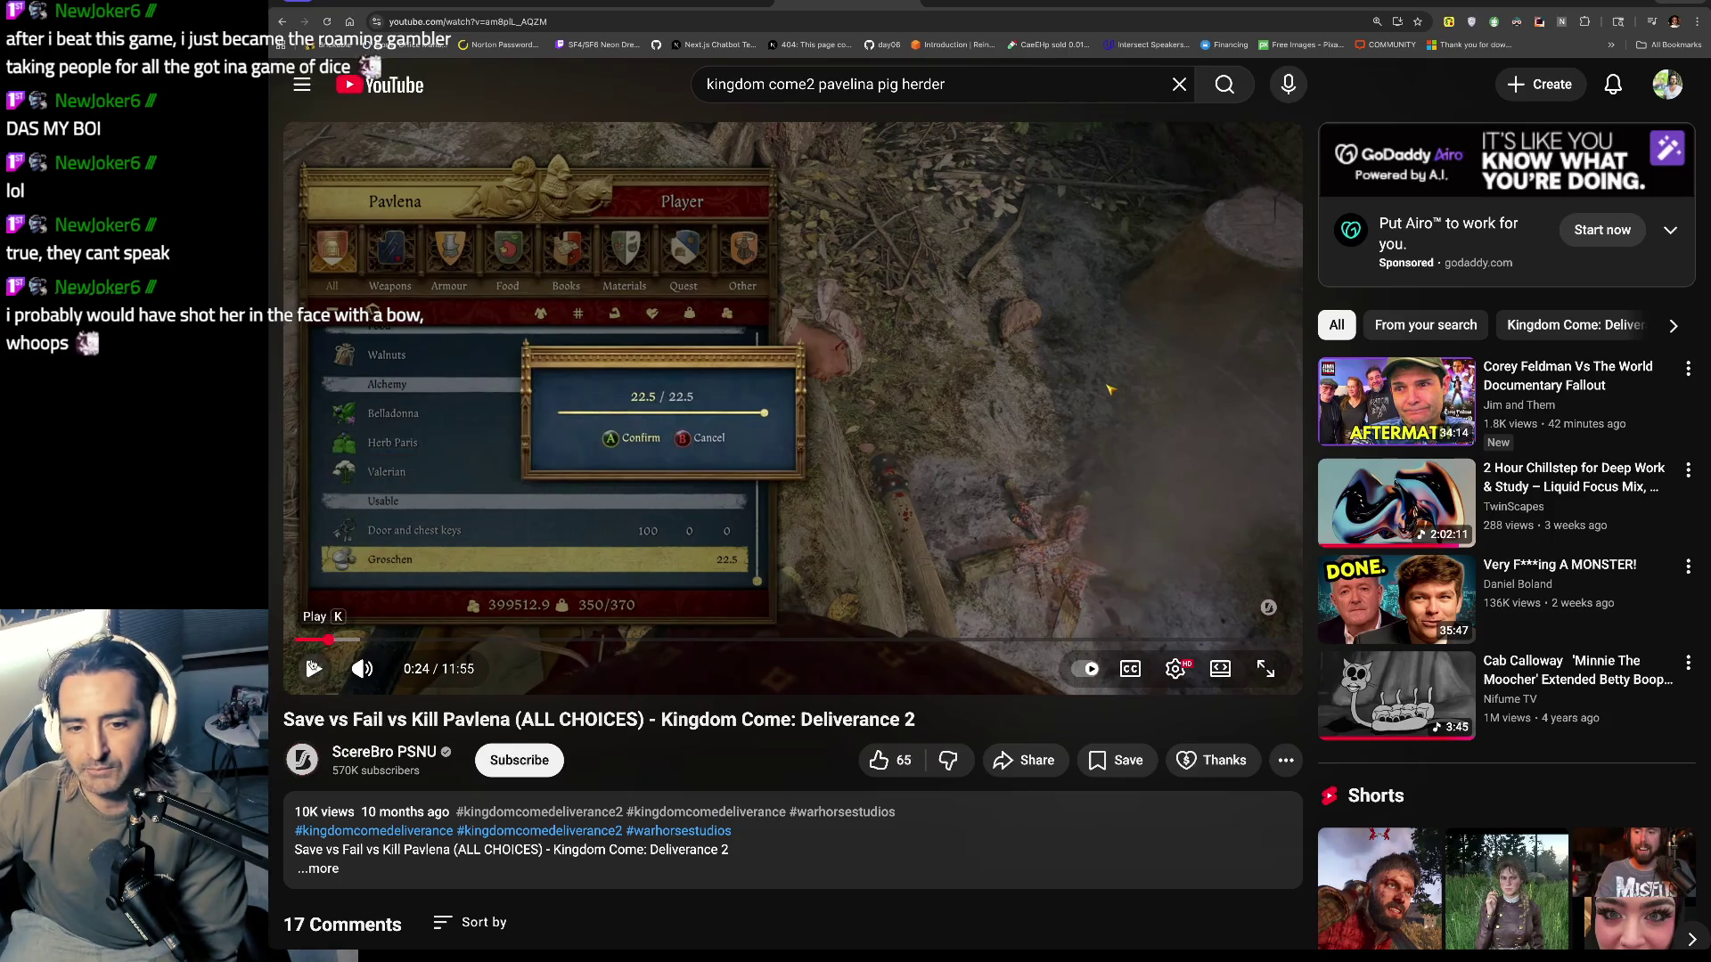
left_click(313, 669)
left_click(314, 670)
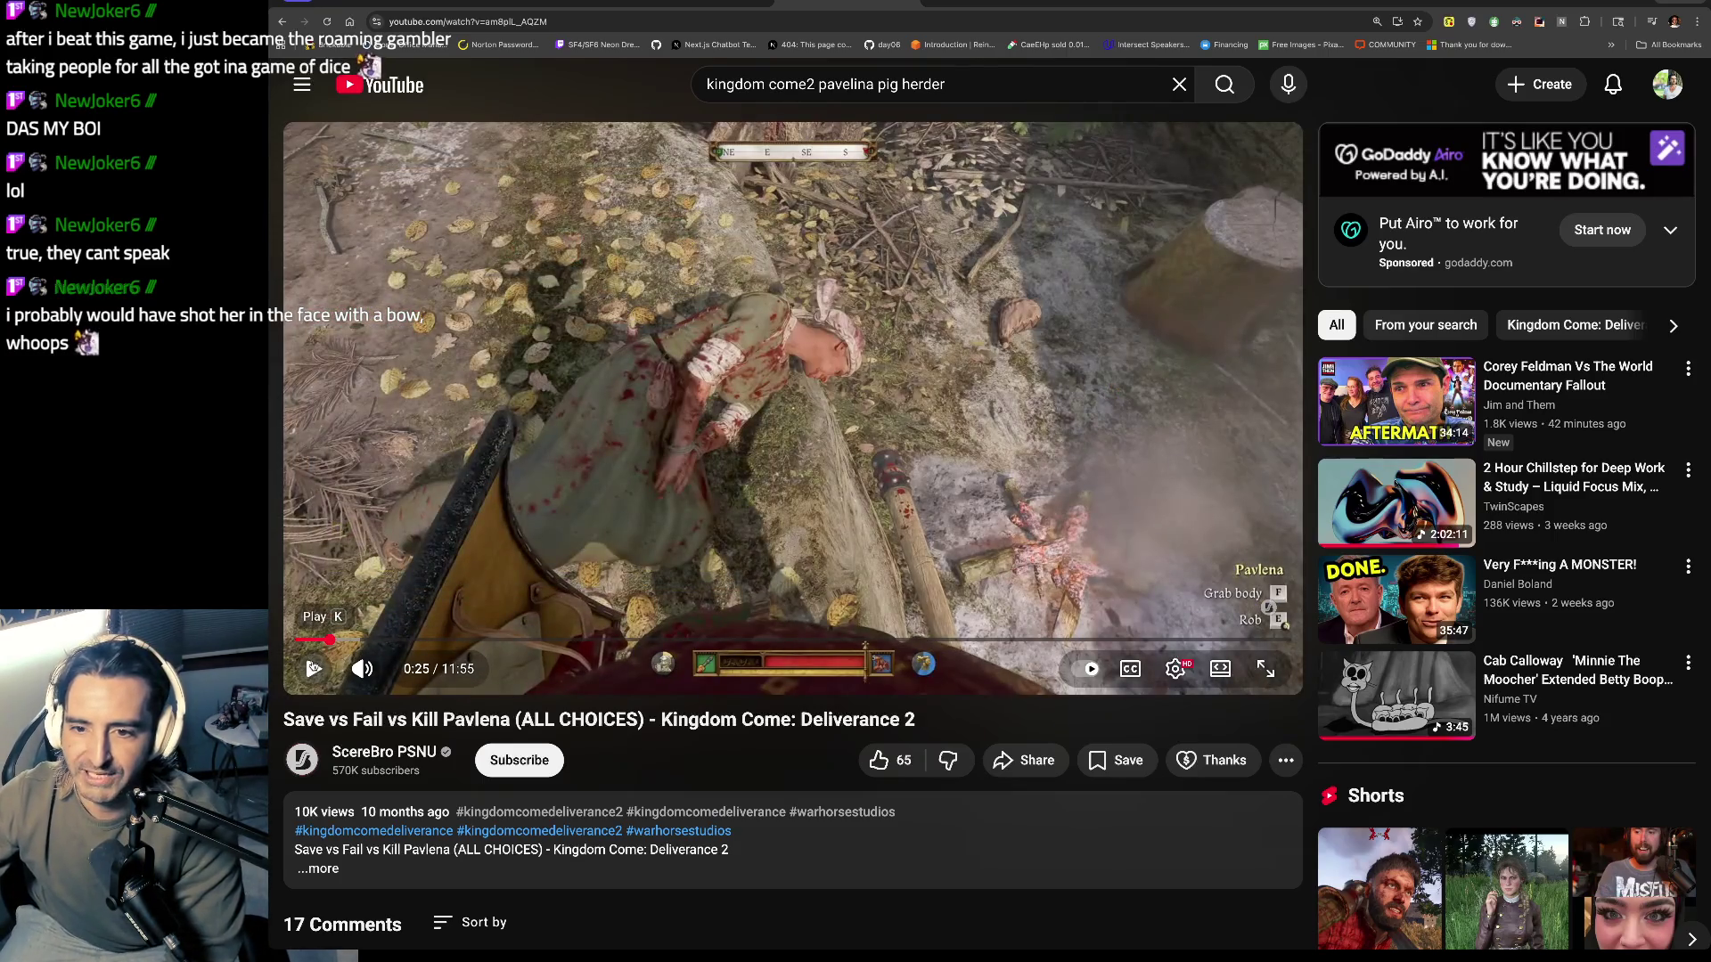
left_click(314, 670)
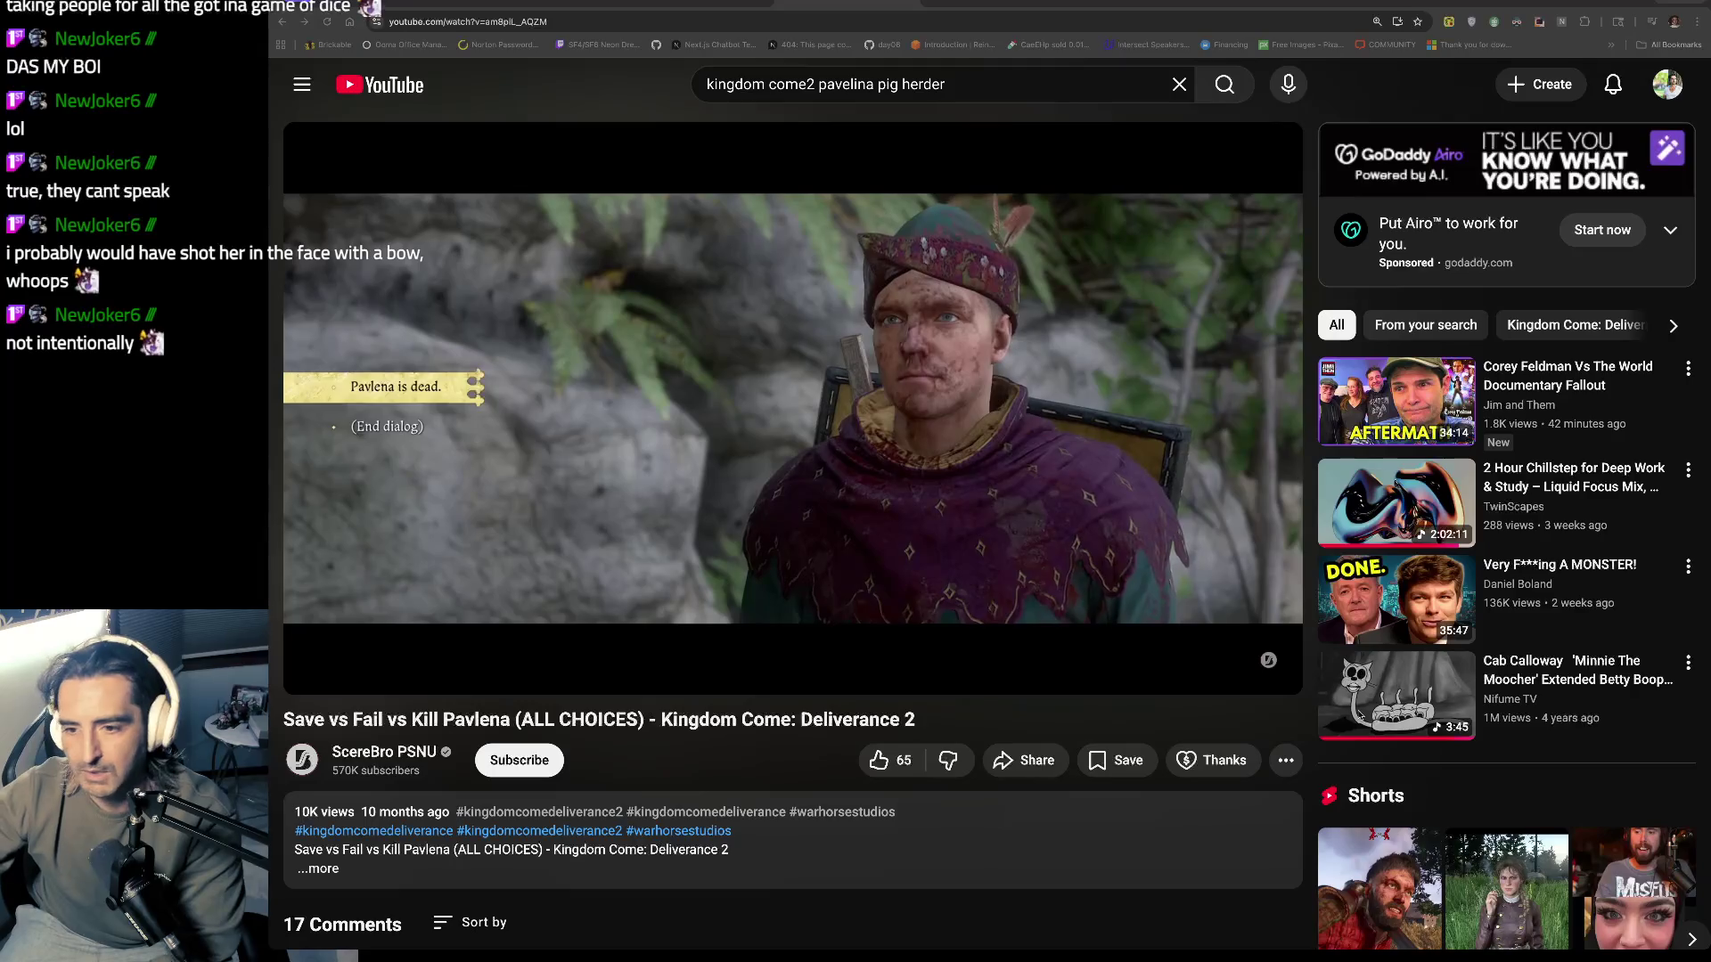
Step: Watch on with pauses at 0:34, 0:46, 0:55 and 0:59
left_click(677, 464)
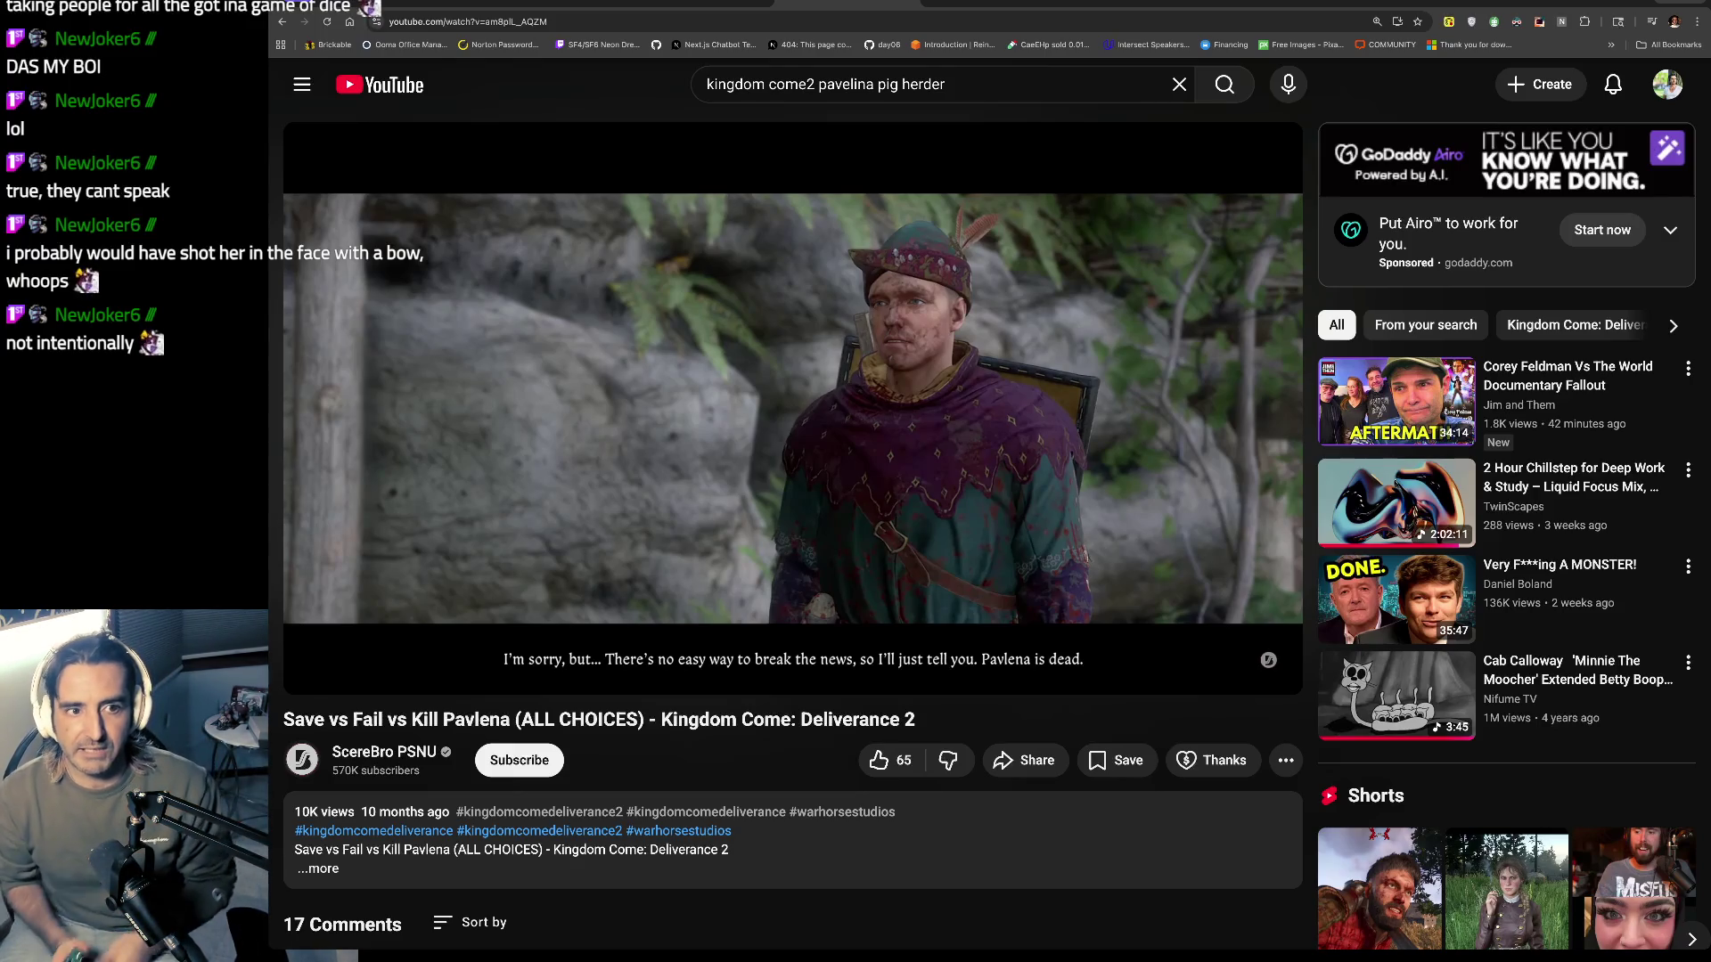
left_click(1036, 661)
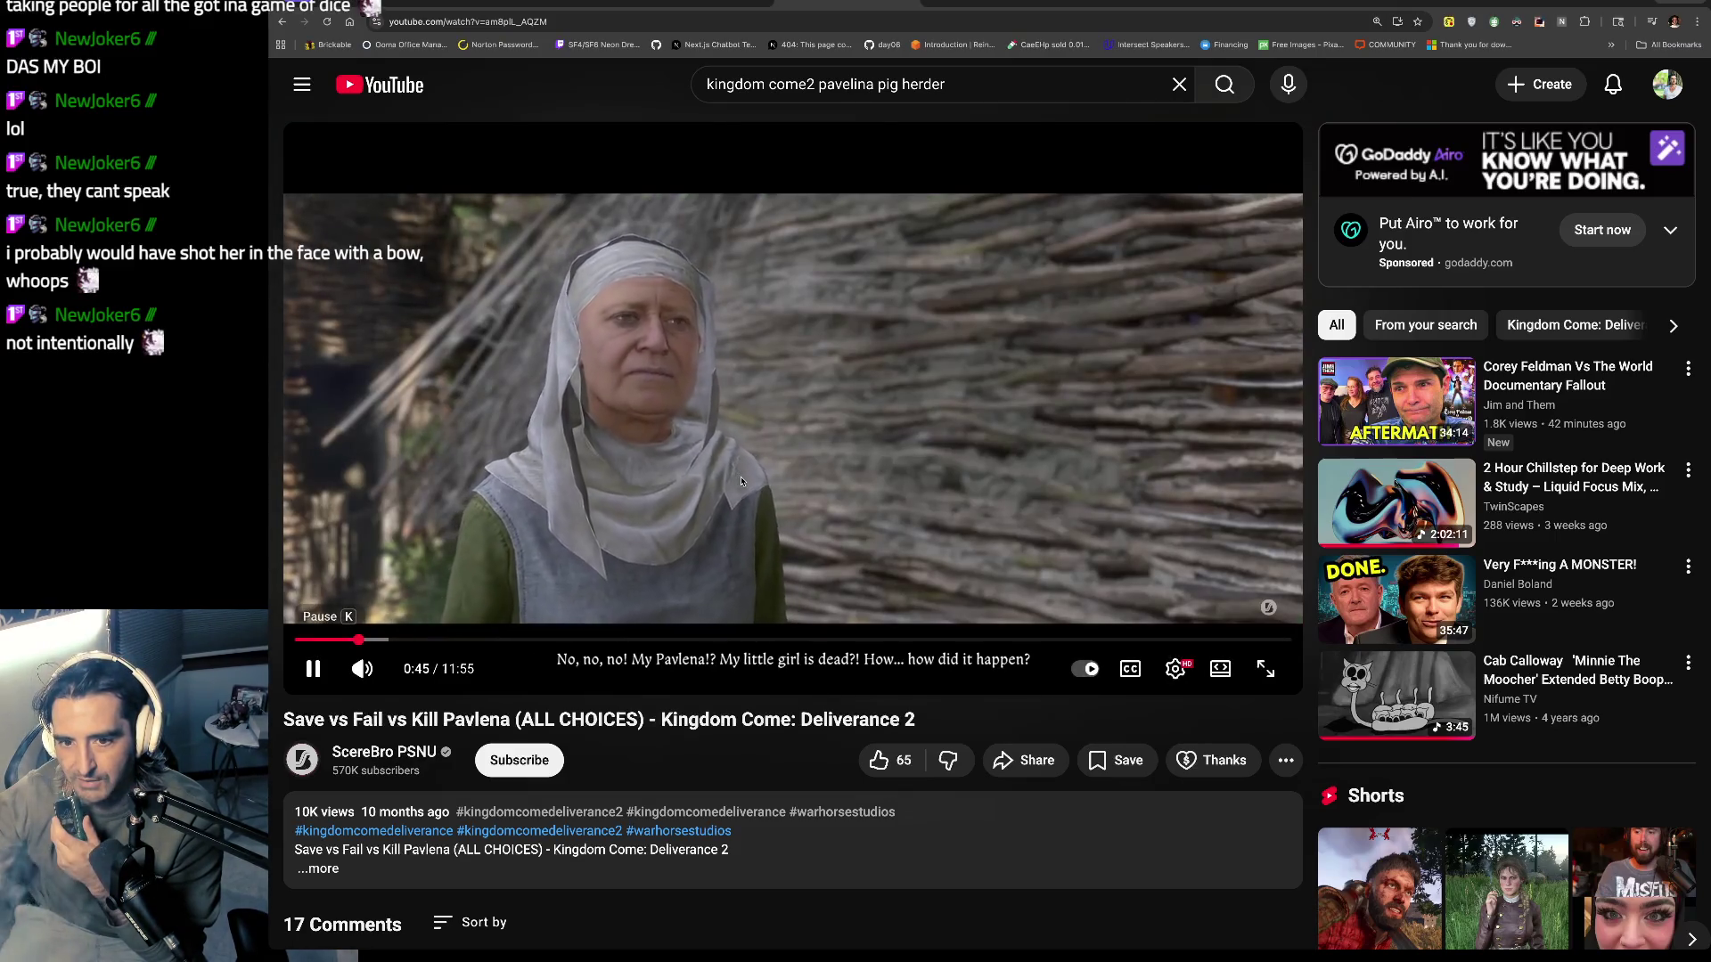
left_click(669, 359)
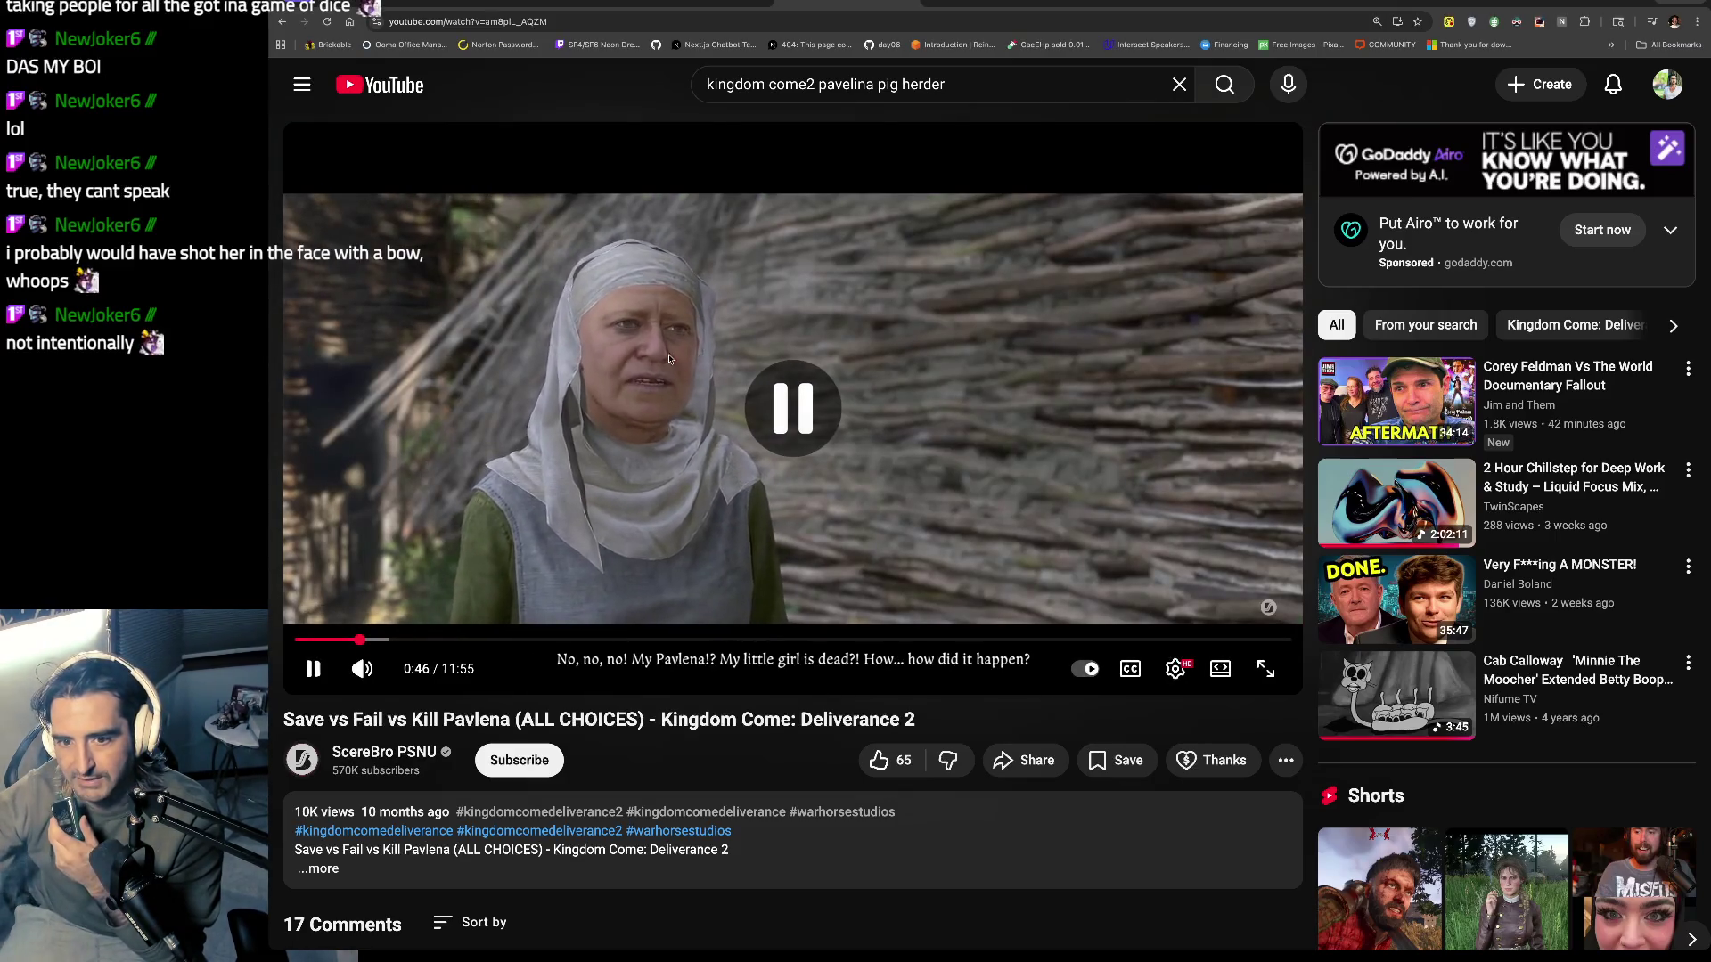
left_click(647, 376)
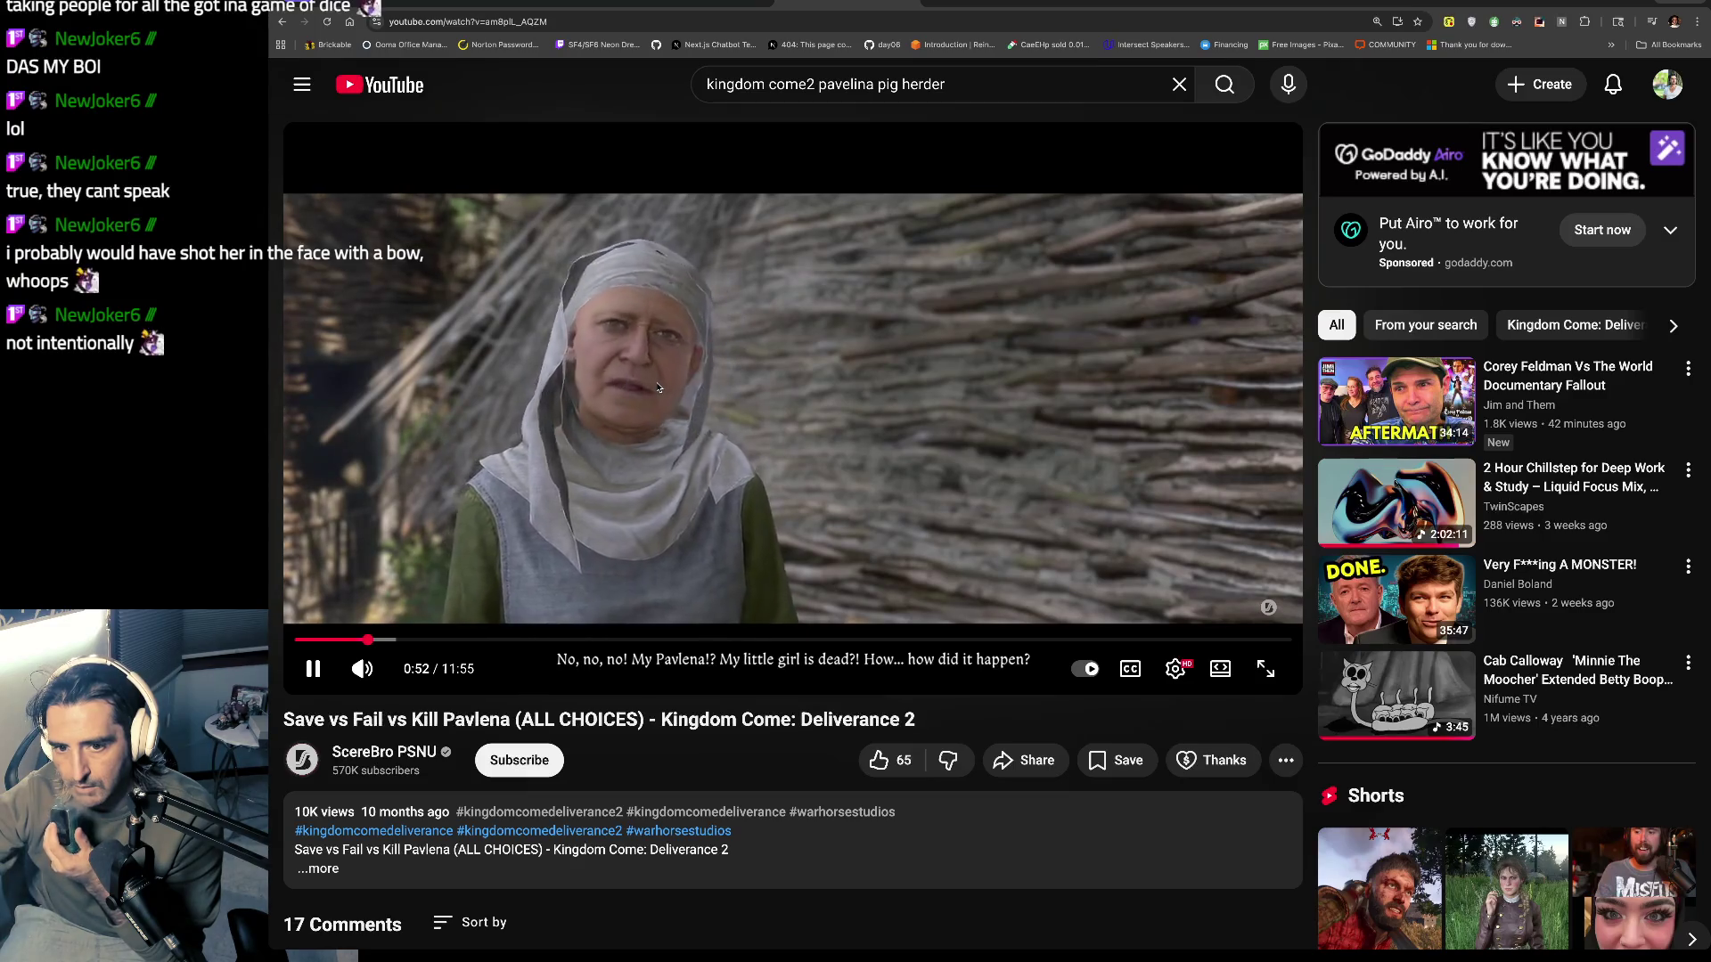
left_click(800, 418)
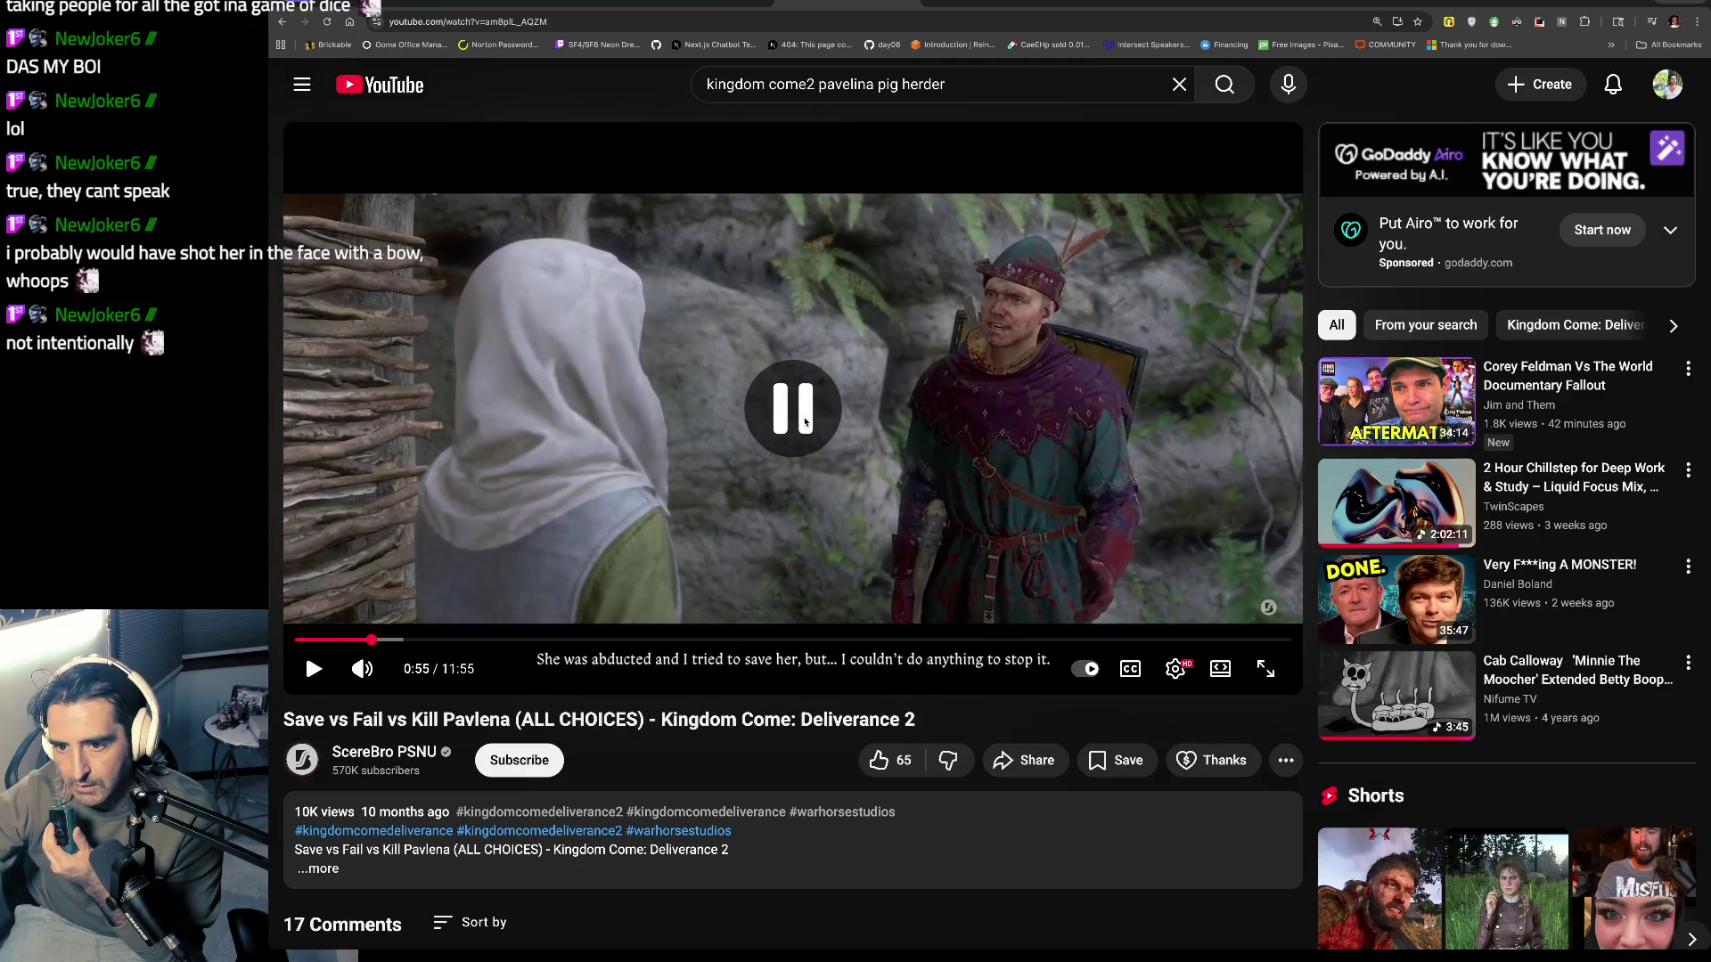
left_click(805, 422)
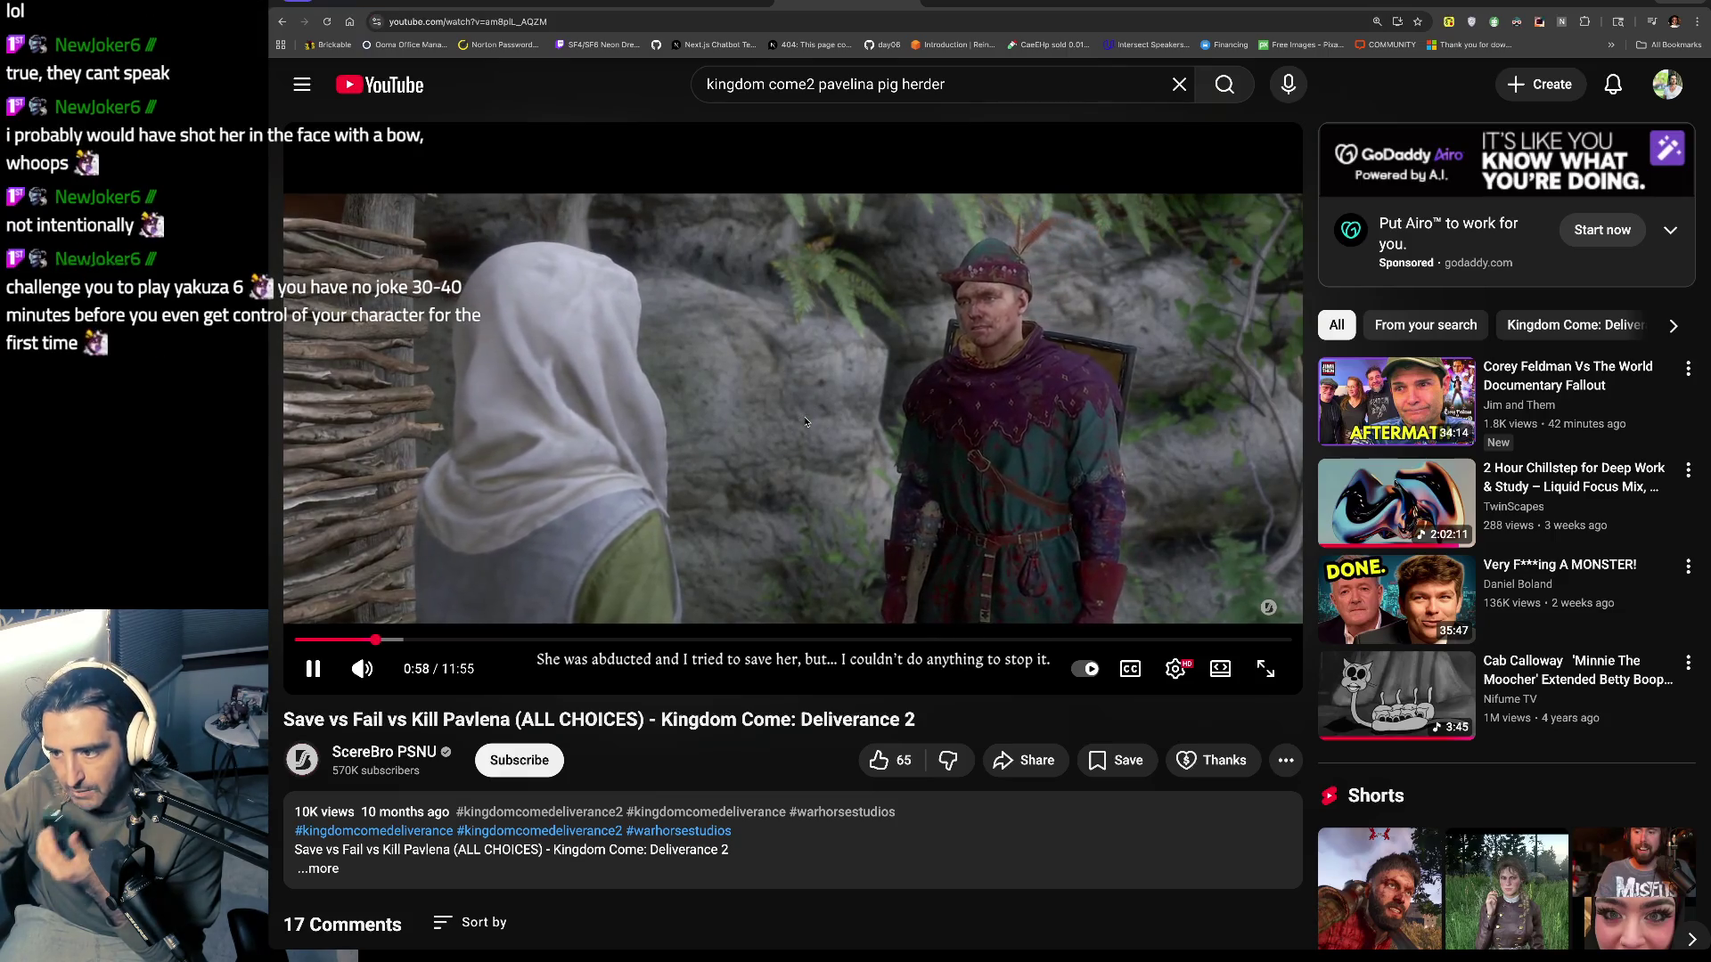
left_click(805, 422)
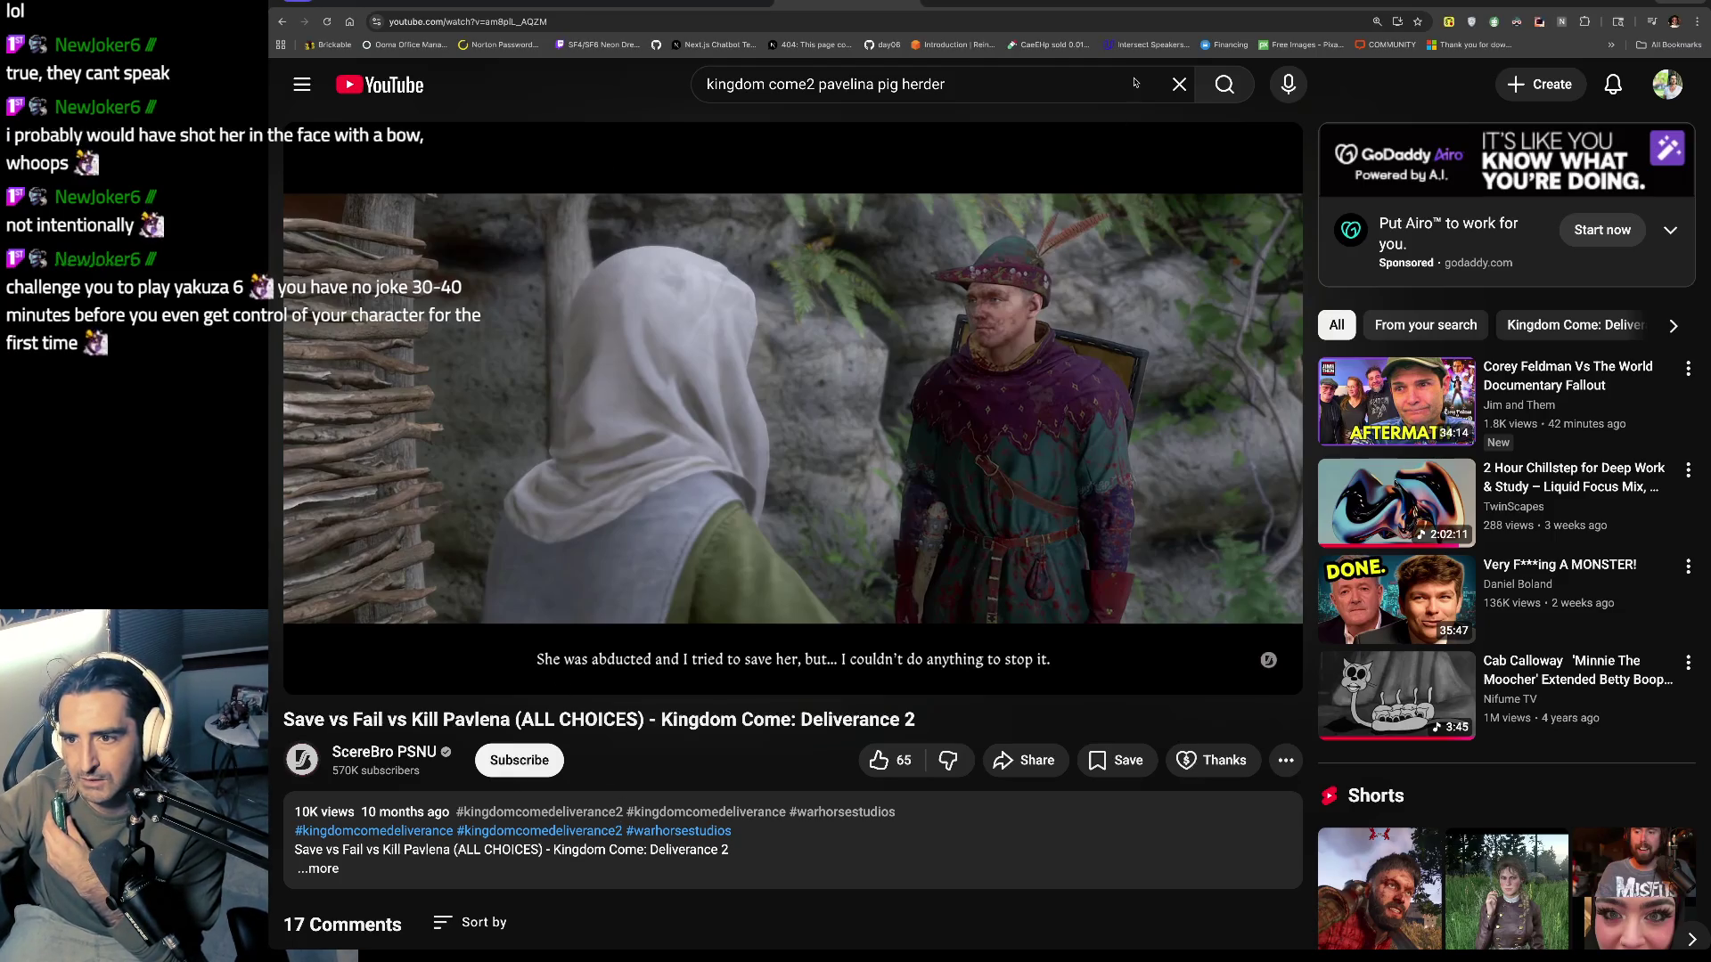
Step: Continue to 1:05, then seek ahead to the 2:03 mark
left_click(834, 474)
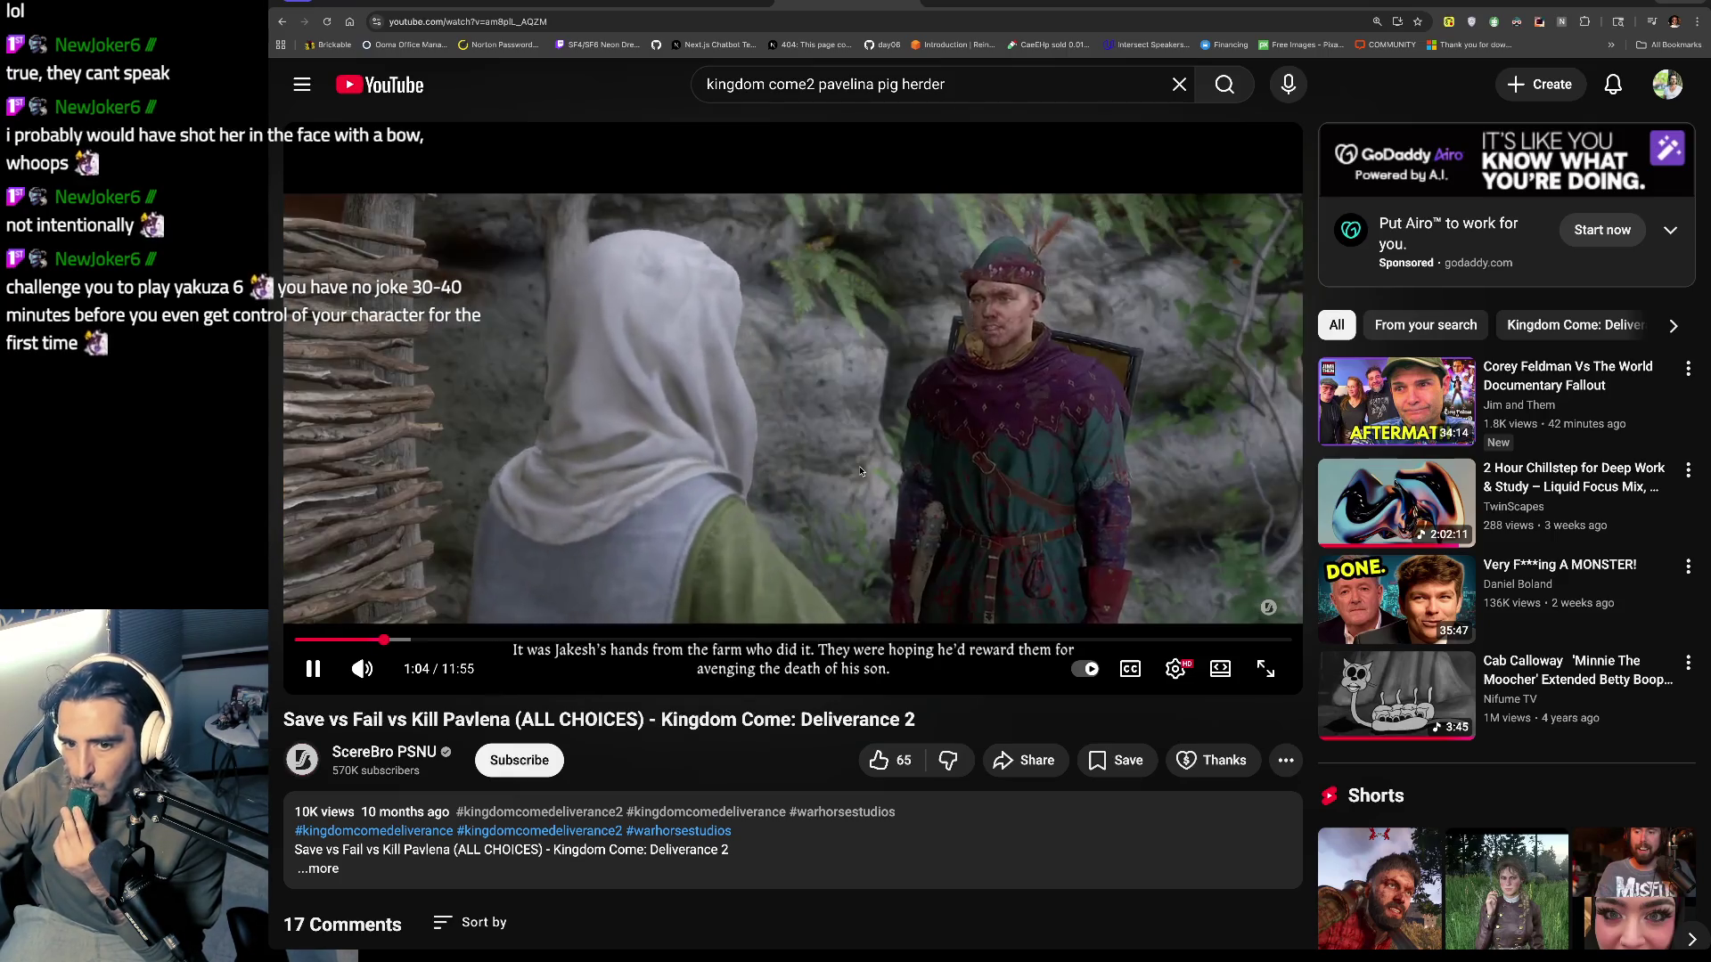
left_click(861, 471)
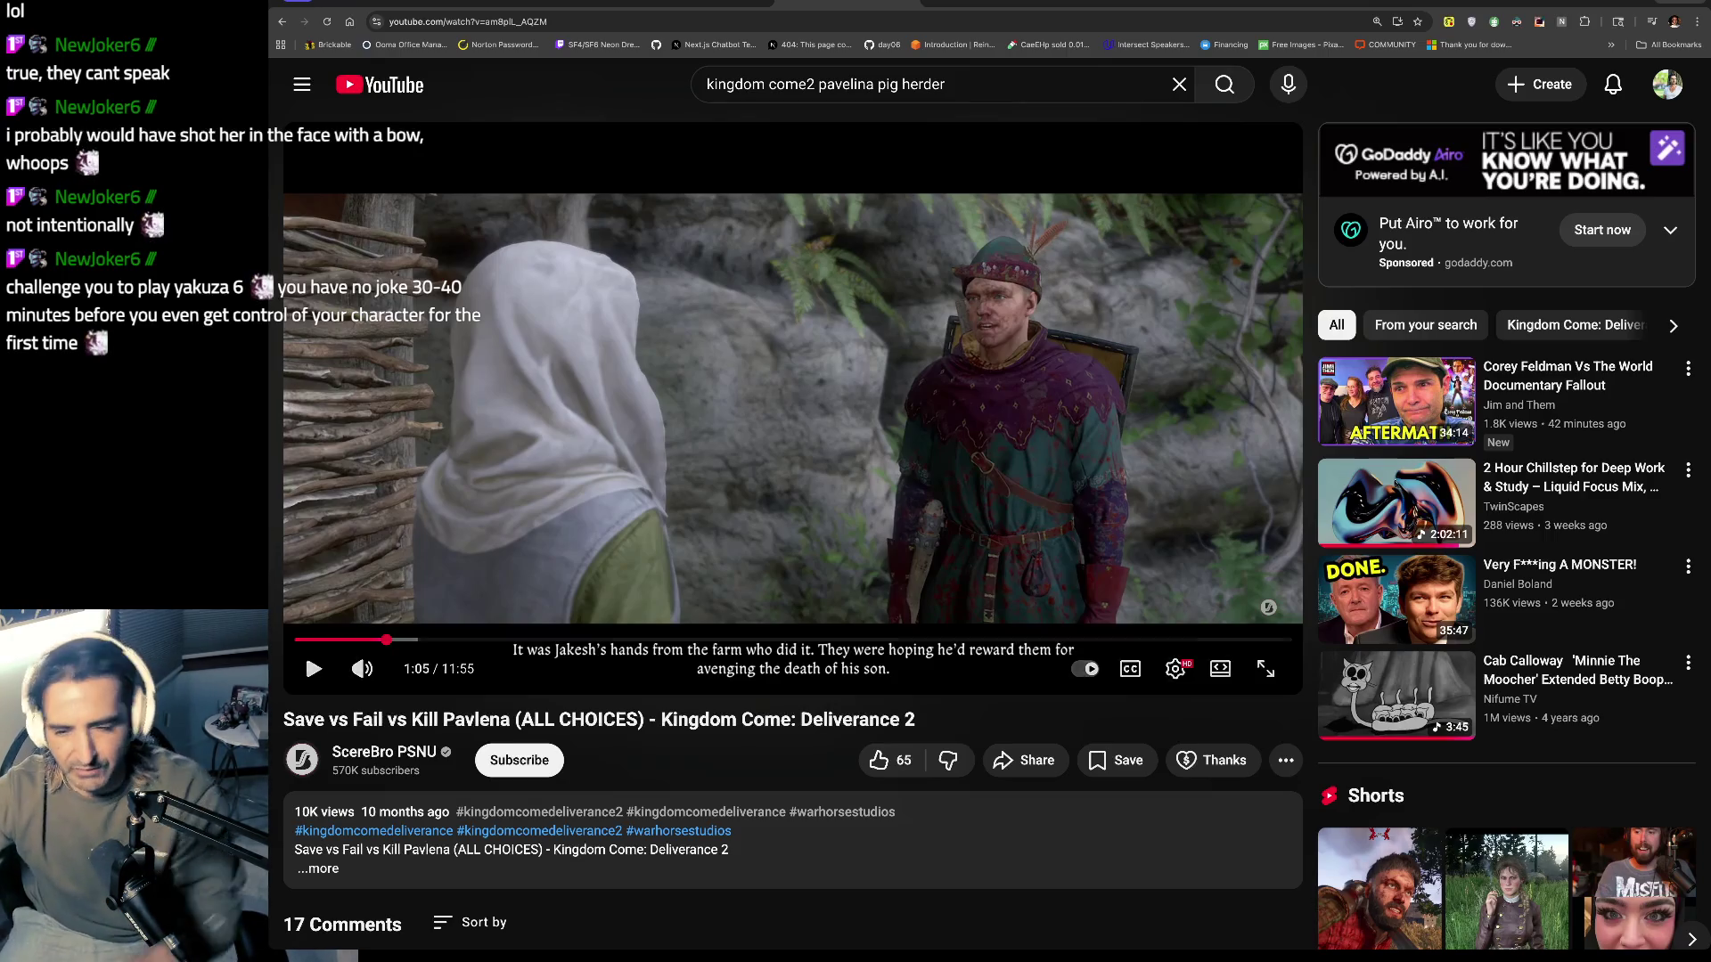
left_click(866, 464)
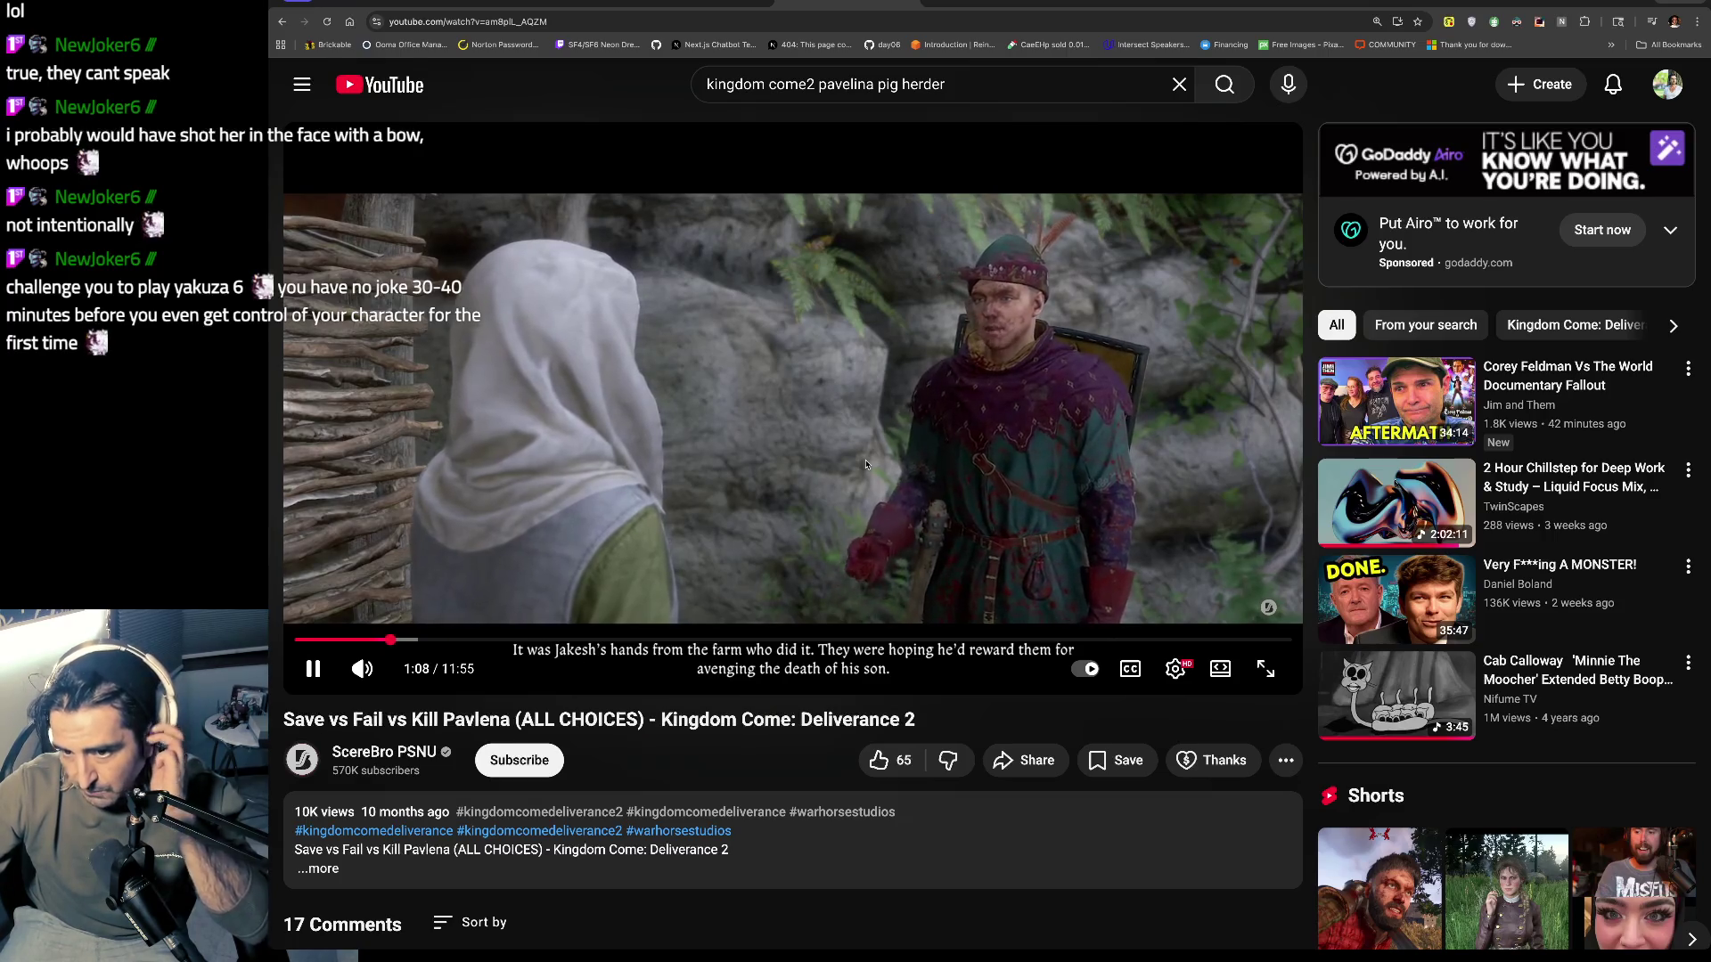
left_click(466, 639)
left_click(554, 350)
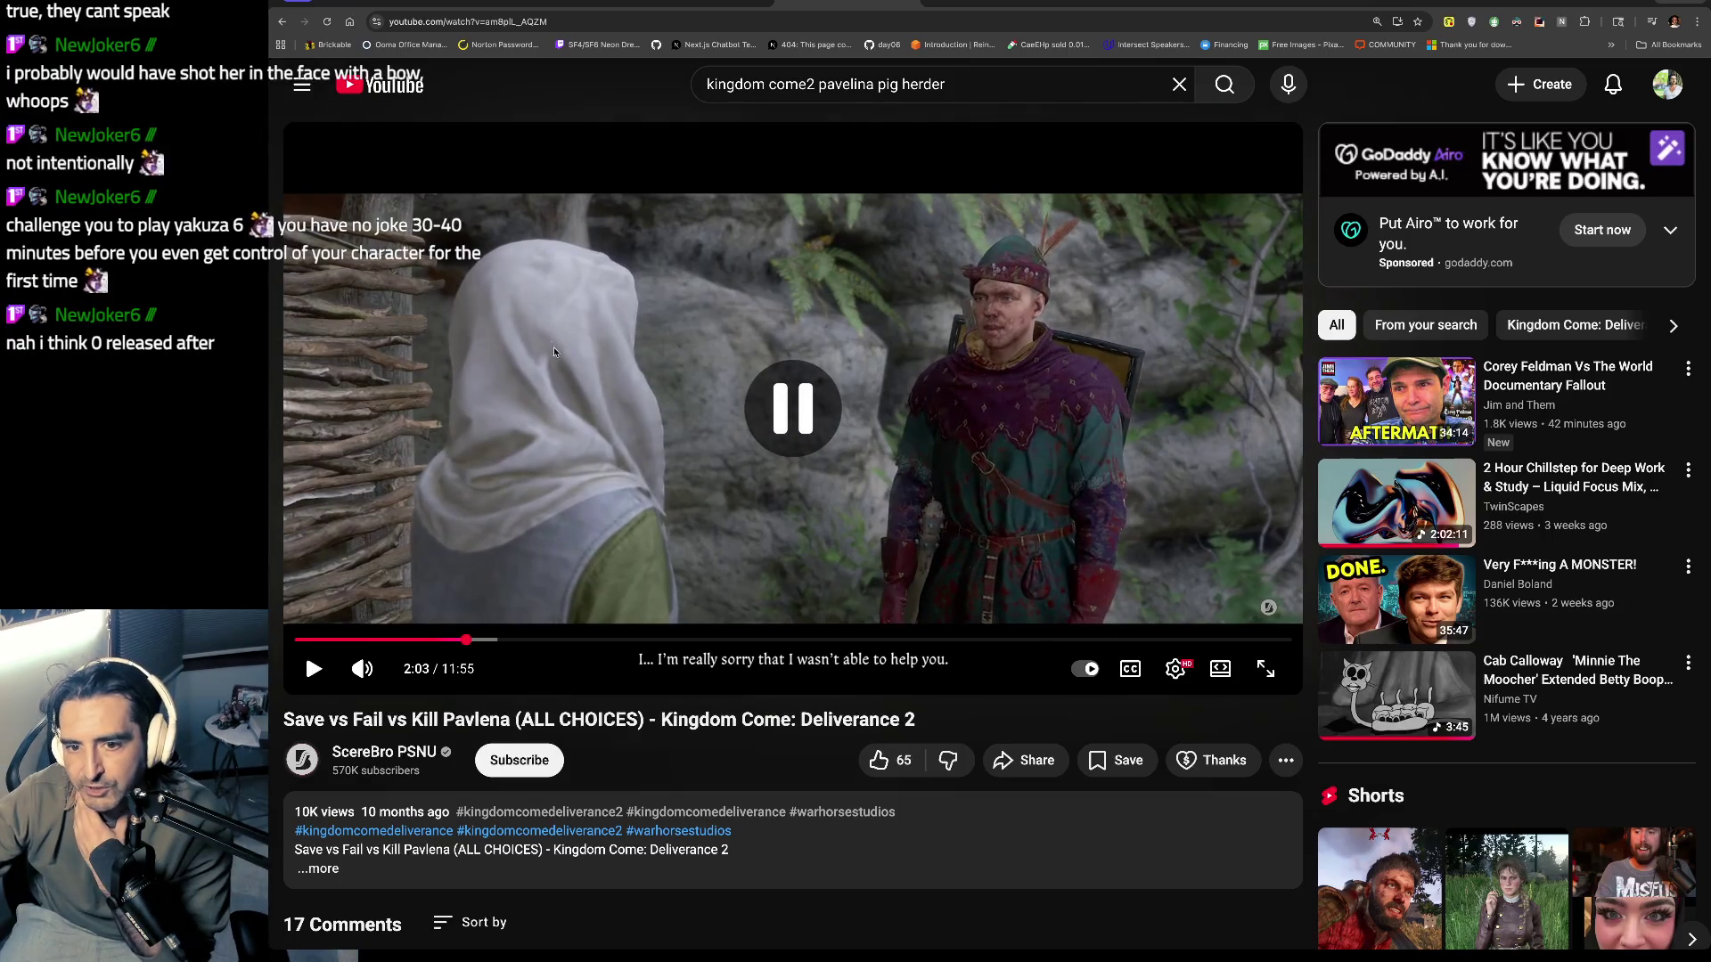
Step: Resume the video from 2:03 and watch it with a few pauses
left_click(639, 396)
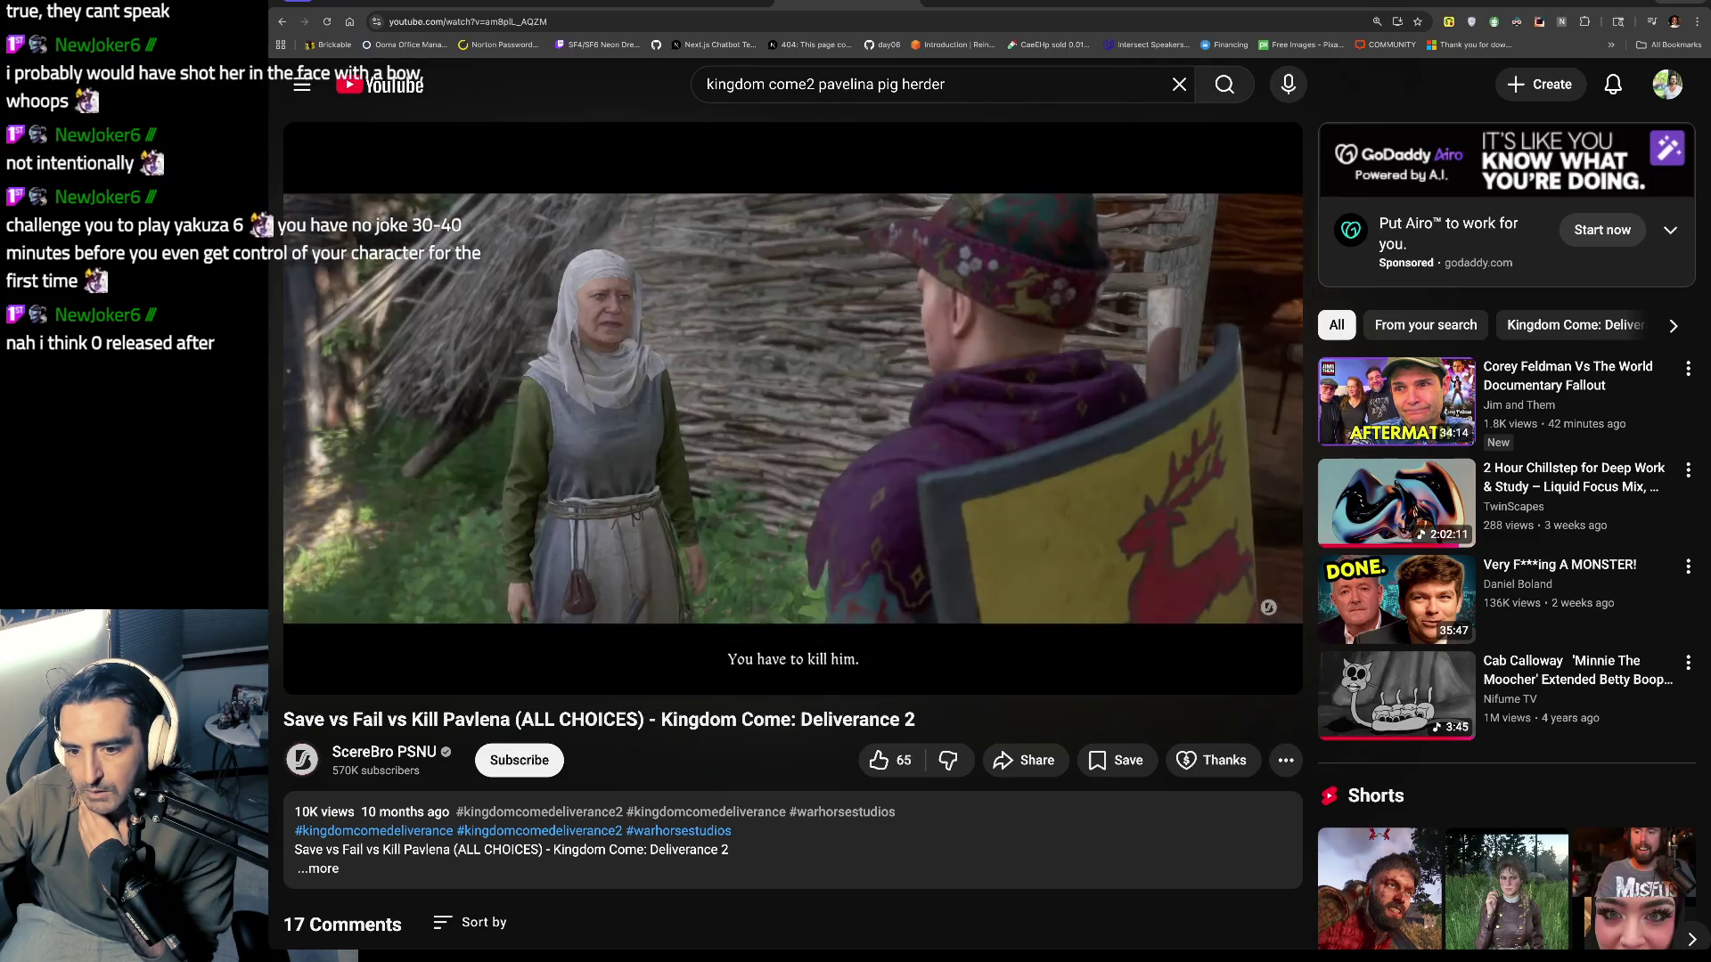
key("space")
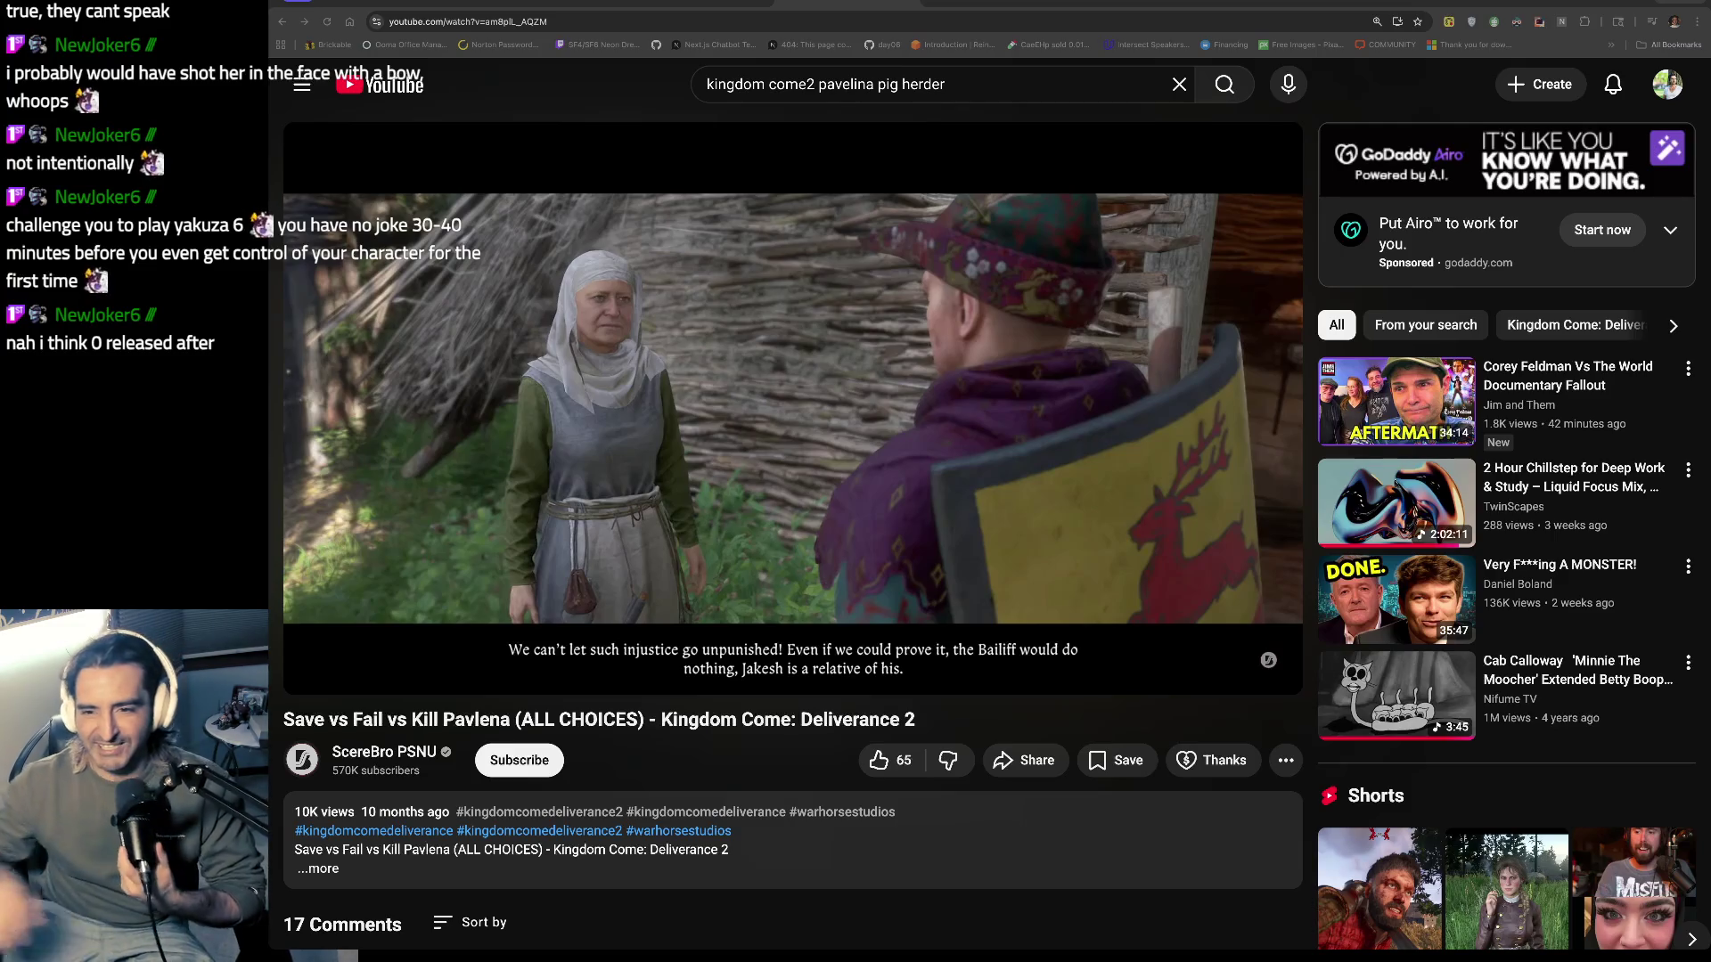
left_click(734, 384)
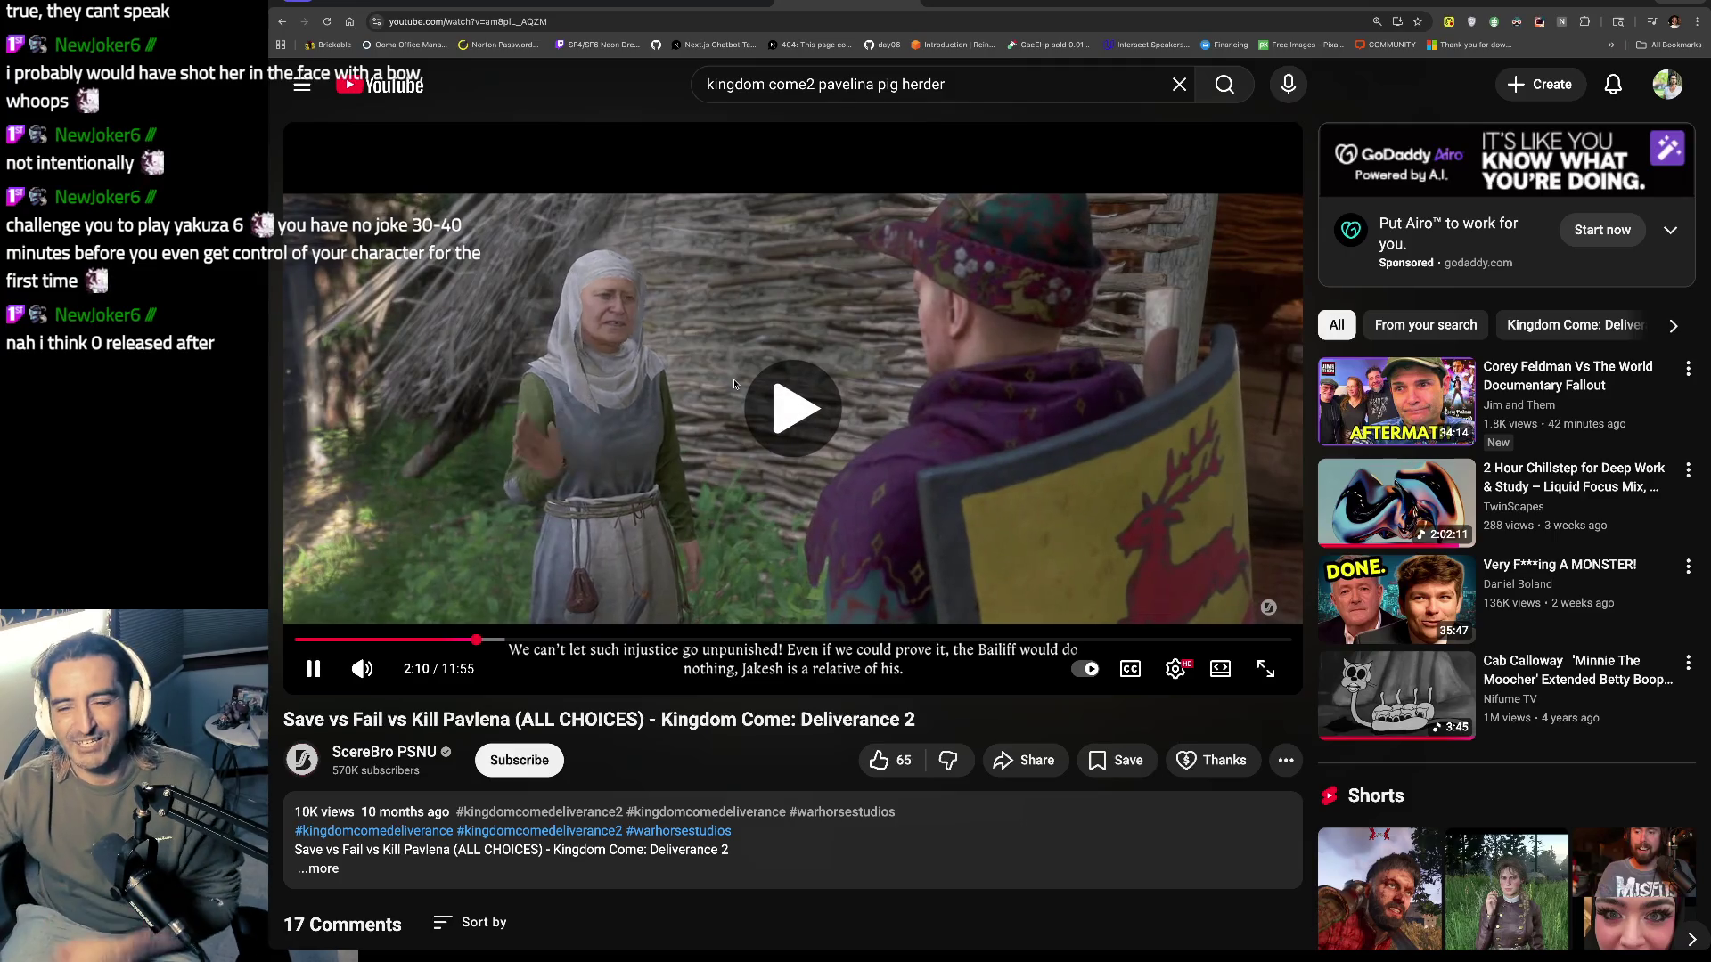
left_click(734, 384)
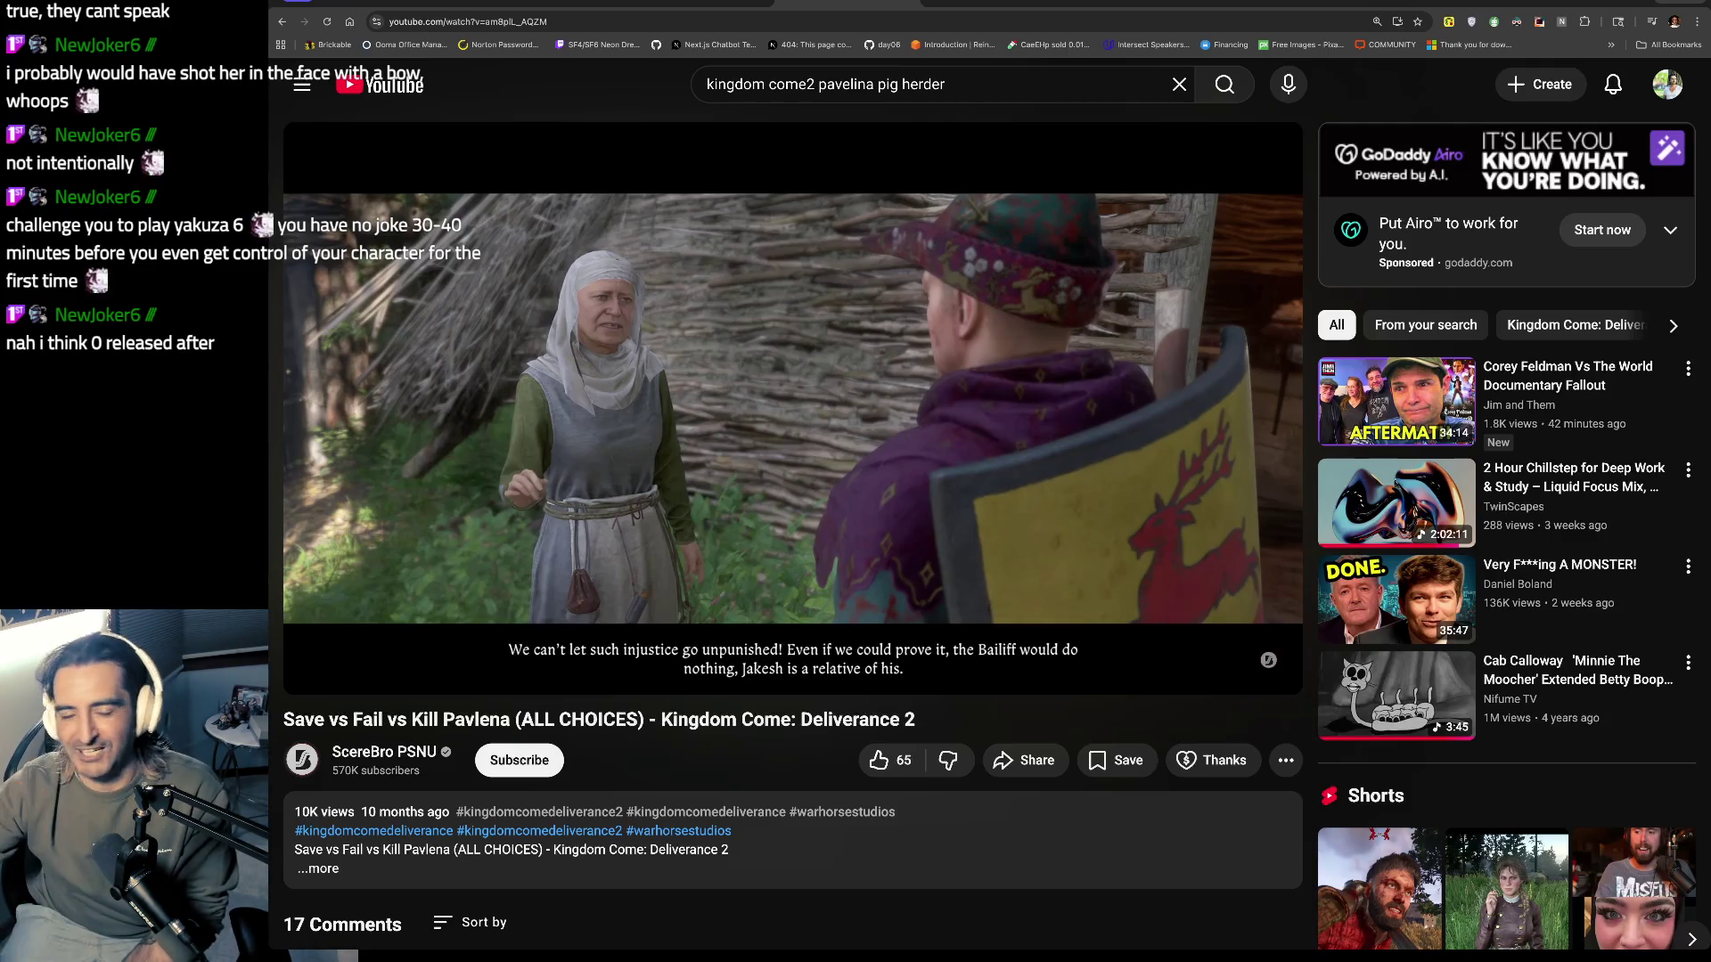
left_click(802, 387)
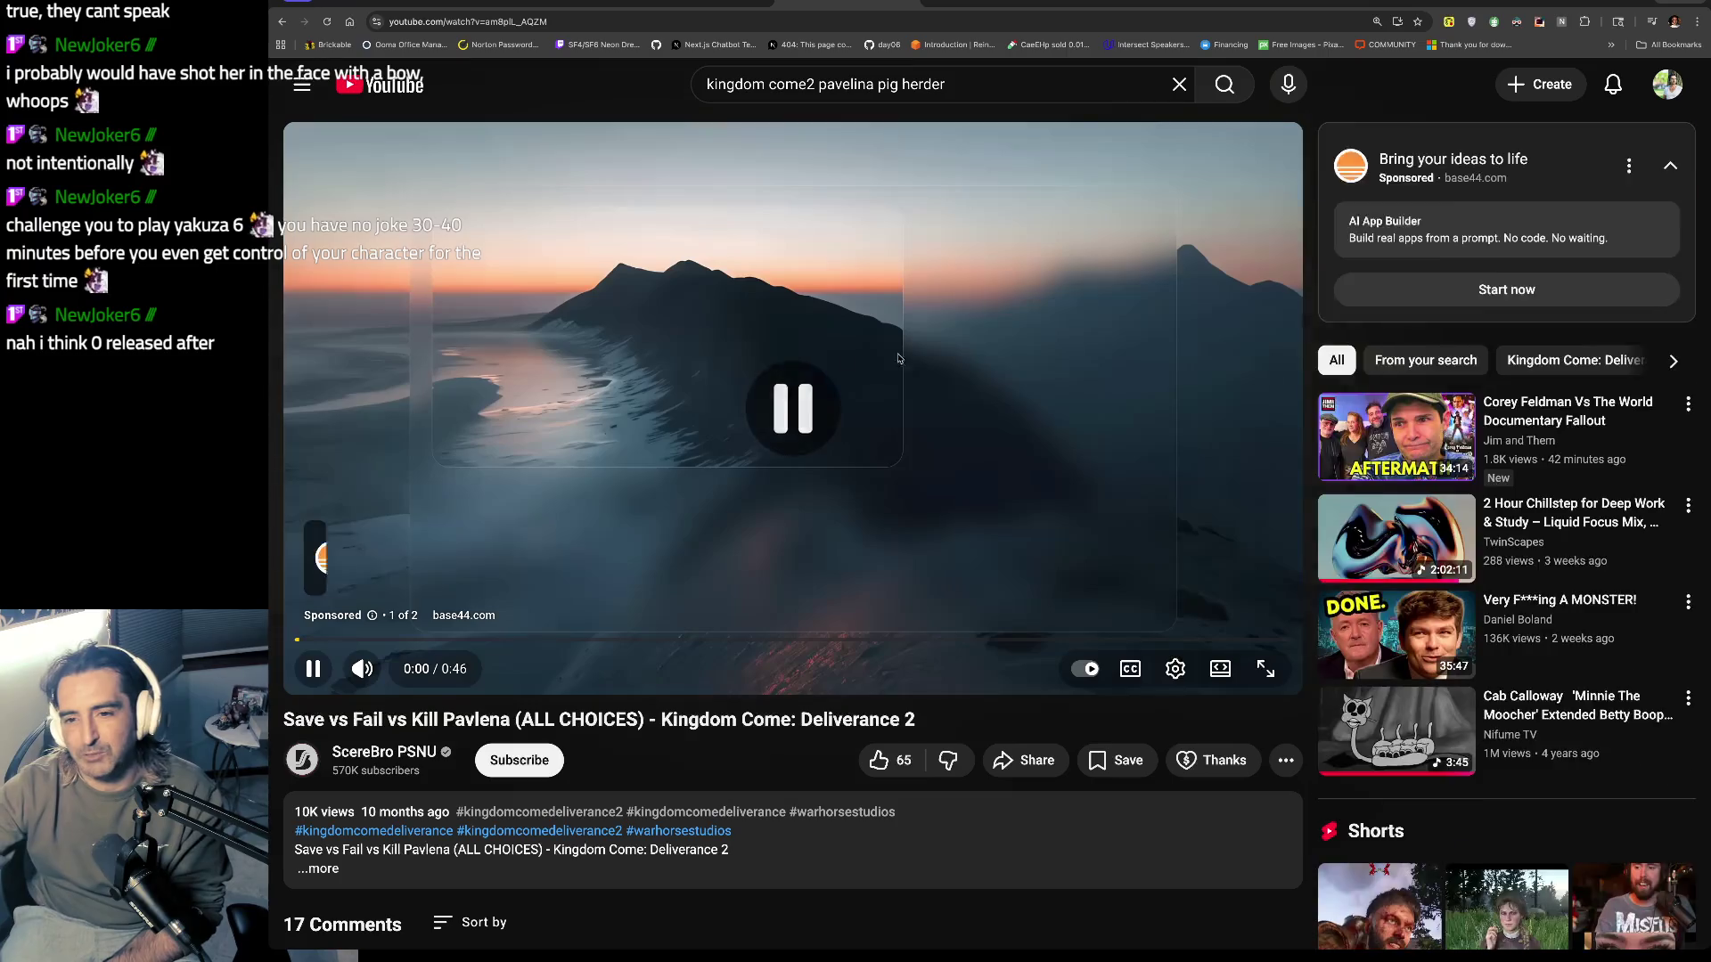
left_click(1293, 437)
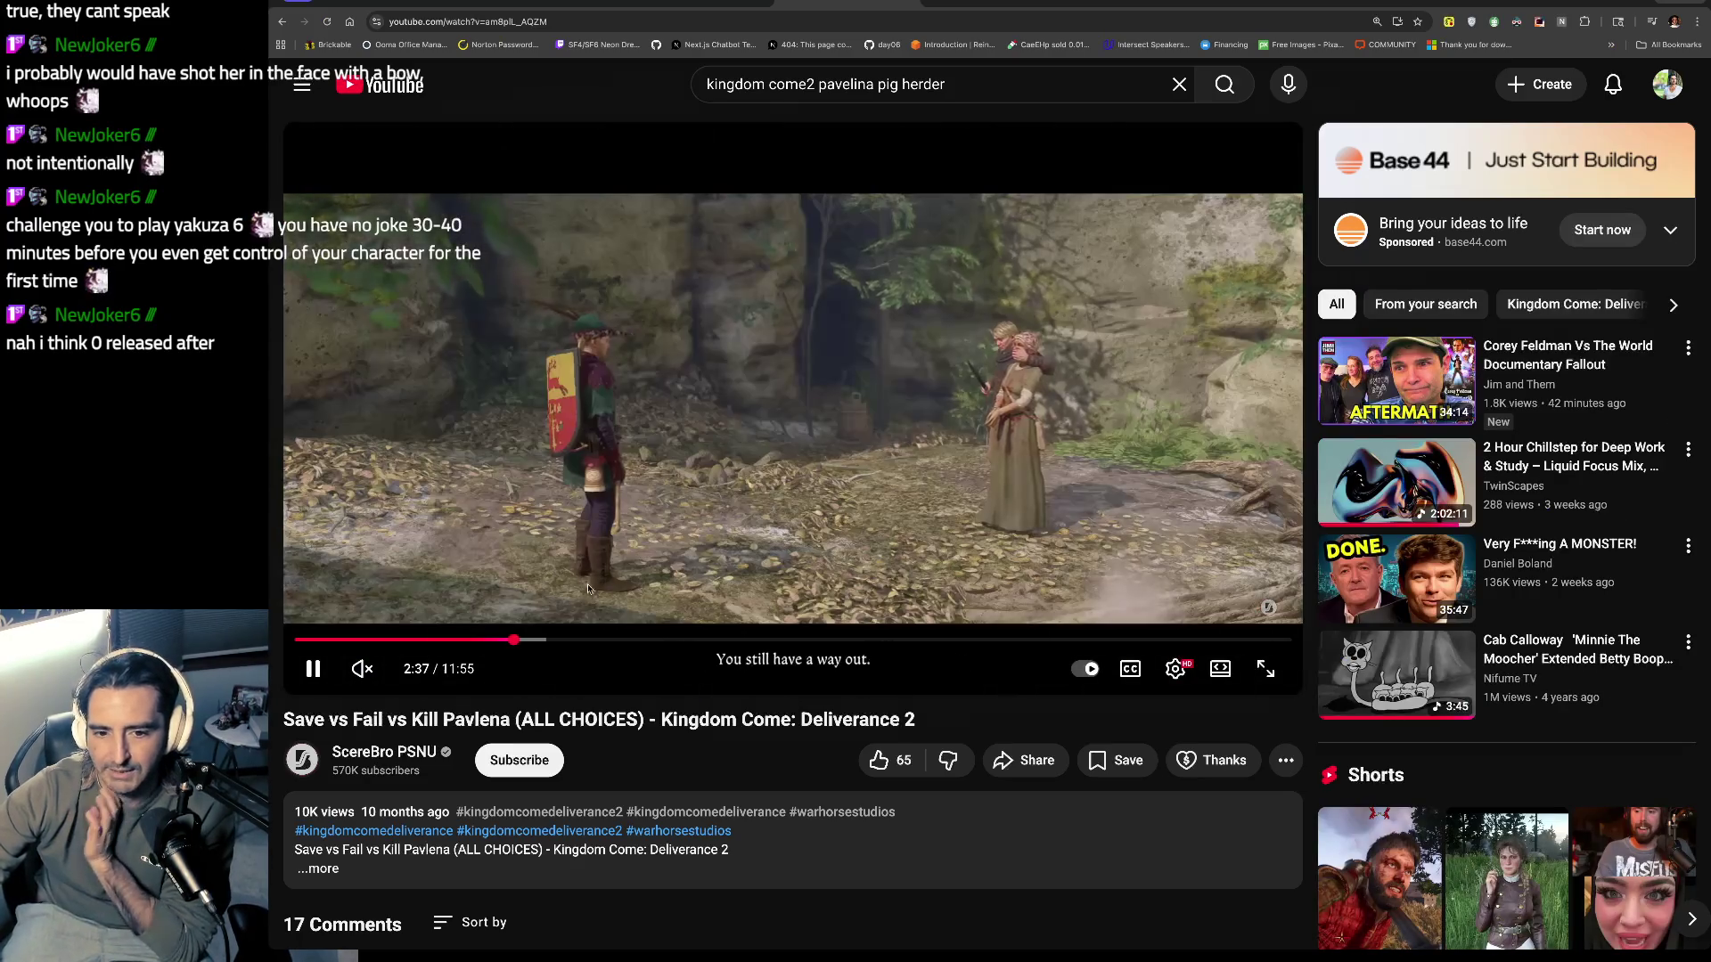
Step: Turn the sound back on and watch to 3:09, pausing at 2:46 and 2:54
left_click(364, 682)
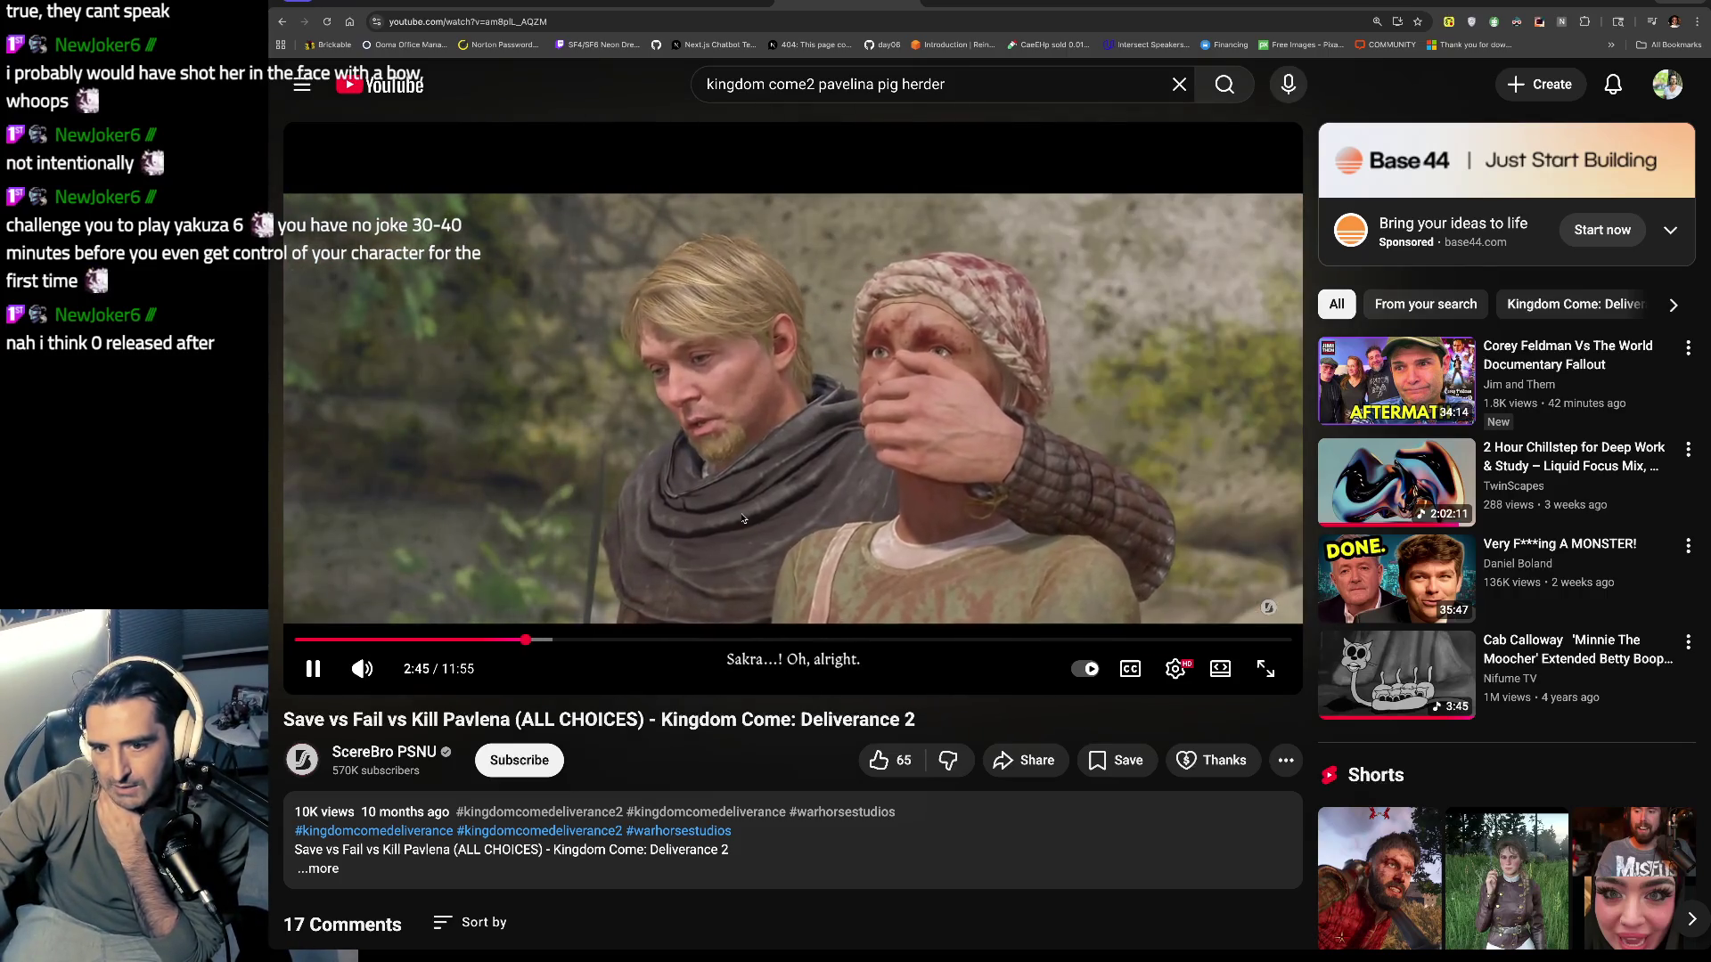
left_click(743, 519)
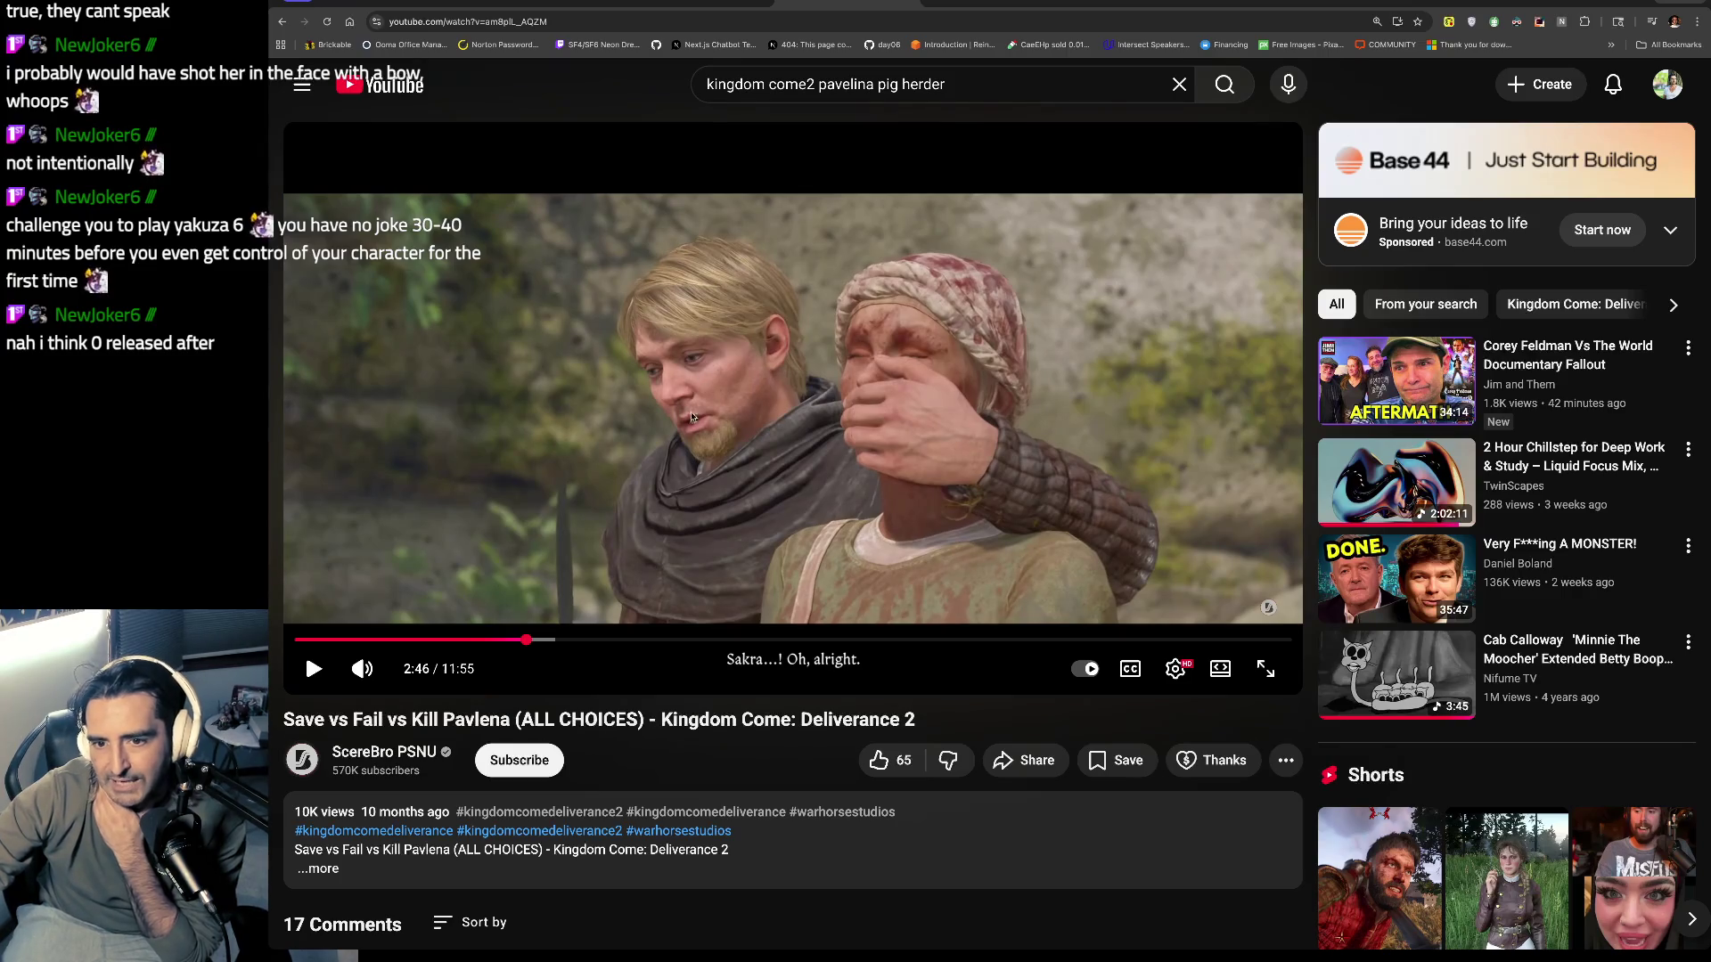
left_click(737, 372)
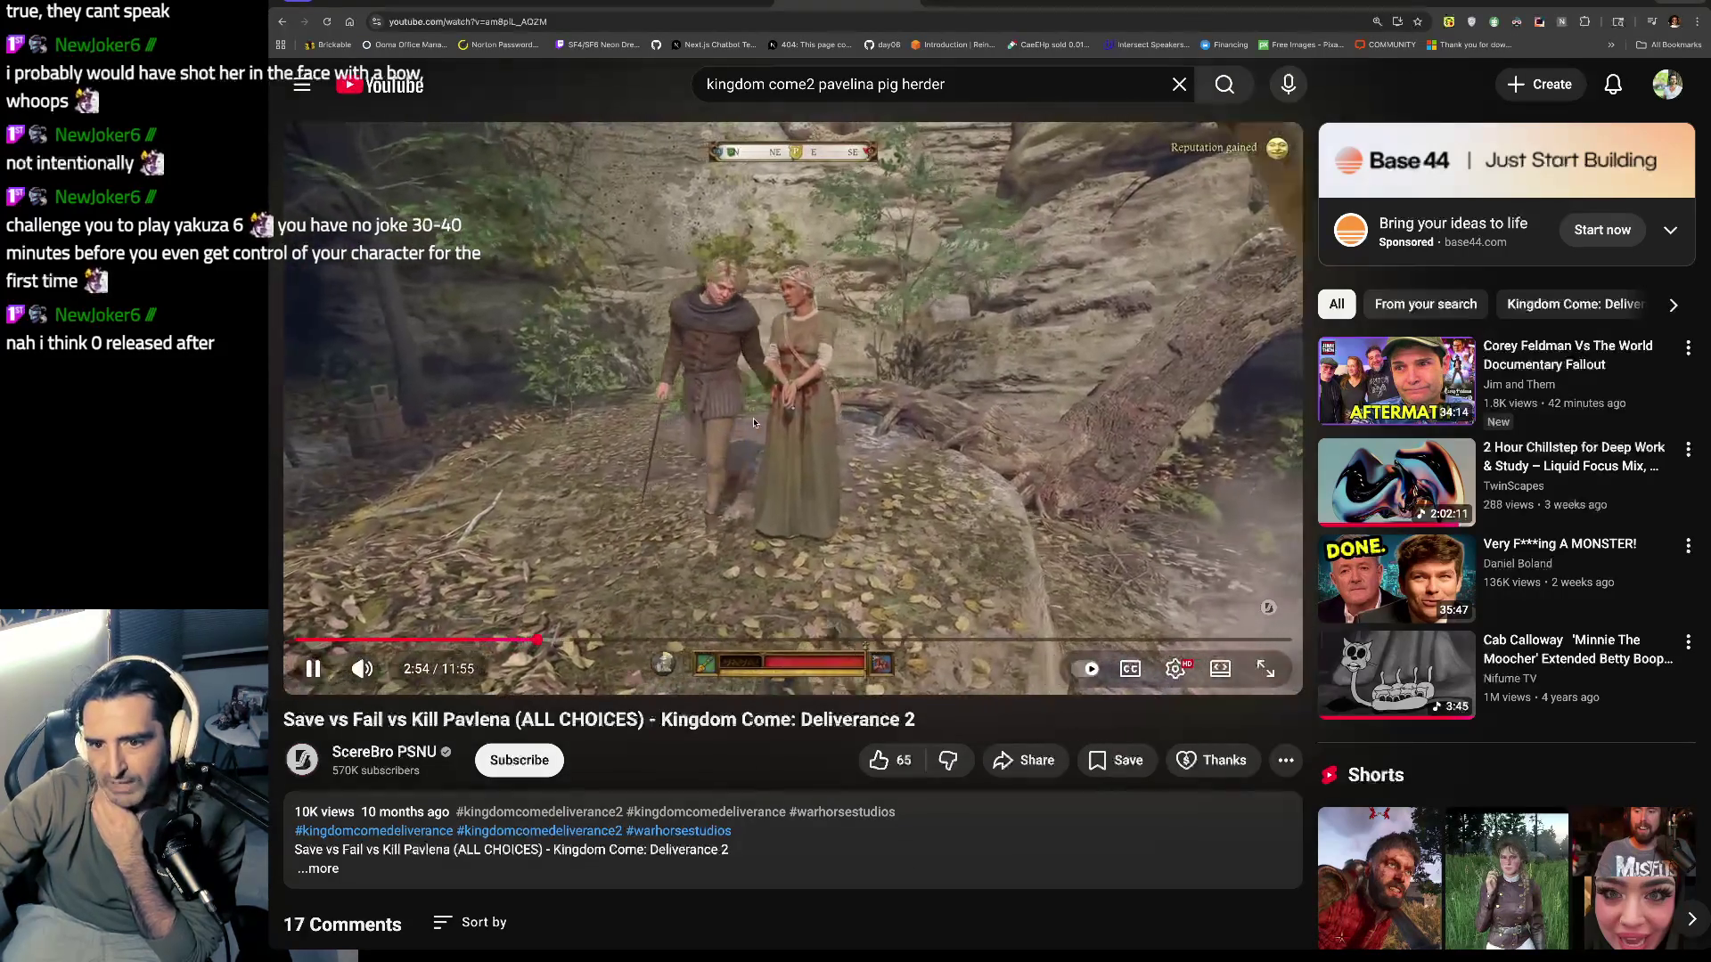
left_click(765, 334)
left_click(765, 333)
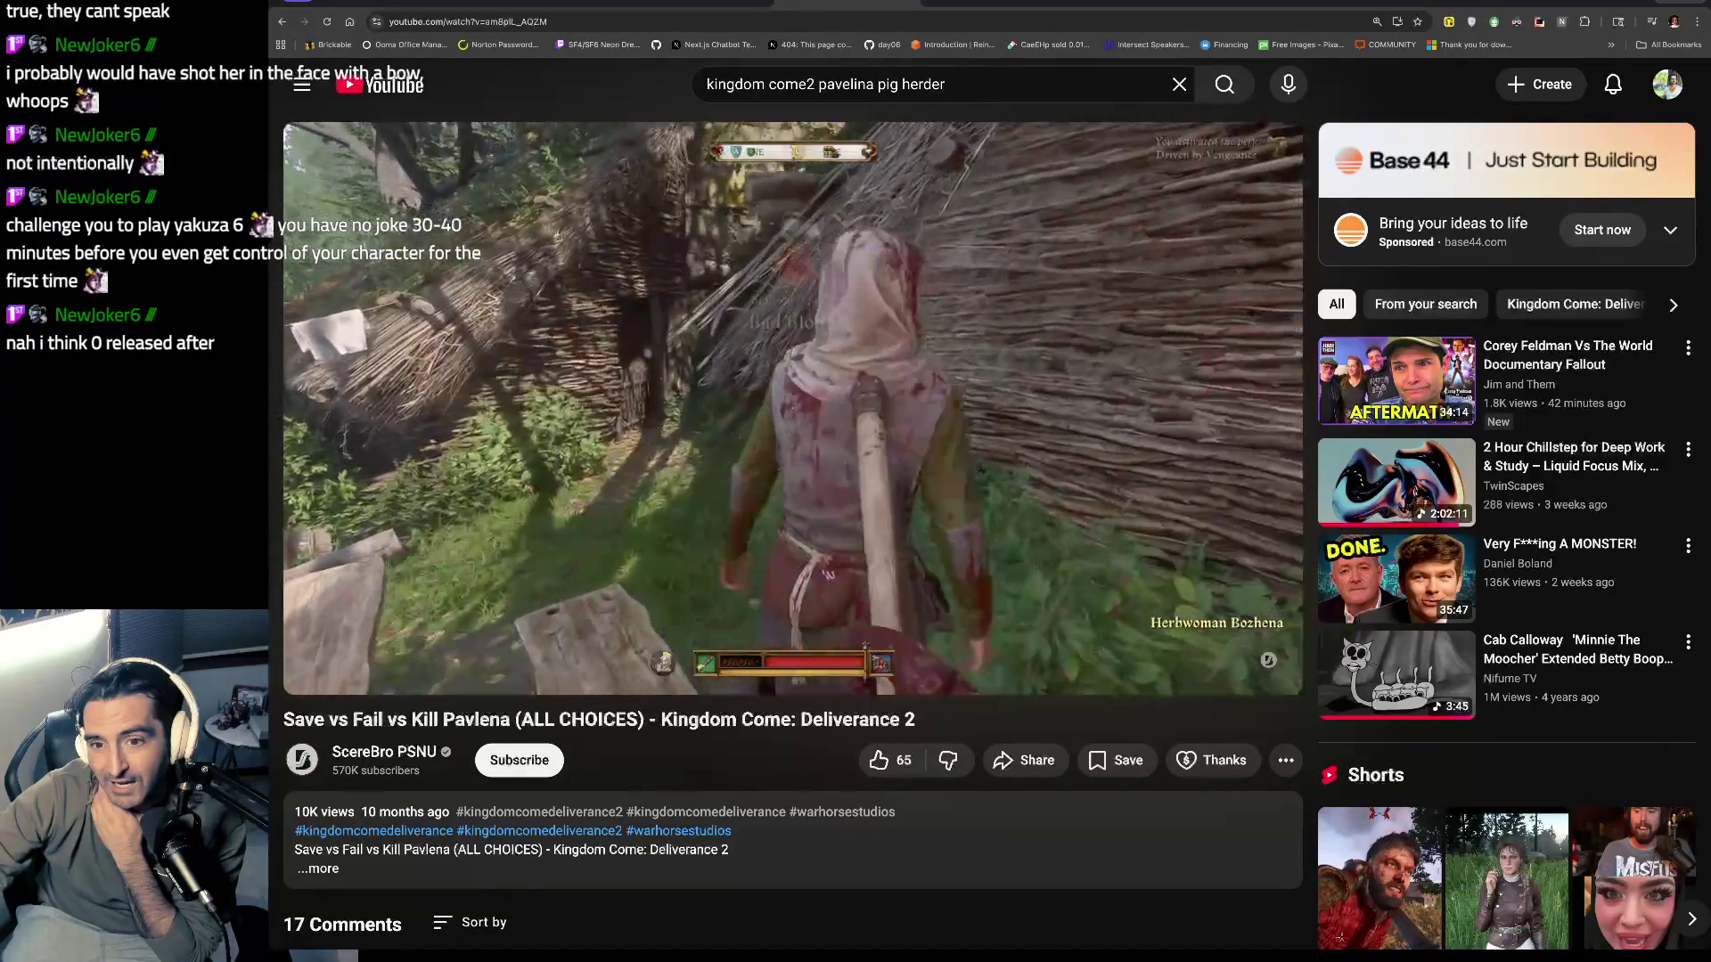
left_click(735, 393)
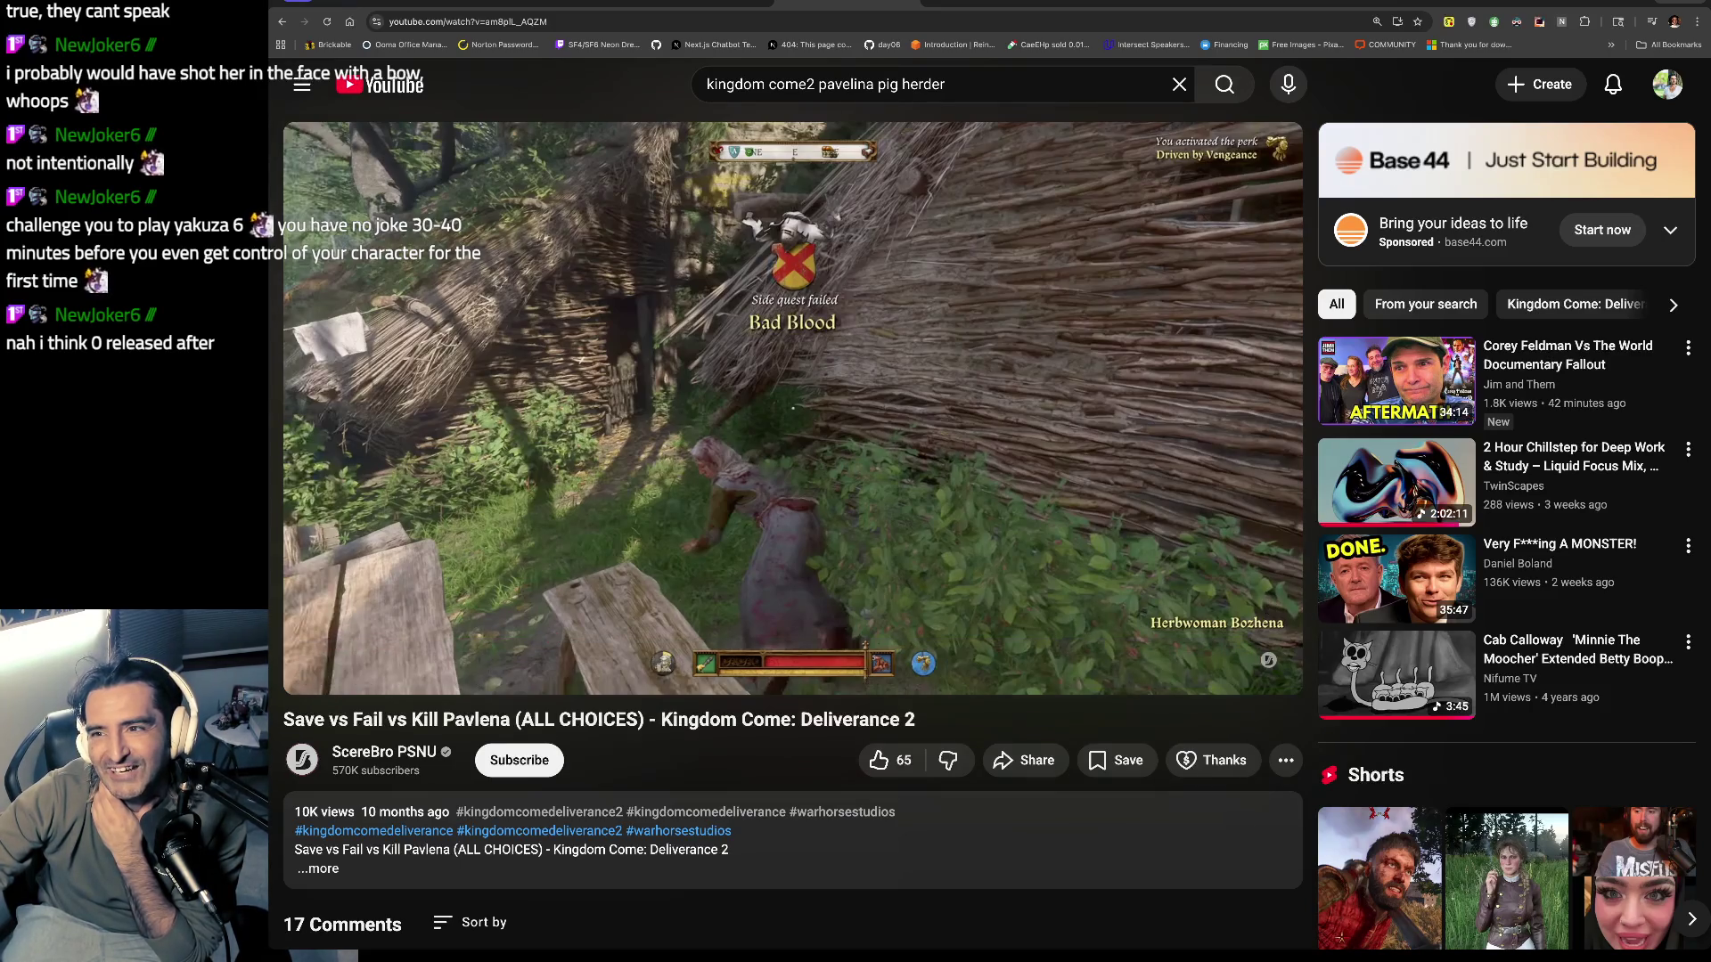
left_click(776, 418)
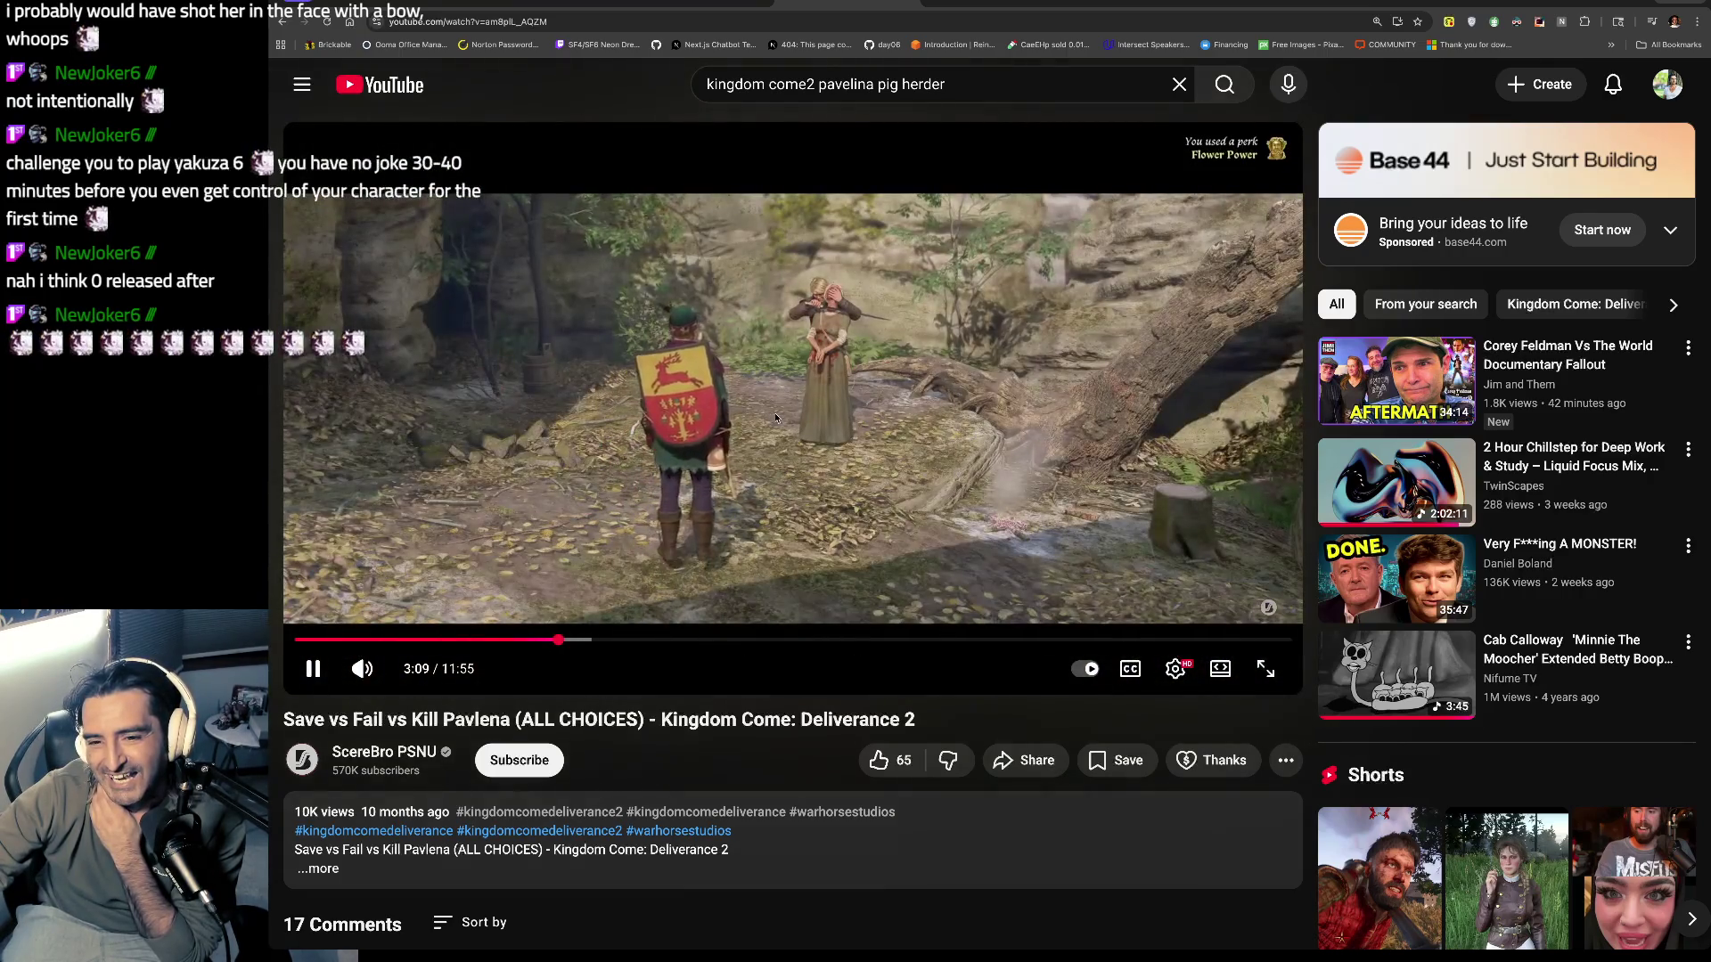
Step: Watch from 3:11 past 3:47, pausing at 3:11 and 3:41, until "I've had enough of this!"
left_click(774, 413)
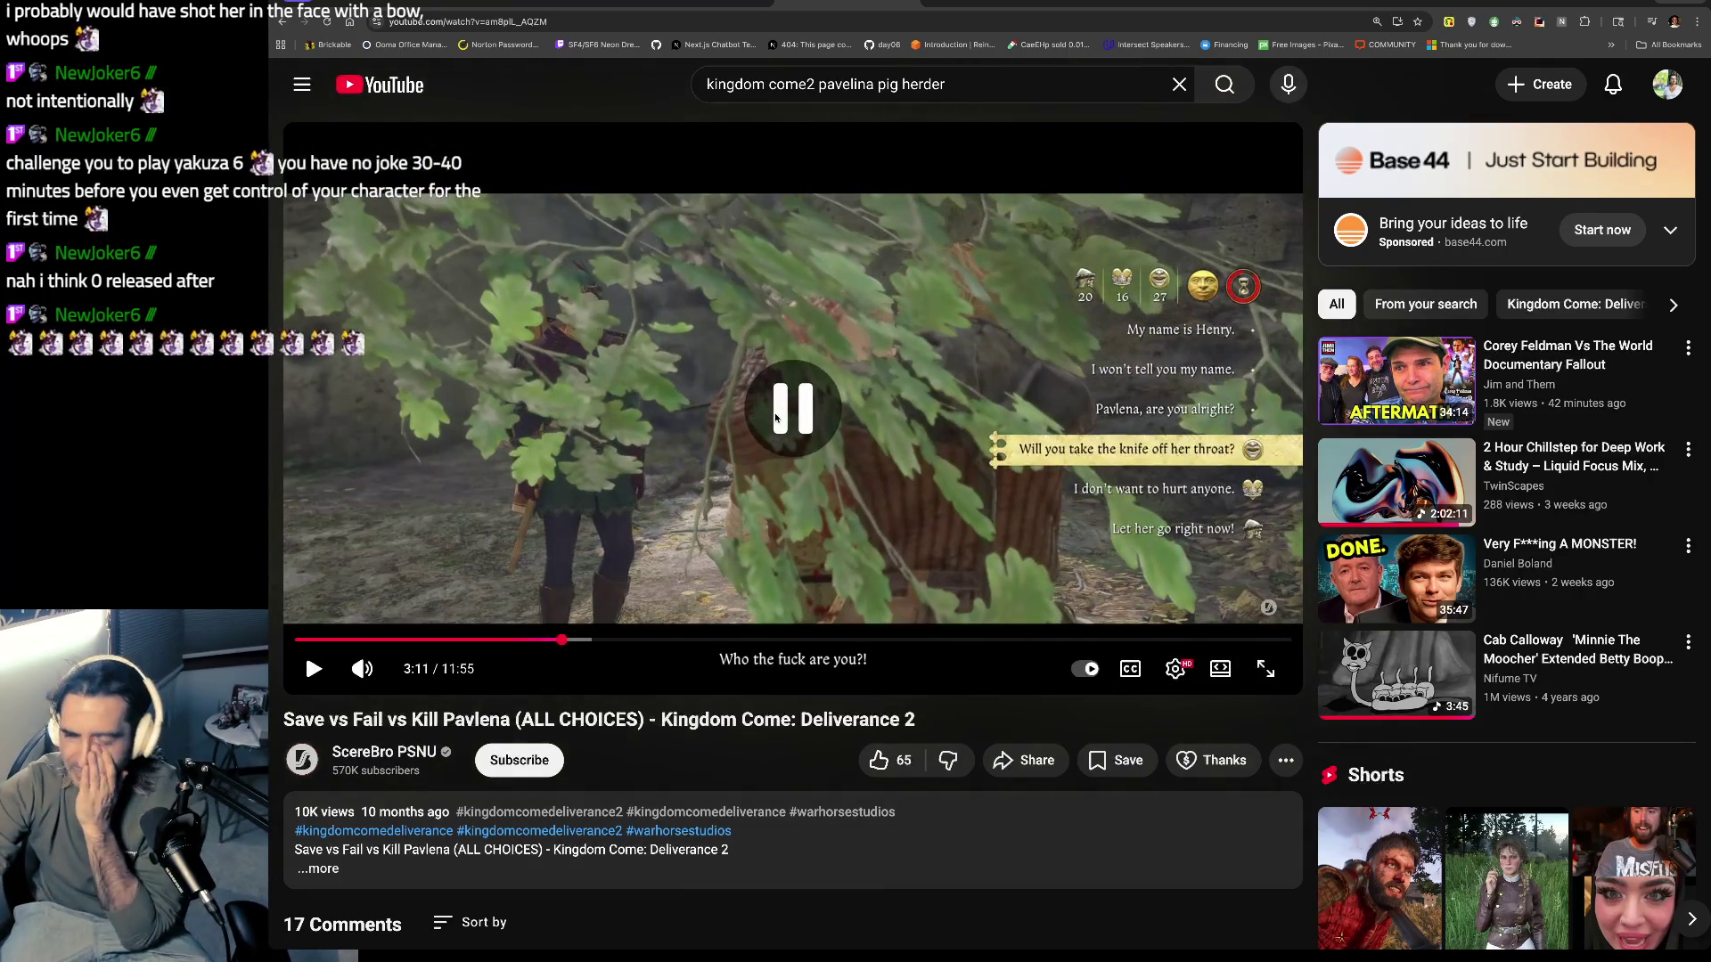
left_click(774, 413)
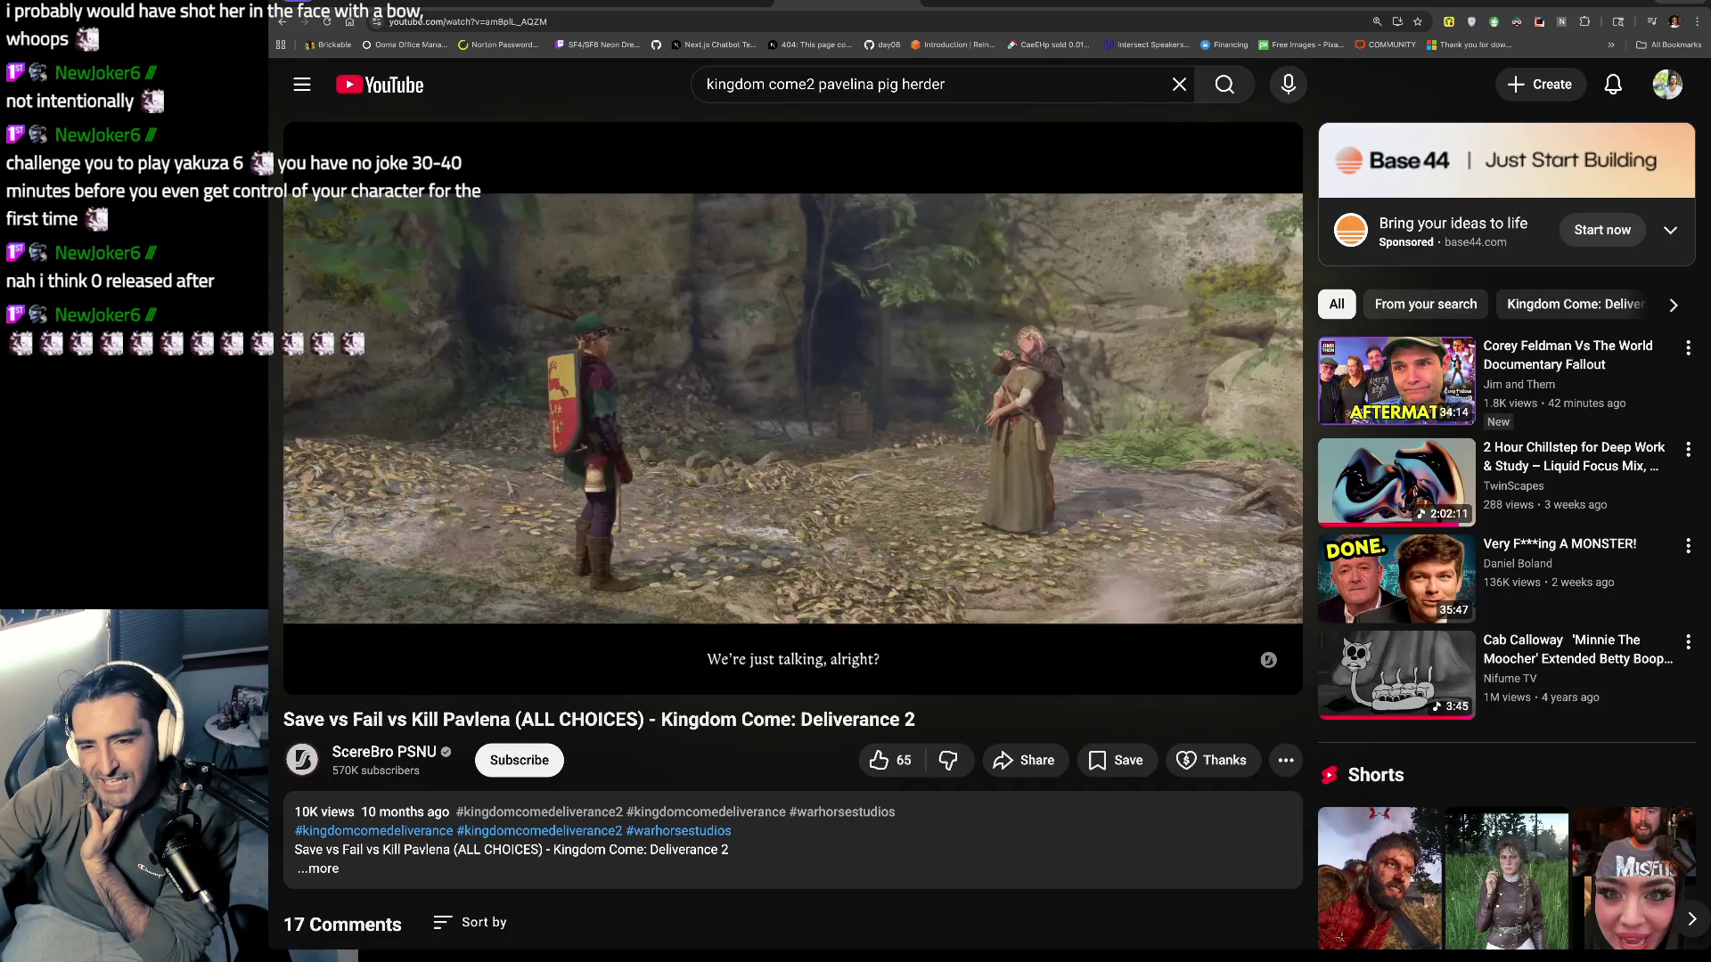
mouse_move(804, 461)
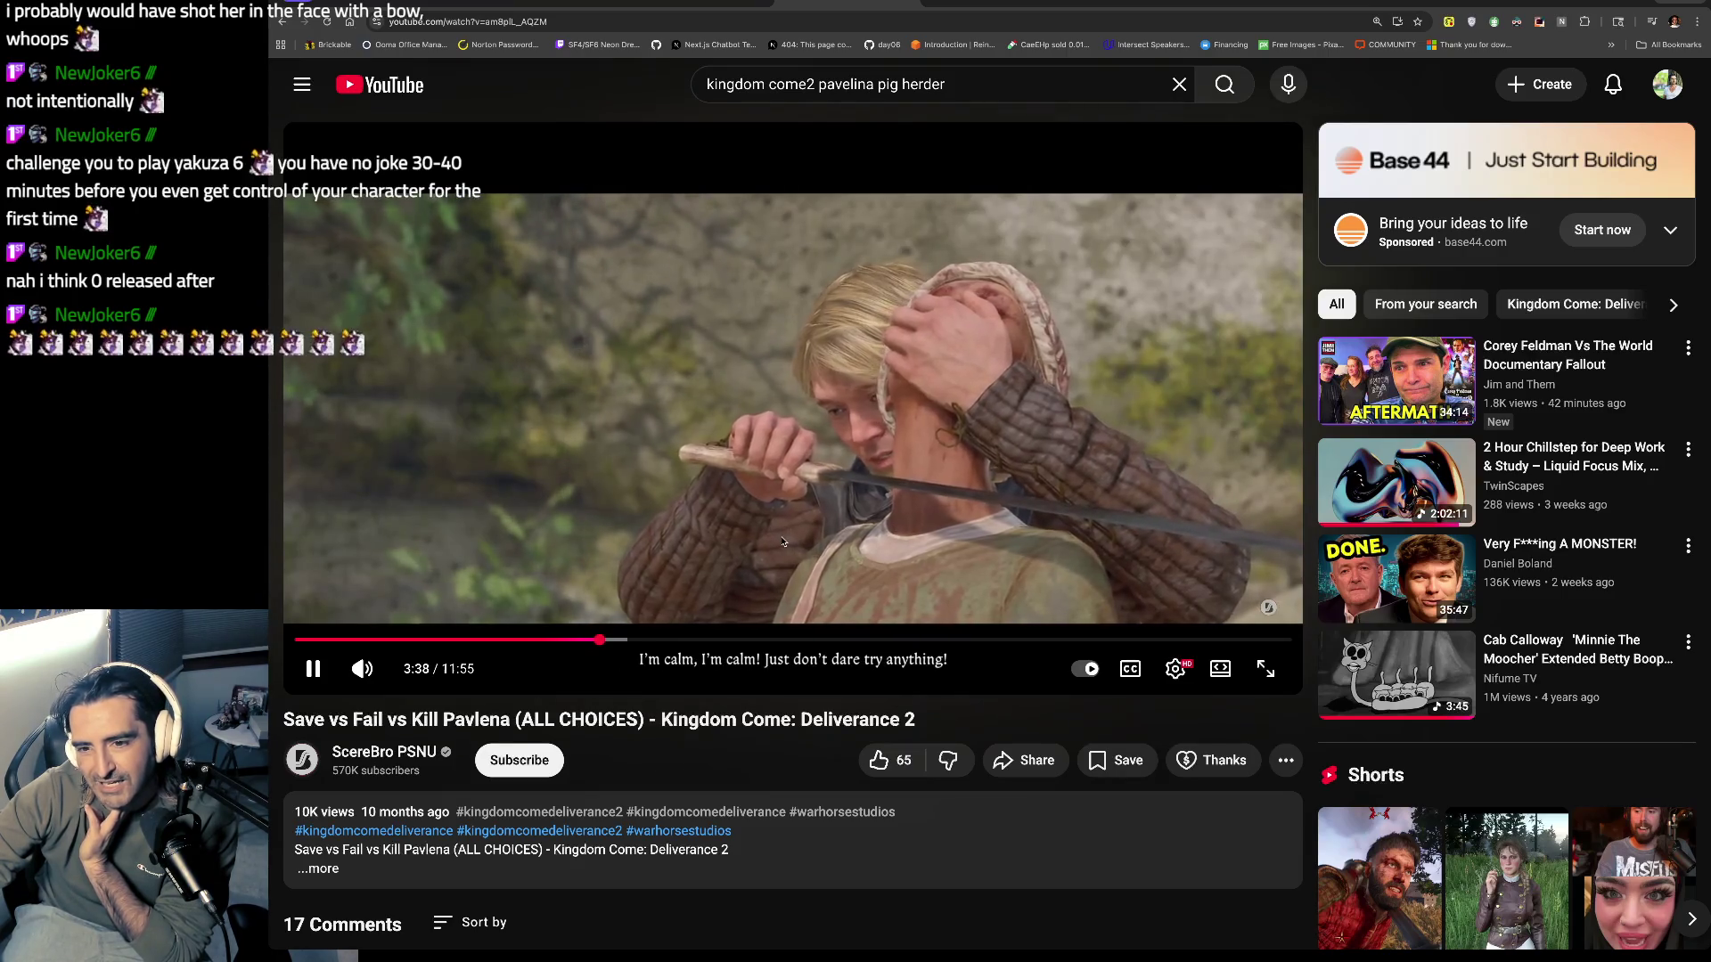
left_click(762, 543)
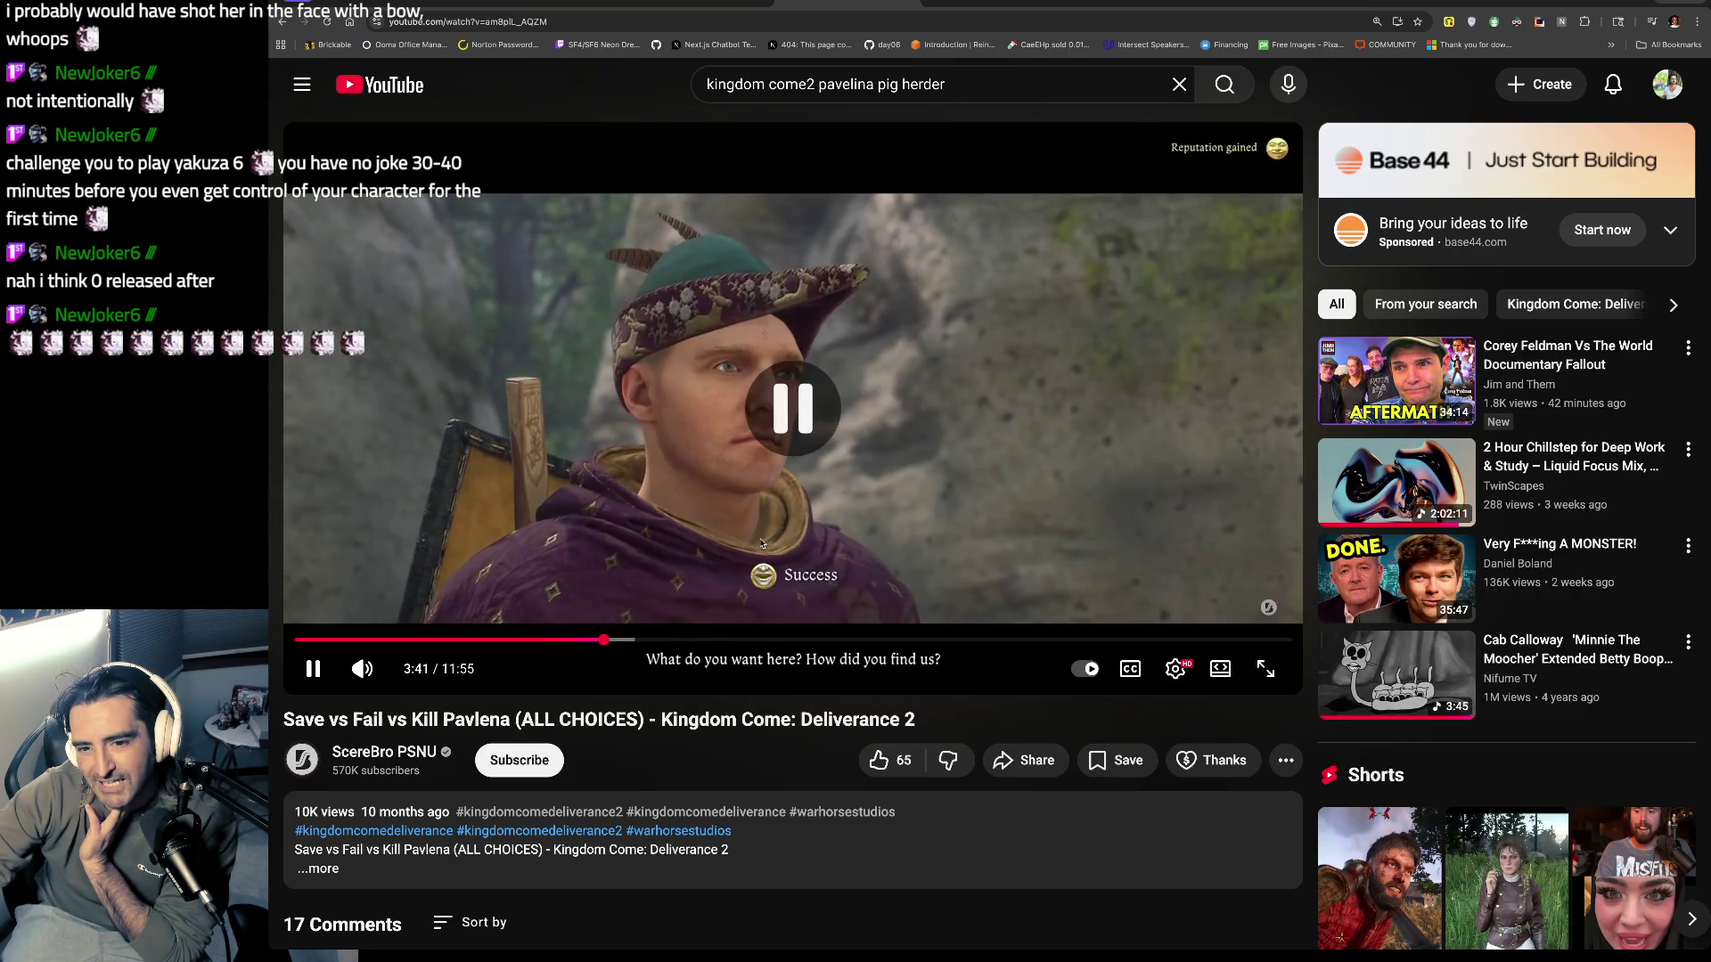
left_click(760, 545)
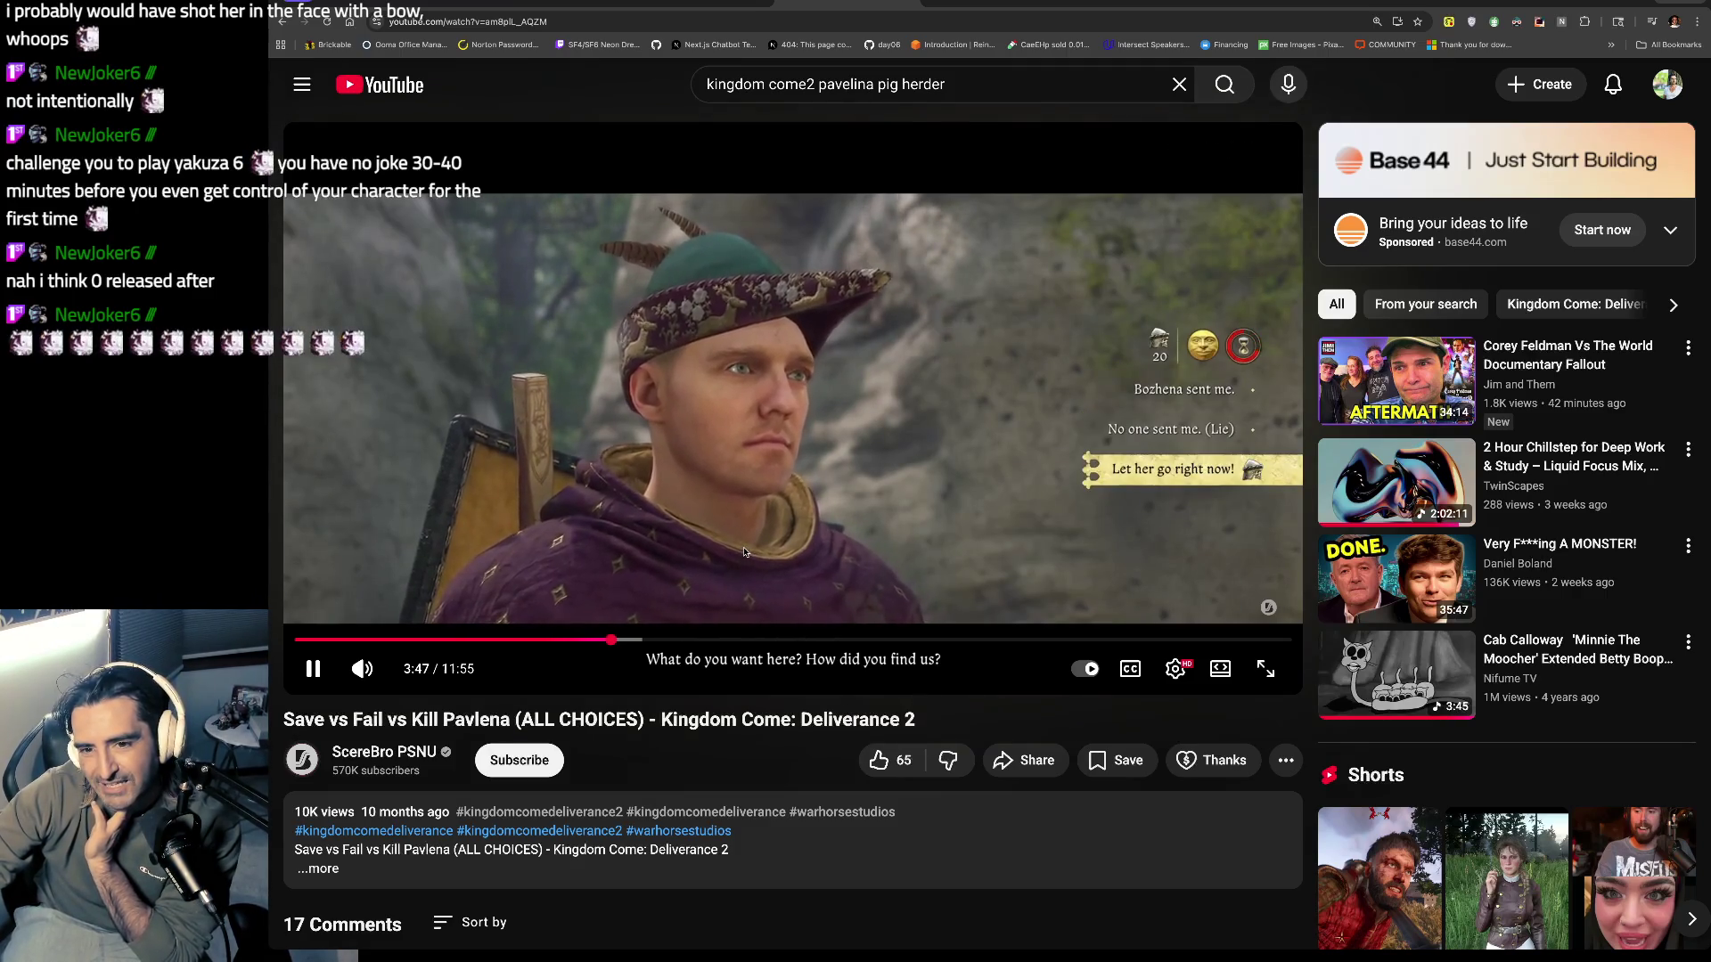
key("space")
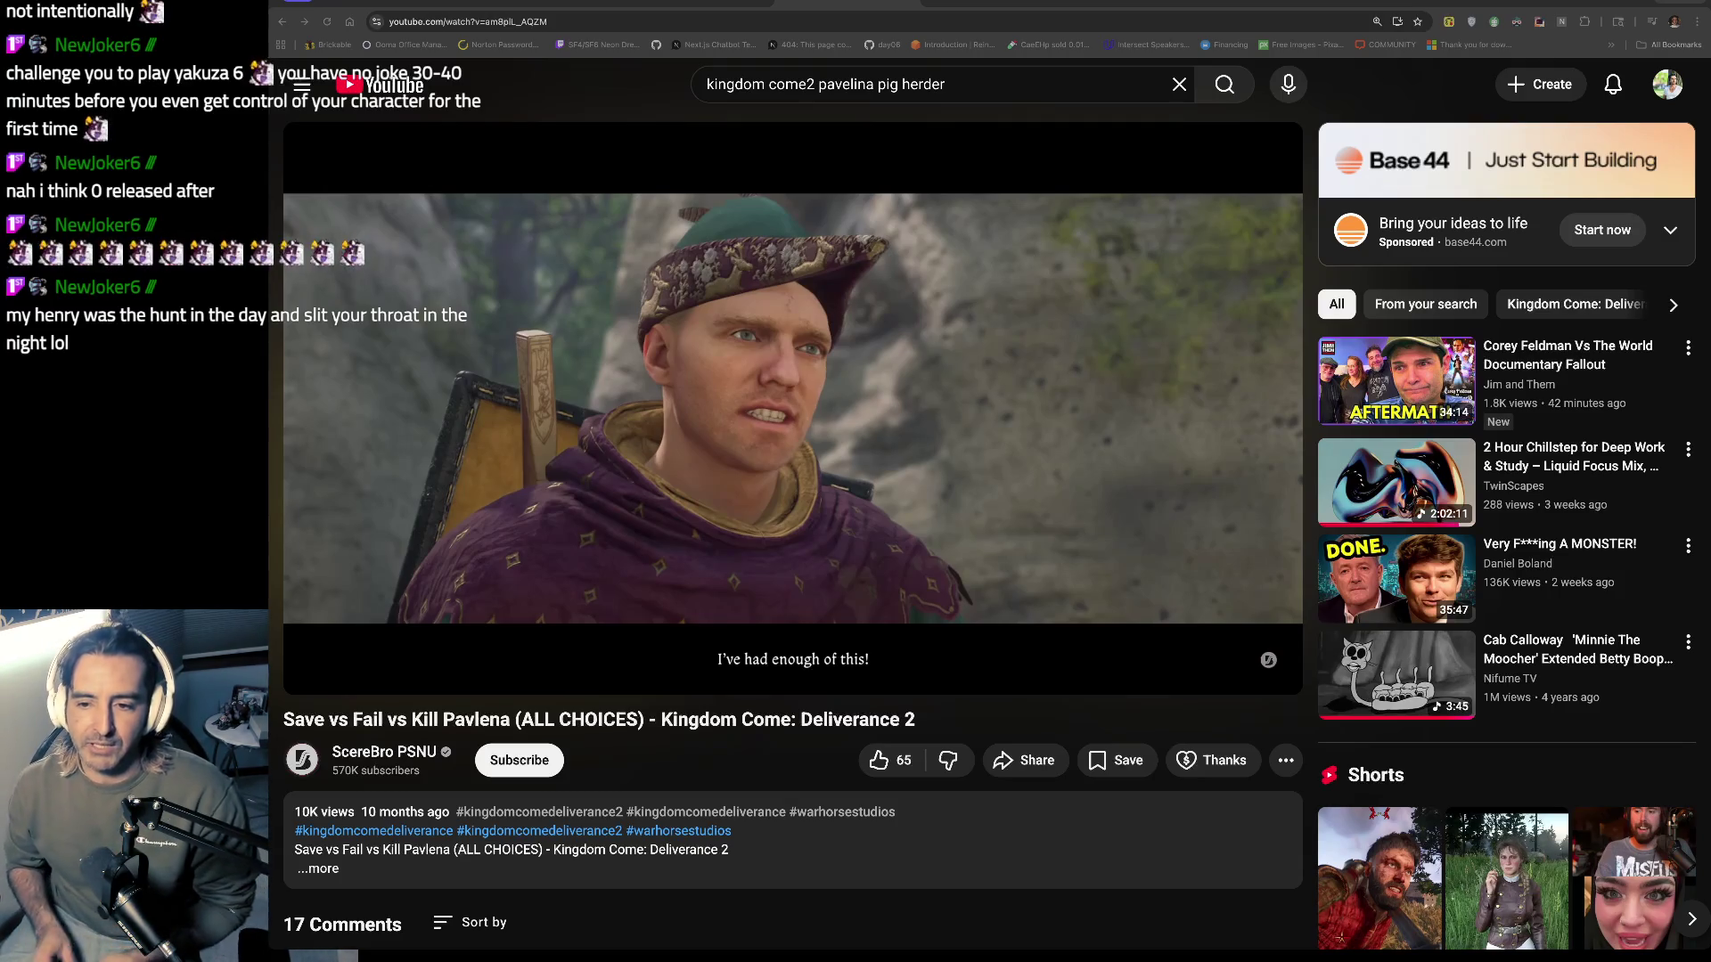
Step: Play on and pause at 4:33 on "I just wanted to give Pavlena a scare...", then resume
left_click(1280, 374)
mouse_move(1456, 456)
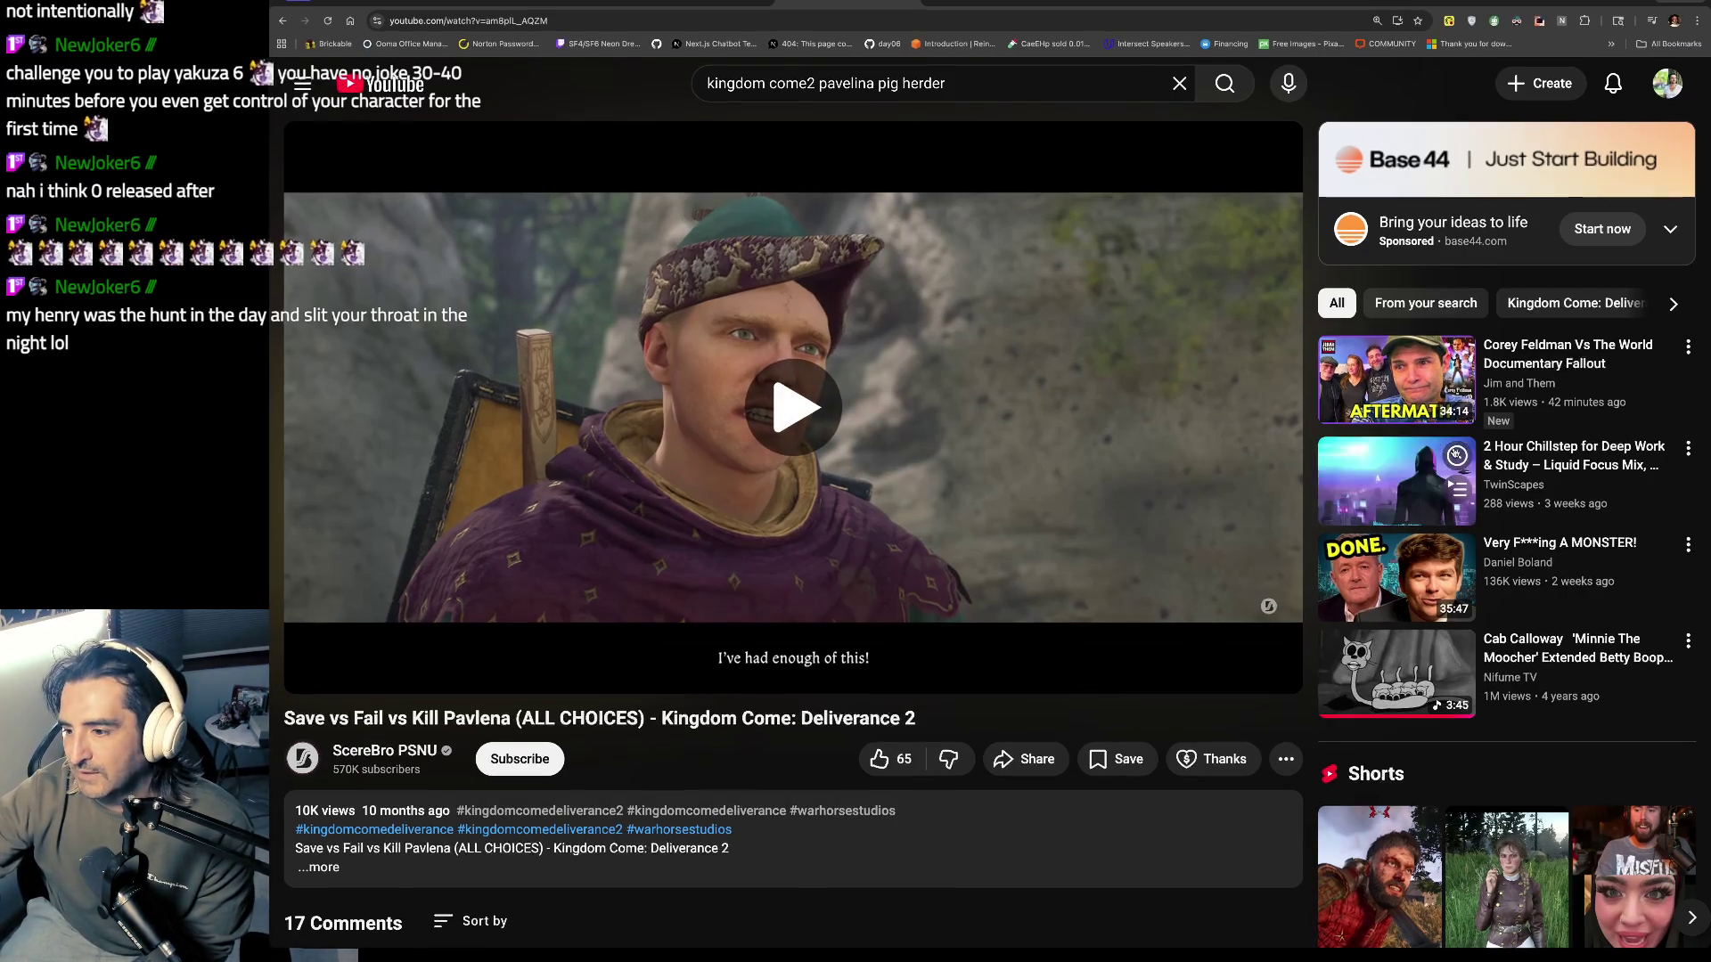
key("space")
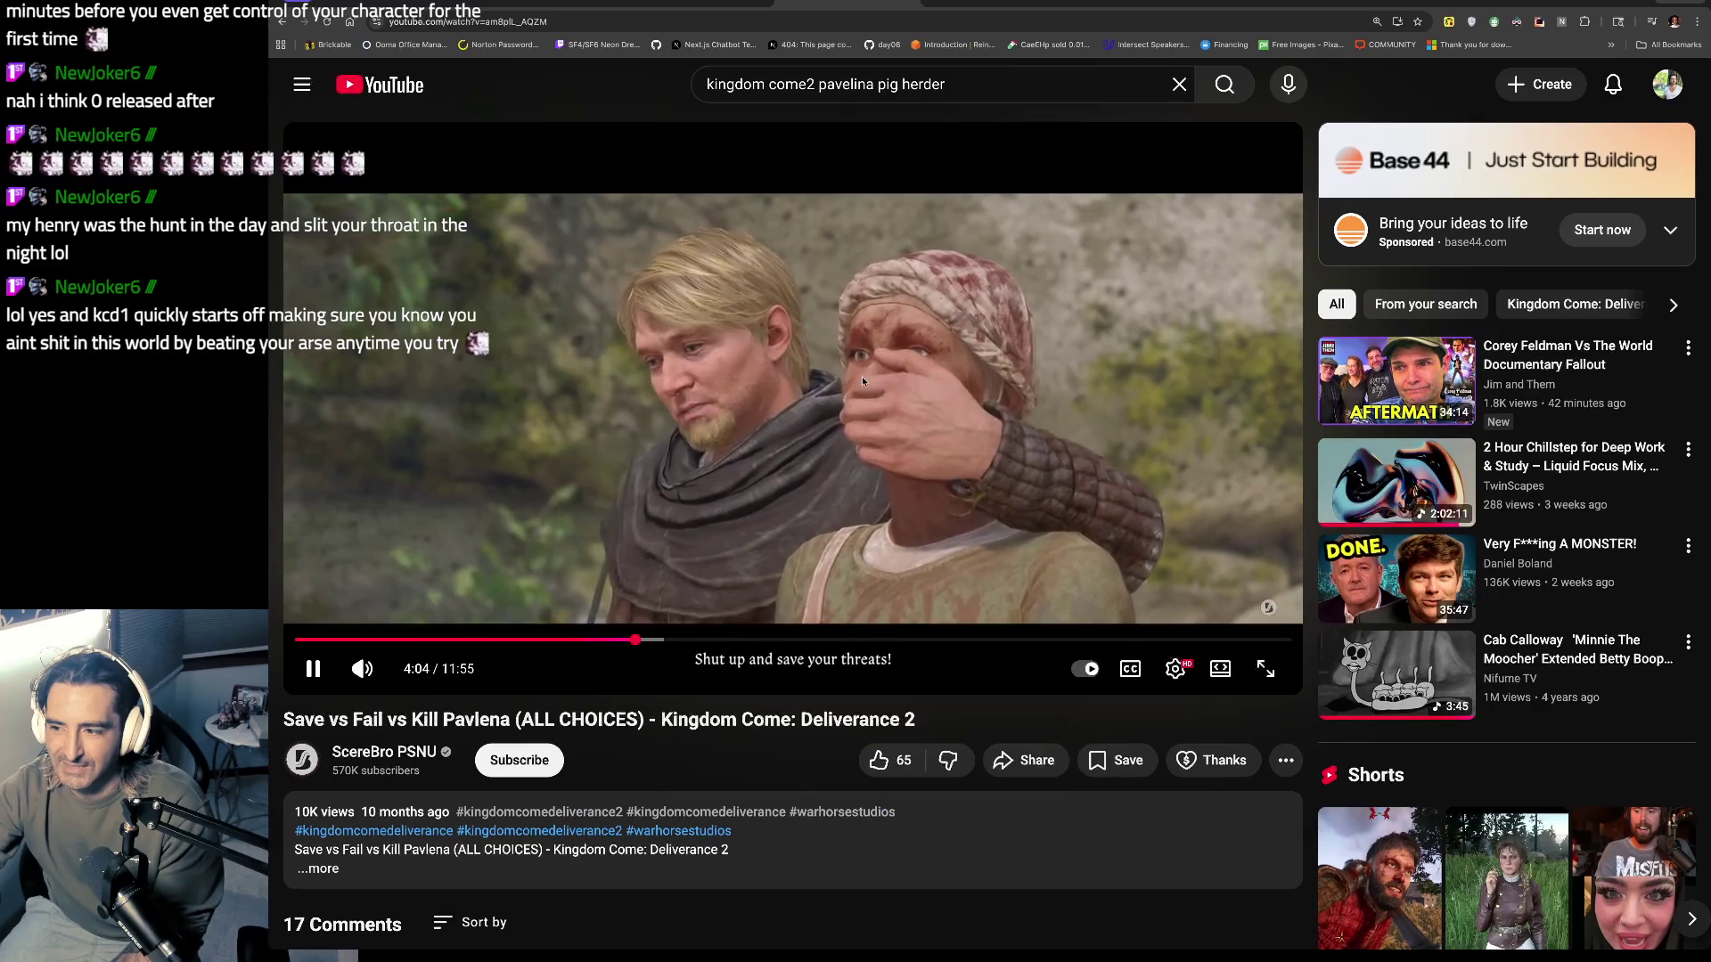
left_click(892, 385)
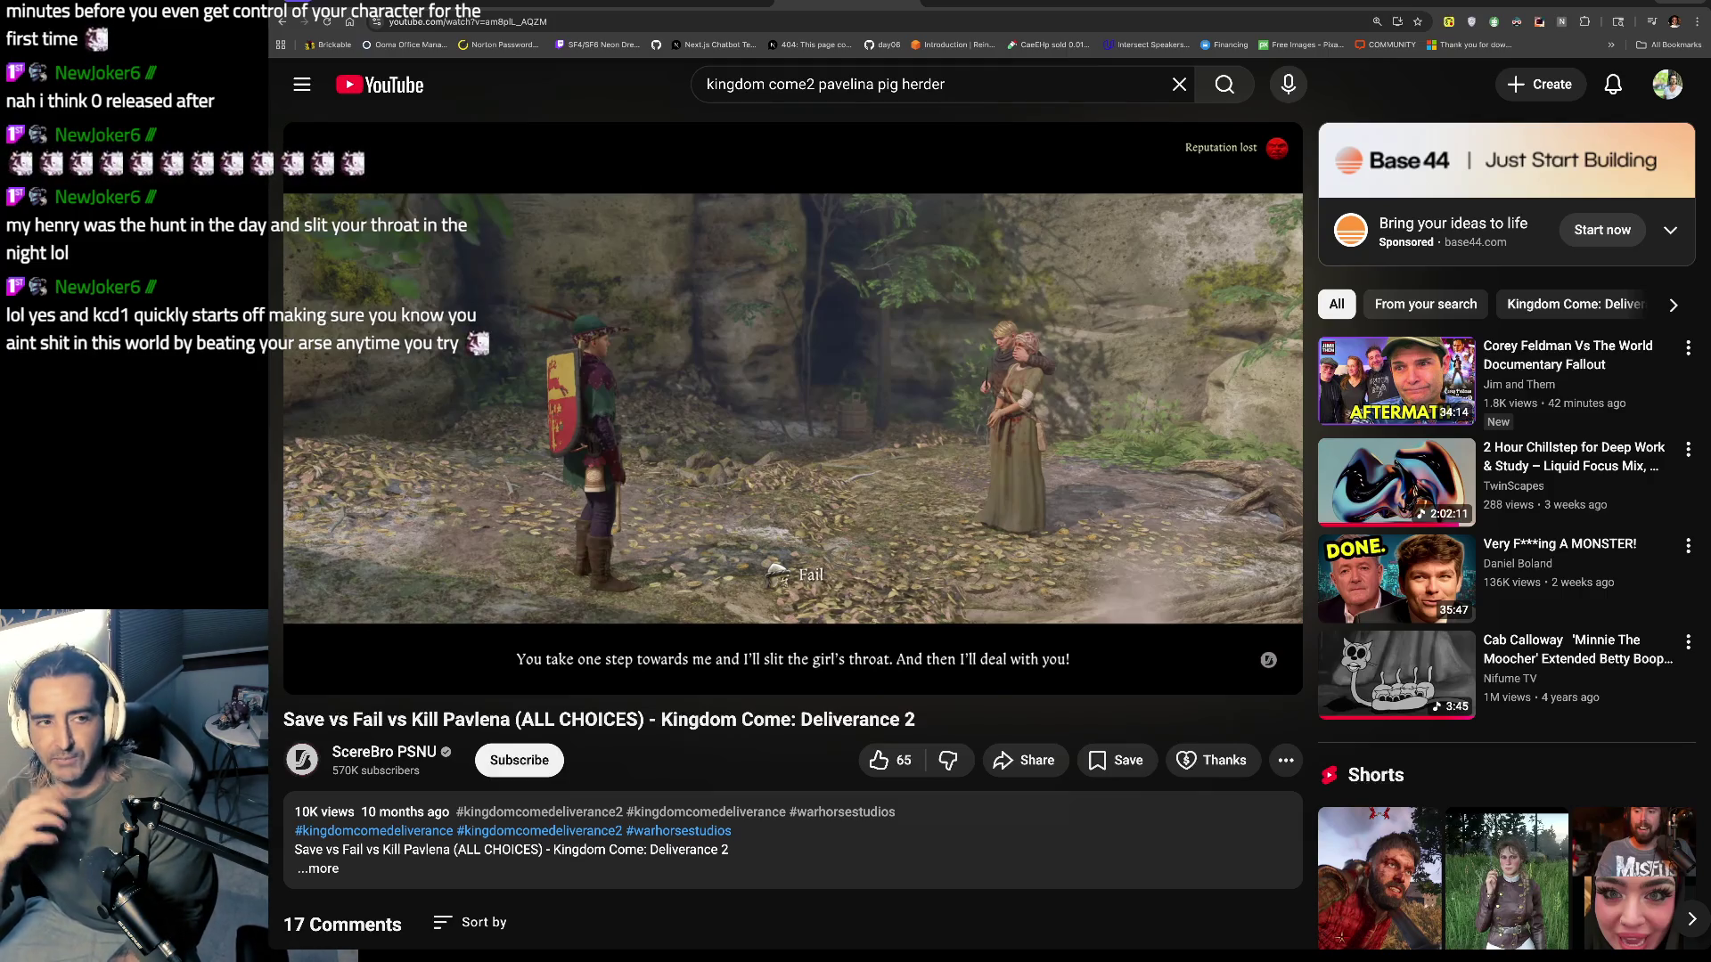
left_click(715, 441)
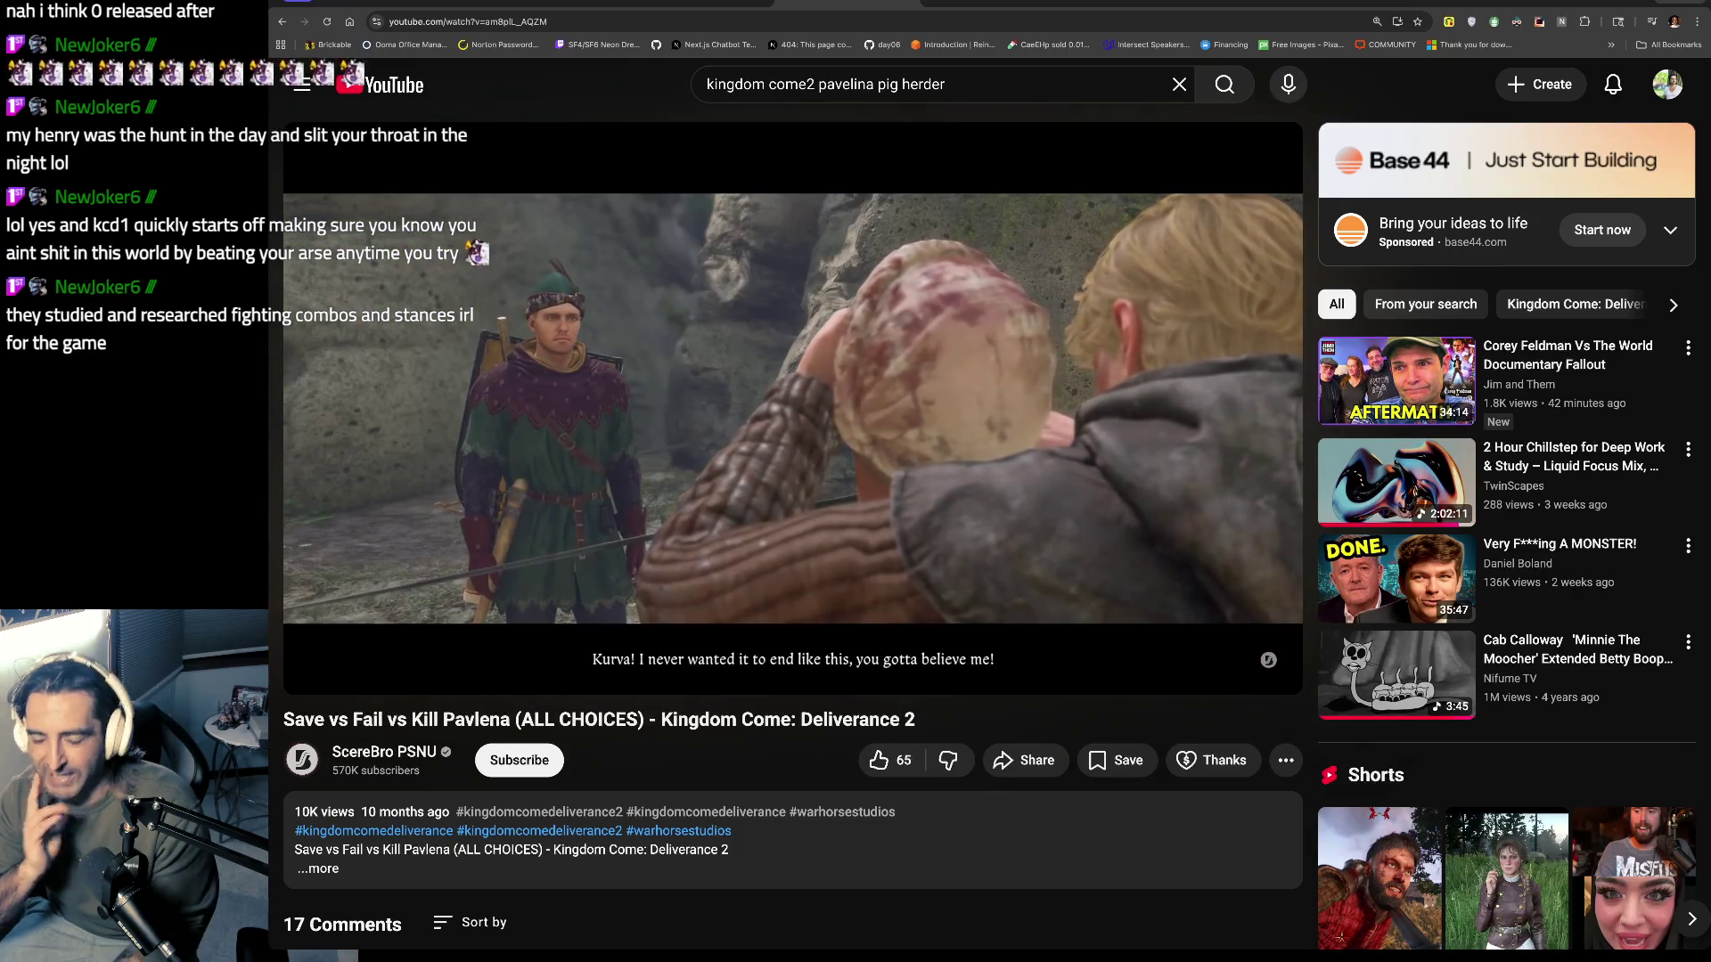
left_click(719, 419)
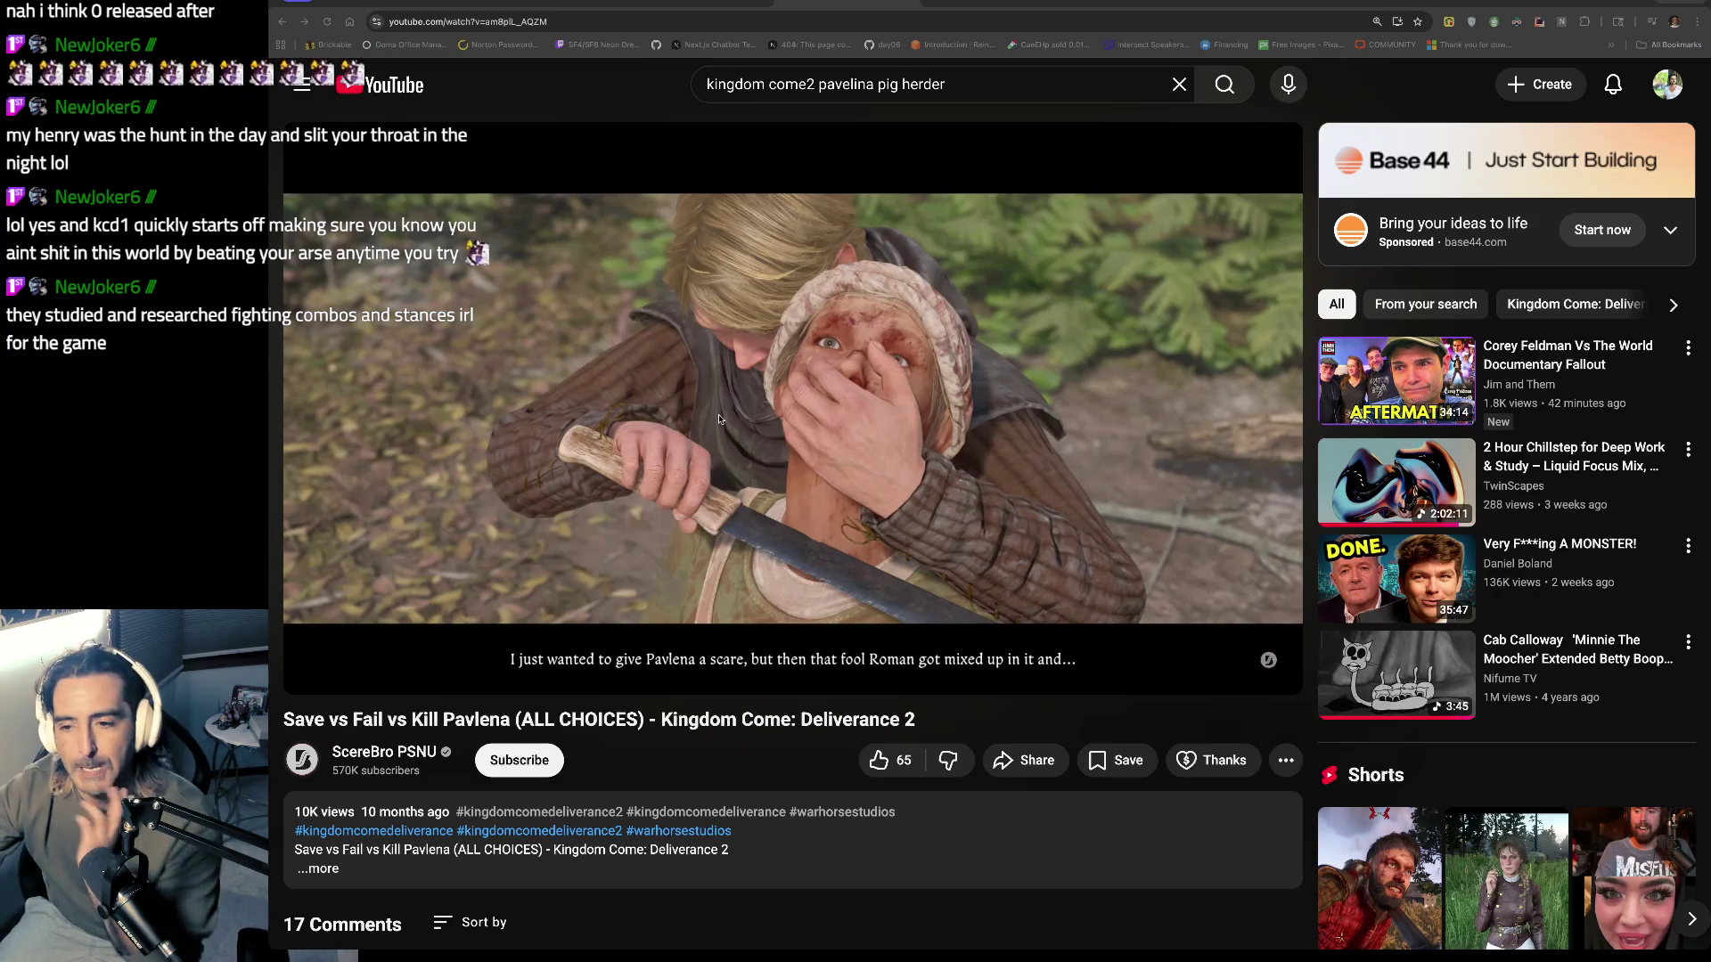
left_click(687, 357)
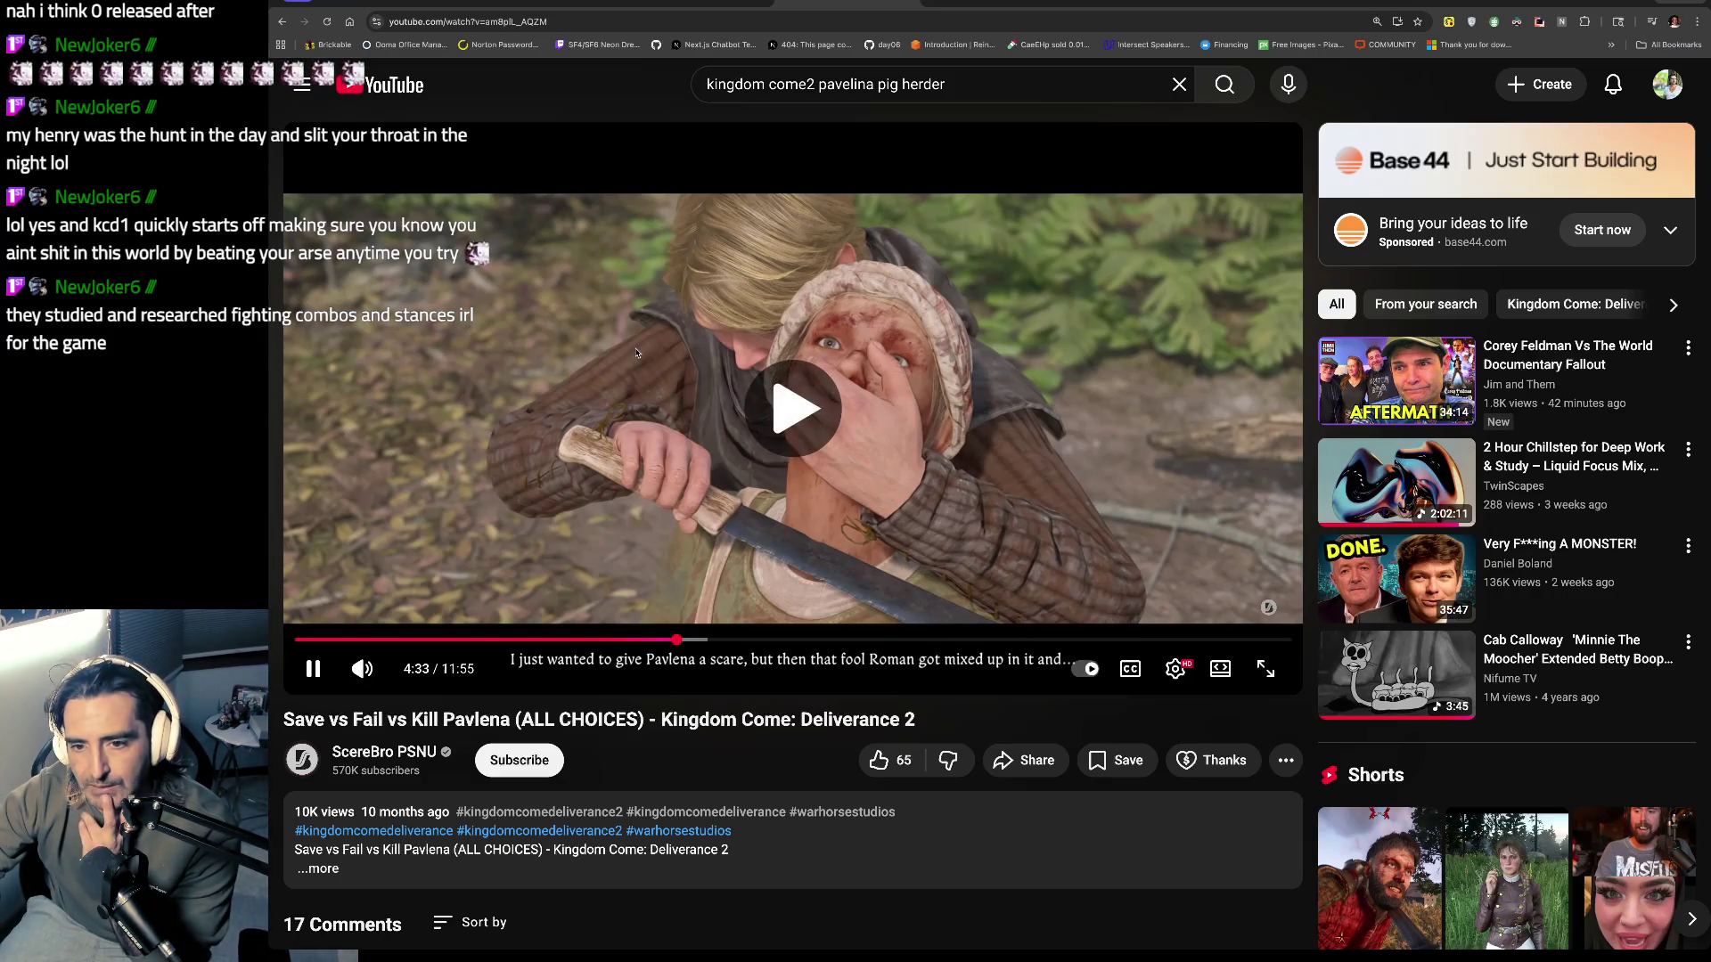
Step: Pause and resume the Pavlena video several times while watching past 4:52 to 4:55
left_click(700, 361)
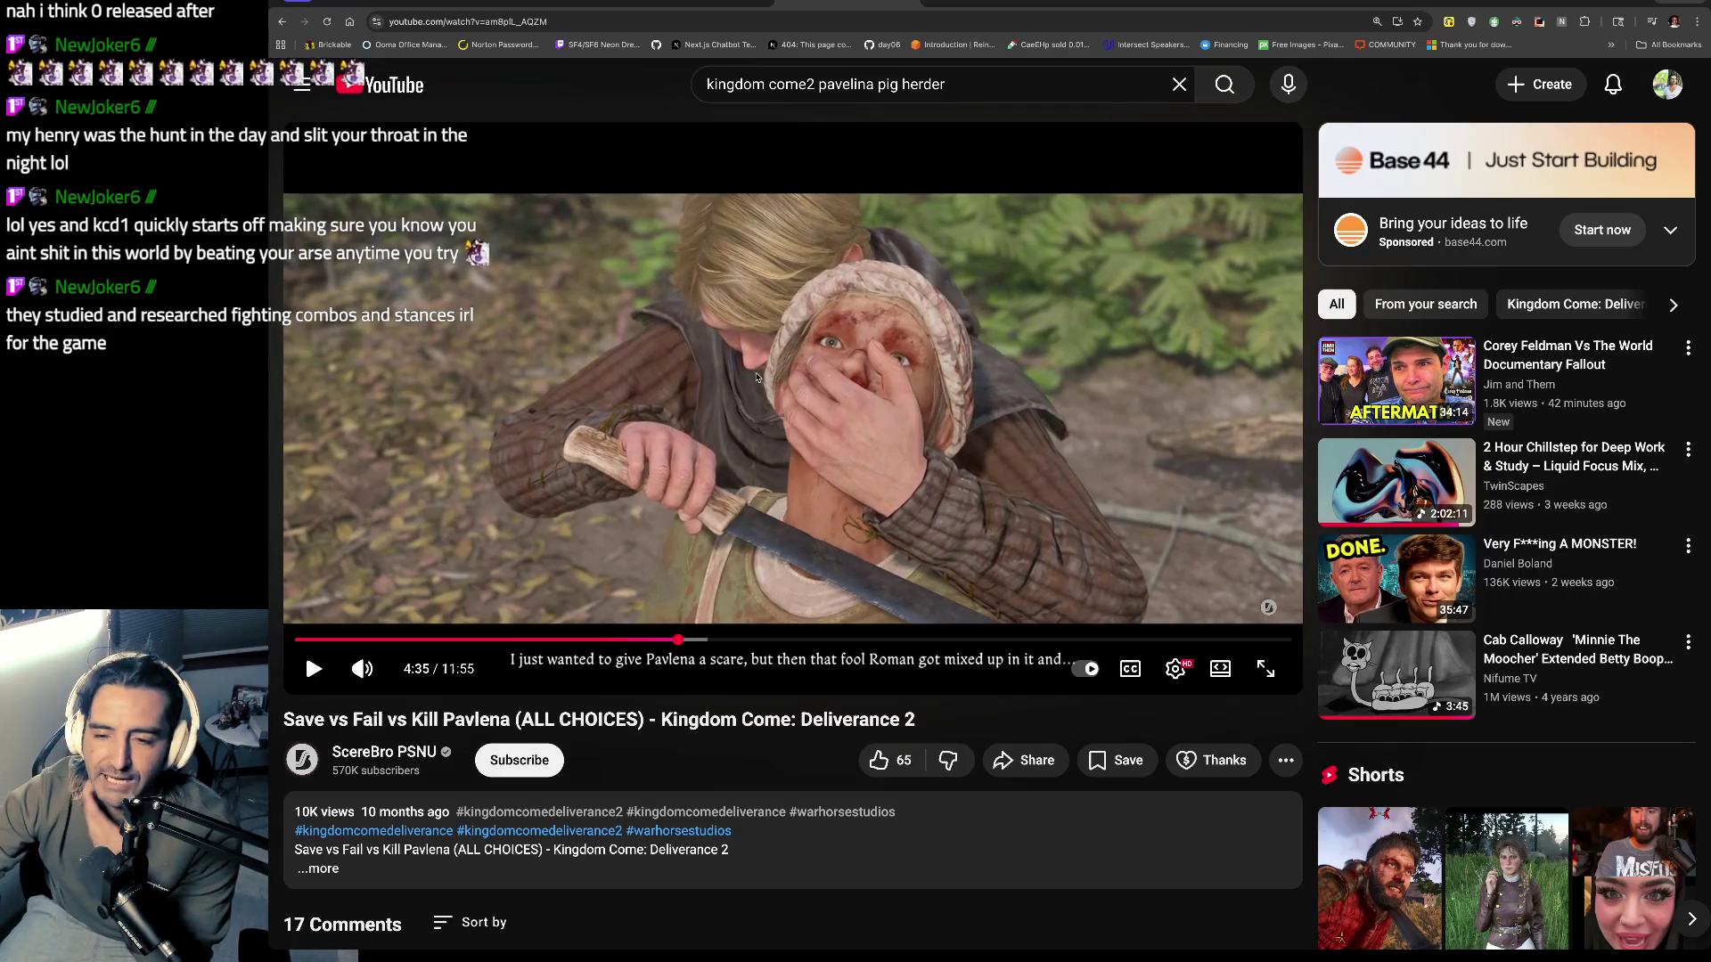
left_click(797, 410)
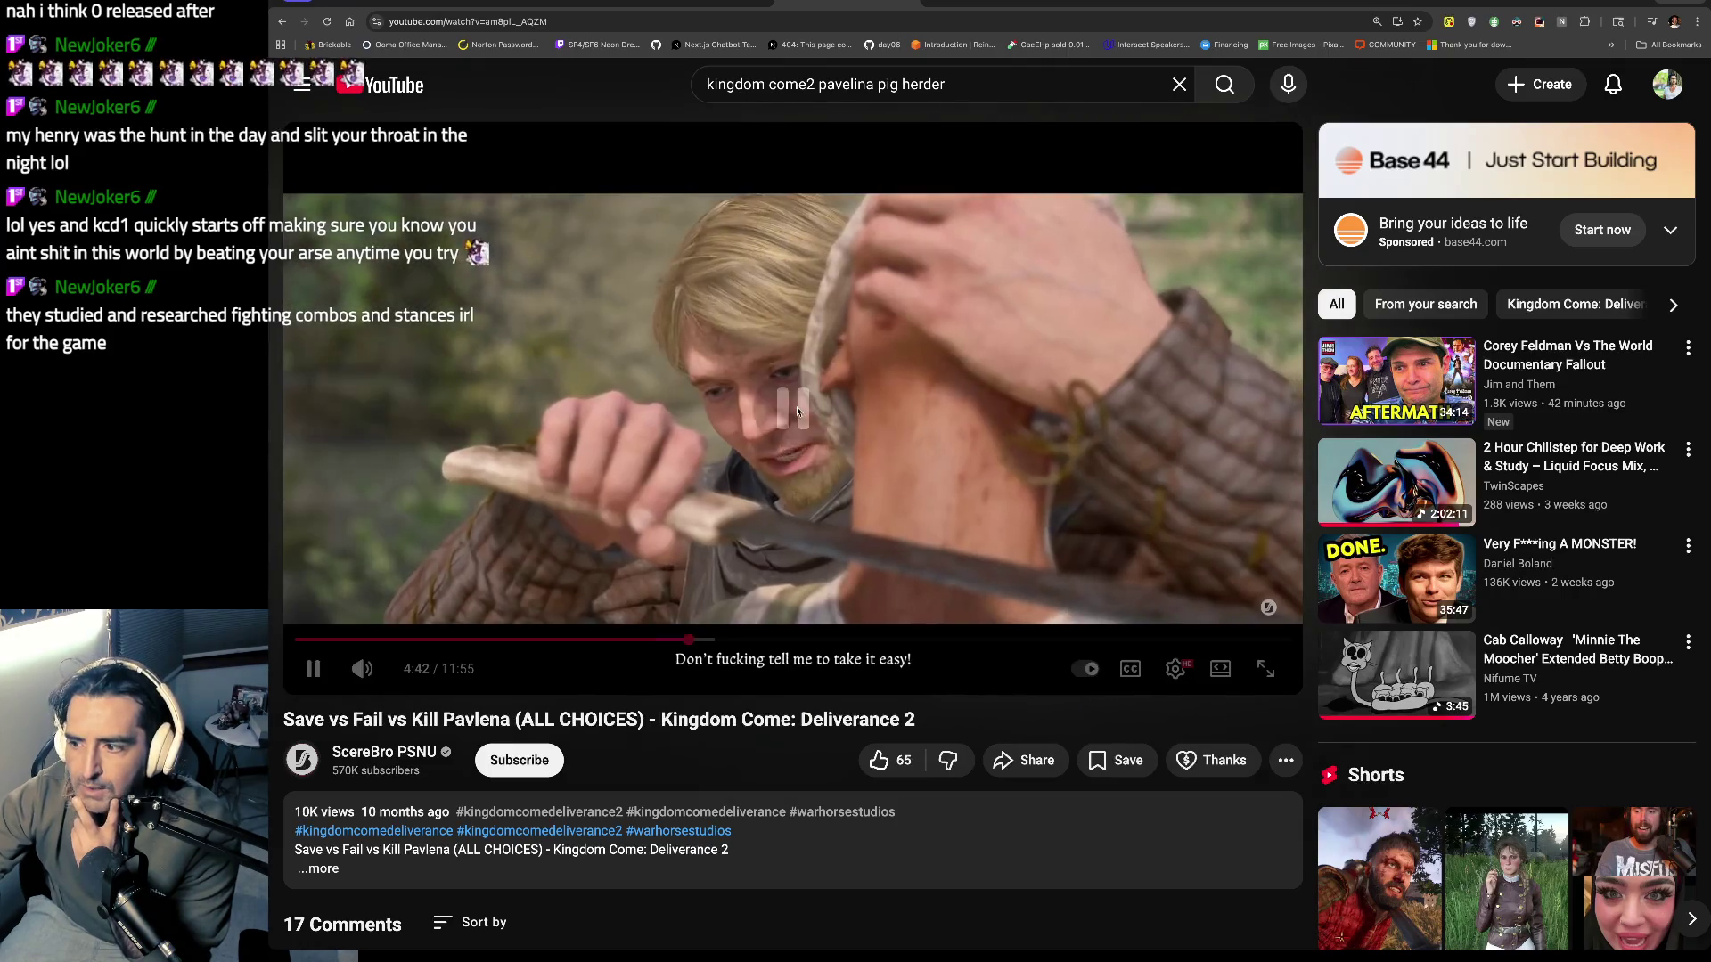
key("space")
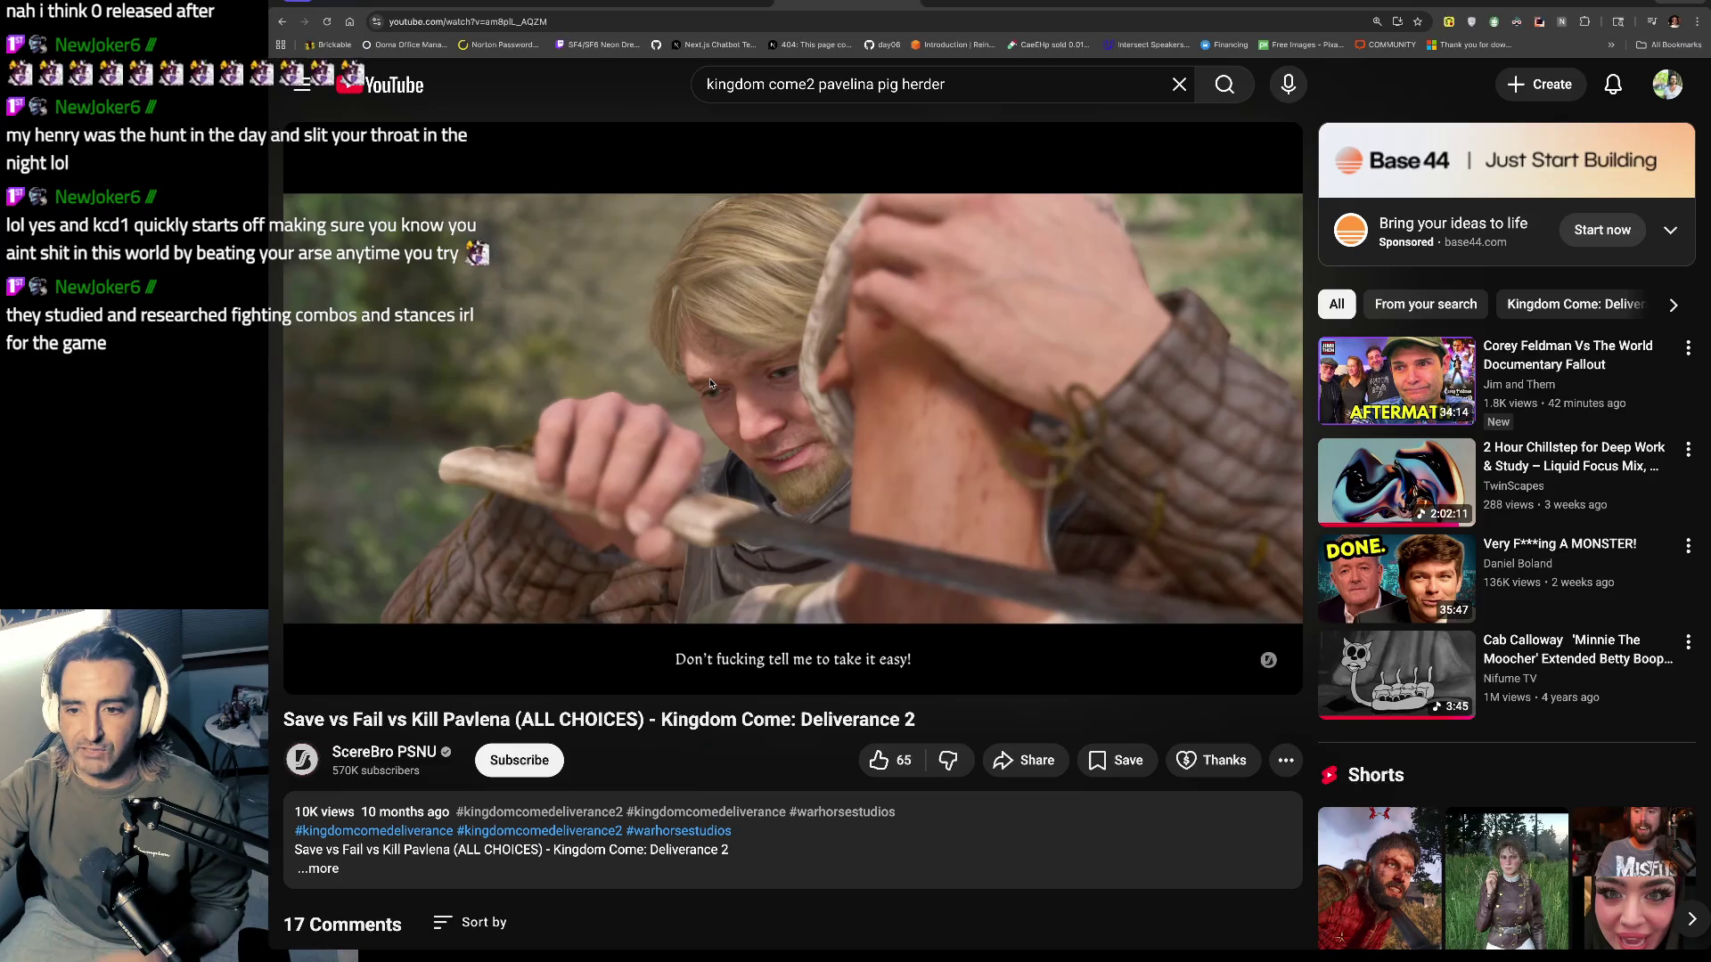
left_click(768, 398)
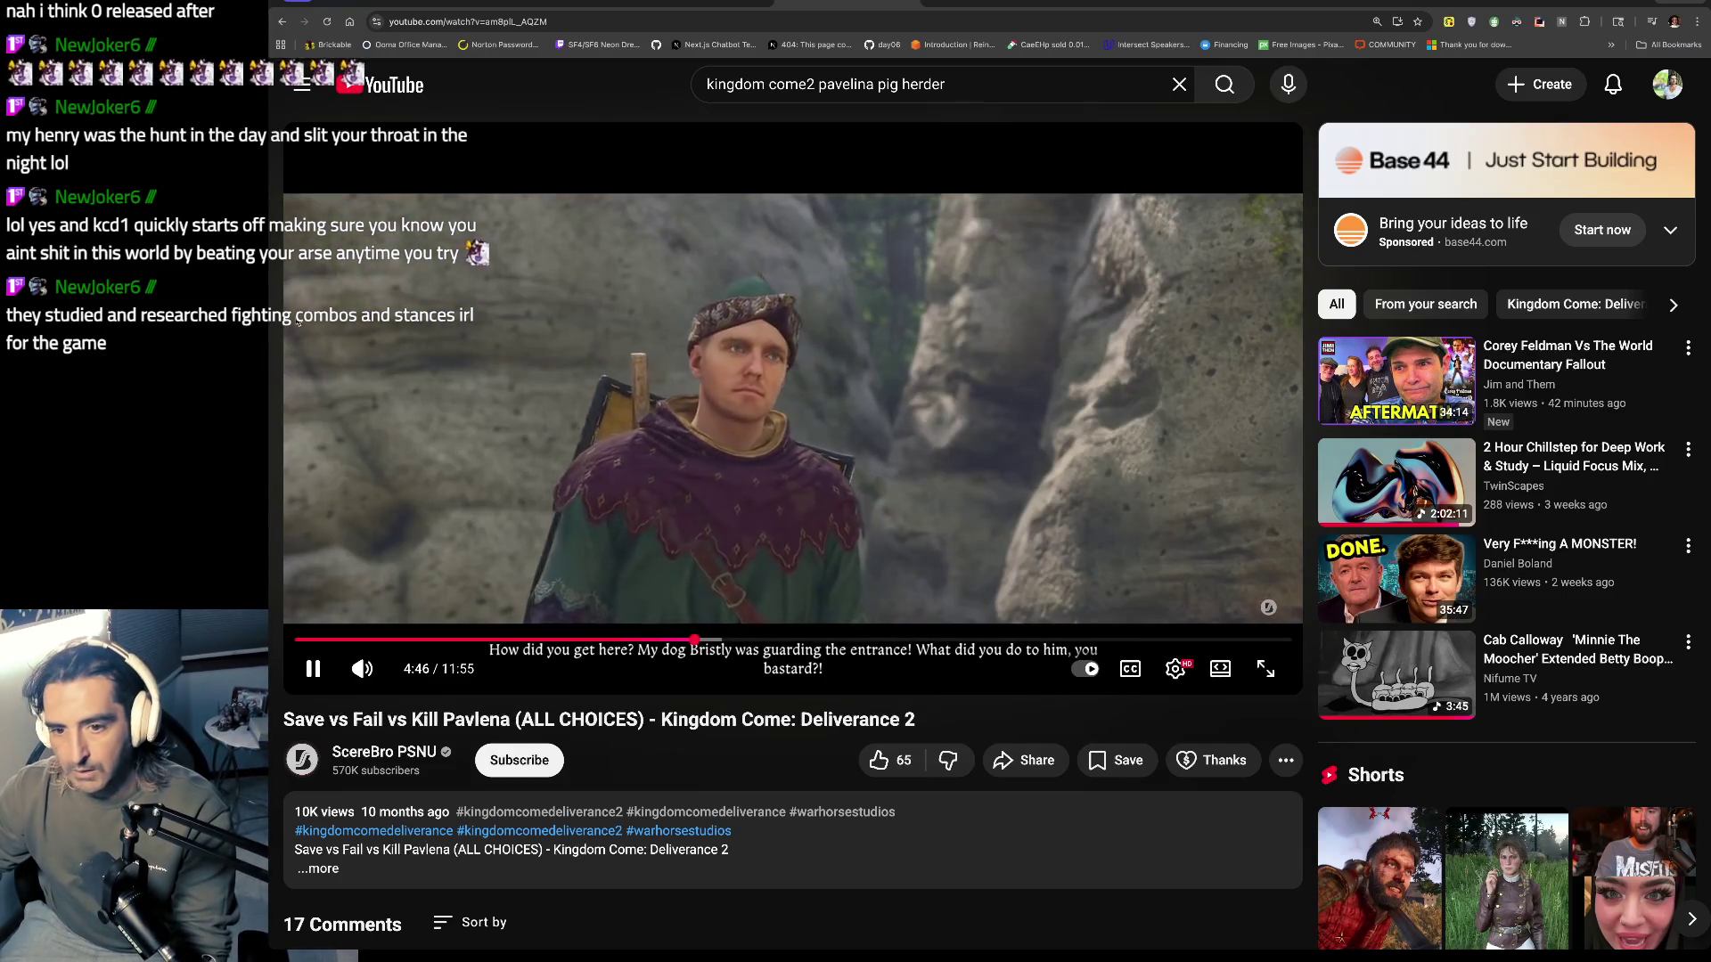
left_click(474, 223)
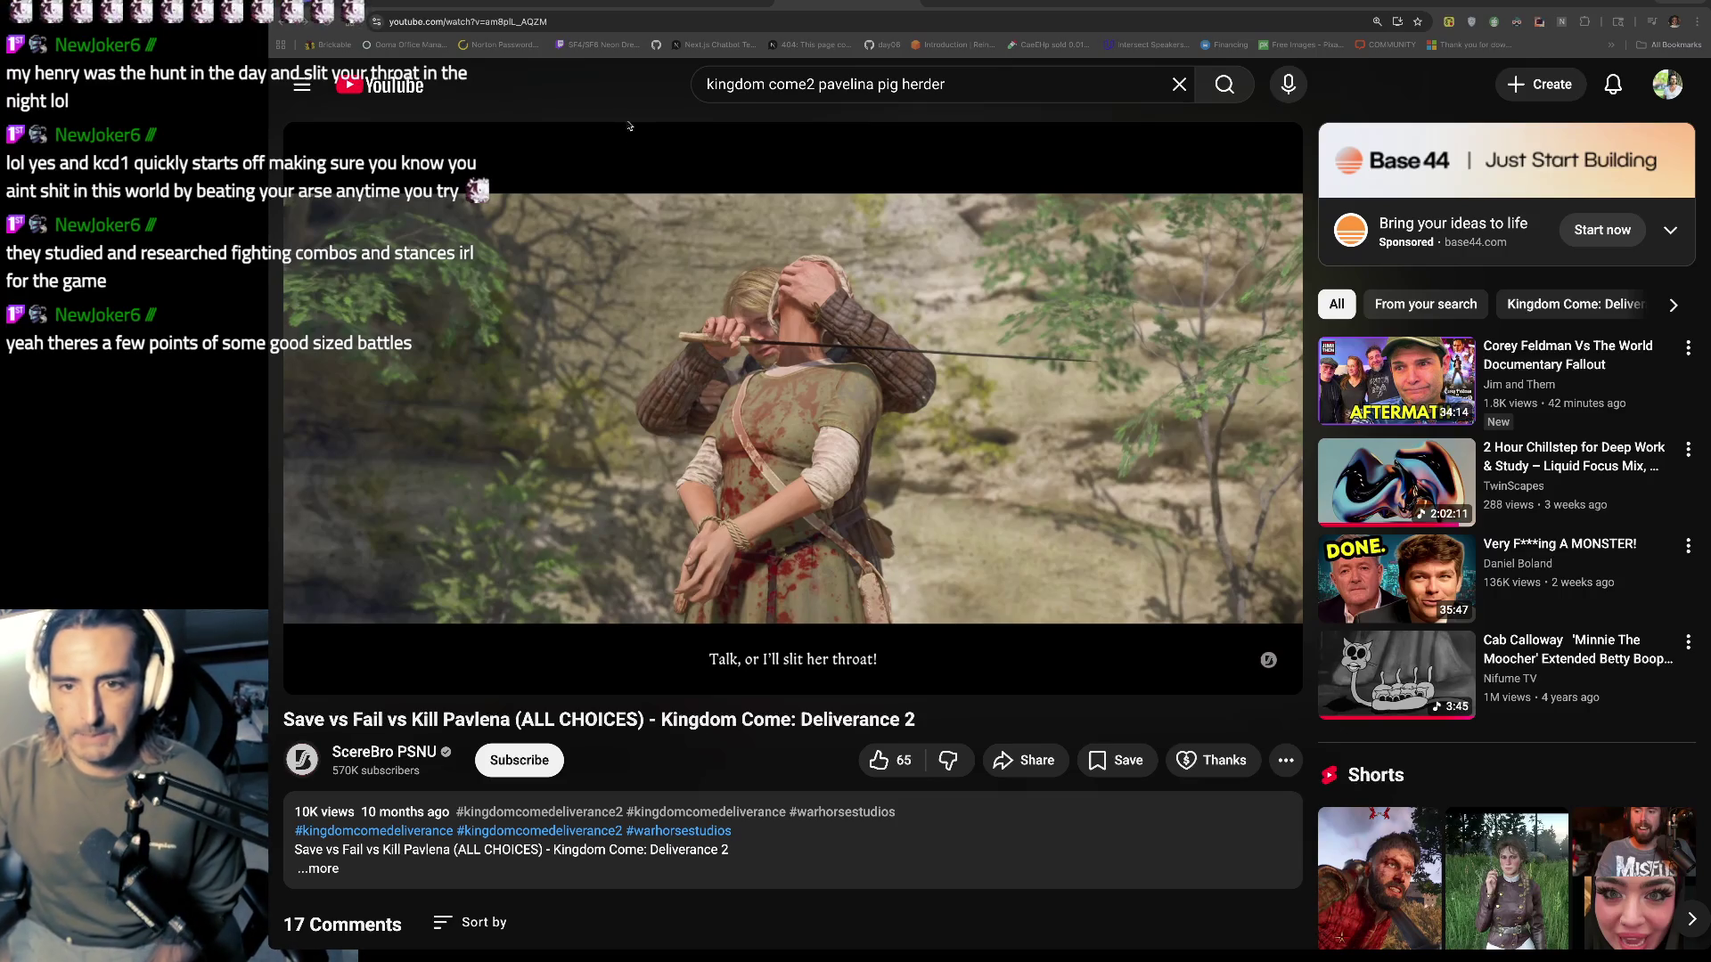
left_click(696, 500)
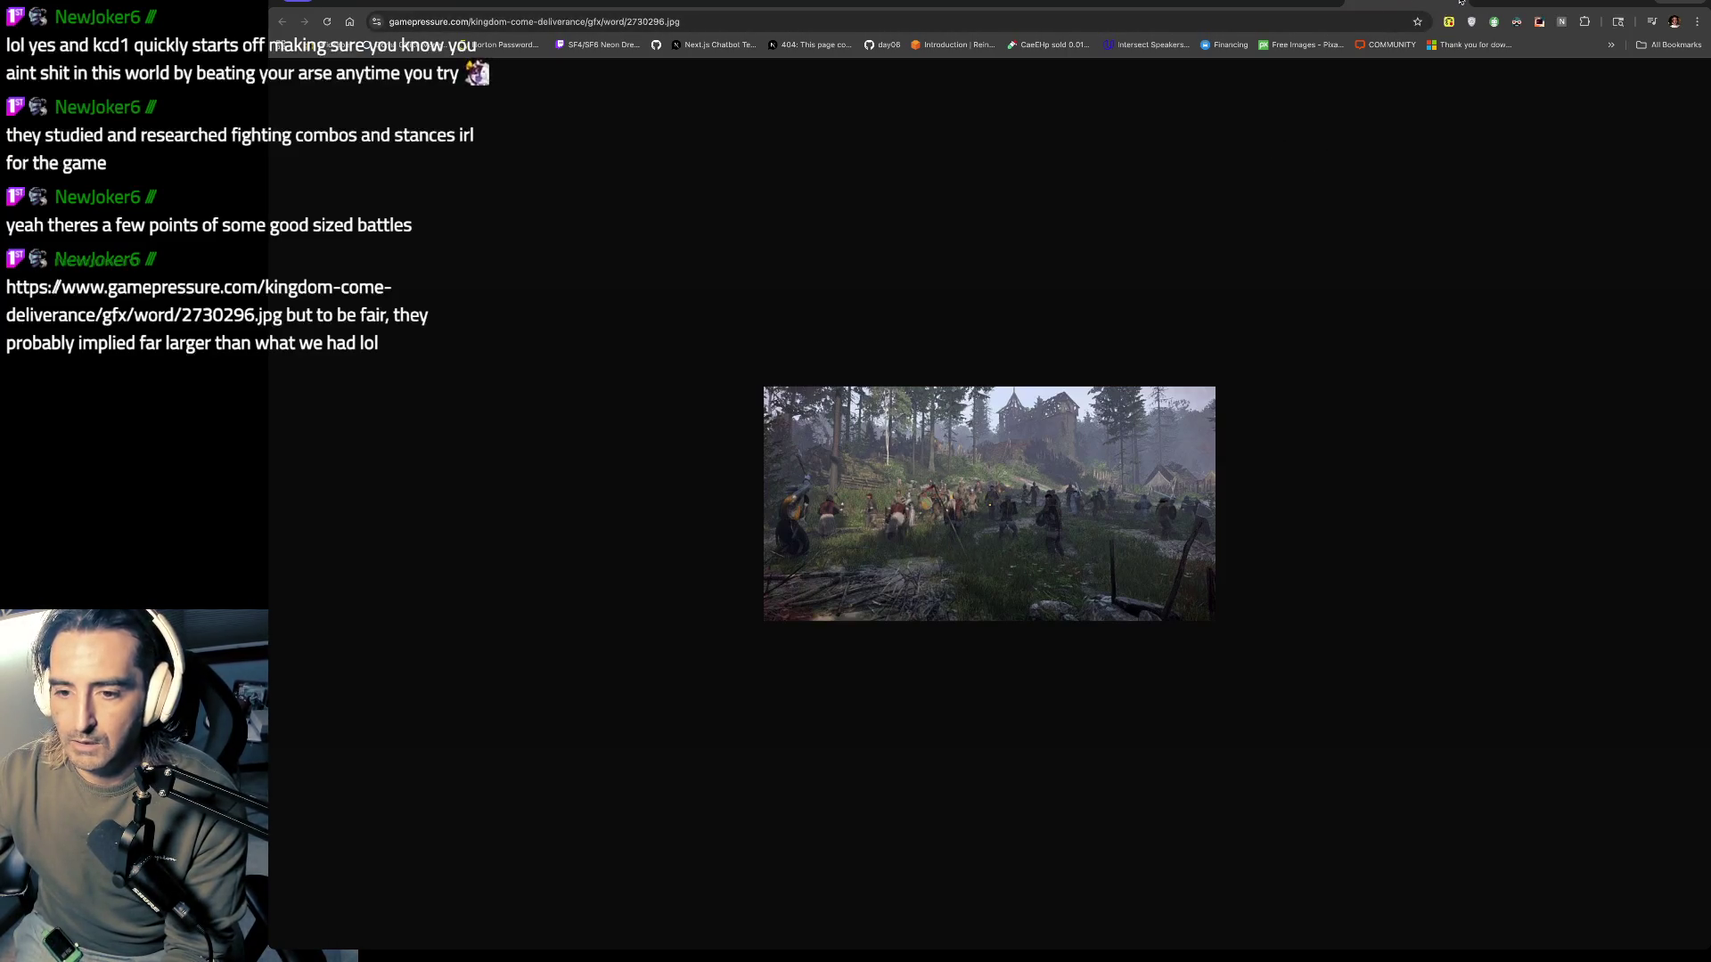
Step: Switch back to the Kingdom Come Pavlena video and pause it at 5:14
left_click(770, 2)
left_click(770, 243)
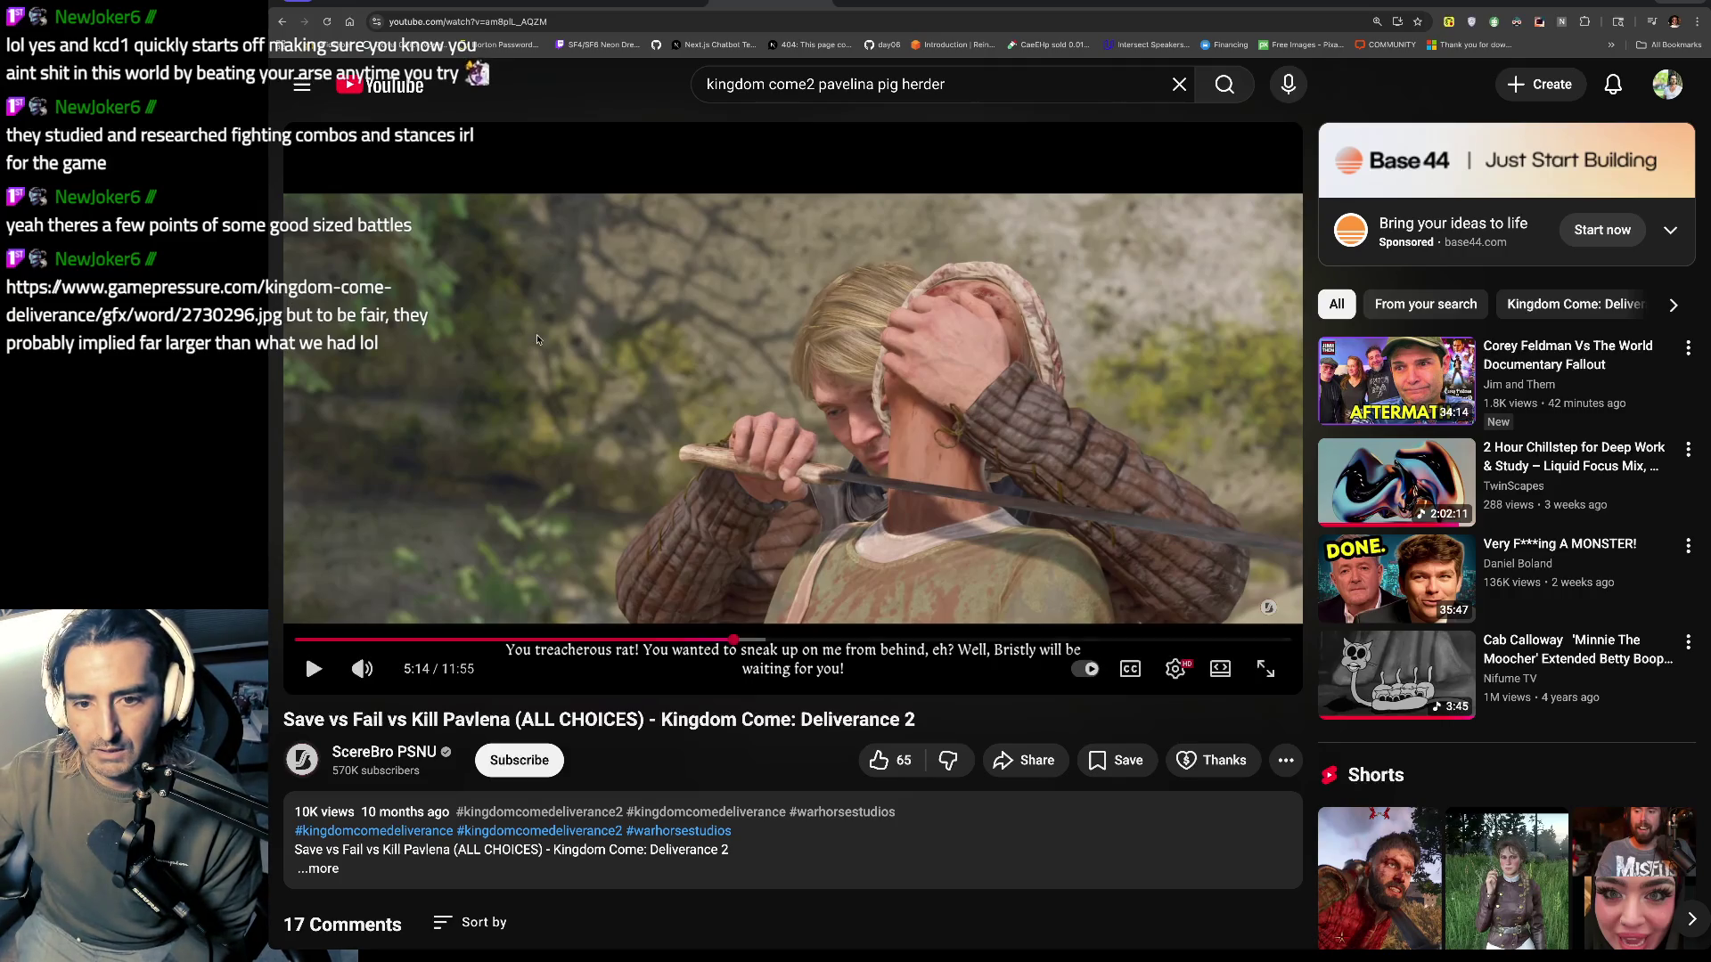
Step: Play the Pavlena video with brief pauses to 5:43, then view the gamepressure battle screenshot
left_click(314, 668)
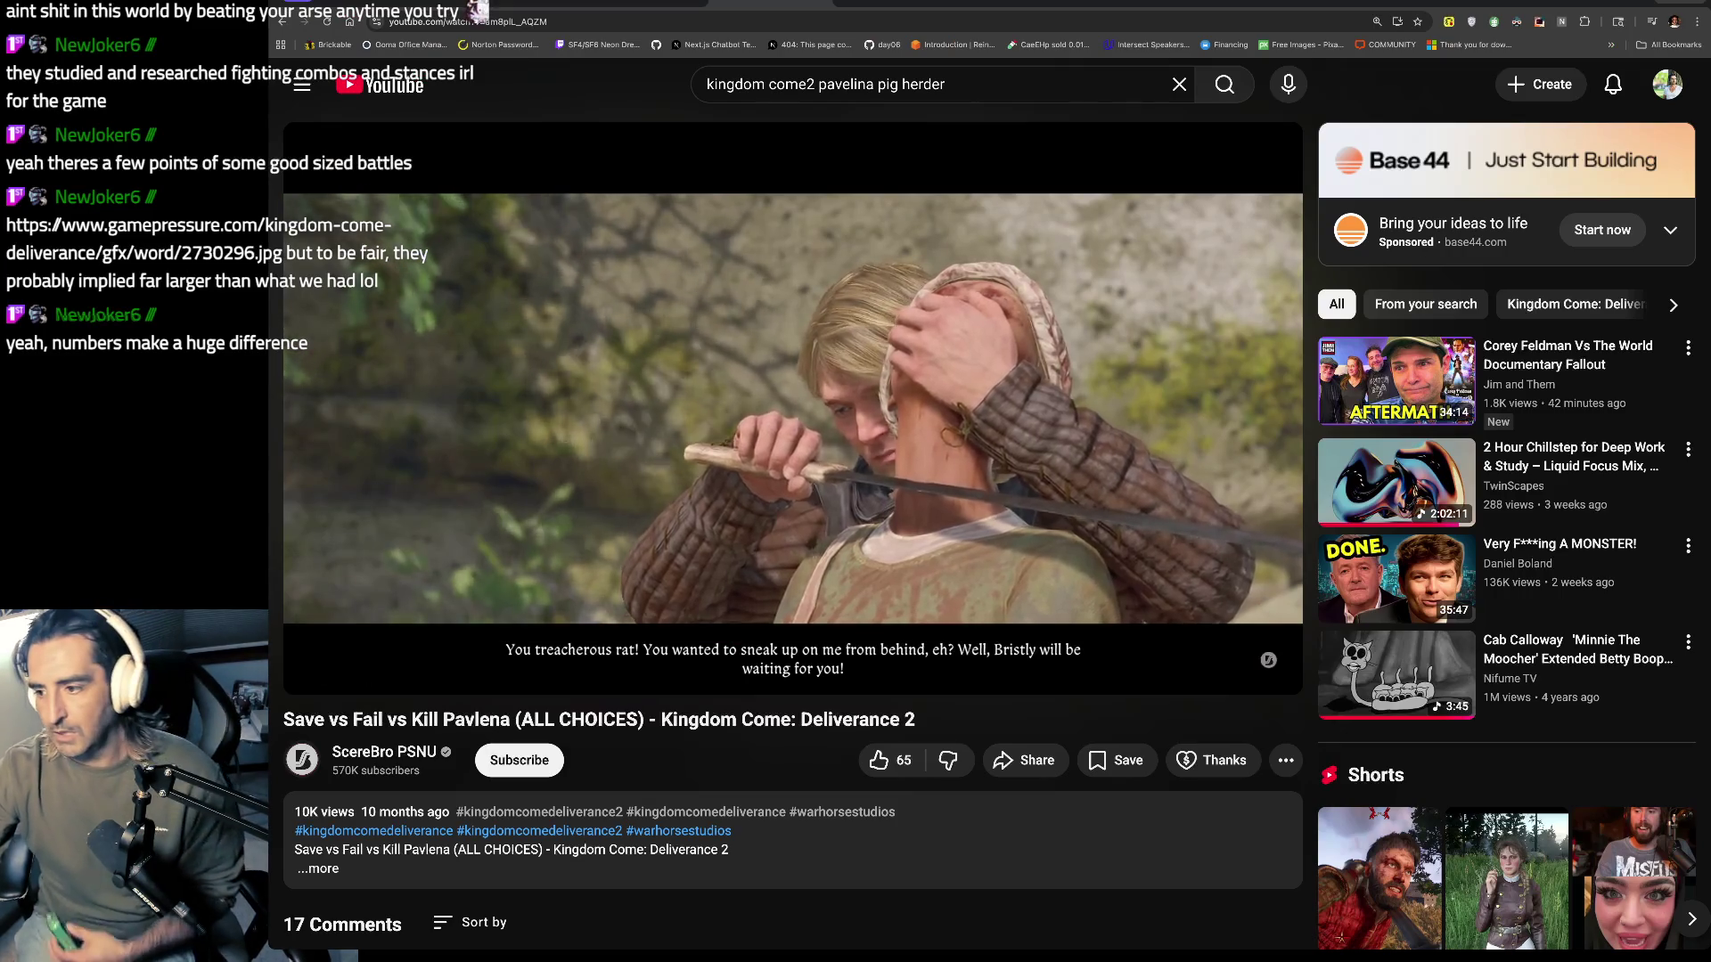
key("space")
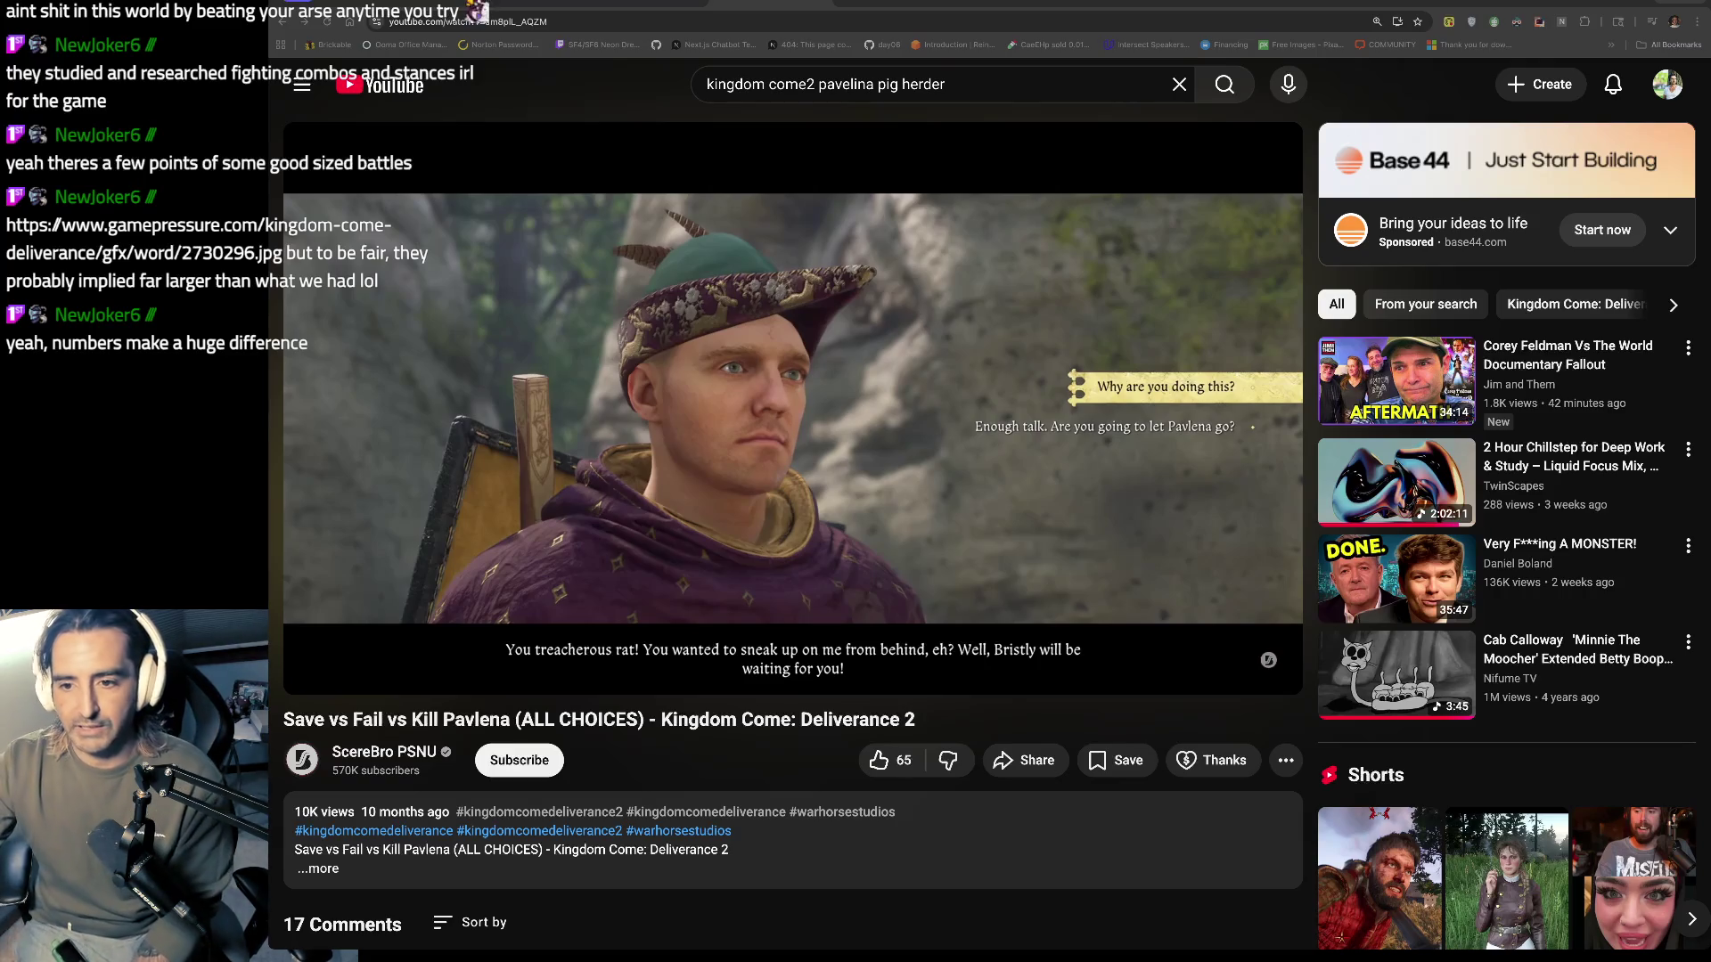
left_click(742, 334)
left_click(753, 342)
left_click(771, 352)
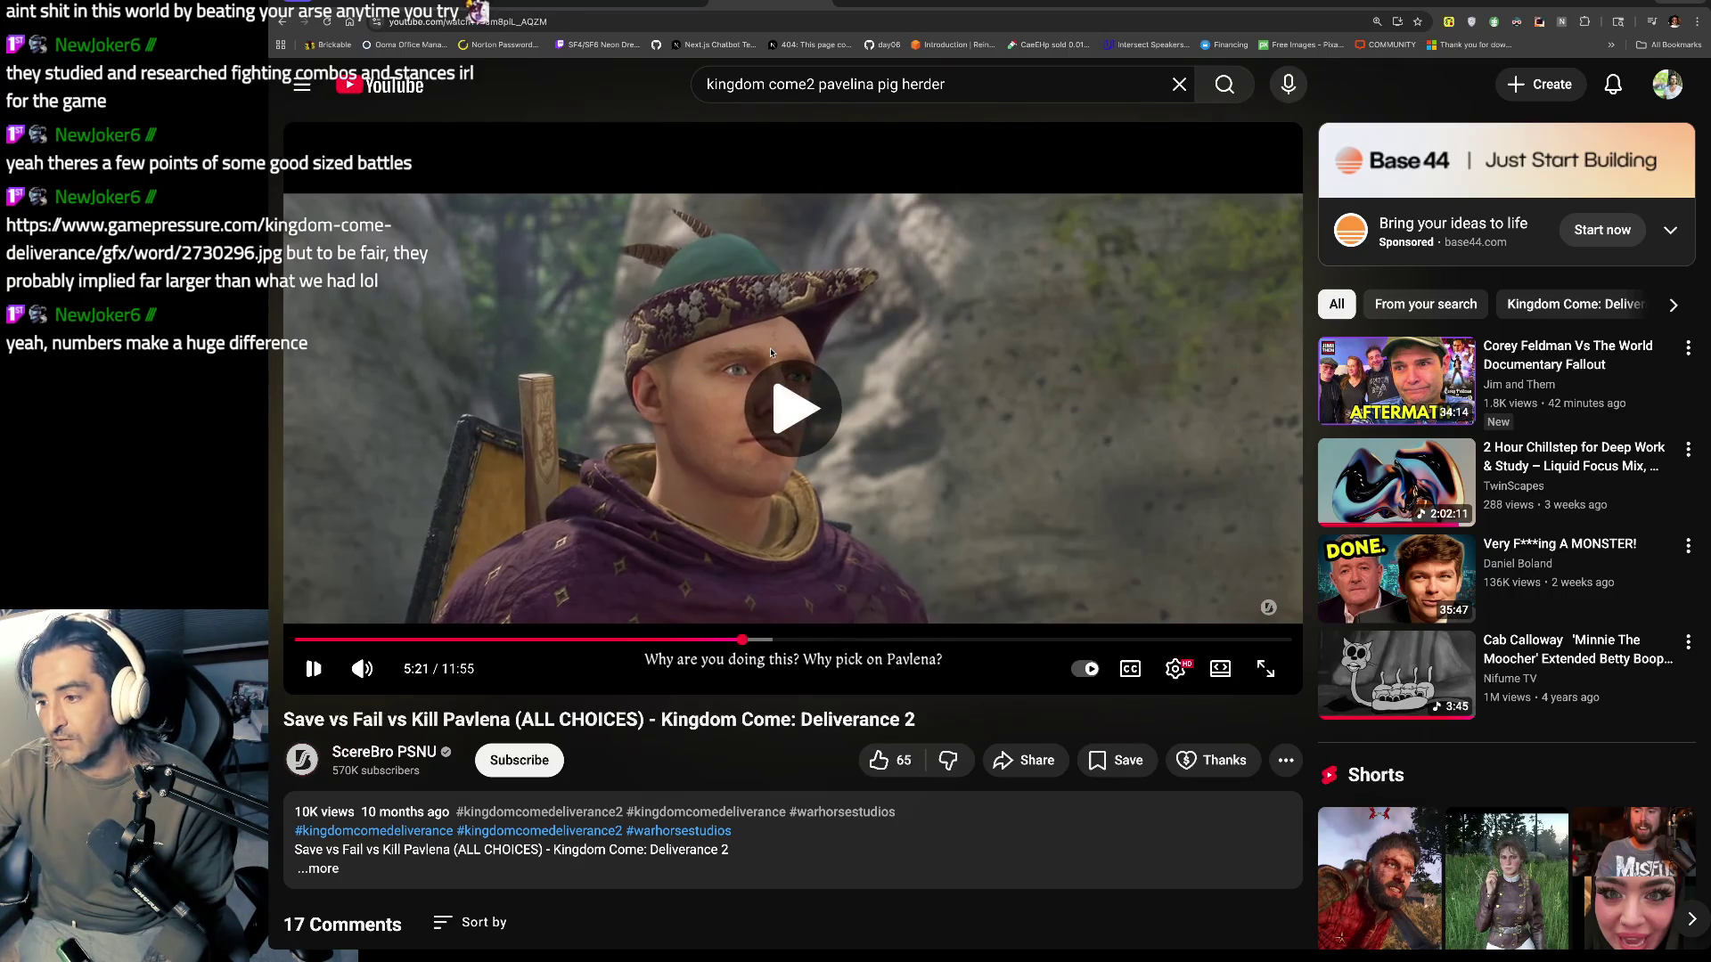
left_click(771, 352)
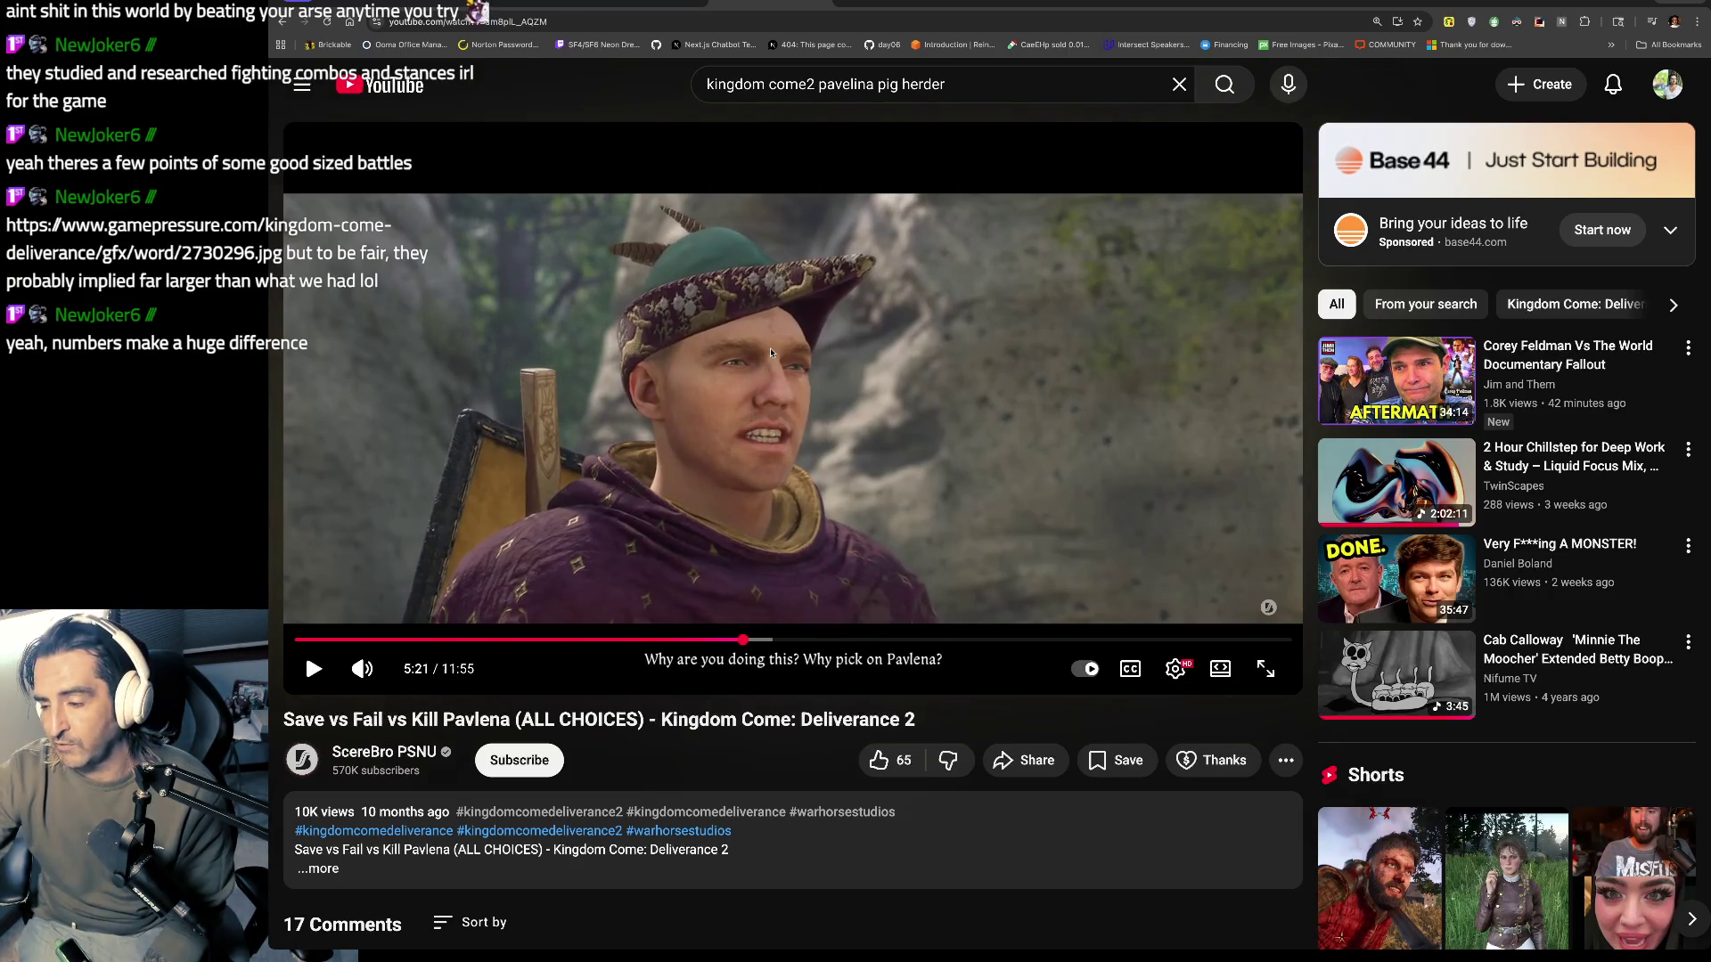
left_click(786, 403)
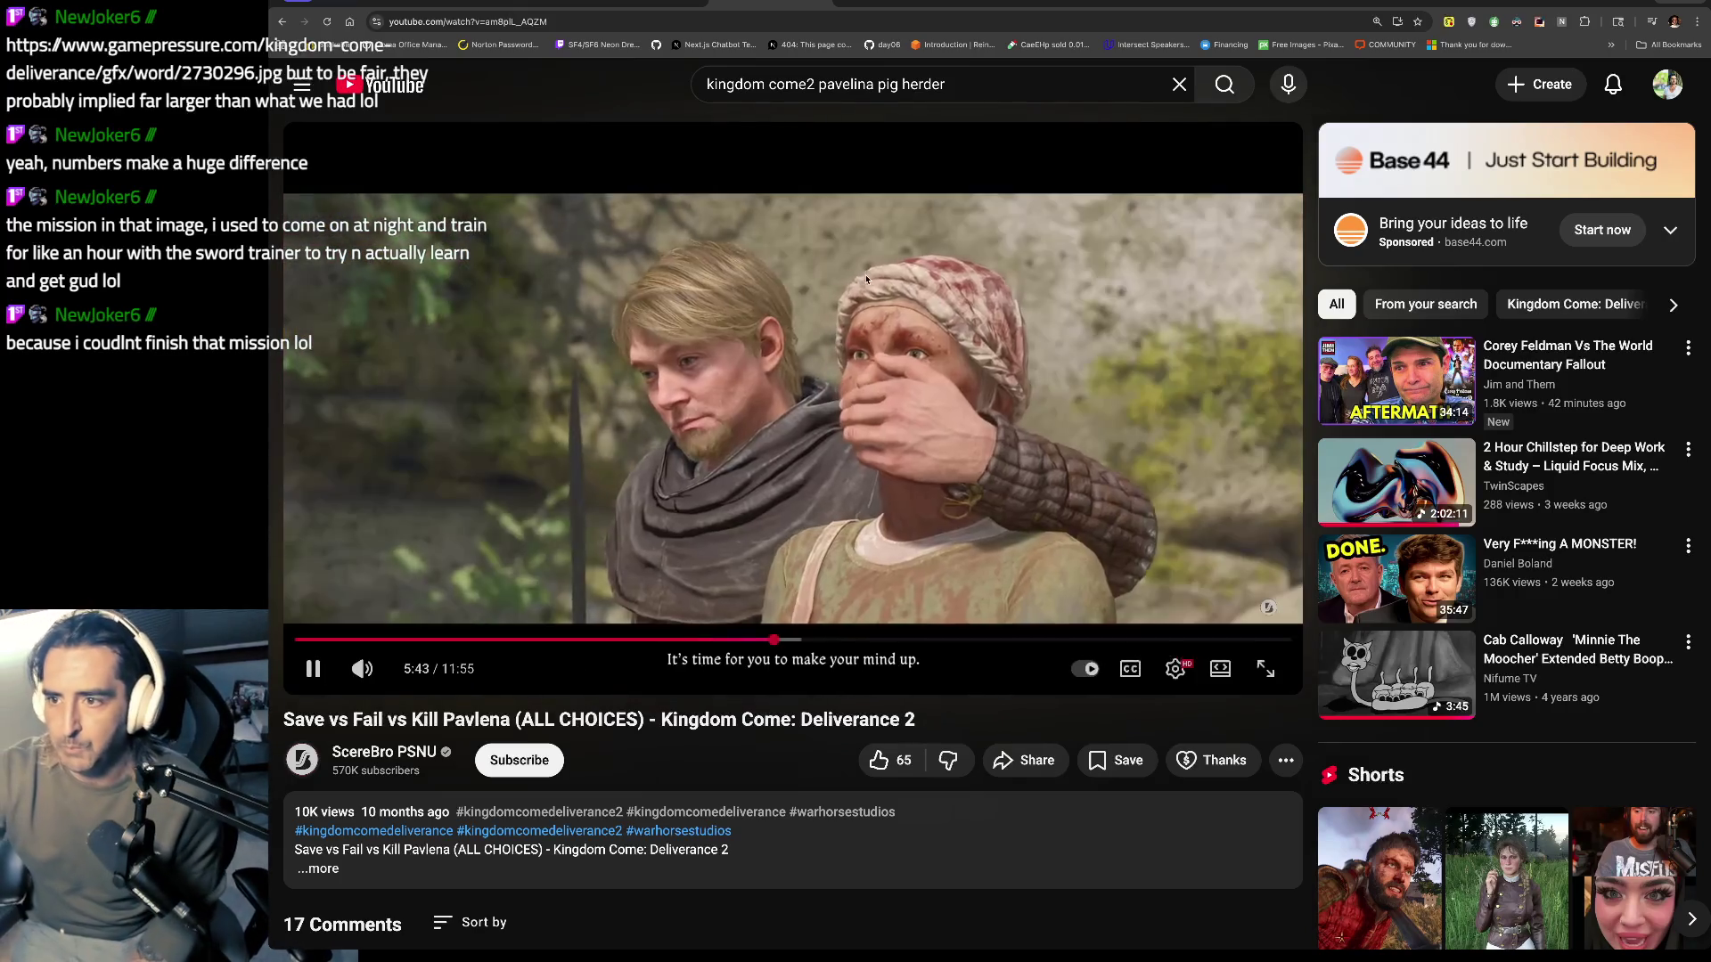
key("ctrl+Tab")
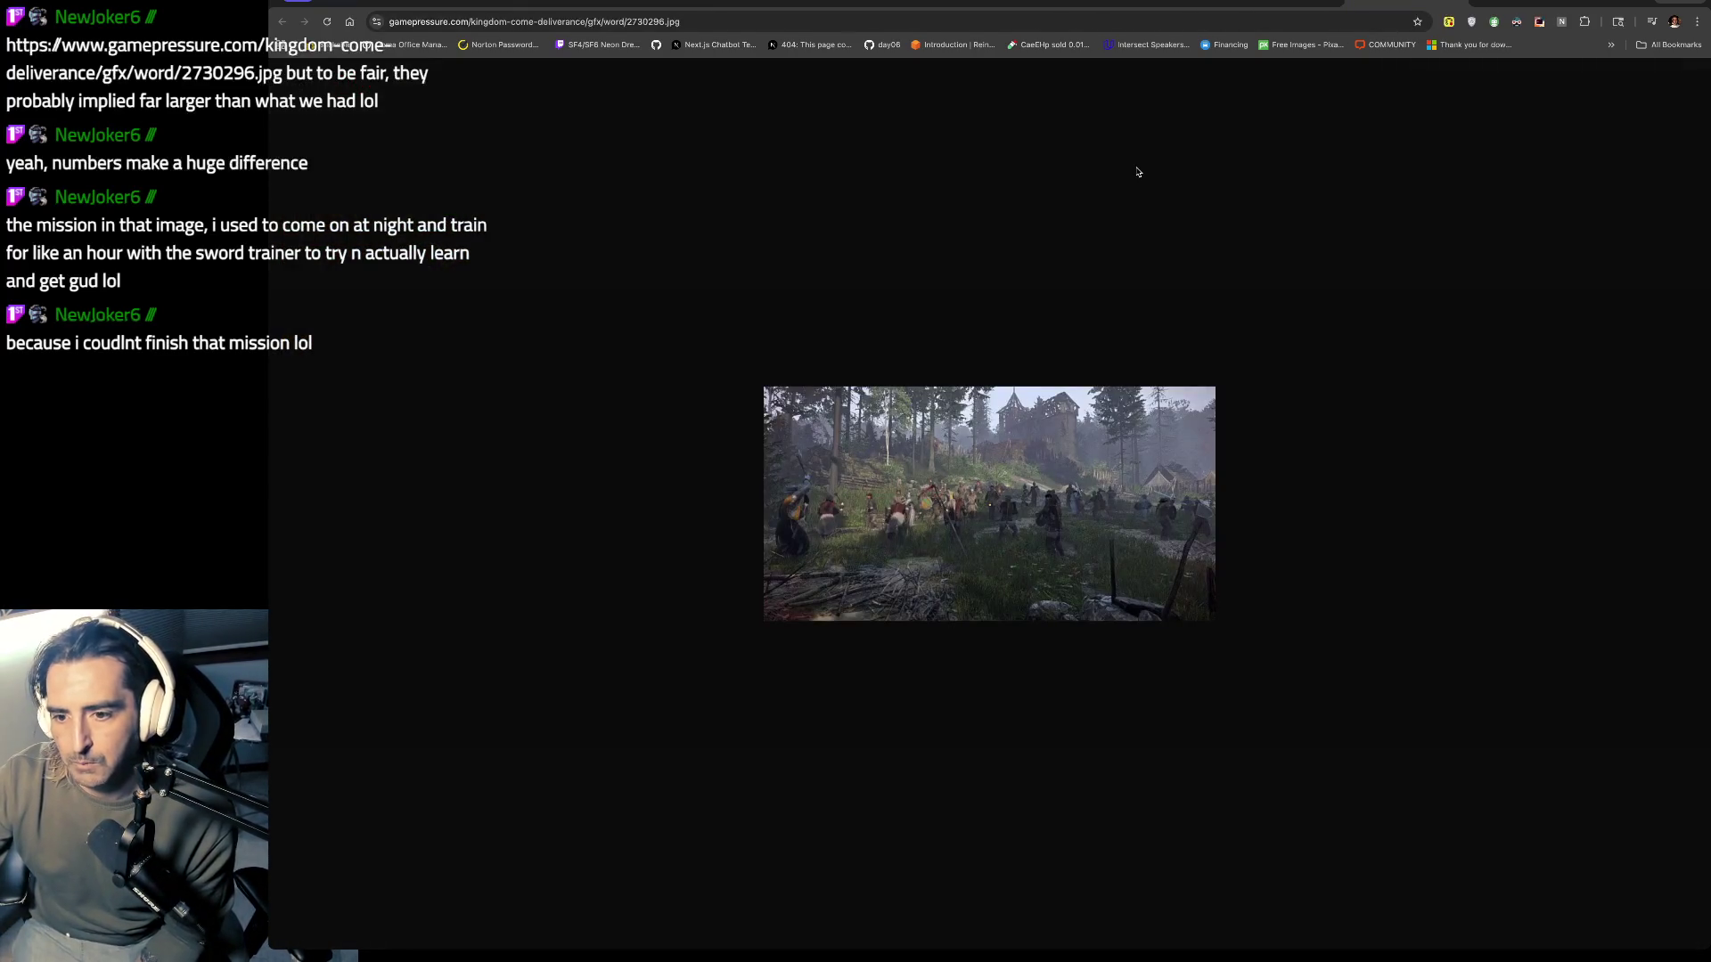
key("ctrl+shift+Tab")
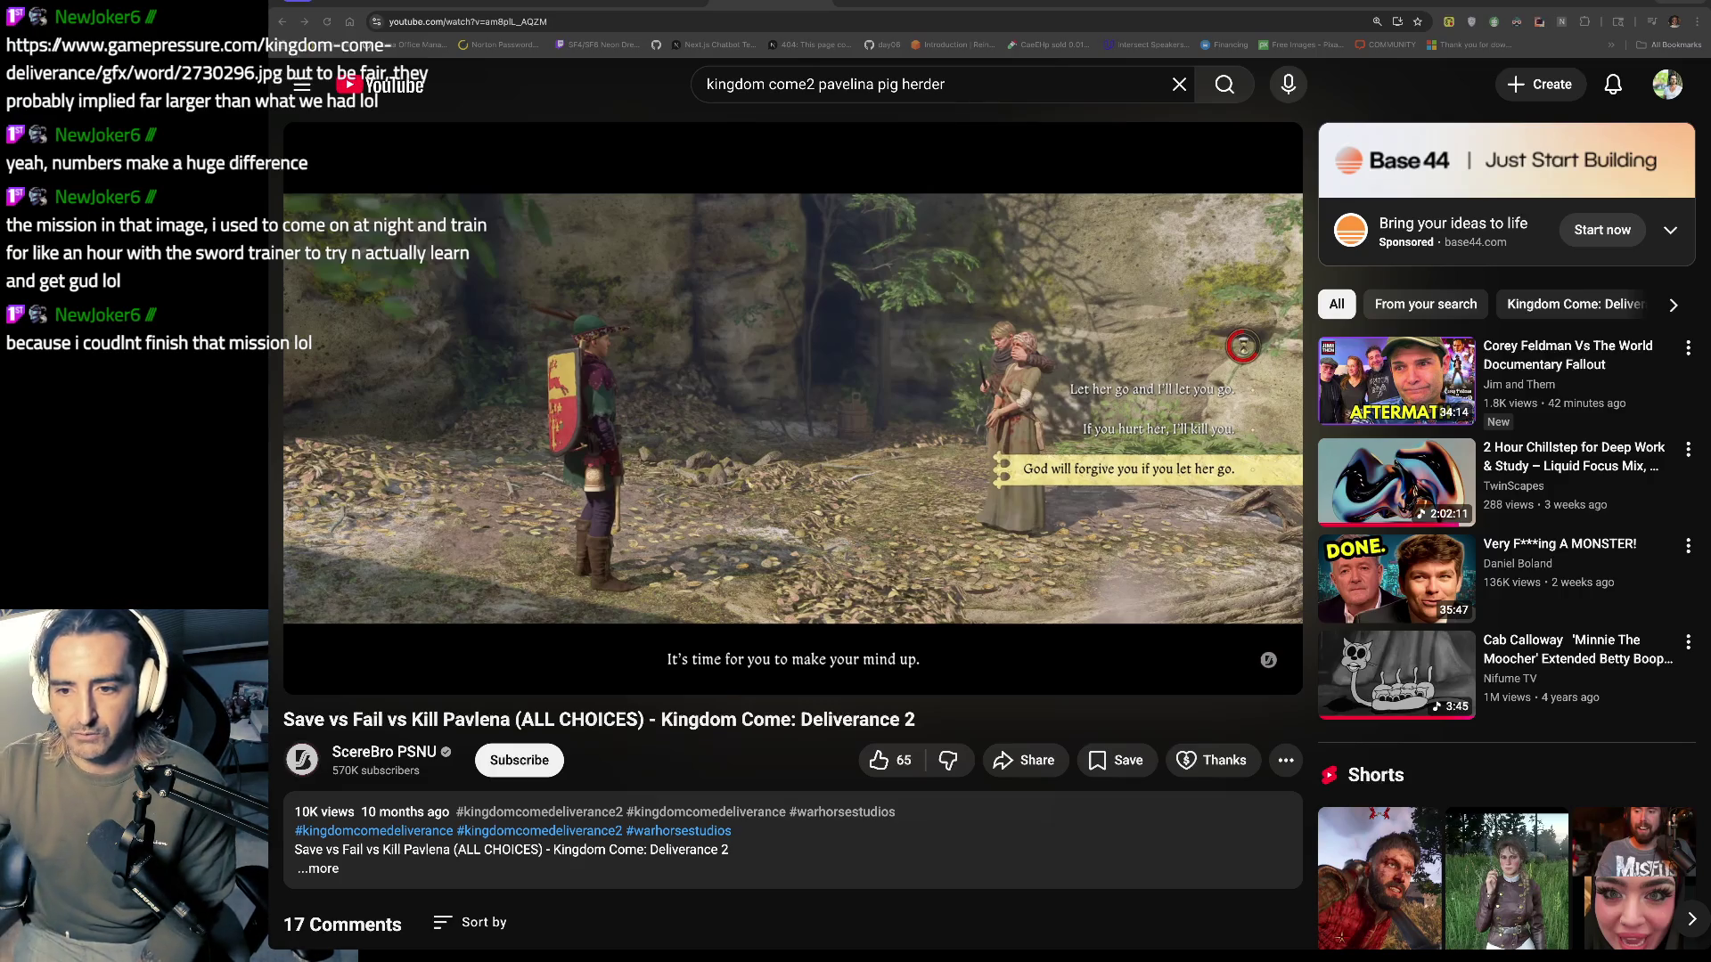
Step: Watch the Pavlena video past the Suno ad to 6:24, then select a word in the search query
left_click(838, 424)
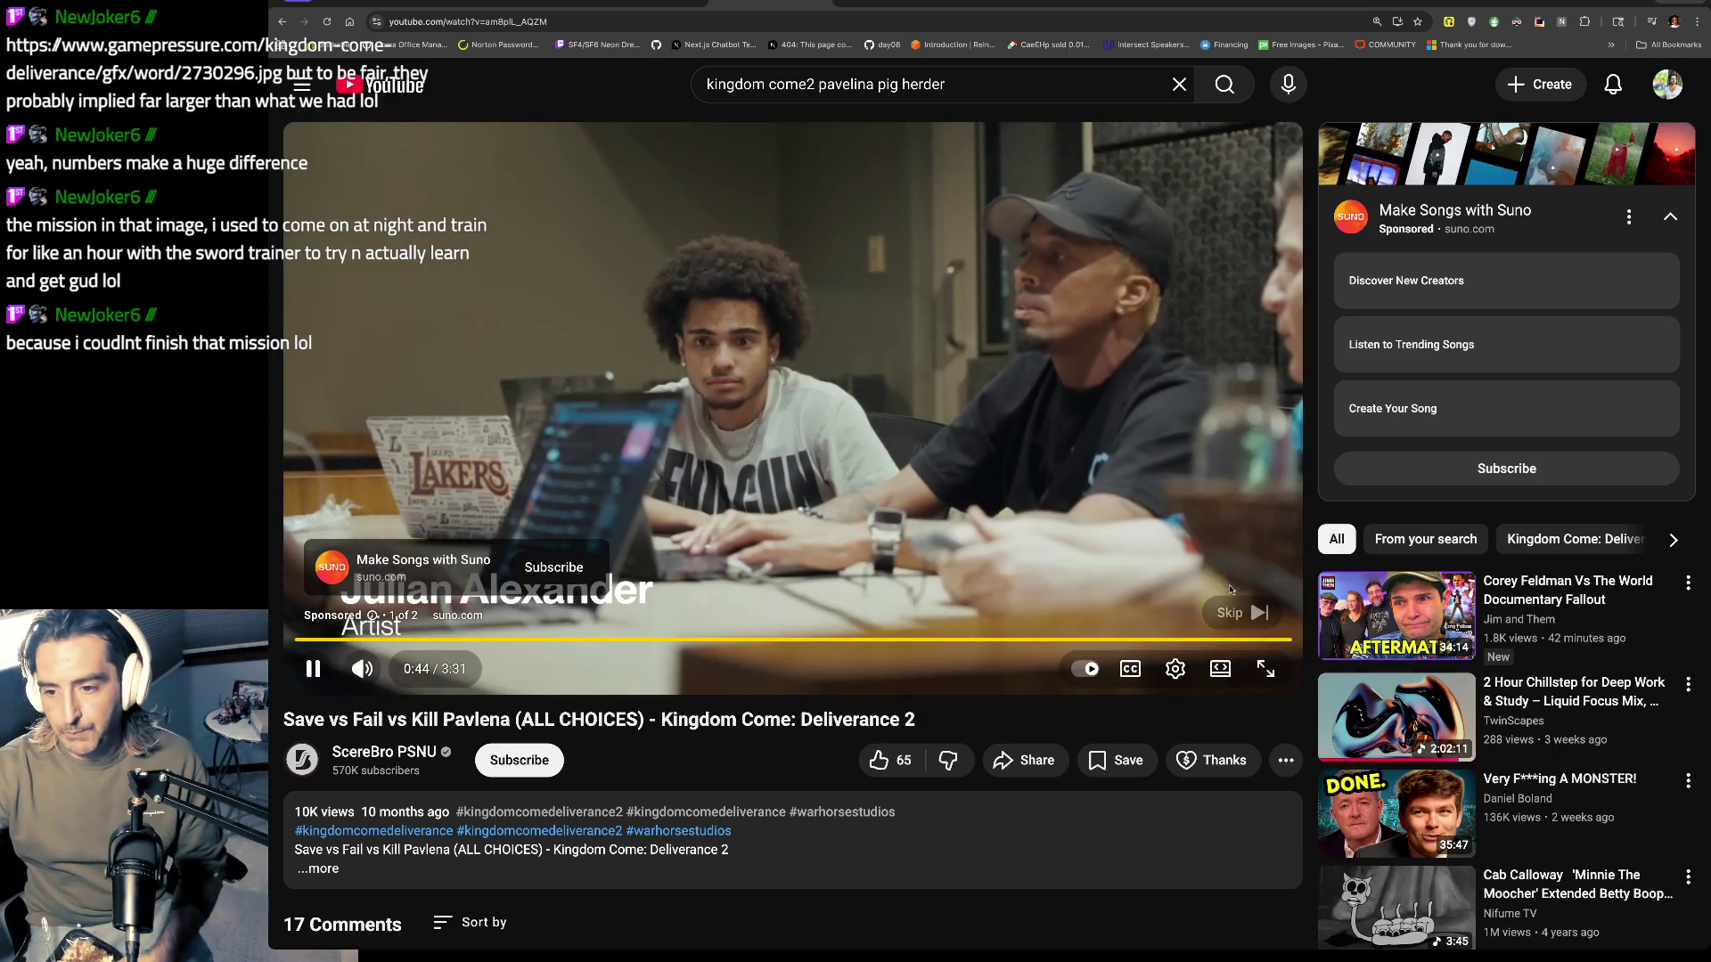
left_click(1241, 613)
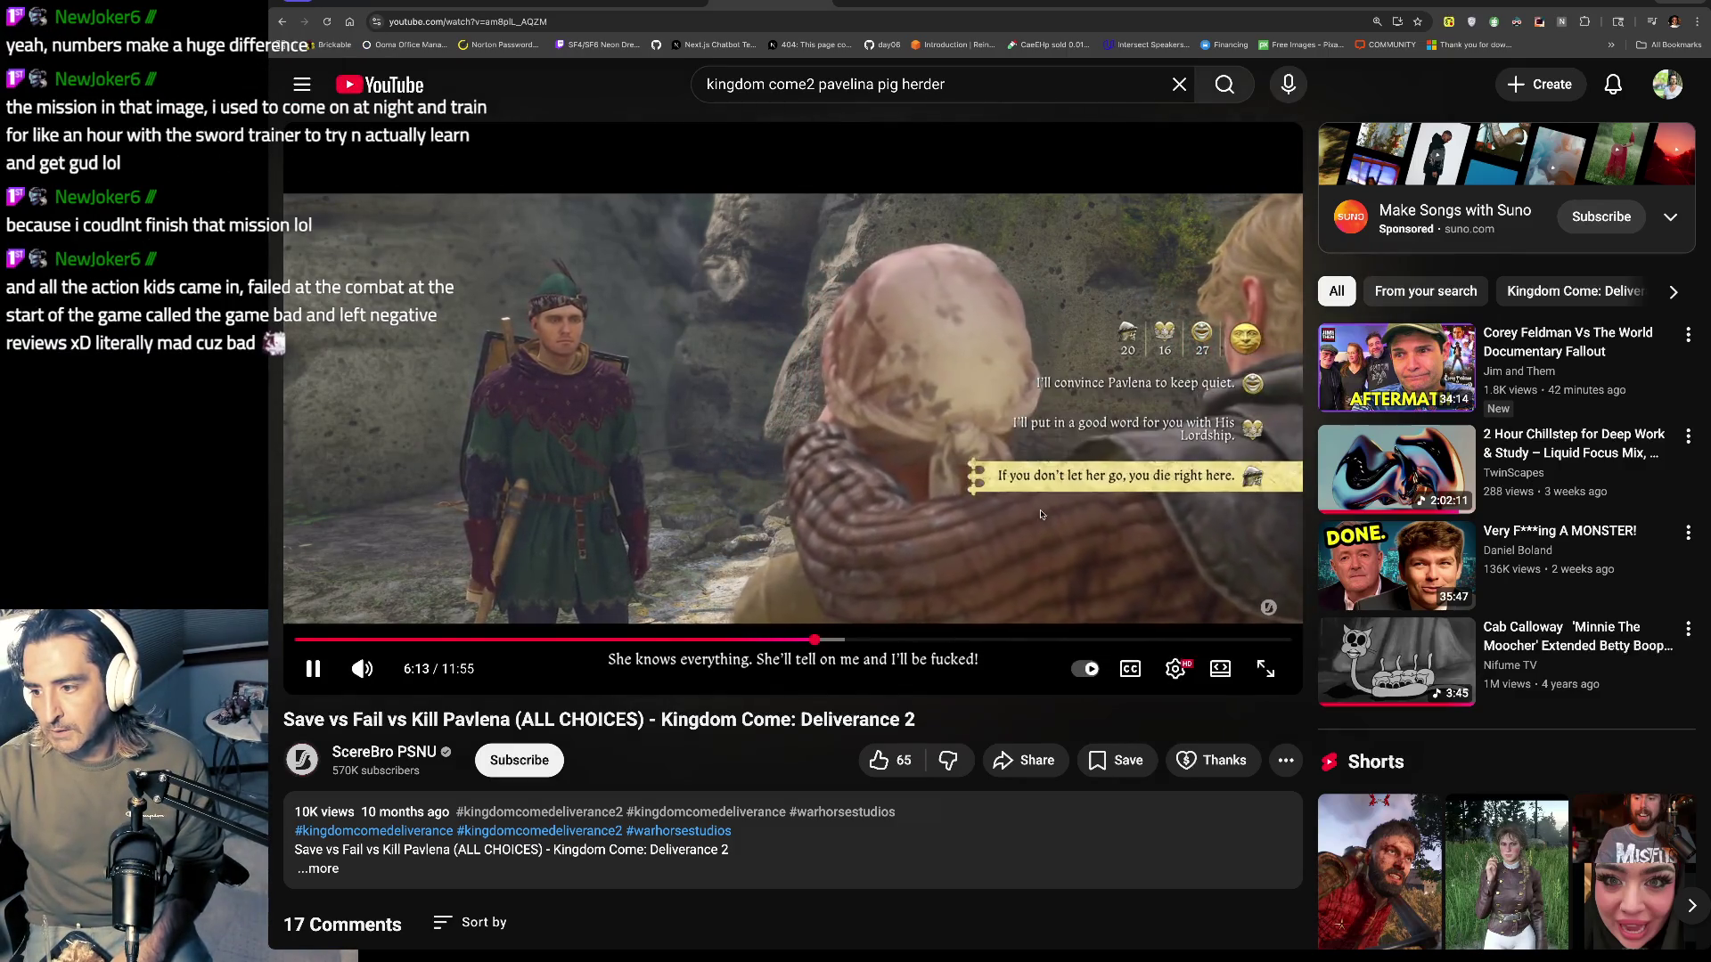
left_click(1049, 470)
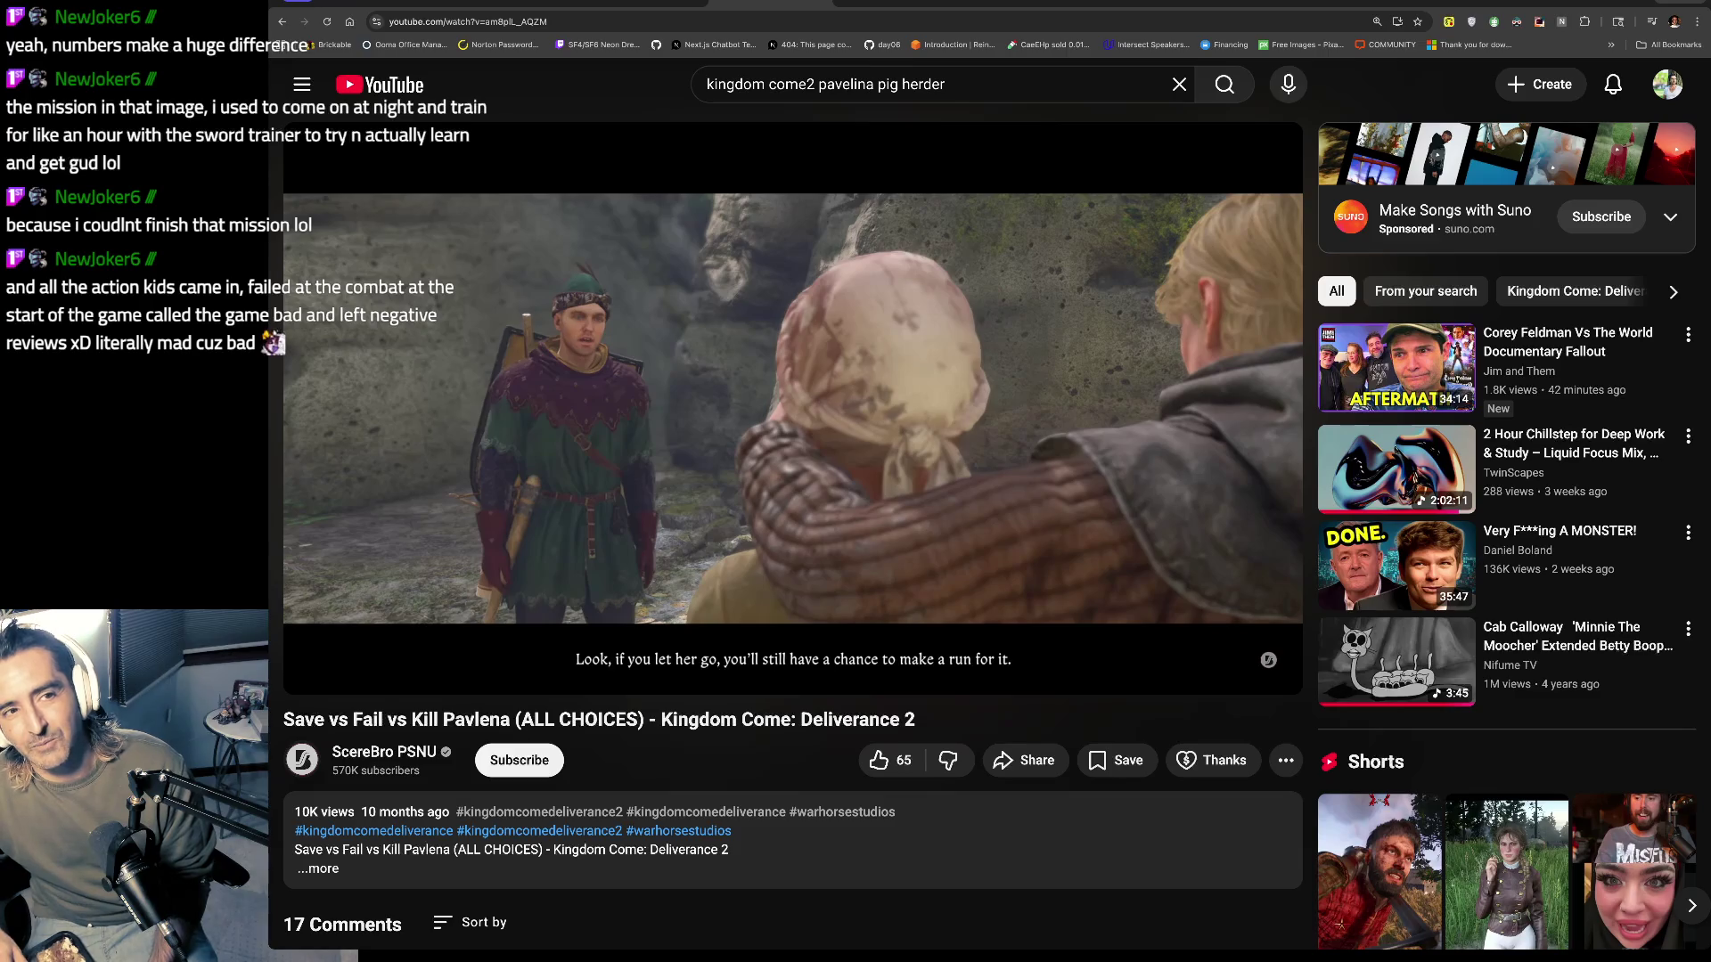
left_click(934, 403)
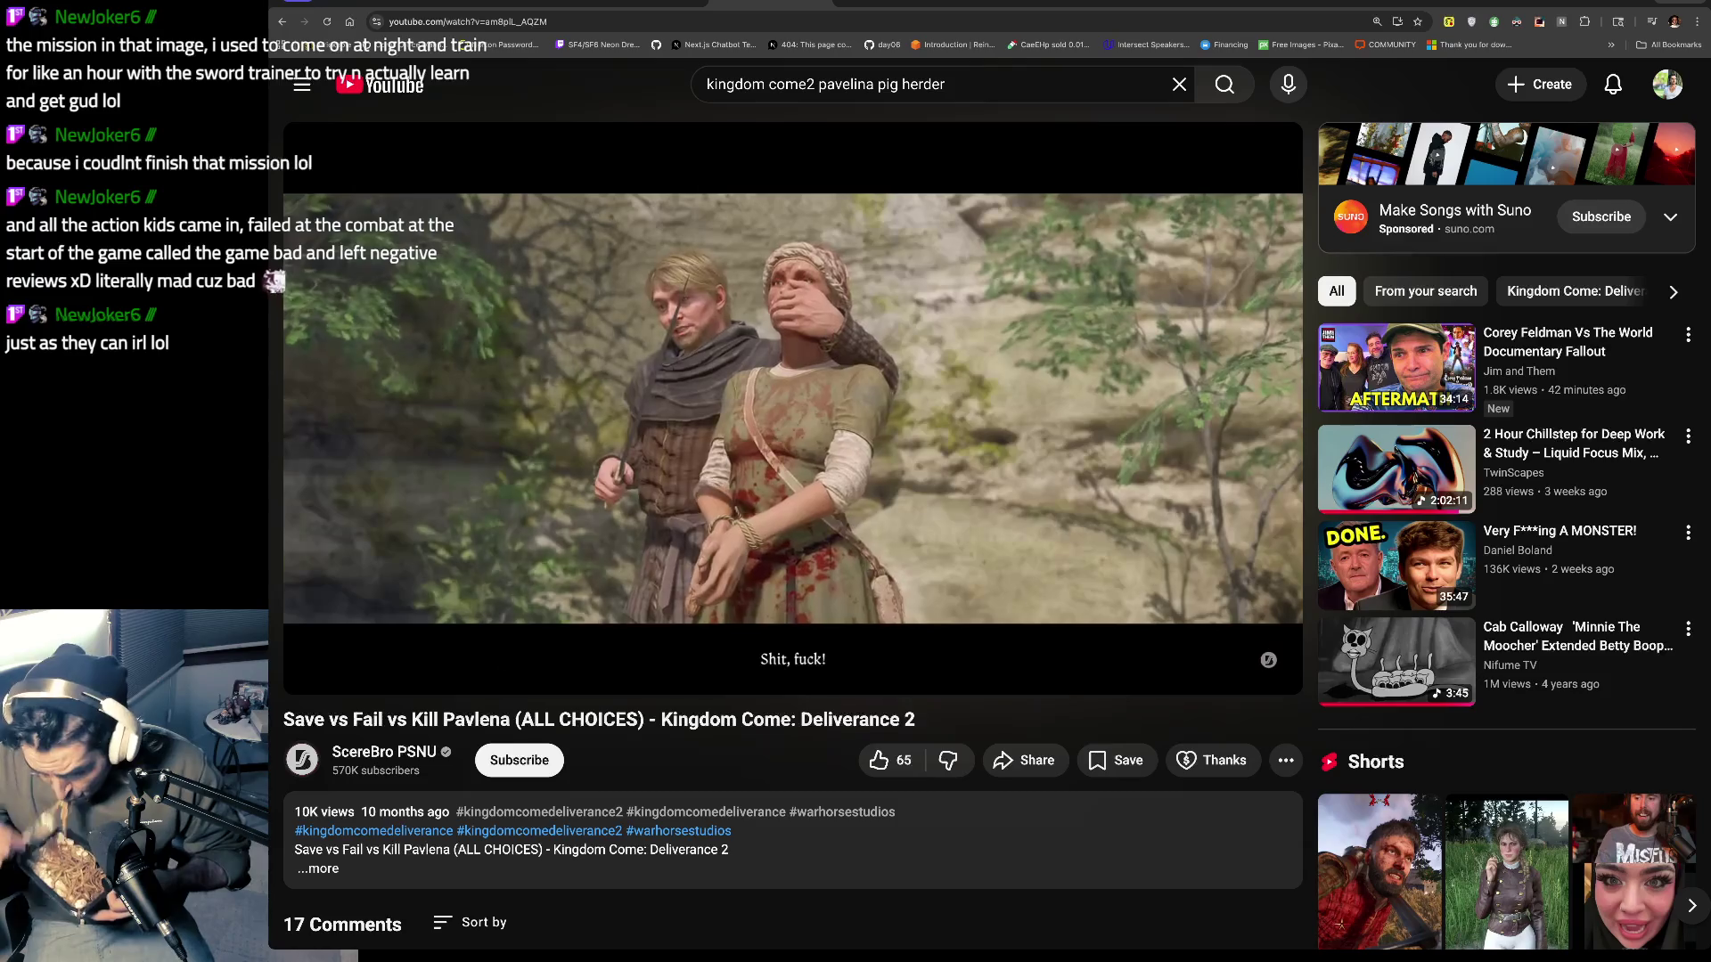
left_click(958, 376)
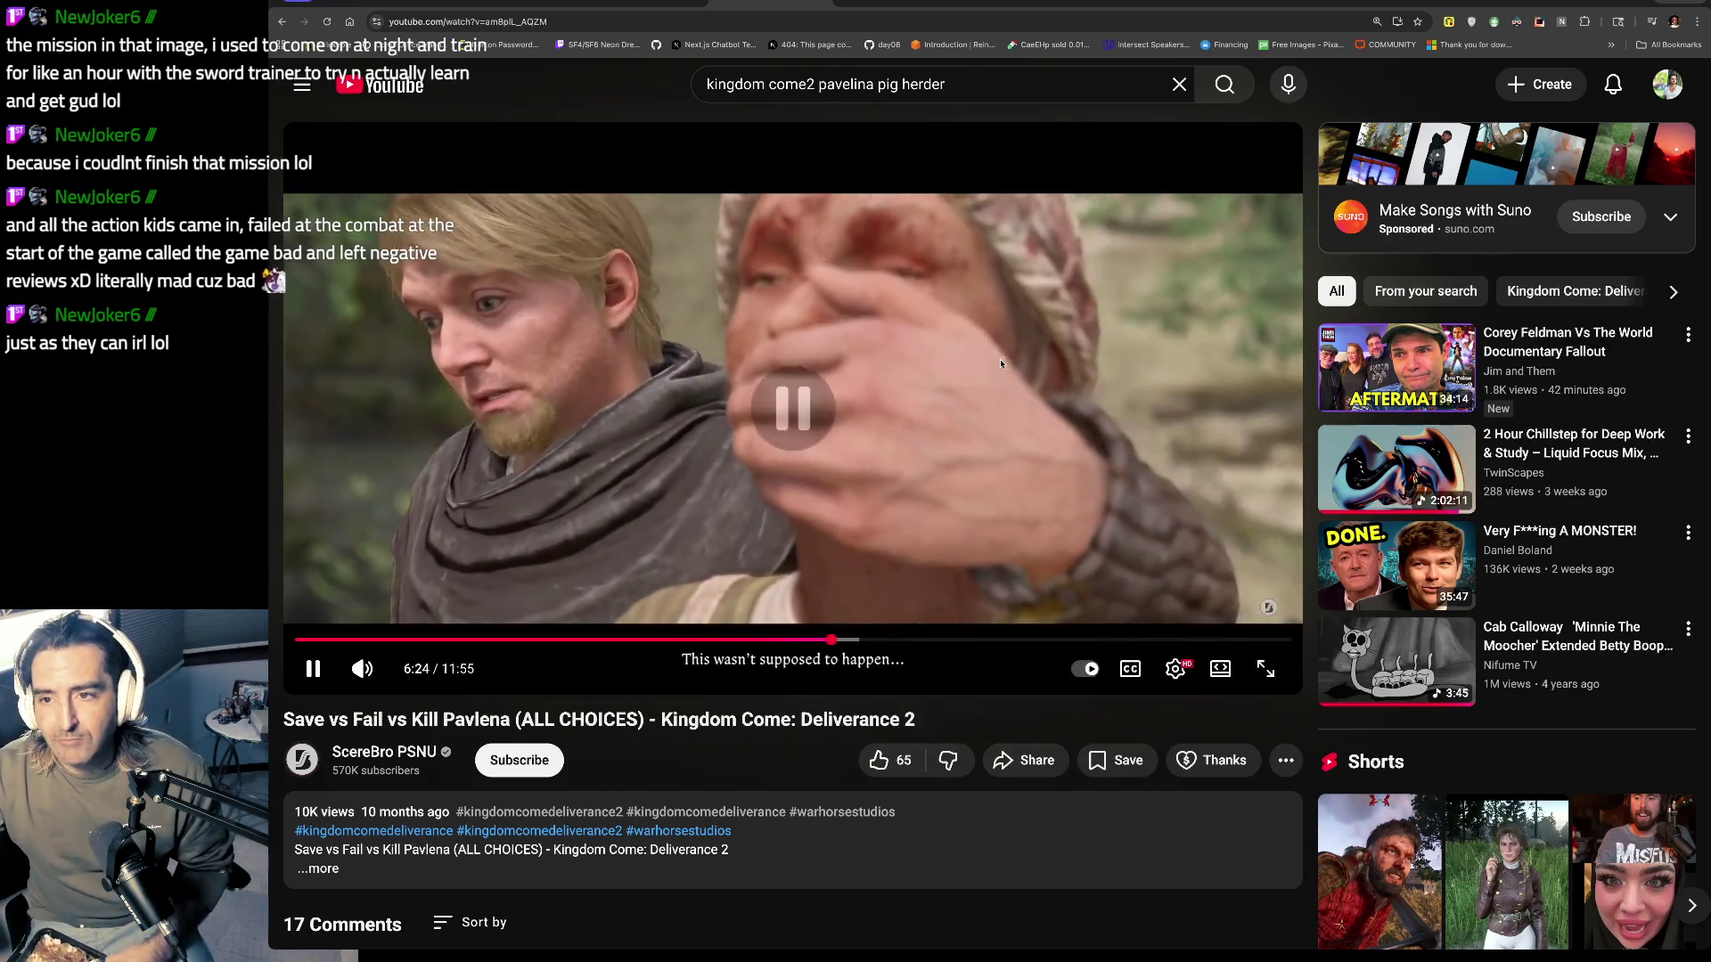
left_click(839, 83)
double_click(840, 83)
Step: Search 'kingdom come2 ignatius wolf' and open the Sheep Ignatius Walkthrough video
key("ctrl+a")
left_click(1044, 74)
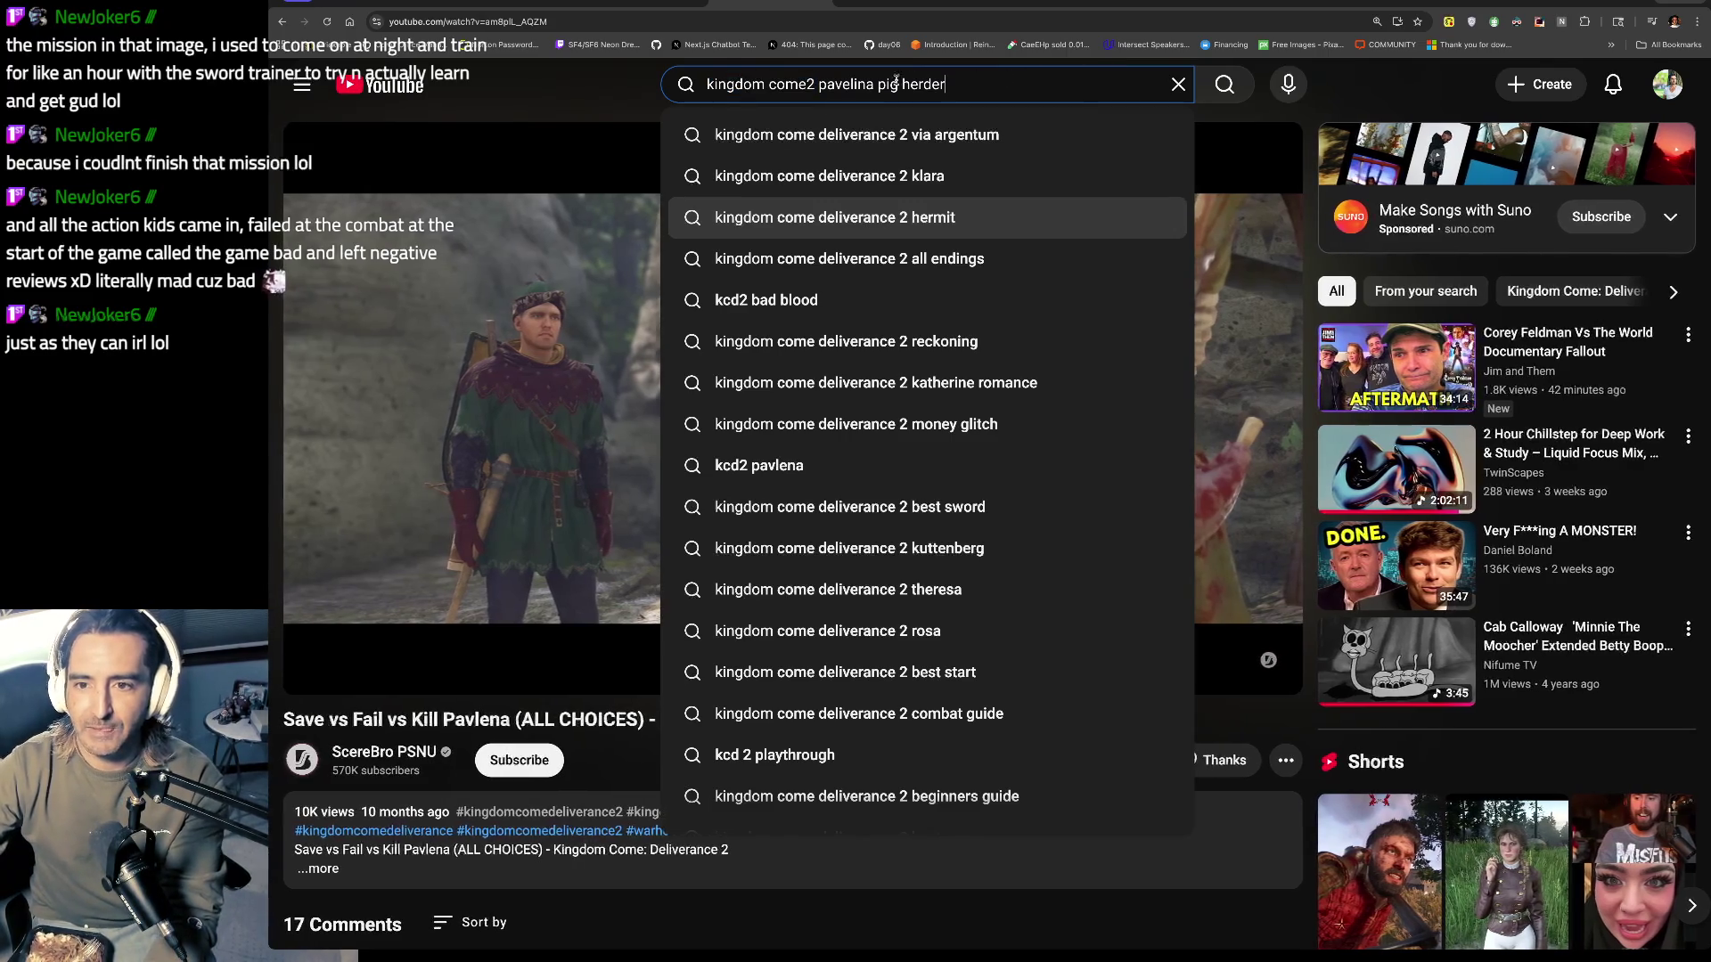
mouse_move(835, 84)
left_mouse_down()
mouse_move(893, 86)
mouse_move(822, 87)
left_mouse_up()
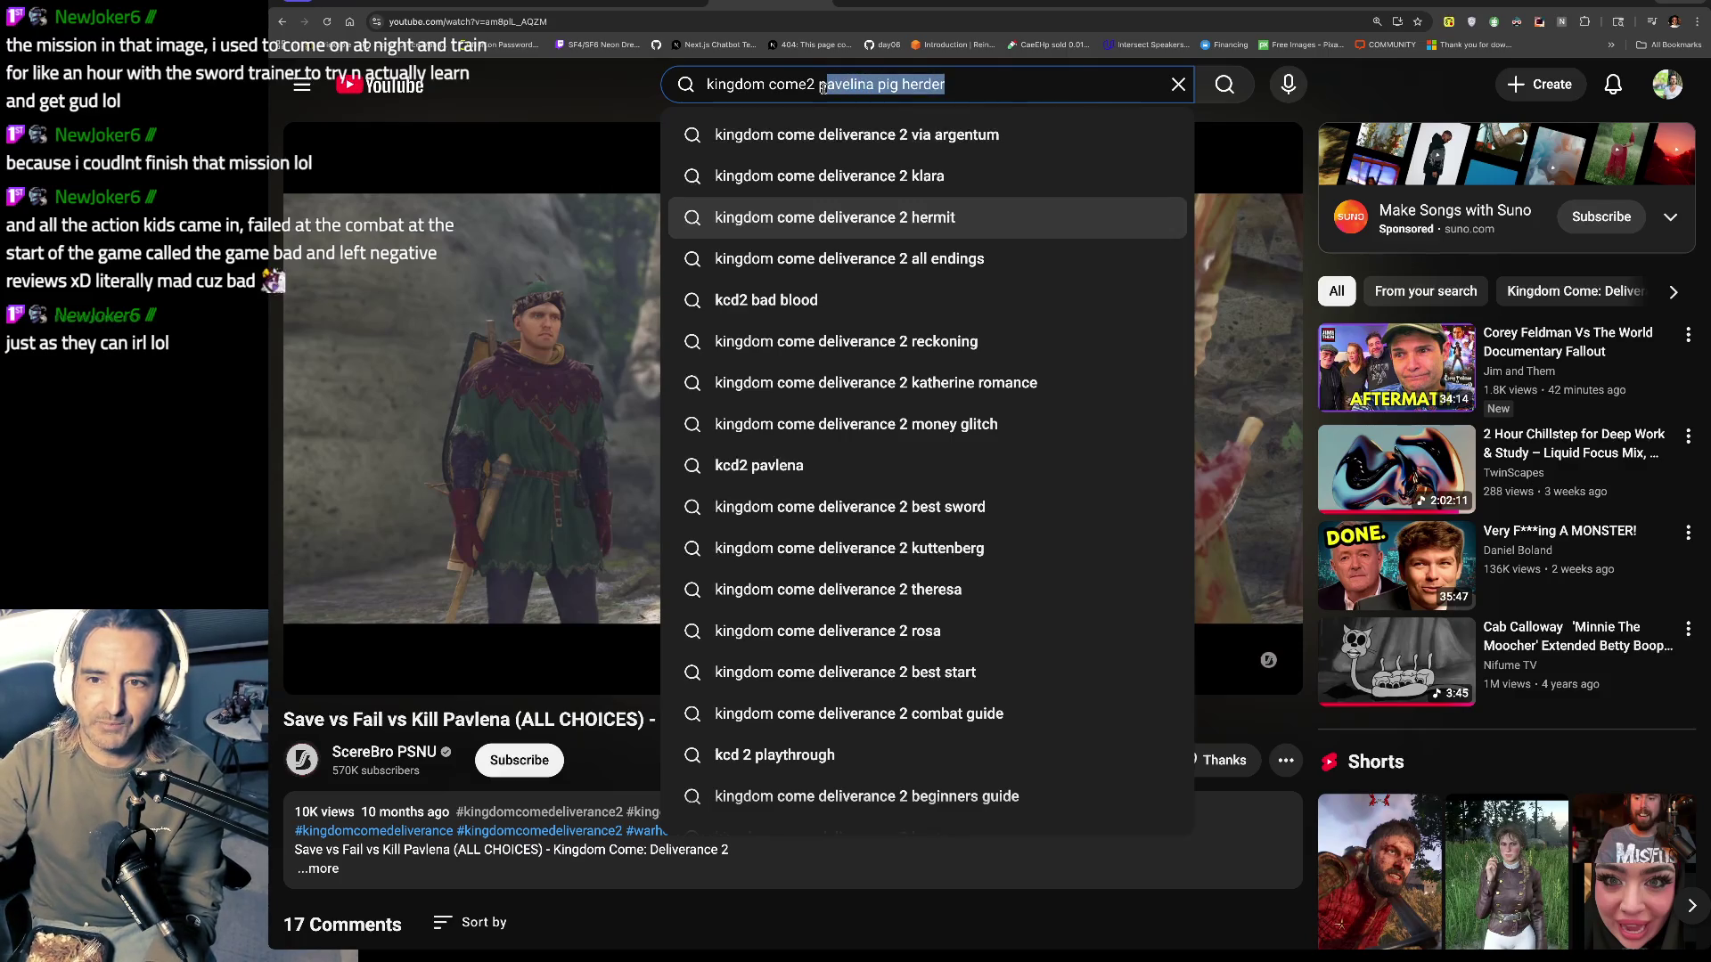
key("BackSpace")
key("BackSpace")
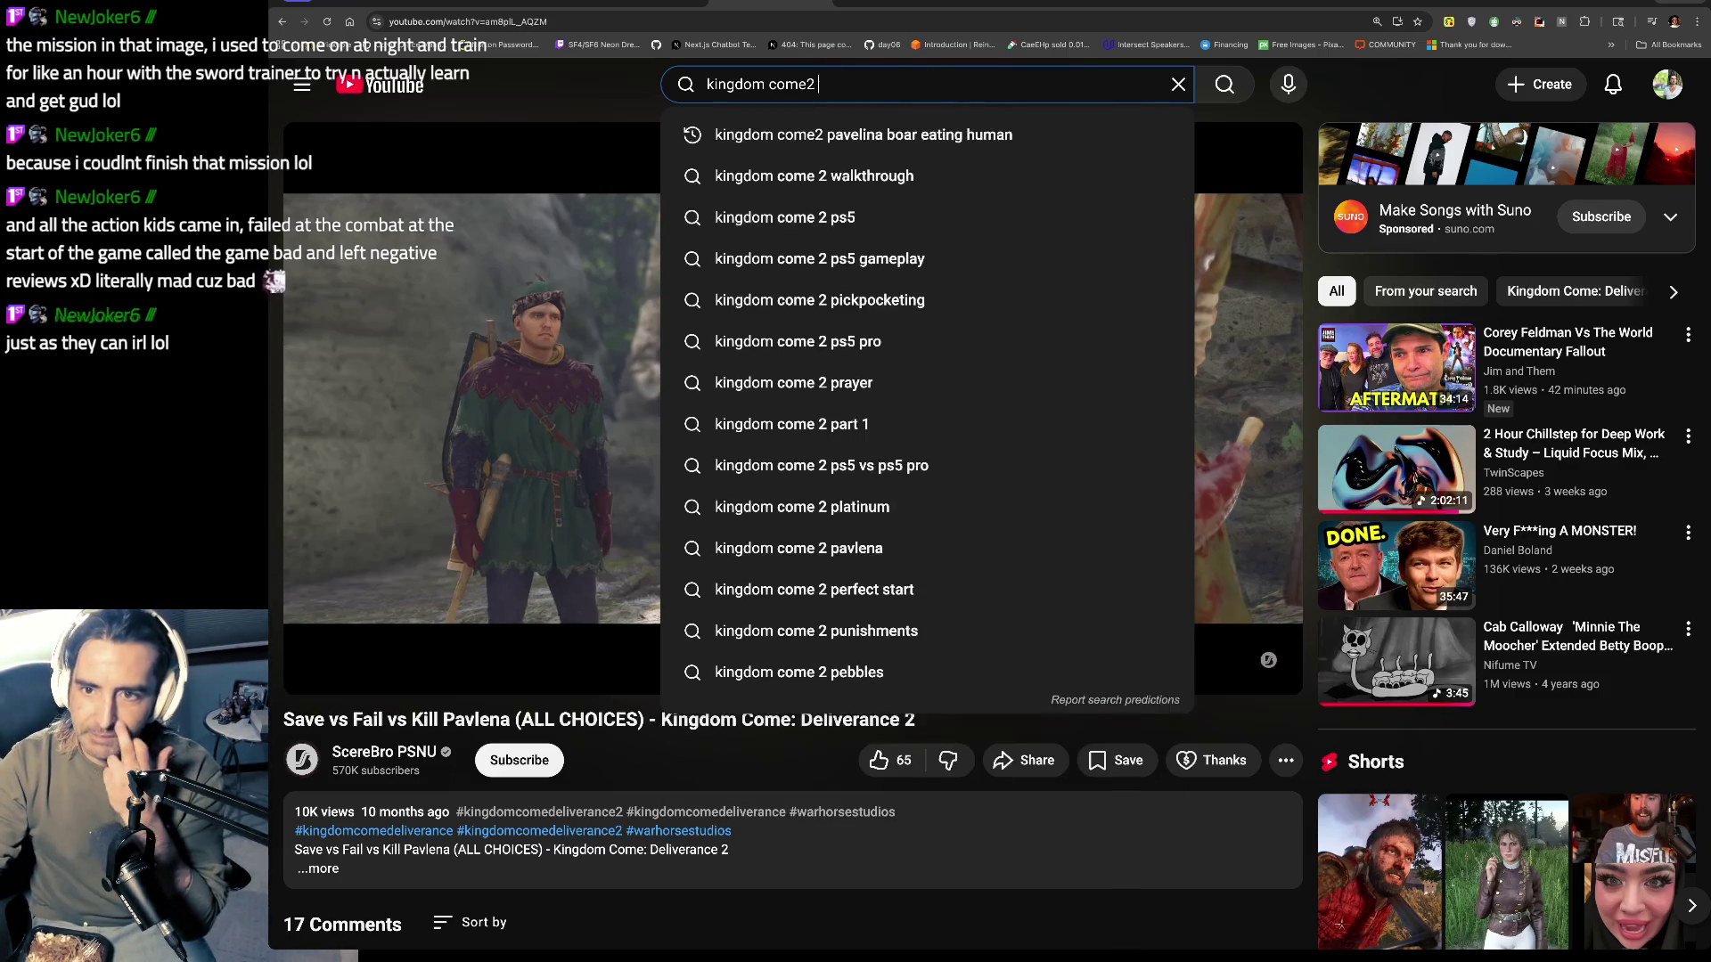
type("ignatius ")
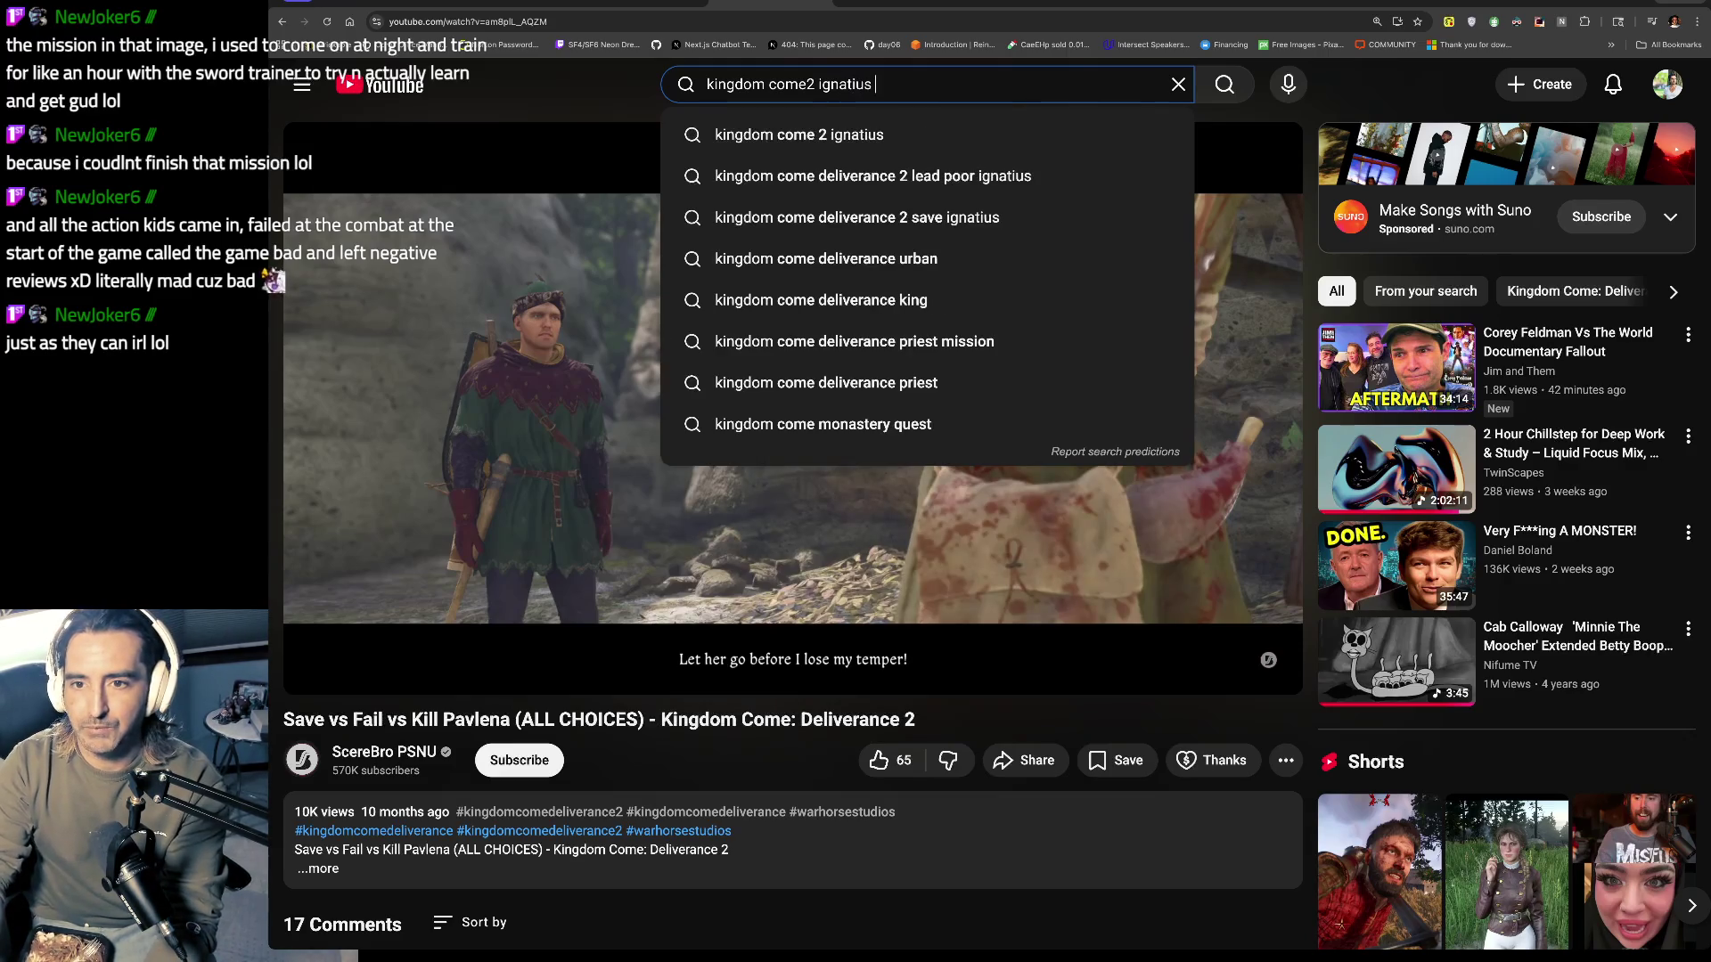
type("wolf")
key("Return")
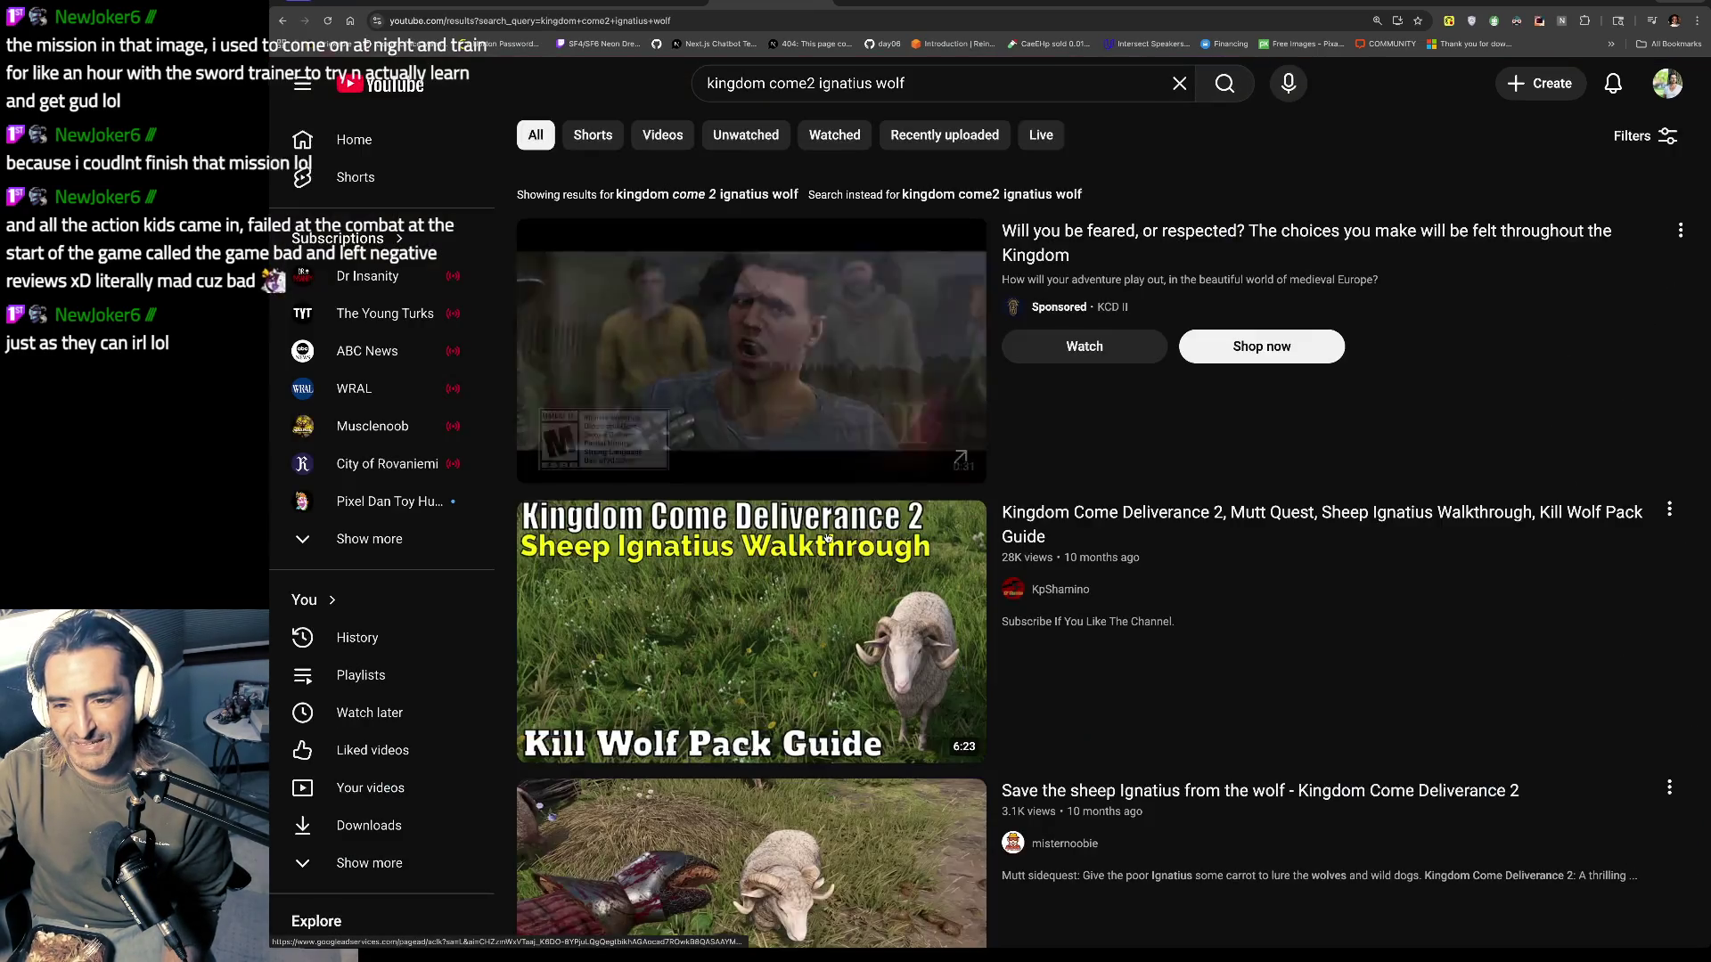
left_click(836, 577)
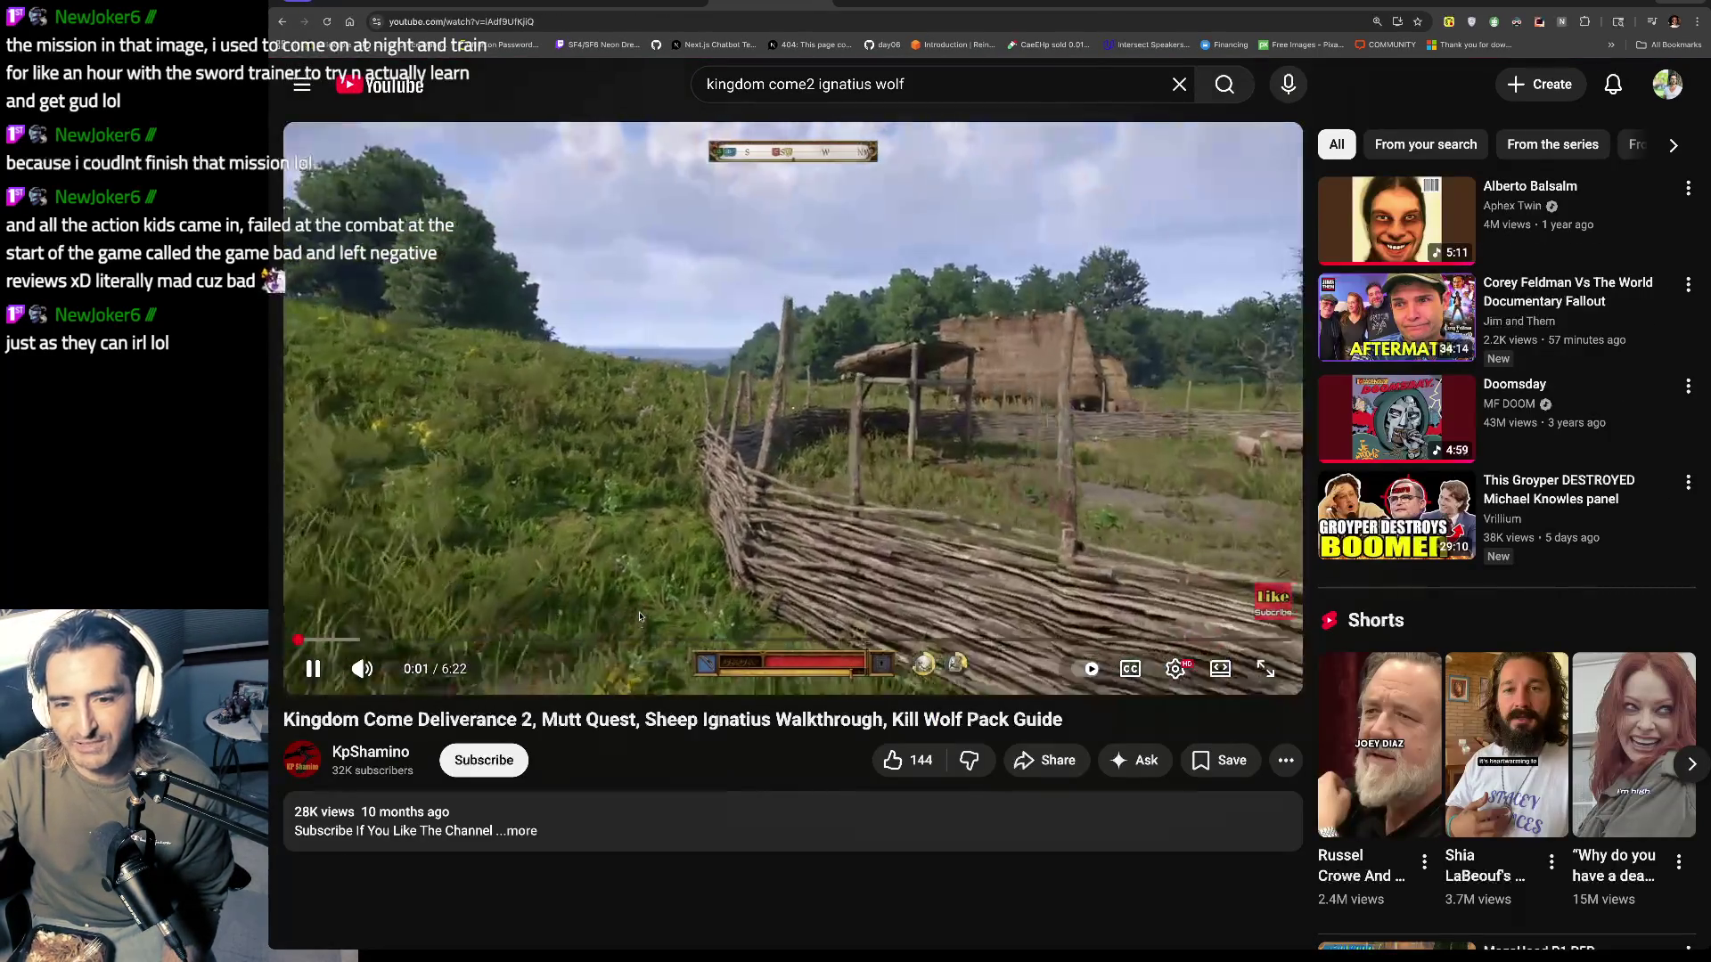
Step: Play the wolf pack guide with a few pauses, then rewind it to the sheep scene at 0:24
left_click(888, 533)
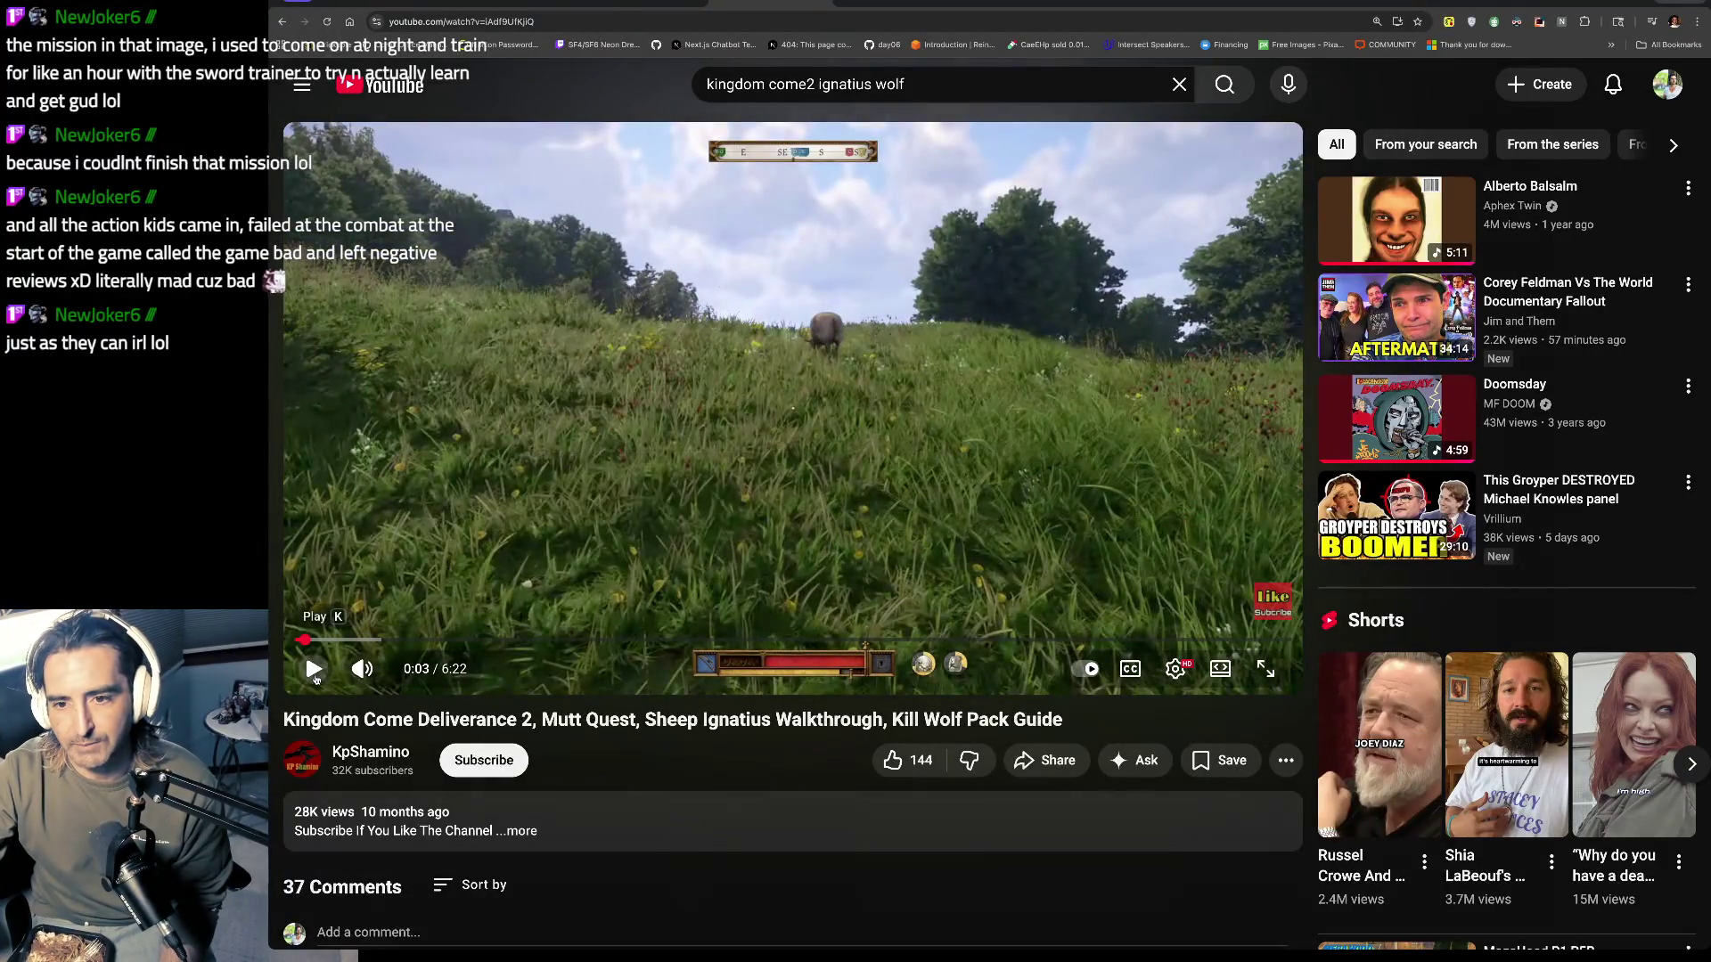
left_click(314, 673)
left_click(651, 444)
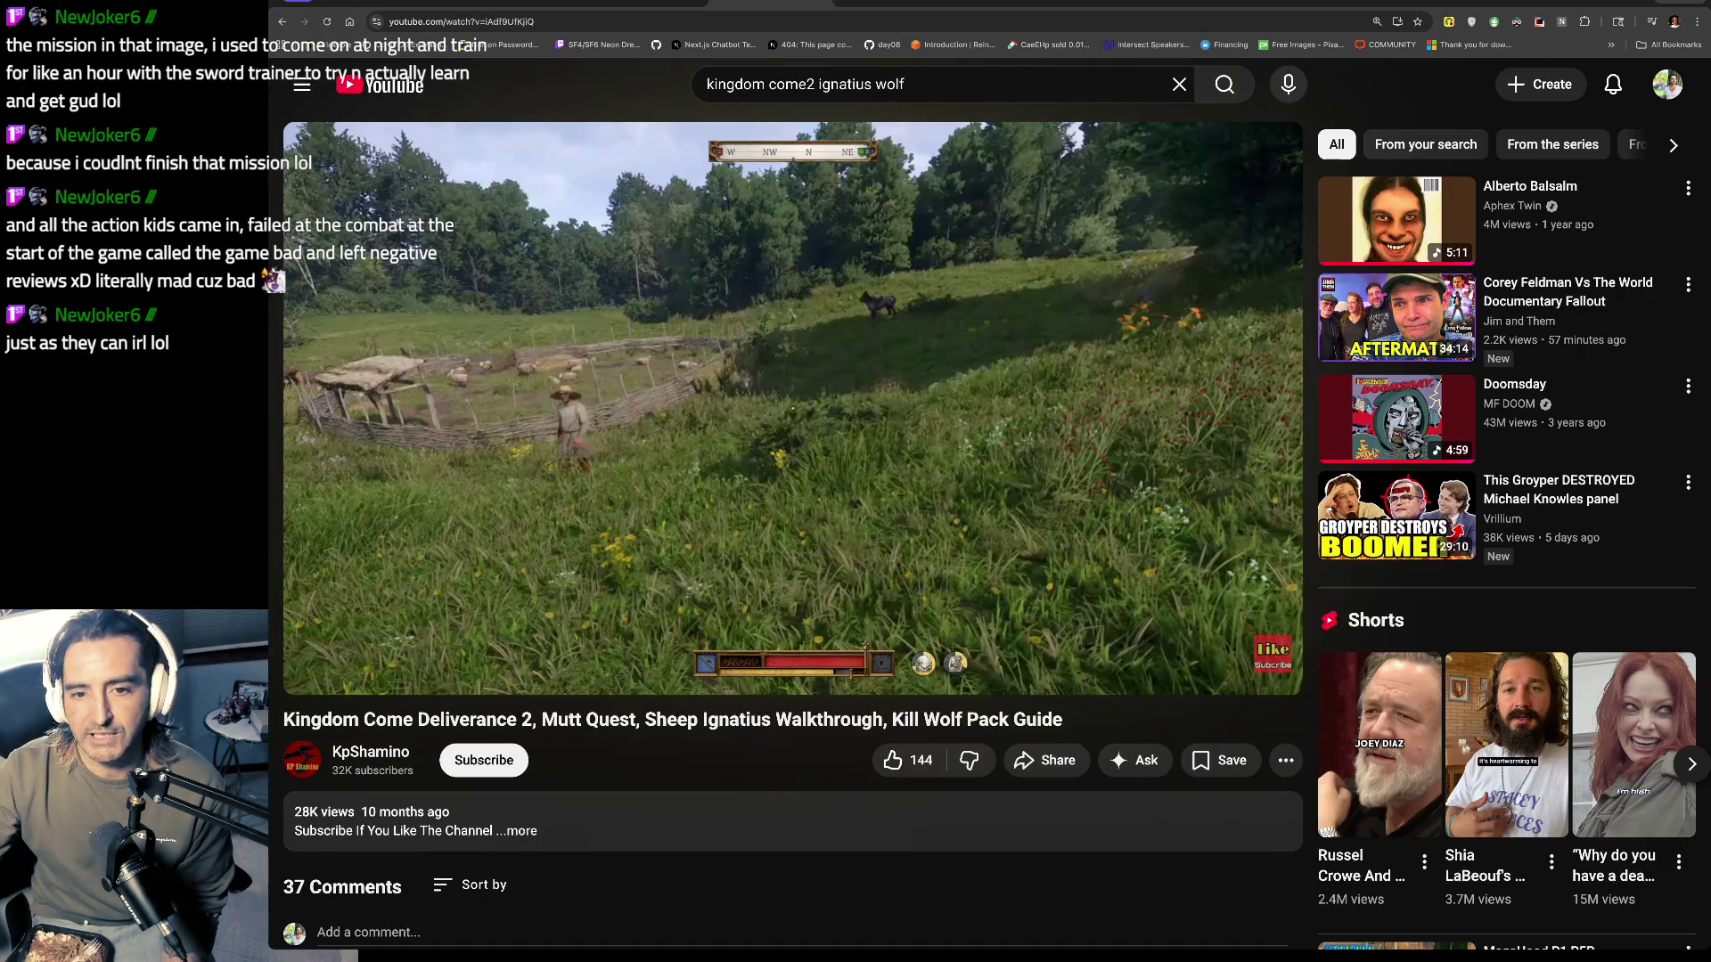
mouse_move(450, 429)
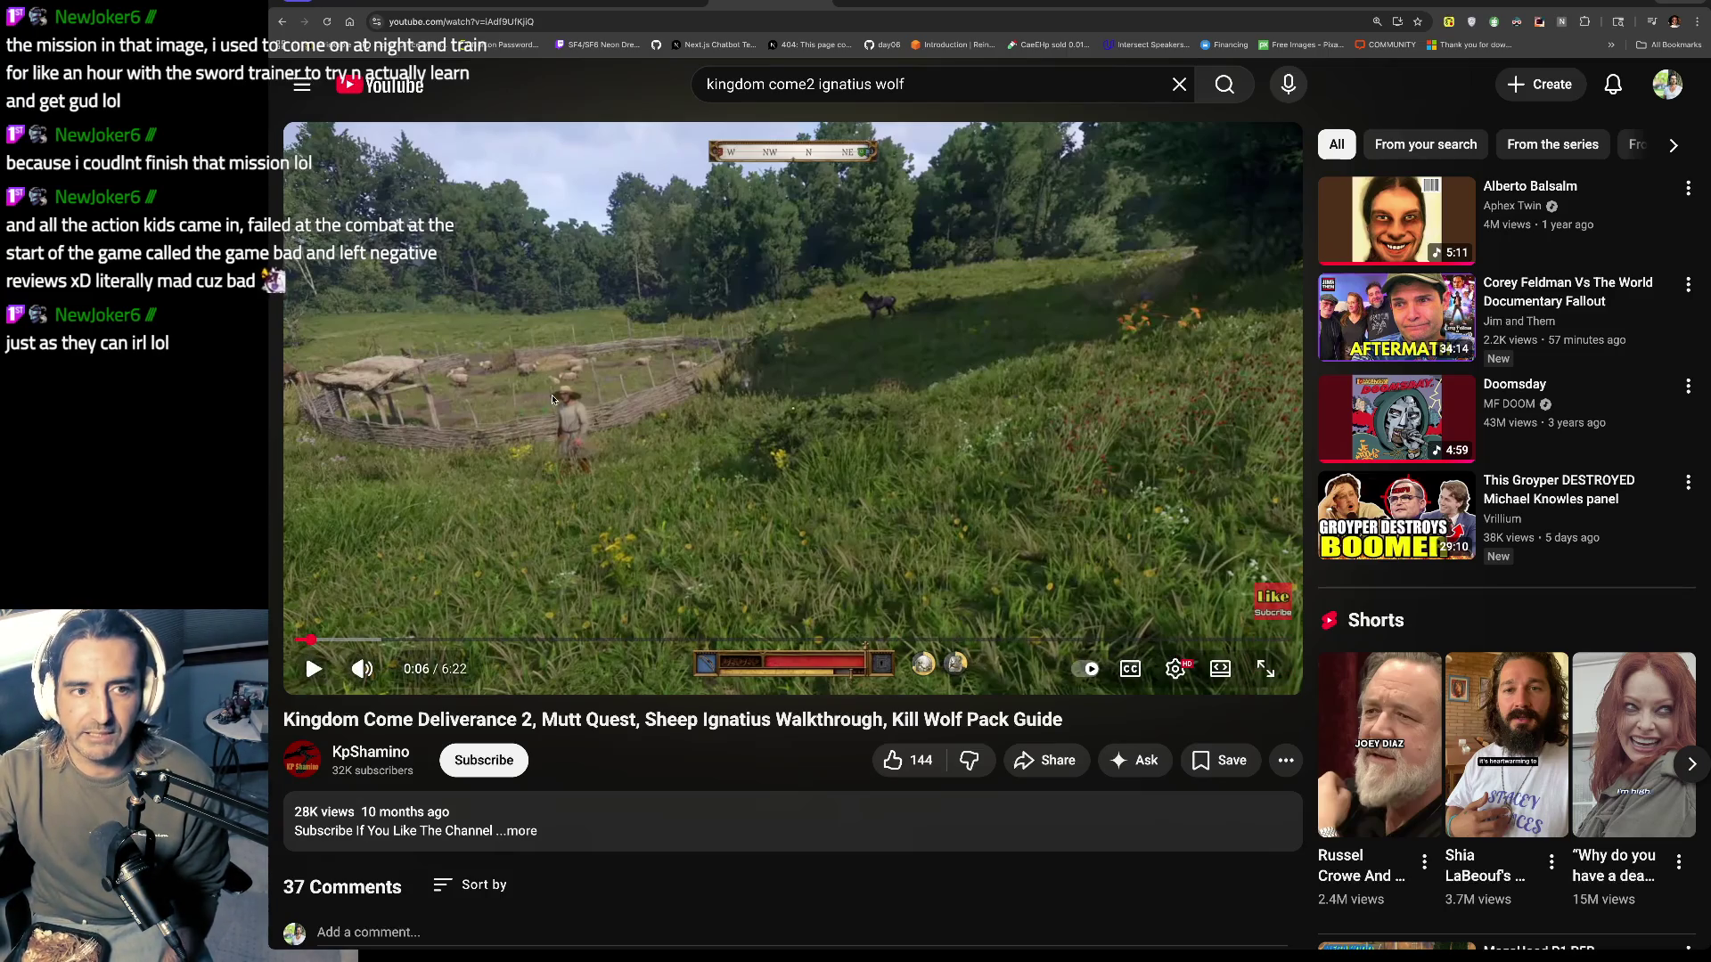
left_click(314, 670)
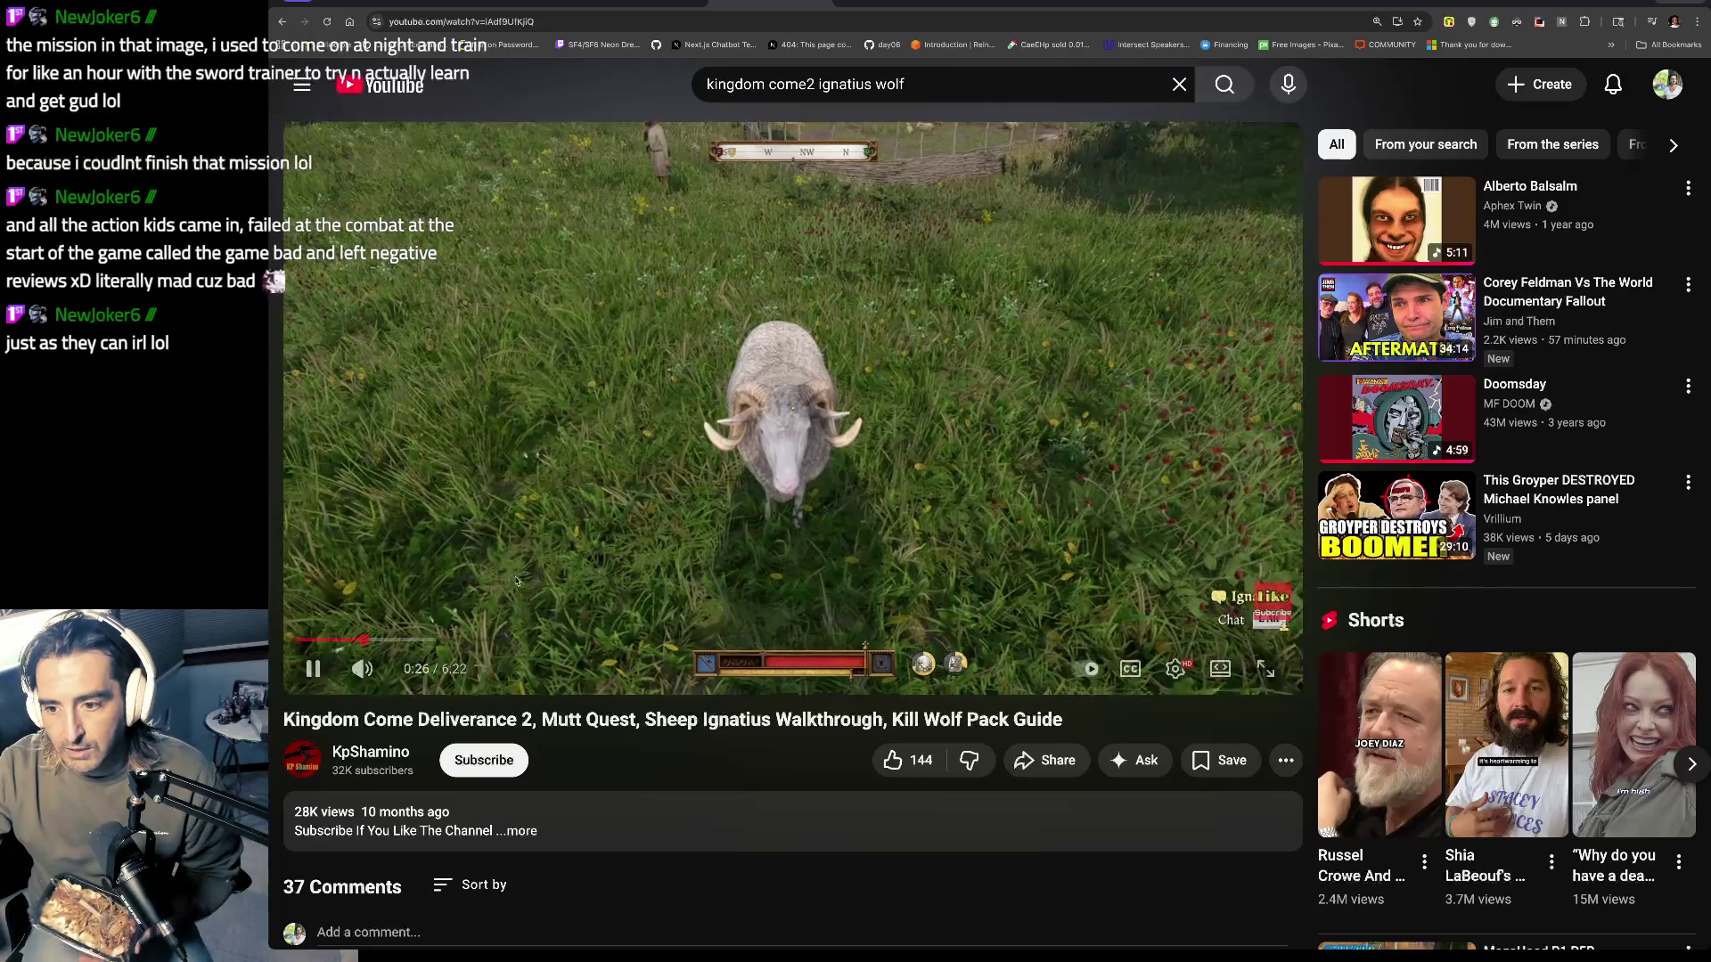
left_click(851, 573)
left_click_drag(358, 640, 335, 642)
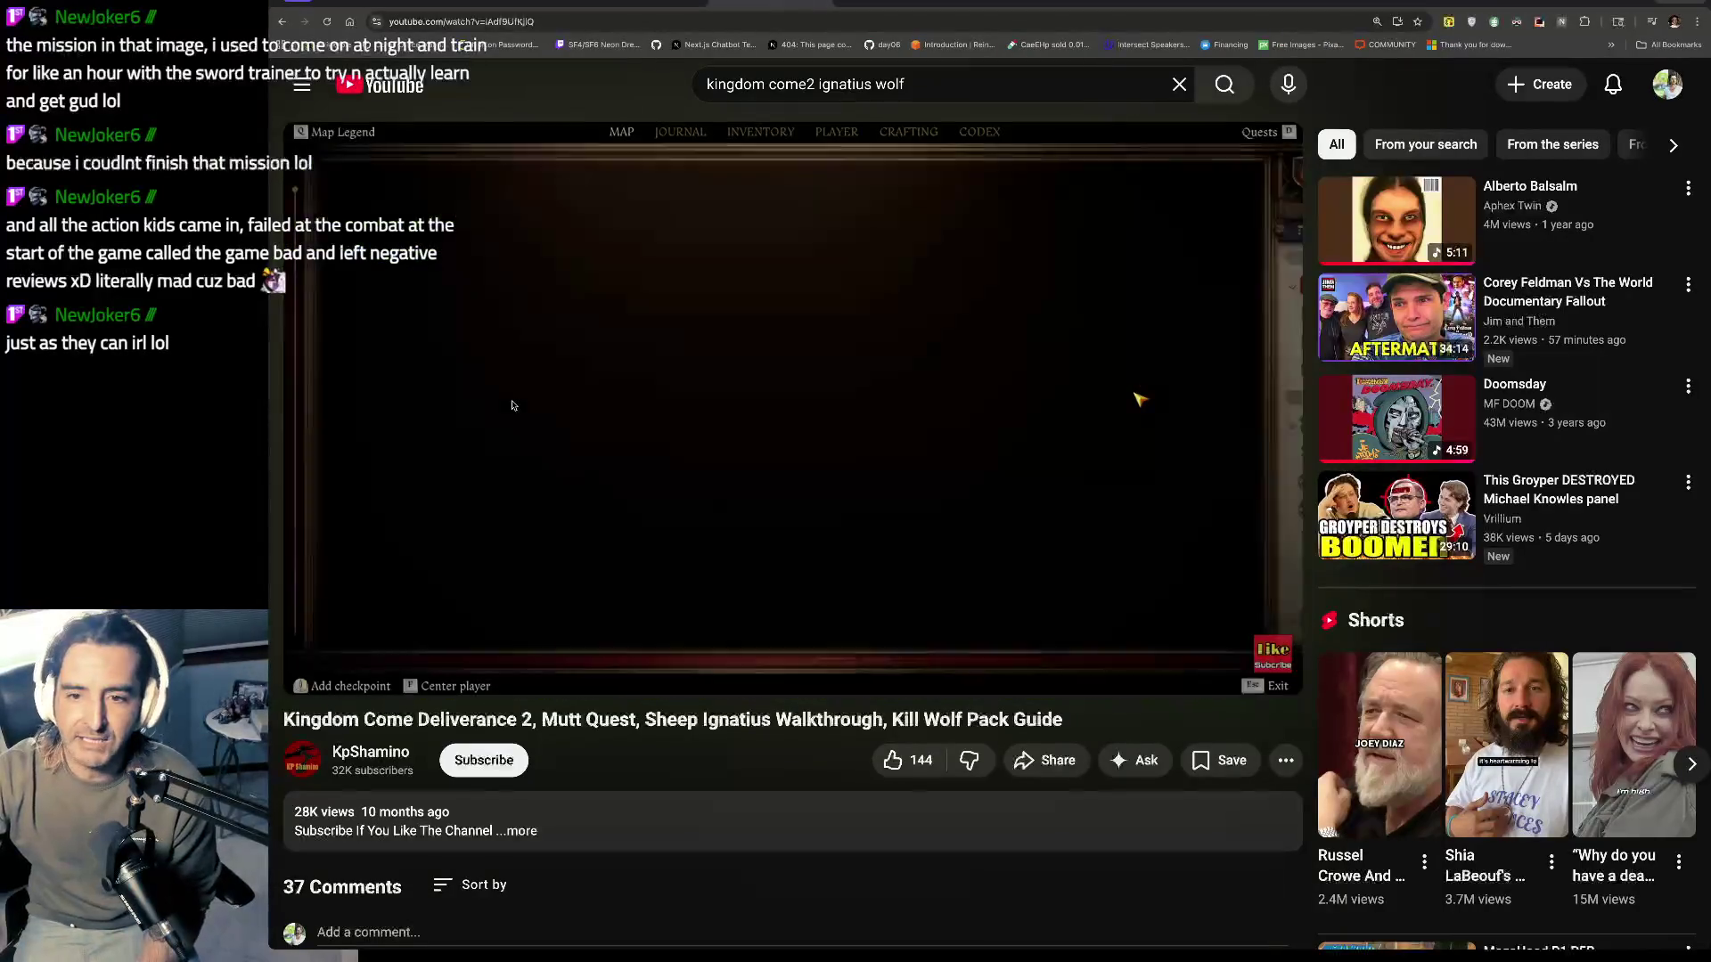
Step: Pause the walkthrough on the map screen, then let it play on to 1:56
left_click(683, 415)
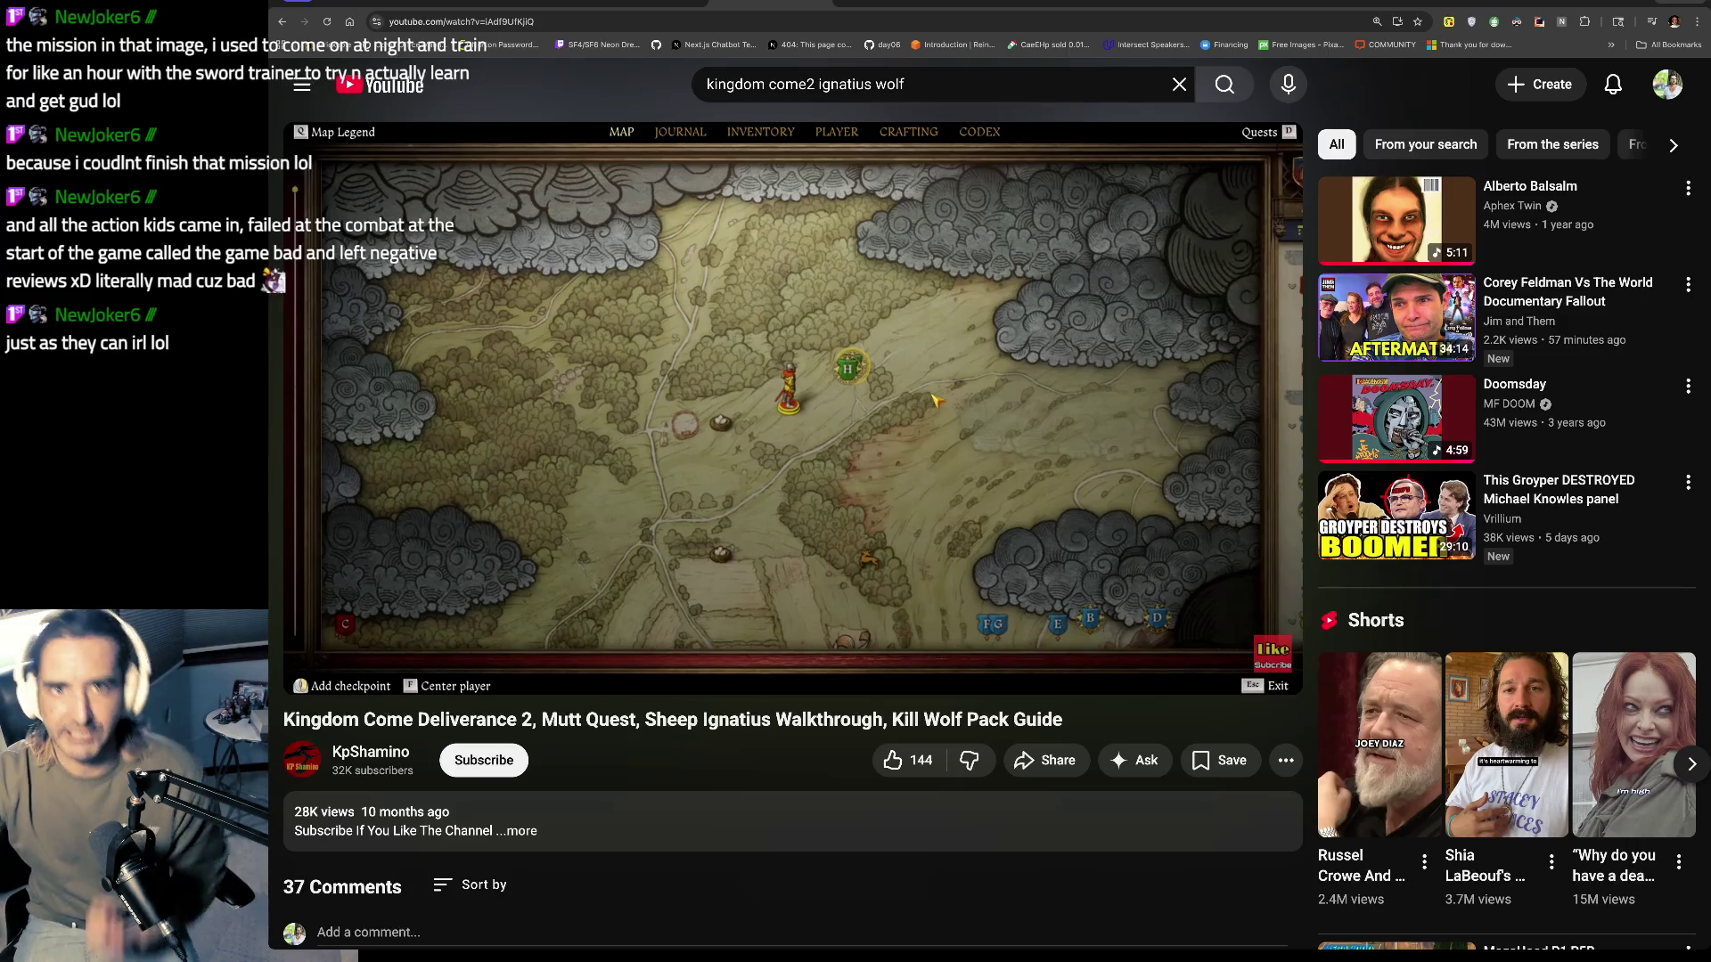
left_click(824, 396)
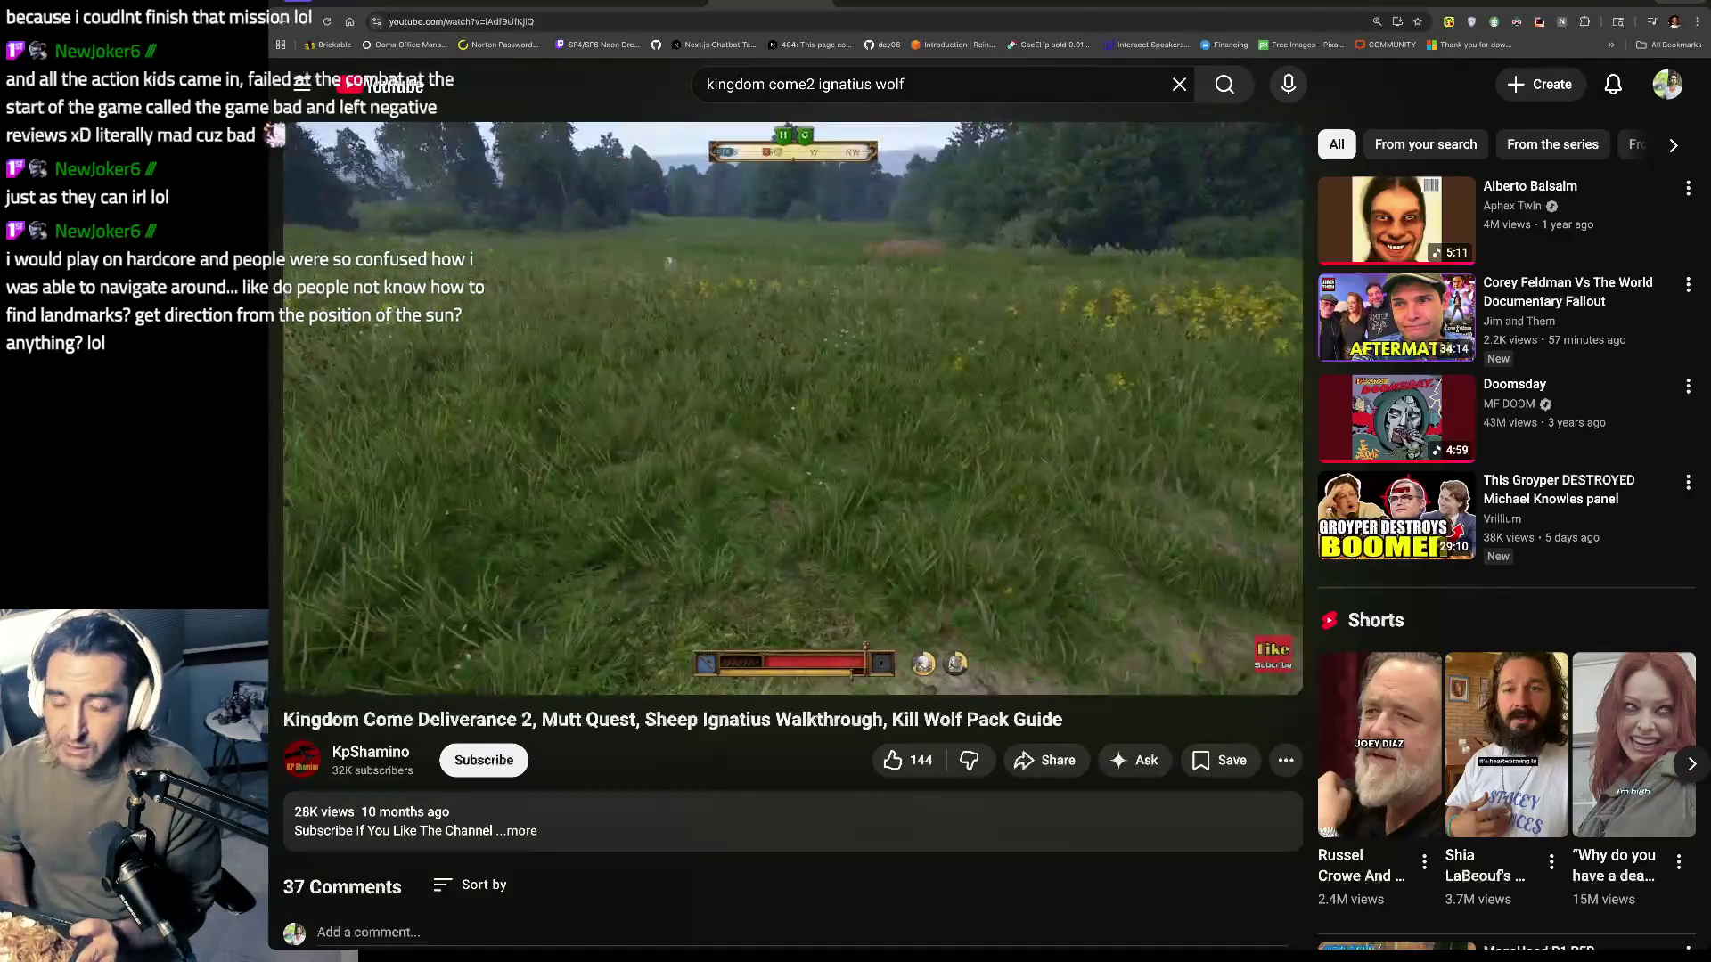
Step: Watch the guide up to the wolf fight, pausing briefly at 2:20 and 2:26
left_click(789, 316)
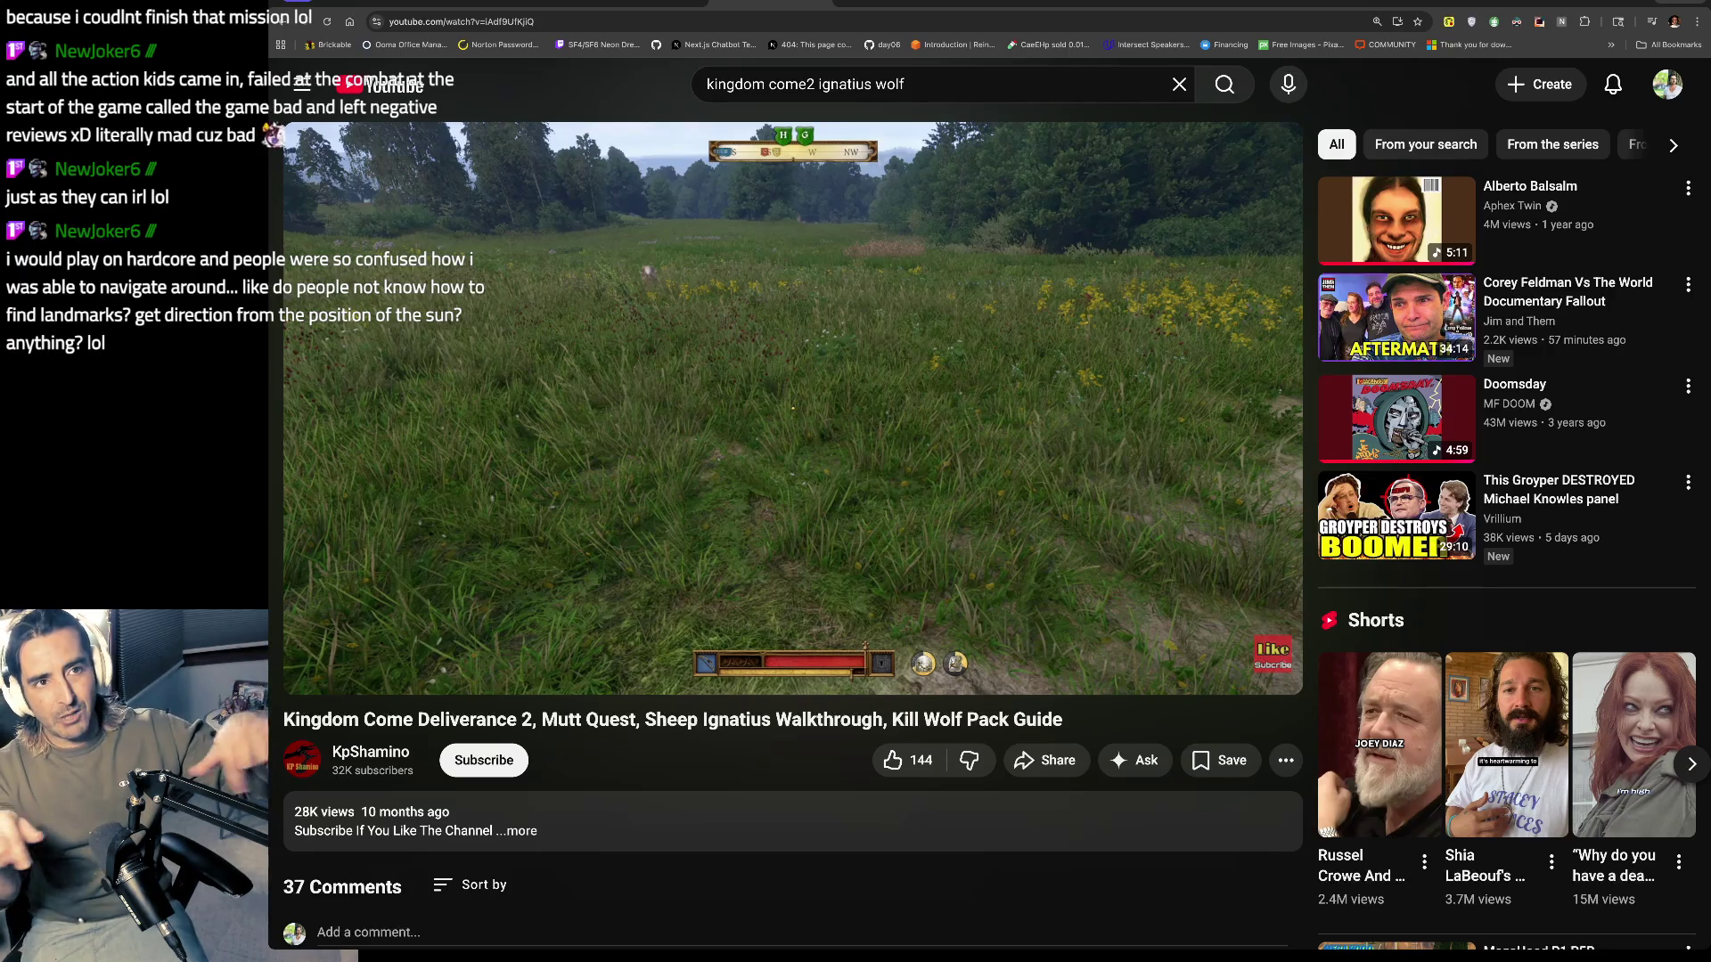
left_click(817, 233)
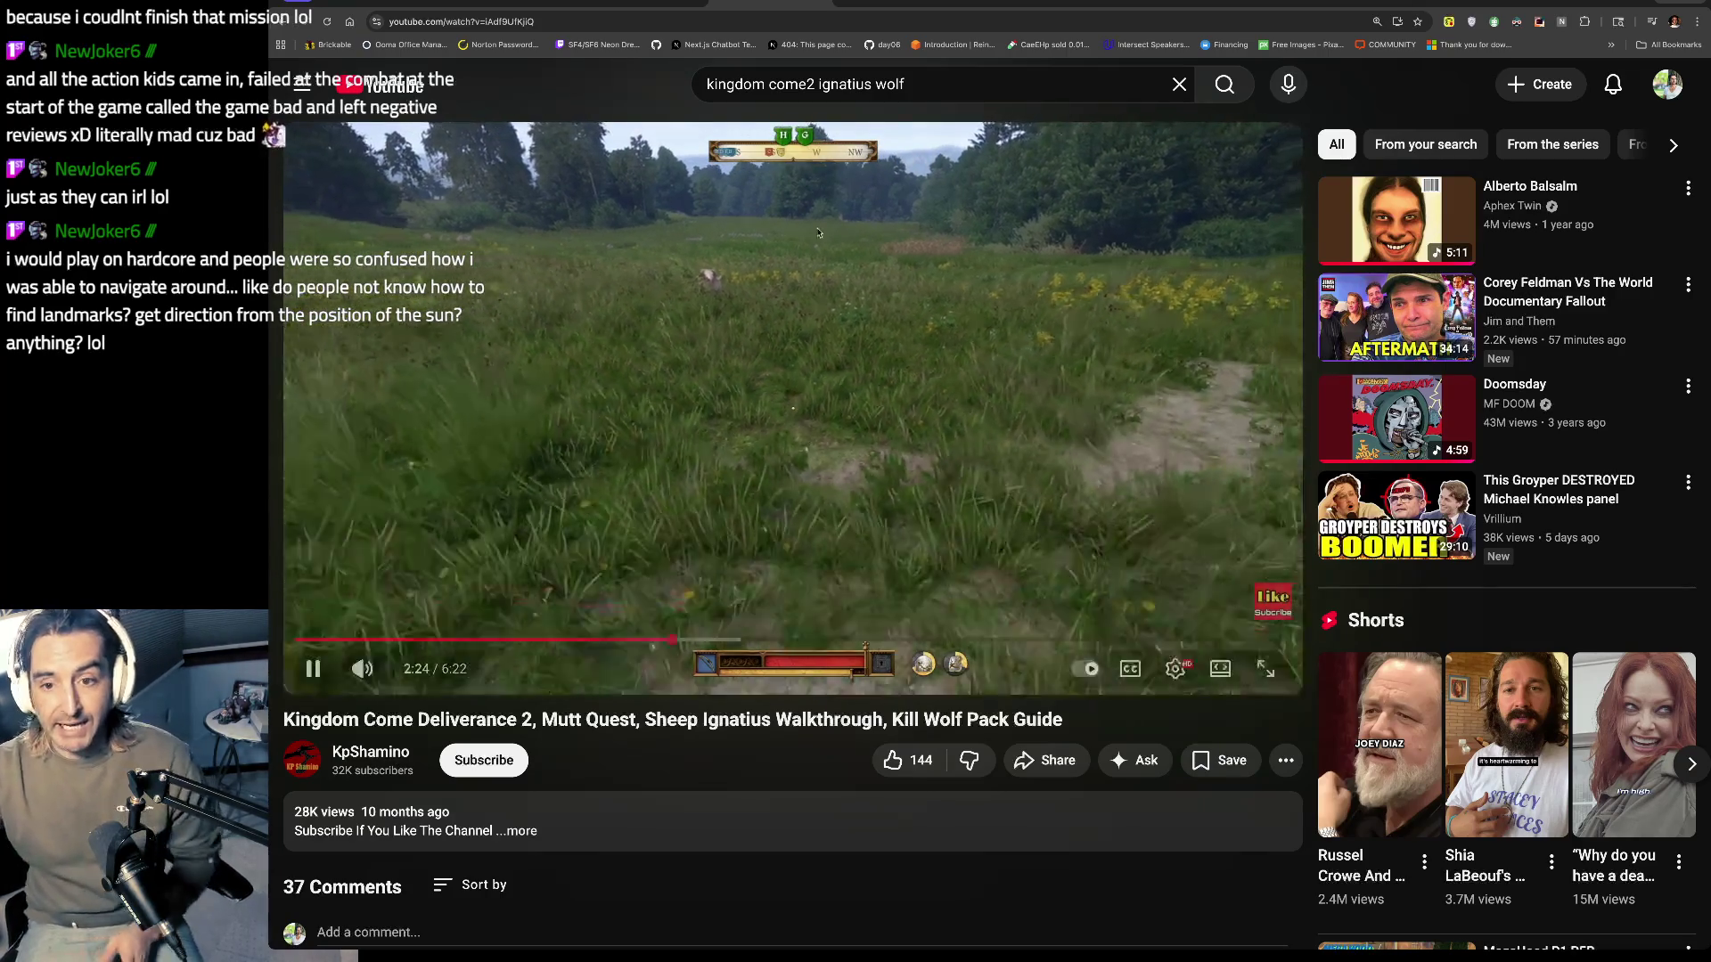
left_click(819, 232)
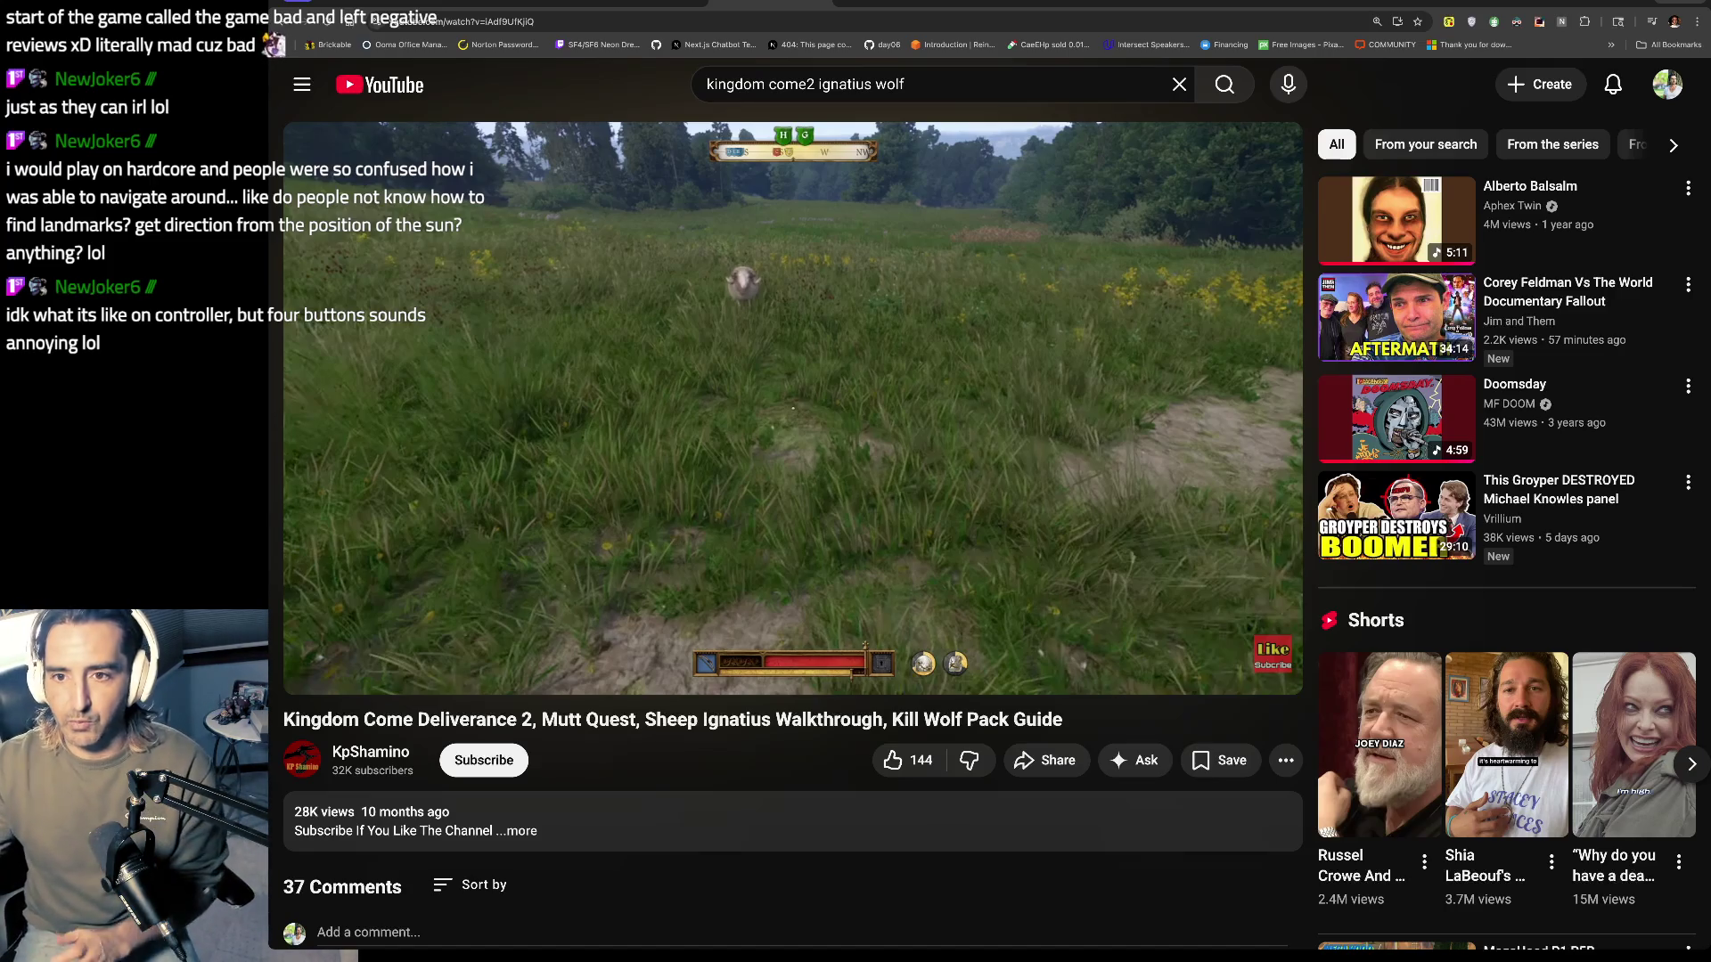
left_click(827, 201)
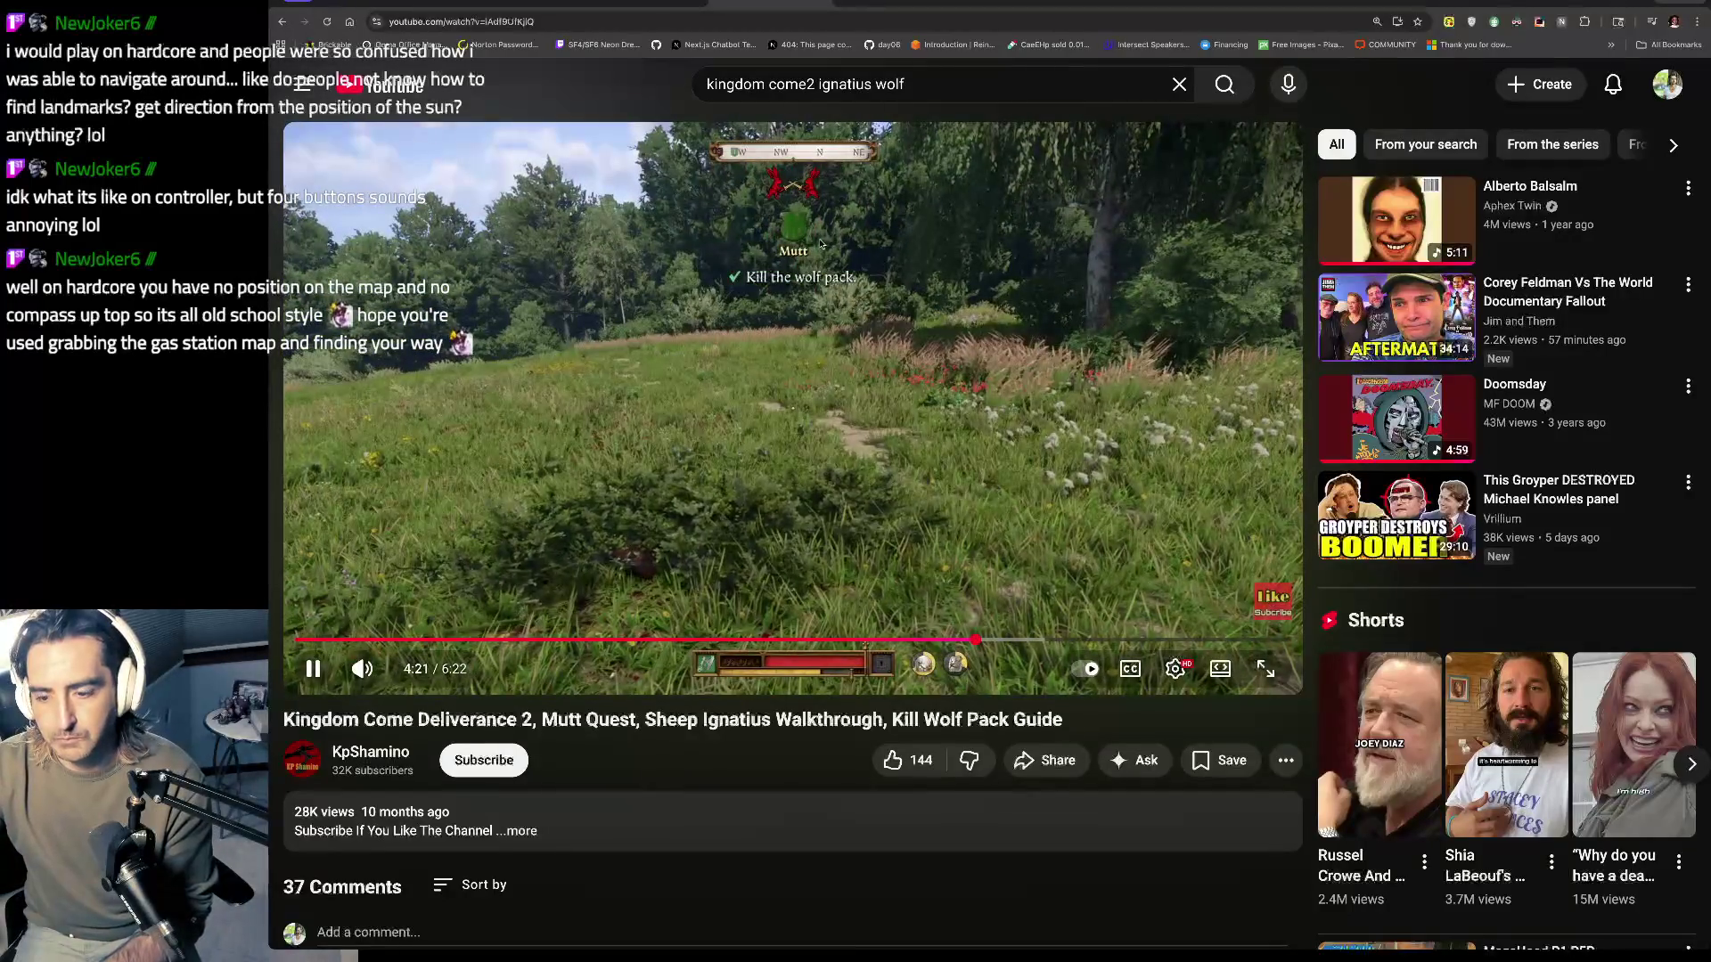
Step: Pause the guide at 4:22 on the completed wolf pack objective, then open the Corey Feldman Vs The World video
left_click(821, 245)
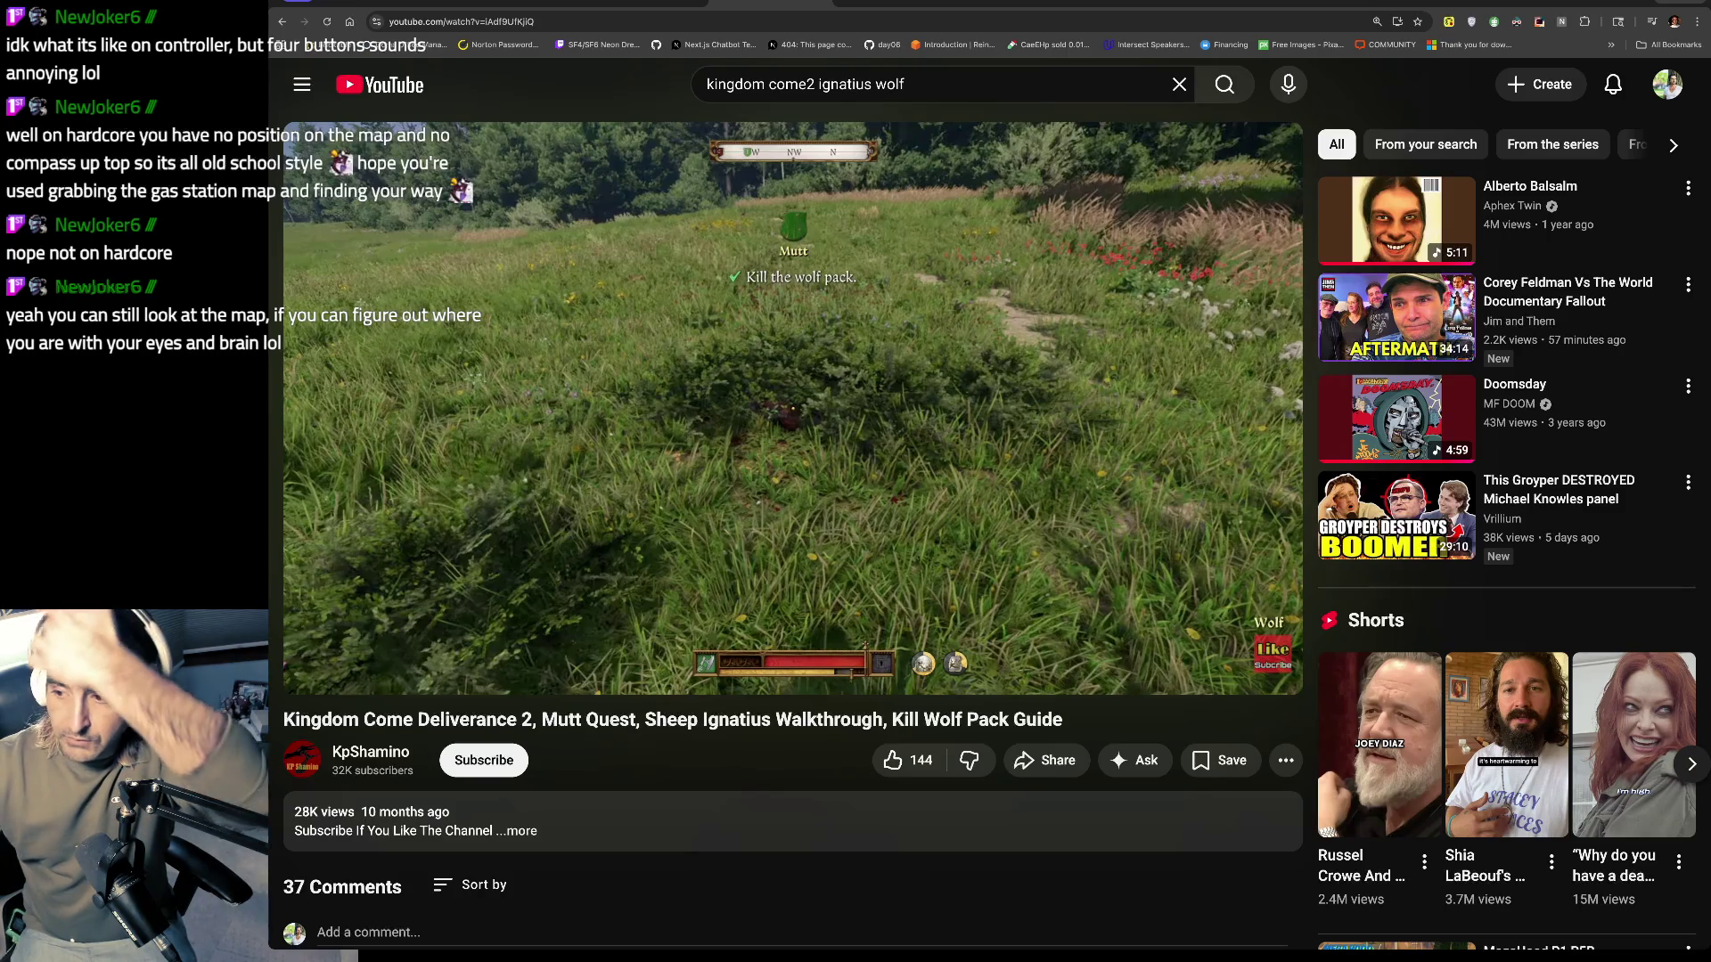
mouse_move(727, 207)
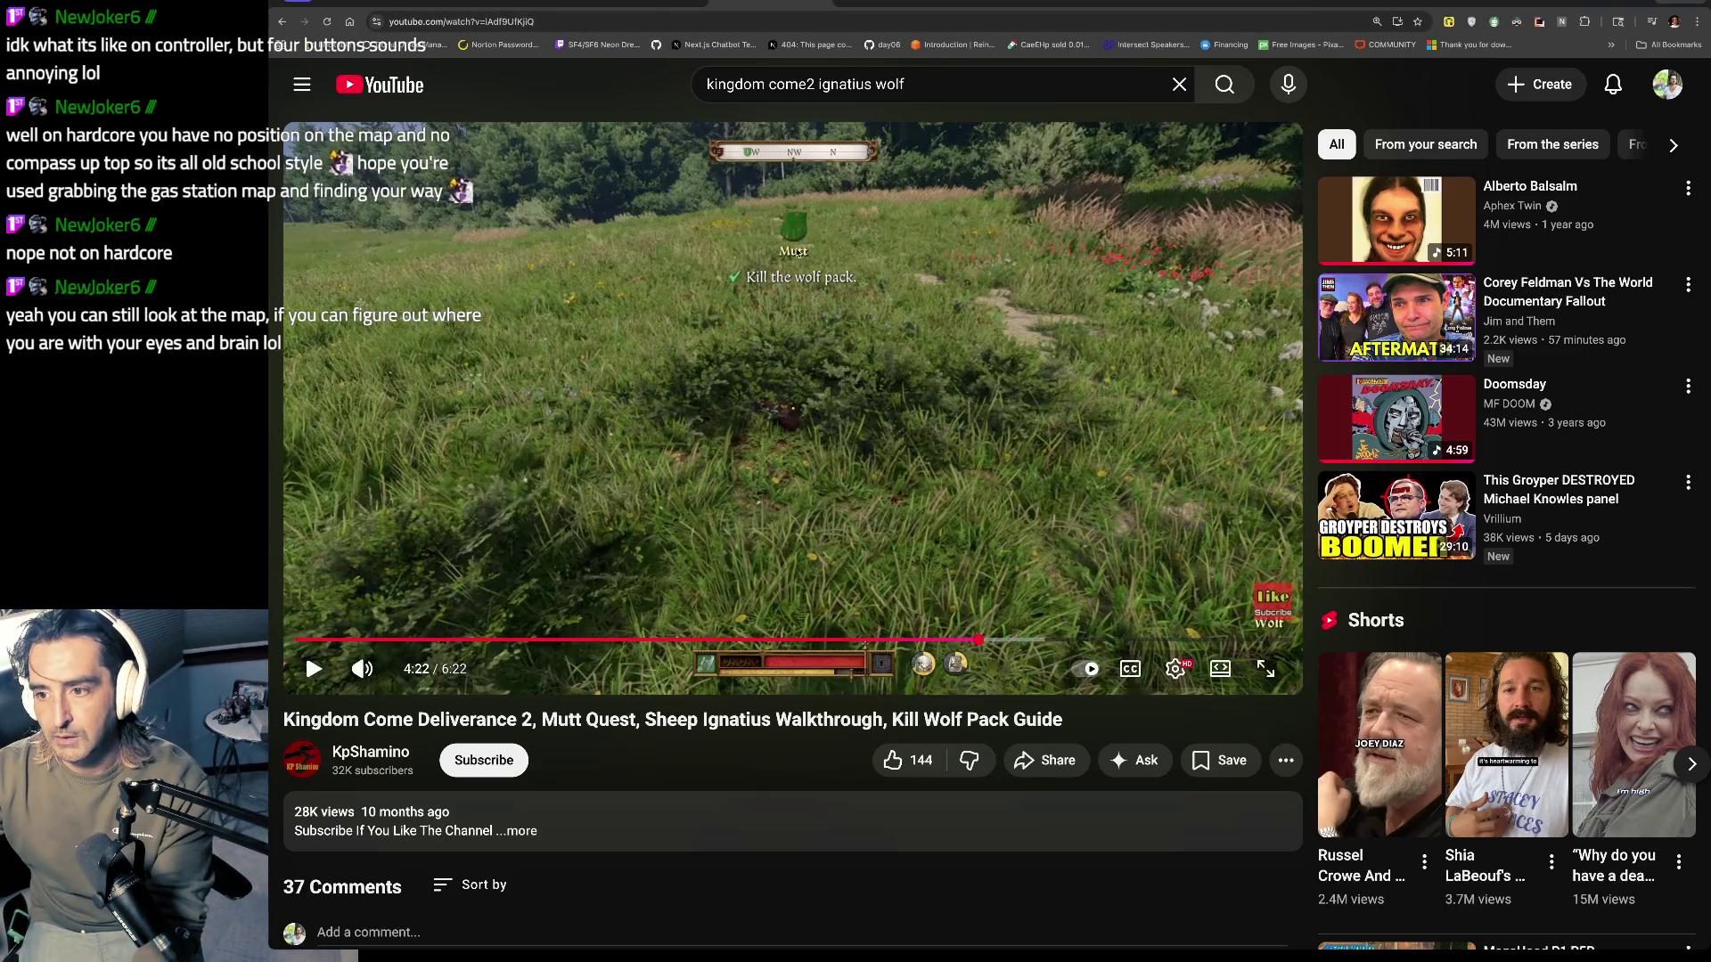
left_click(1373, 358)
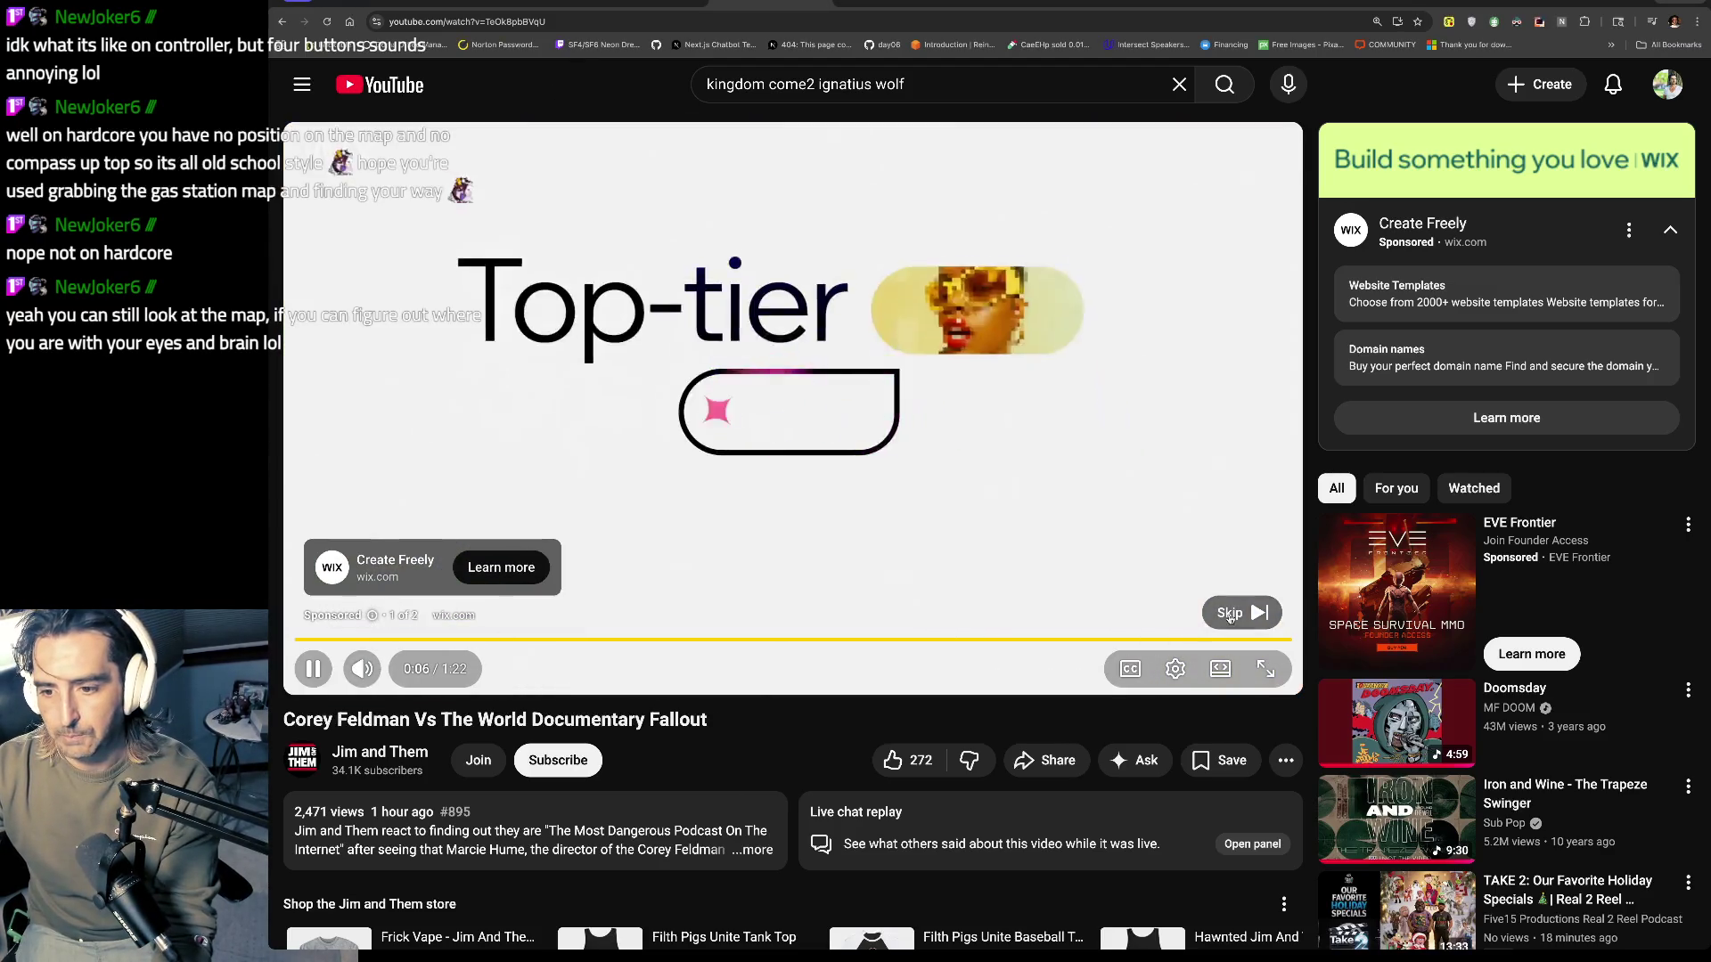
Step: Skip the Wix ad and pause the Corey Feldman documentary at 0:15
left_click(1242, 612)
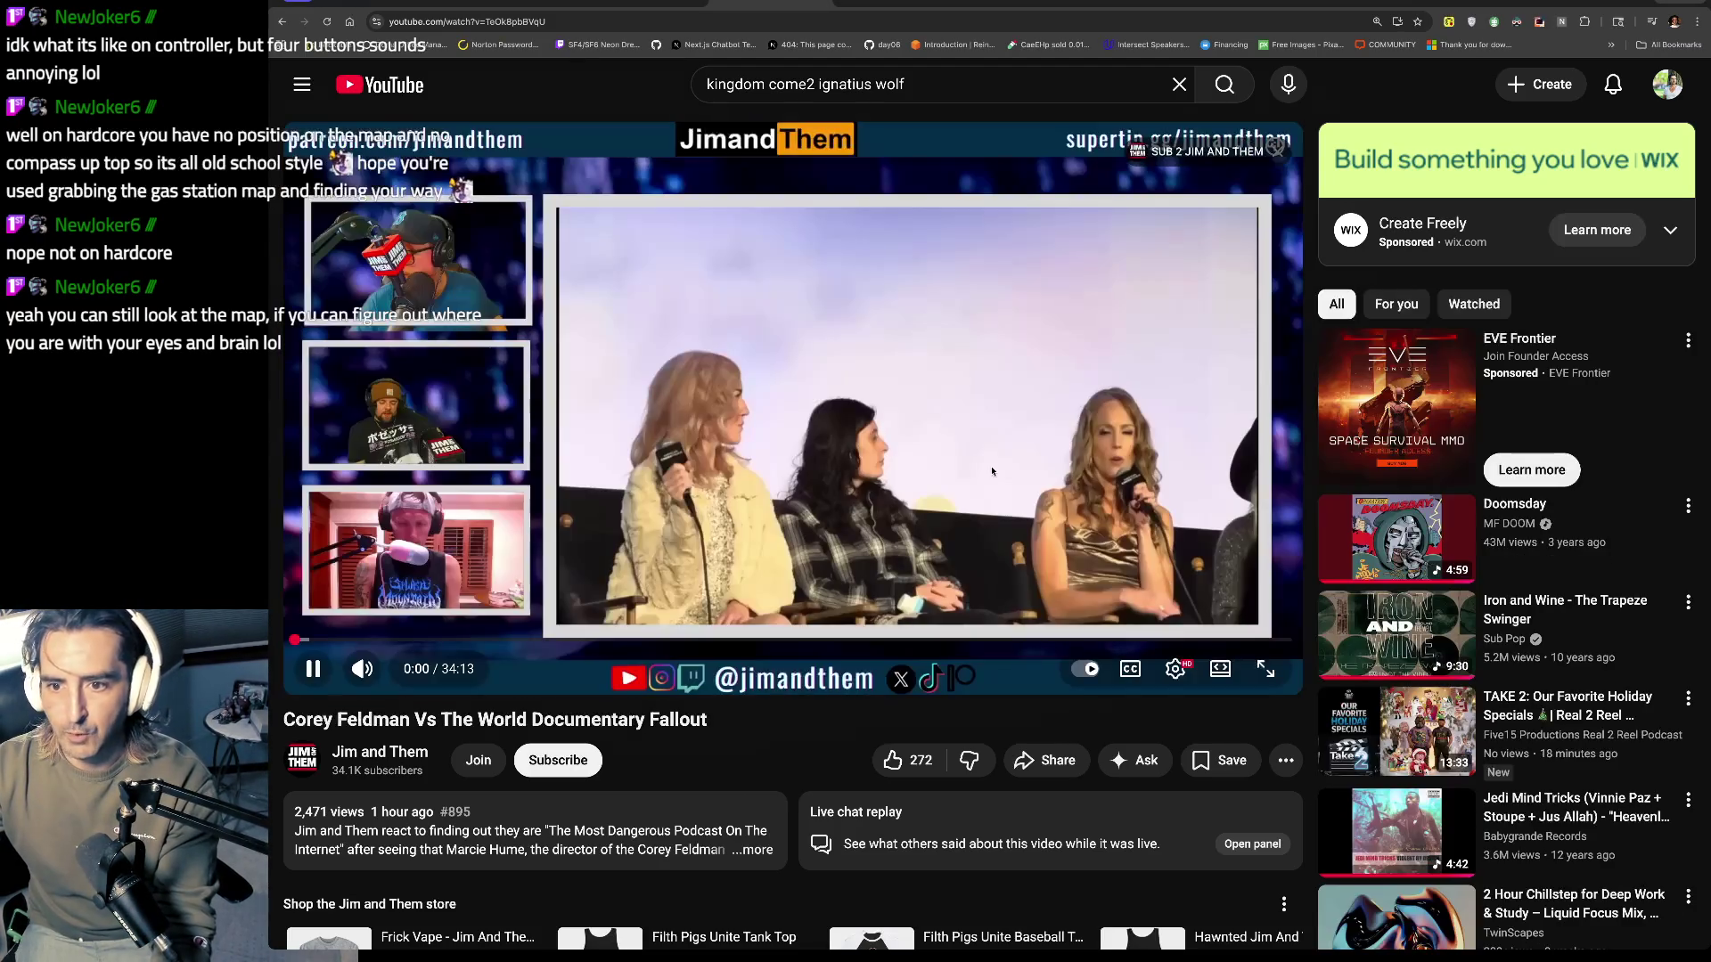
left_click(992, 471)
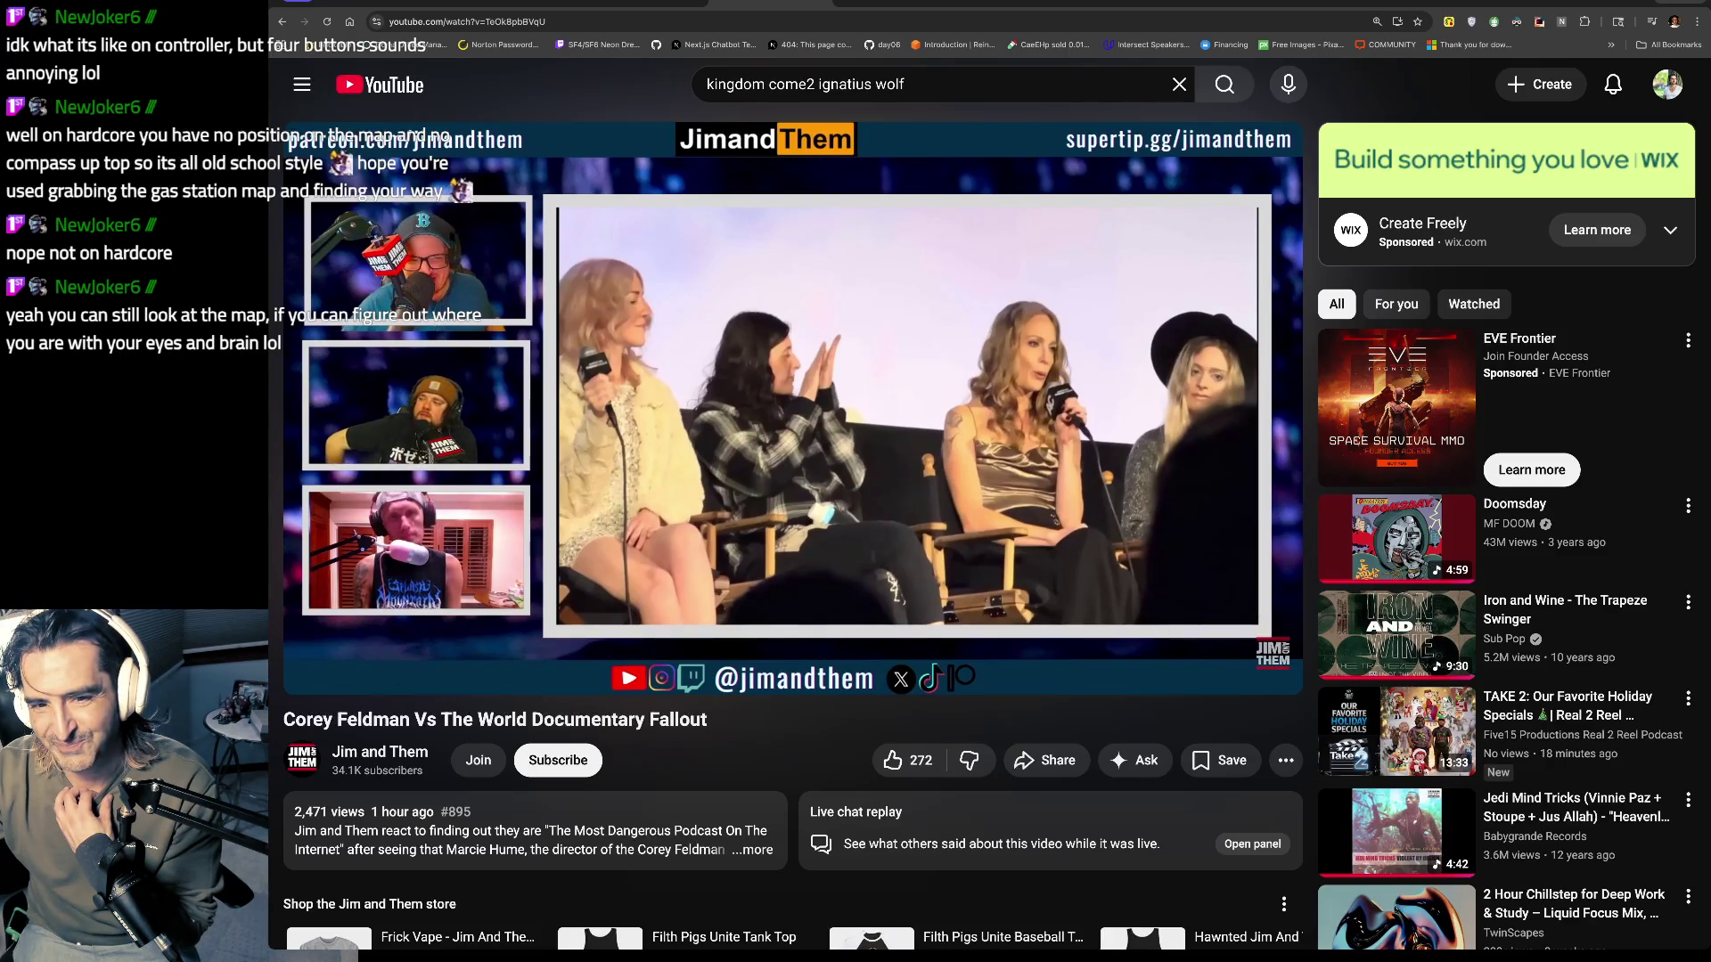
left_click(587, 261)
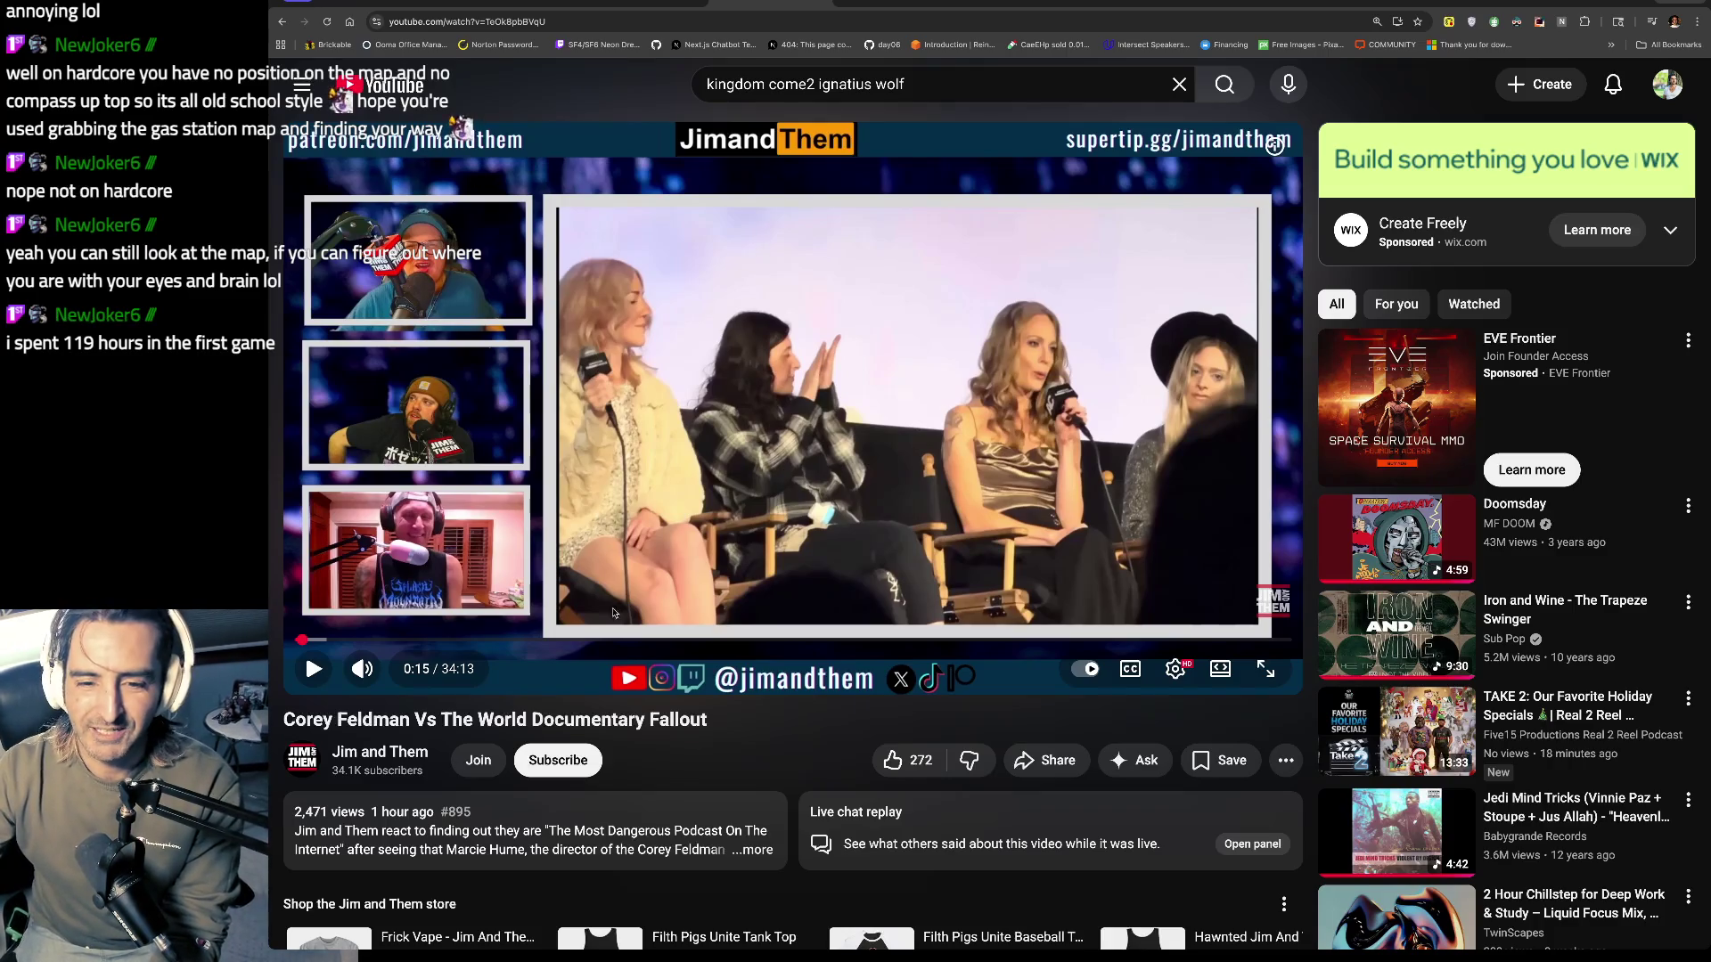
Step: Google 'corey feldman vs the world', then return via the Docs tab to Gang Starr's 'Work'
key("ctrl+l")
type("corey fe")
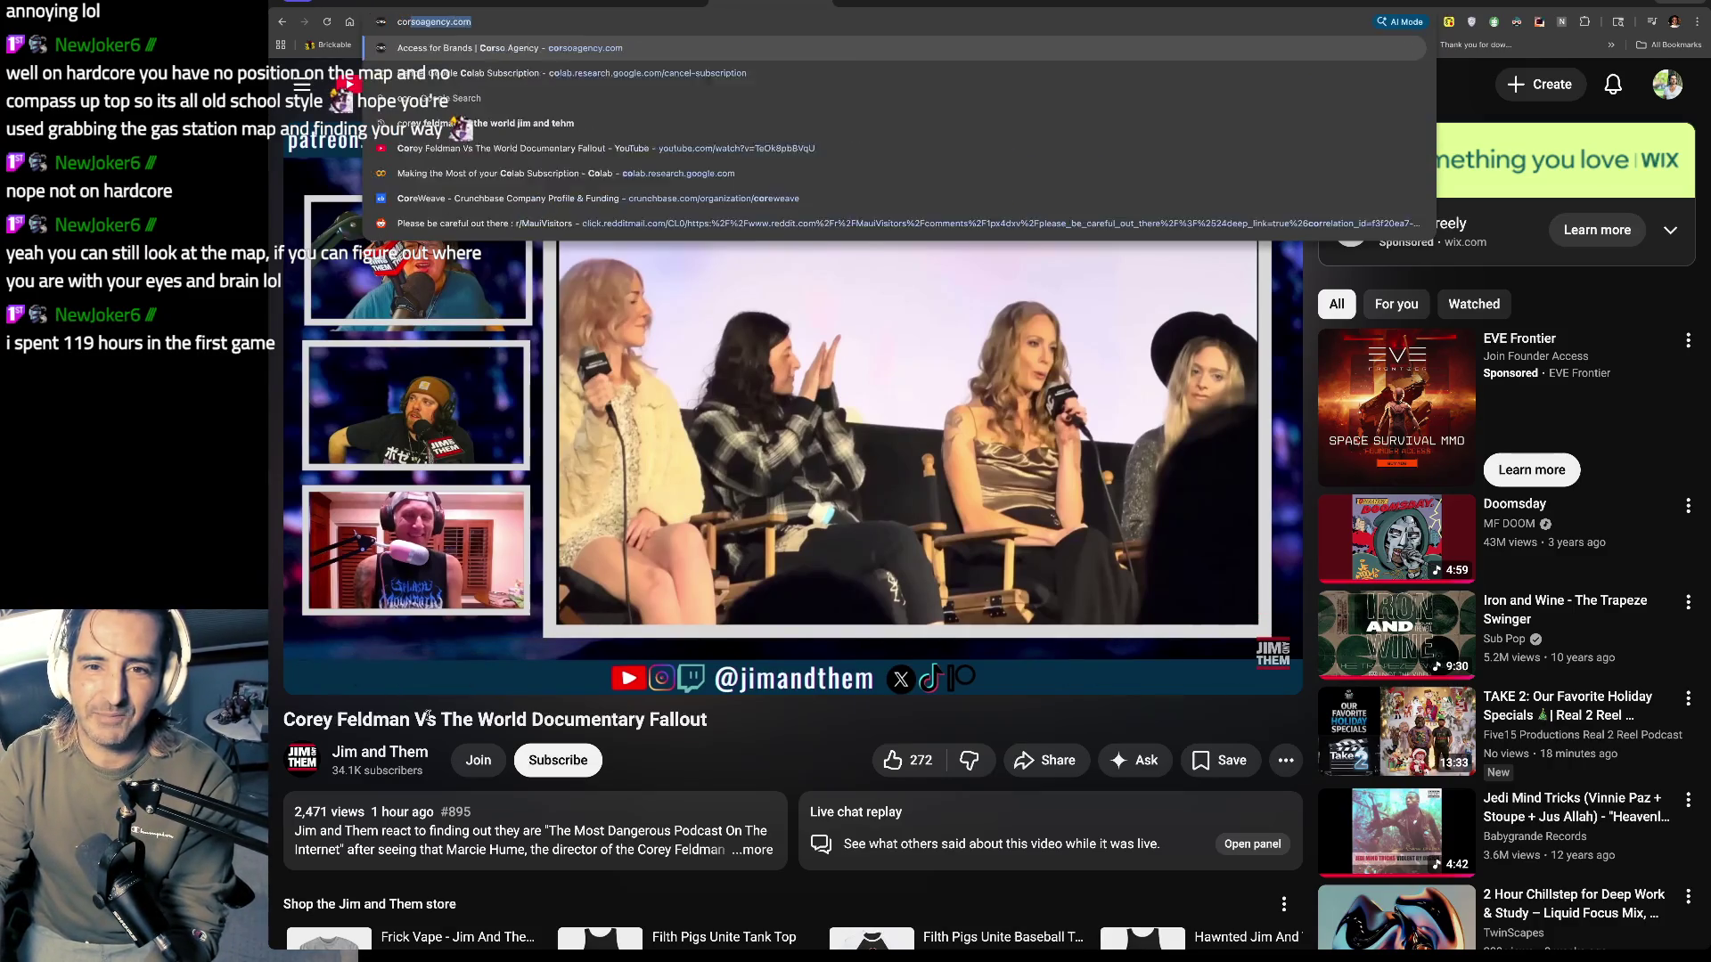
type("ldman vs the world")
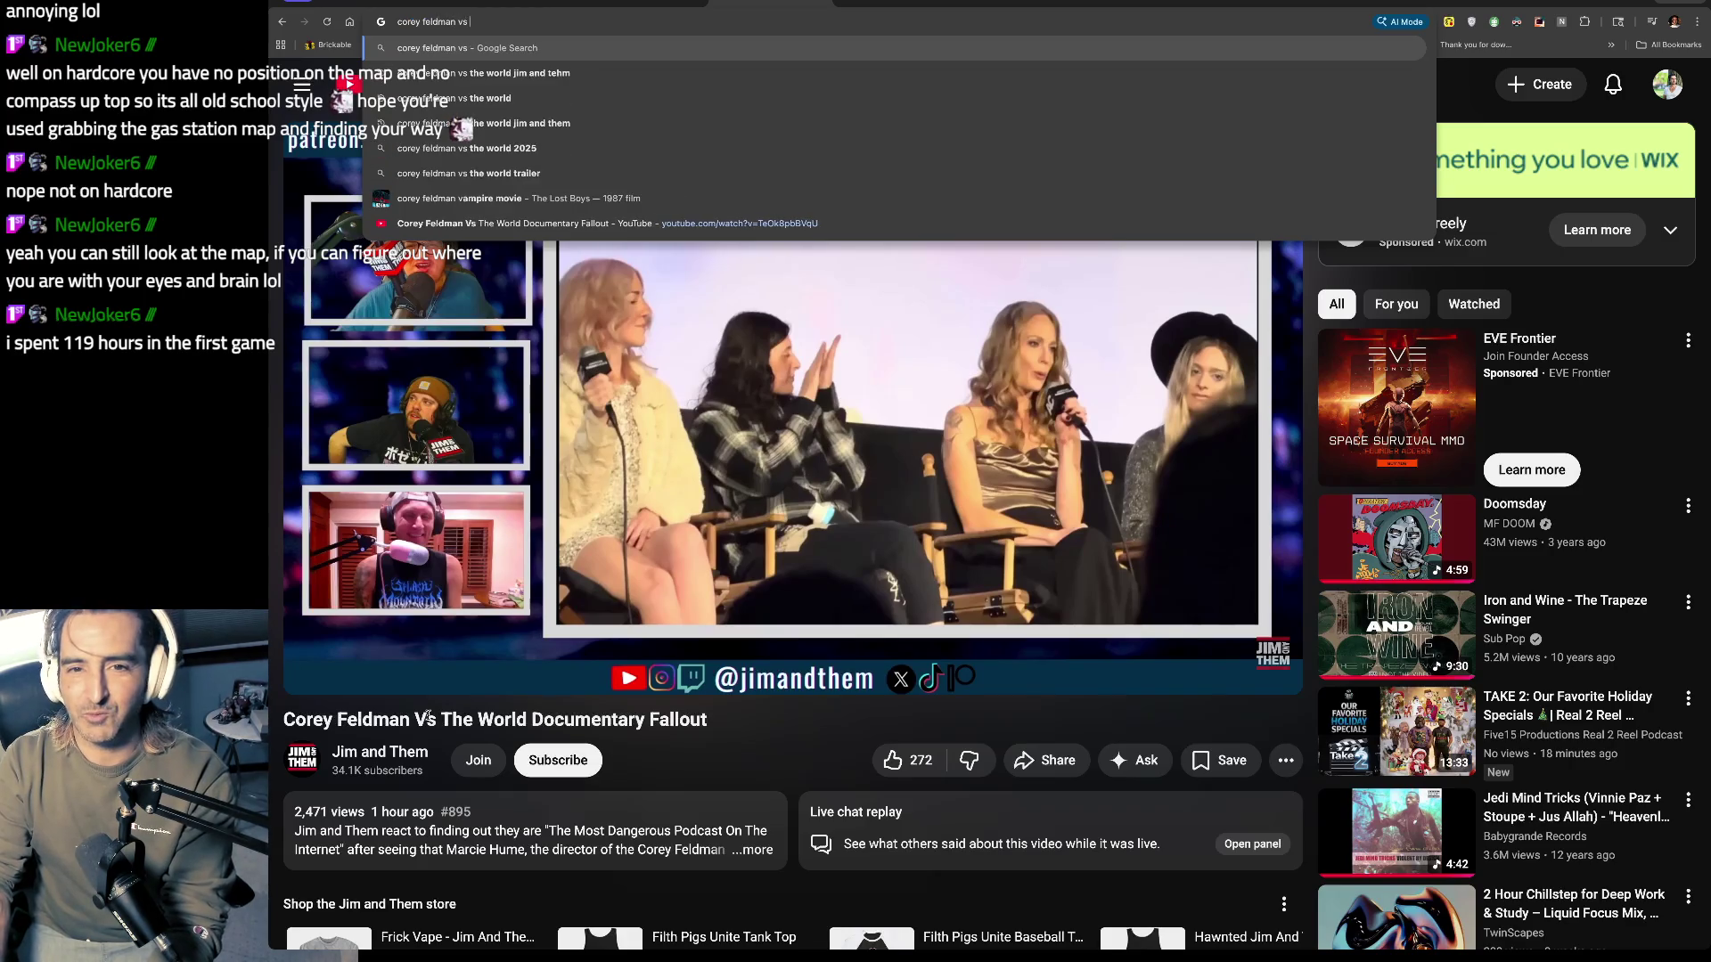
key("Return")
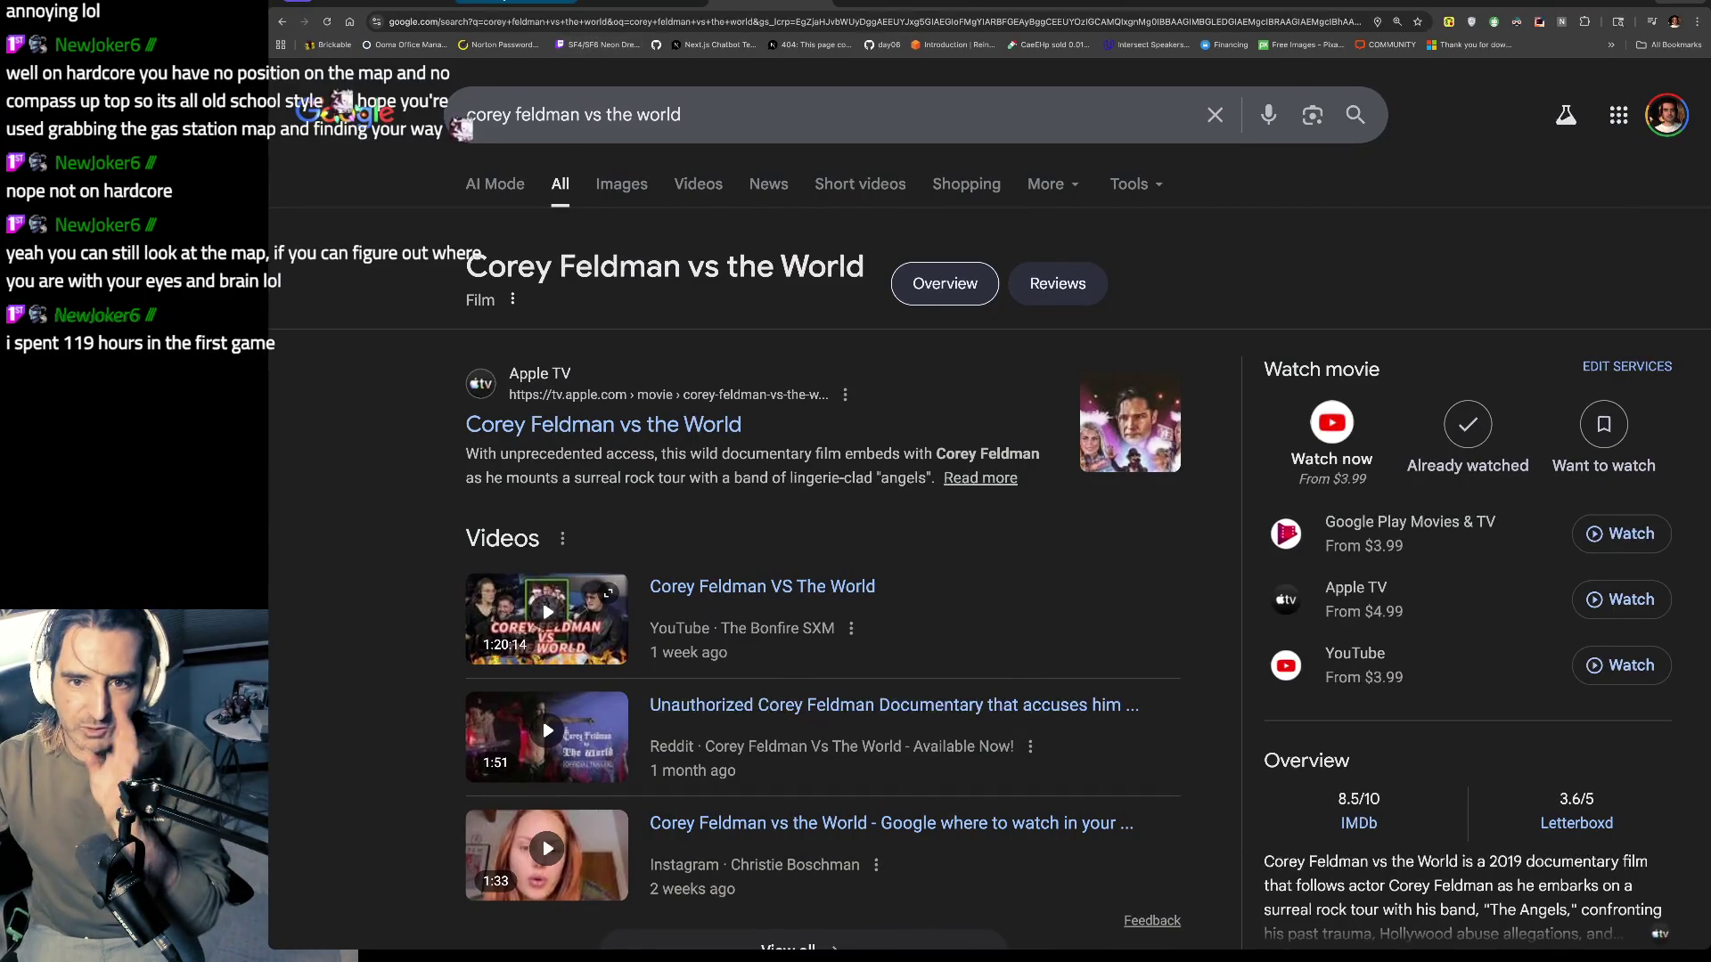
left_click(535, 2)
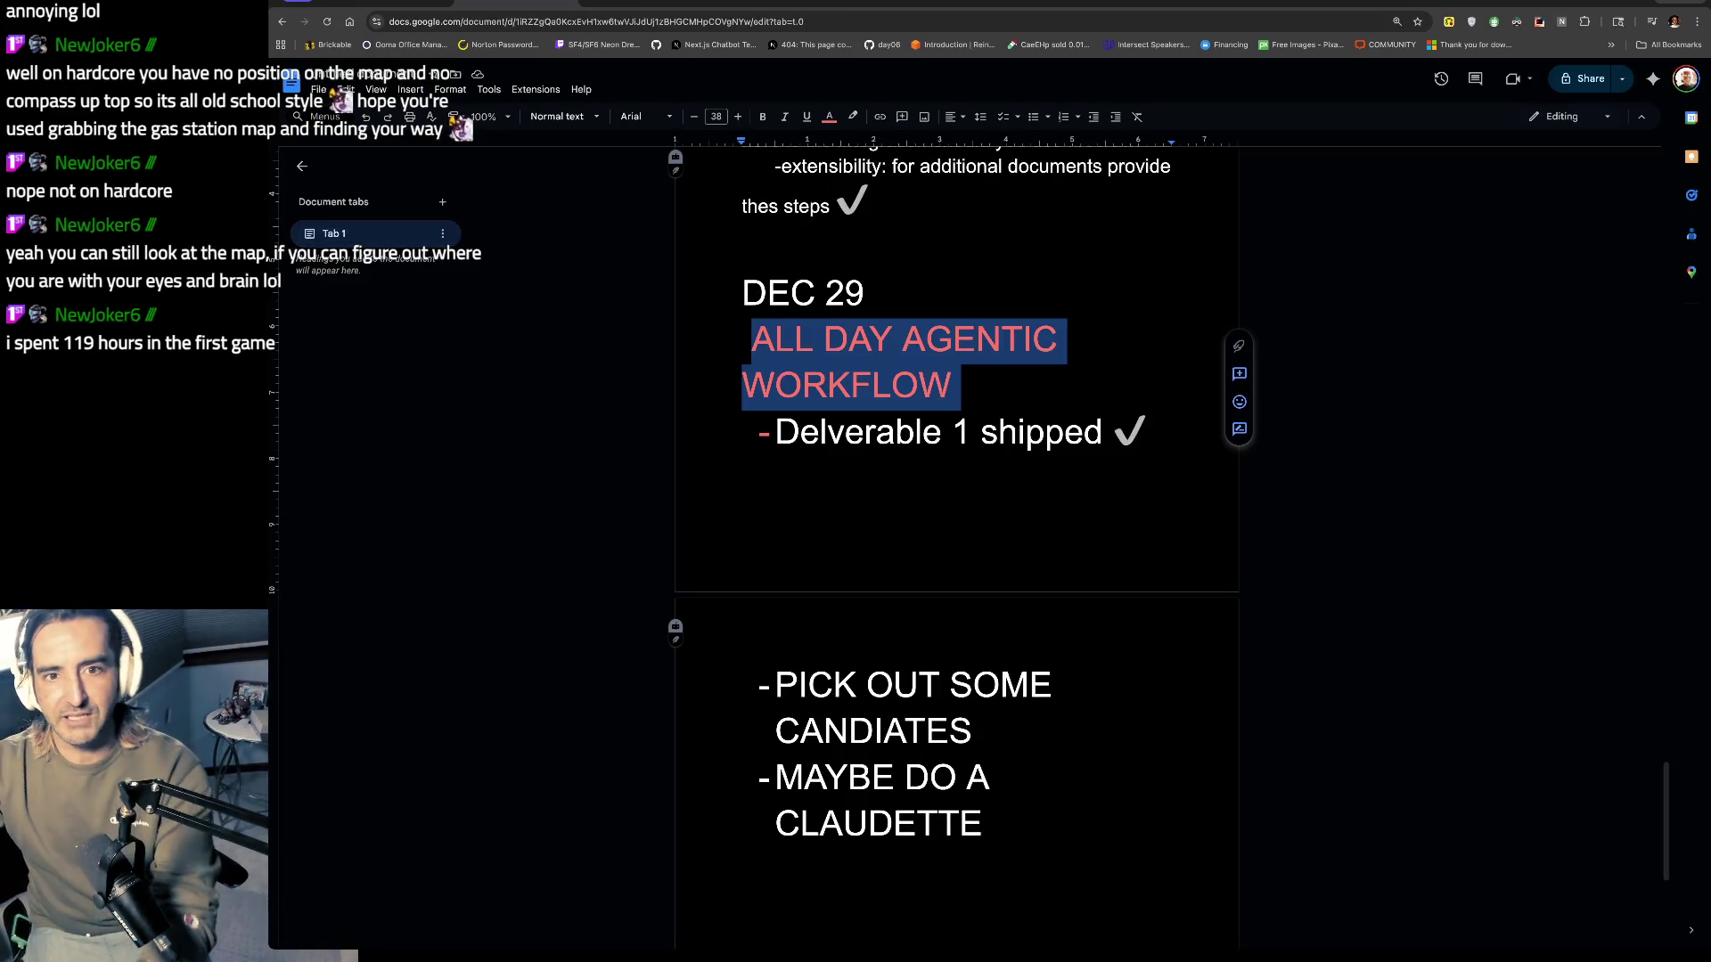
key("ctrl+Tab")
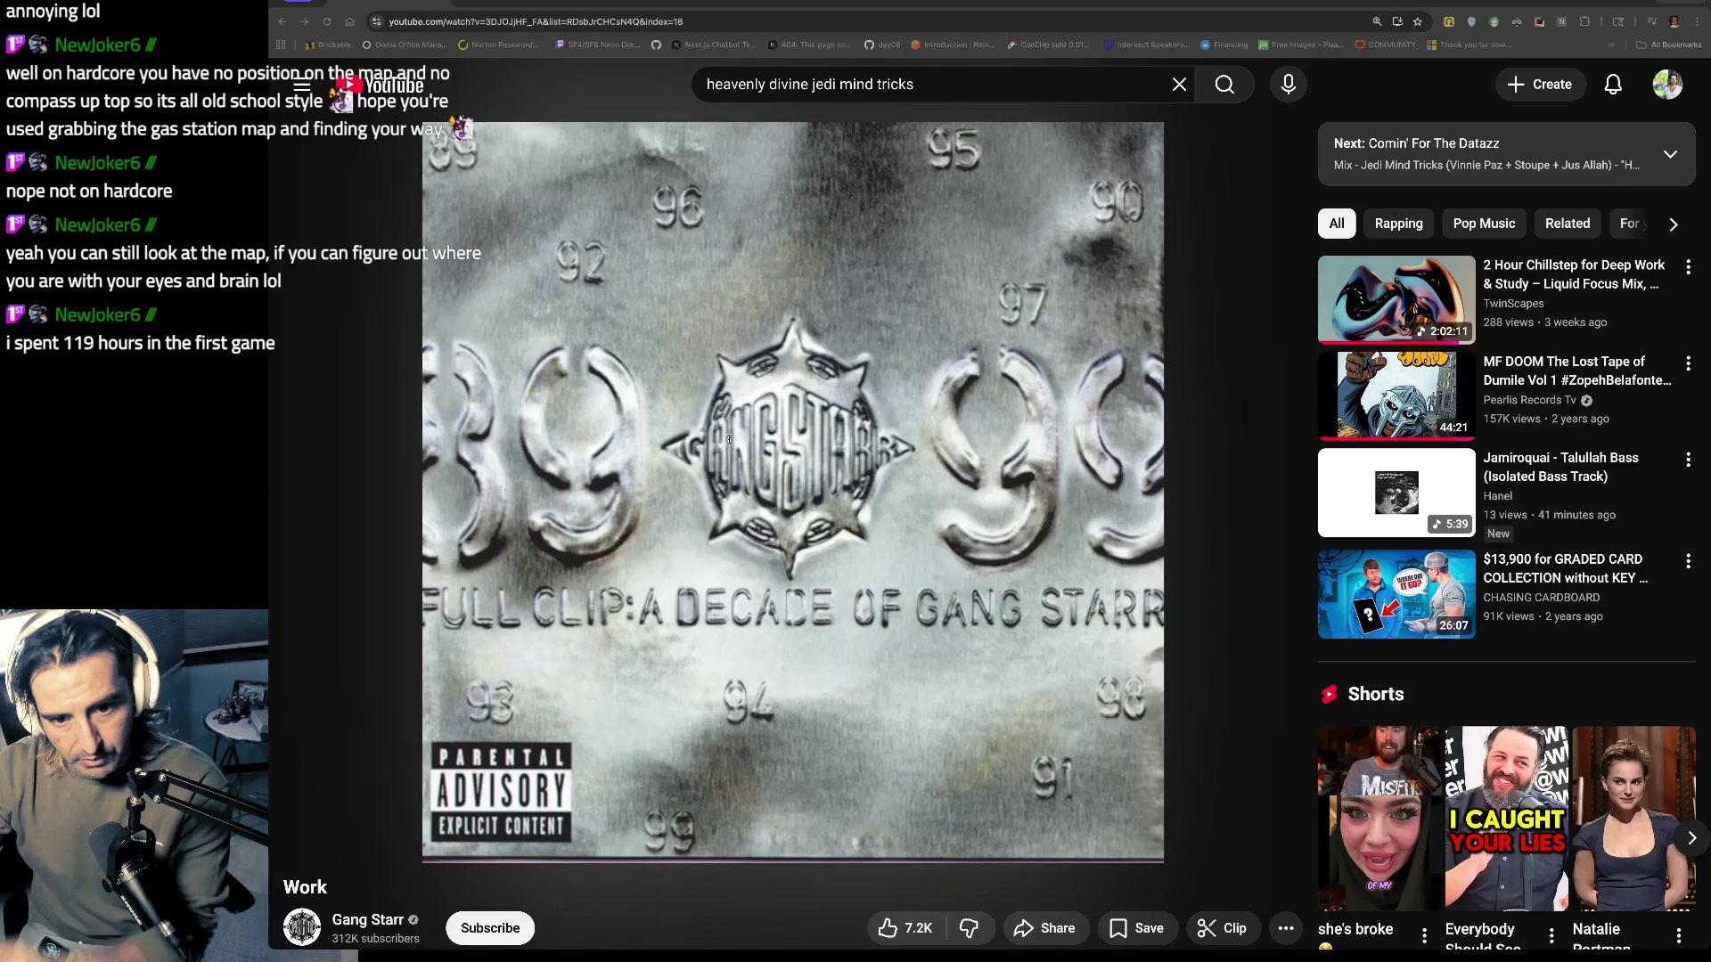
Step: Bring the Chrono Trigger emulator window to the front over the YouTube tab
key("super+Tab")
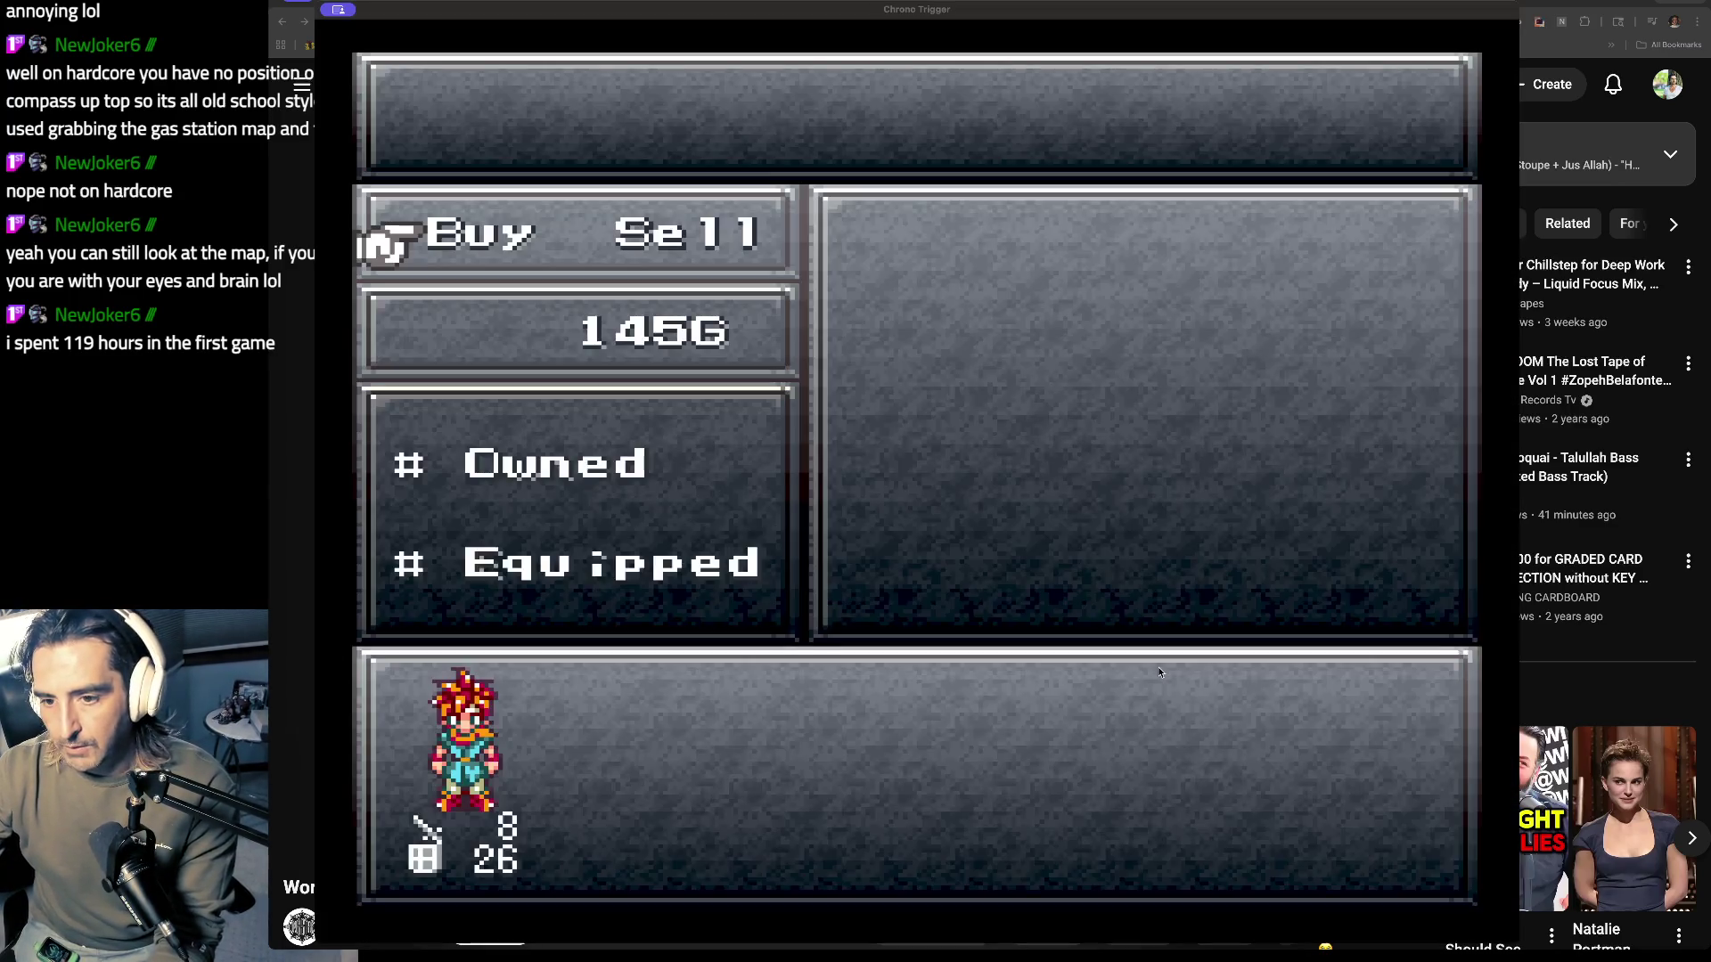
Step: Leave the shop for the fair town map, enlarge the emulator, then hide it to show YouTube
mouse_move(888, 426)
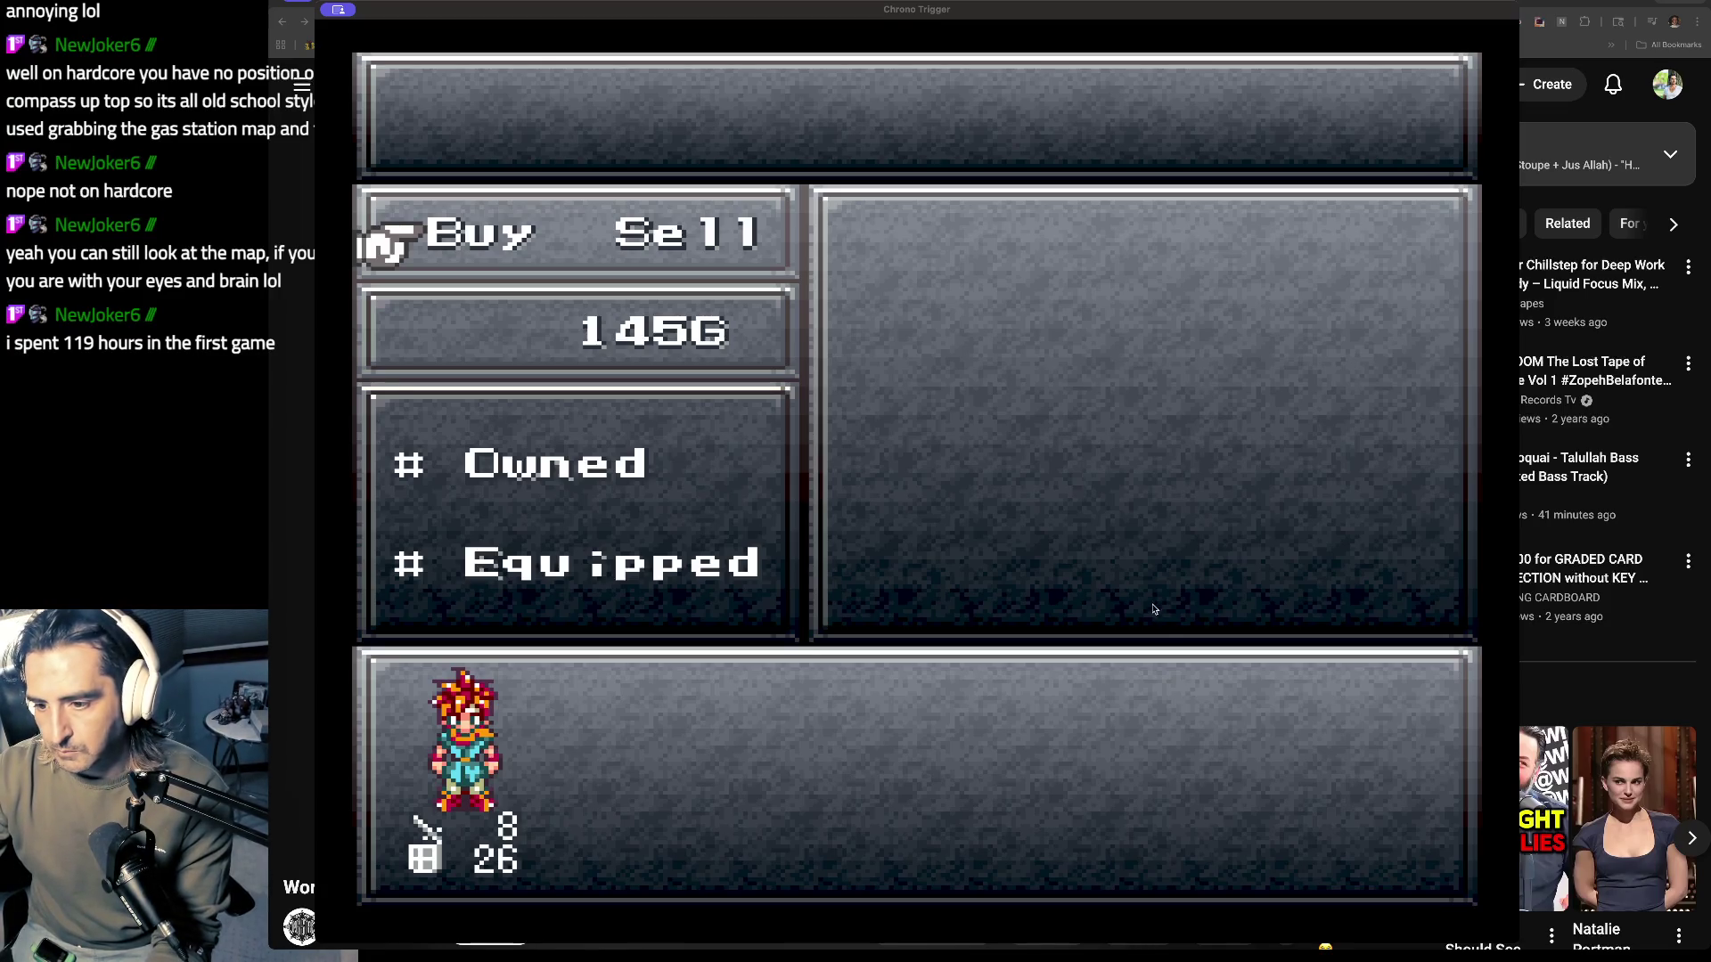
key("Escape")
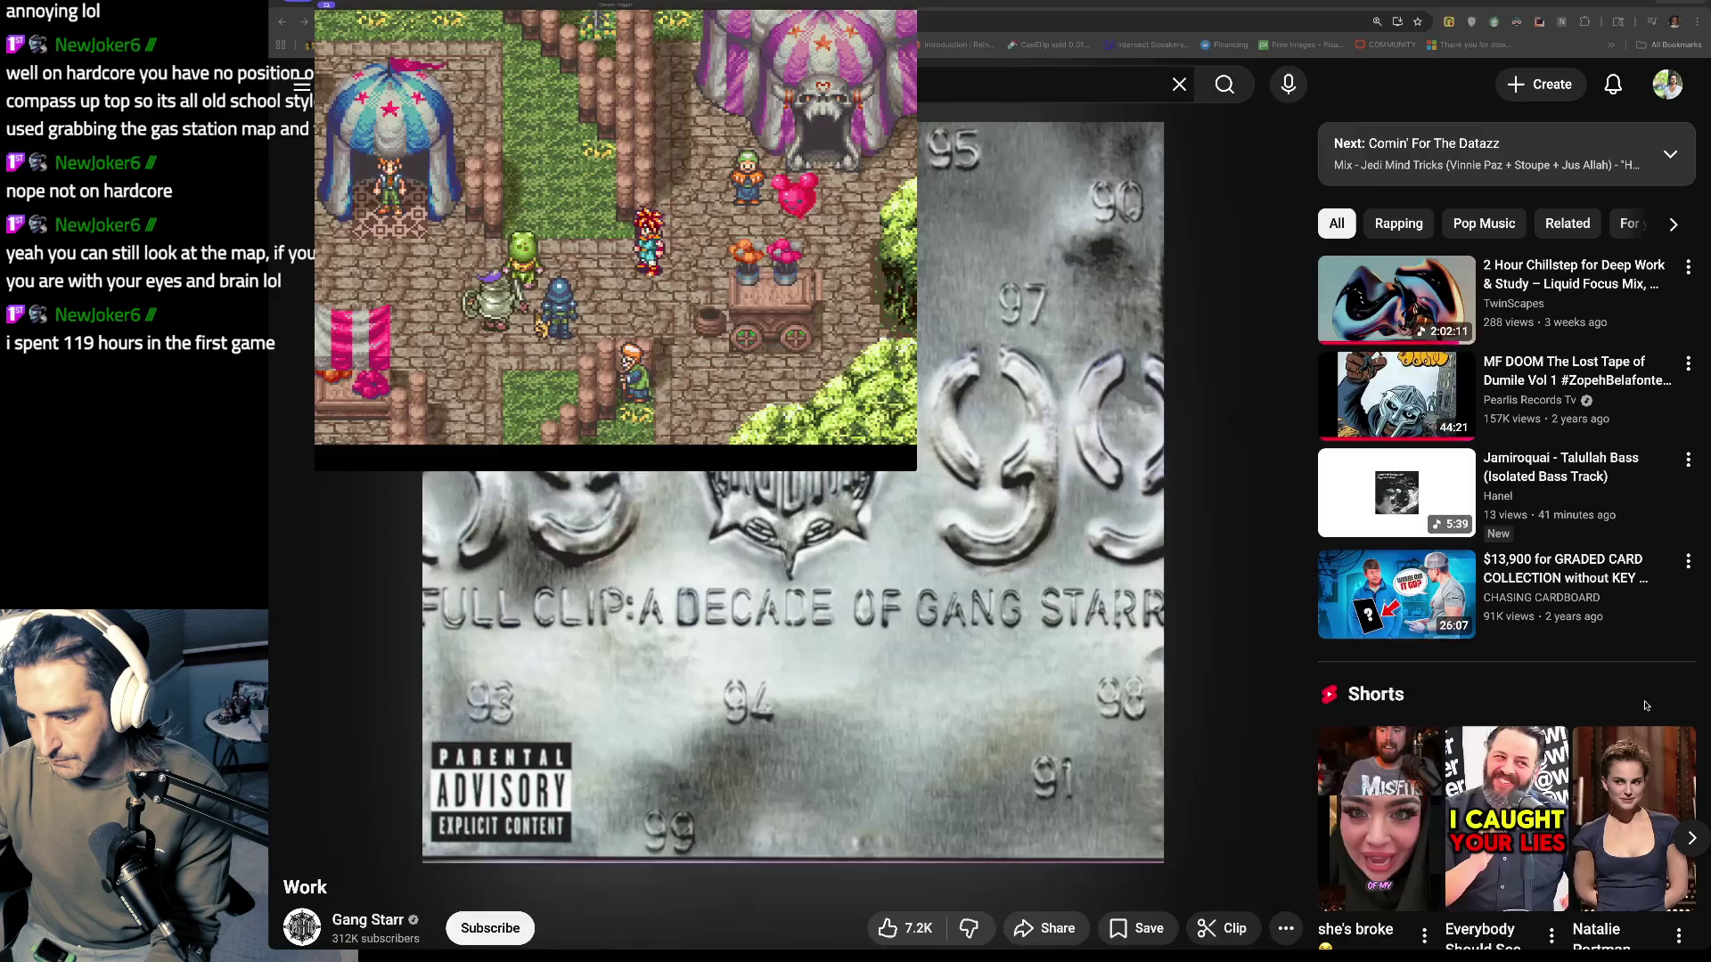
key("ctrl+super+f")
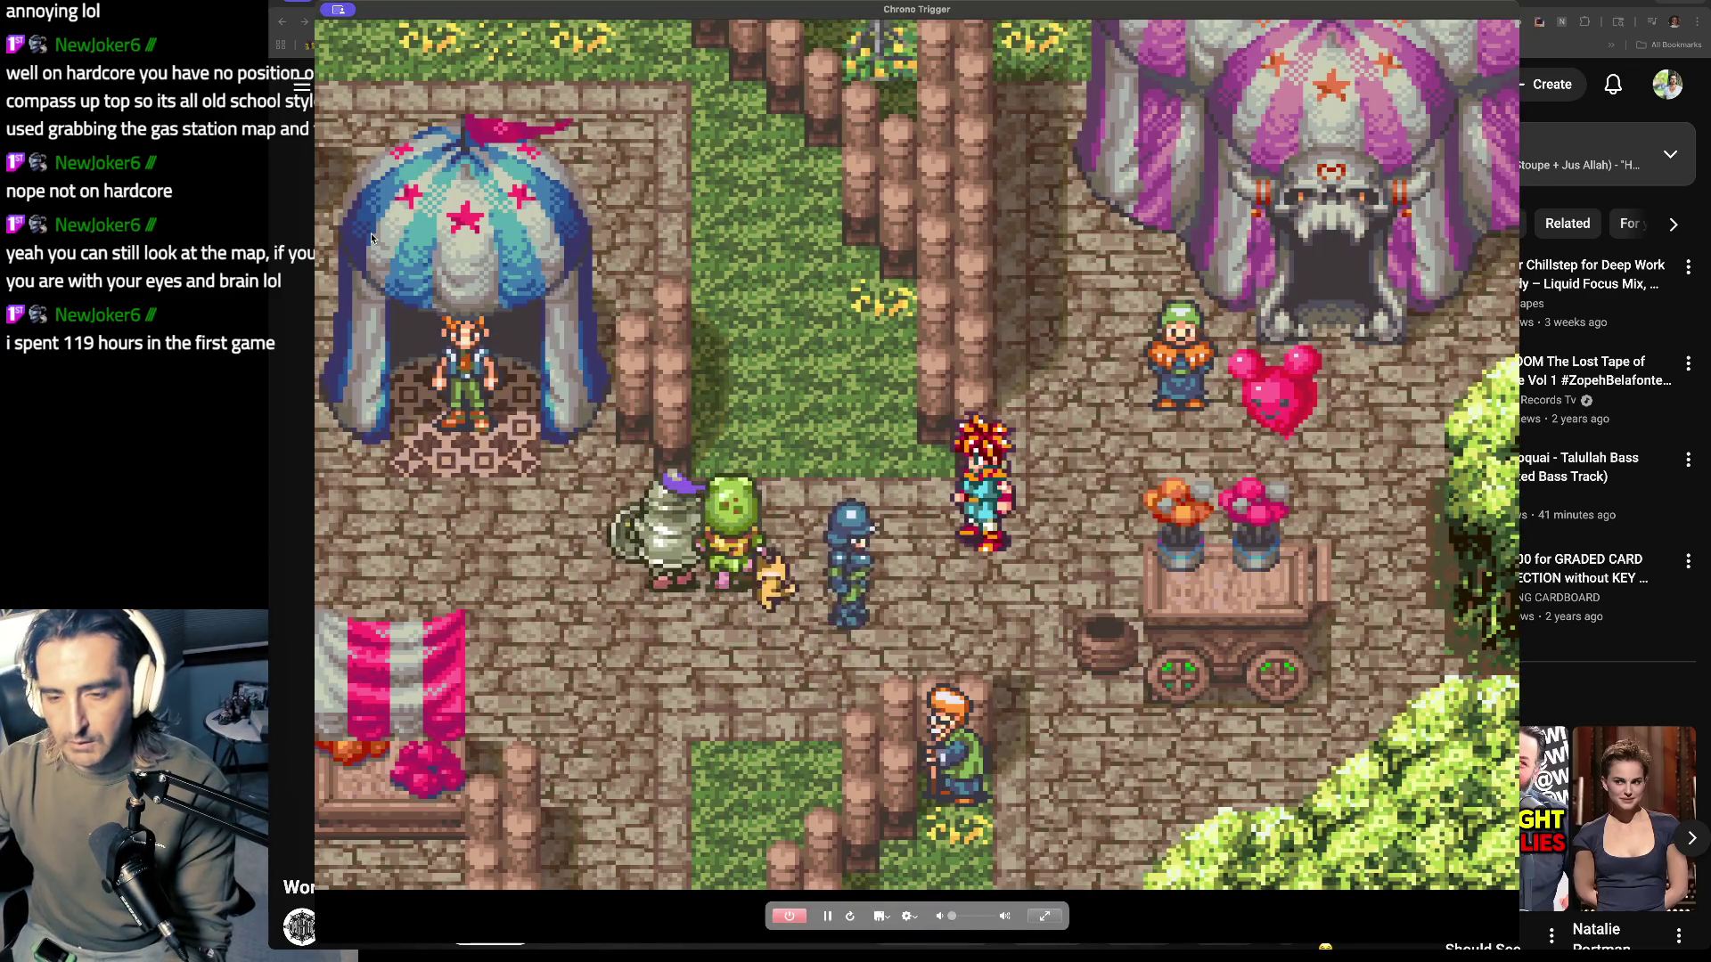
key("super+Tab")
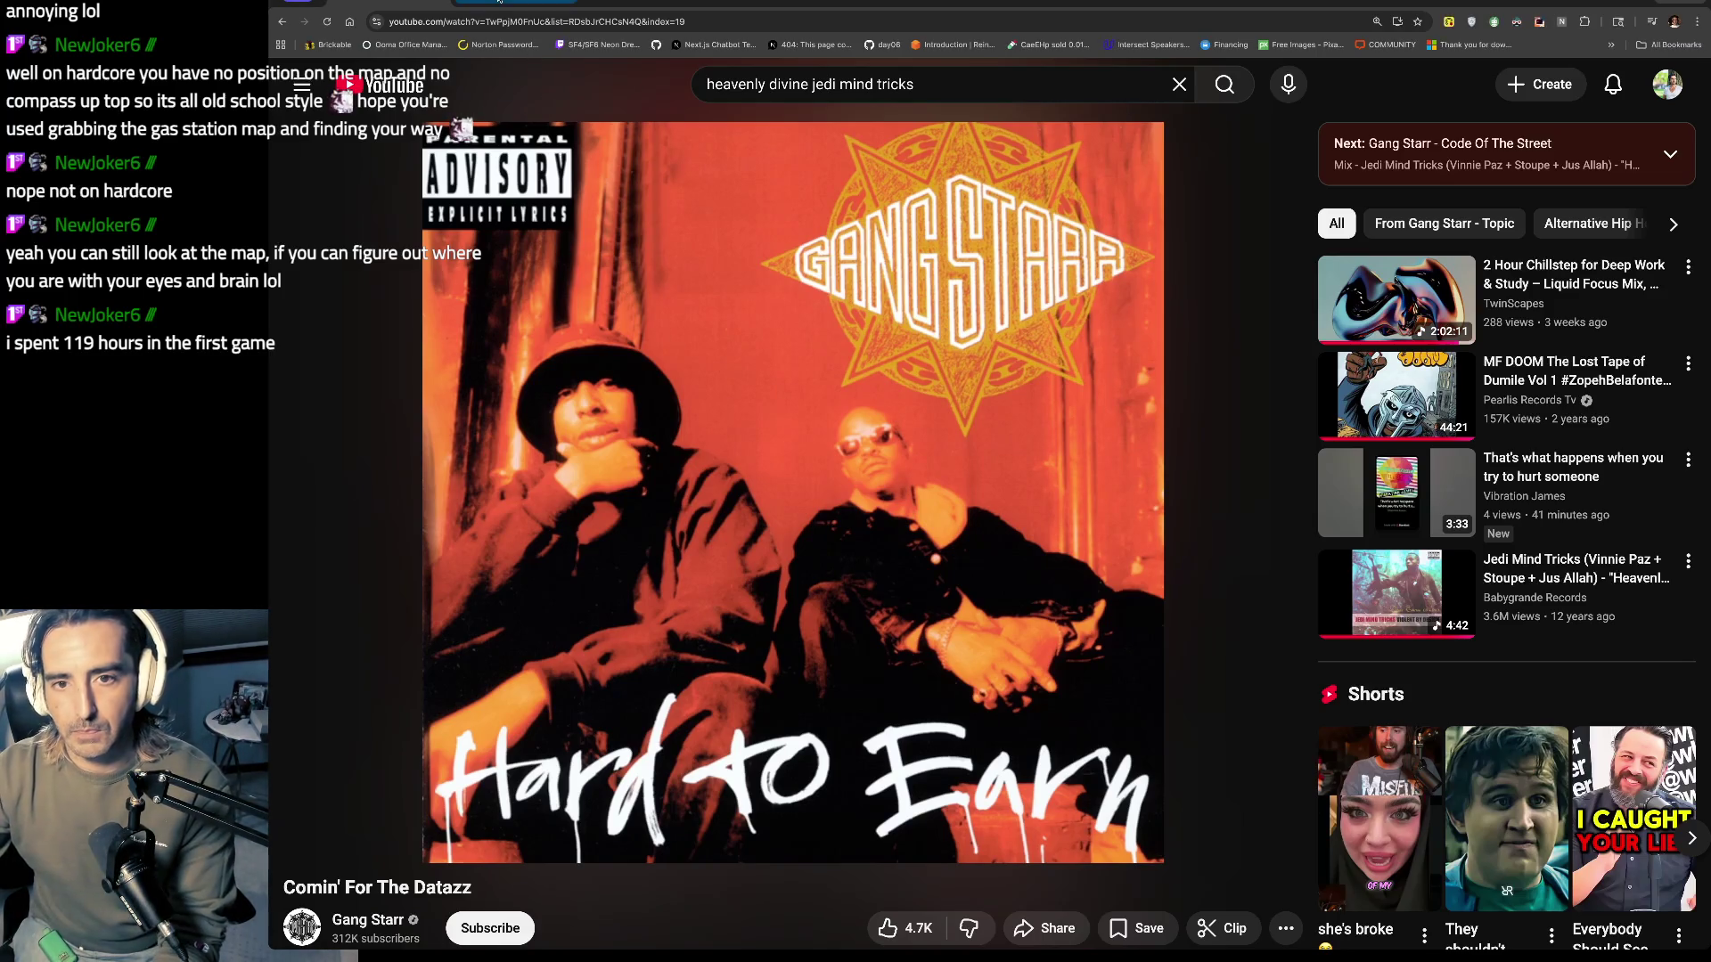
Step: Open a new tab and load excalidraw.com from the address-bar suggestion
left_click(499, 3)
type("e")
key("Return")
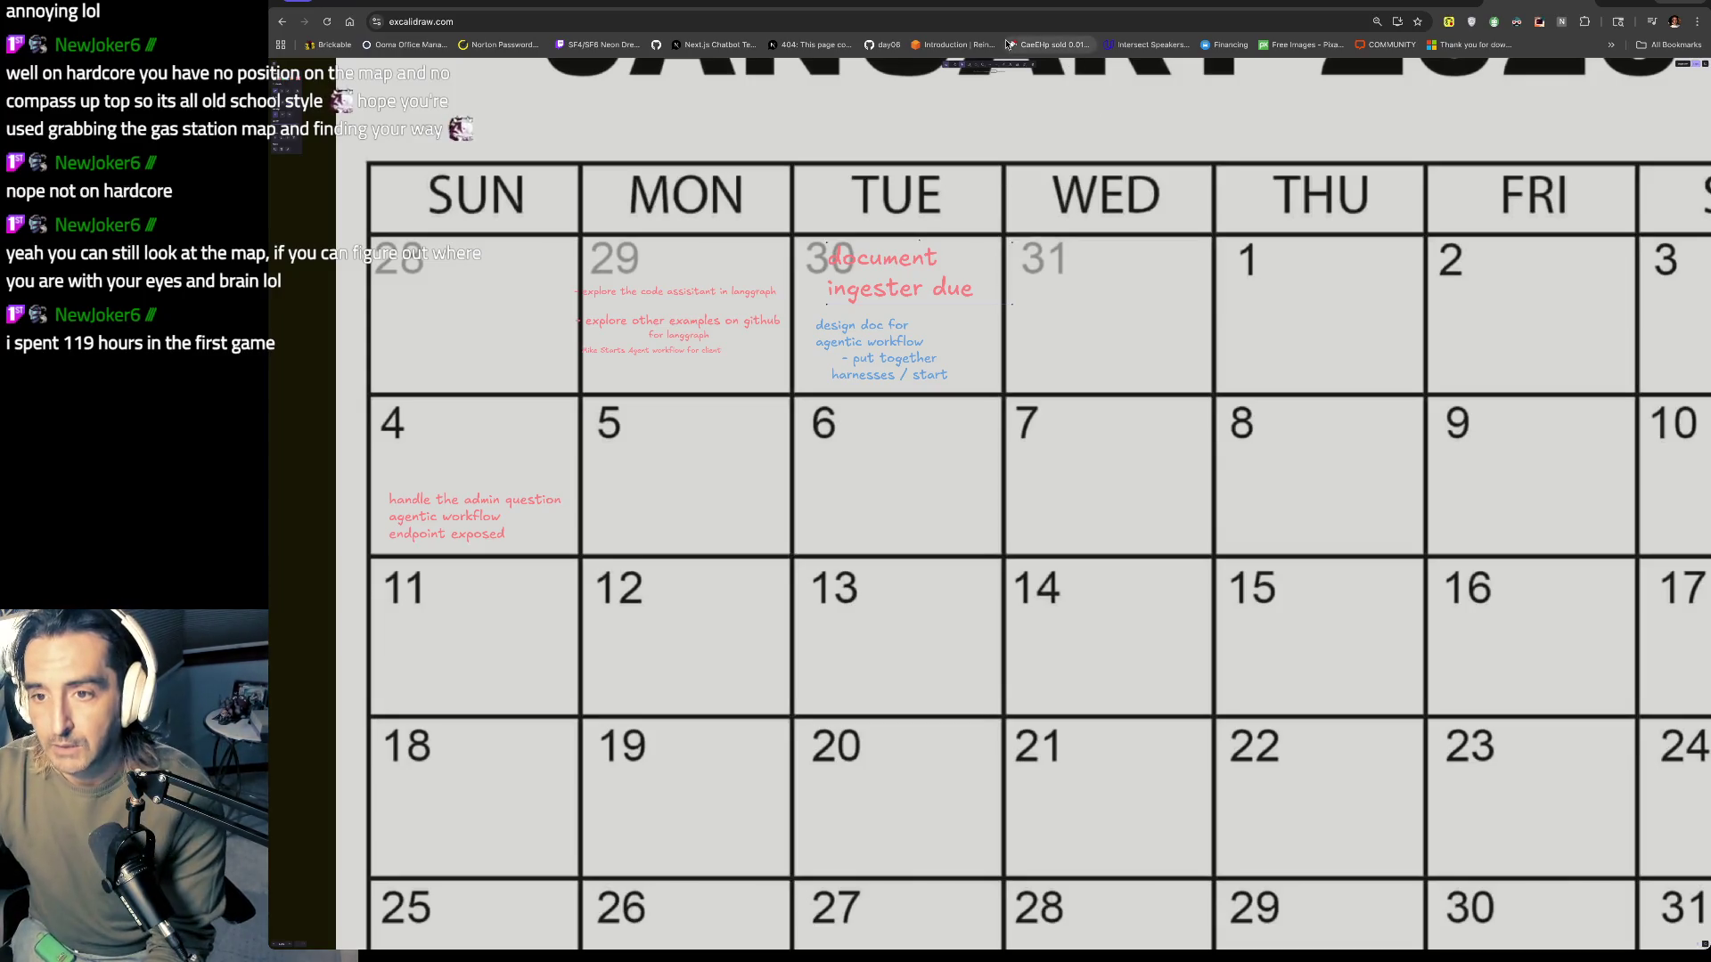
Step: Freehand-mark the 'document ingester due' note in TUE 30 and underline the three MON 29 tasks
left_click(1004, 70)
mouse_move(951, 251)
left_mouse_down()
mouse_move(962, 276)
mouse_move(1004, 214)
left_mouse_up()
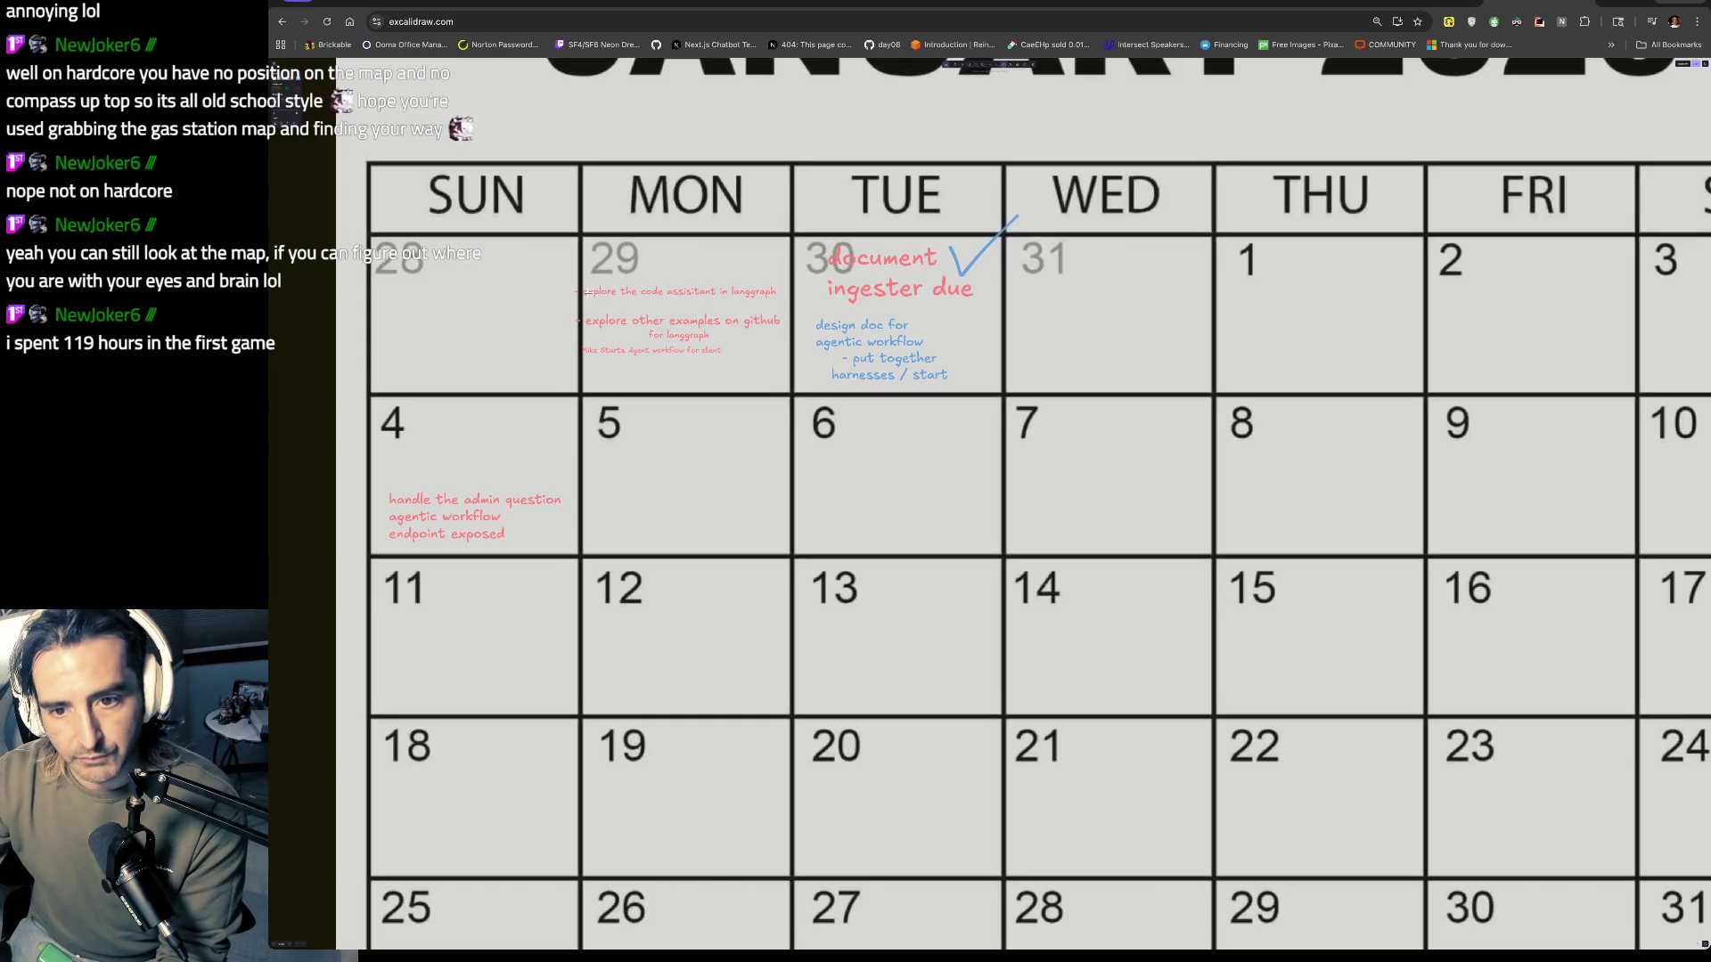
left_click_drag(584, 295, 720, 295)
left_click_drag(606, 327, 736, 327)
left_click_drag(616, 355, 667, 359)
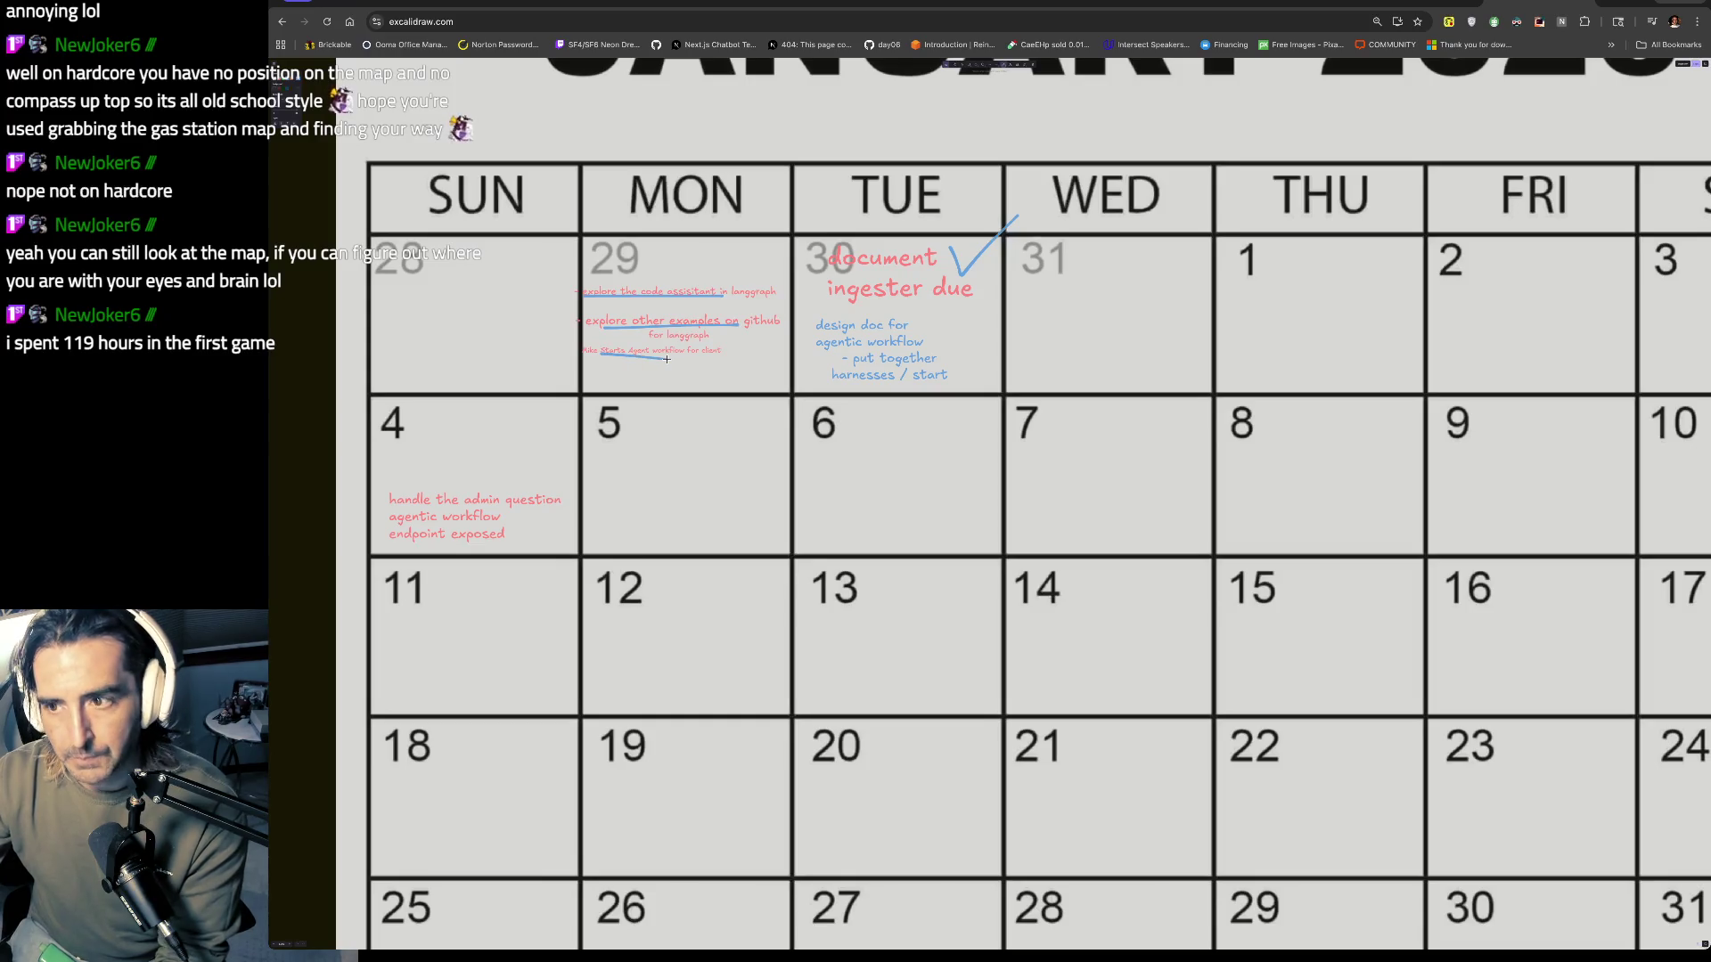
scroll(663, 359, "down", 10)
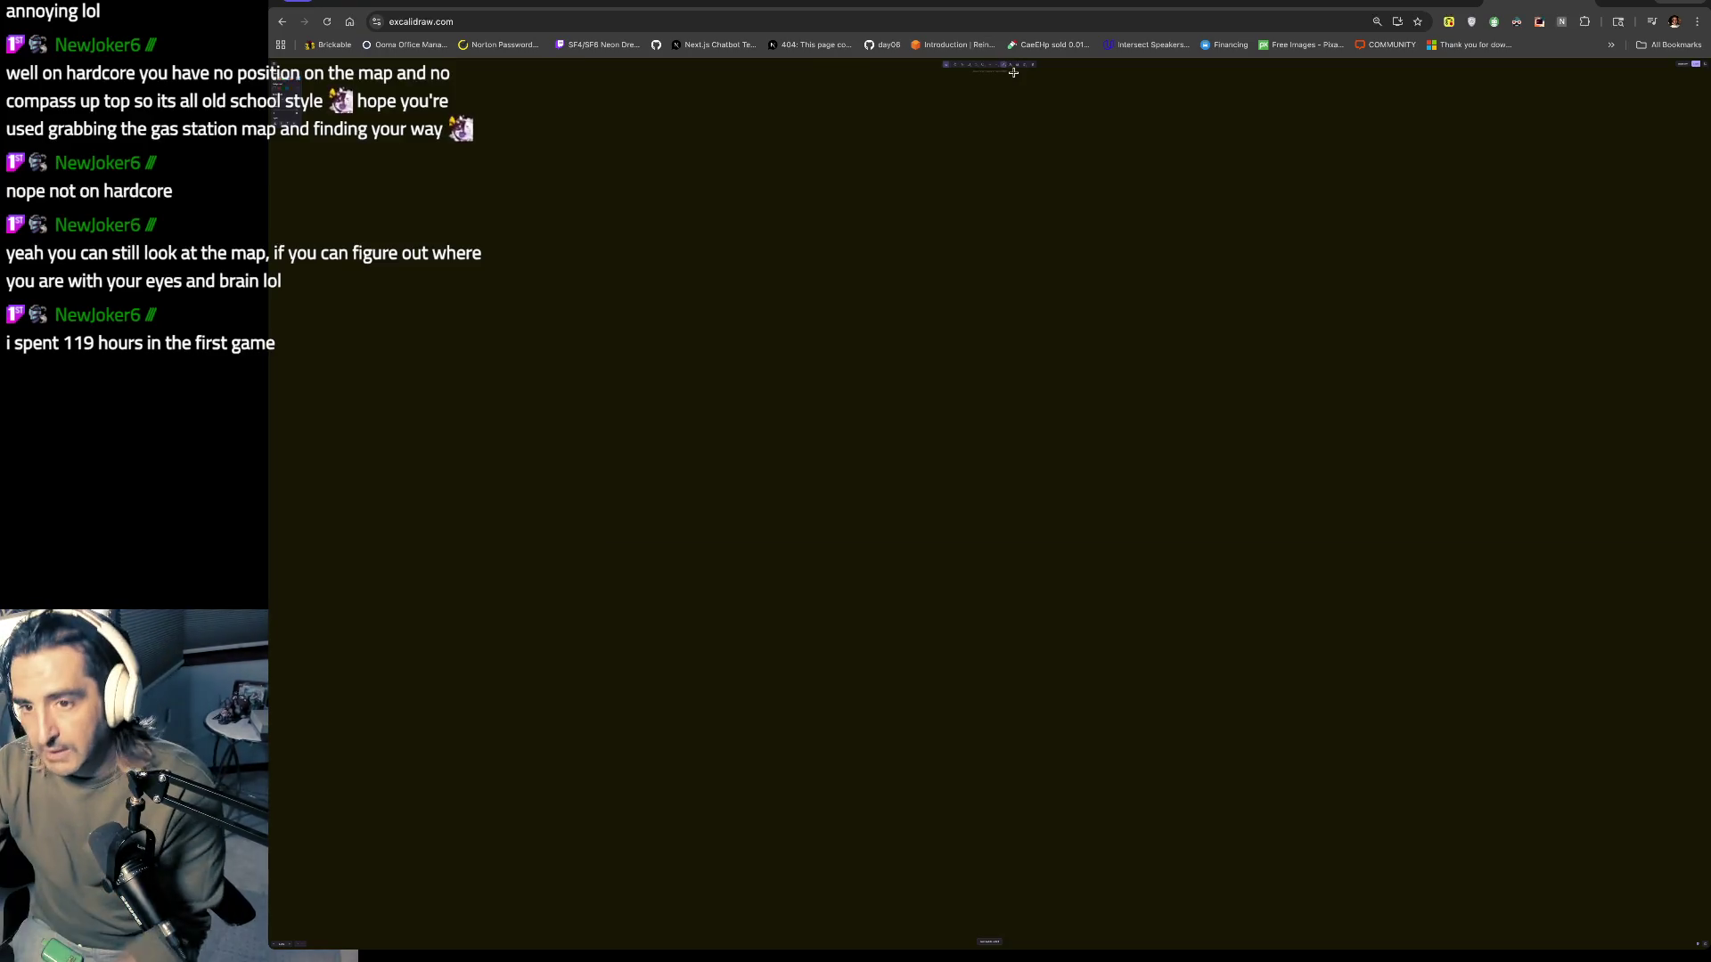
Step: Open a new tab and load chatgpt.com
key("ctrl+t")
type("chatgpt.com")
key("Return")
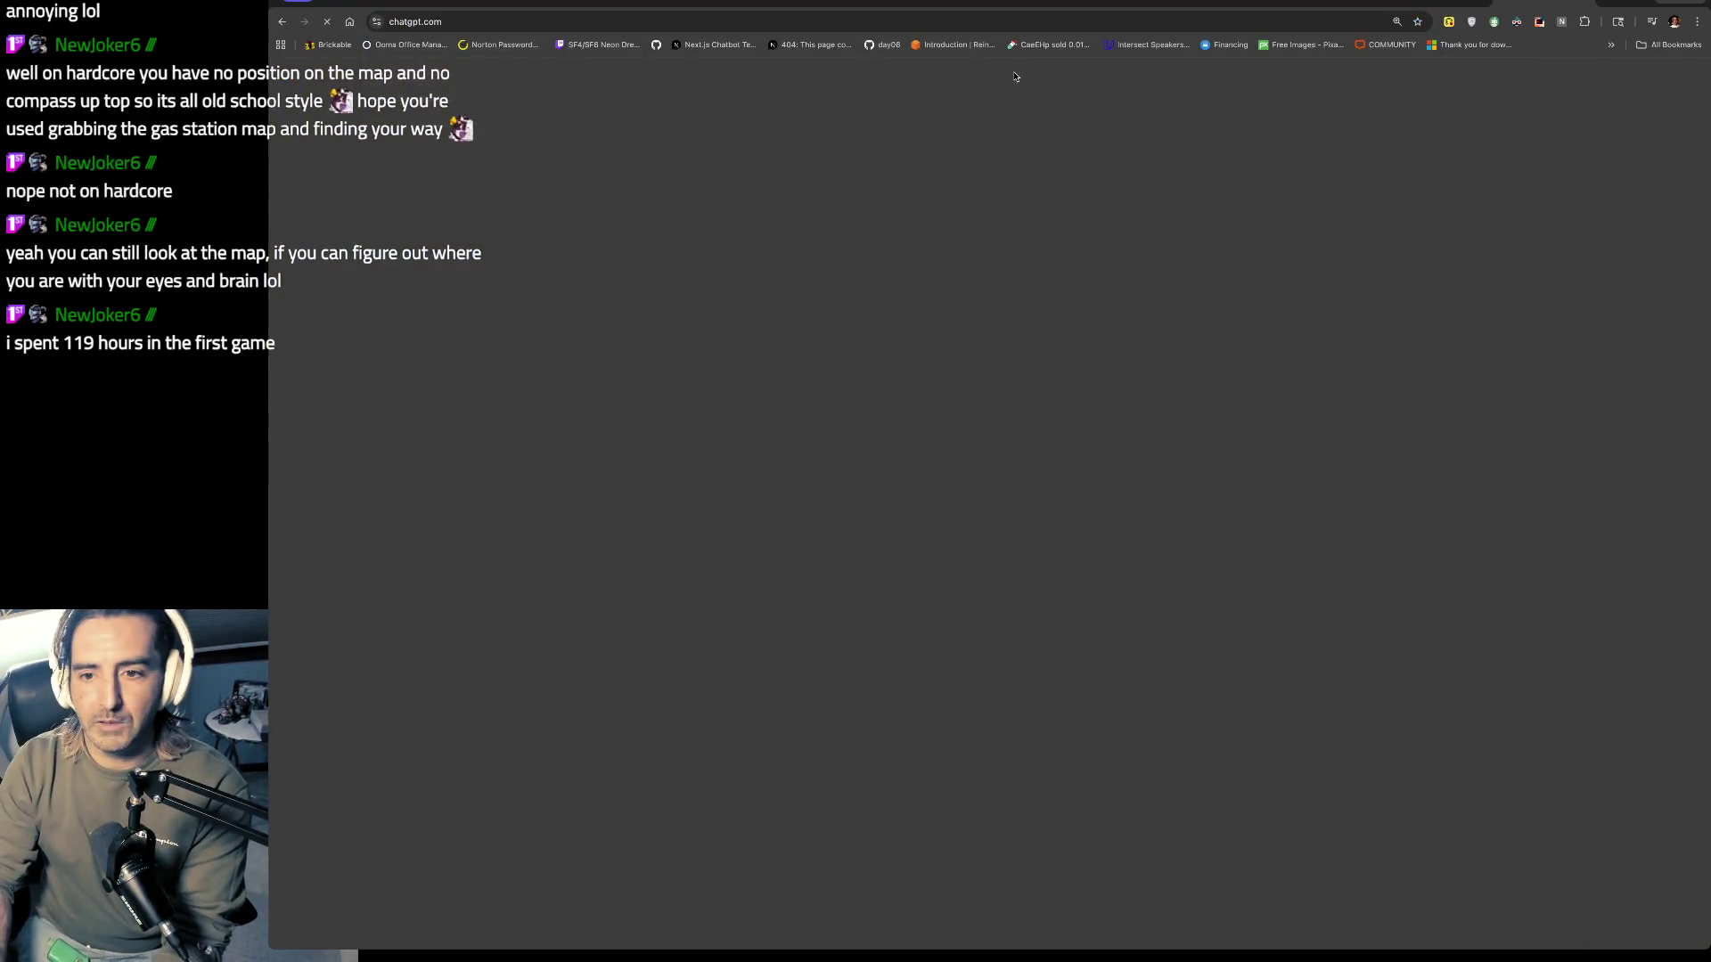
Step: Ask ChatGPT for a Mermaid starter kit on how to create mermaid diagrams
type("give me a mermaid starter ")
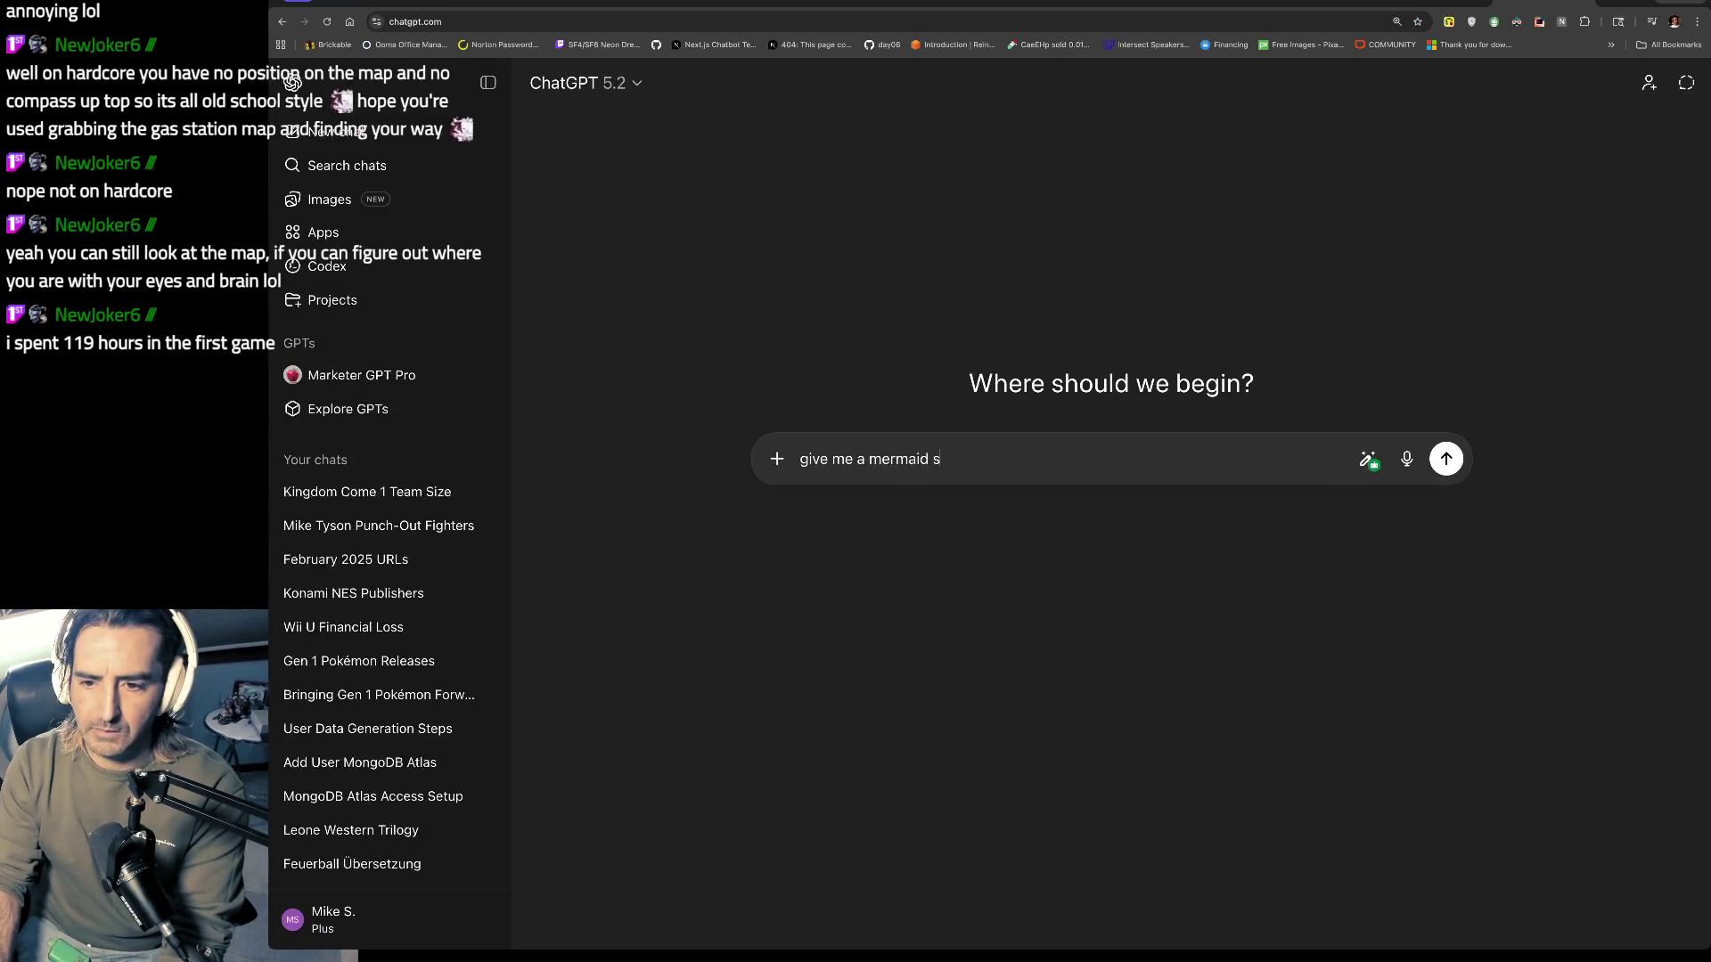
type("kit. li")
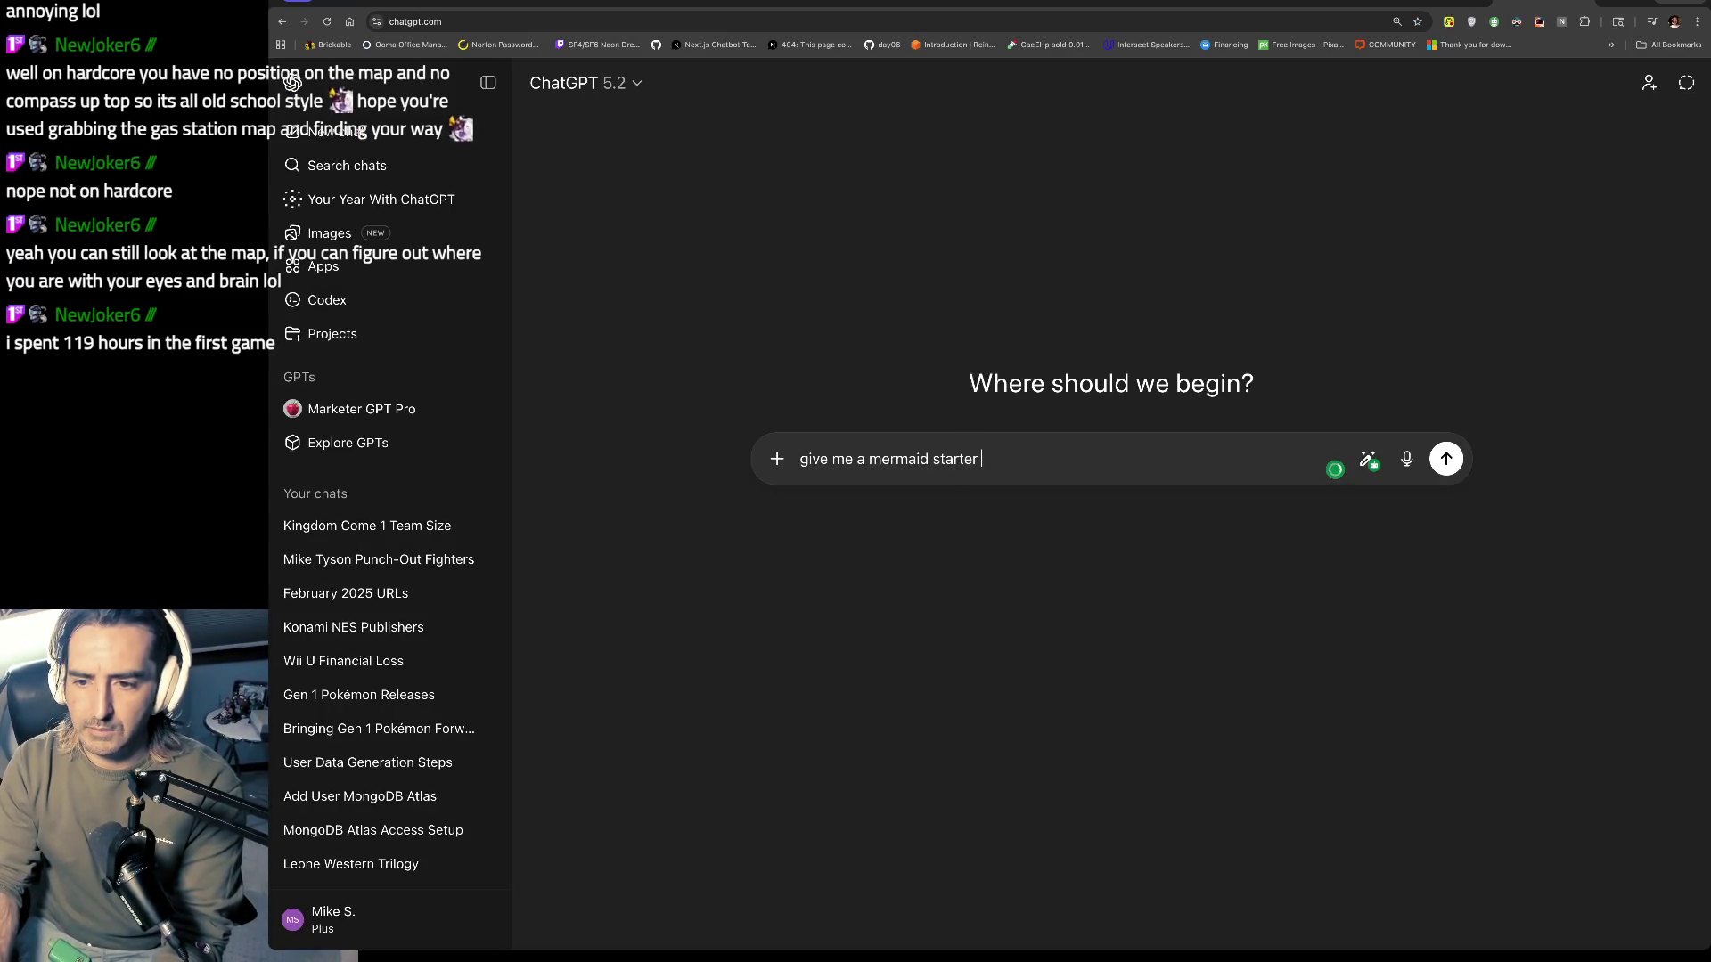
type("ke give me")
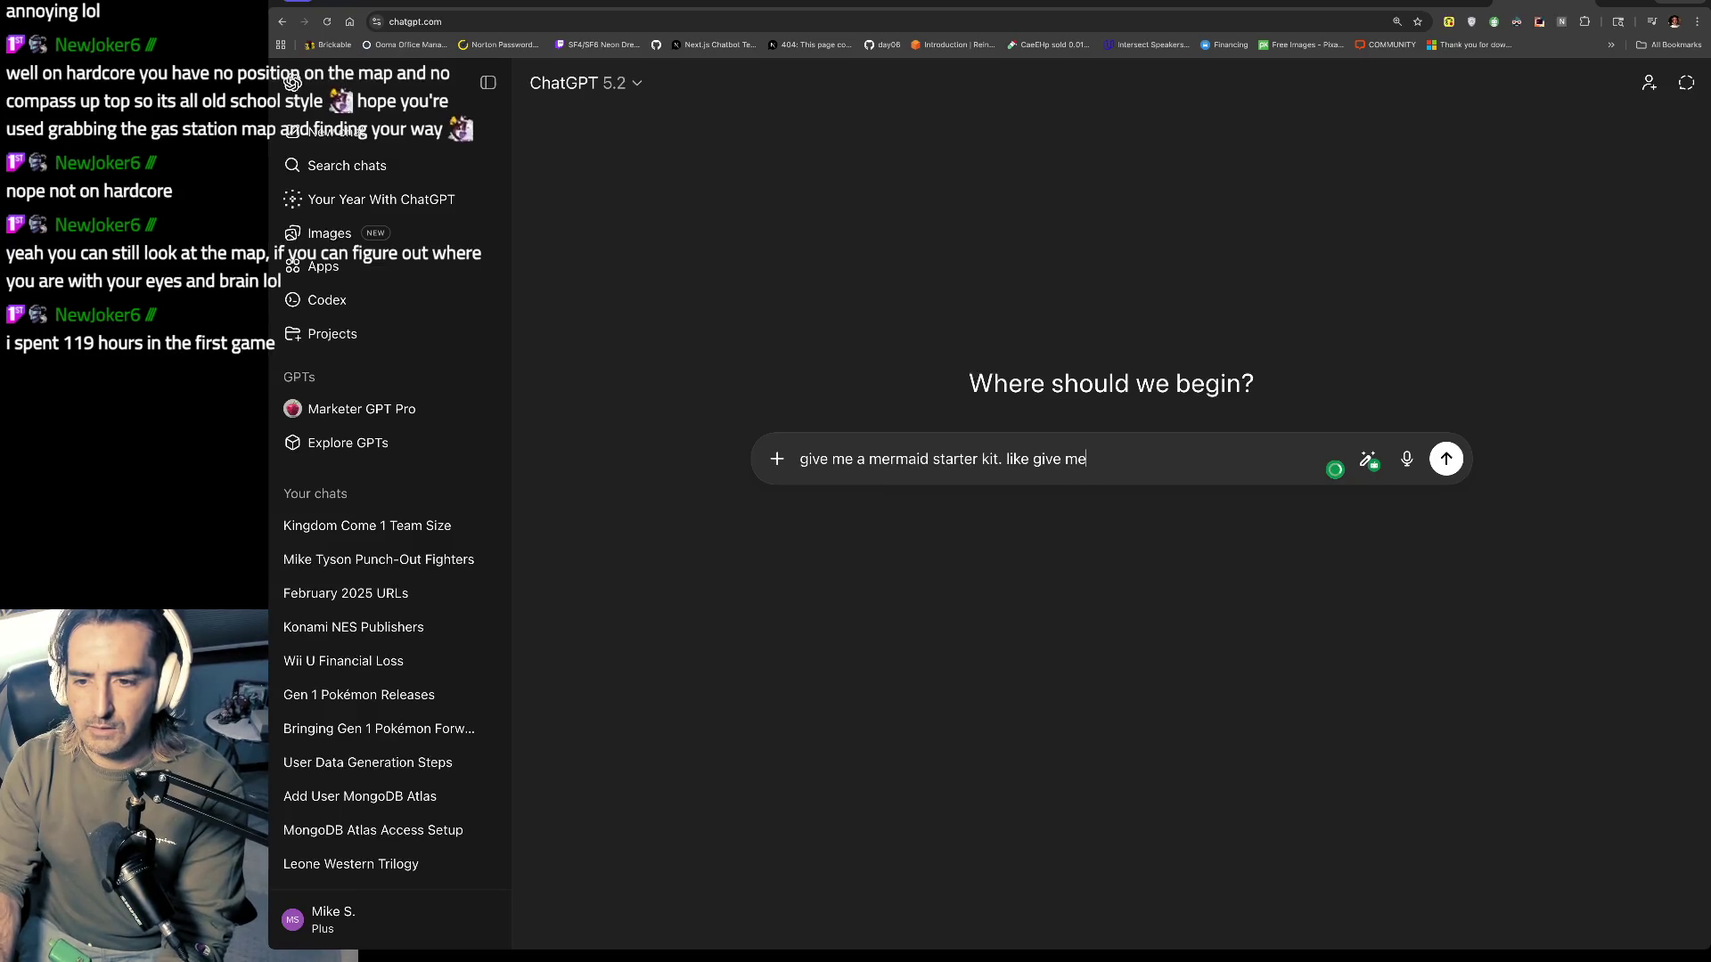
type(" some kee")
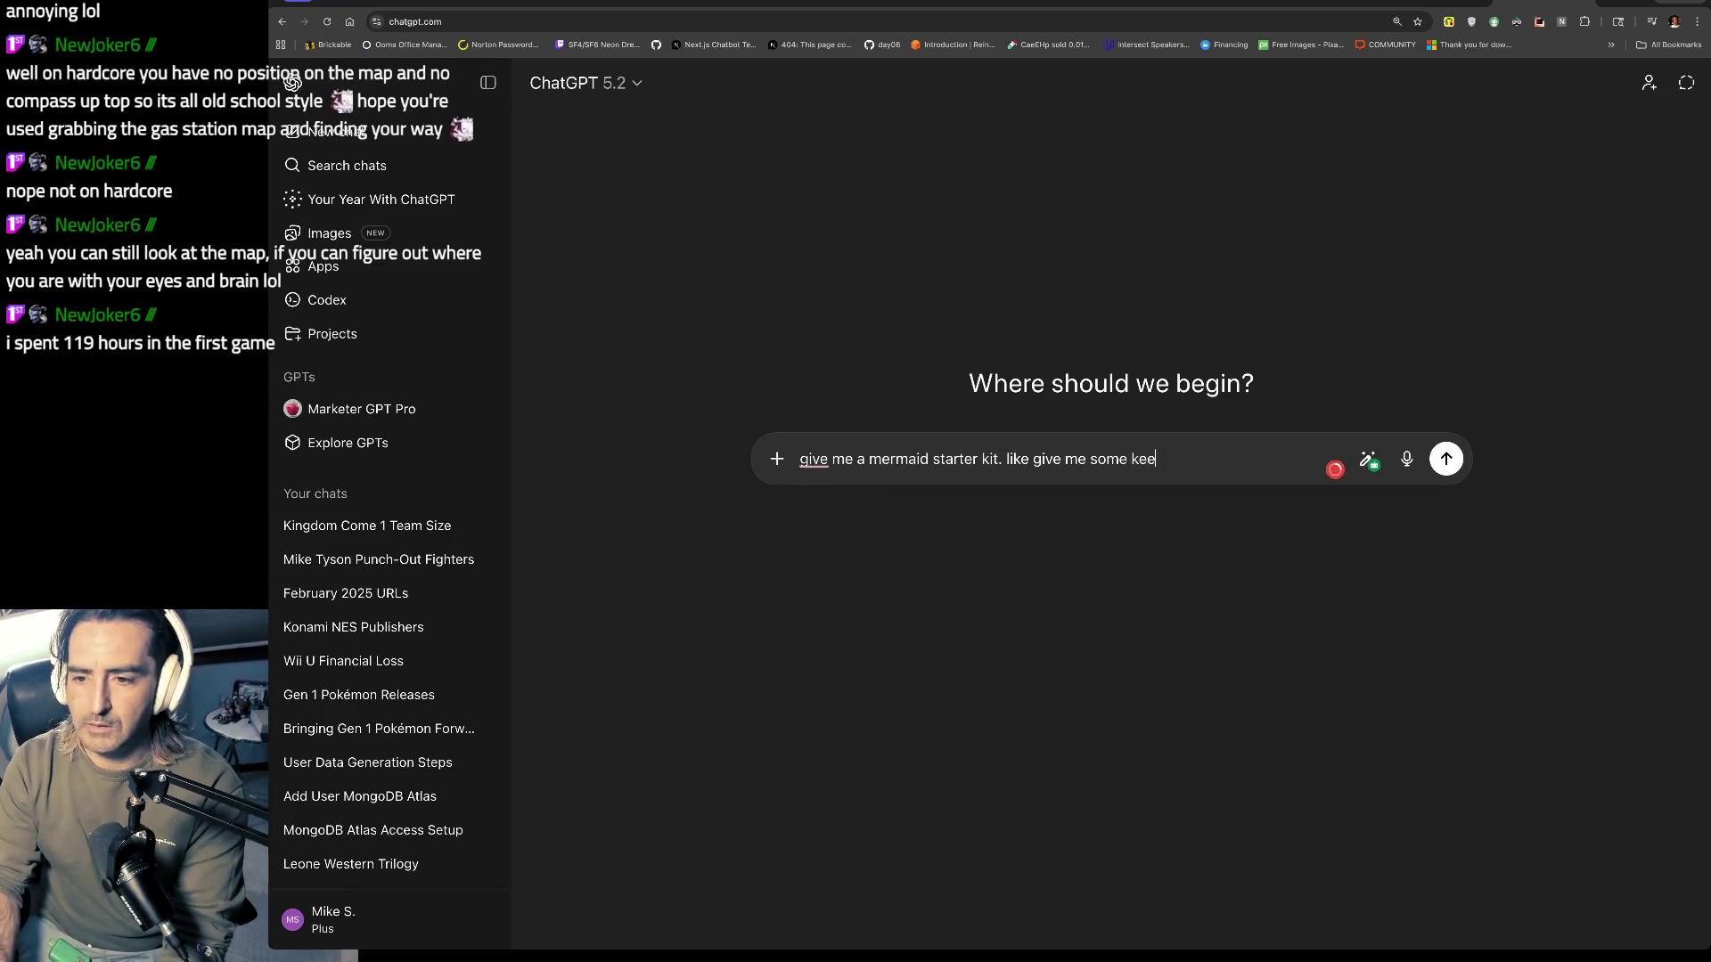
type("n sense on how to create a")
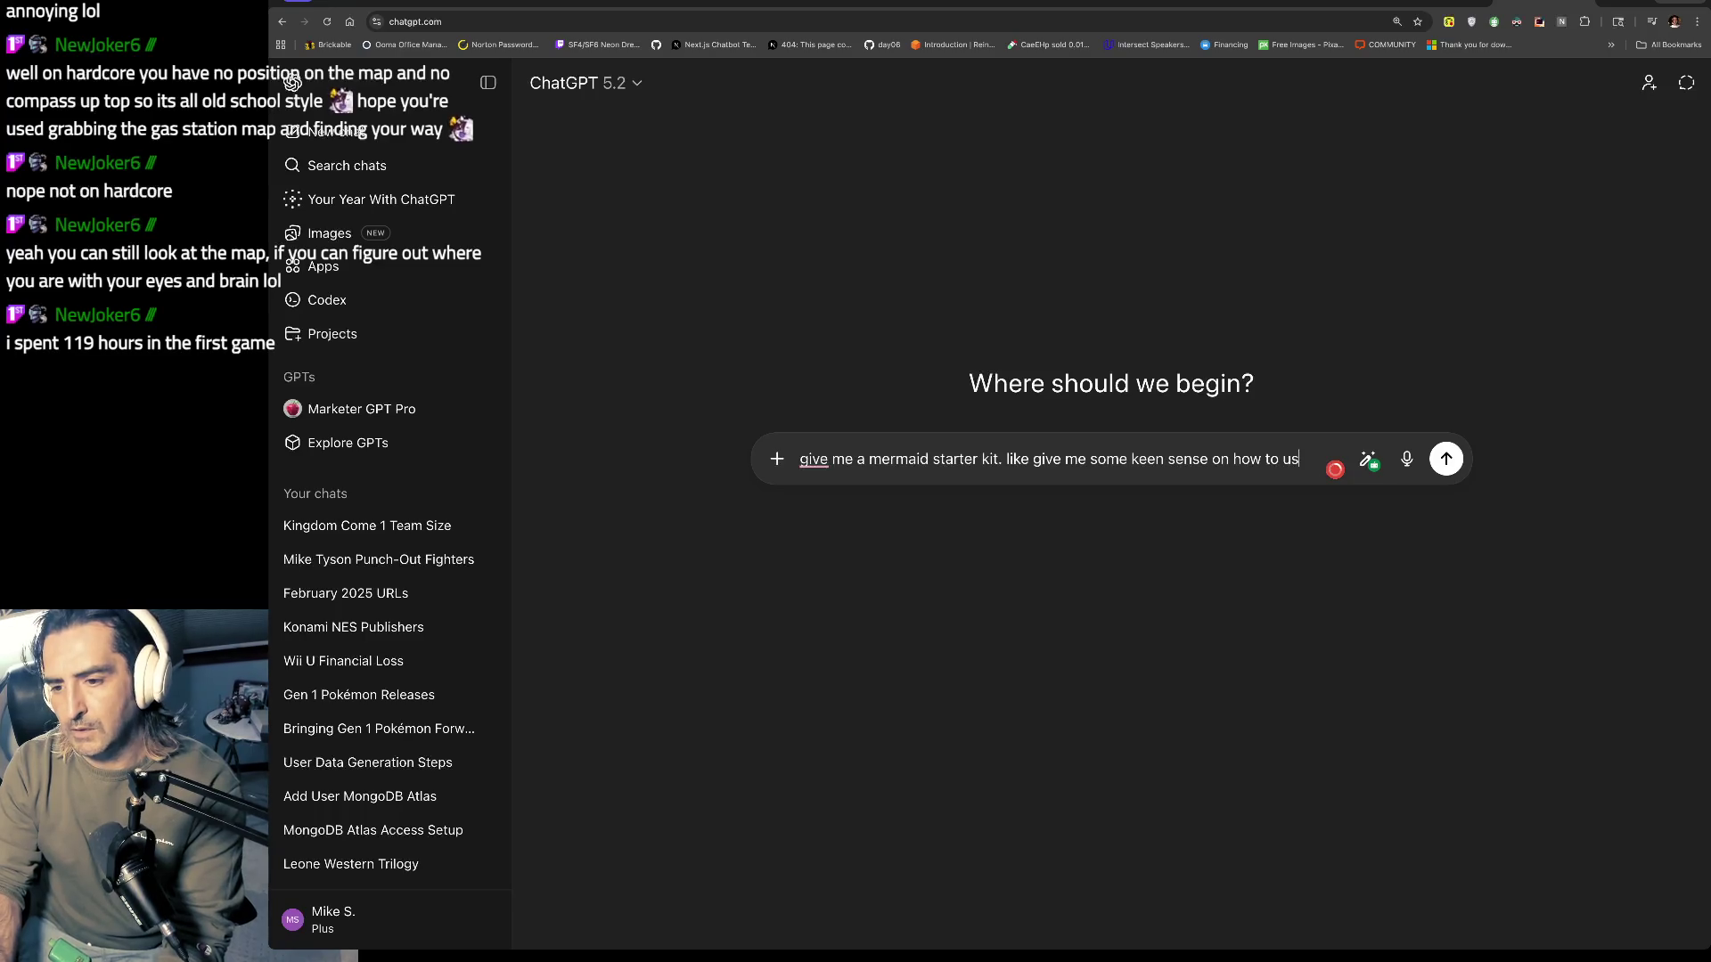
type(" mermaid ")
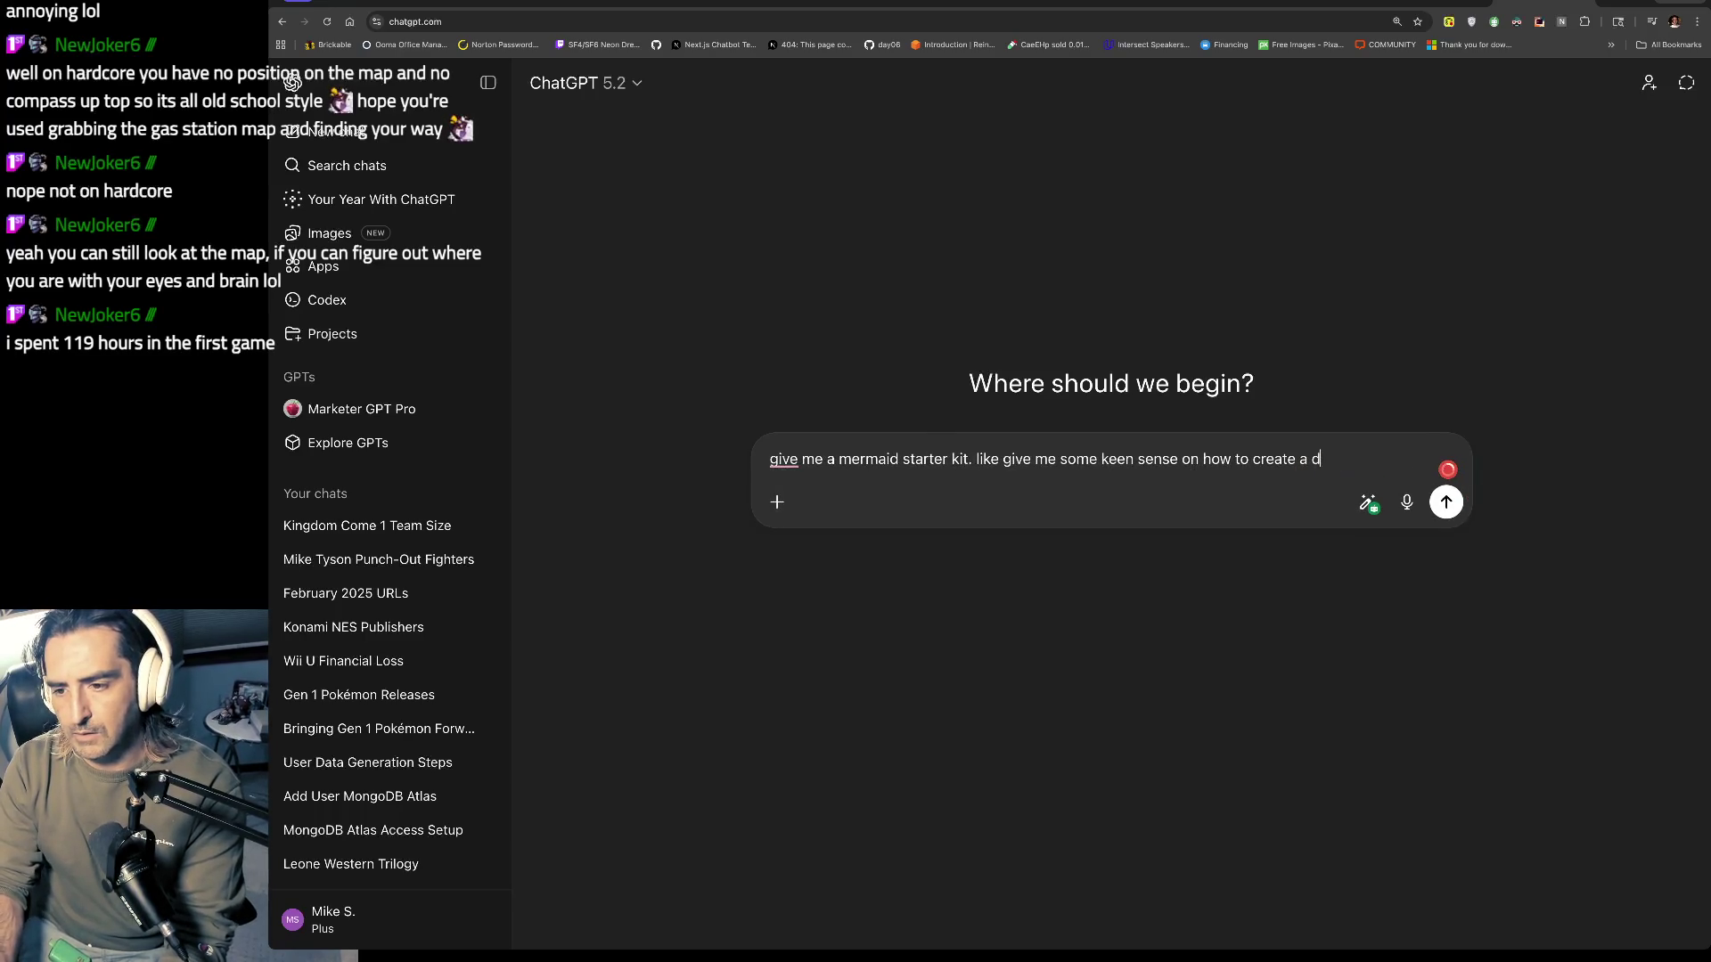
type("diagram")
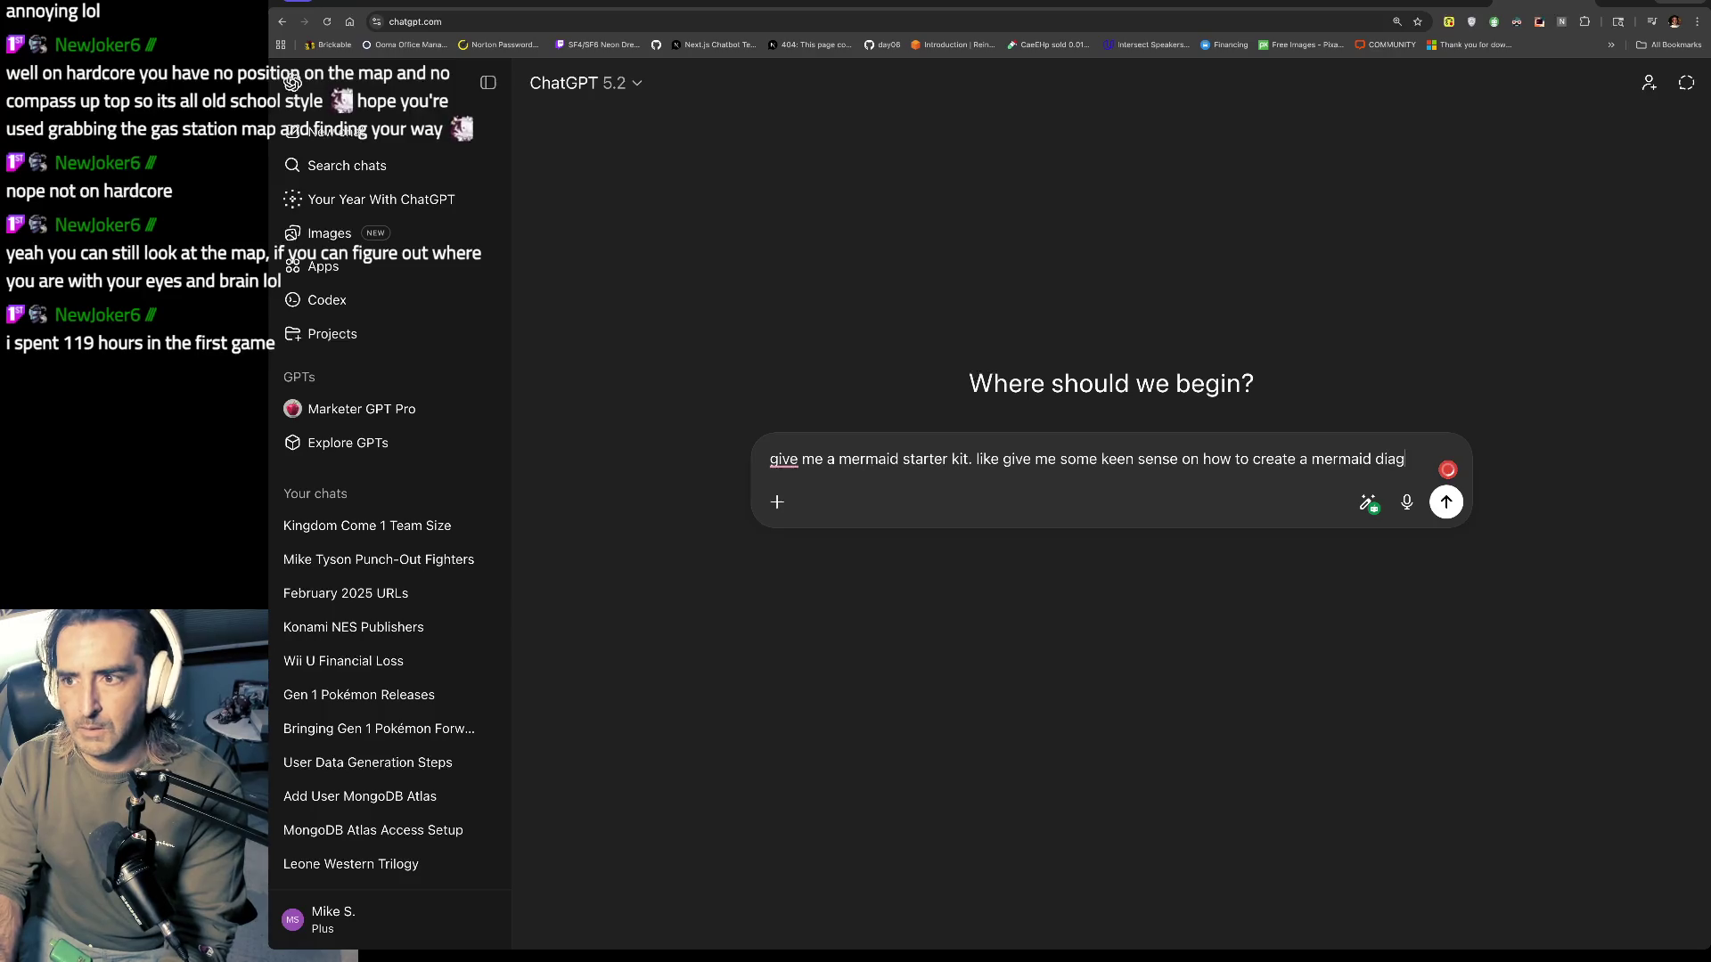
key("Return")
left_click(1395, 4)
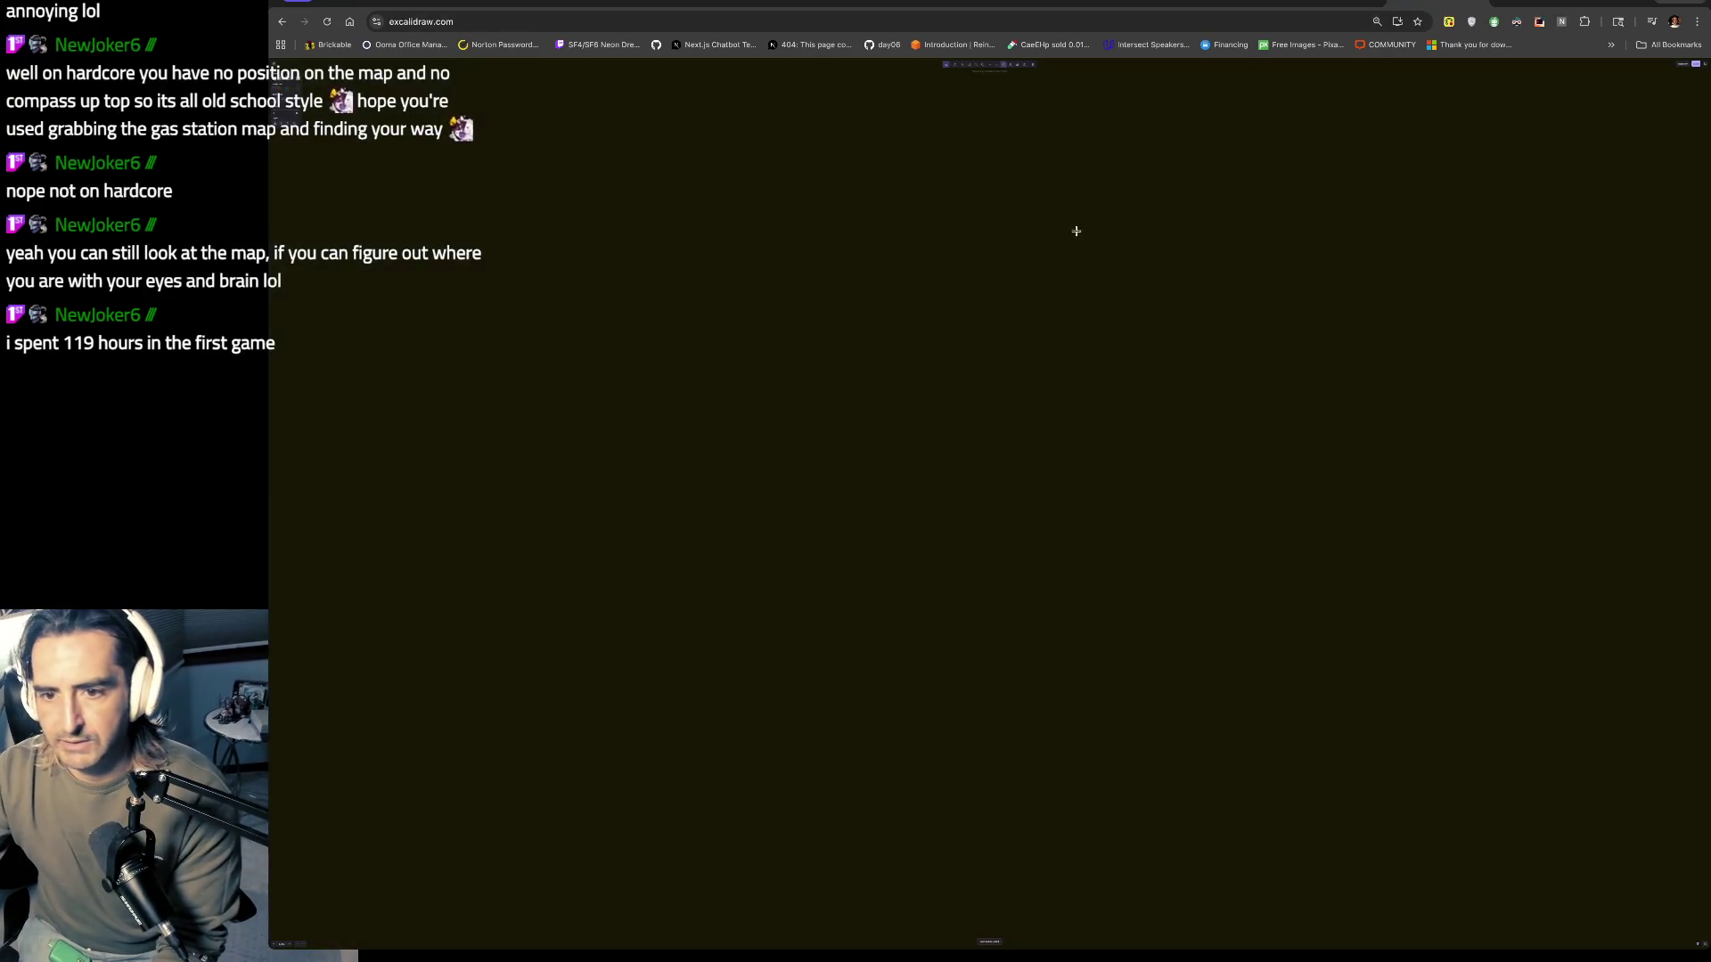
left_click(1546, 3)
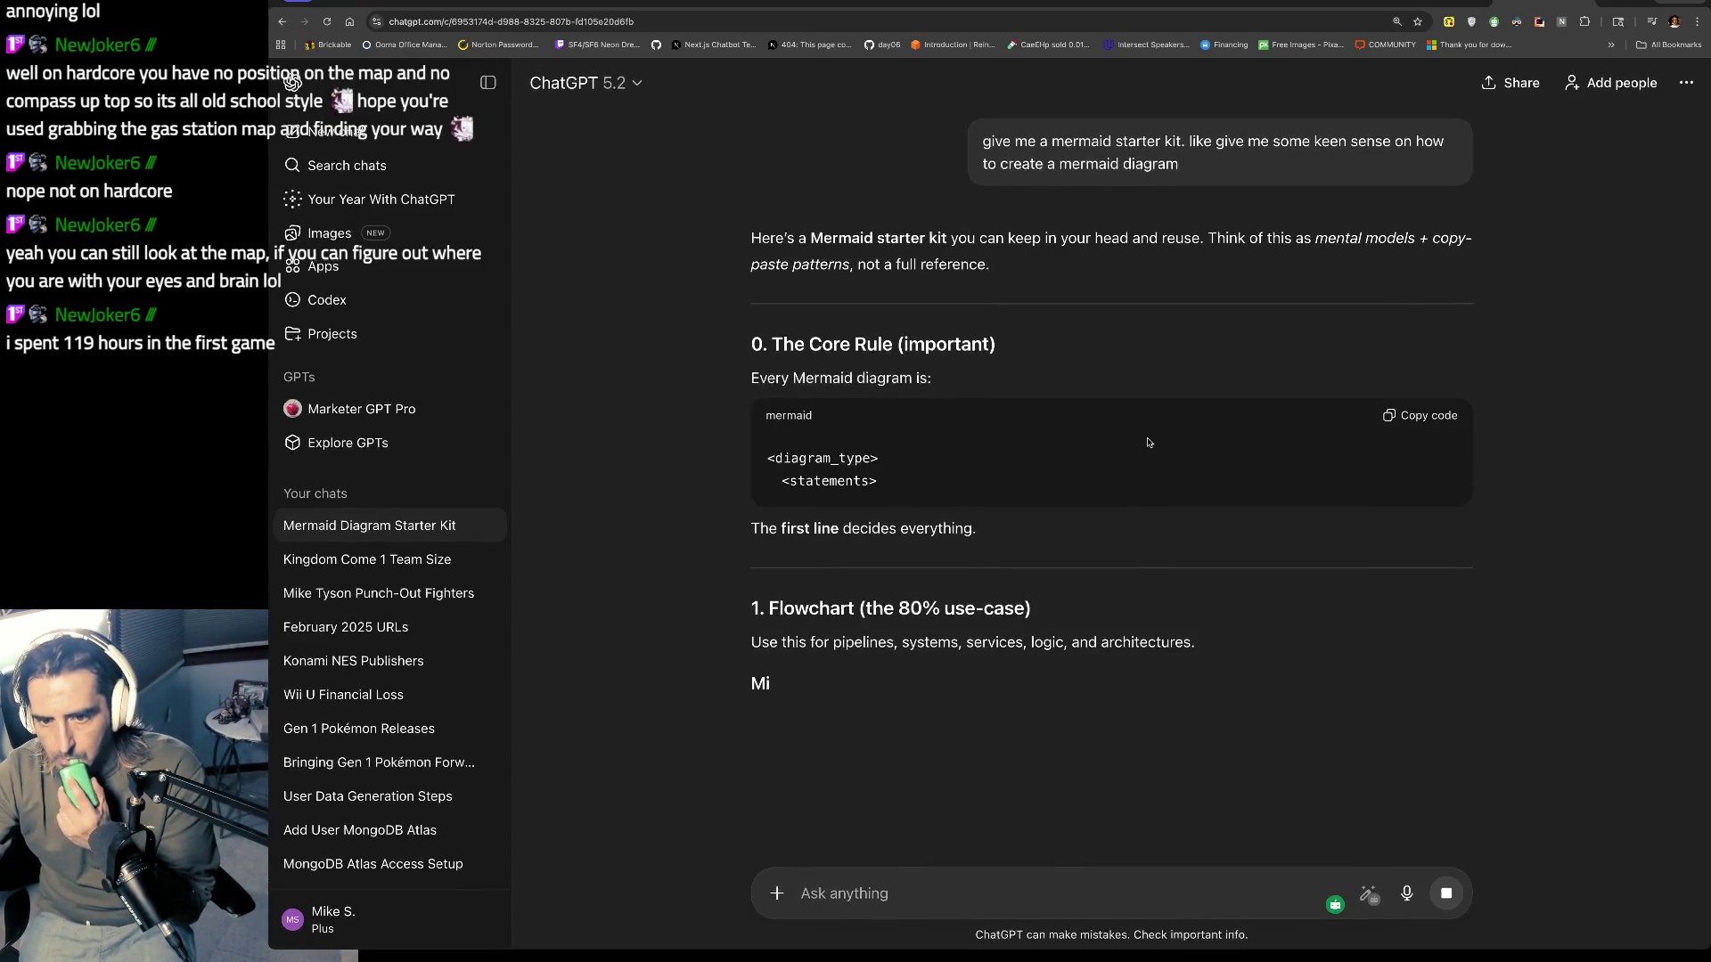
Step: Scroll through the starter-kit reply down to the subgraphs and sequence diagrams sections
scroll(1148, 443, "down", 3)
scroll(1035, 438, "down", 5)
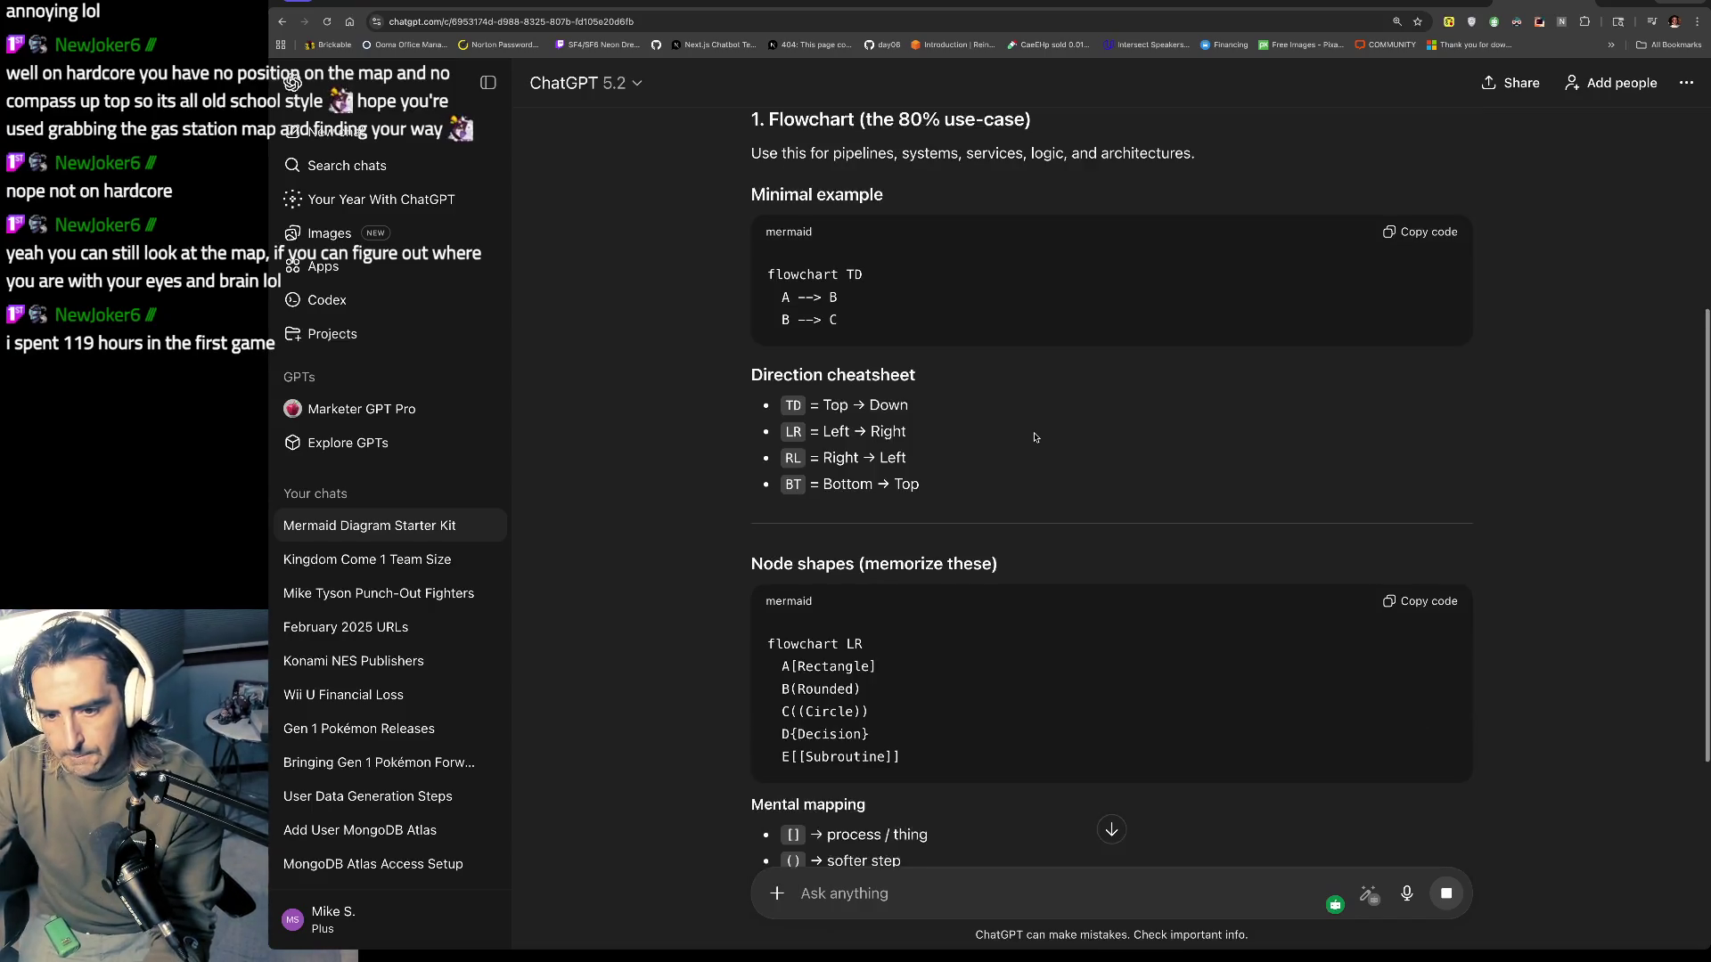
scroll(1035, 437, "down", 3)
scroll(994, 801, "down", 3)
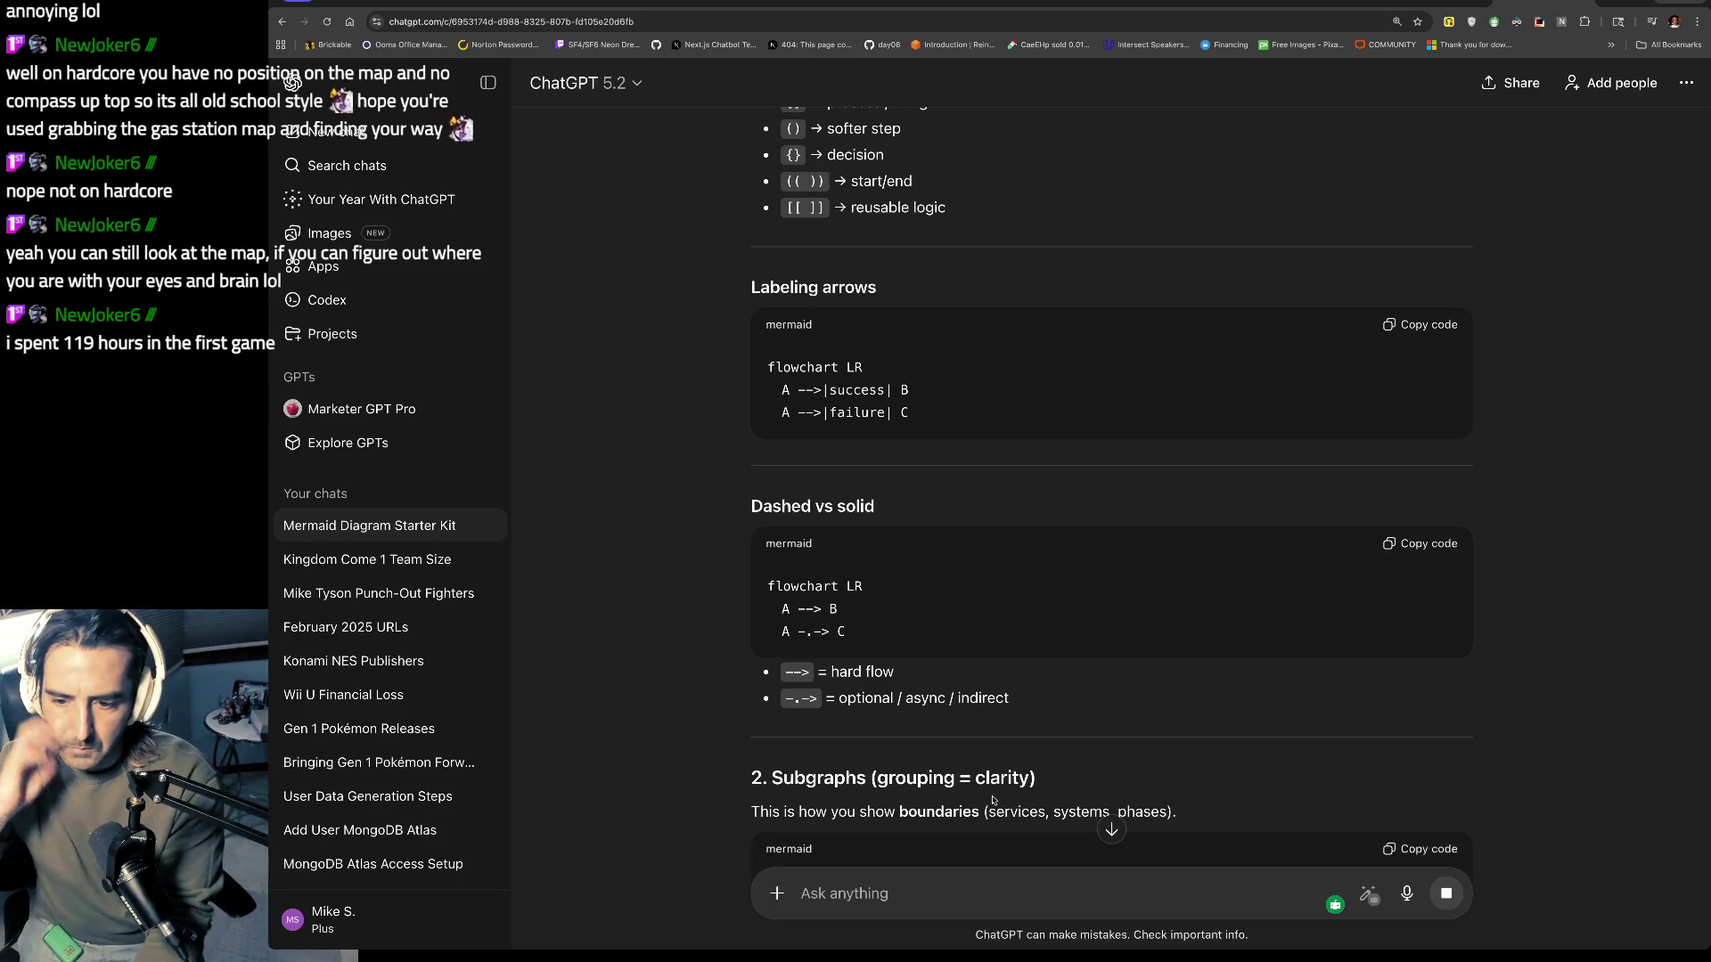
scroll(994, 801, "down", 5)
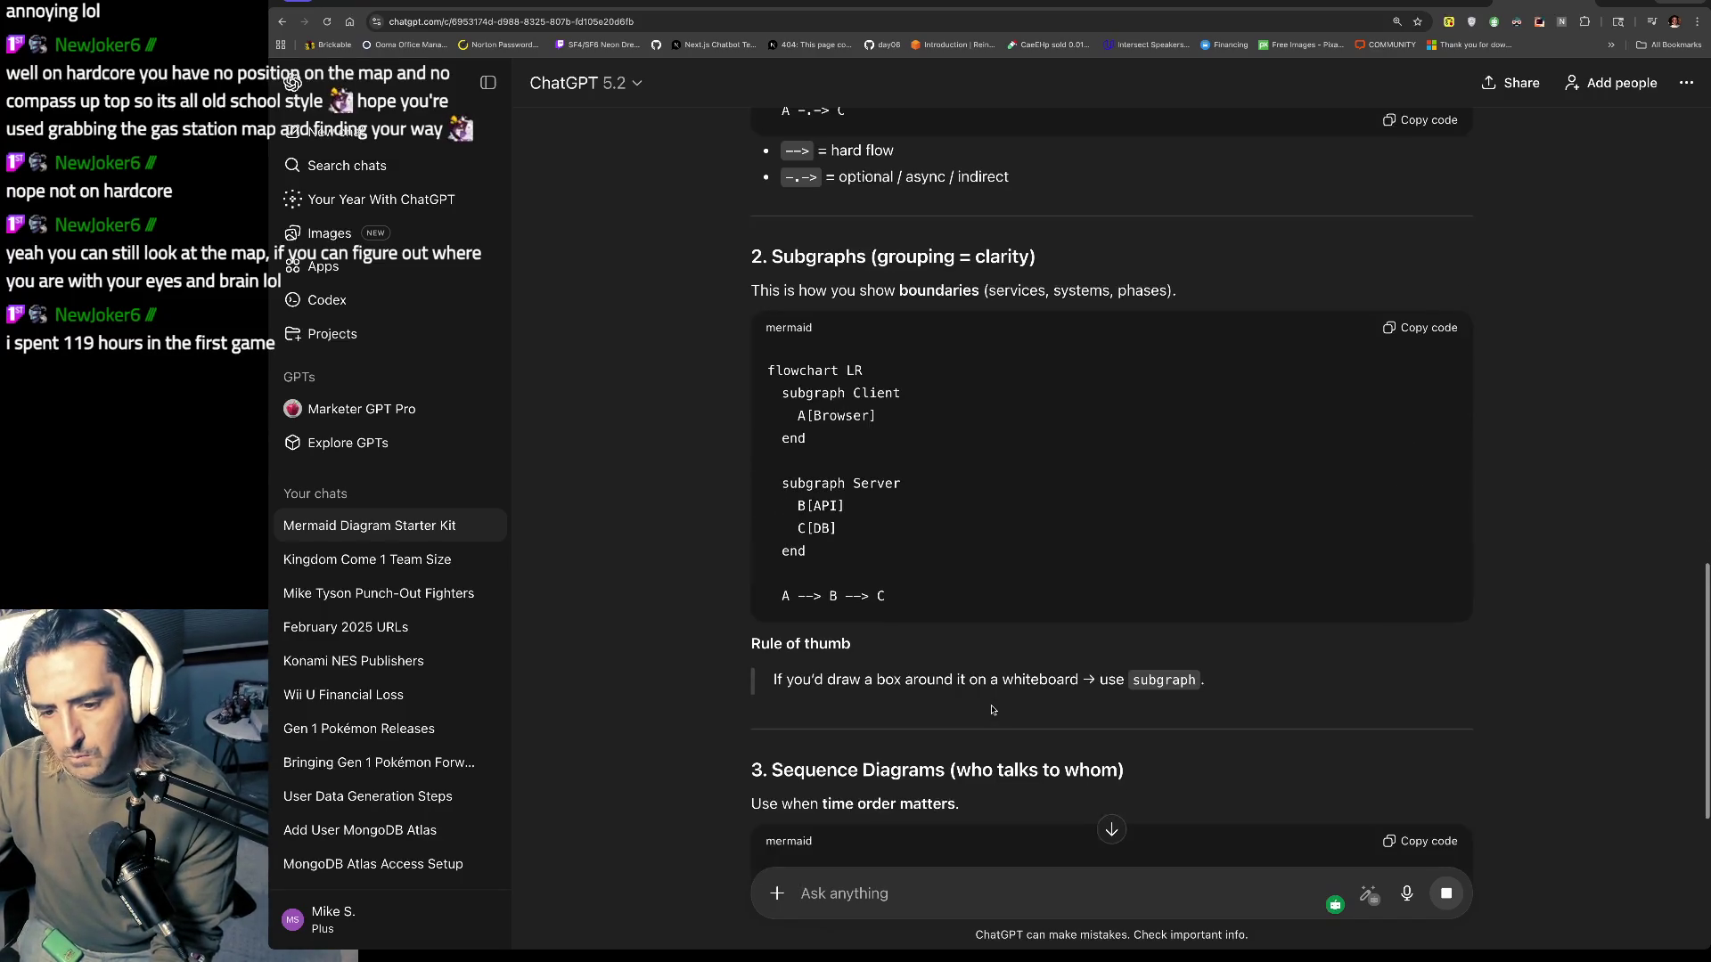
Step: Type the follow-up 'what is the best software to create mermaid diagrams'
type("where")
key("BackSpace")
key("BackSpace")
key("BackSpace")
type("what is the best software to create mermaid diagrams")
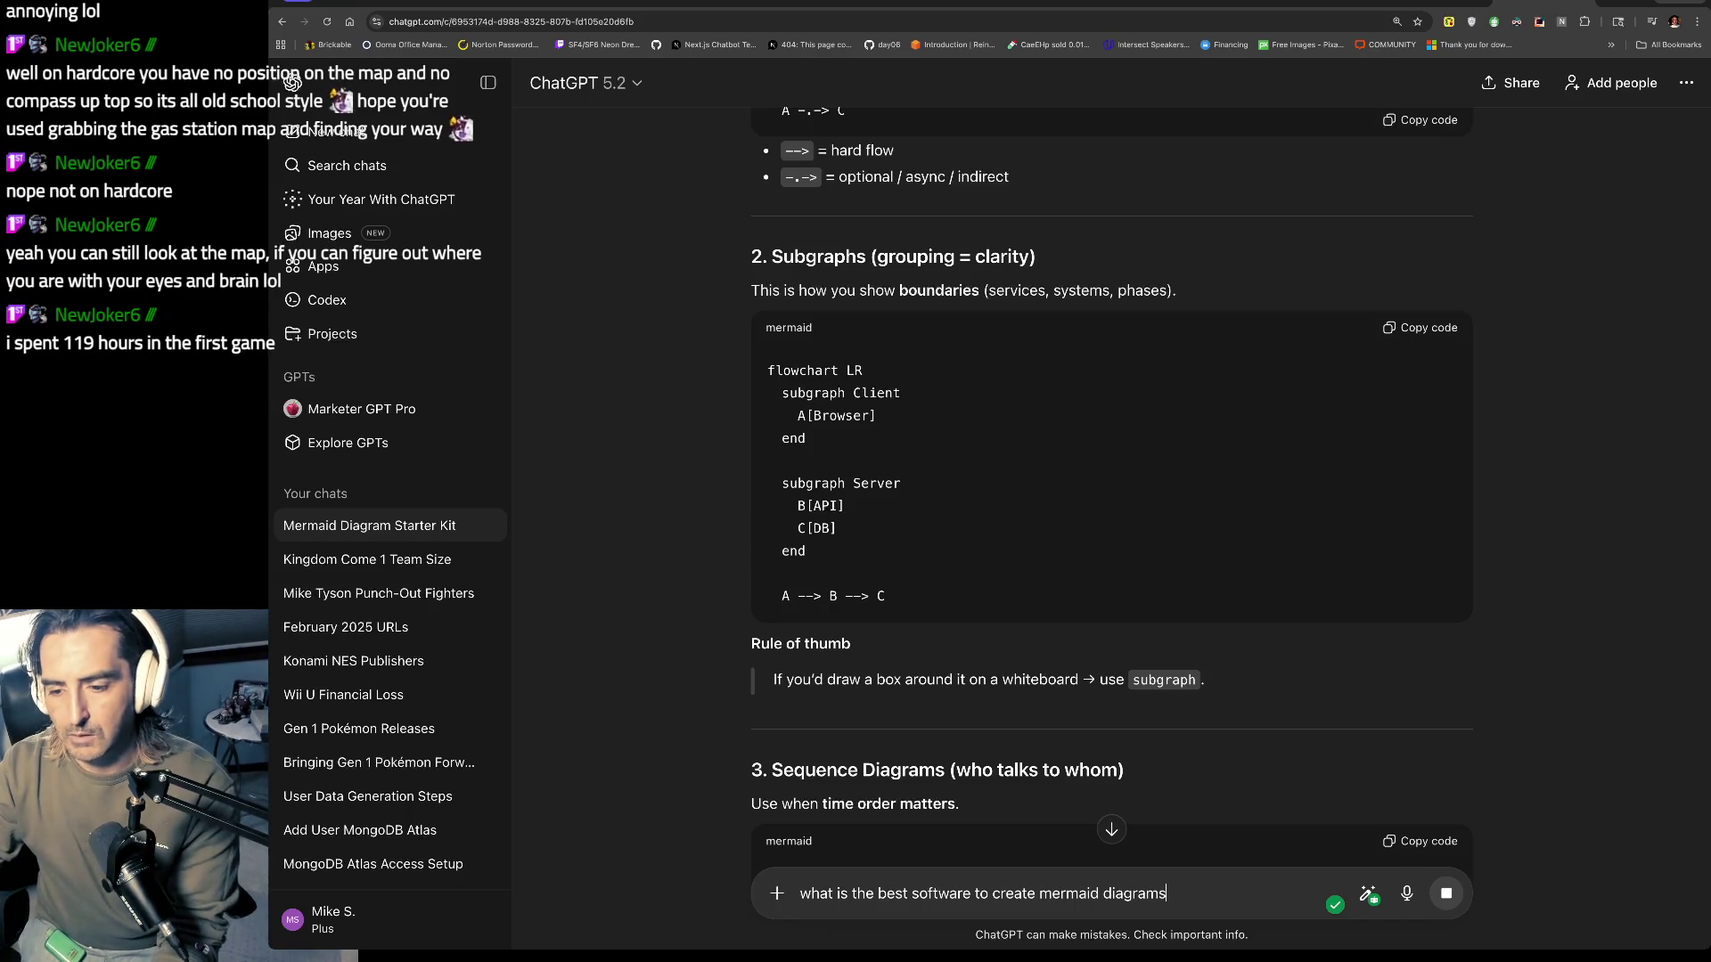
Step: Send the Mermaid software question, then stop the web-search reply
scroll(1234, 653, "down", 15)
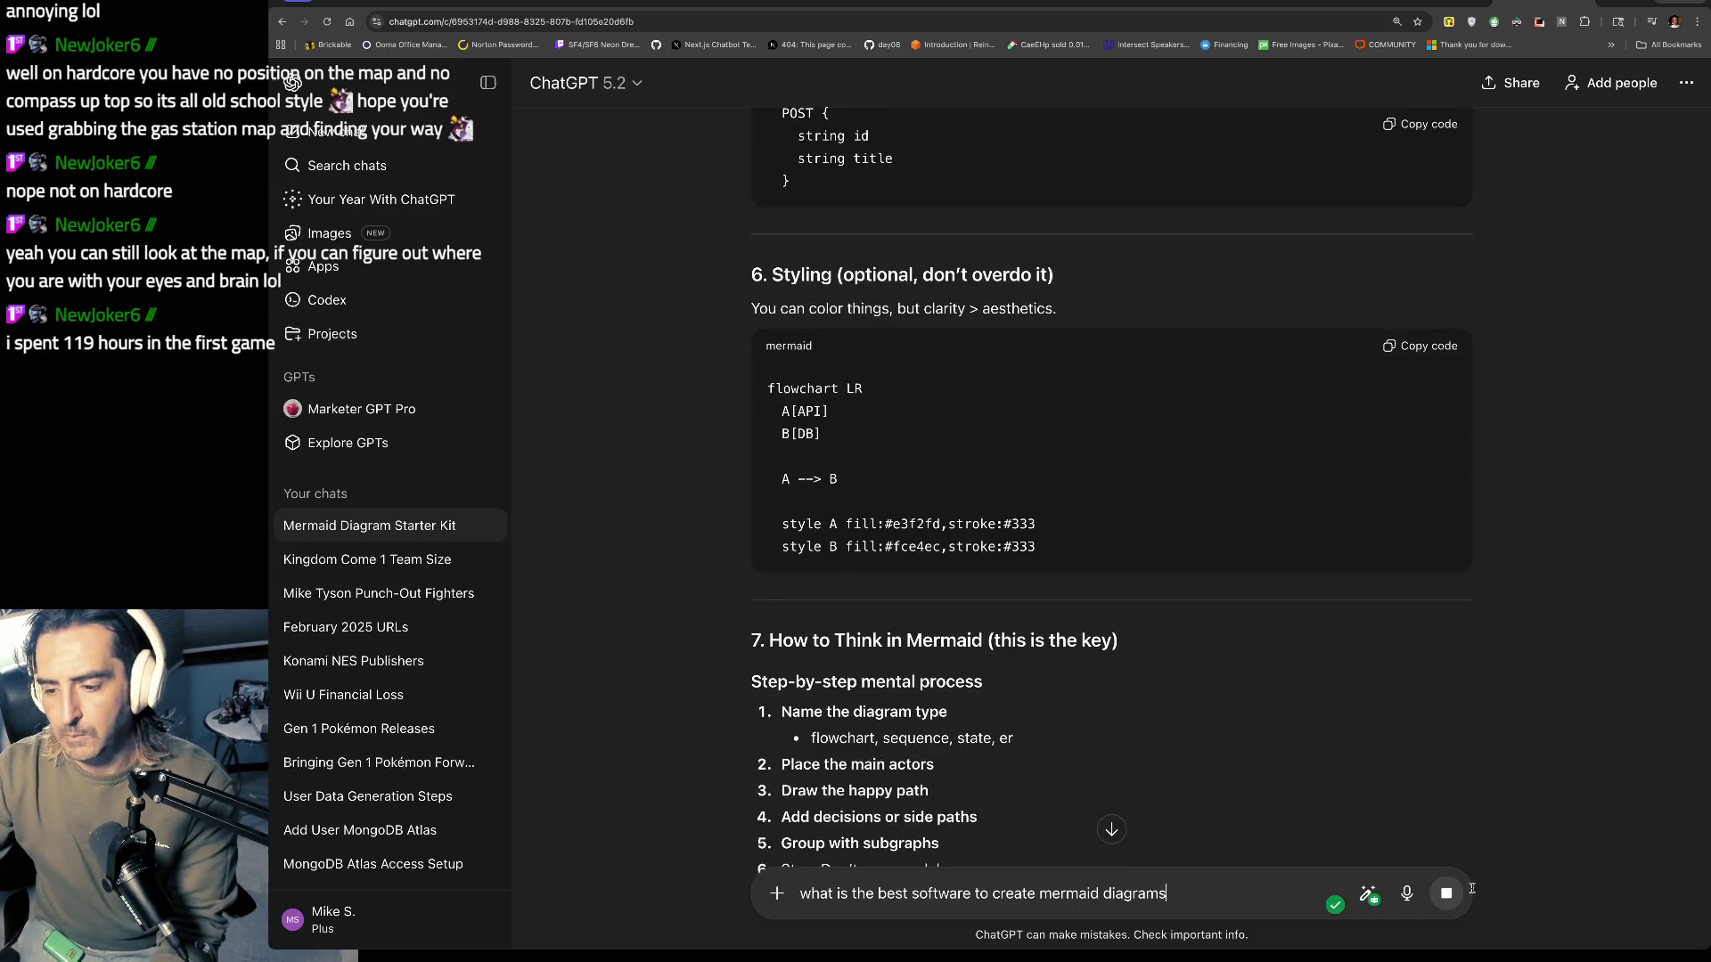
left_click(1458, 891)
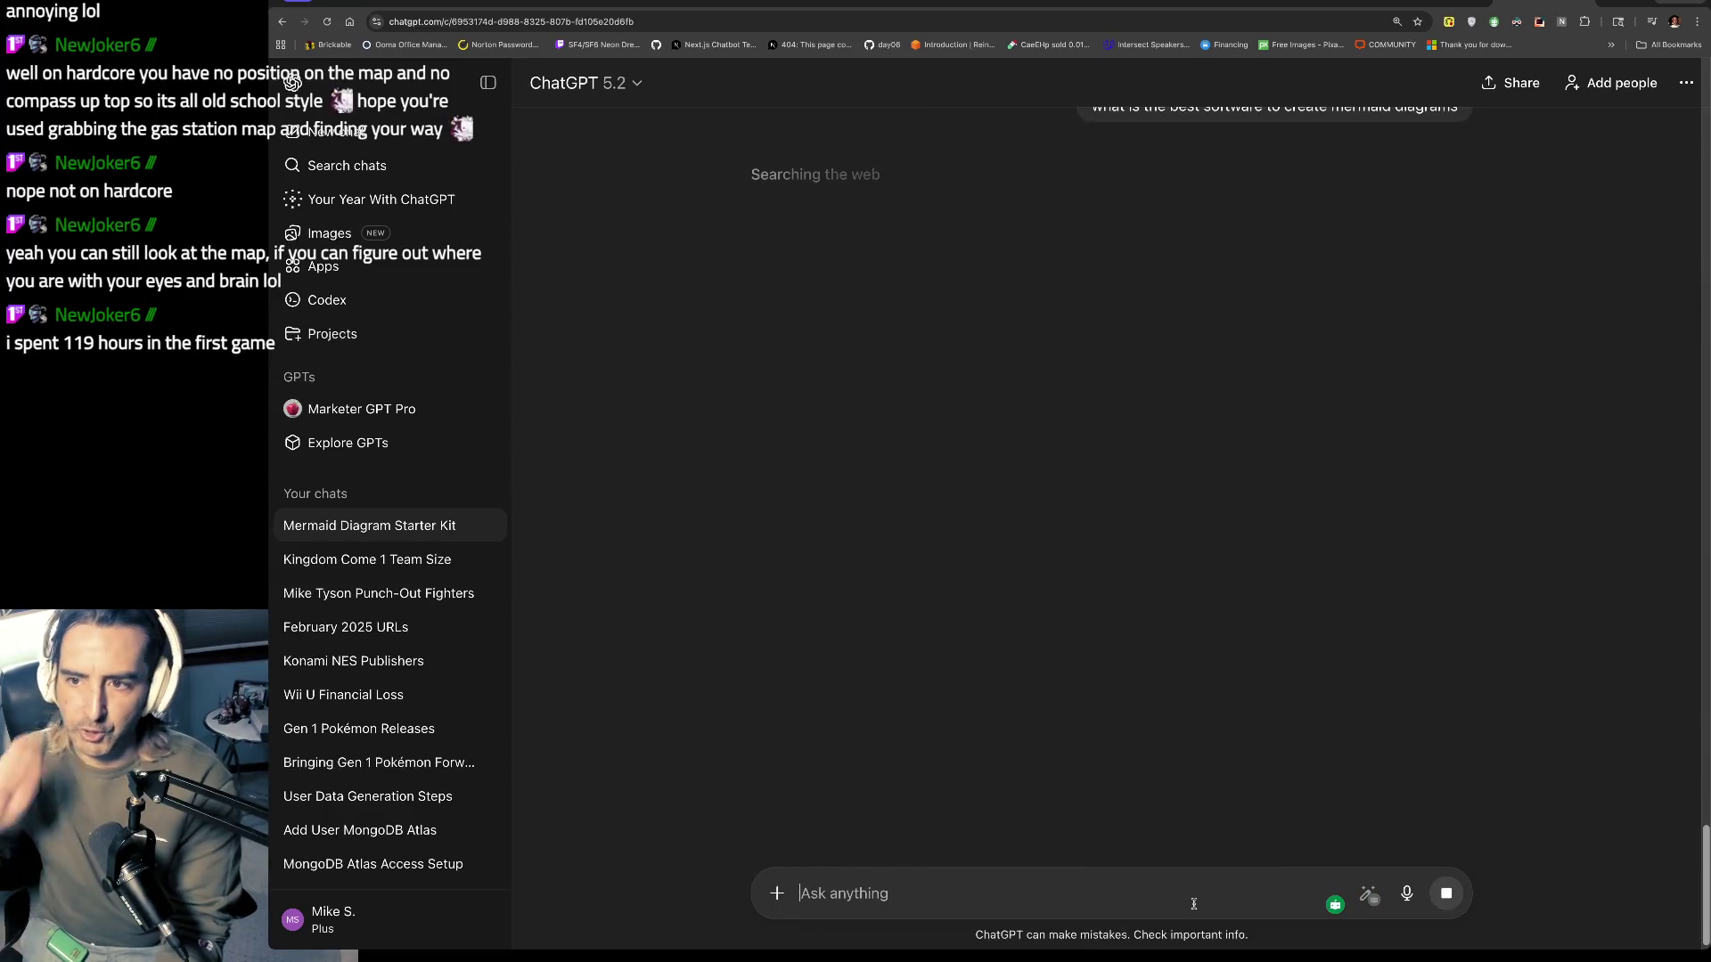
left_click(1446, 893)
scroll(1203, 802, "up", 2)
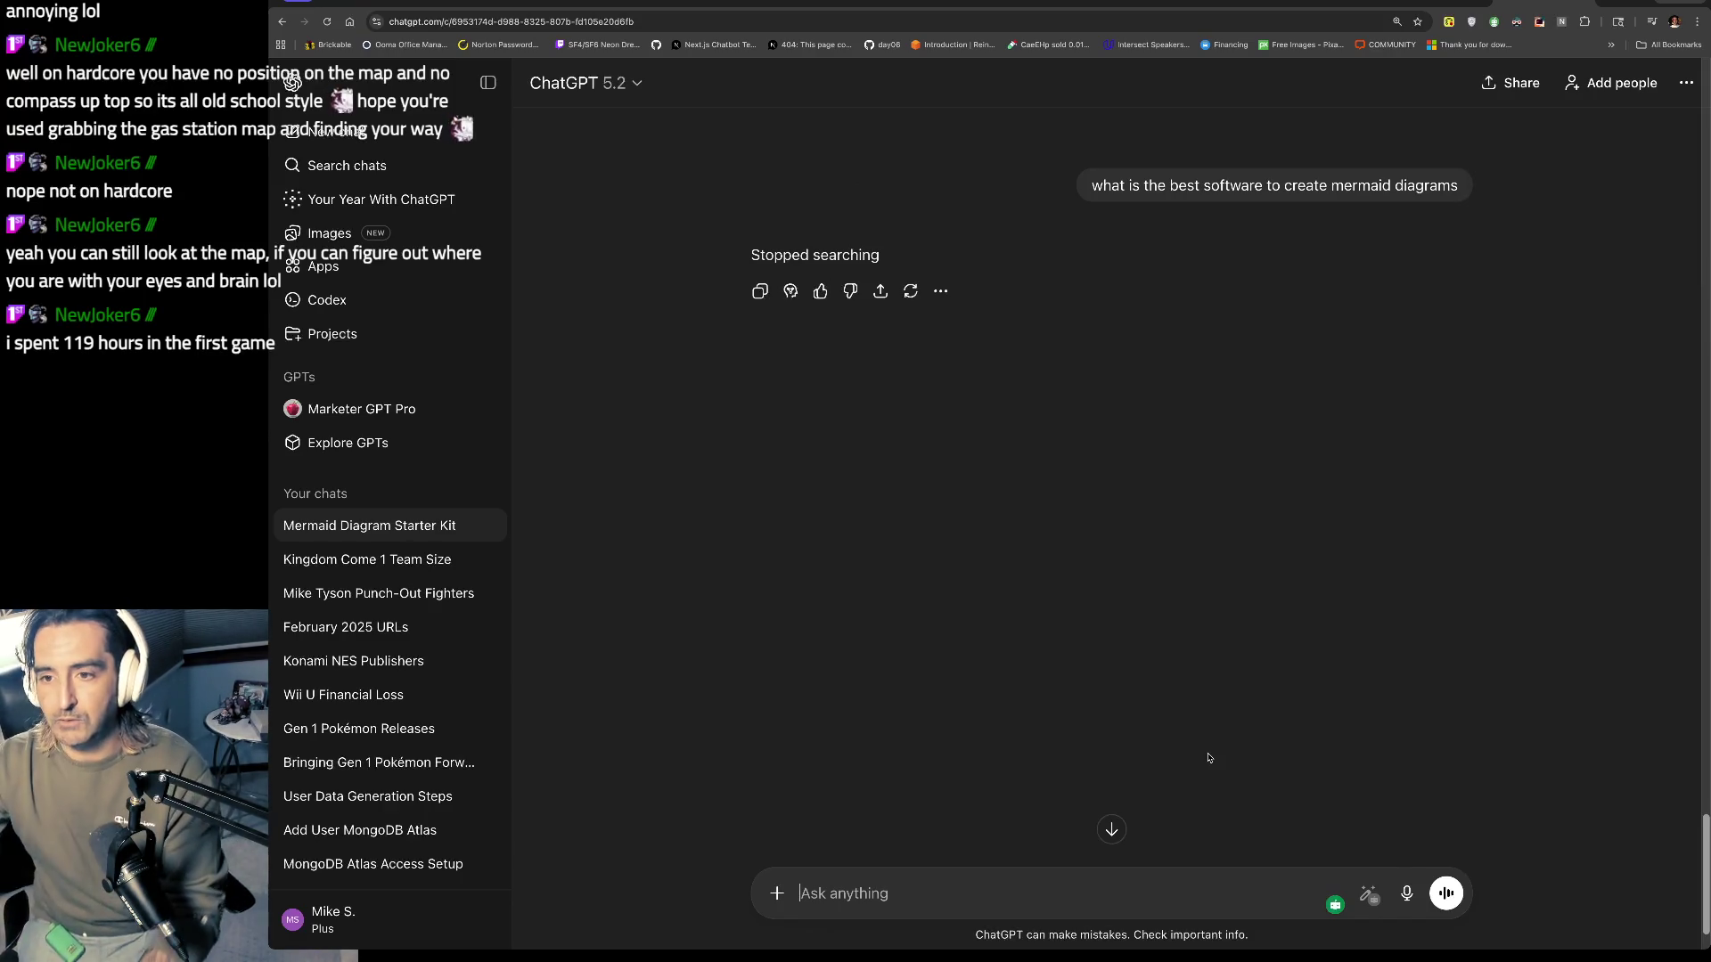
Step: Copy and resend the question, then highlight the AI Mermaid Diagram Editor entry in the answer
mouse_move(1095, 184)
left_mouse_down()
mouse_move(1426, 187)
mouse_move(1504, 226)
left_mouse_up()
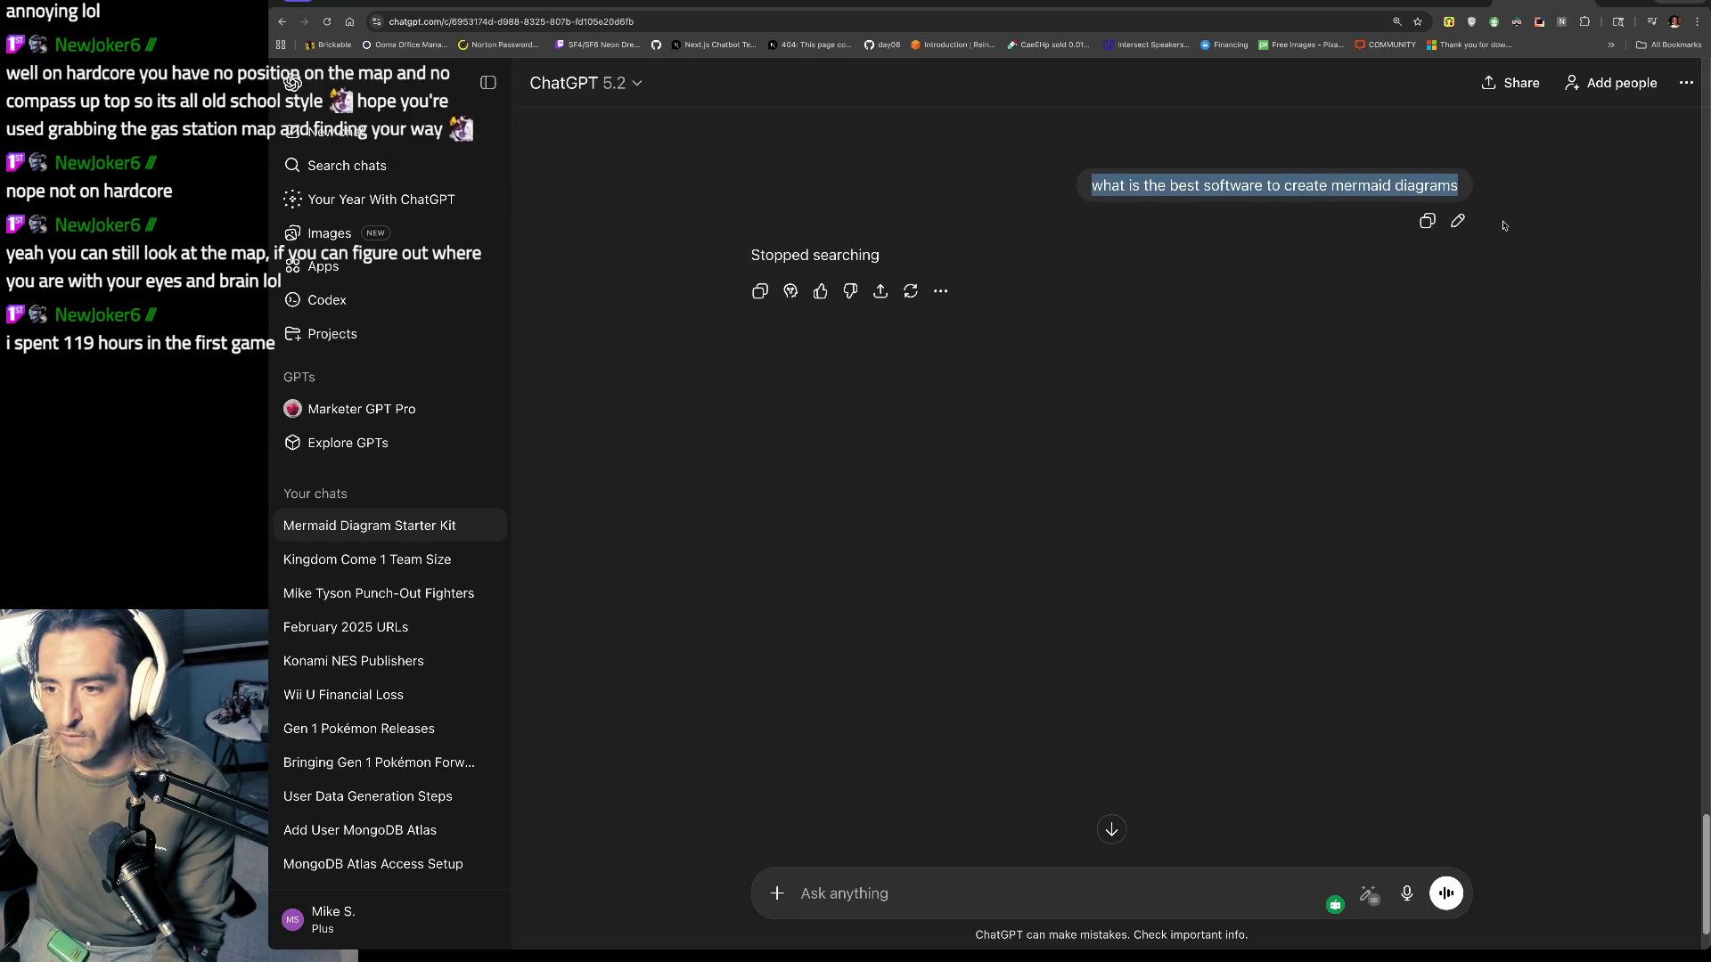
key("ctrl+c")
key("ctrl+v")
key("Return")
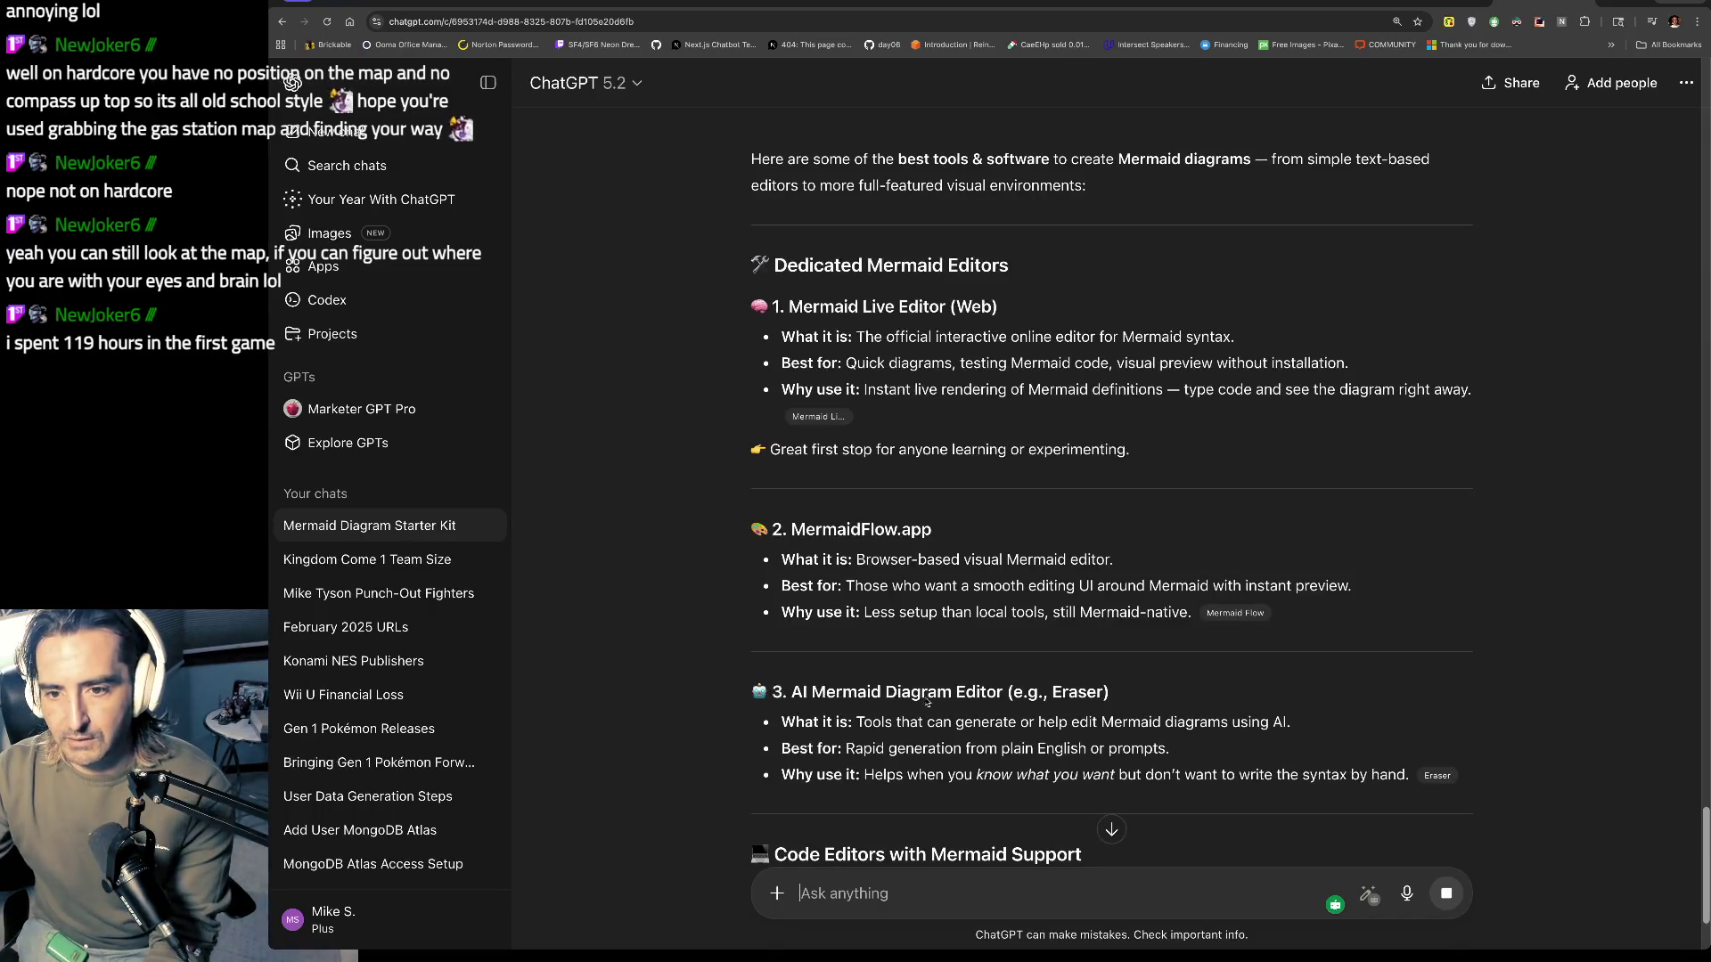
scroll(936, 496, "down", 5)
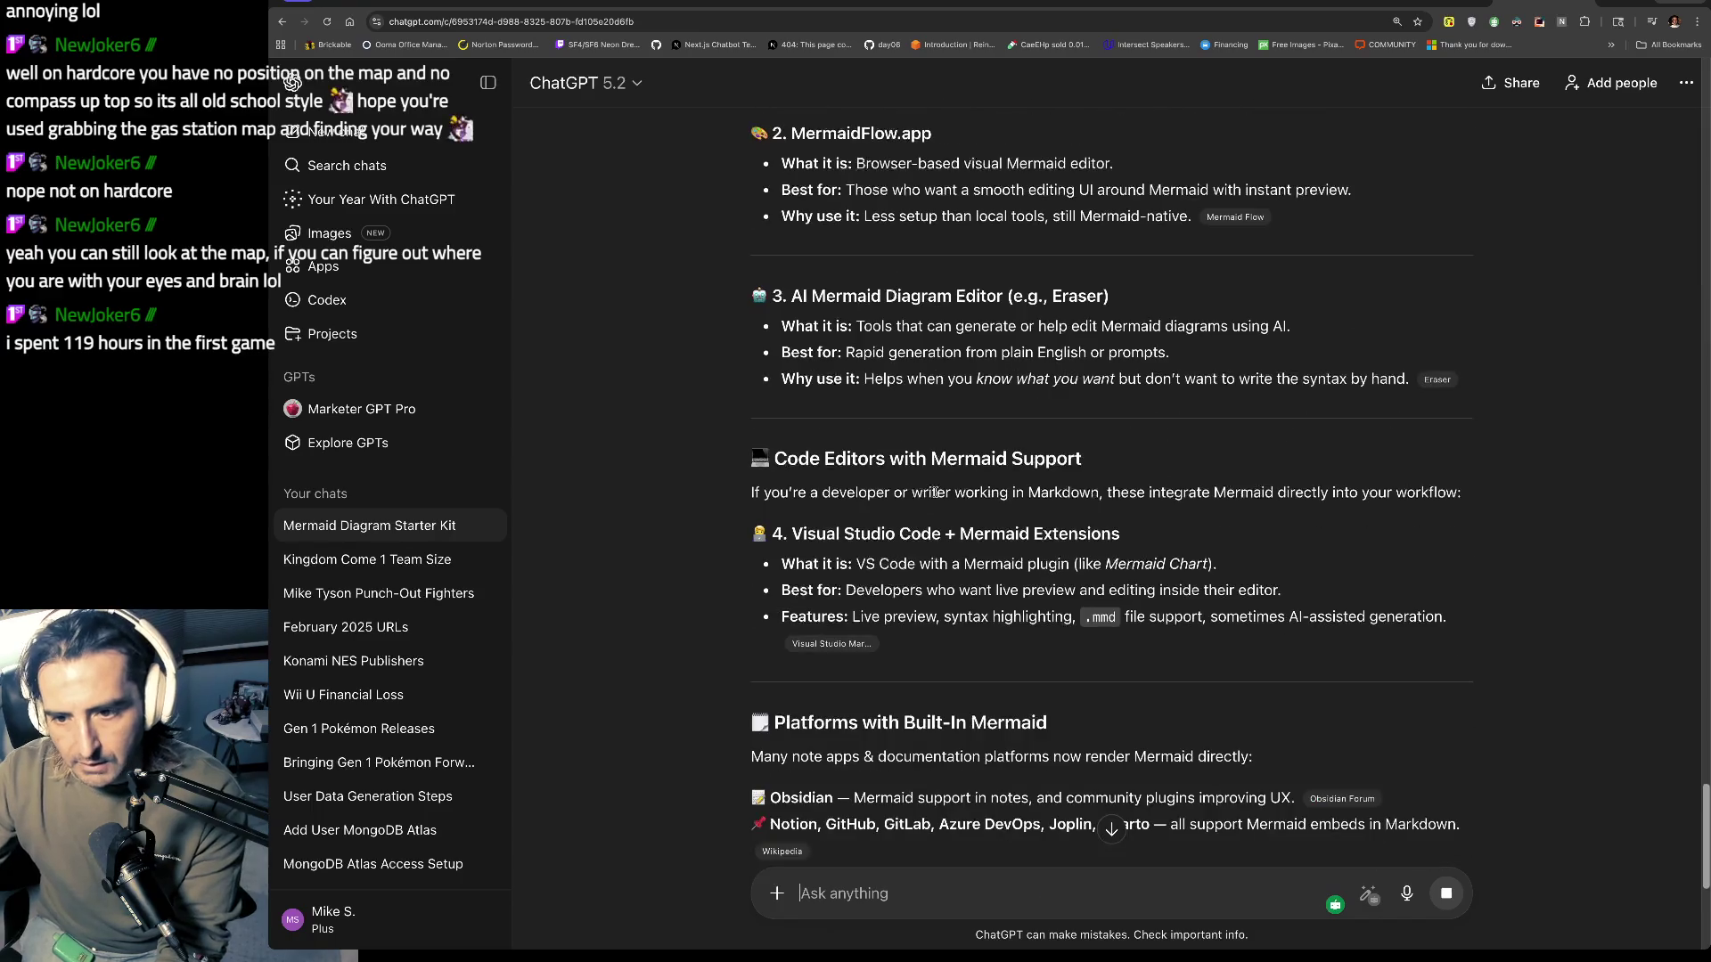
left_click_drag(811, 296, 889, 397)
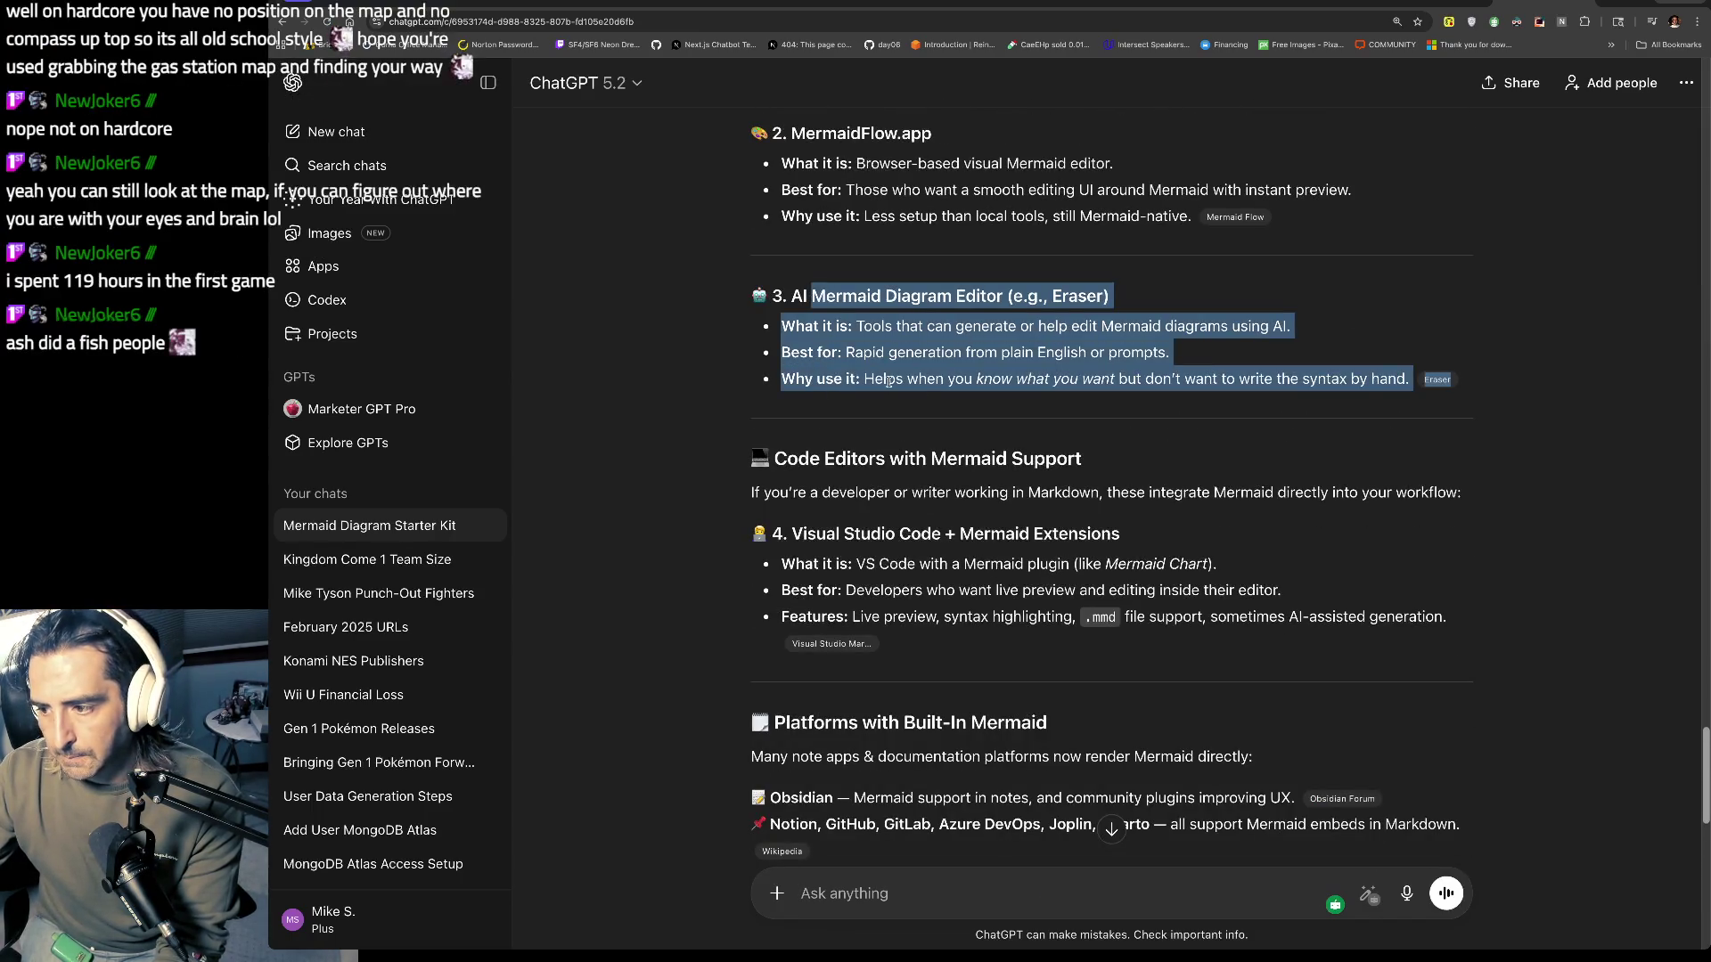
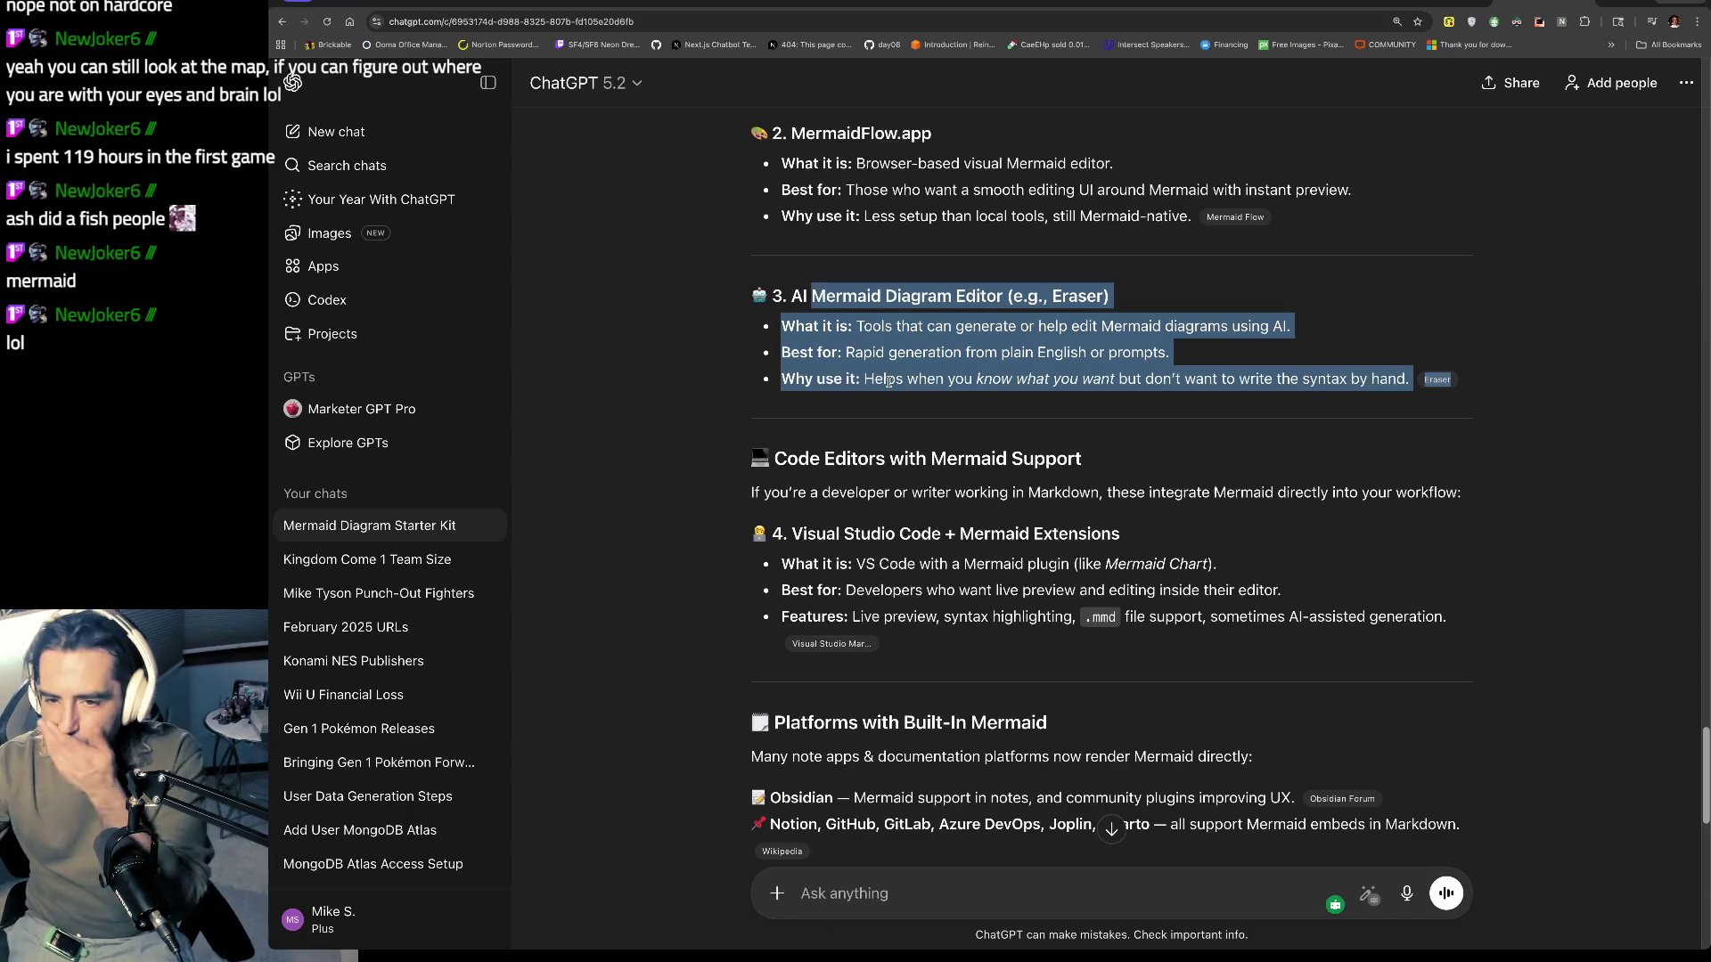
Step: Enlarge the chat text and scroll through the conversation
scroll(523, 372, "down", 1)
left_click_drag(836, 381, 1092, 437)
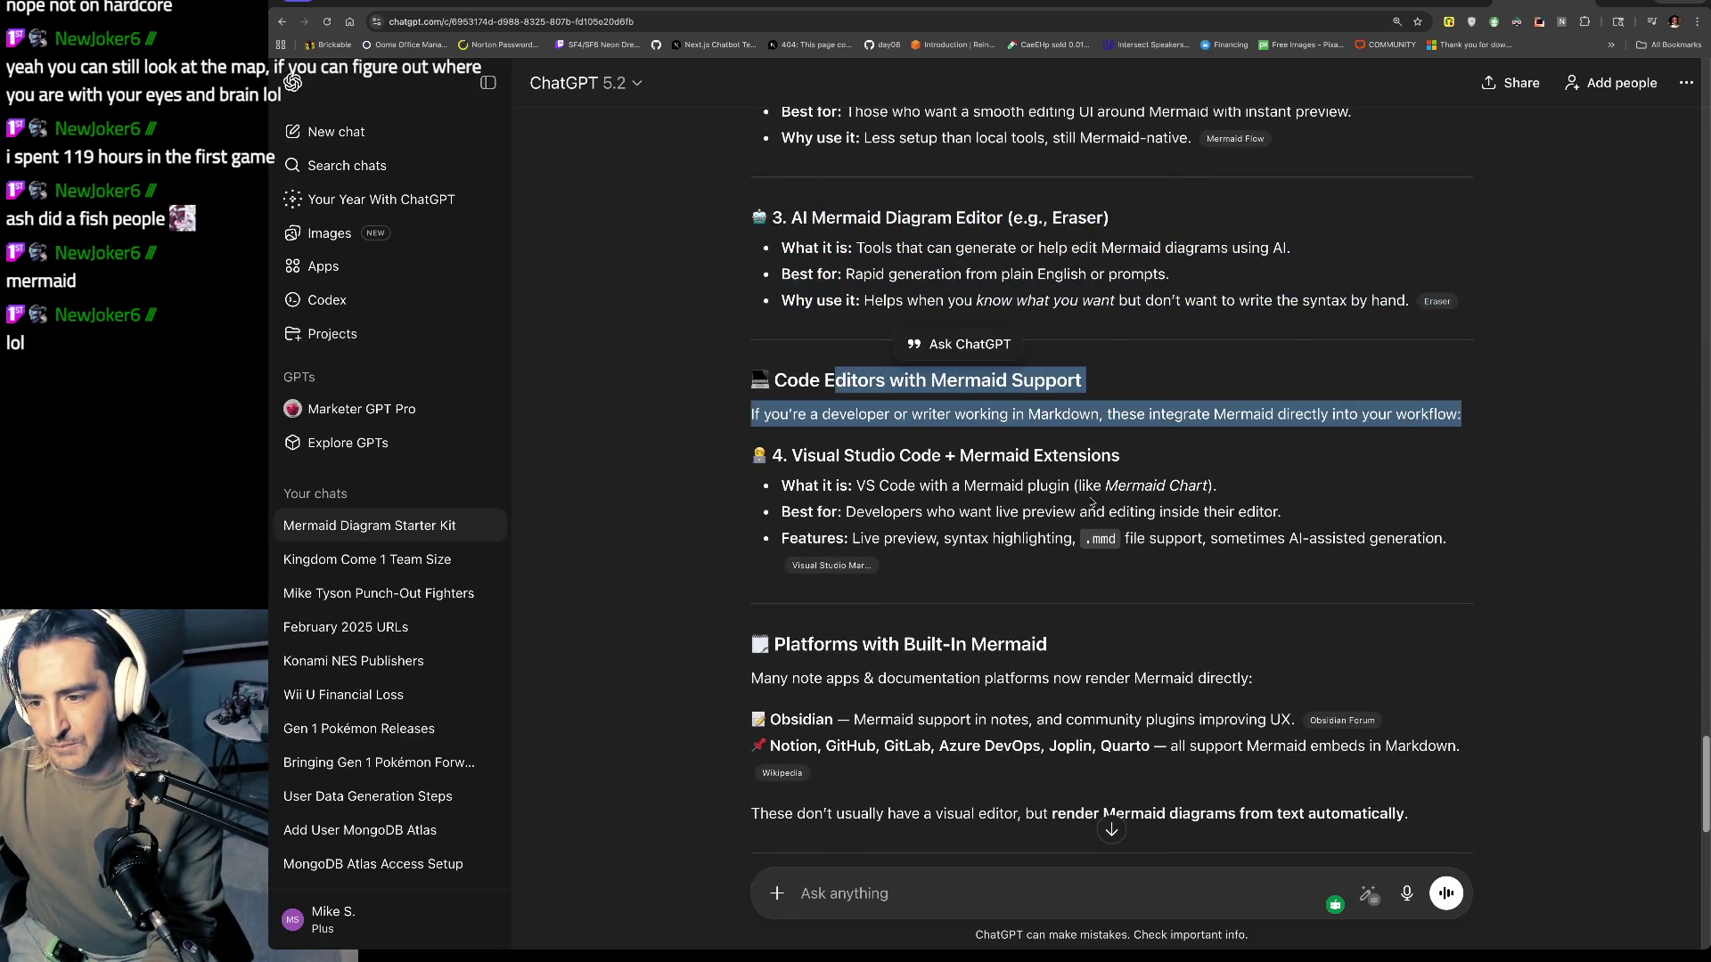
key("super+equal")
key("super+equal")
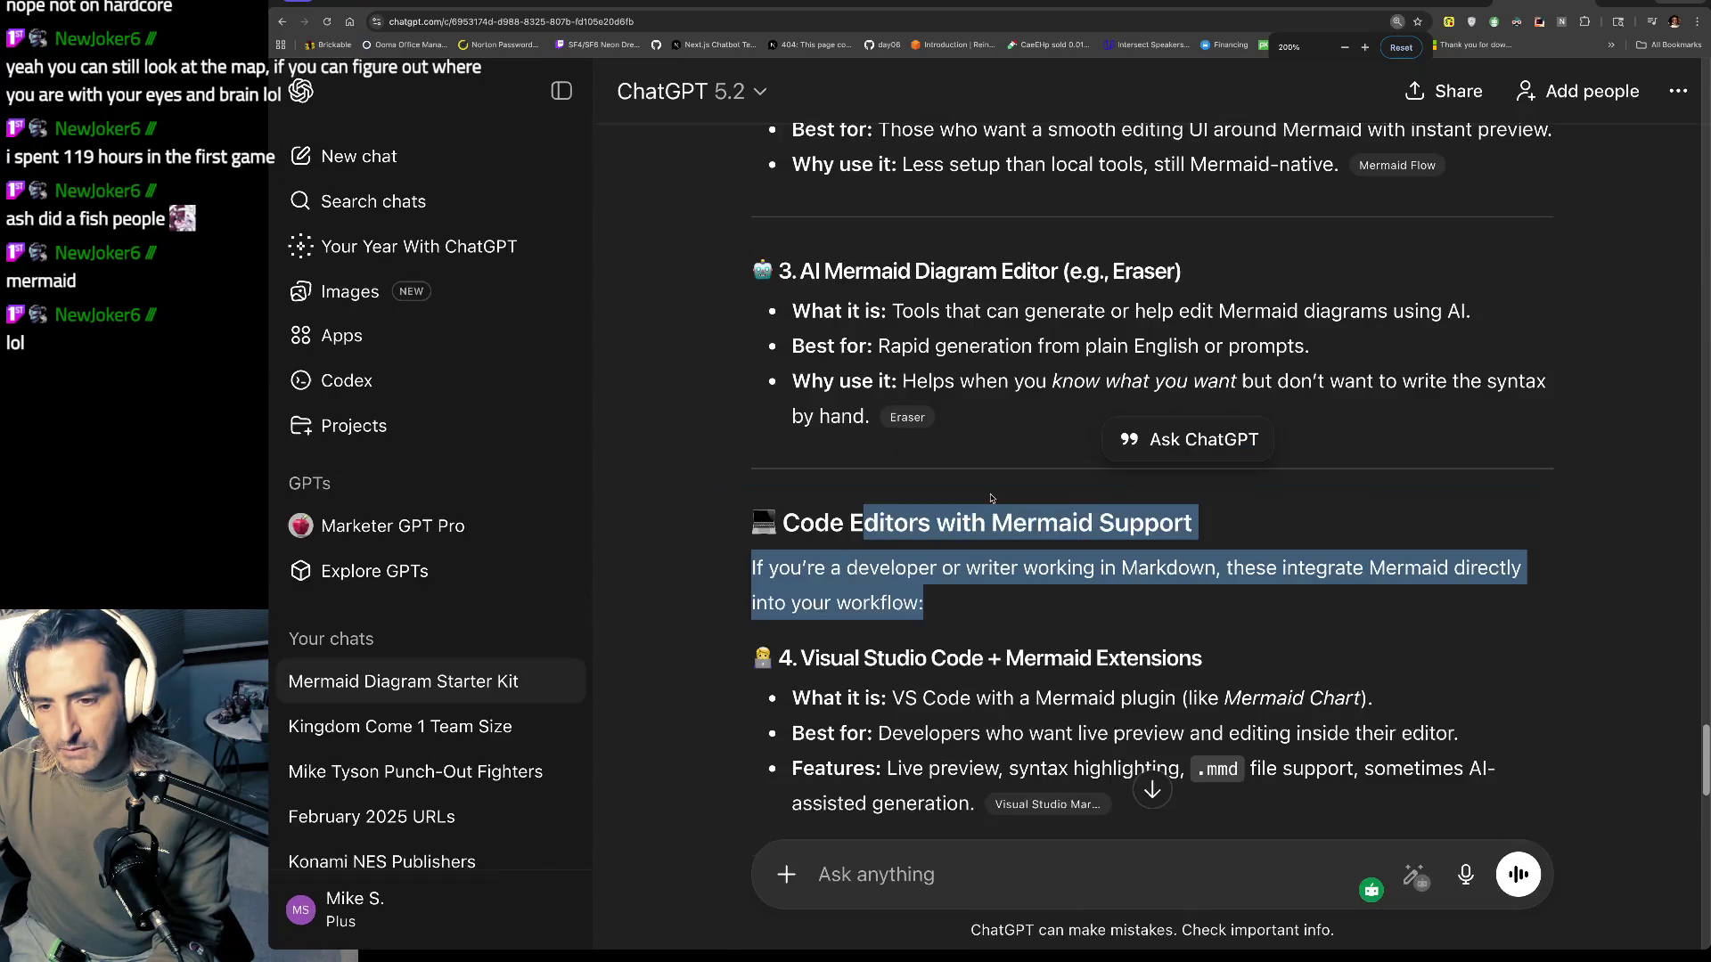
left_click(815, 383)
left_click_drag(814, 383, 813, 504)
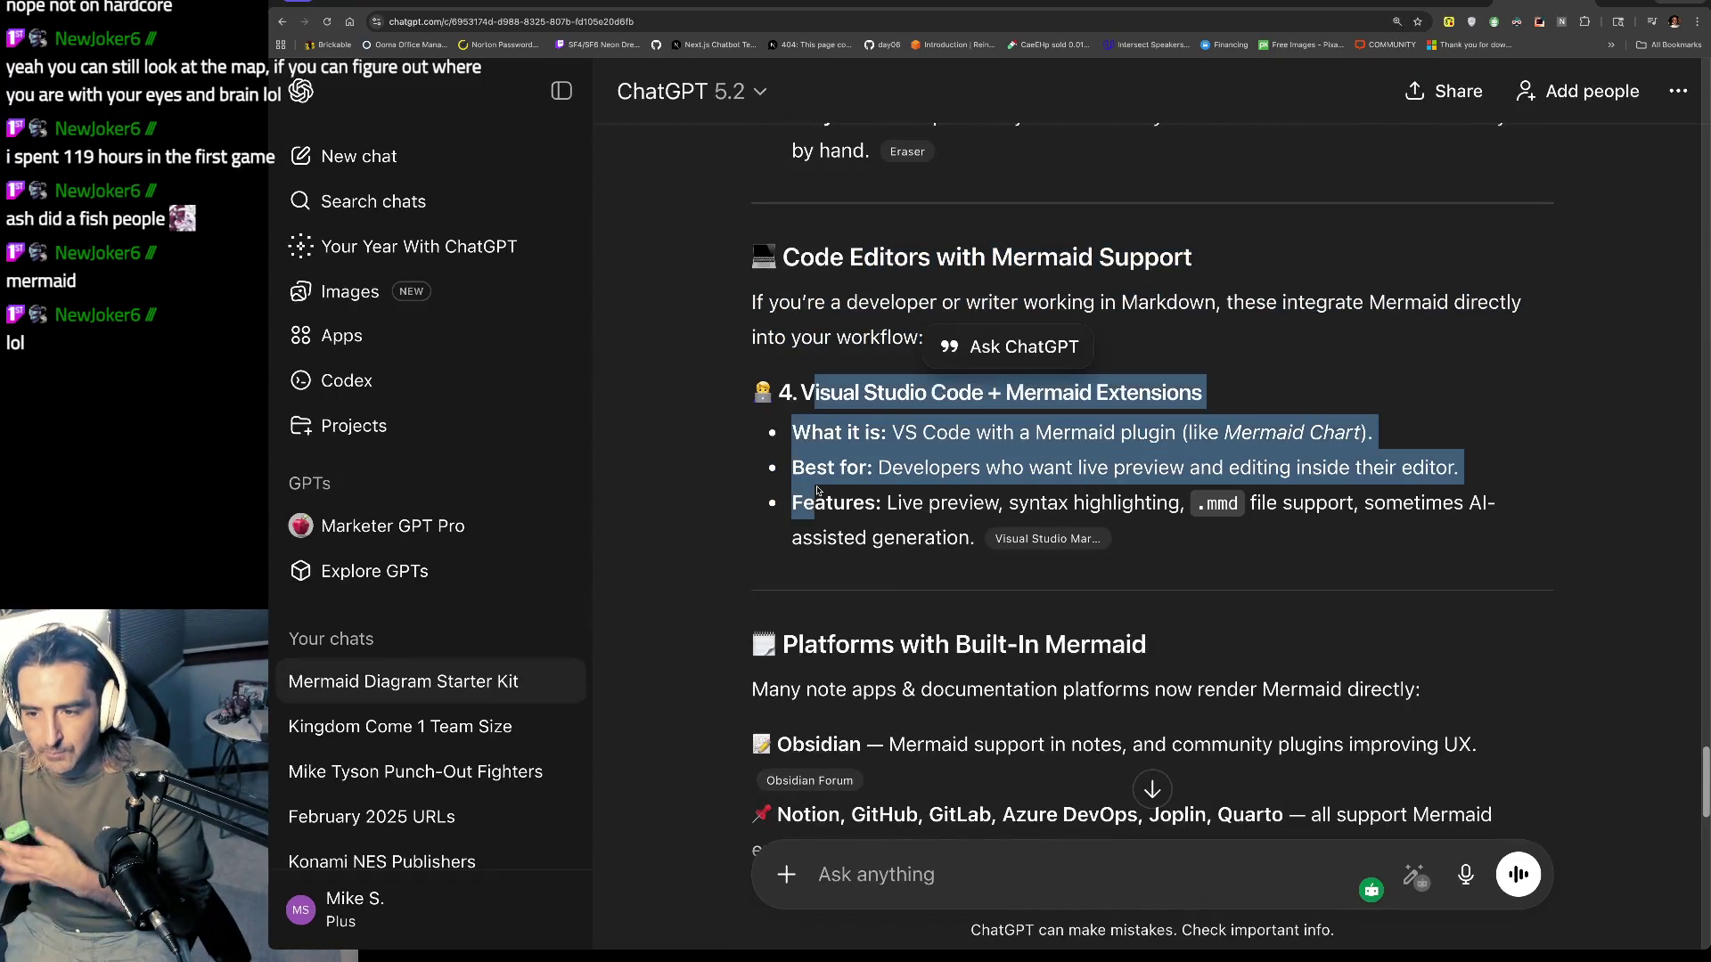
scroll(945, 614, "down", 2)
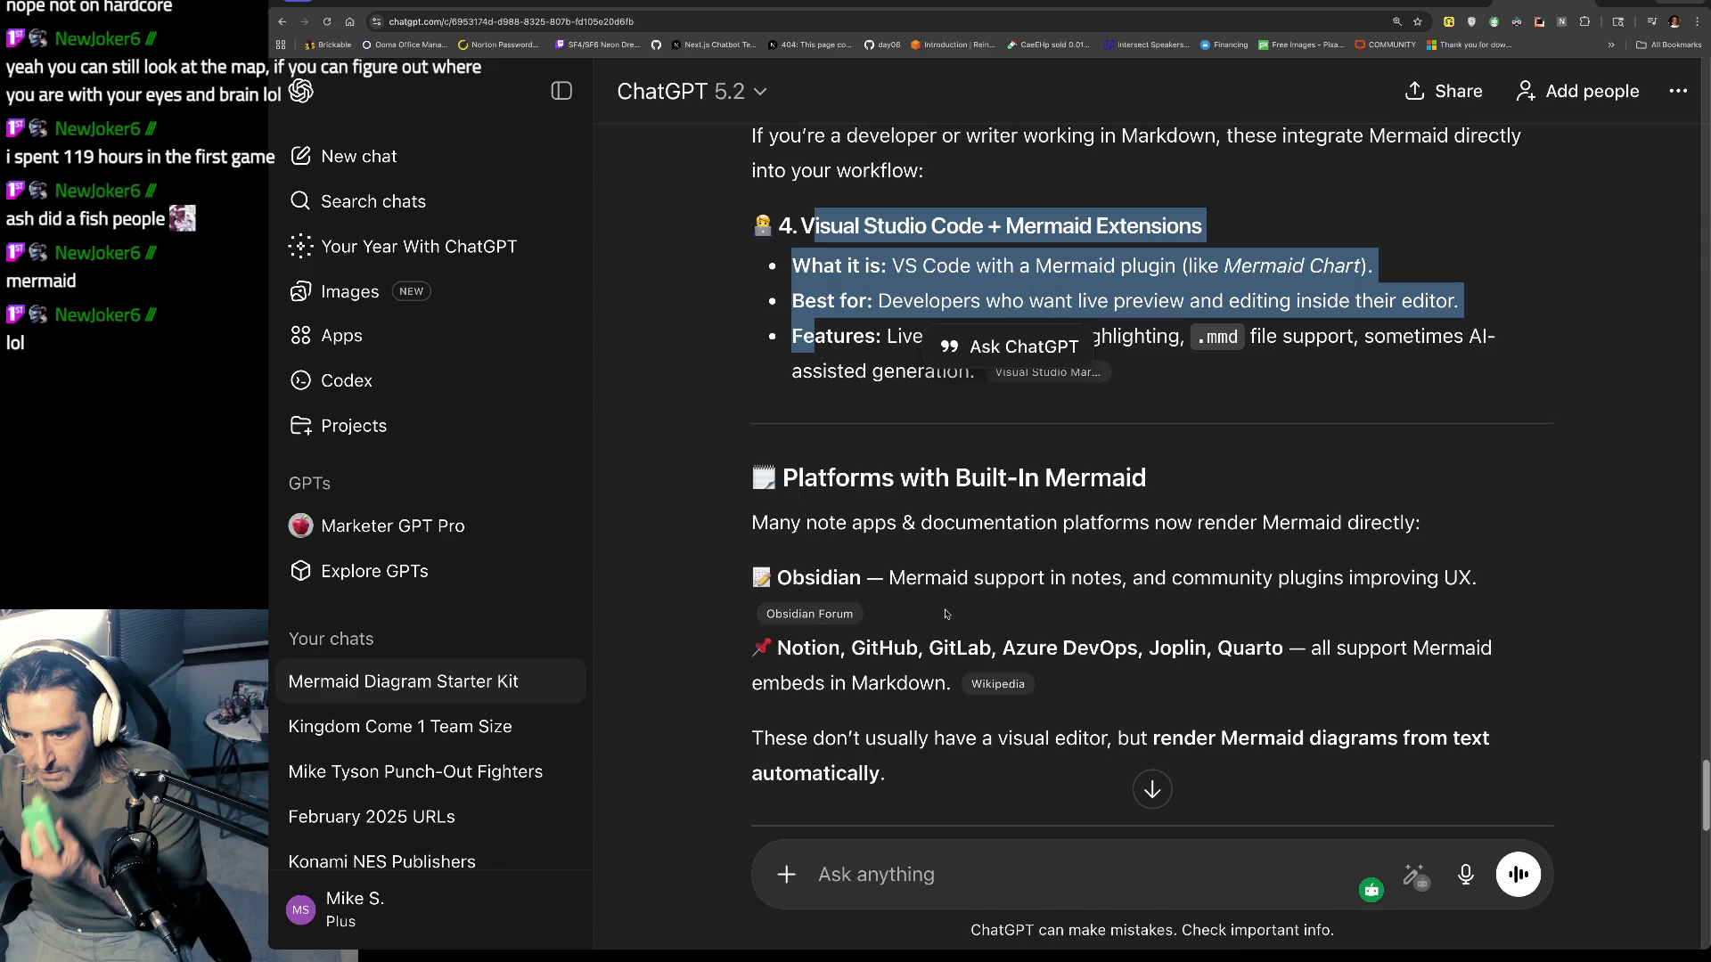
scroll(945, 614, "down", 5)
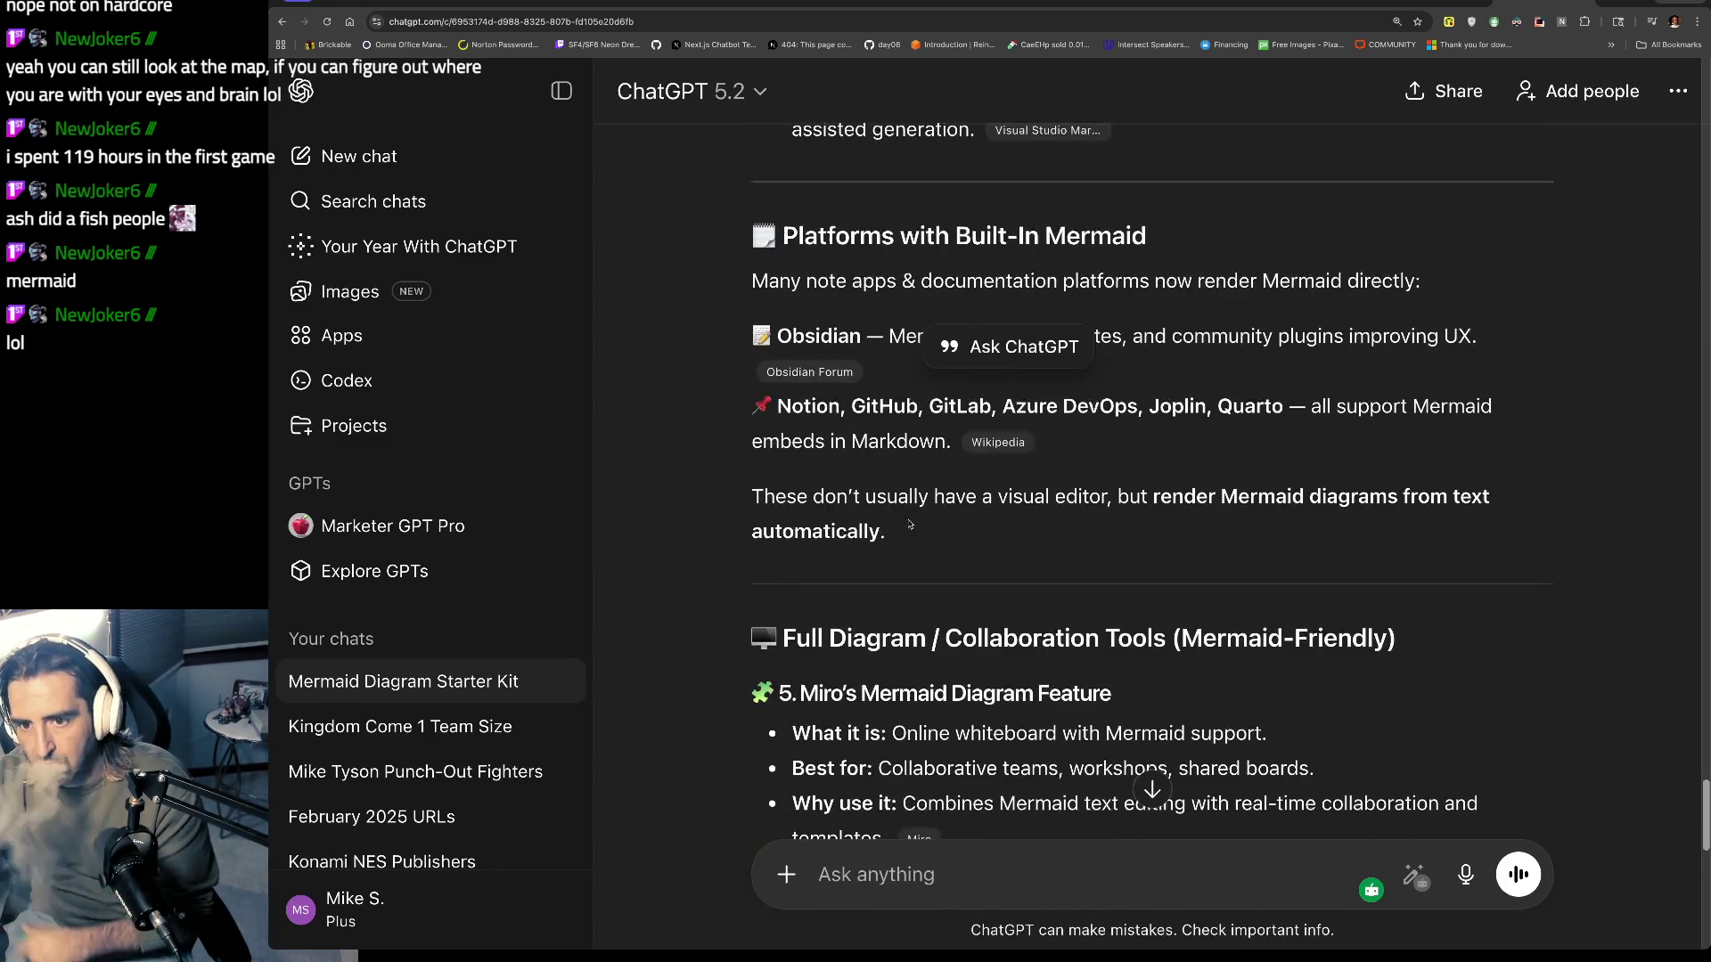
Step: Find and highlight the chat's beginner tool recommendation
left_click(834, 325)
scroll(927, 446, "up", 1)
scroll(1014, 542, "down", 1)
scroll(1015, 541, "down", 3)
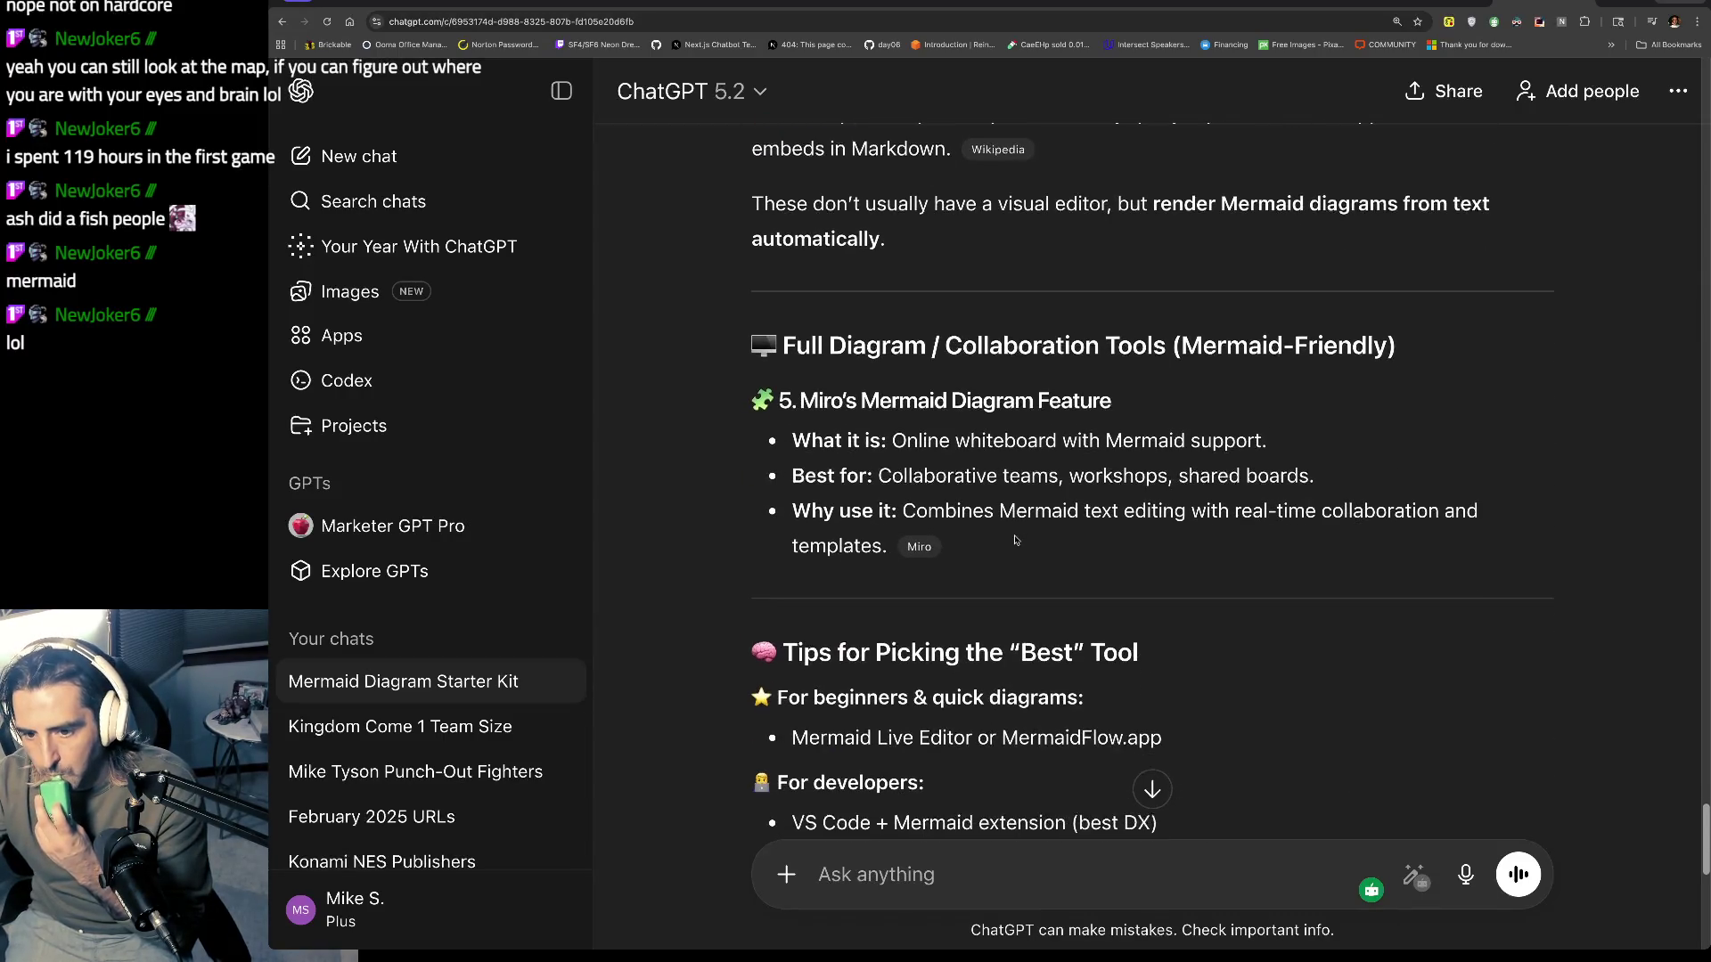
scroll(1015, 541, "down", 2)
left_click_drag(929, 506, 927, 575)
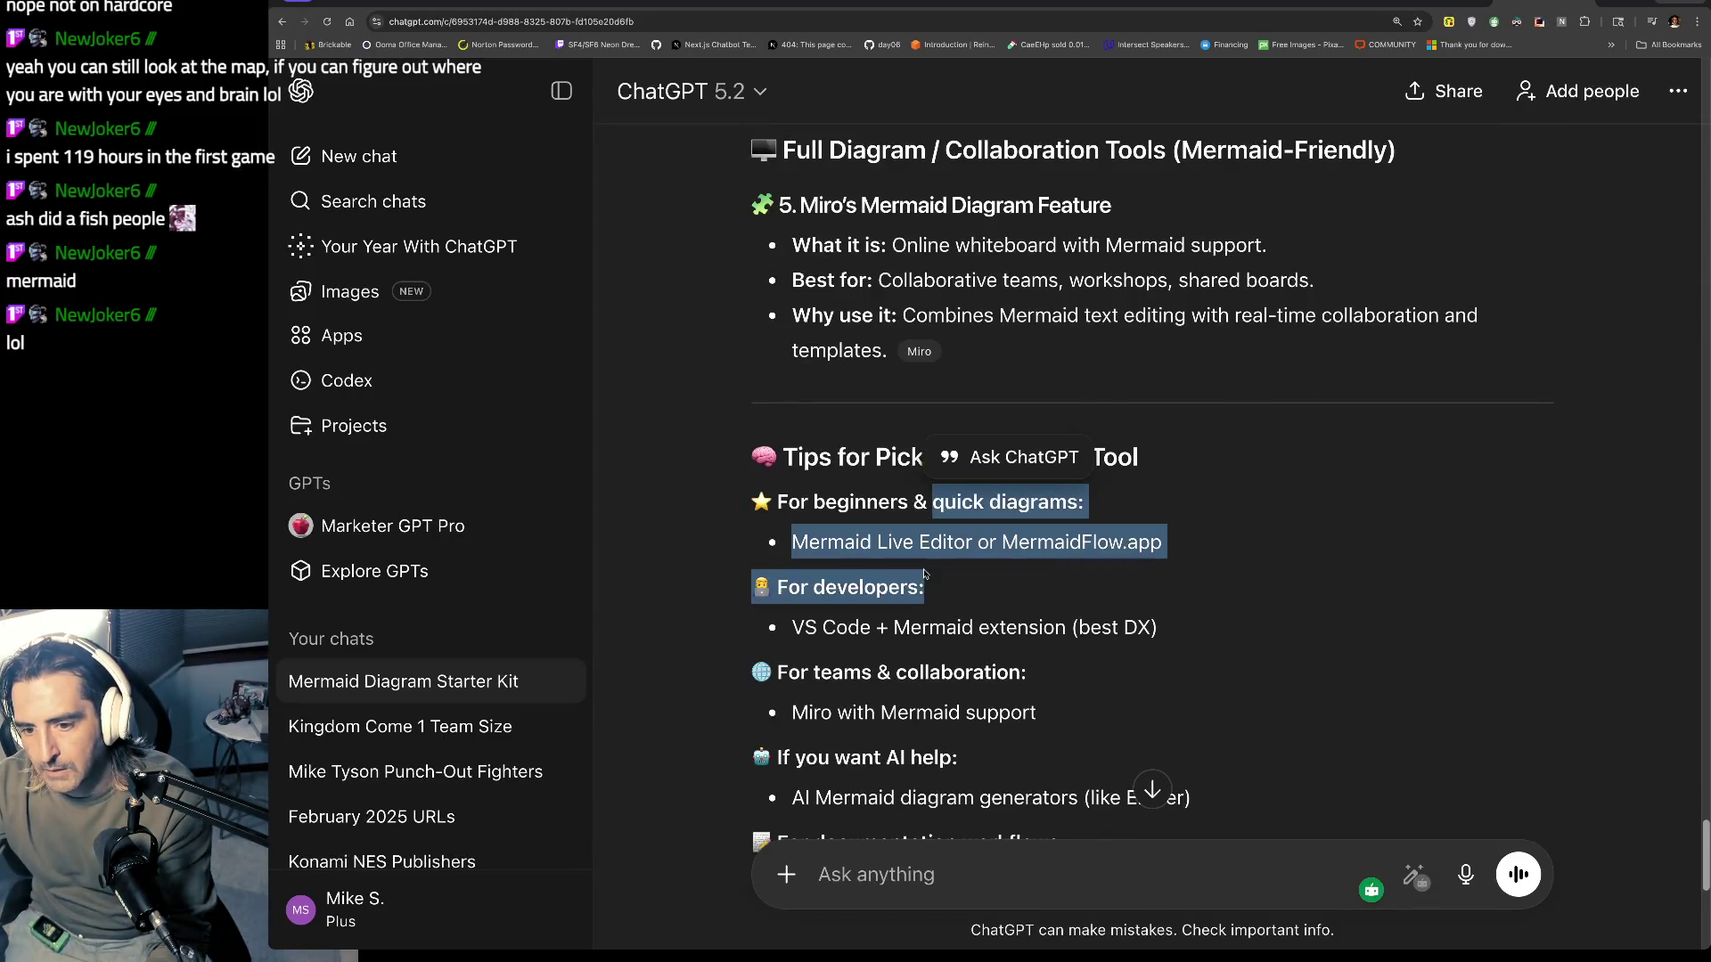
left_click(927, 574)
Step: Search Google for 'mermaid flow app' and browse the Mermaid Flow App landing page
key("ctrl+t")
type("mermaid floww ap")
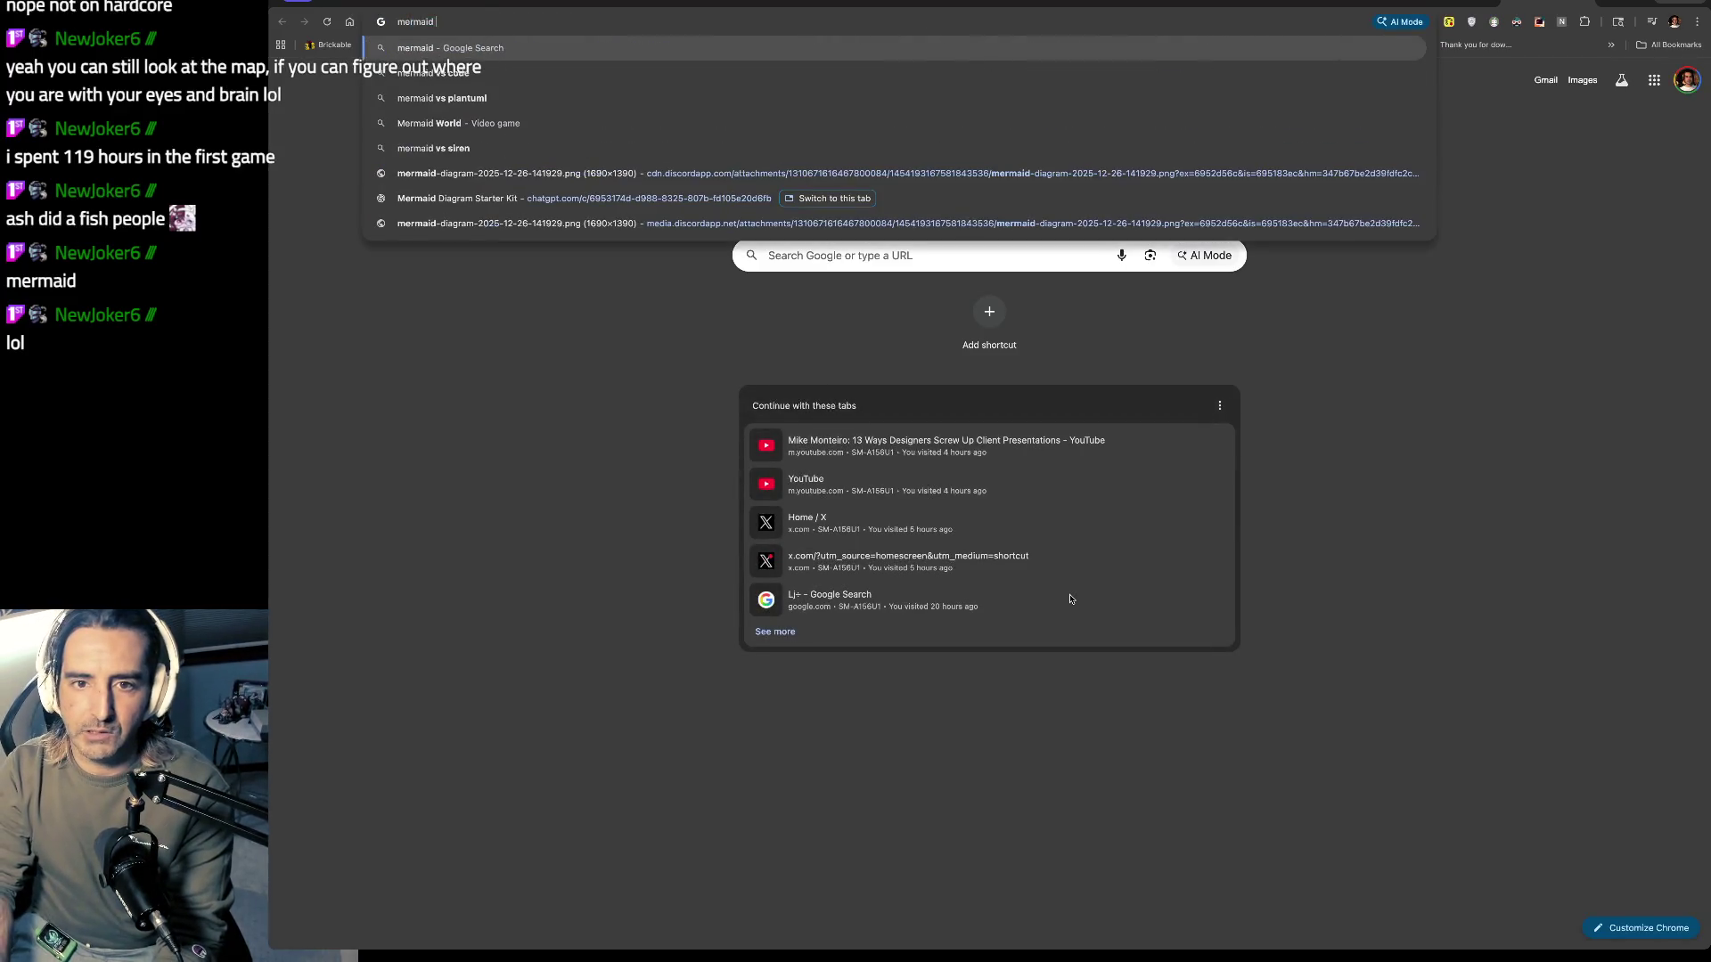
key("Return")
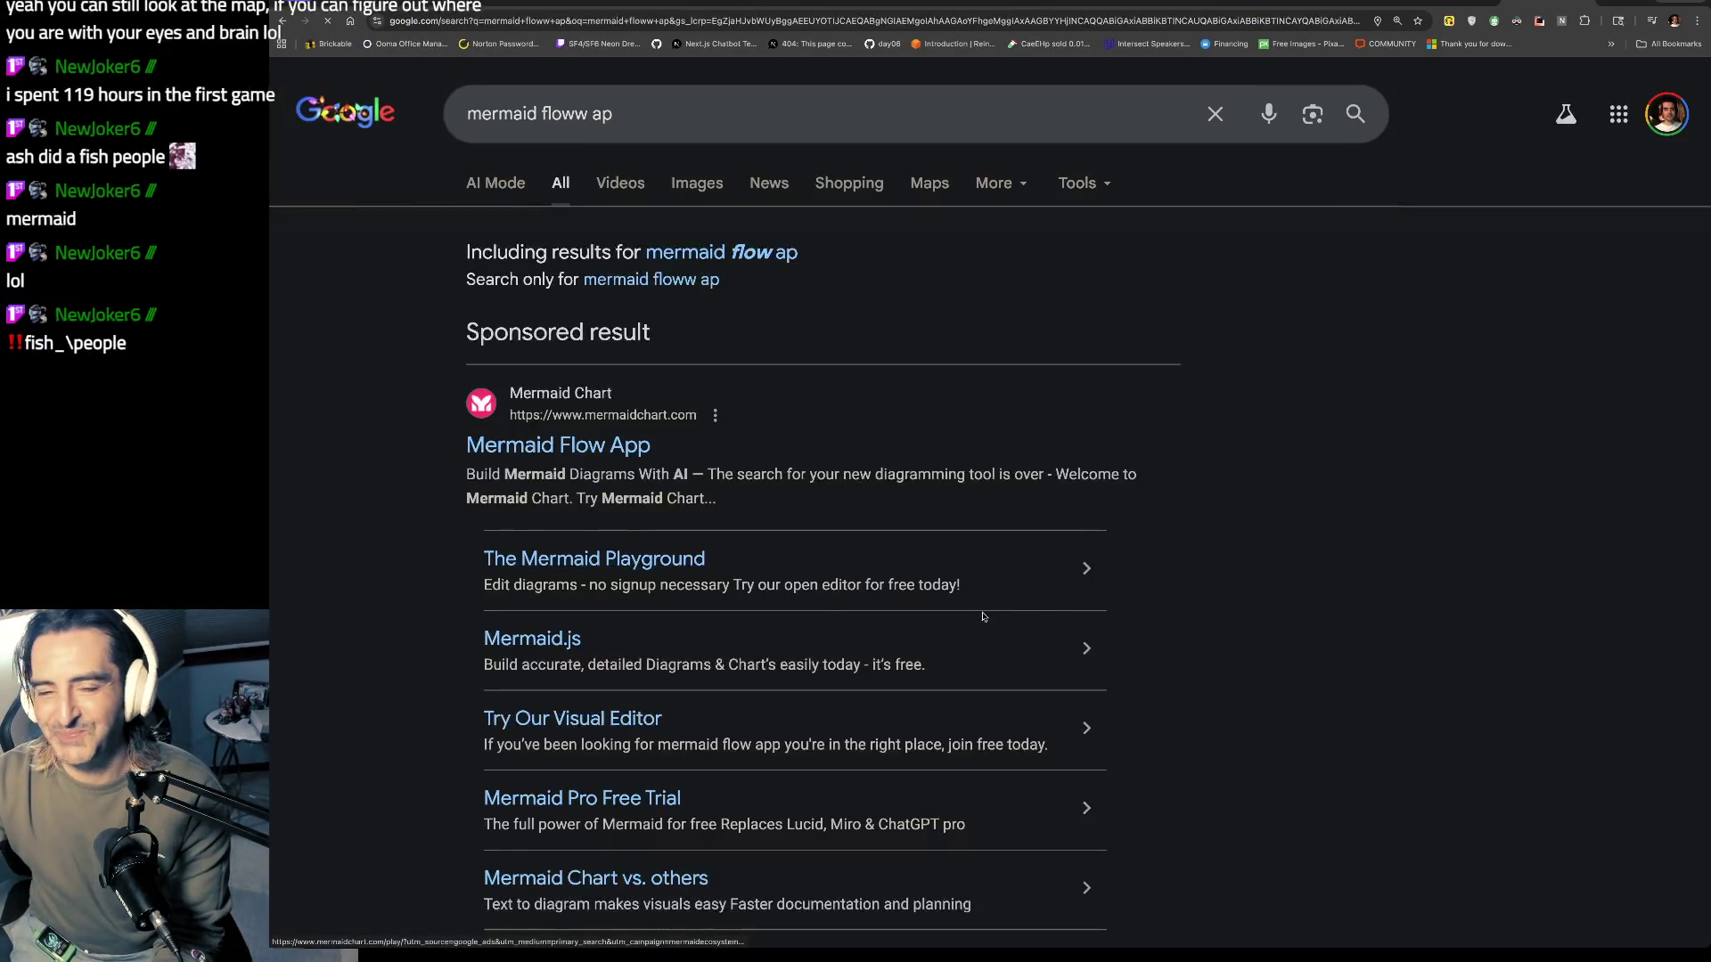
left_click(533, 423)
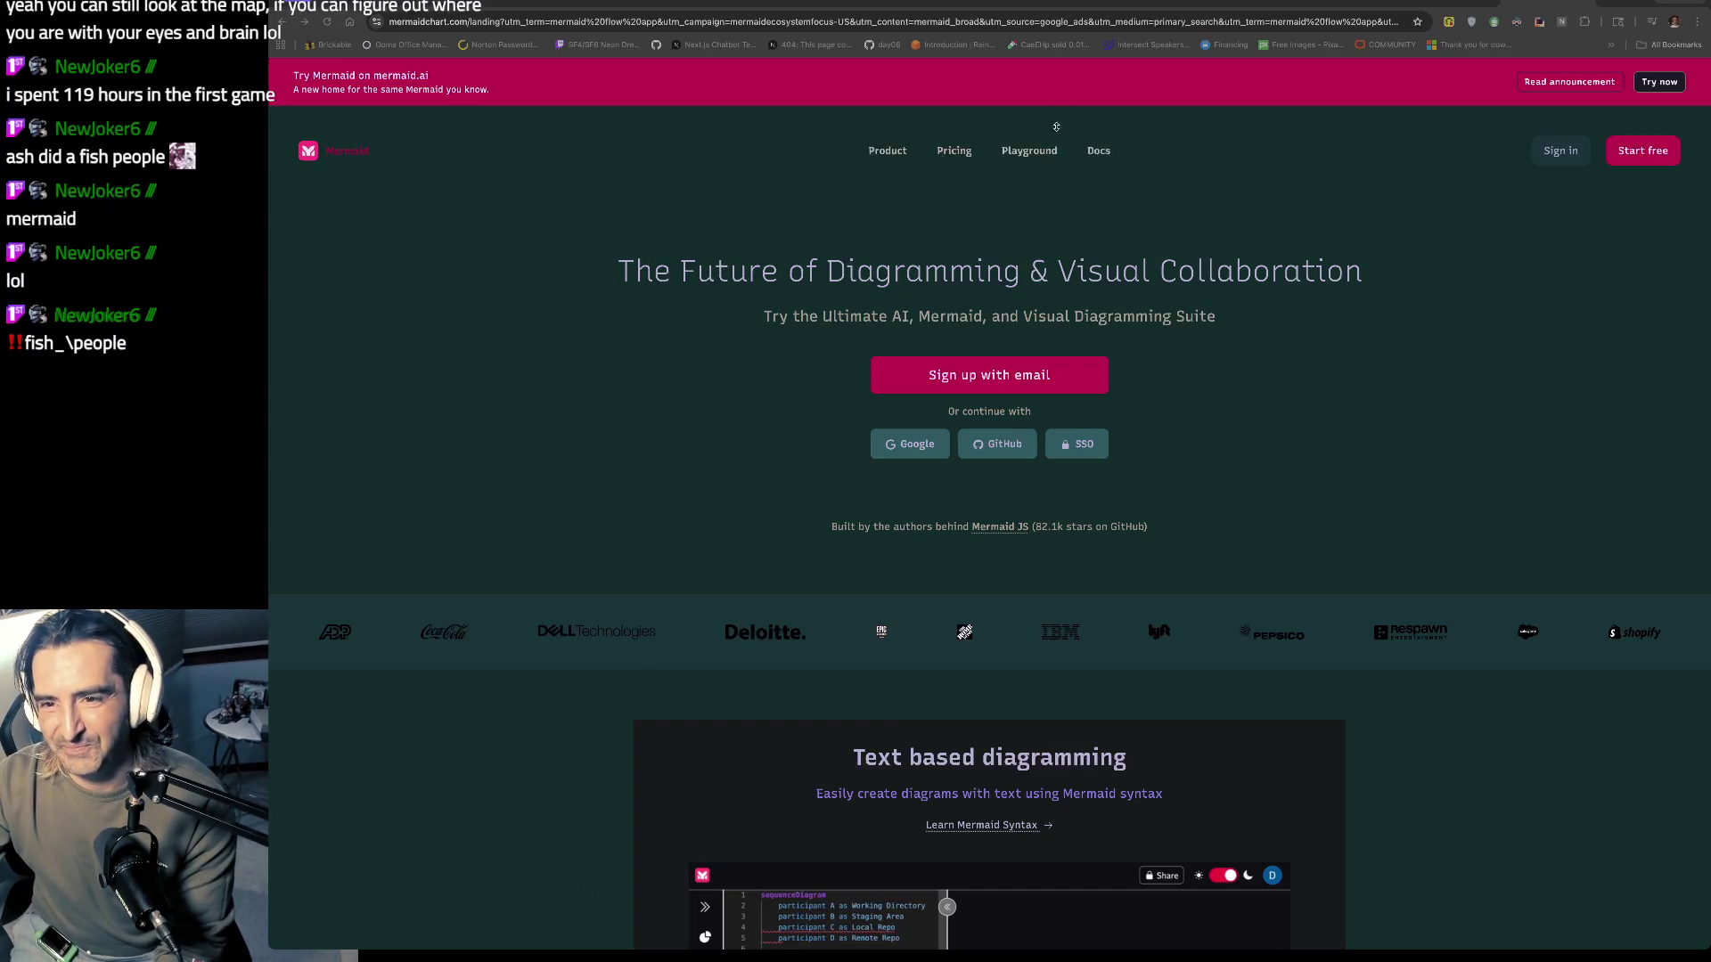
left_click_drag(702, 256, 718, 321)
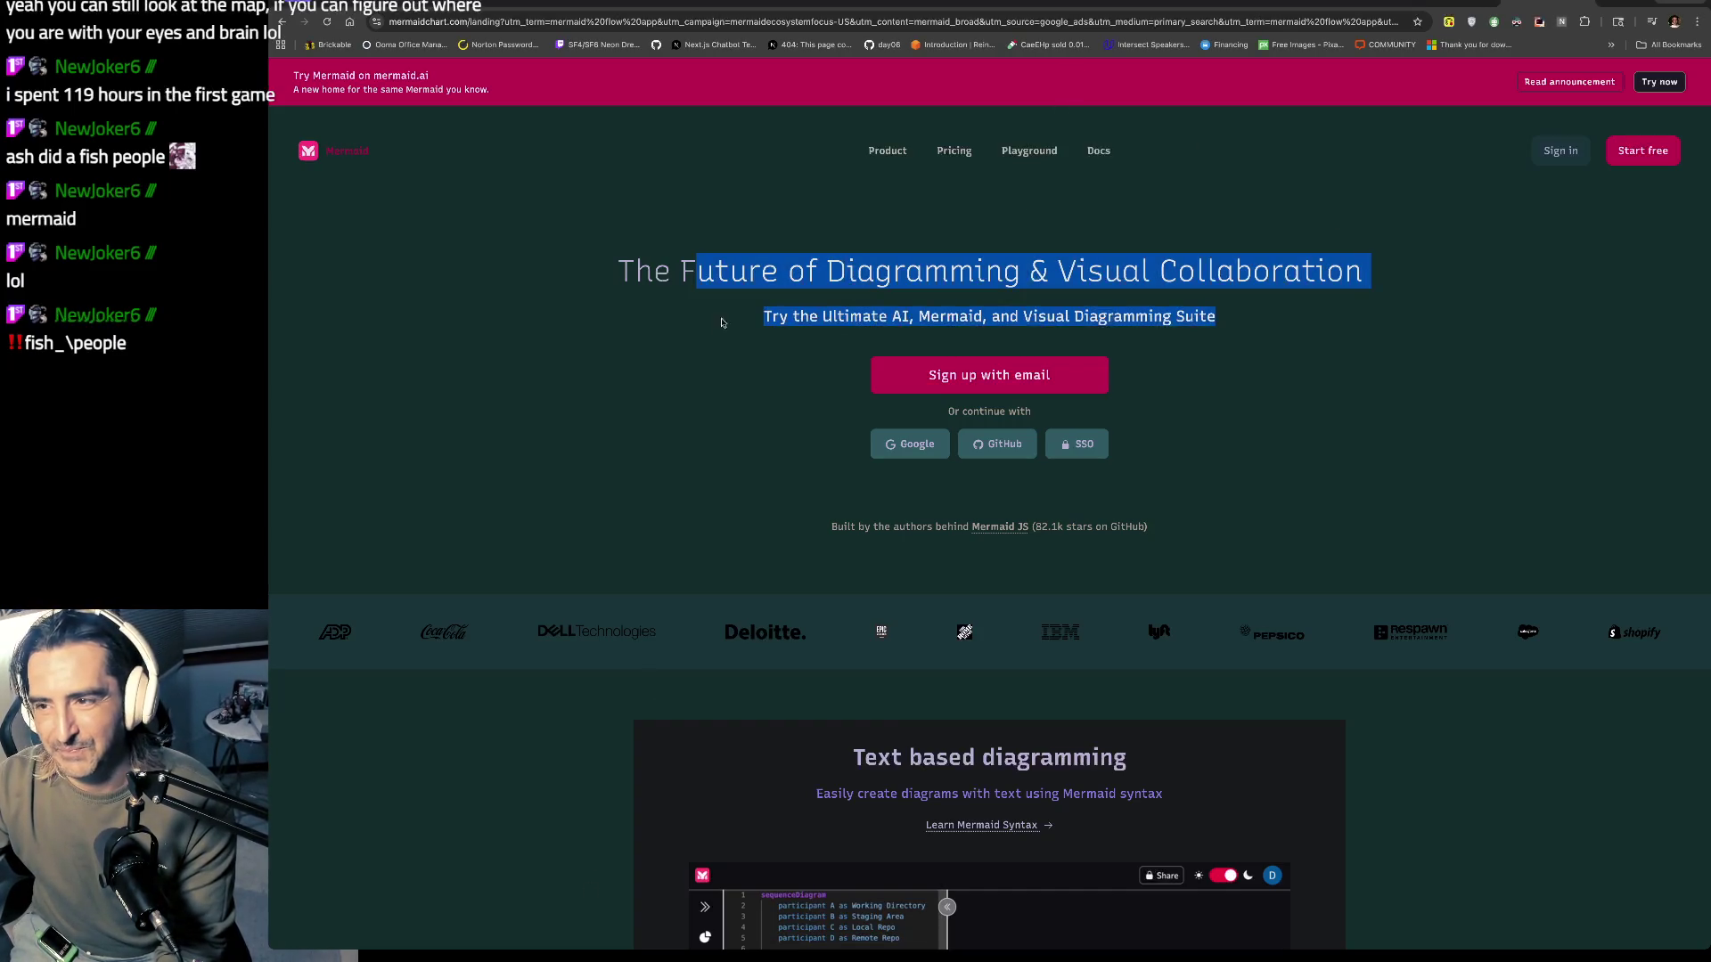
scroll(1277, 397, "down", 1)
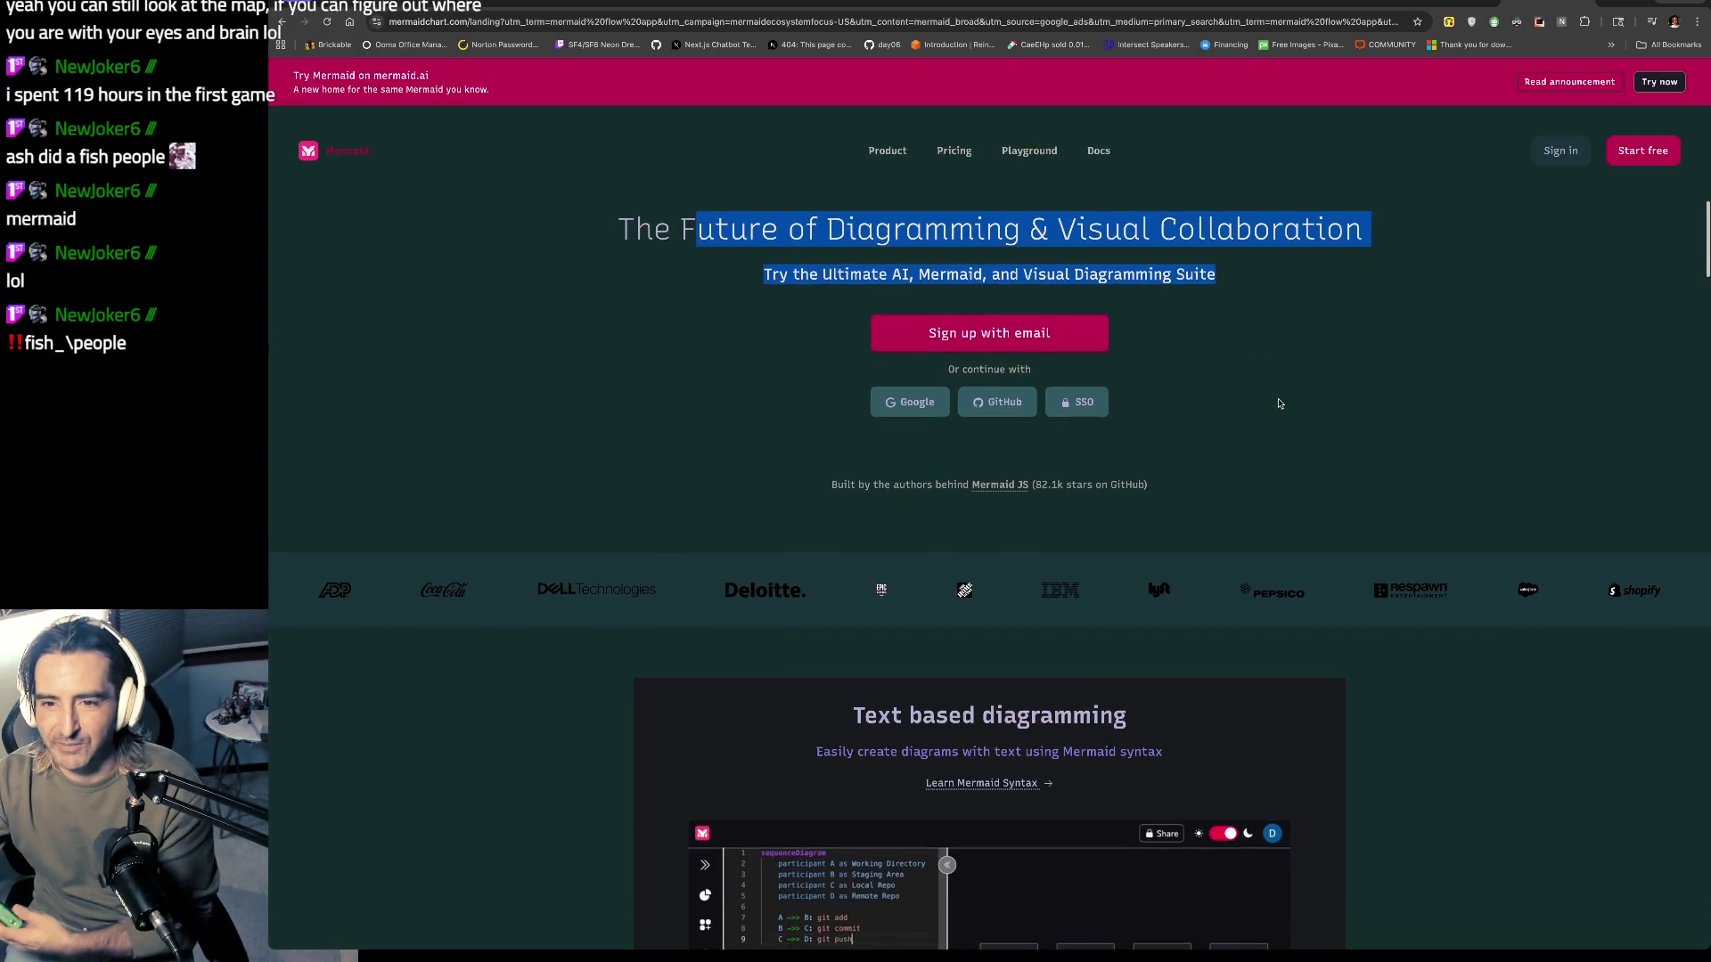
scroll(1278, 404, "down", 3)
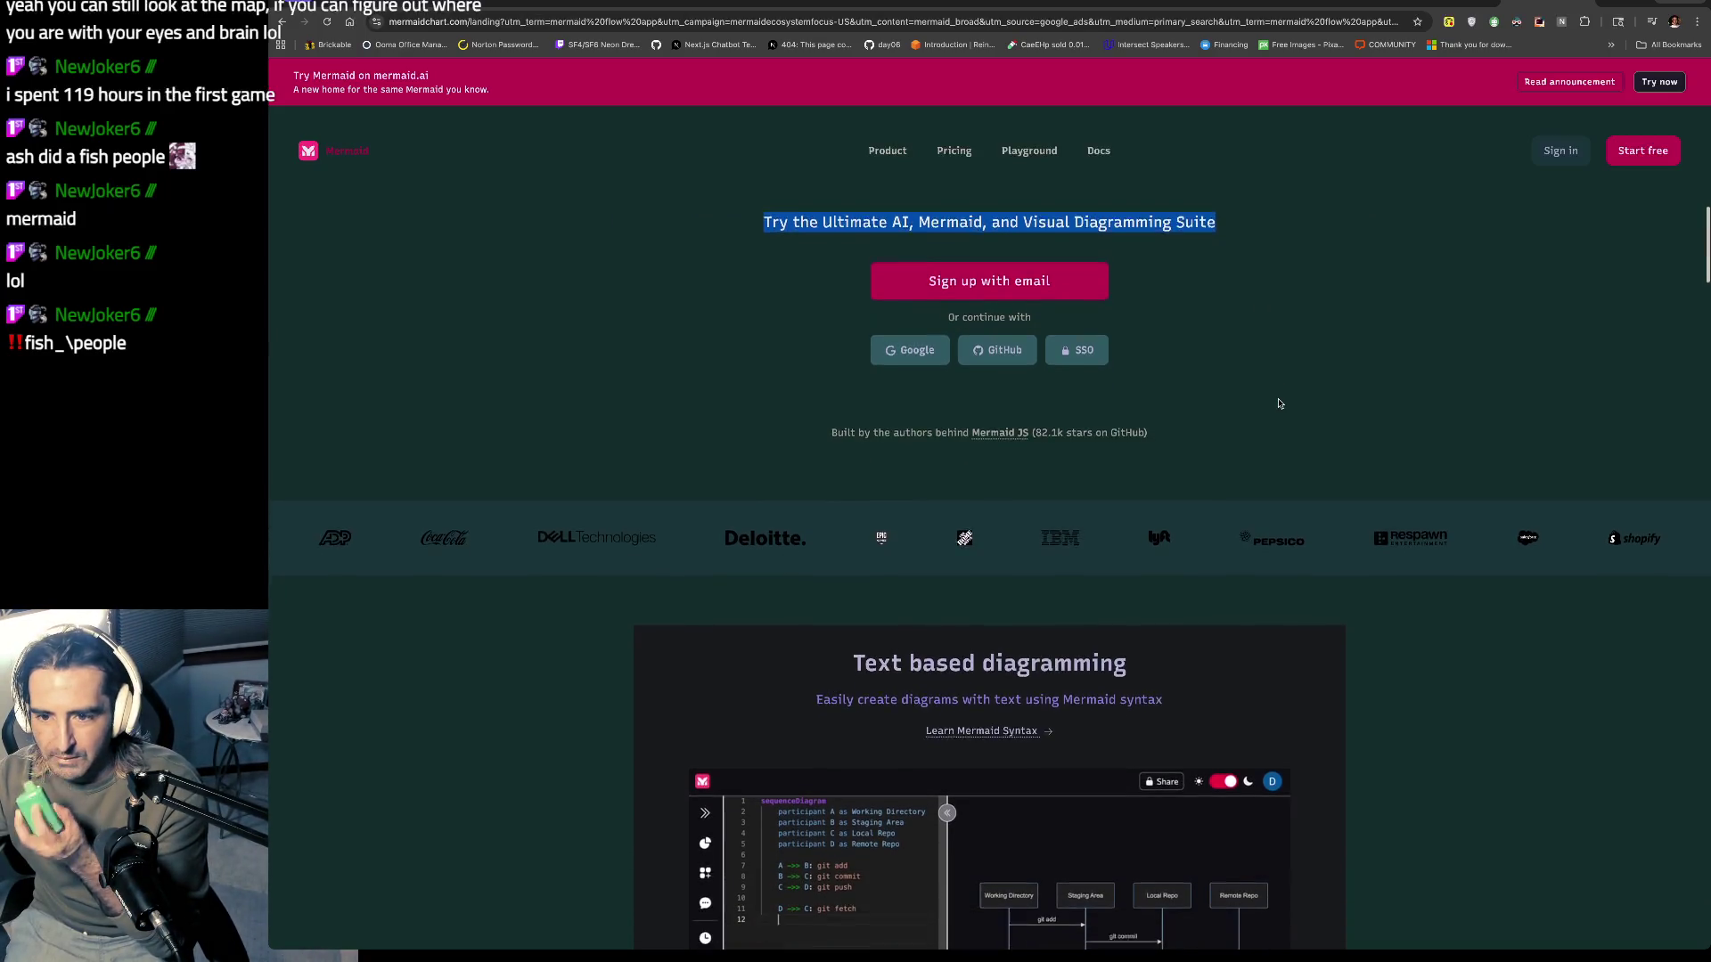
scroll(1279, 404, "down", 1)
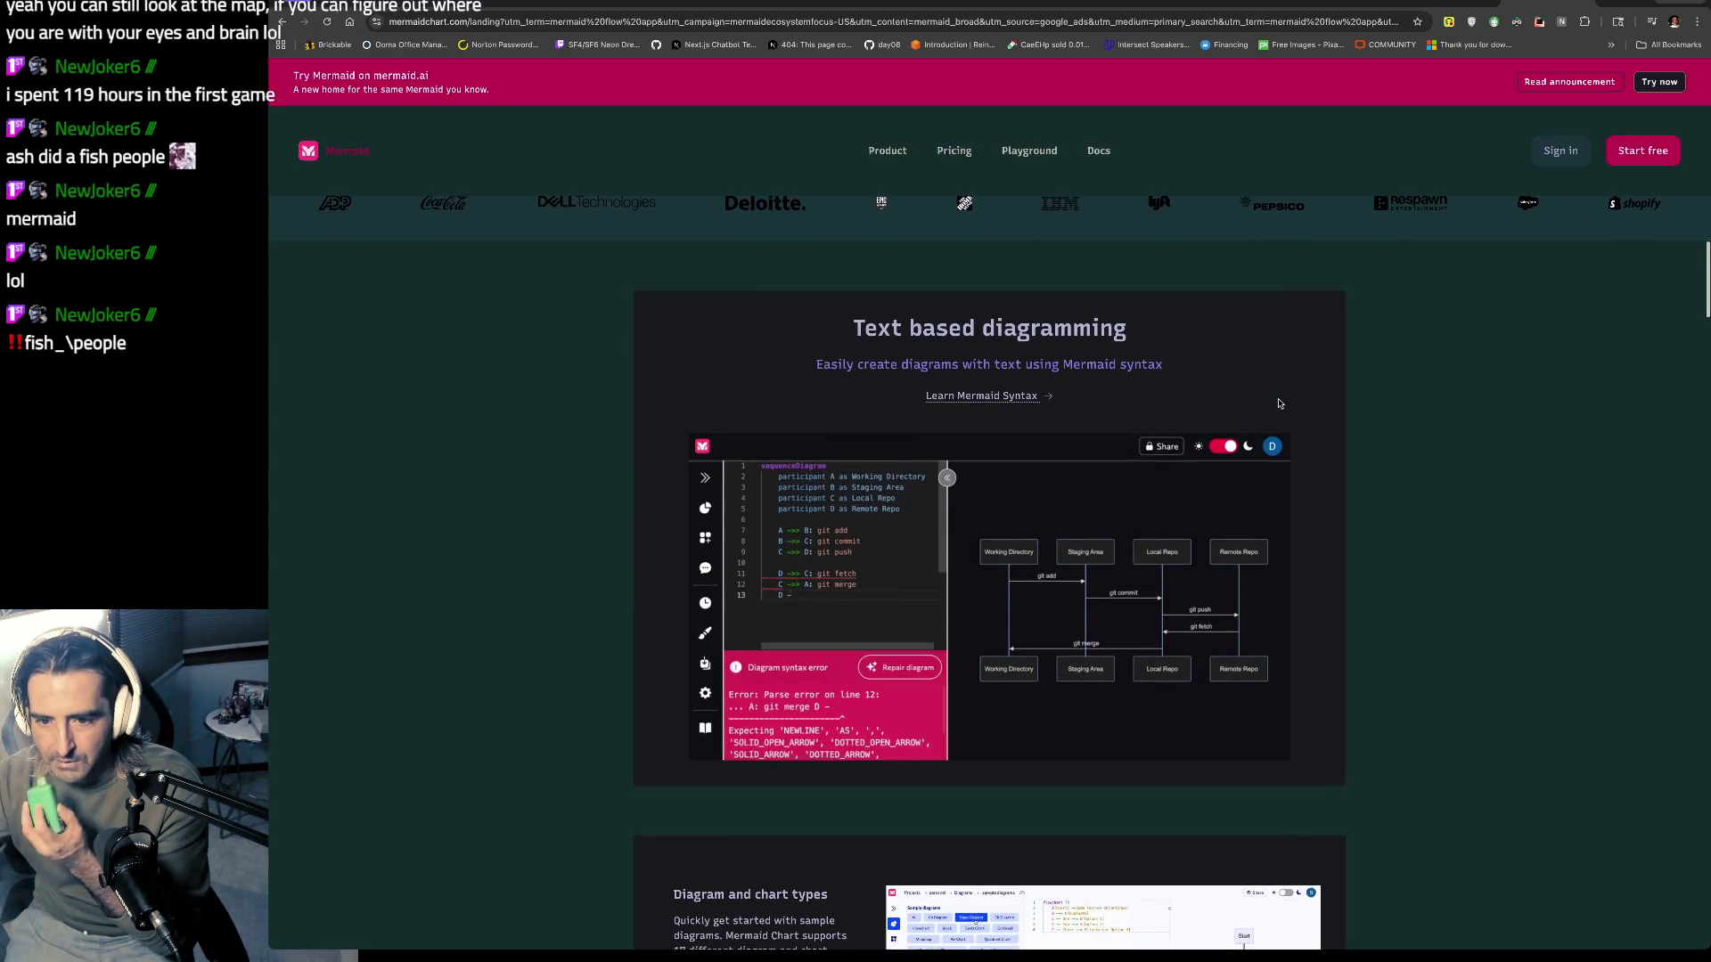
scroll(1279, 404, "down", 1)
key("ctrl+Tab")
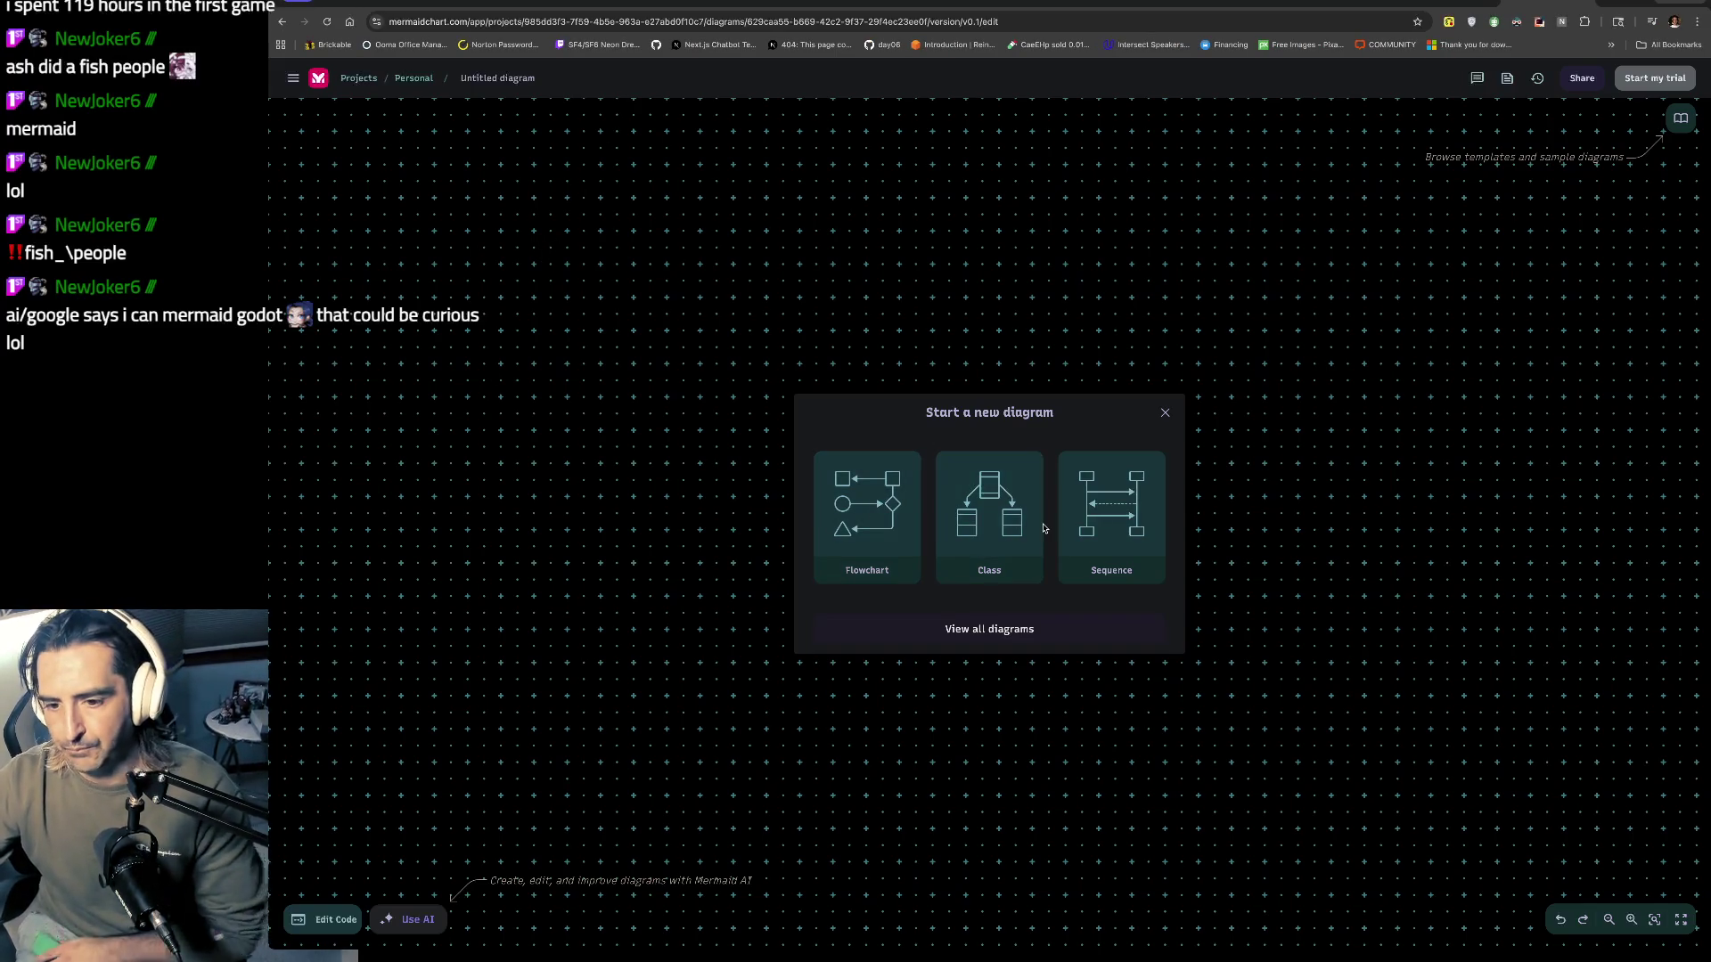
Step: Show all Mermaid diagram types and select the full list for copying
left_click(1006, 631)
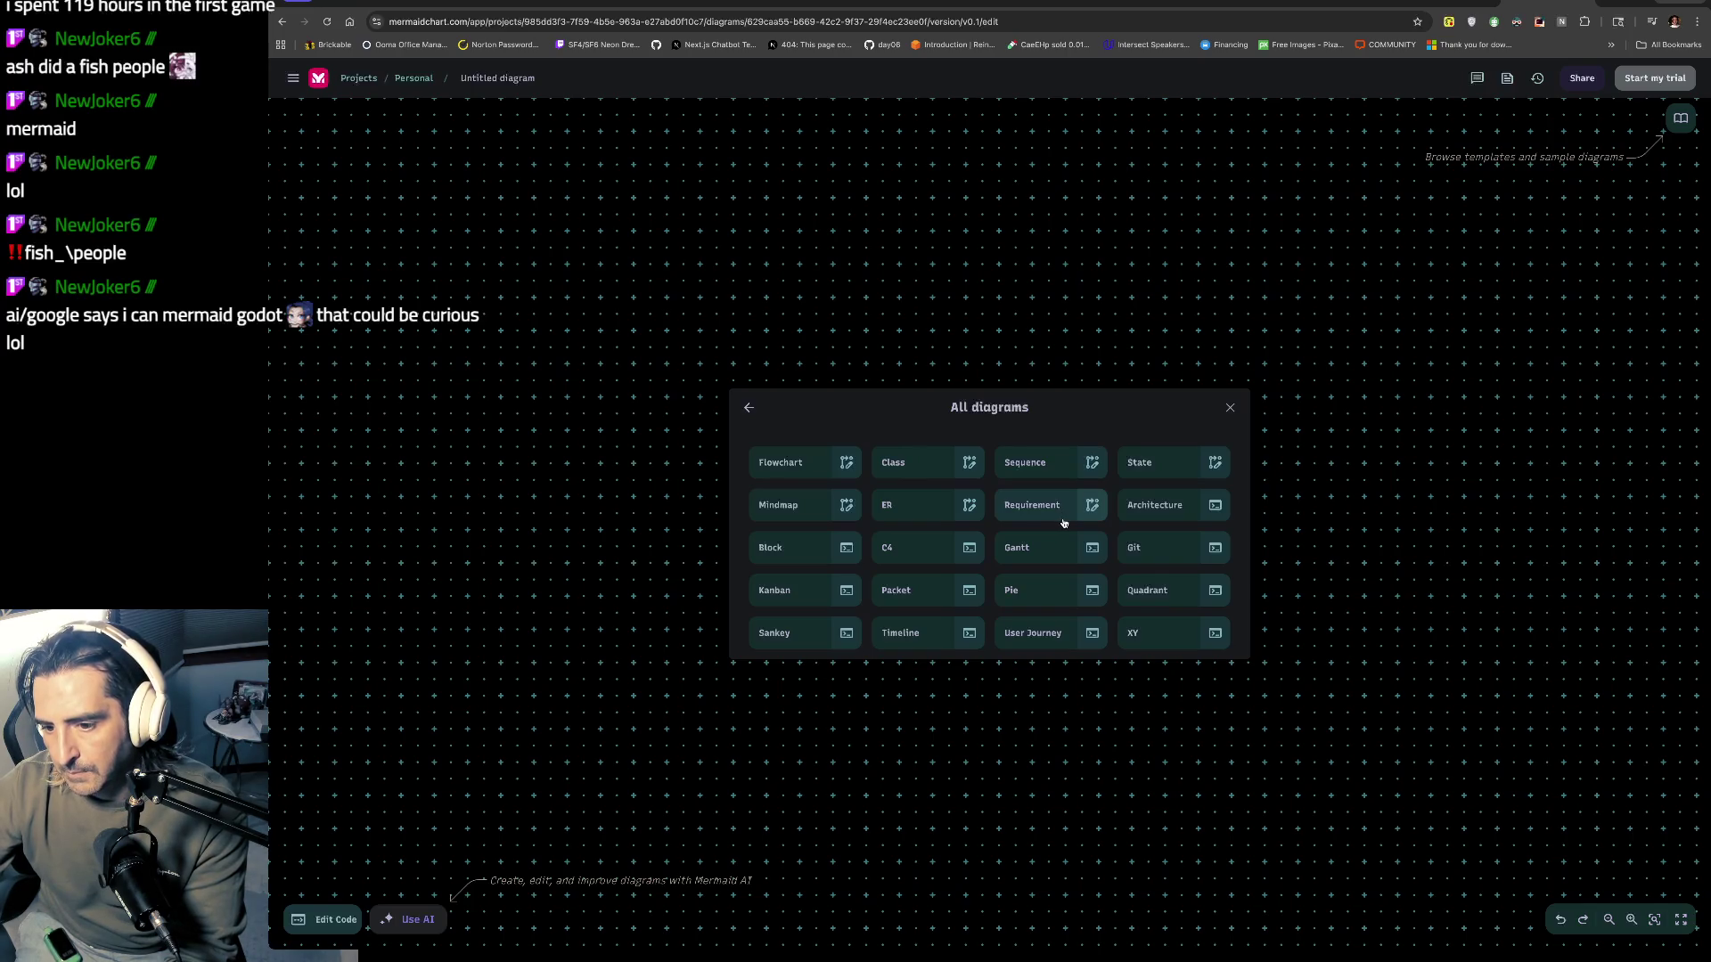
mouse_move(846, 419)
left_mouse_down()
mouse_move(1092, 591)
mouse_move(1142, 649)
left_mouse_up()
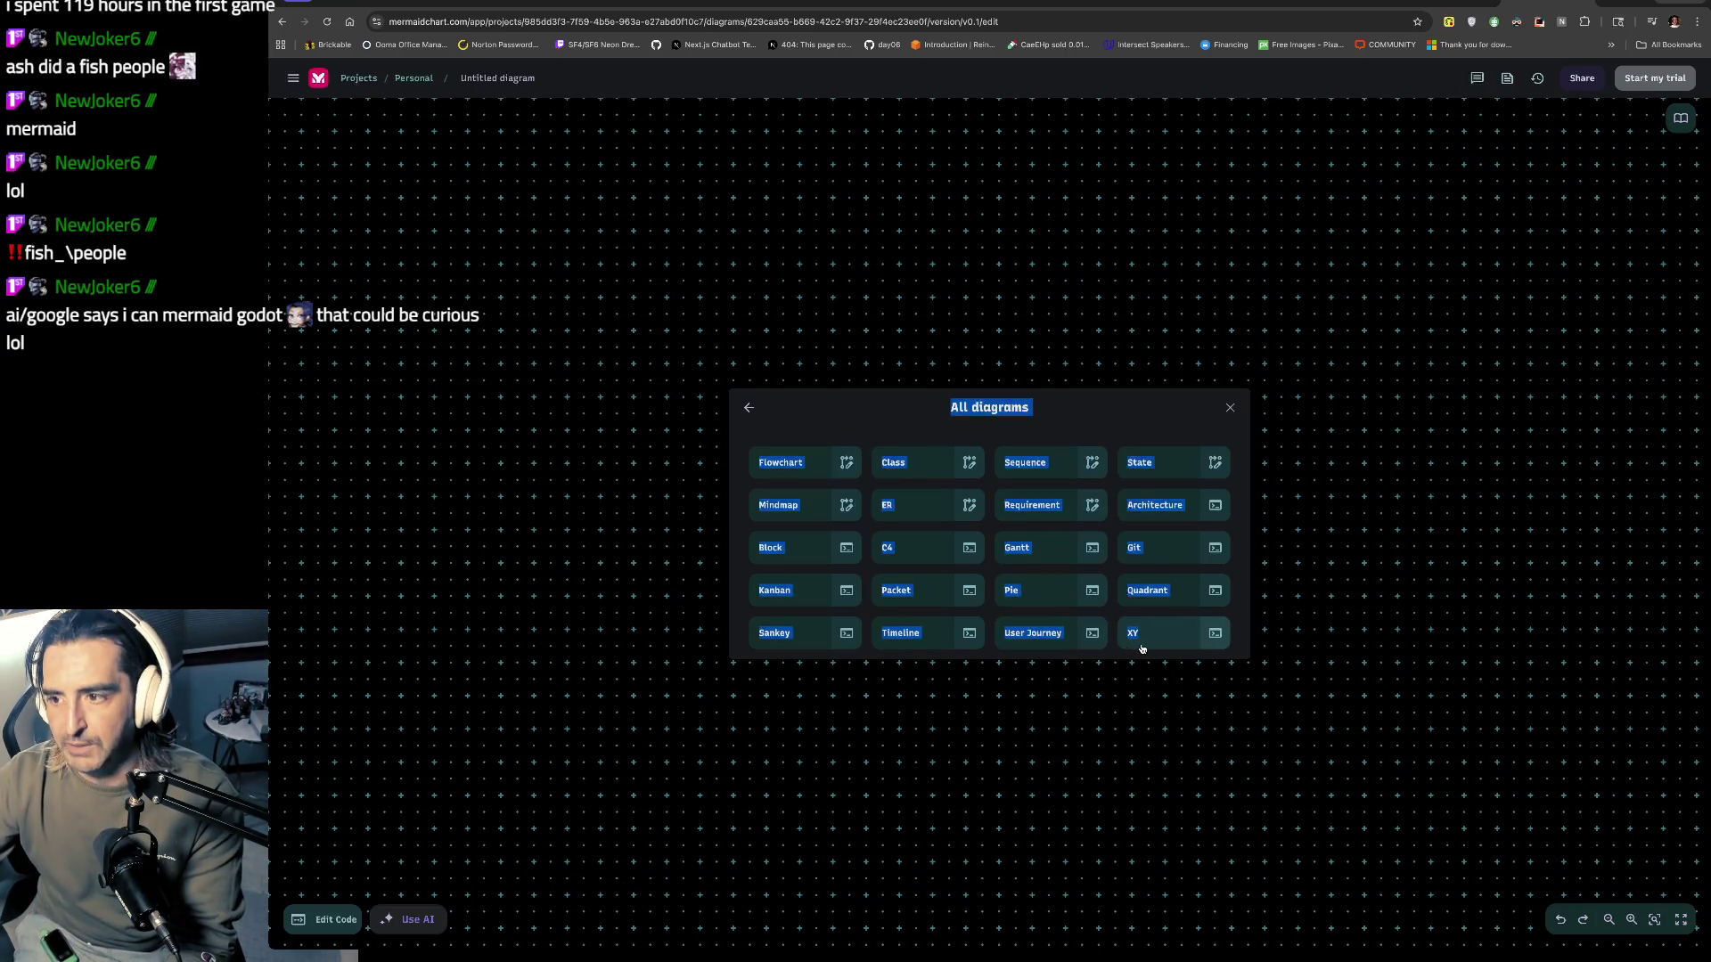
key("ctrl+t")
Step: Ask ChatGPT which of the pasted Mermaid templates suits modelling an agentic LangGraph workflow
type("ch")
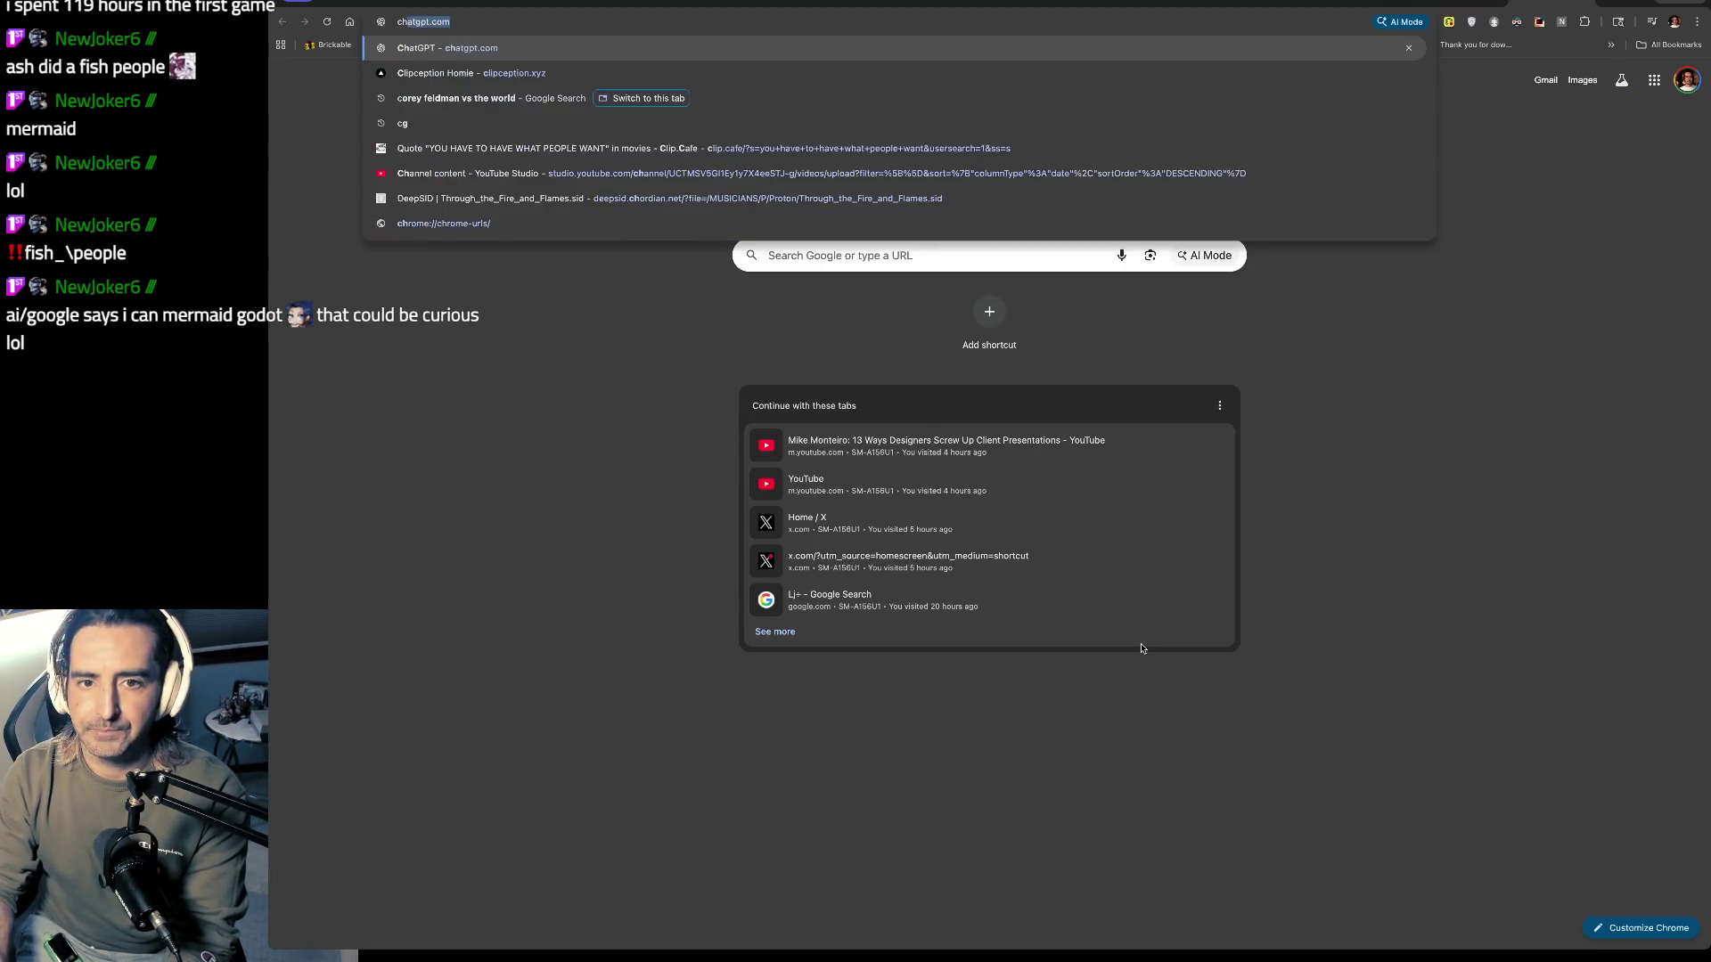
key("Return")
key("ctrl+v")
type("which one ofthe")
key("BackSpace")
key("BackSpace")
key("BackSpace")
type("these mermaid templates are food to model the agentic workflow with langgraph")
key("Return")
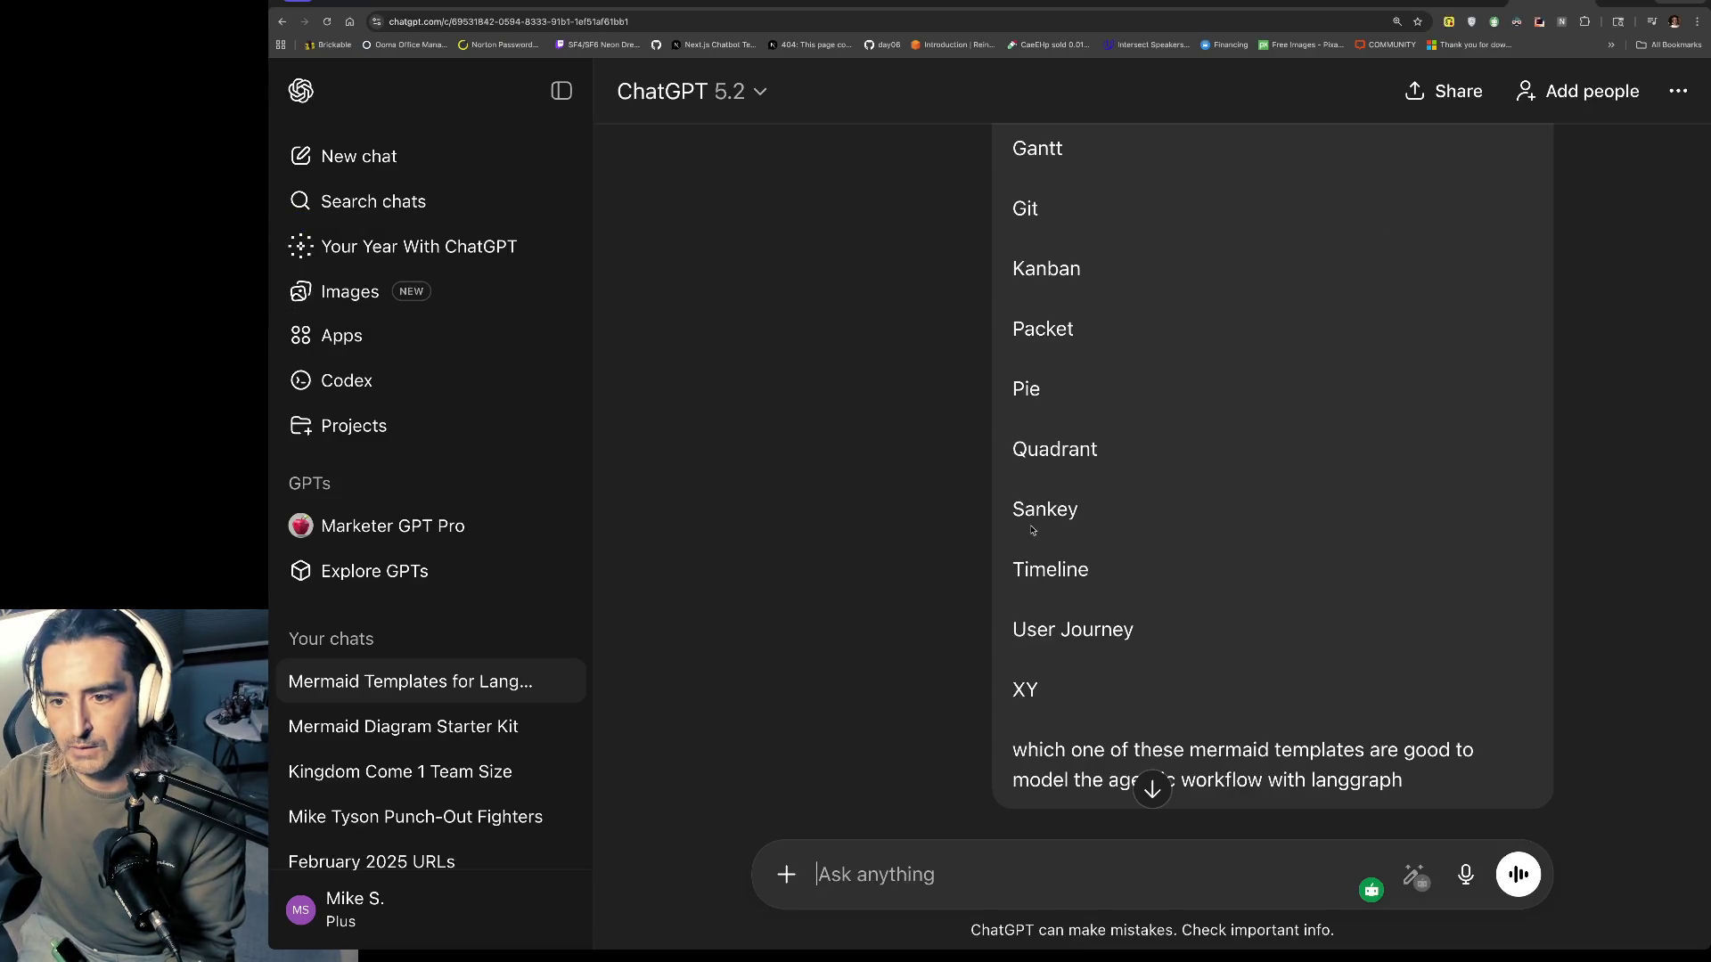
Step: Review ChatGPT's answer recommending the State Diagram for LangGraph workflows
scroll(1150, 784, "down", 10)
scroll(1031, 532, "up", 3)
scroll(831, 362, "up", 2)
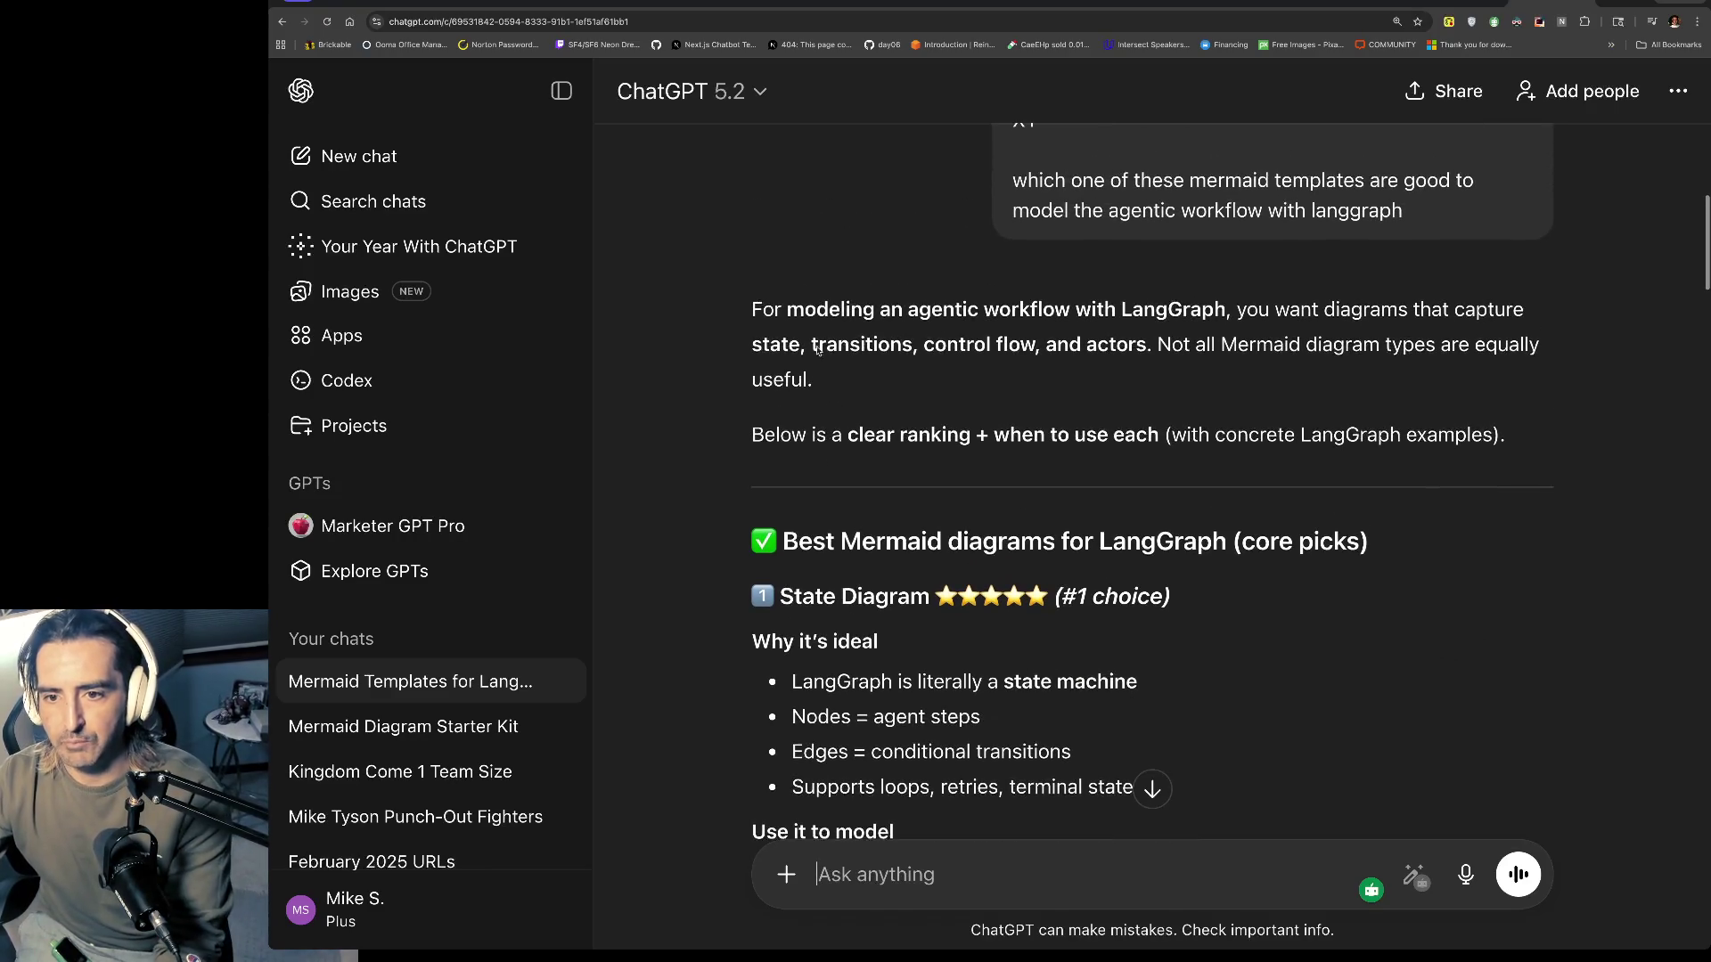
left_click_drag(787, 309, 817, 434)
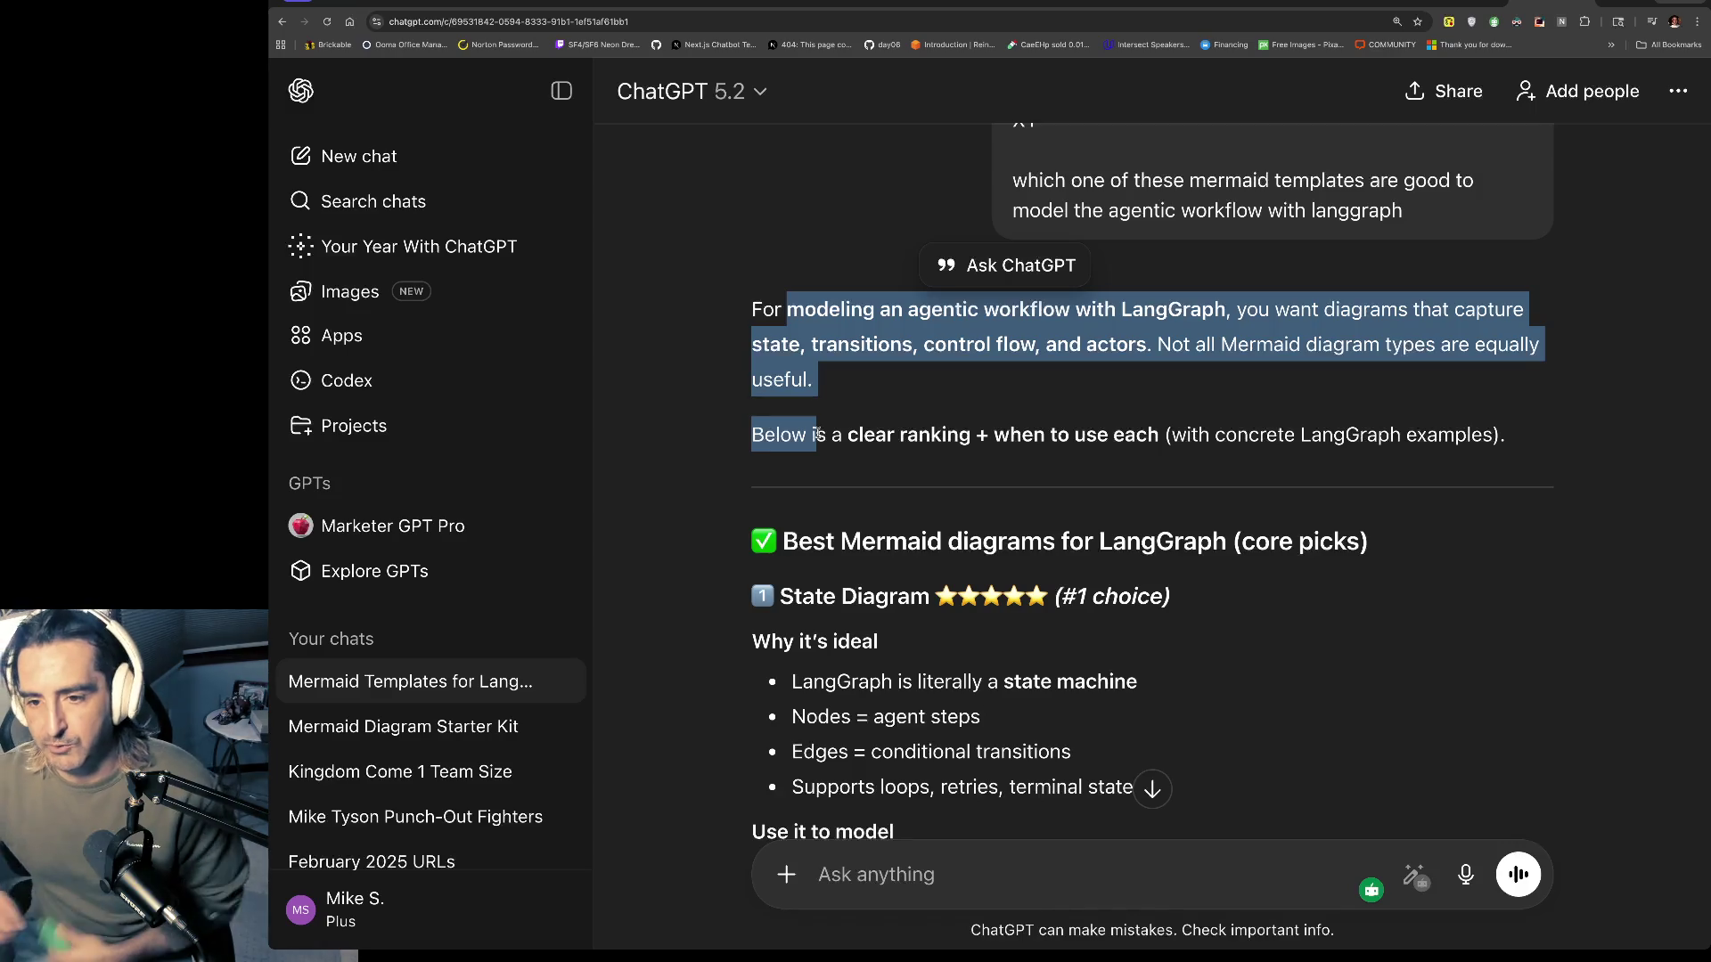
scroll(816, 434, "down", 1)
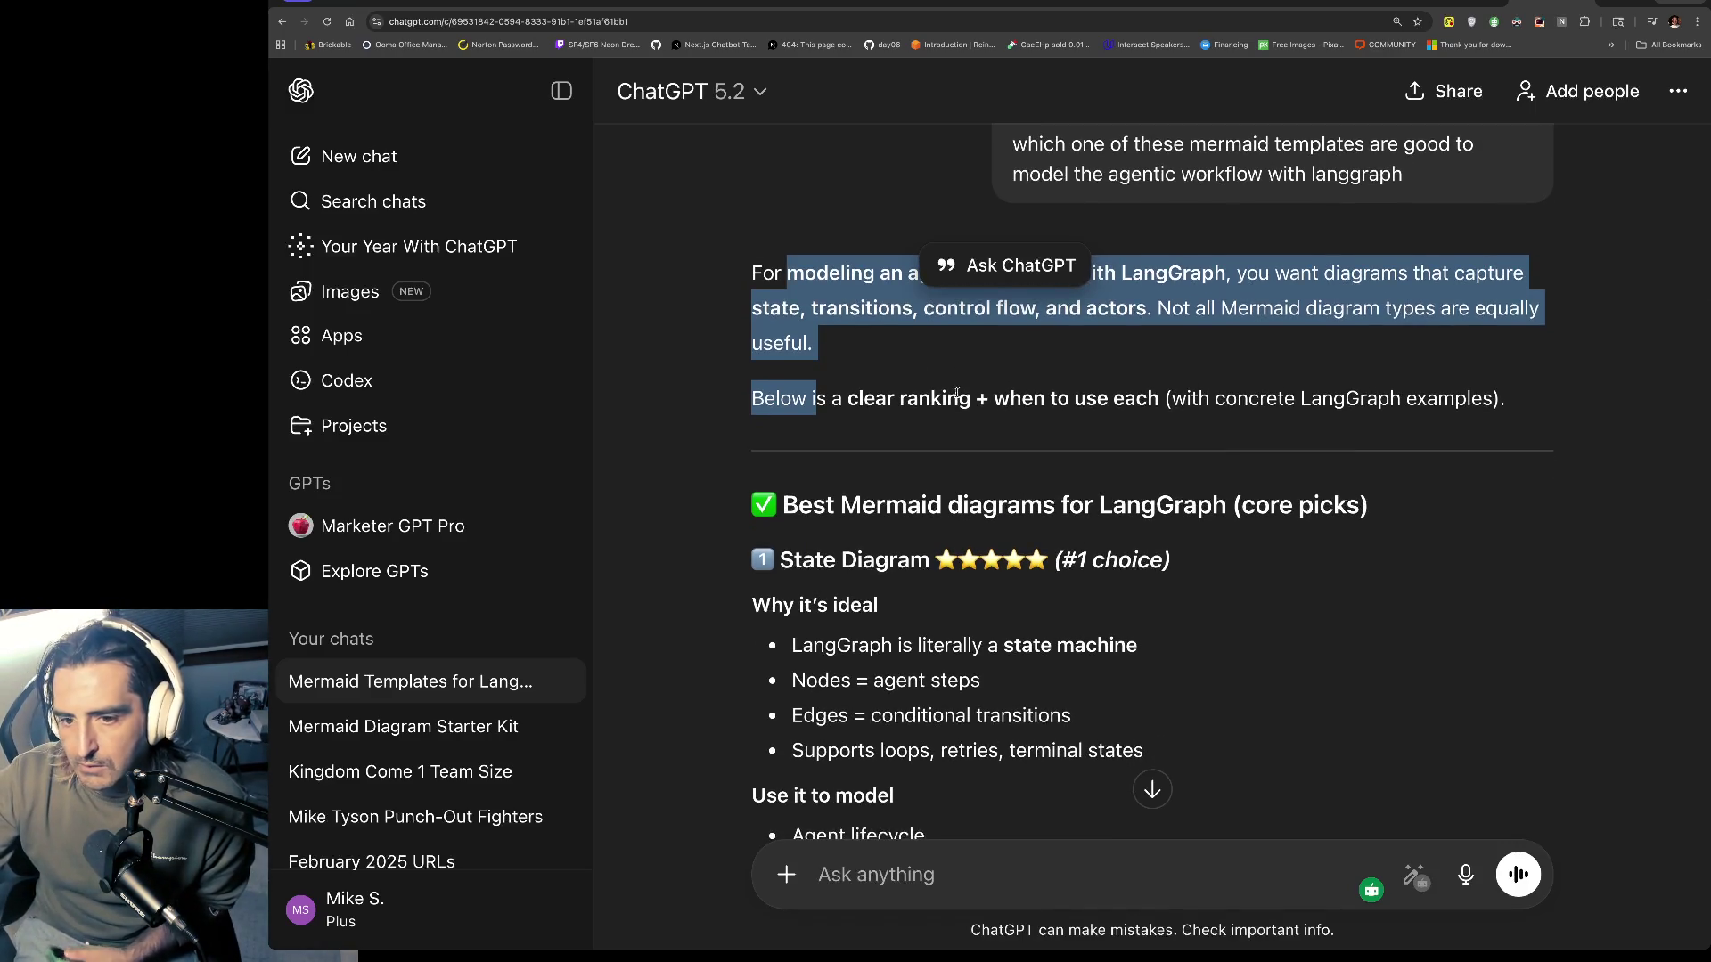
left_click_drag(1220, 300, 1218, 350)
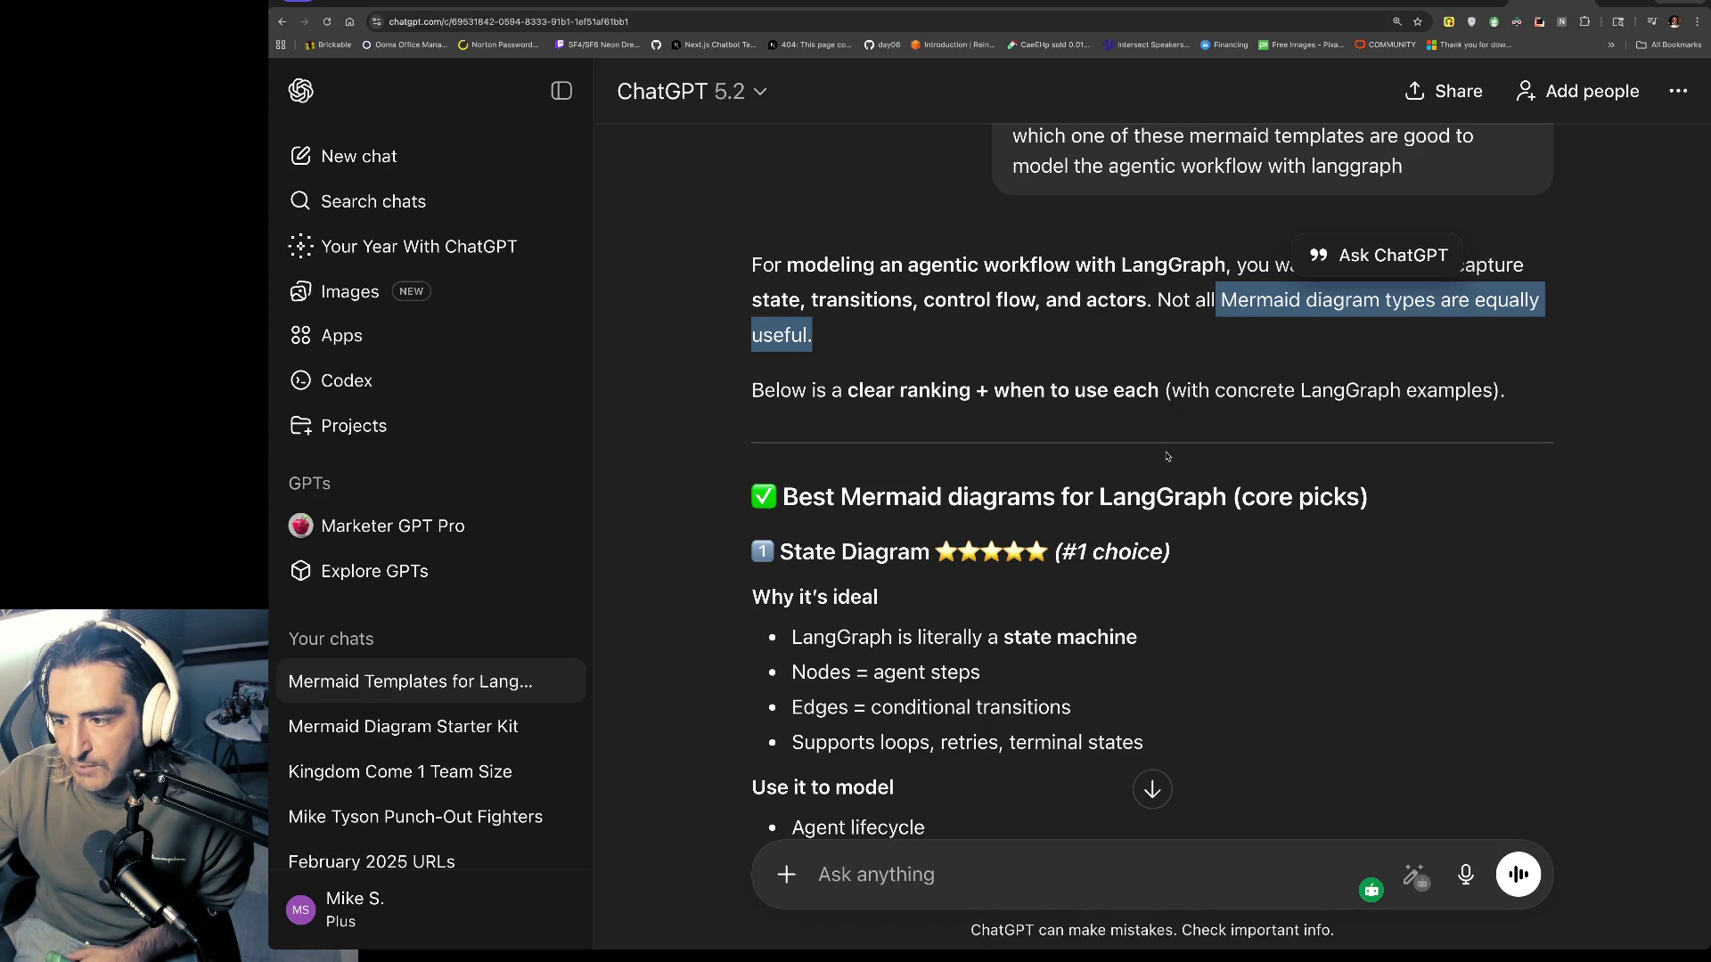
scroll(1168, 456, "down", 2)
scroll(1168, 456, "down", 4)
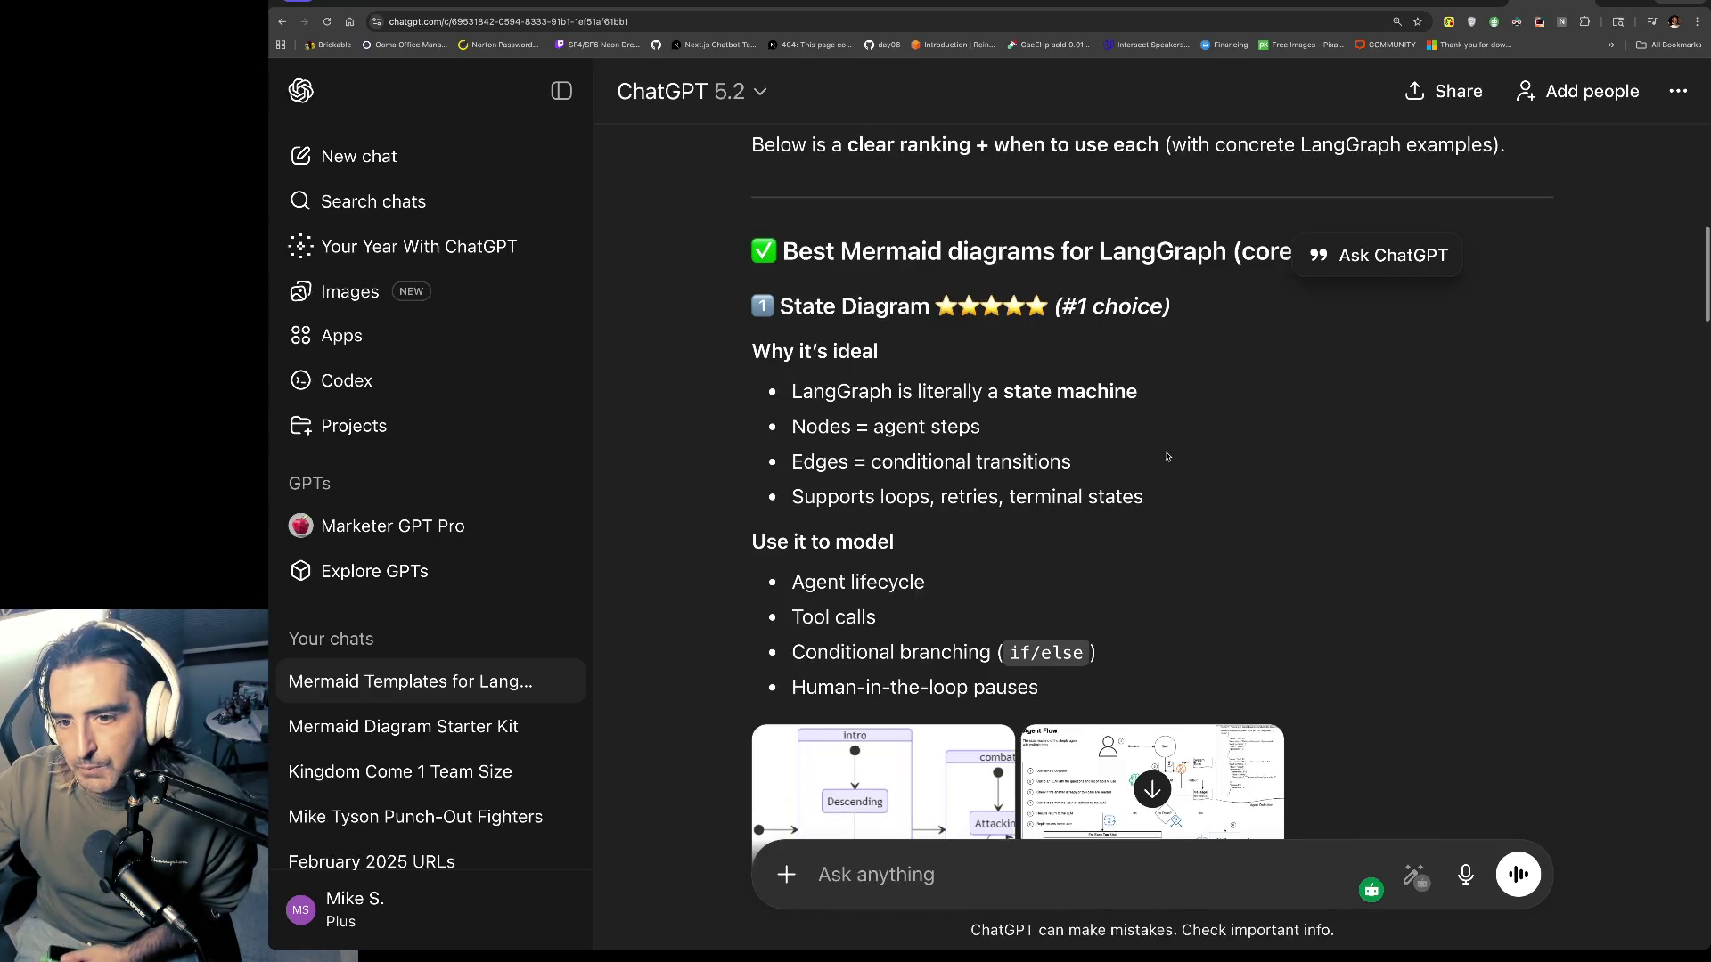
scroll(902, 365, "down", 2)
left_click(1461, 3)
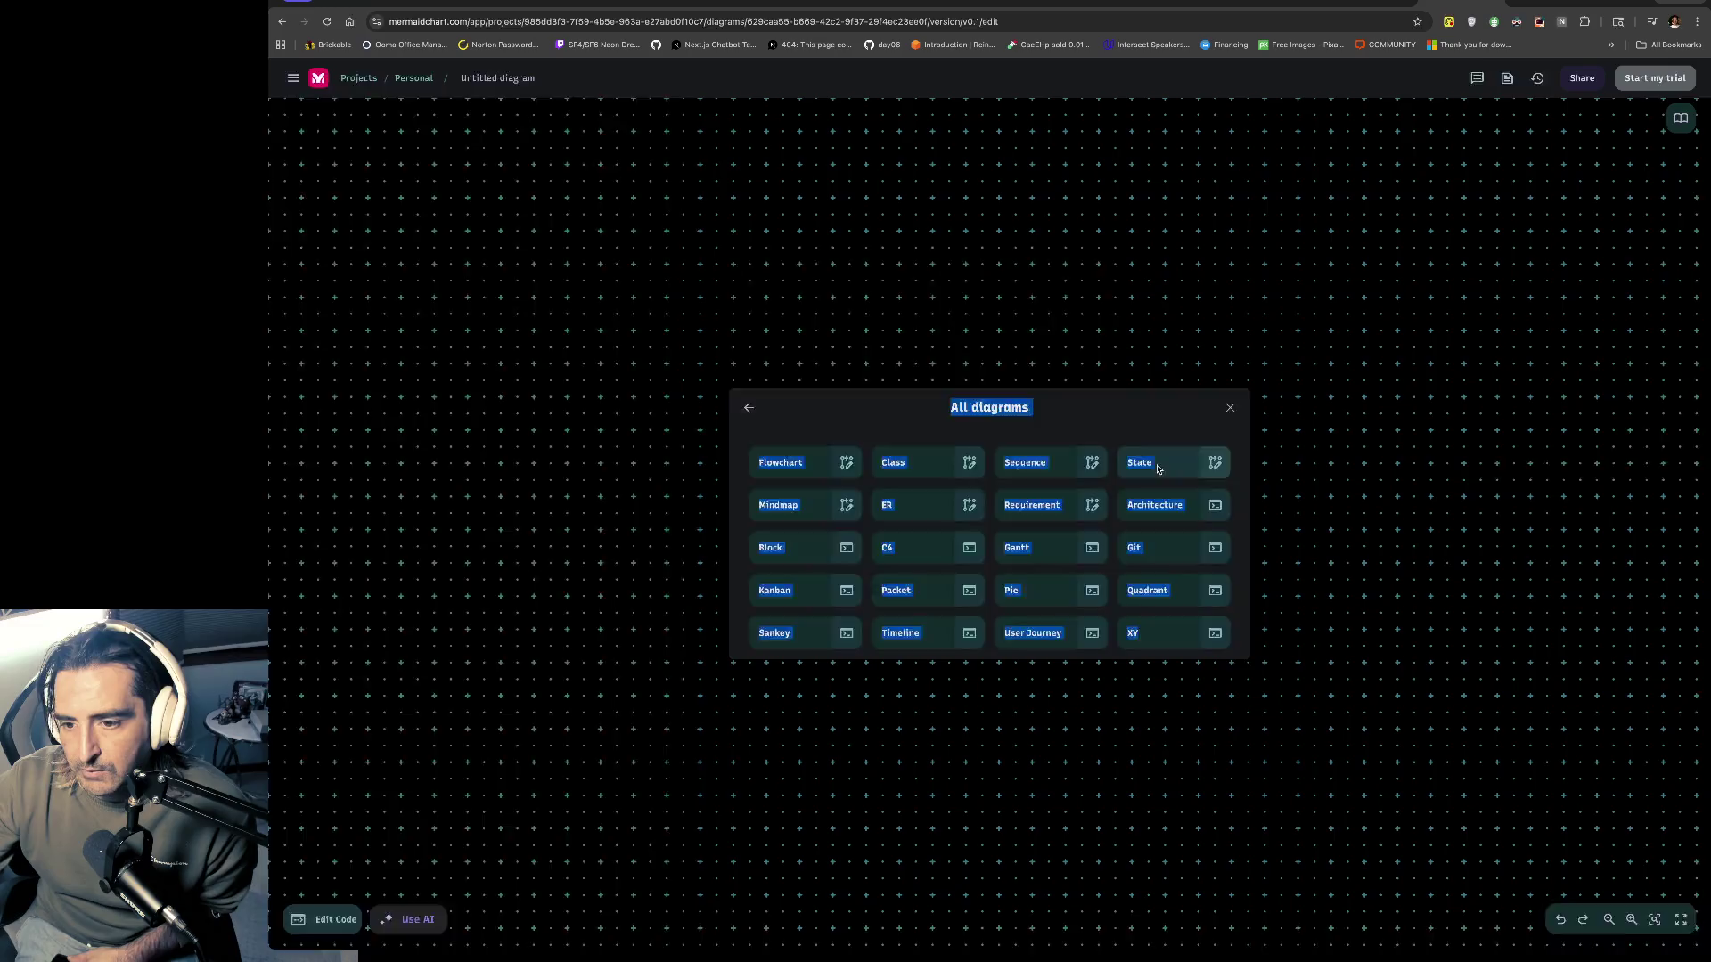
Step: Start a State diagram with Still, Moving and Crash transitions, then open the shared video link
left_click(1200, 462)
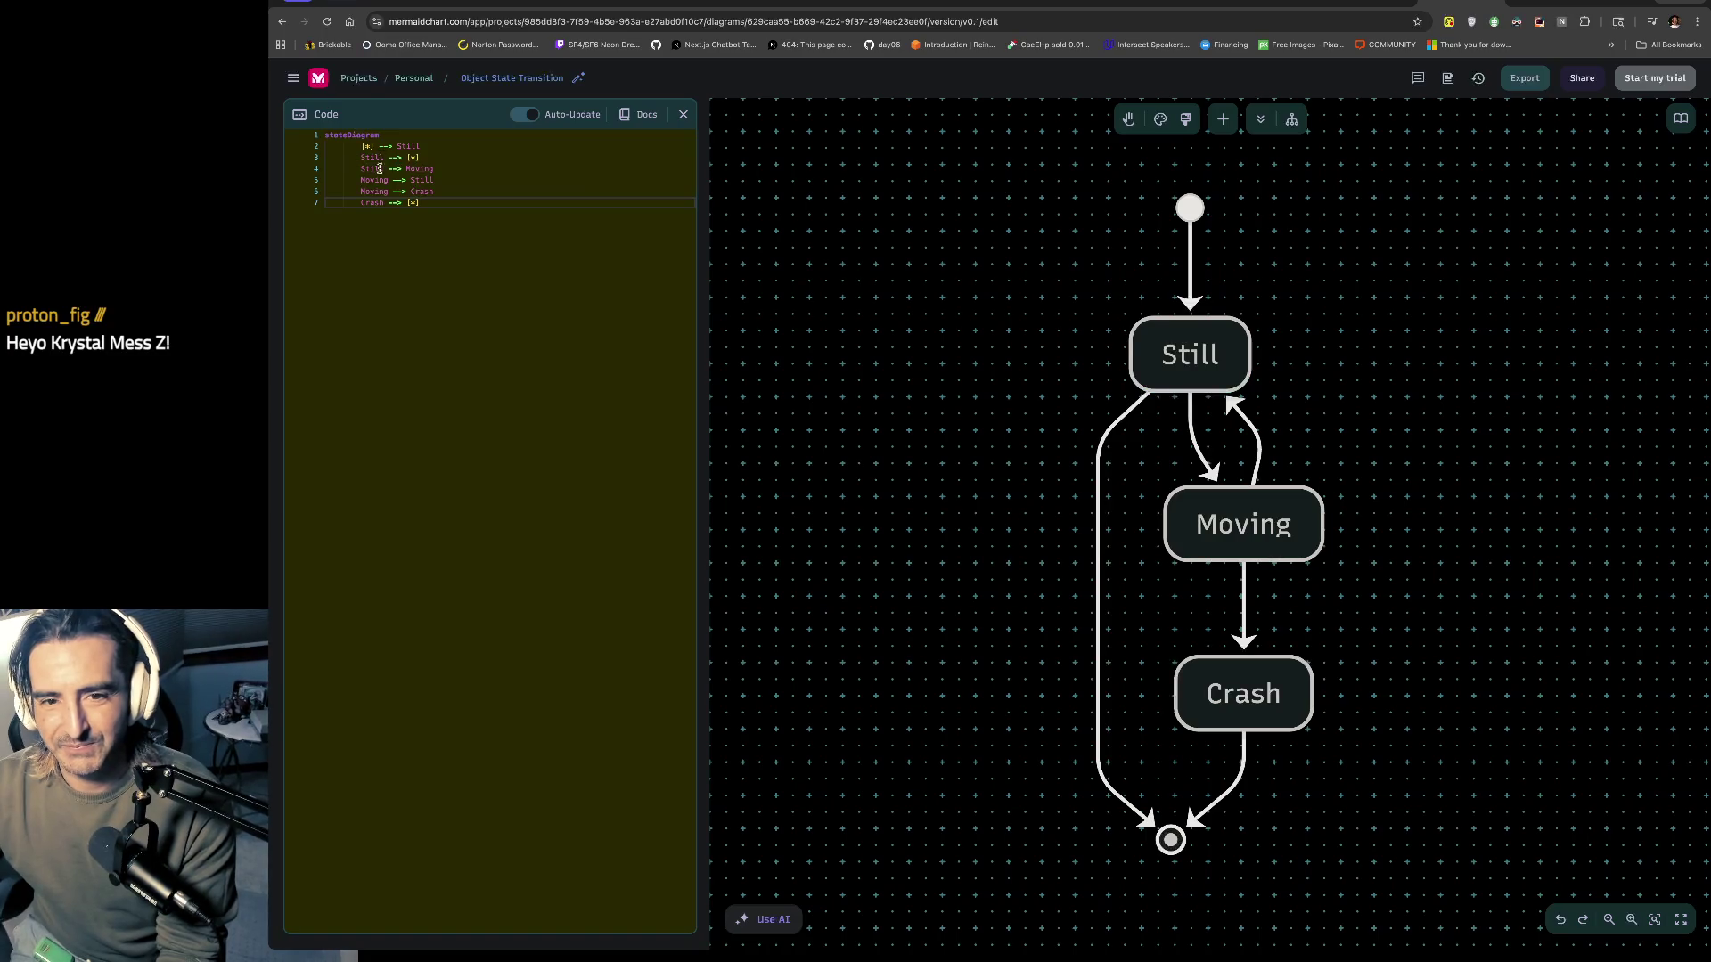
left_click_drag(361, 169, 447, 193)
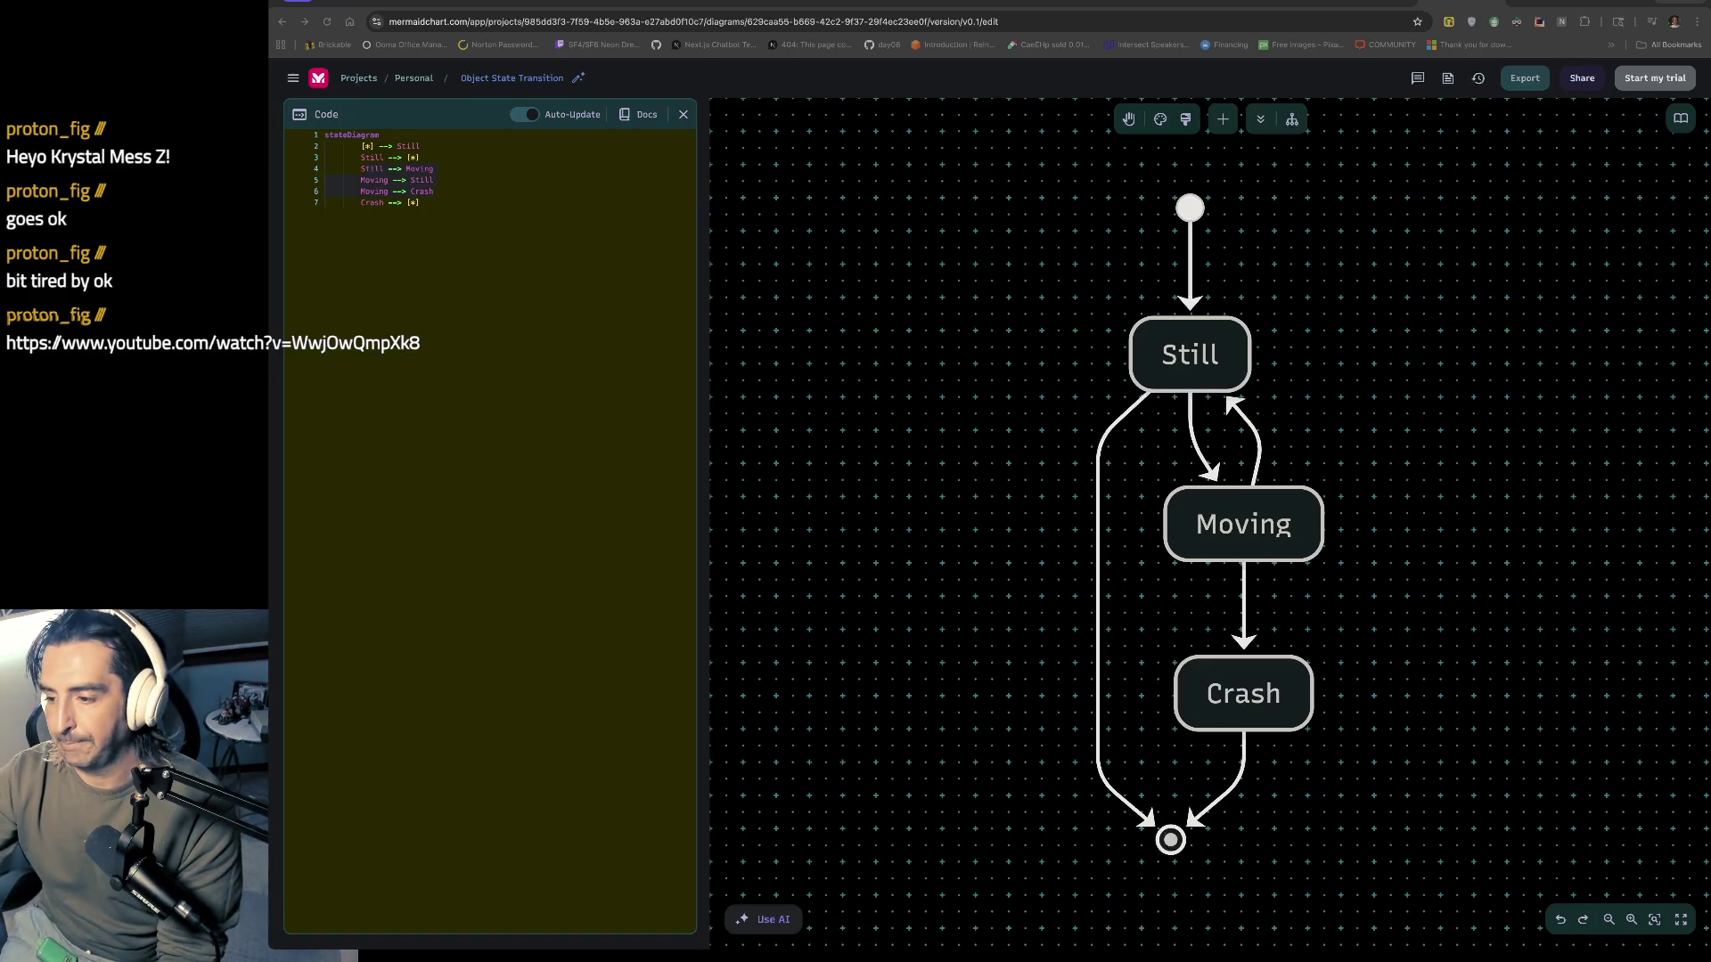
key("ctrl+l")
type("https://www.youtube.com/watch?v=WwjOwQmpXk8")
key("Return")
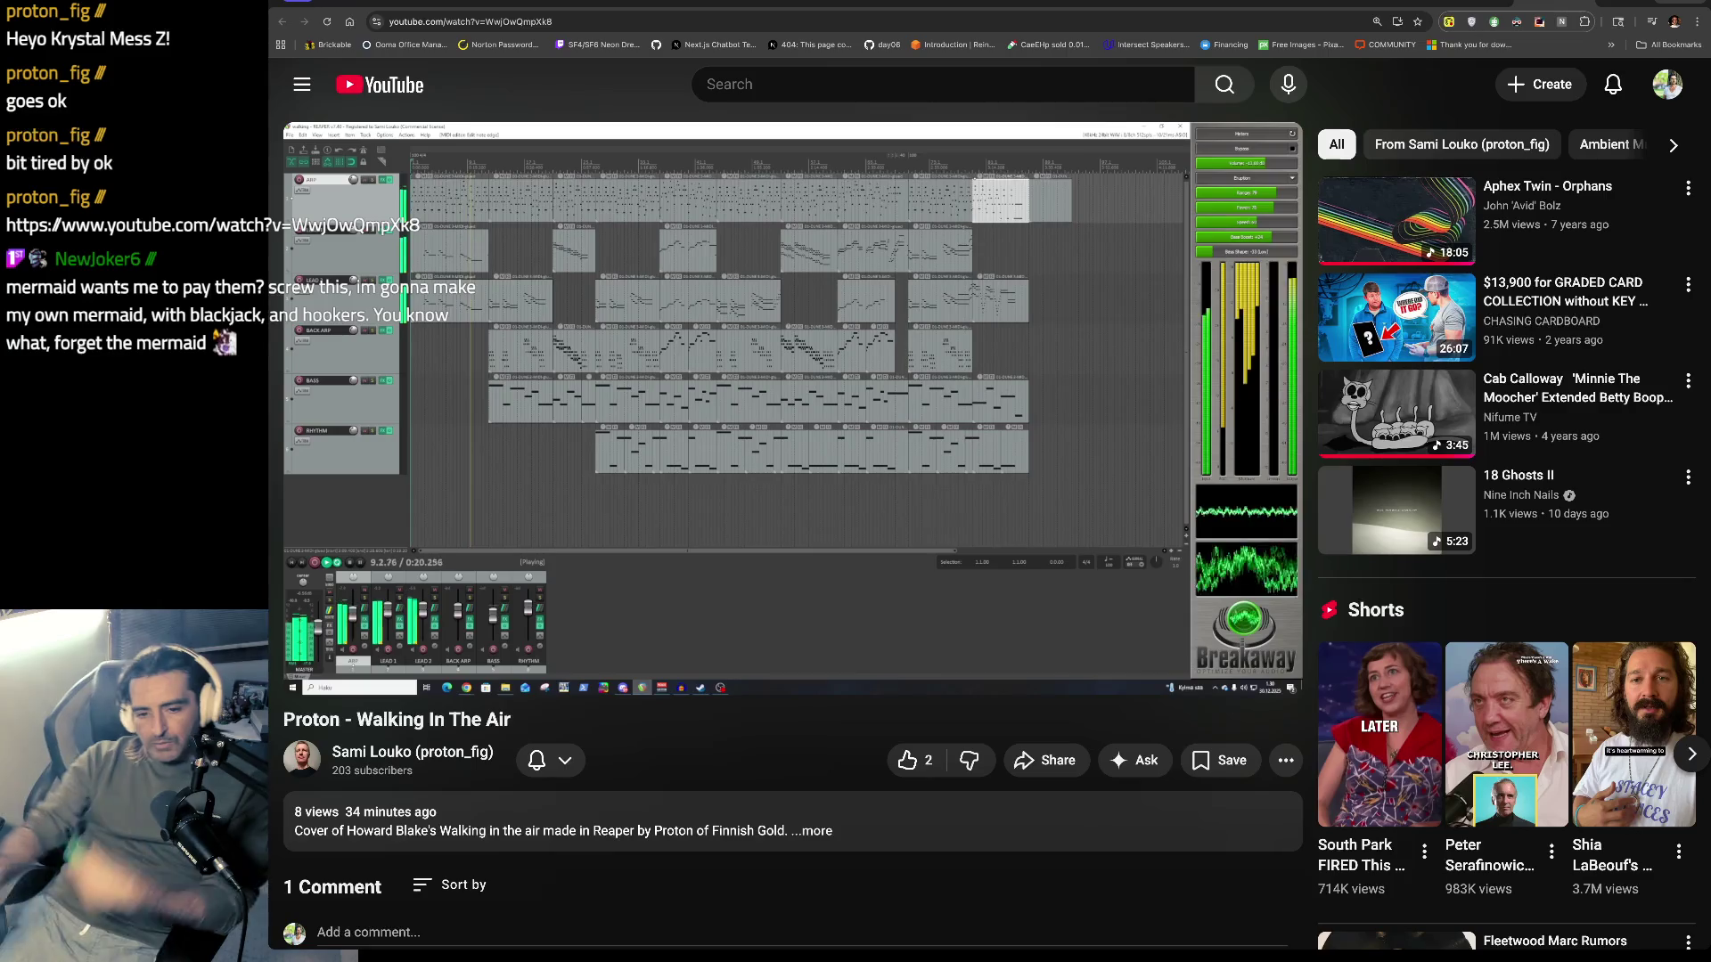
Step: Like the Proton 'Walking In The Air' cover video and read its description
left_click(943, 762)
left_click(812, 830)
scroll(497, 731, "down", 2)
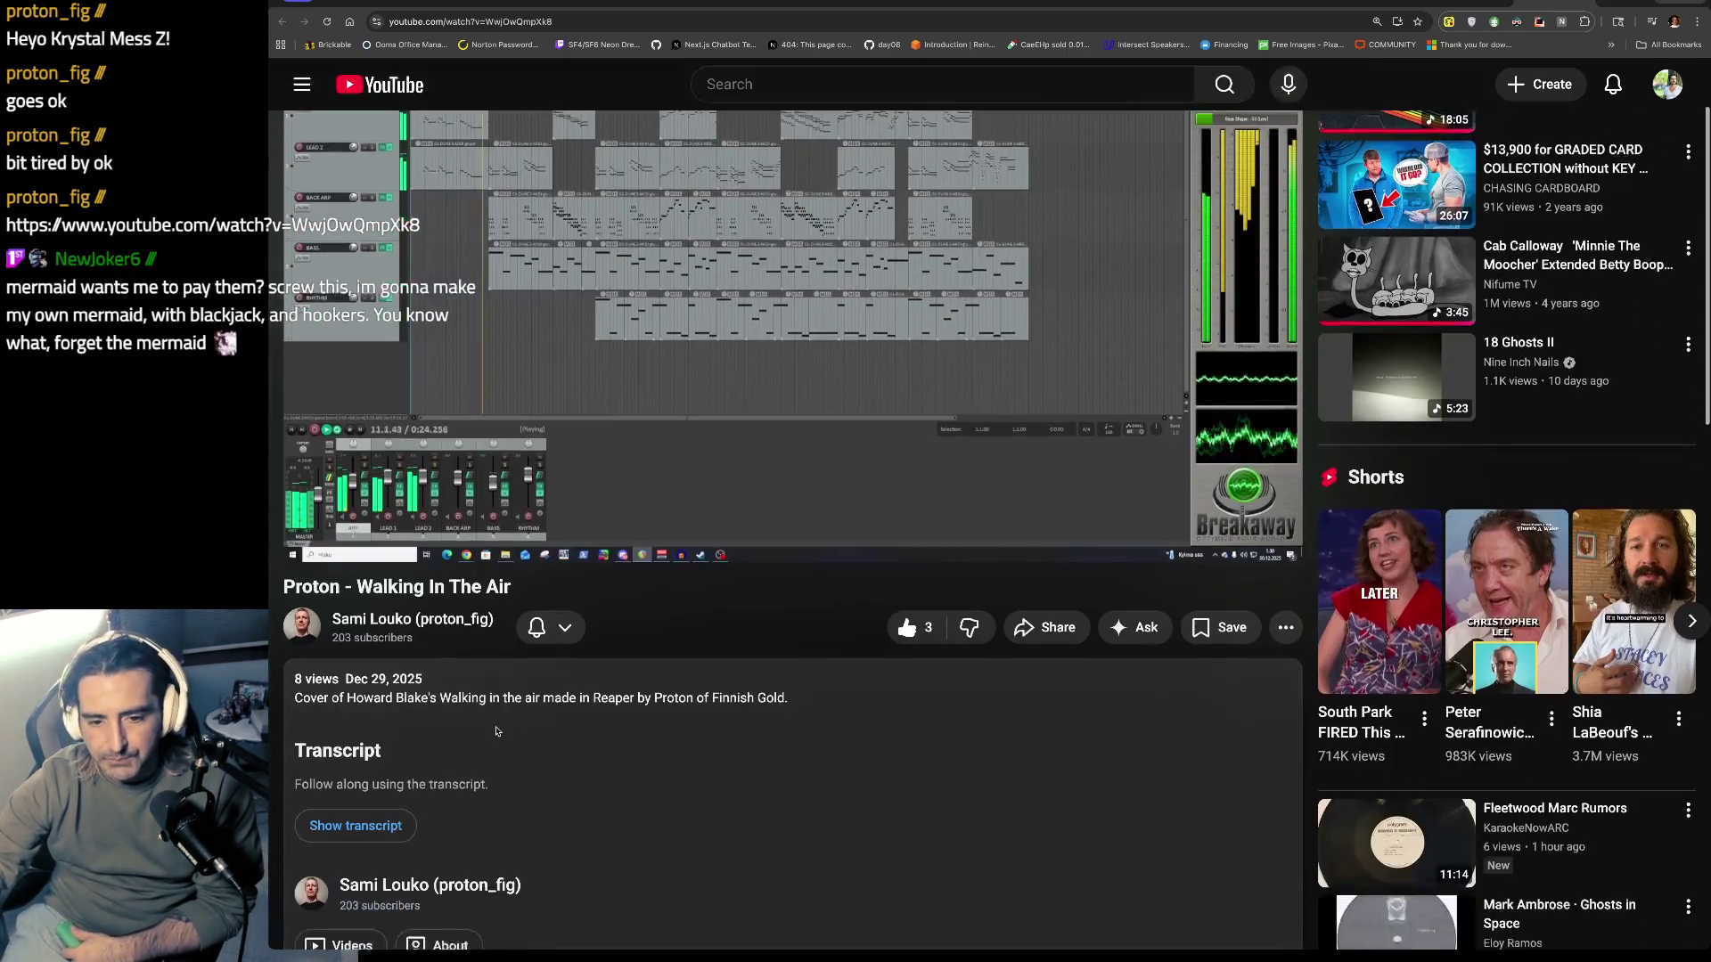
left_click_drag(347, 698, 358, 723)
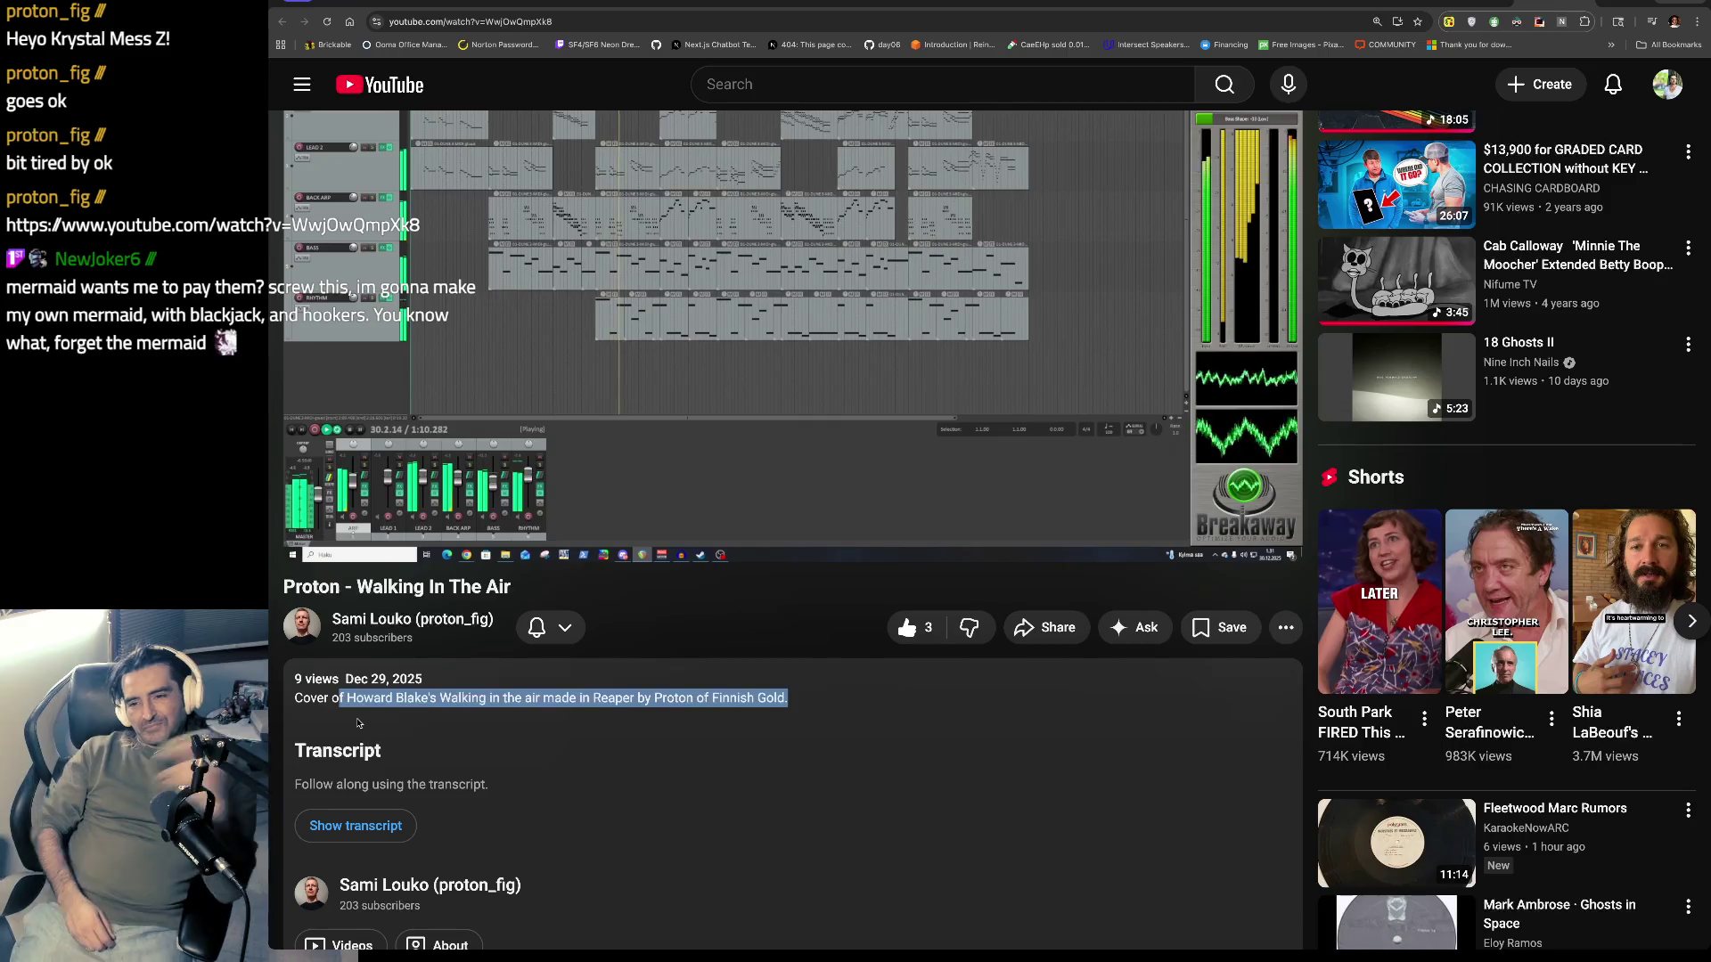
scroll(357, 724, "up", 1)
scroll(357, 723, "up", 1)
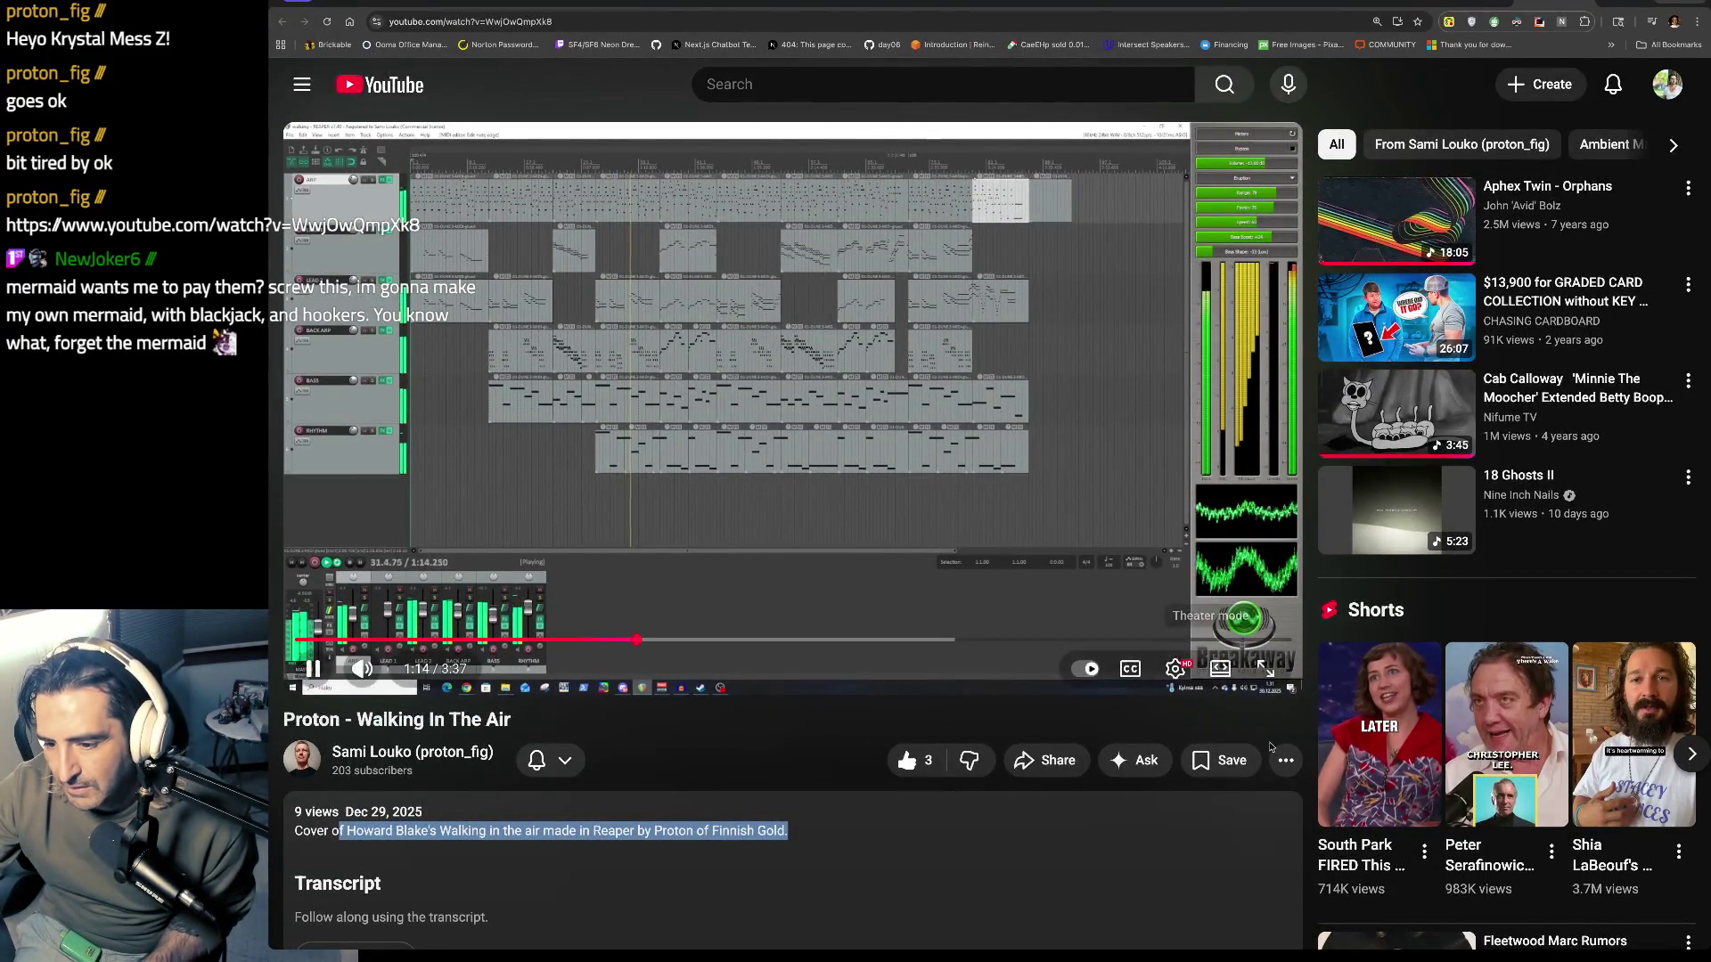
key("ctrl+t")
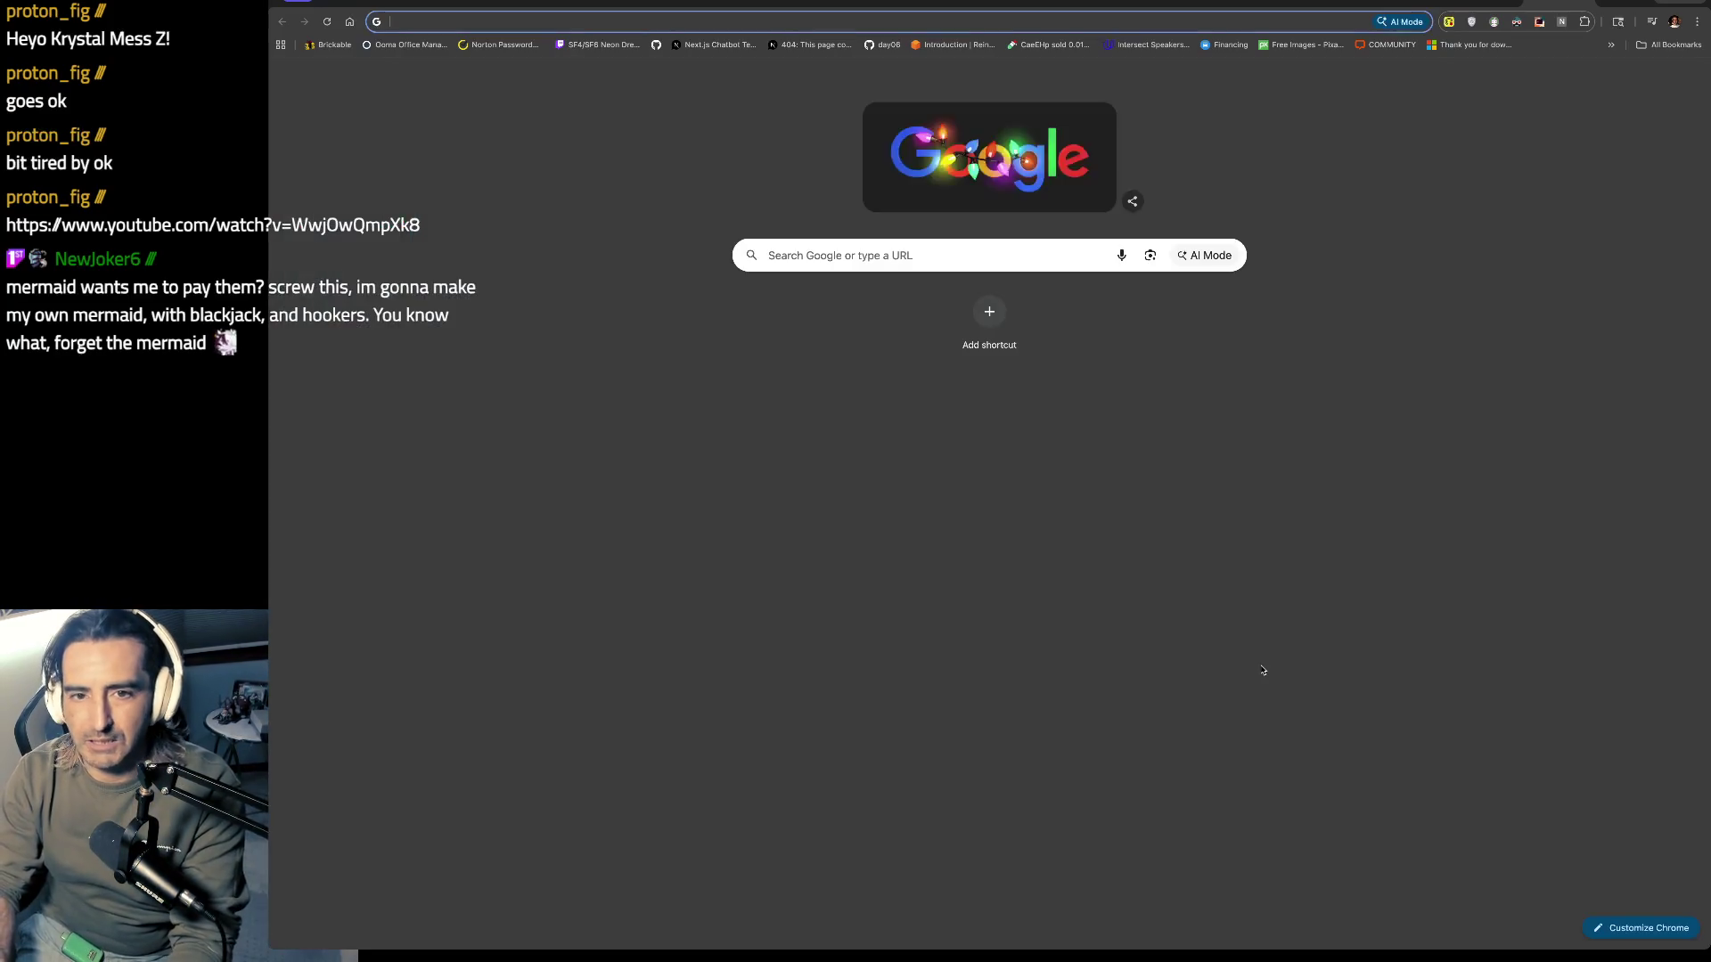
Step: Search 'breakaway optimize your audio' and read the Breakaway Audio Enhancer 1.4 product page
type("breakaway opti")
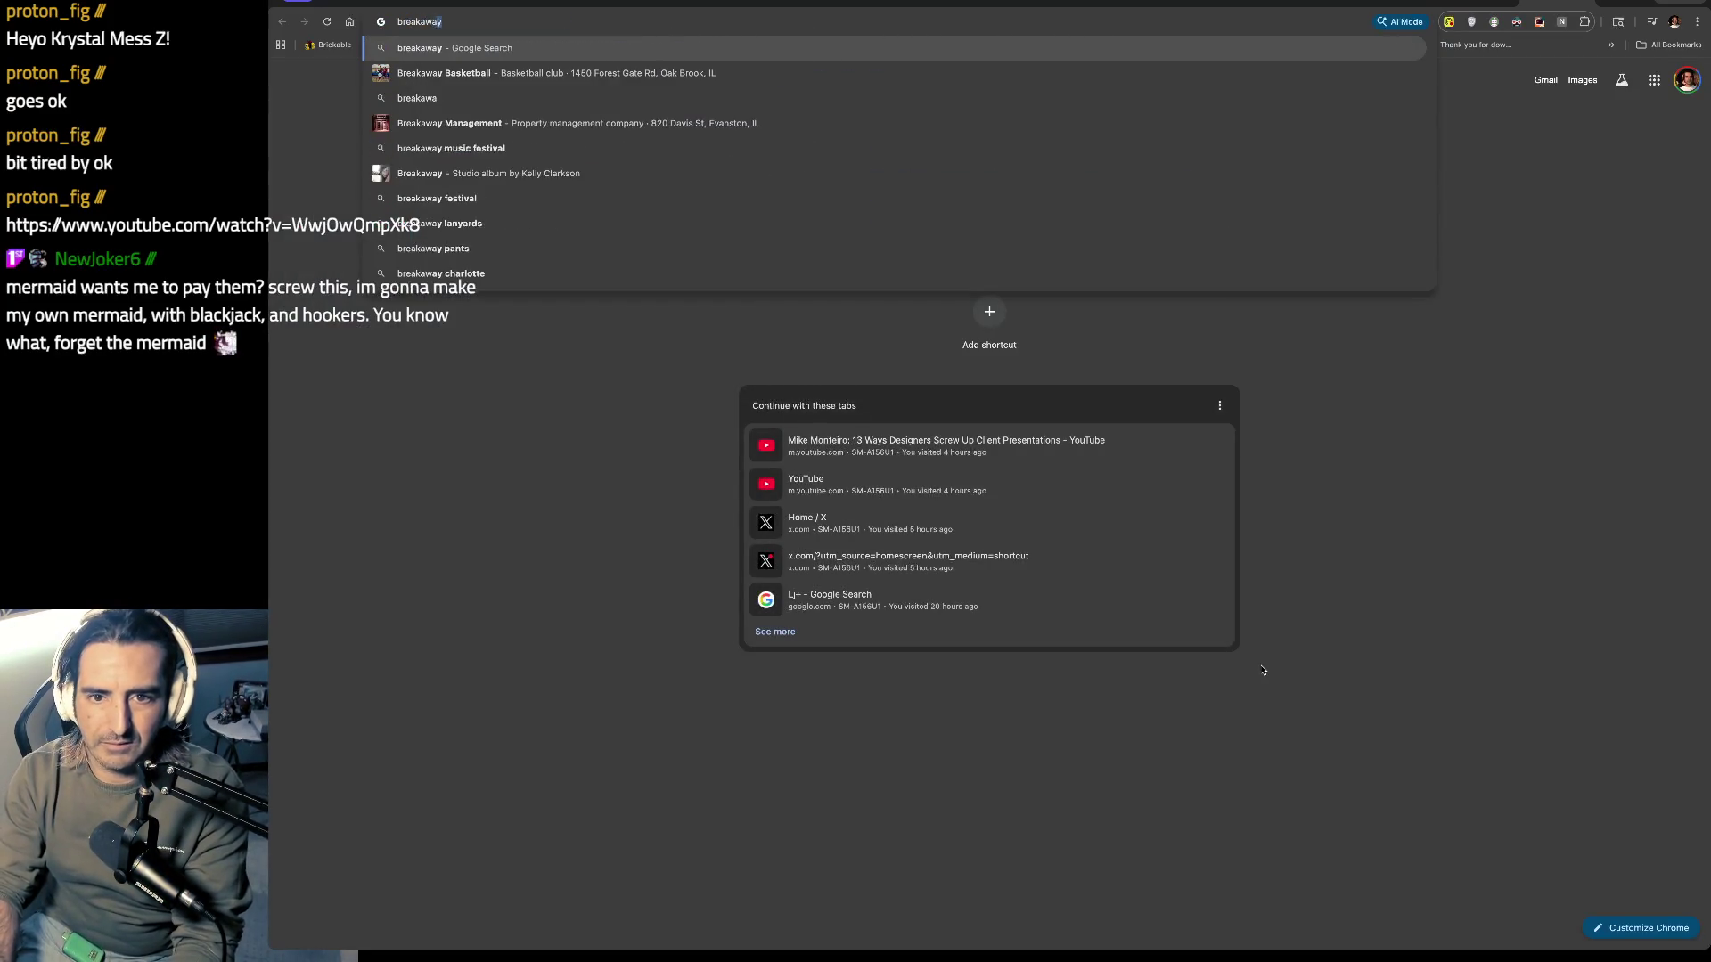
type("mize your audio")
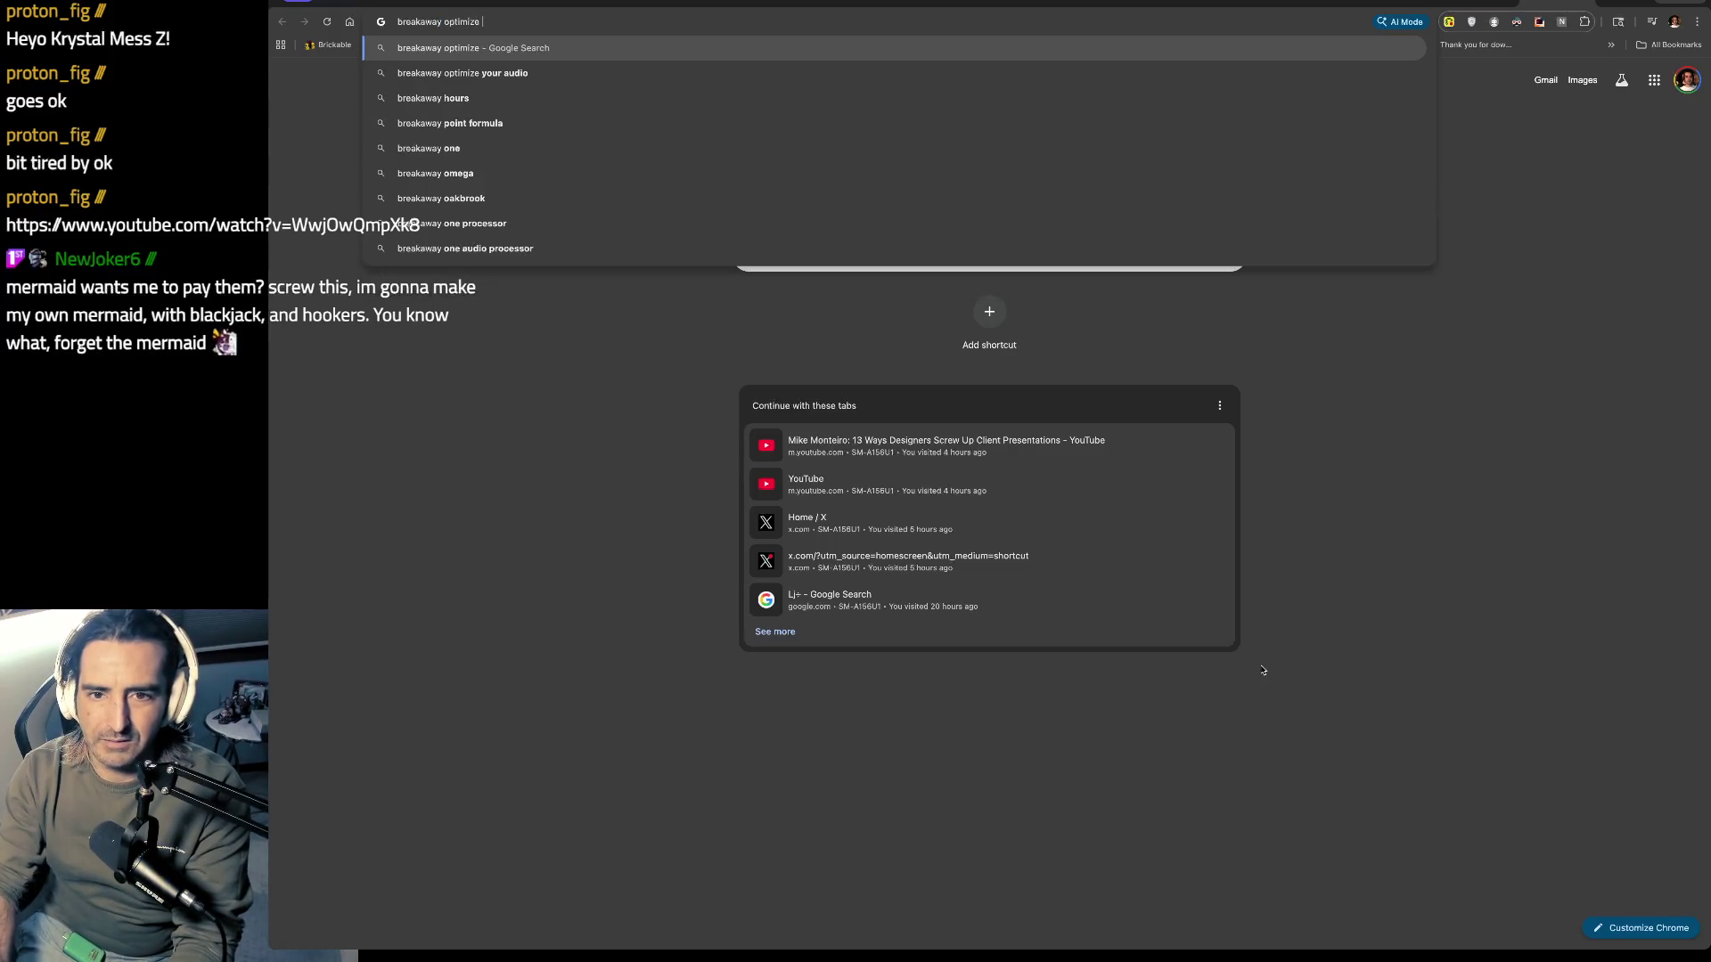
key("Return")
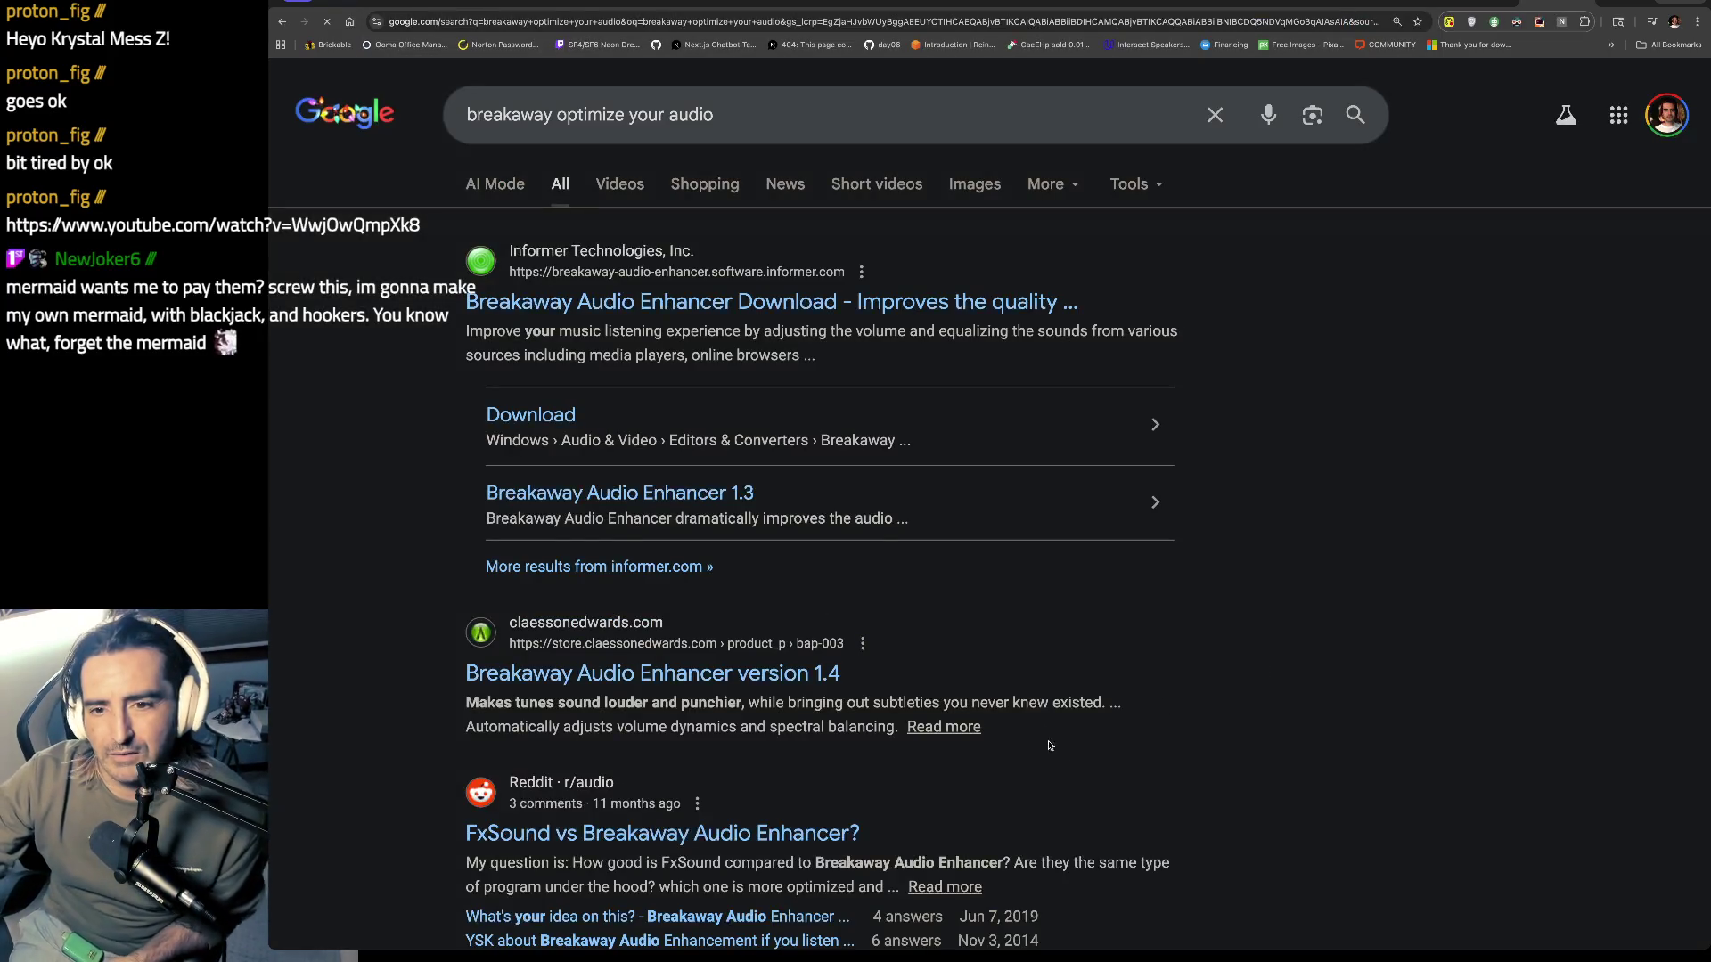
scroll(653, 455, "down", 3)
left_click(653, 469)
mouse_move(902, 382)
left_mouse_down()
mouse_move(1150, 419)
mouse_move(911, 489)
left_mouse_up()
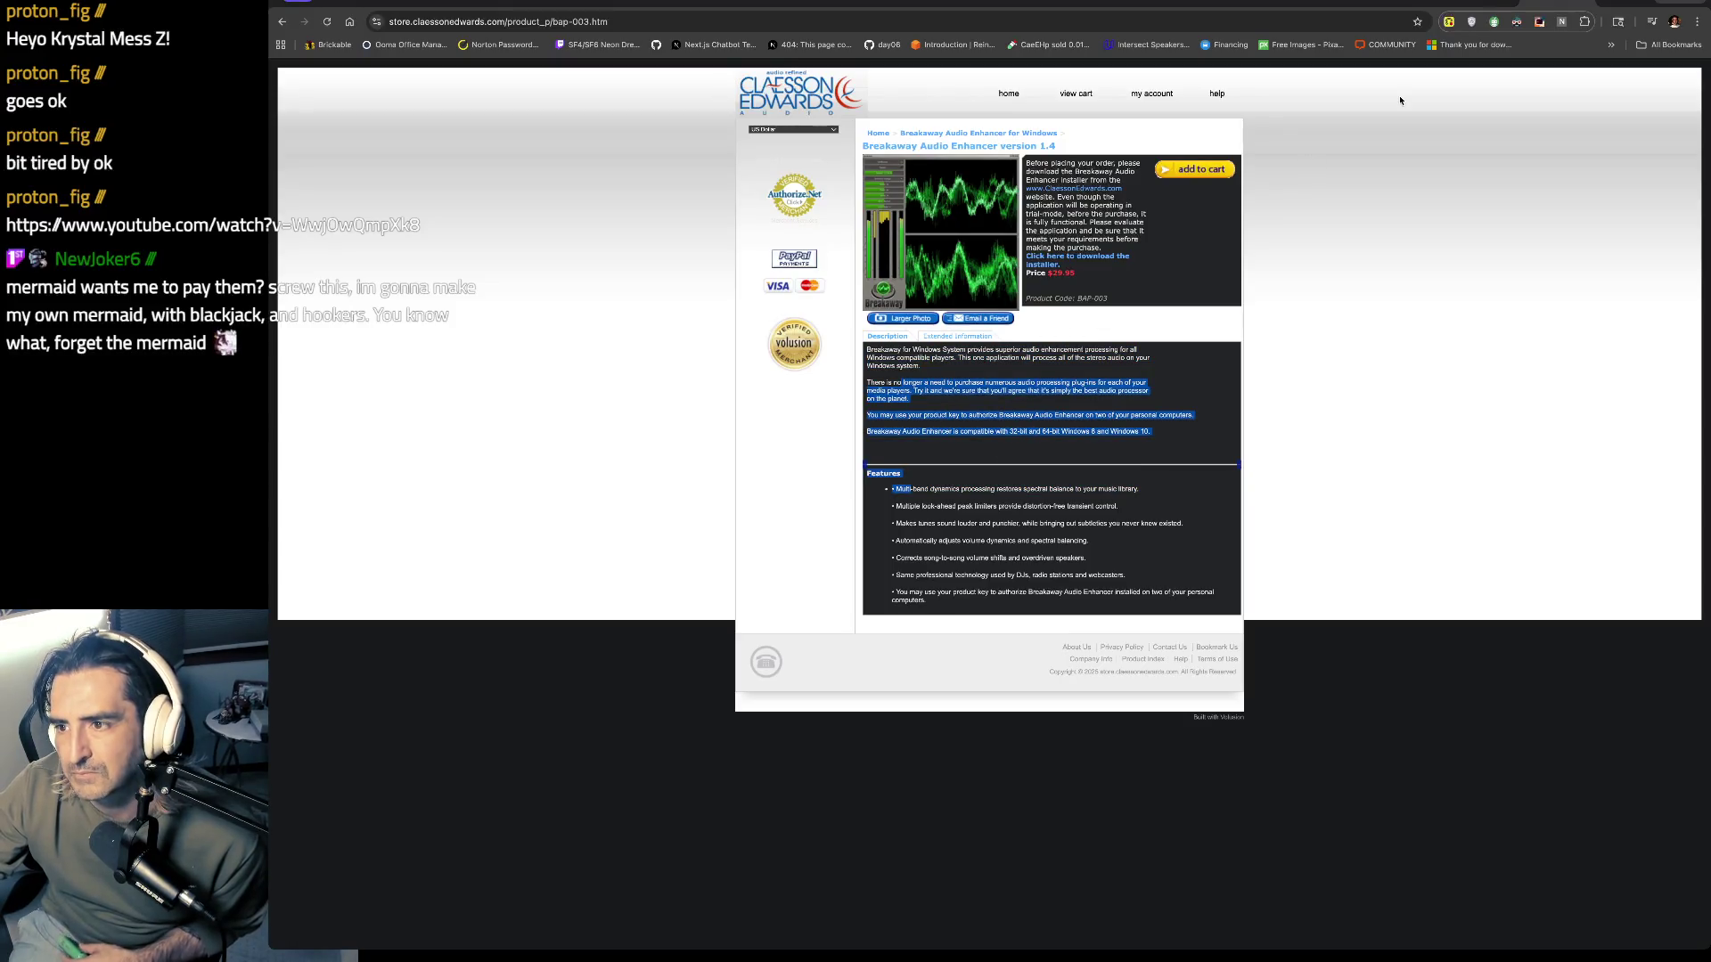
left_click(1477, 5)
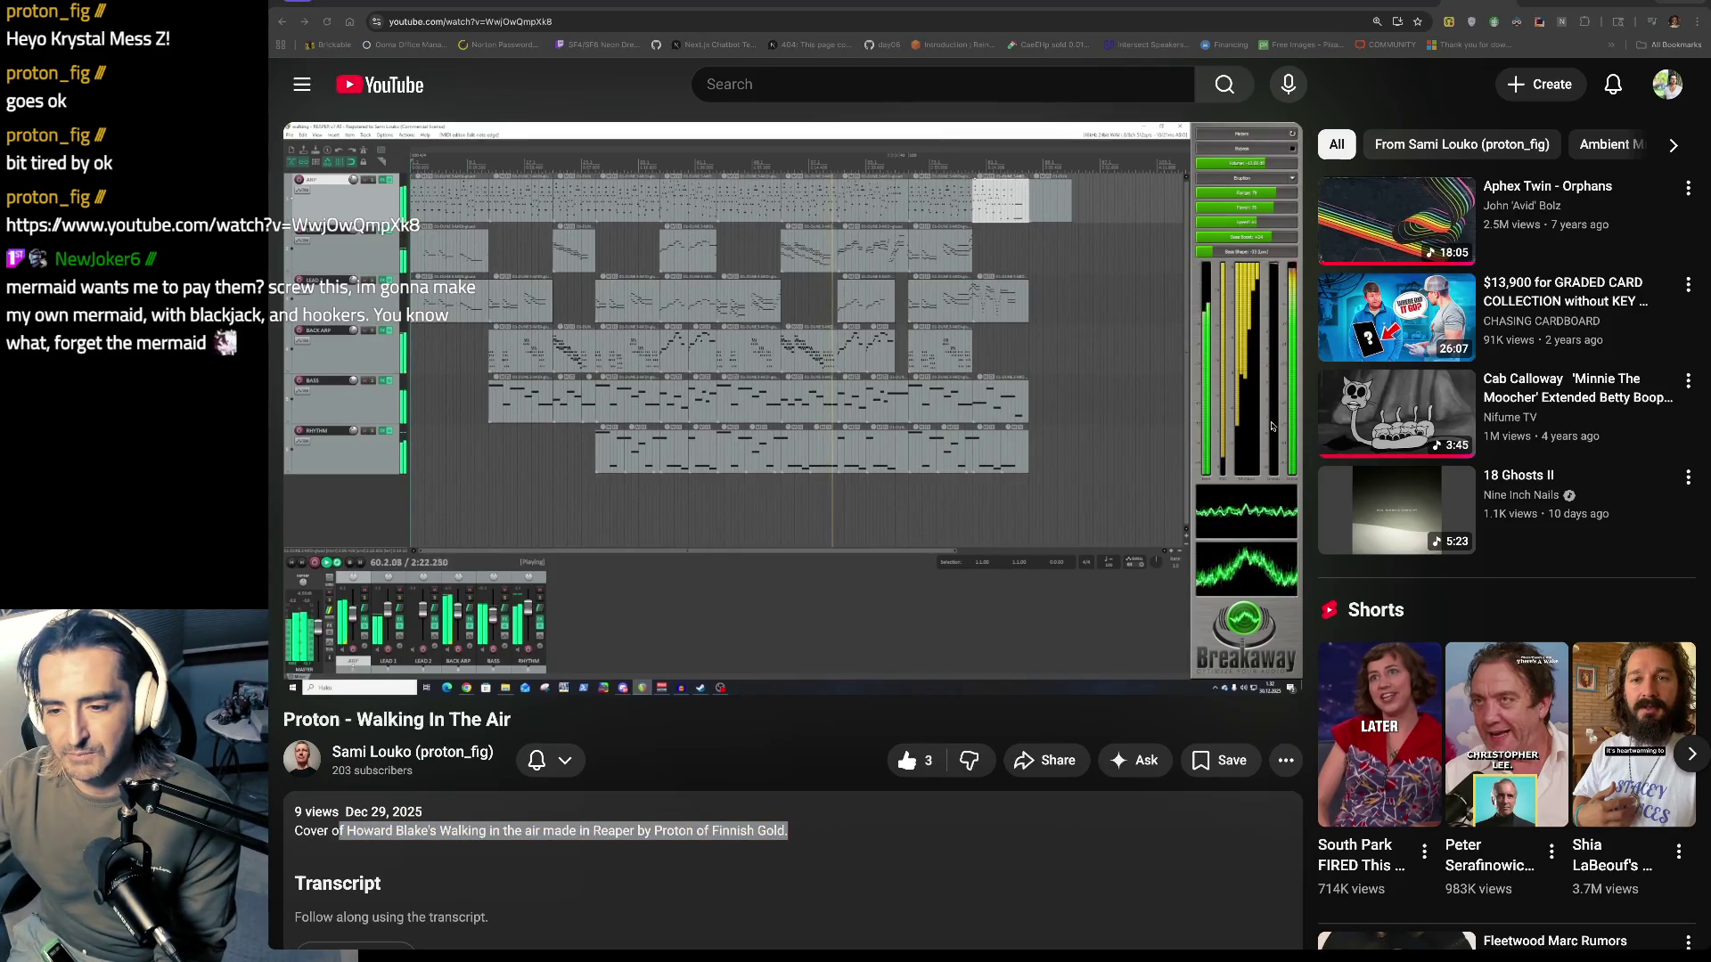
key("alt+Tab")
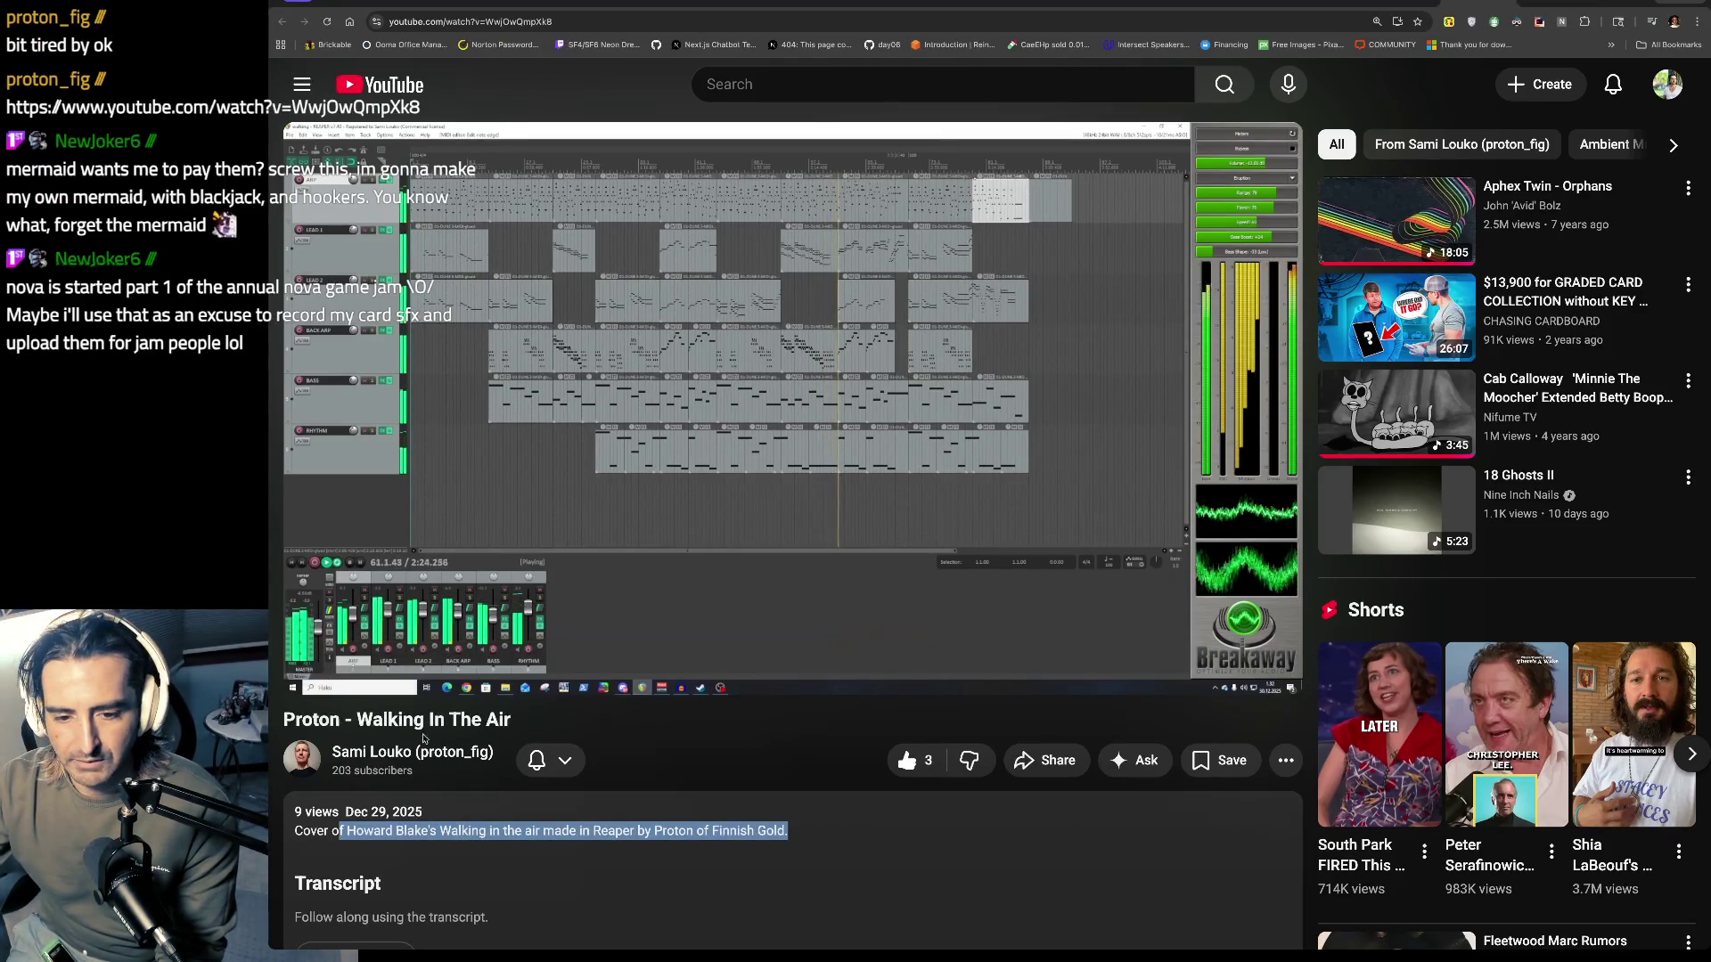
left_click(570, 827)
left_click_drag(540, 829, 346, 830)
Step: Search 'Howard Blake's Walking in the air youtube' and open the official audio video
key("ctrl+t")
type("Howard Blake's Walking in the air youtube")
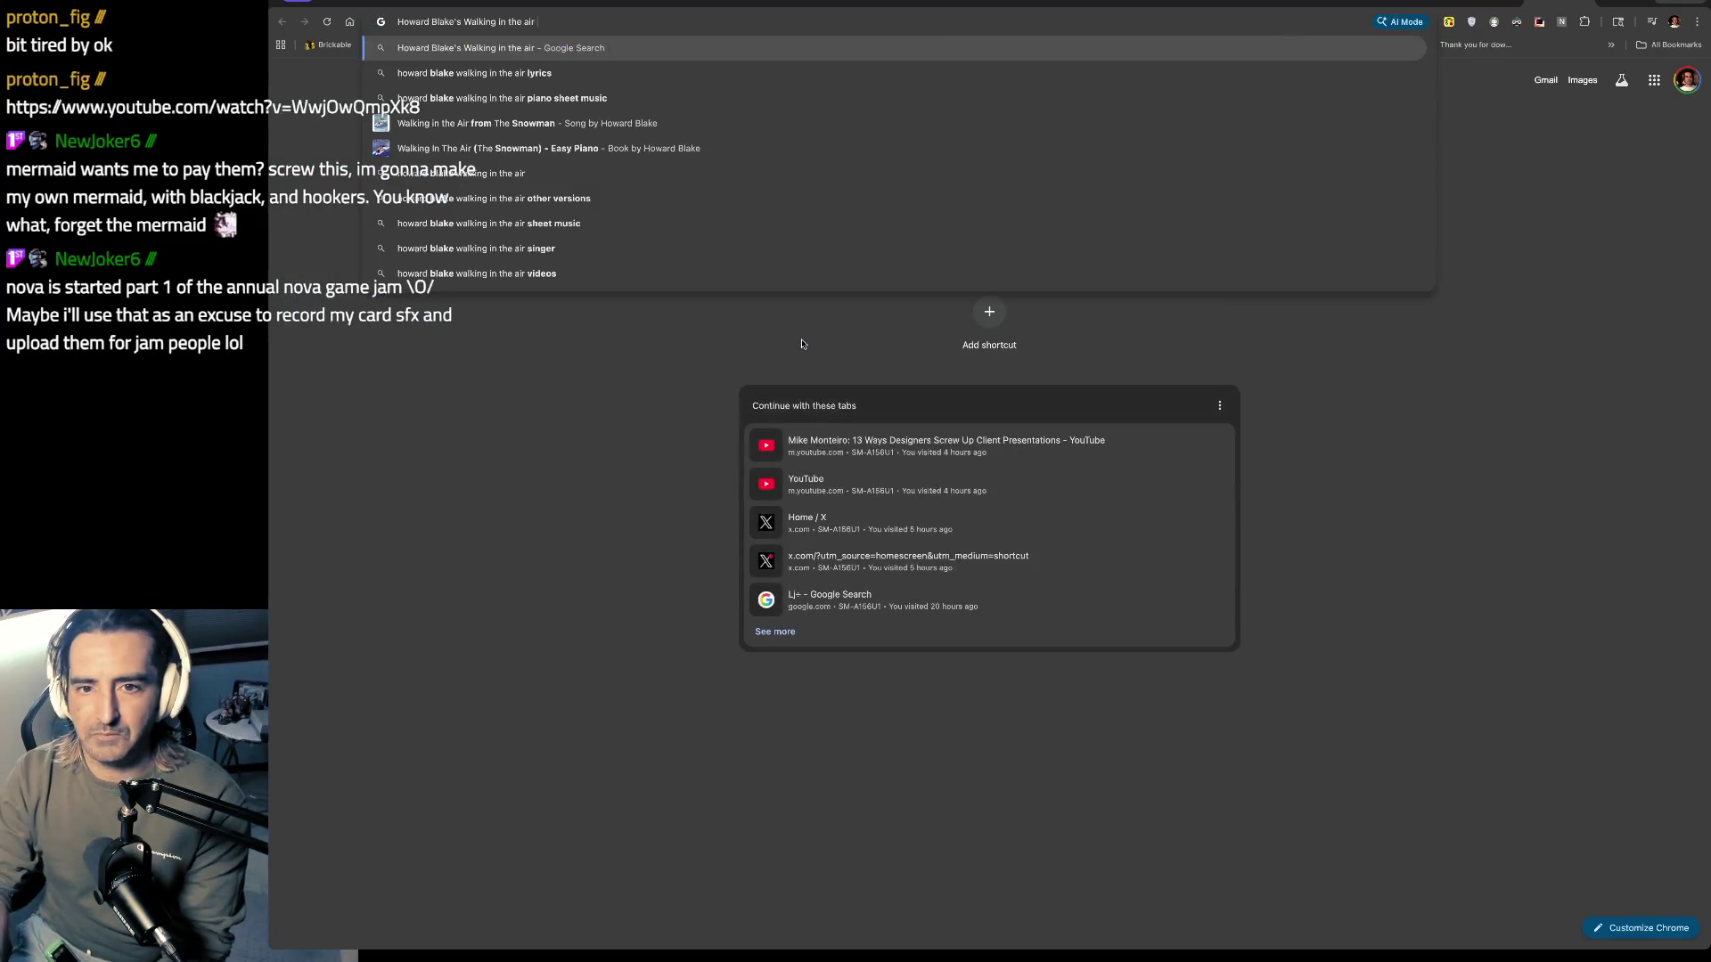
key("Return")
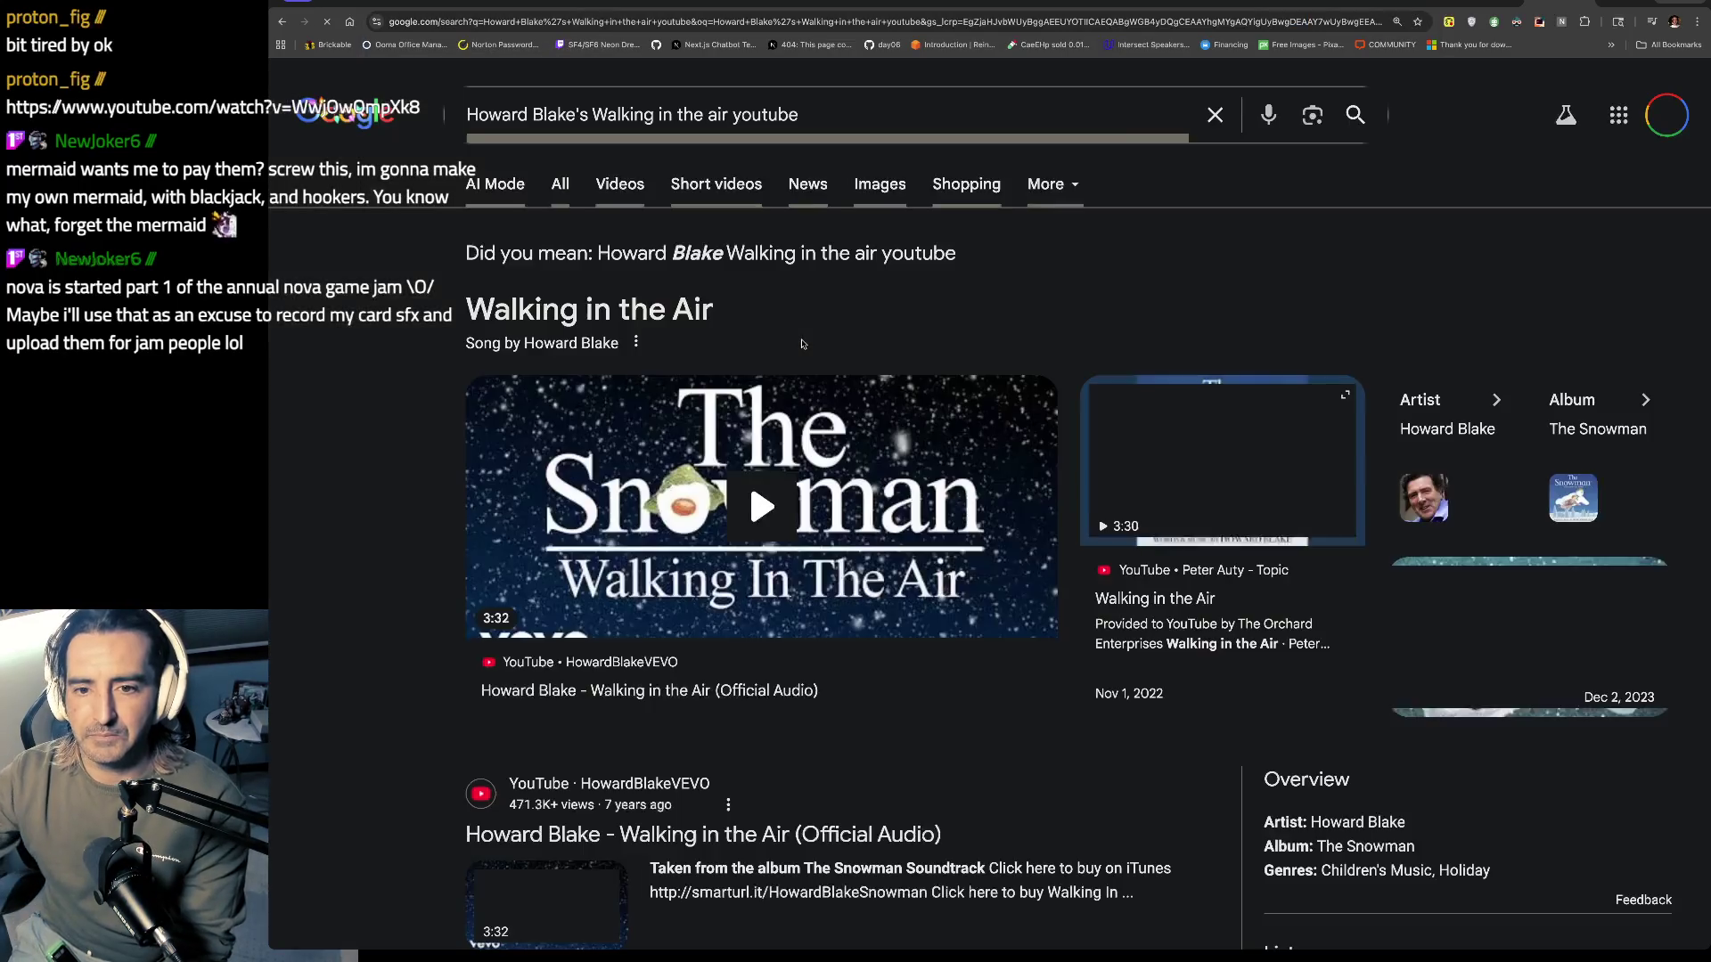
scroll(740, 286, "down", 5)
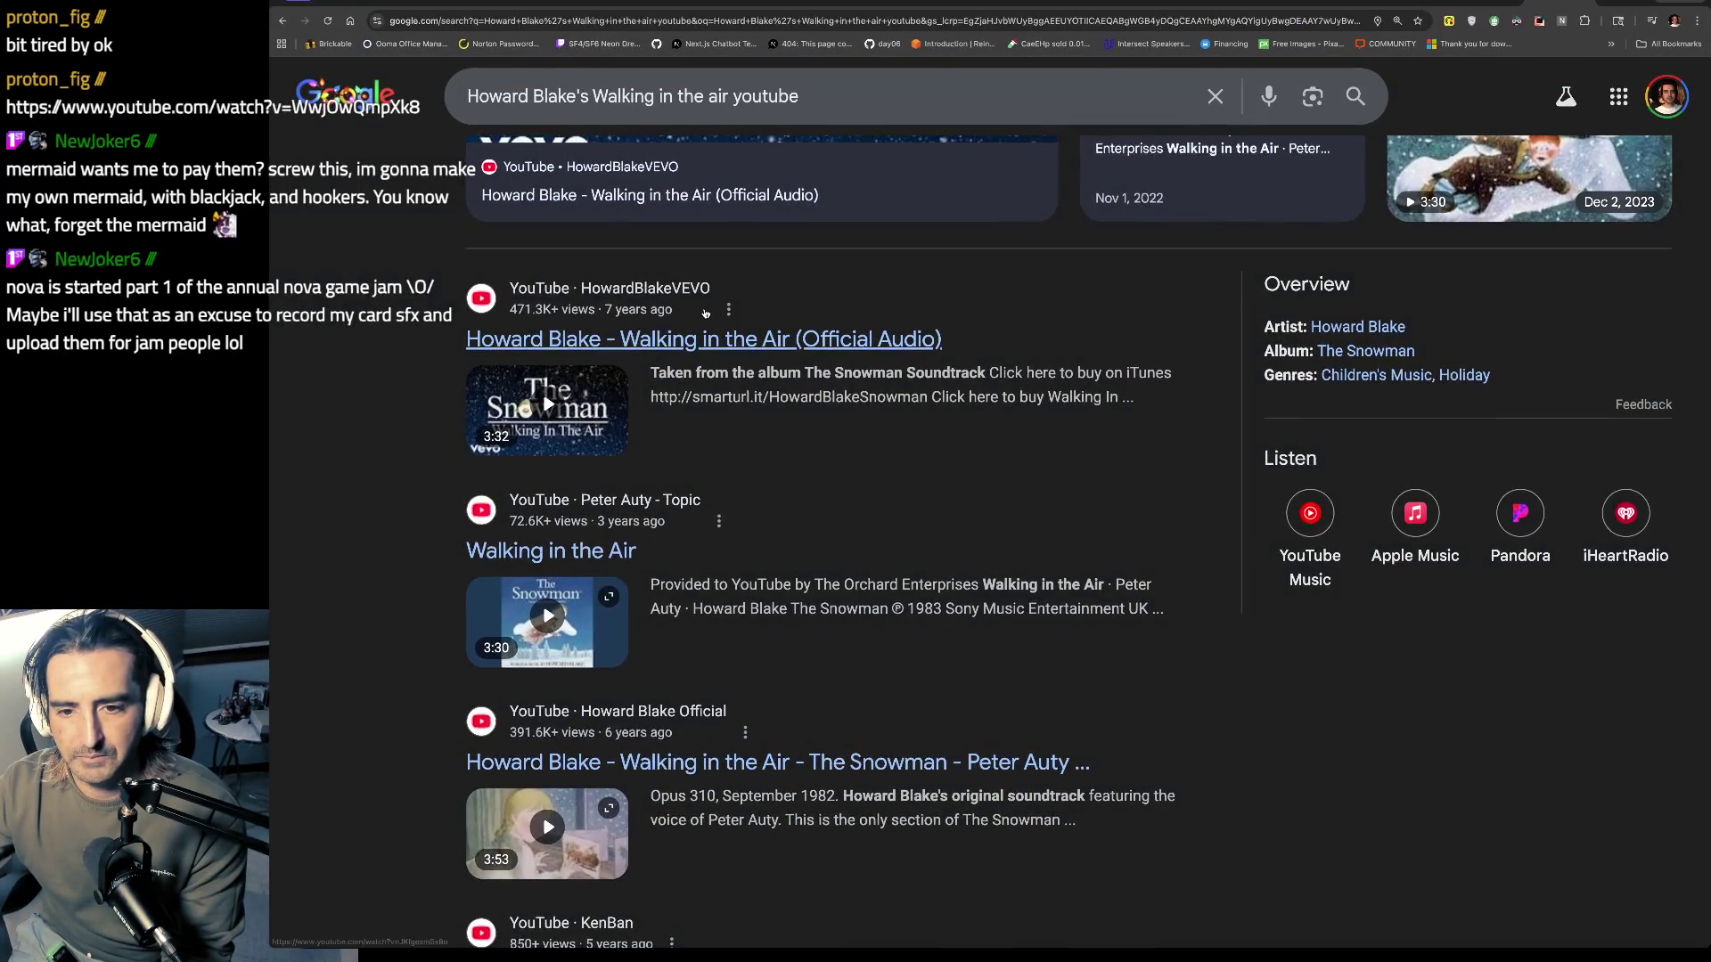
left_click(1276, 189)
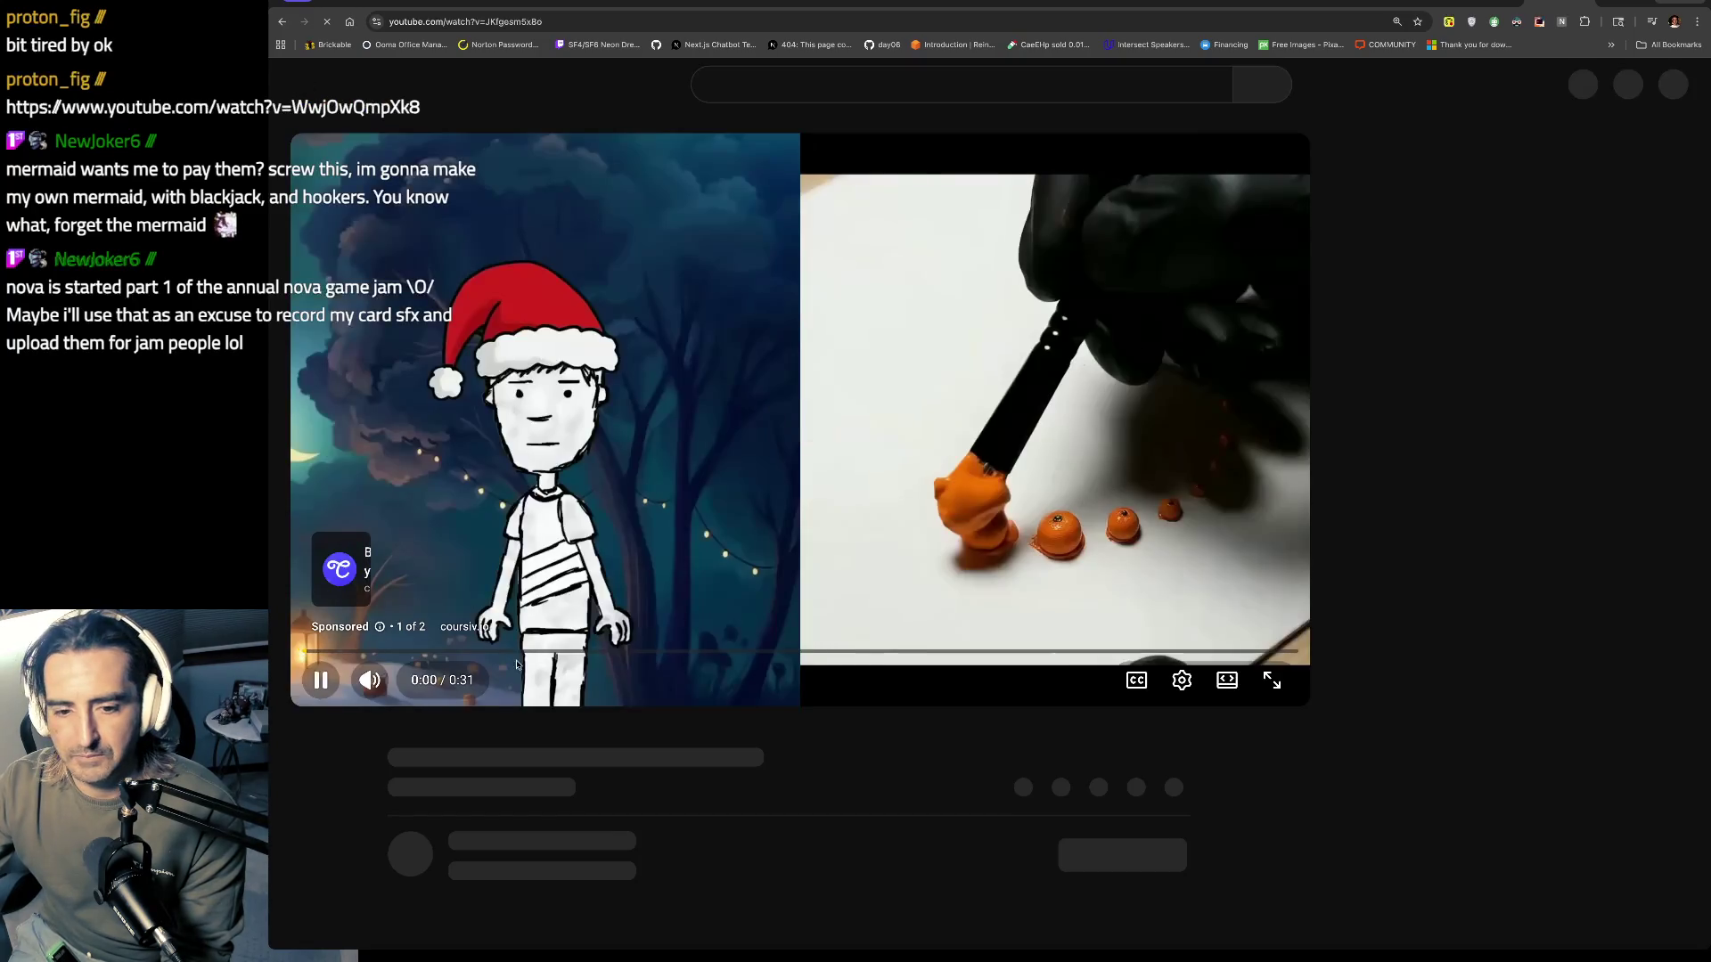
Step: Pause and resume the Proton cover video, then go to Howard Blake's official audio
left_click(1324, 23)
type("https://www.youtube.com/watch?v=WwjOwQmpXk8")
key("Return")
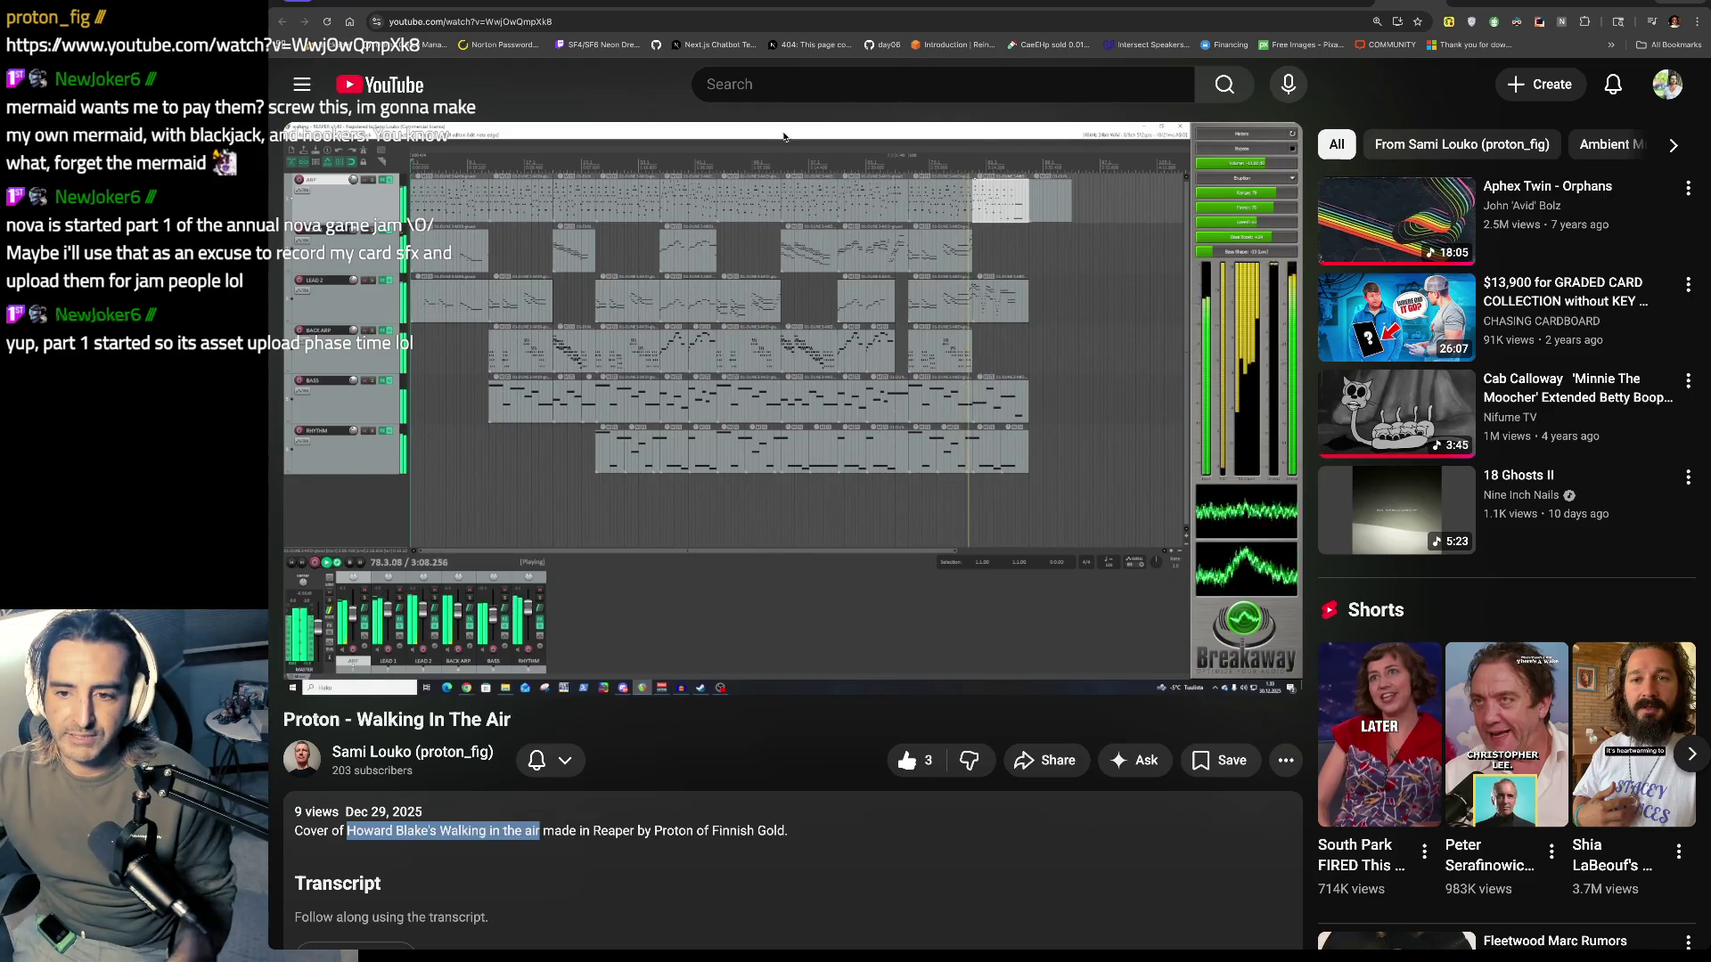
left_click(771, 201)
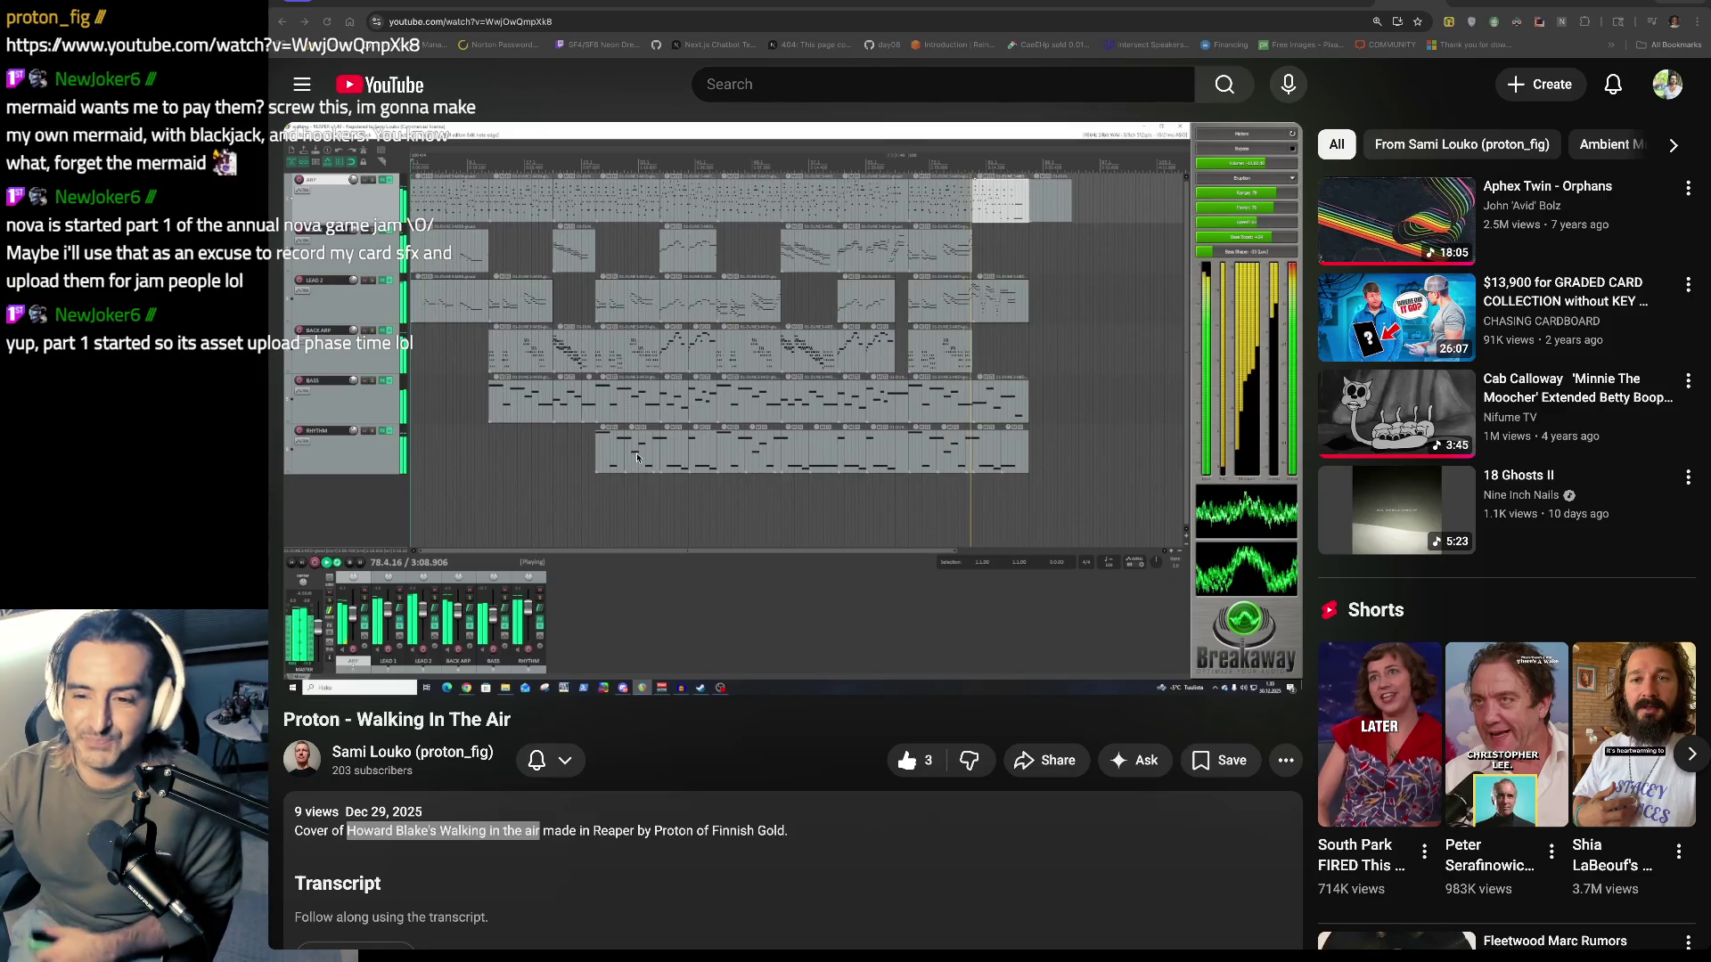
key("space")
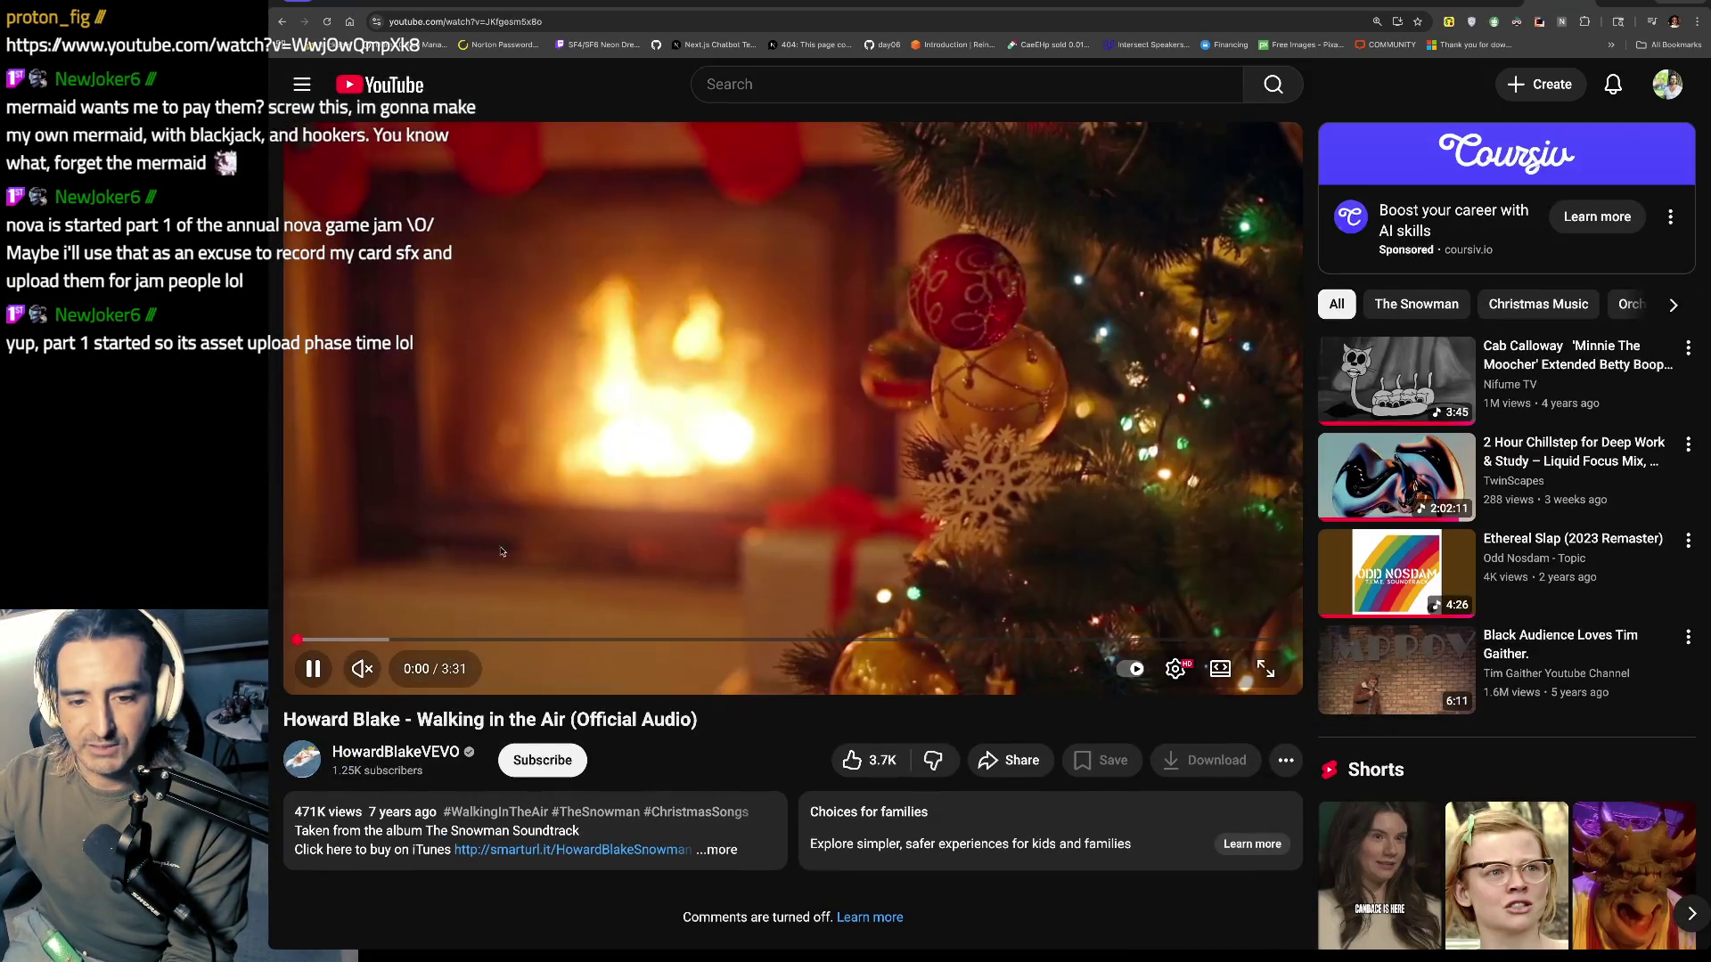
left_click(362, 668)
Step: Unmute Howard Blake's 'Walking in the Air' official audio
left_click(364, 668)
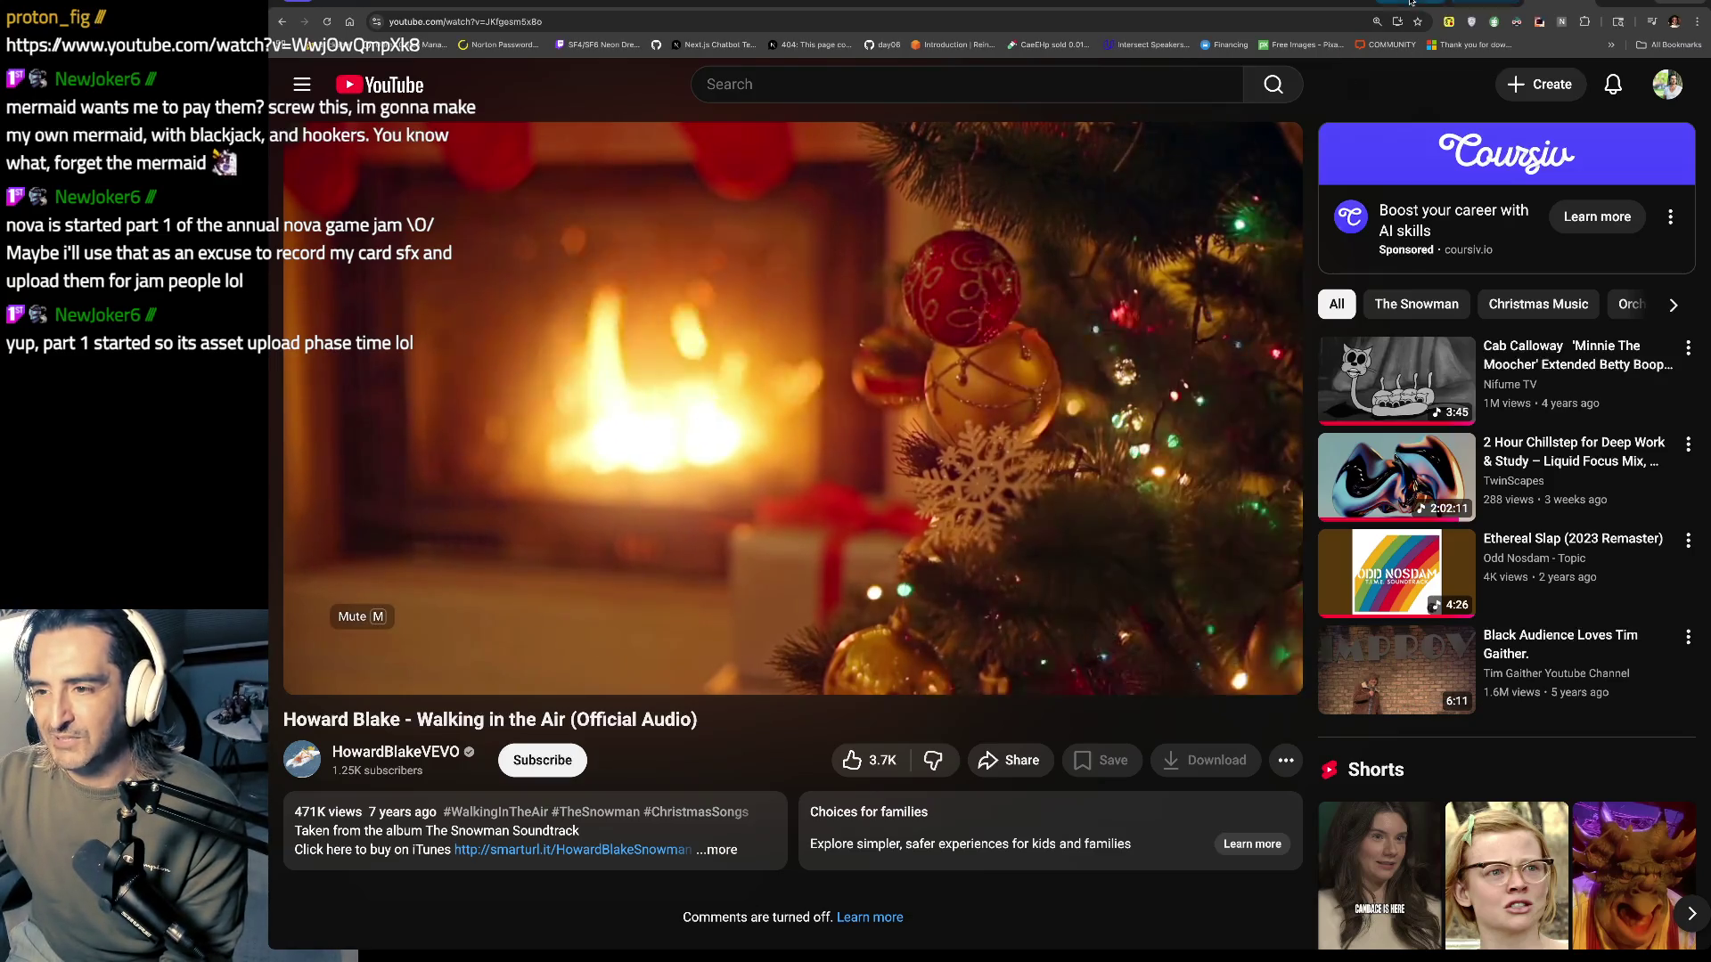
left_click(1462, 4)
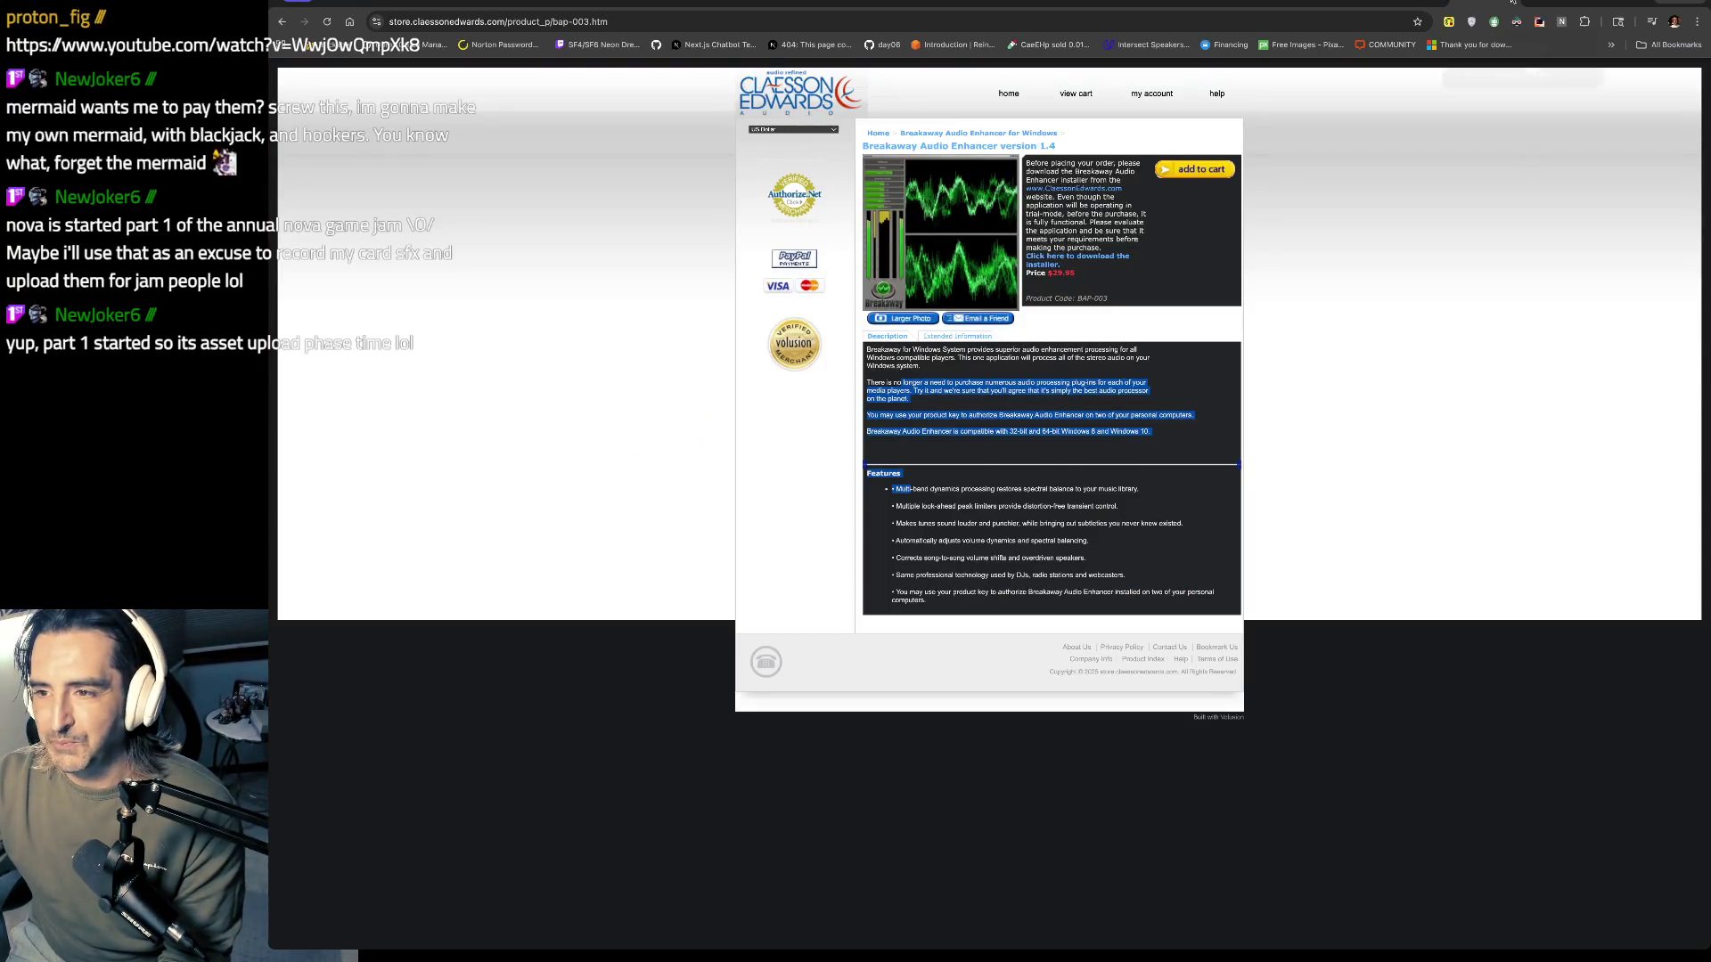
Step: Browse the langchain-ai/langgraph GitHub examples folder, then pause the Walking in the Air video
left_click(1283, 3)
left_click(1281, 2)
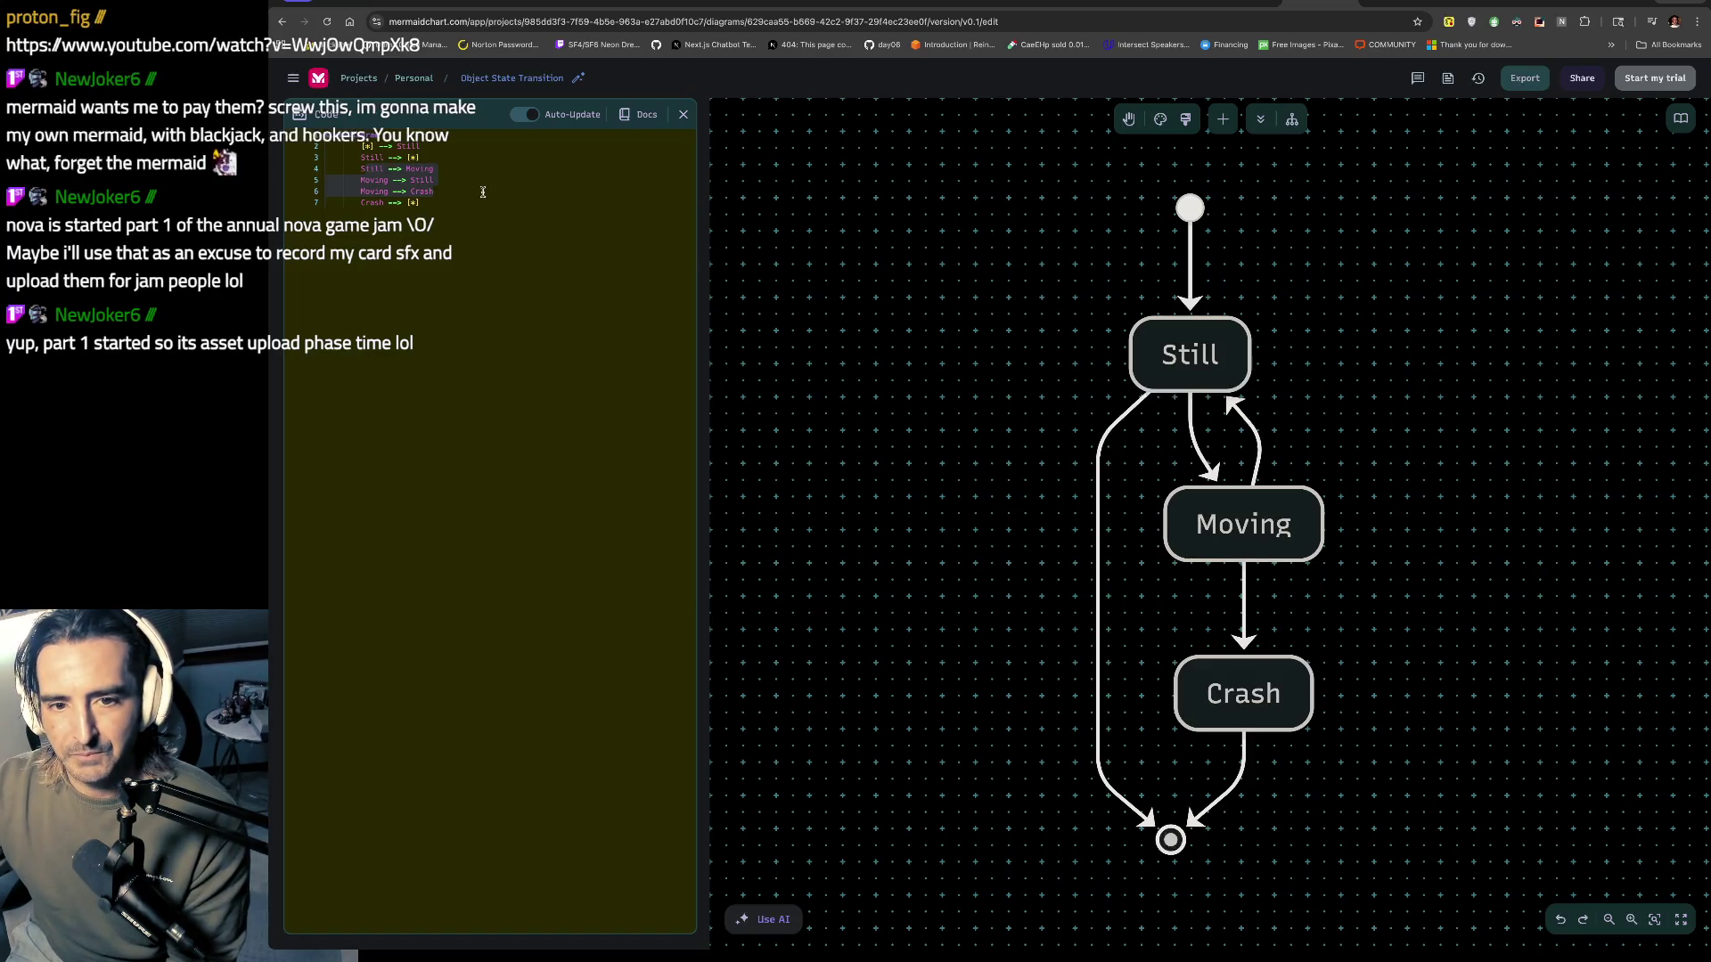
key("ctrl+t")
type("lang")
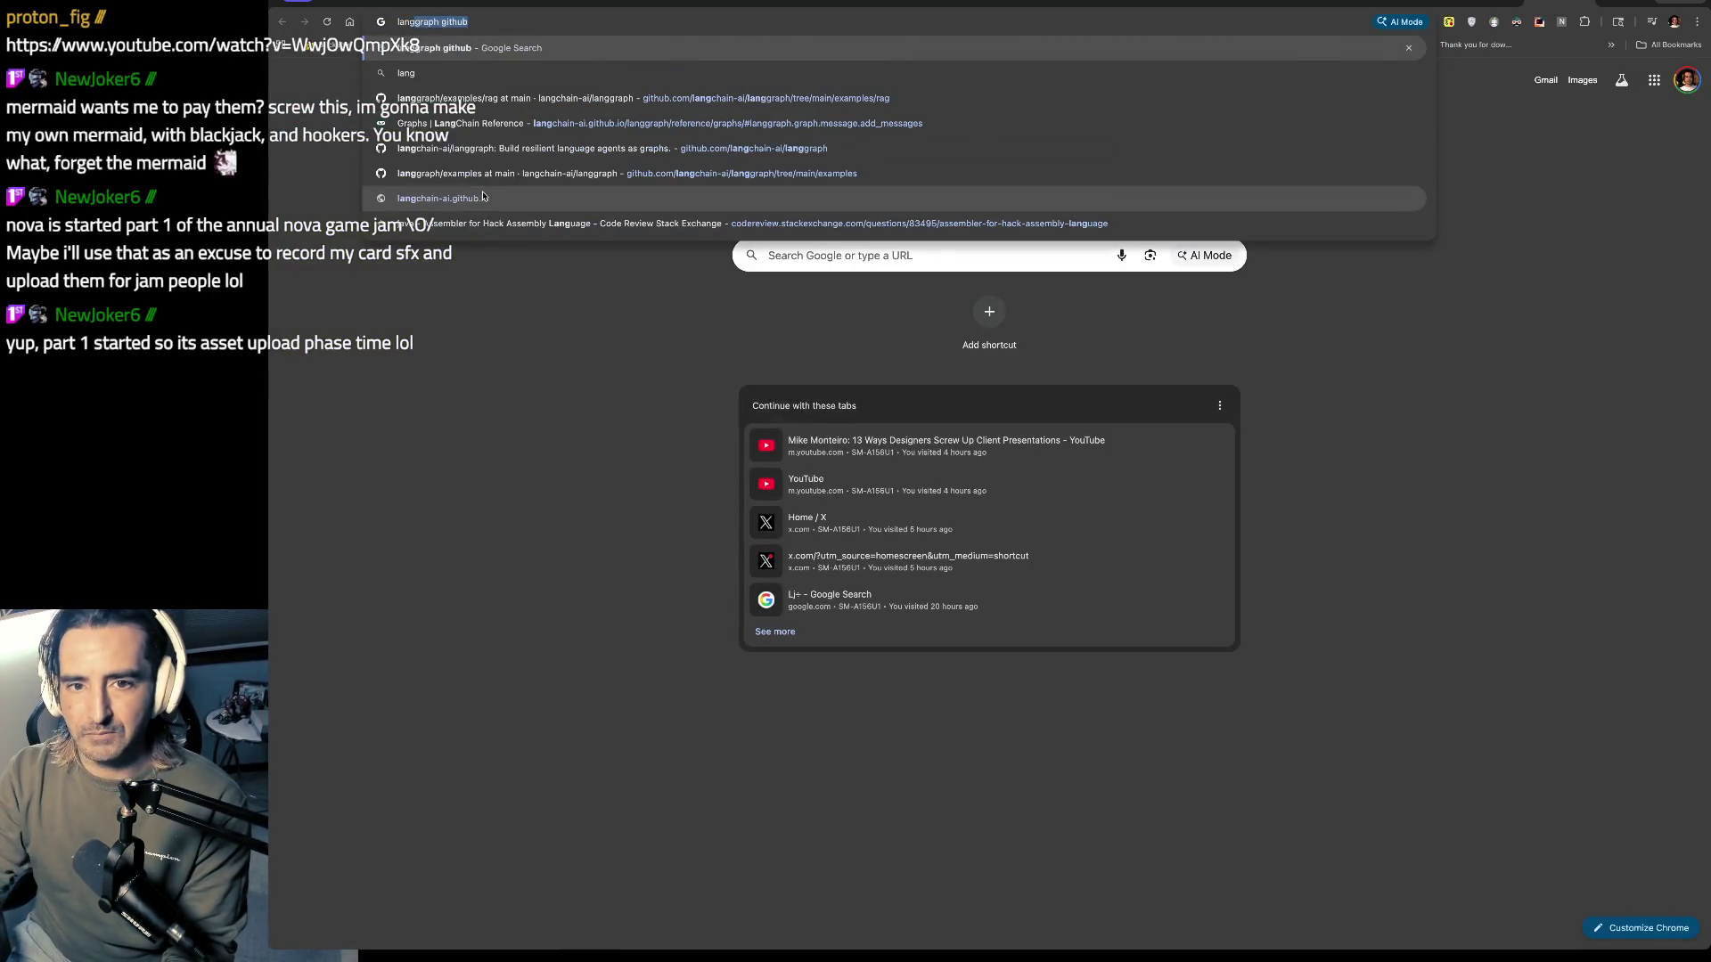
key("Return")
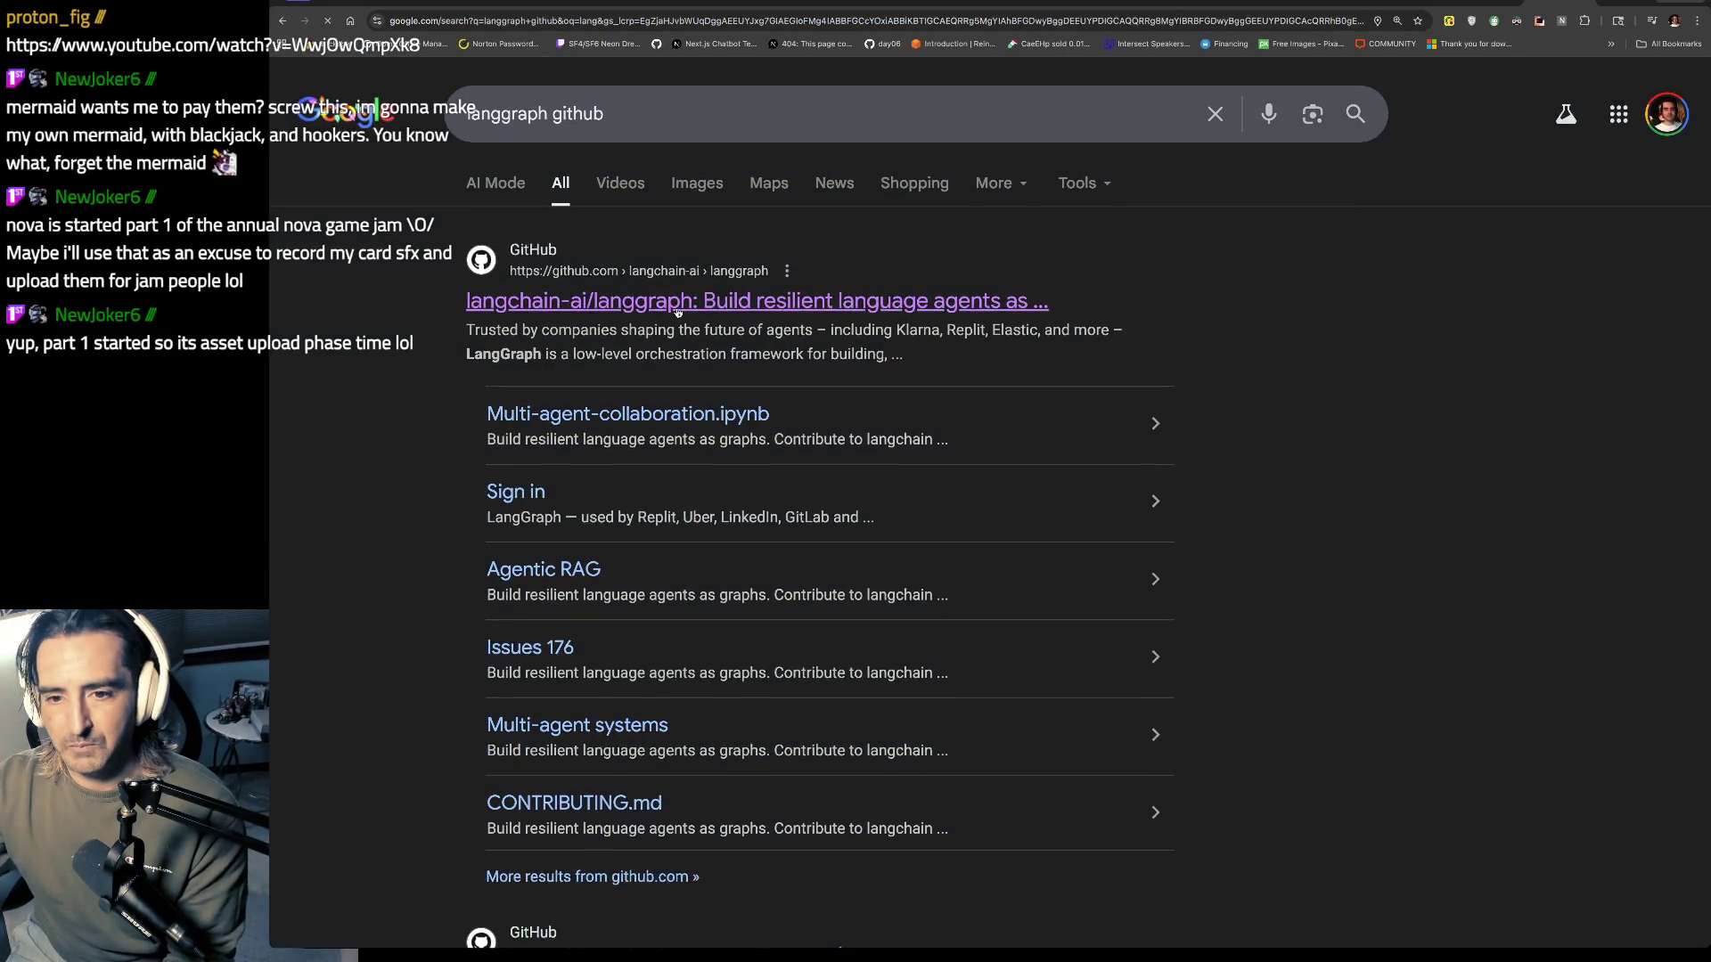
left_click(695, 310)
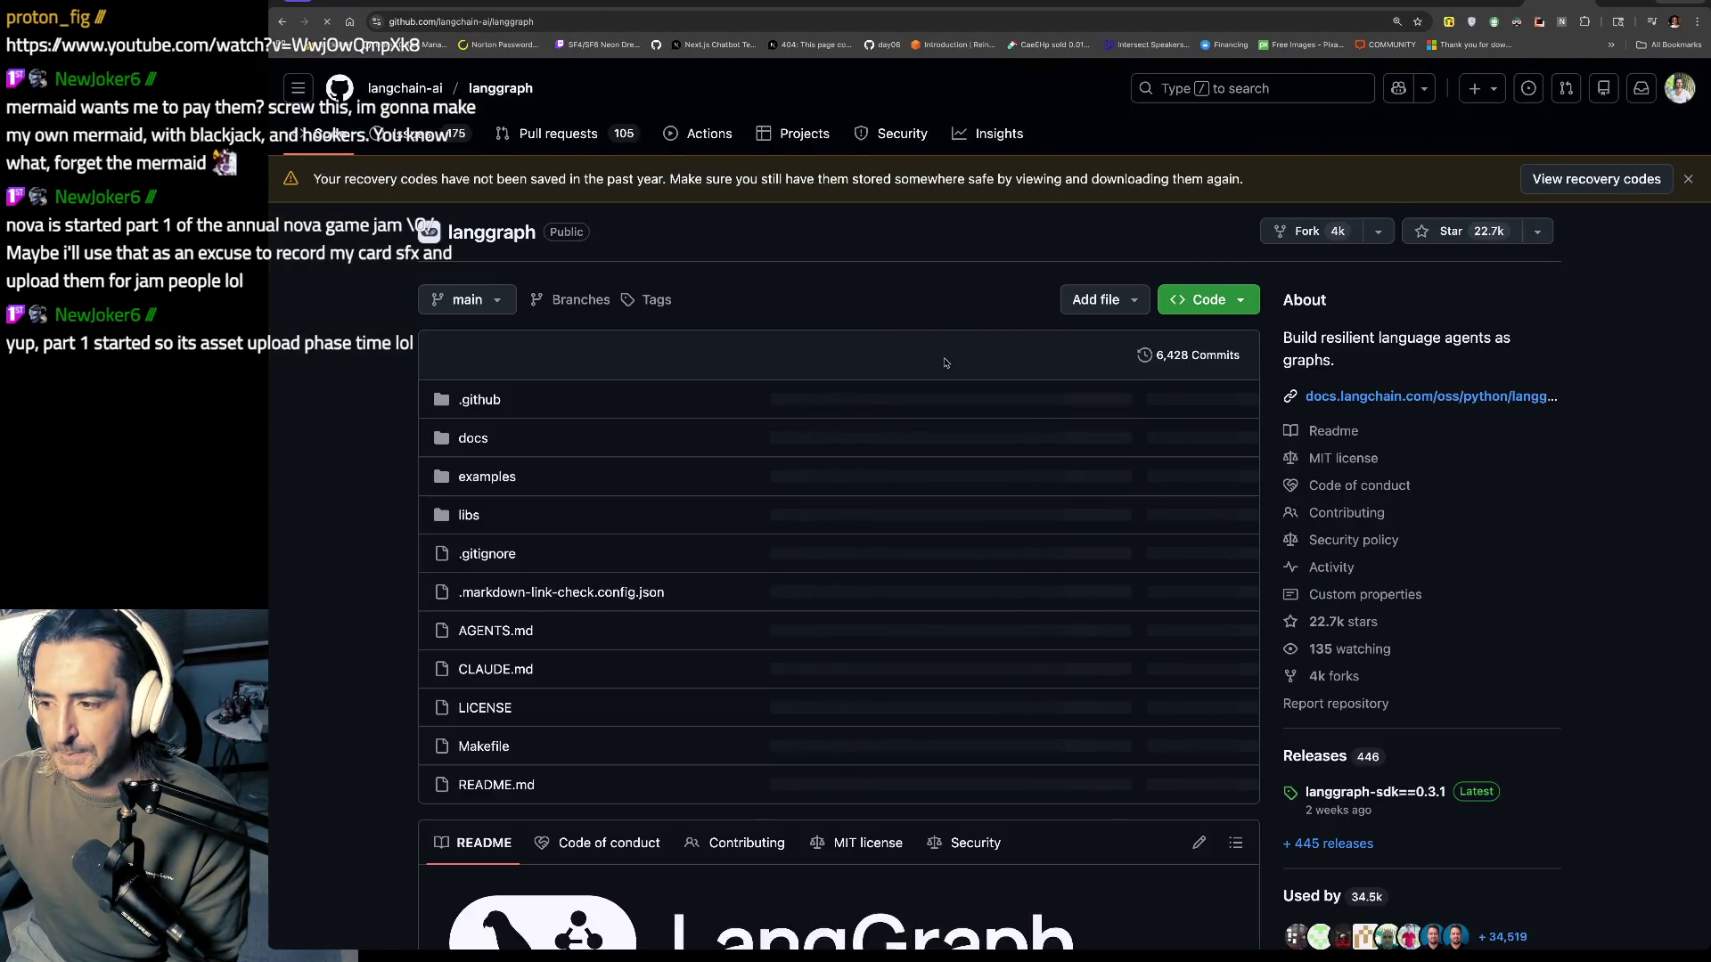
left_click(487, 477)
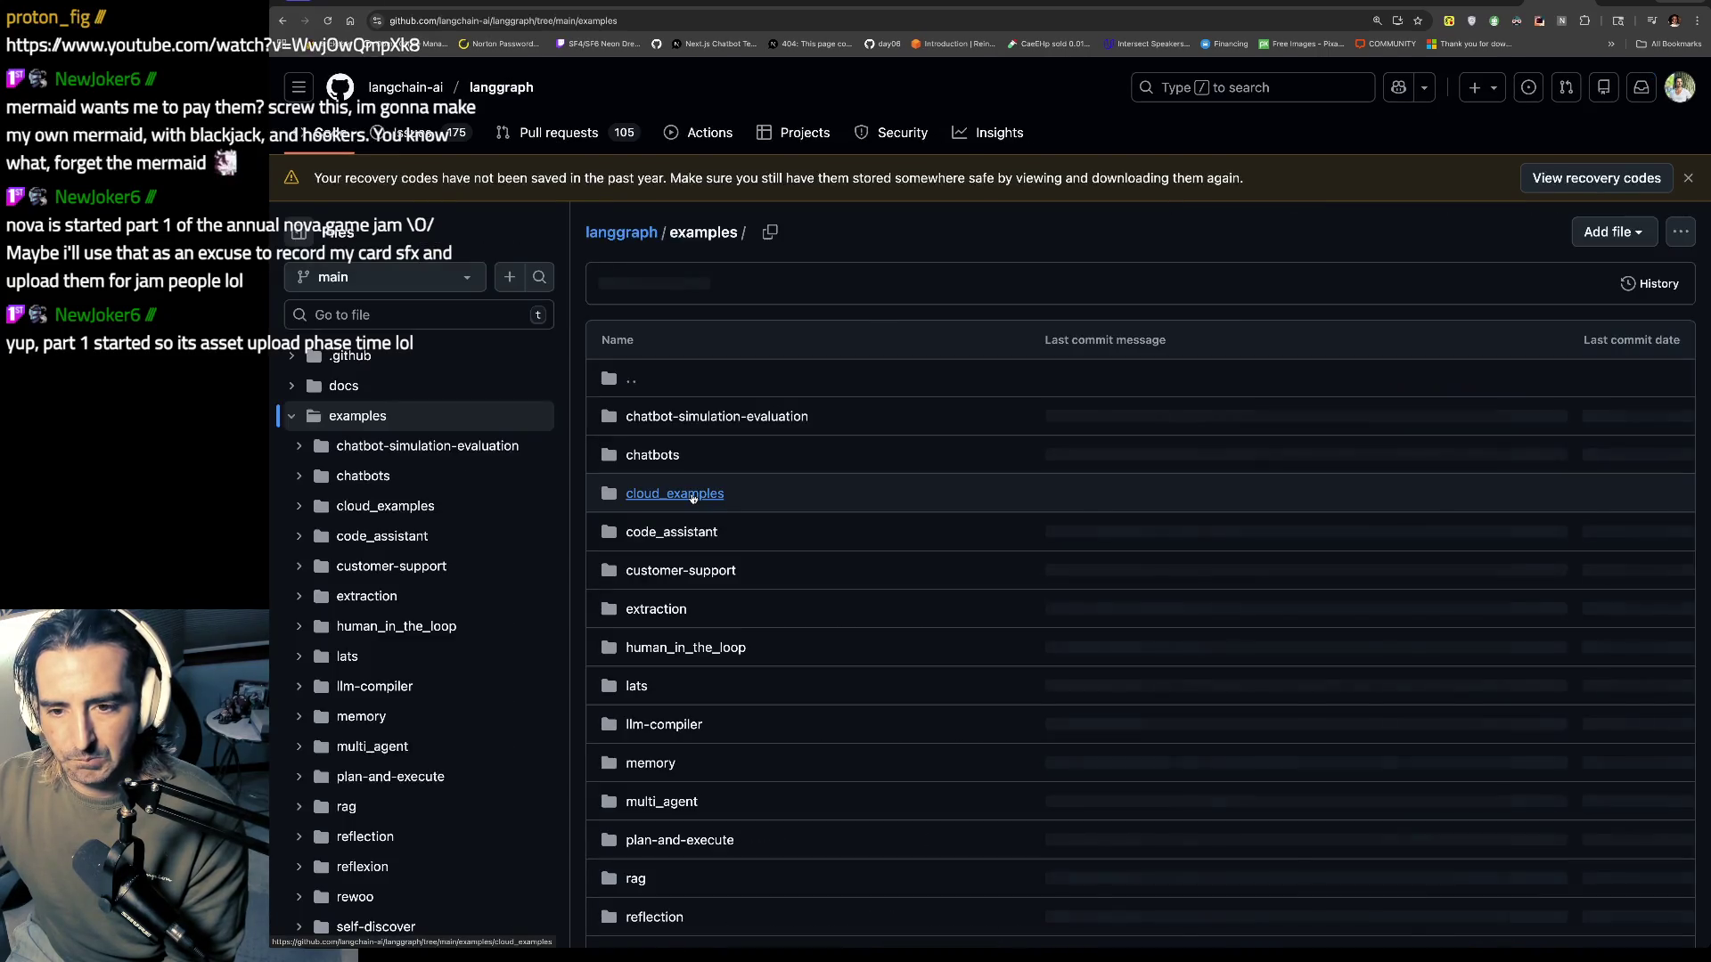
scroll(693, 515, "down", 7)
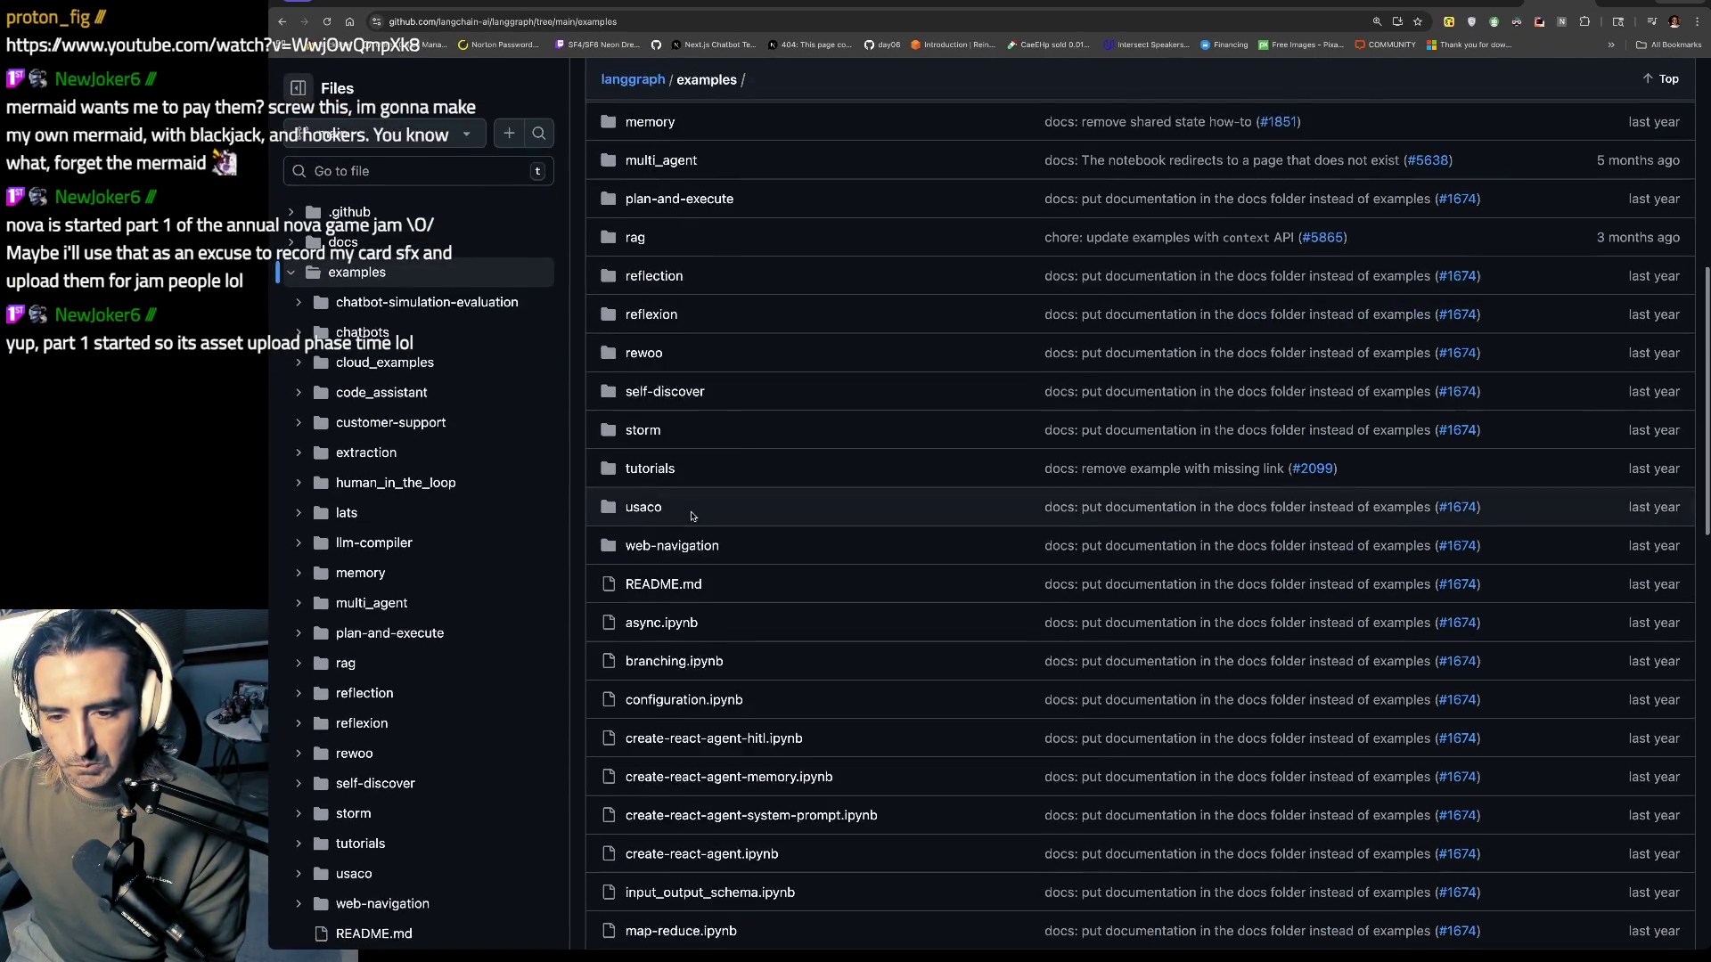
scroll(659, 401, "up", 3)
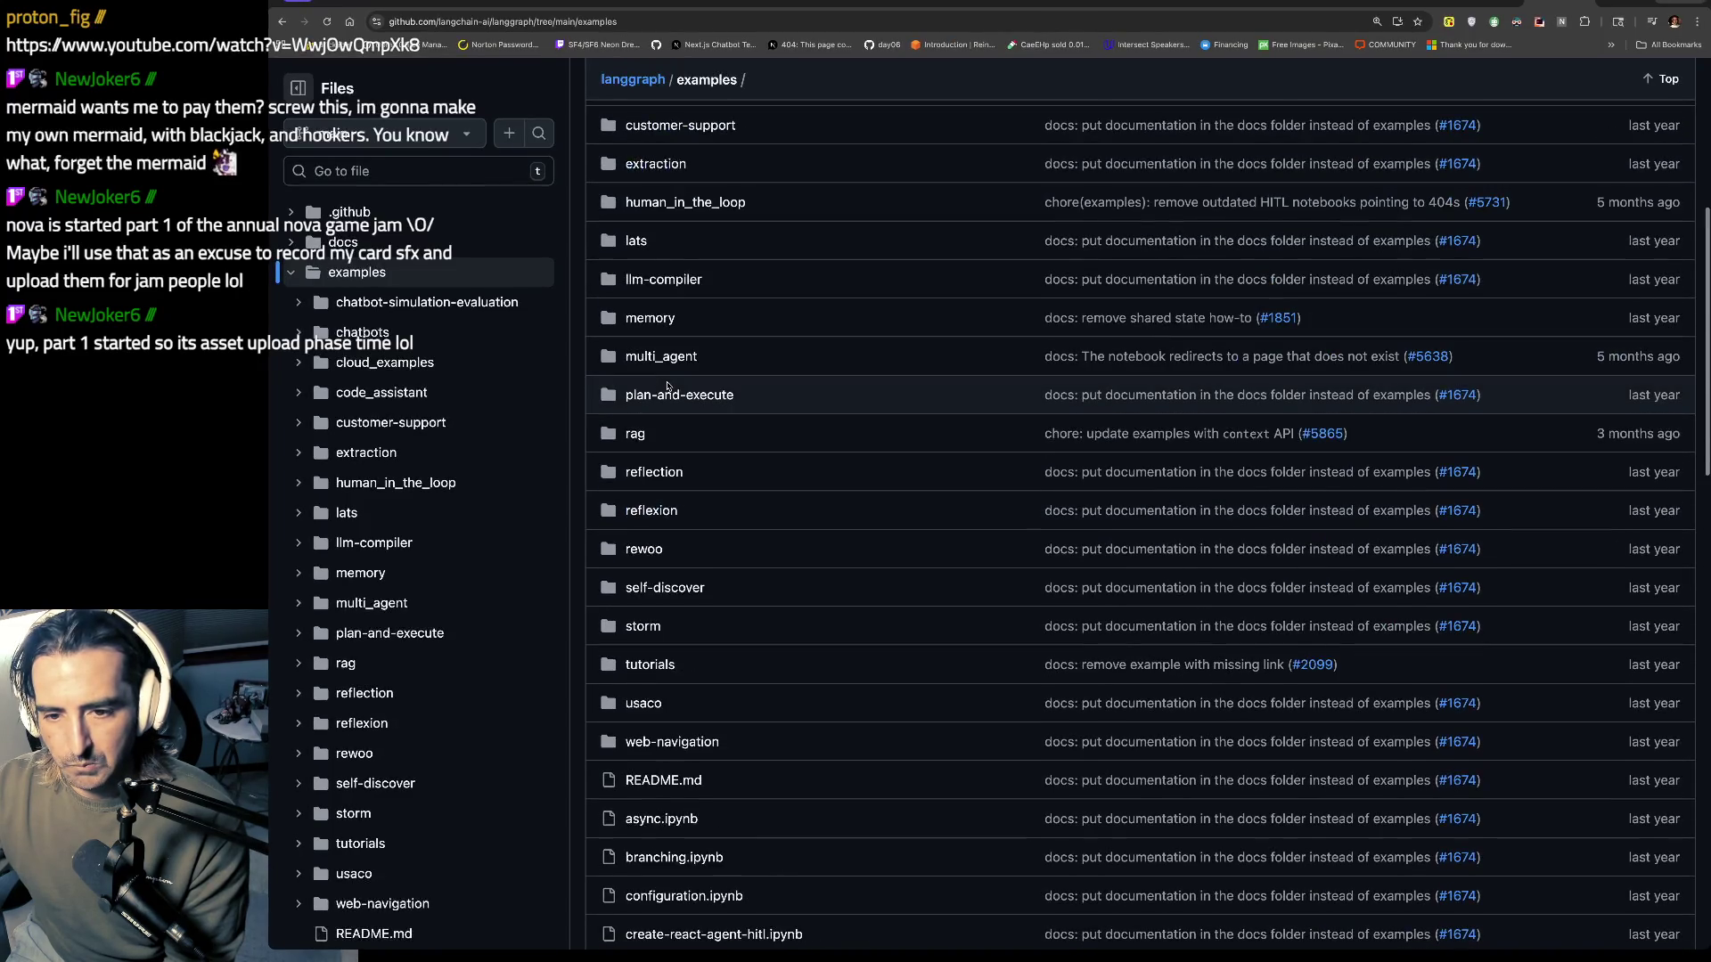
scroll(668, 386, "up", 5)
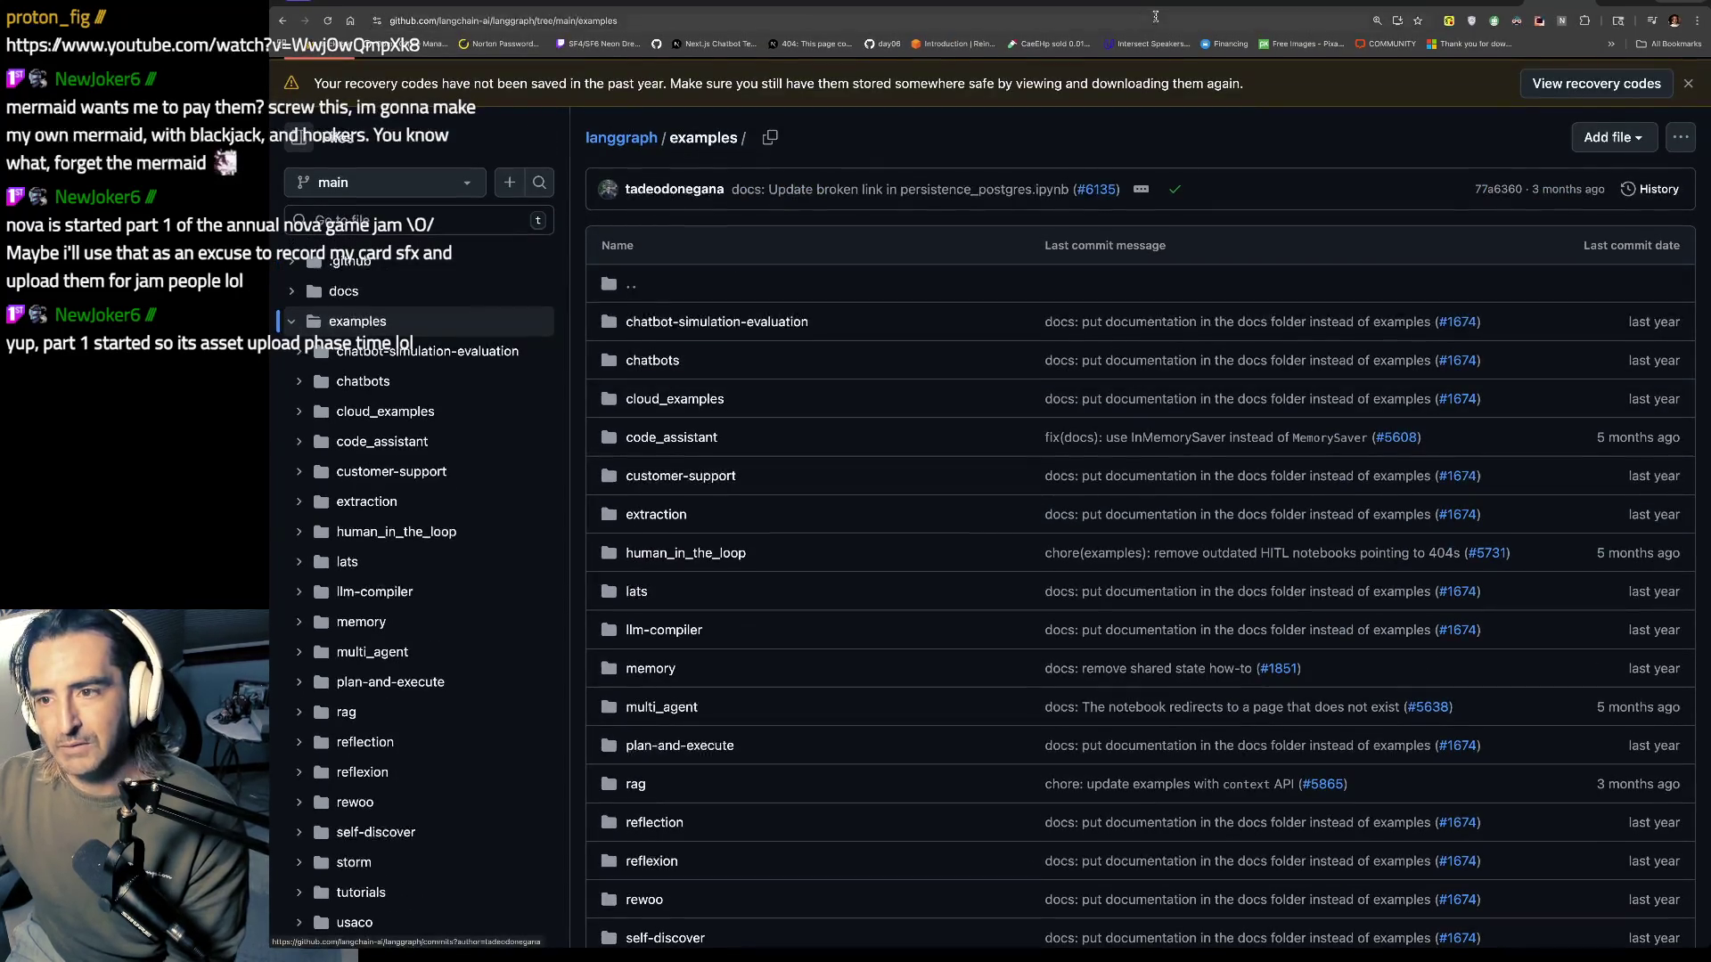
key("ctrl+Tab")
key("space")
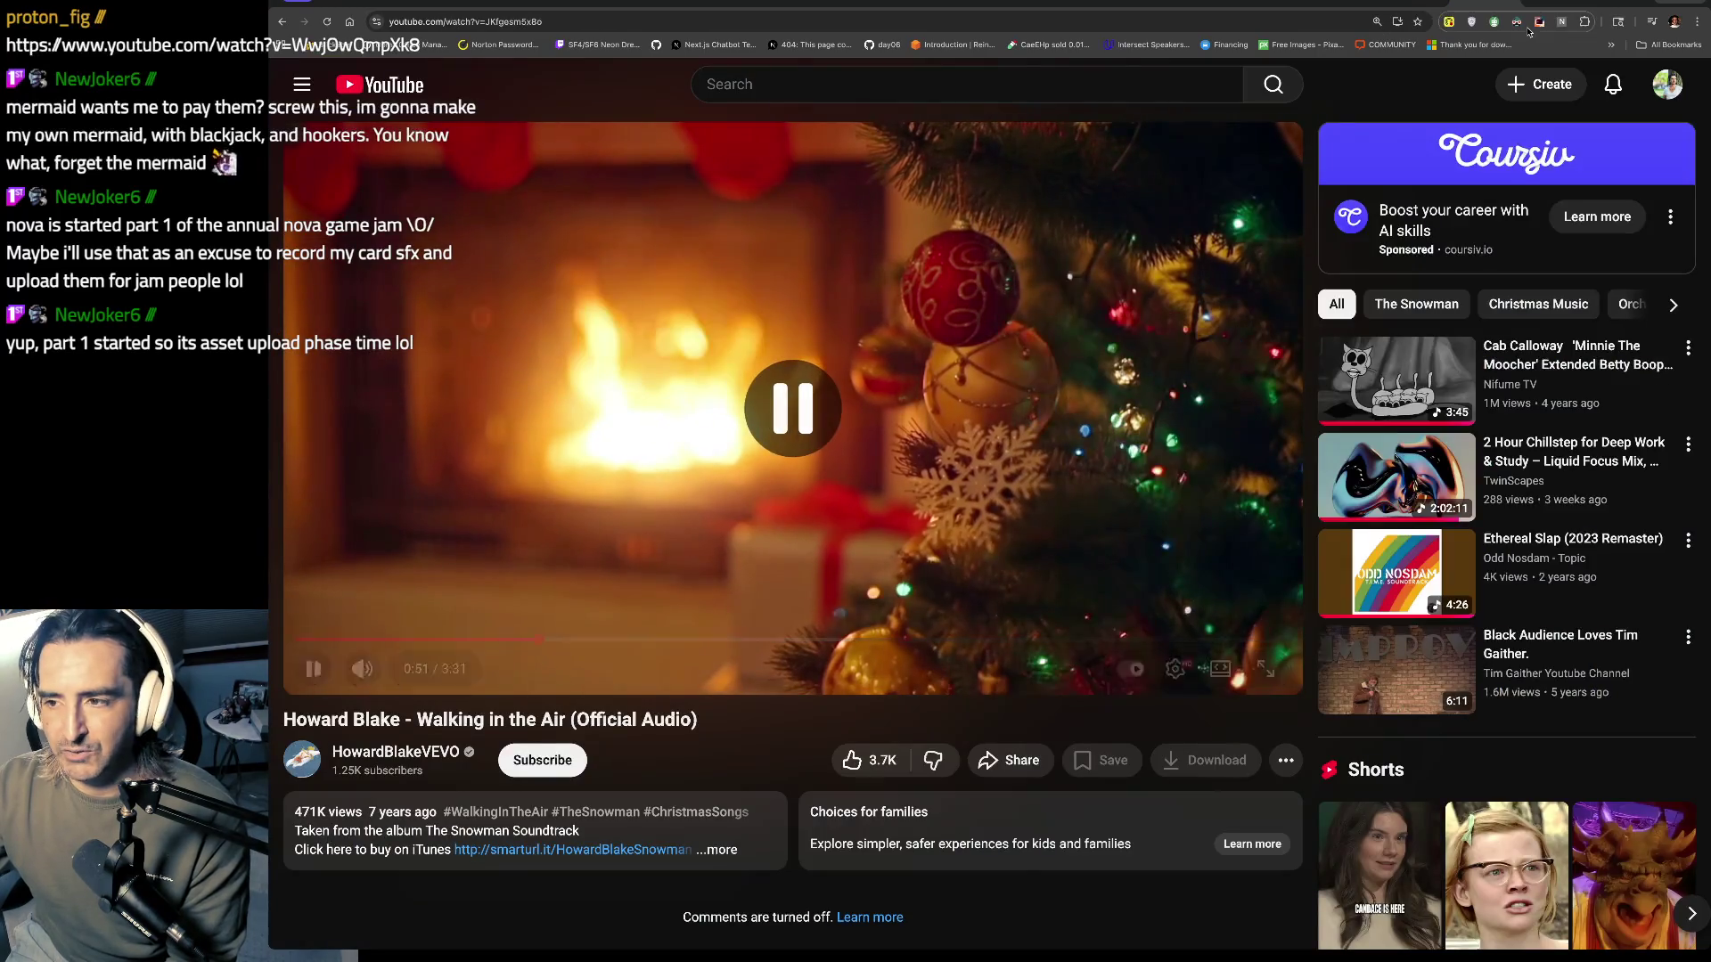
Step: Play Jedi Mind Tricks' 'Retaliation' in the other YouTube tab, then return to the Docs notes
key("ctrl+shift+Tab")
key("ctrl+shift+Tab")
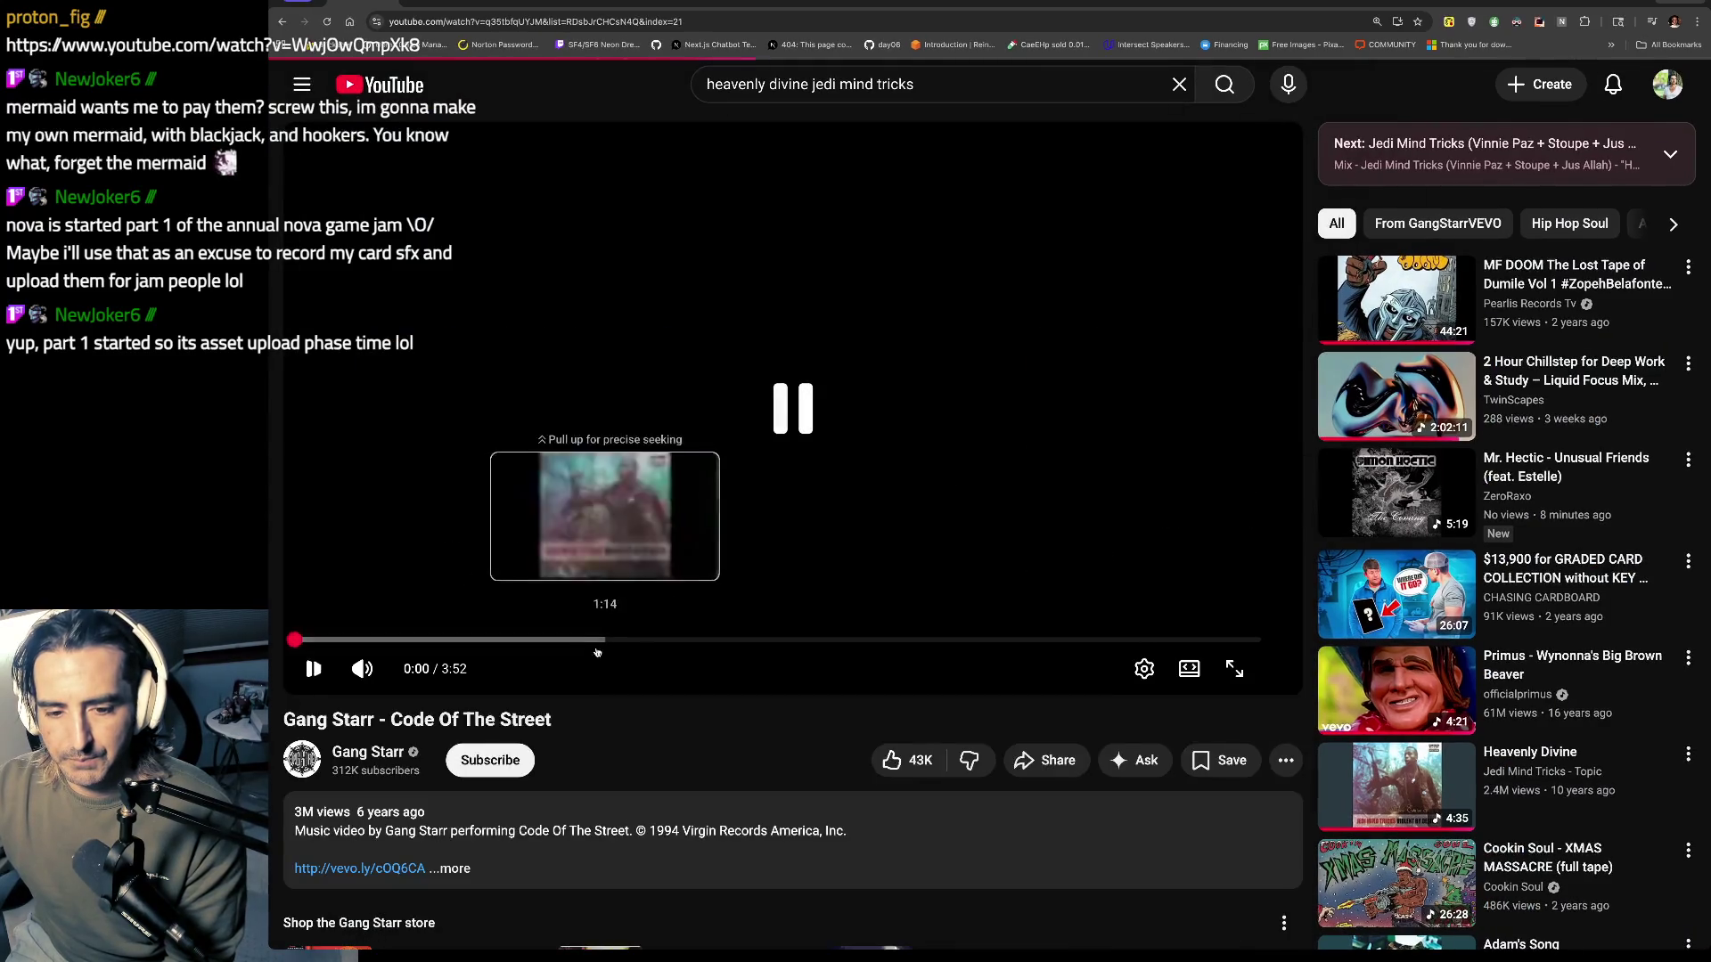
left_click(312, 670)
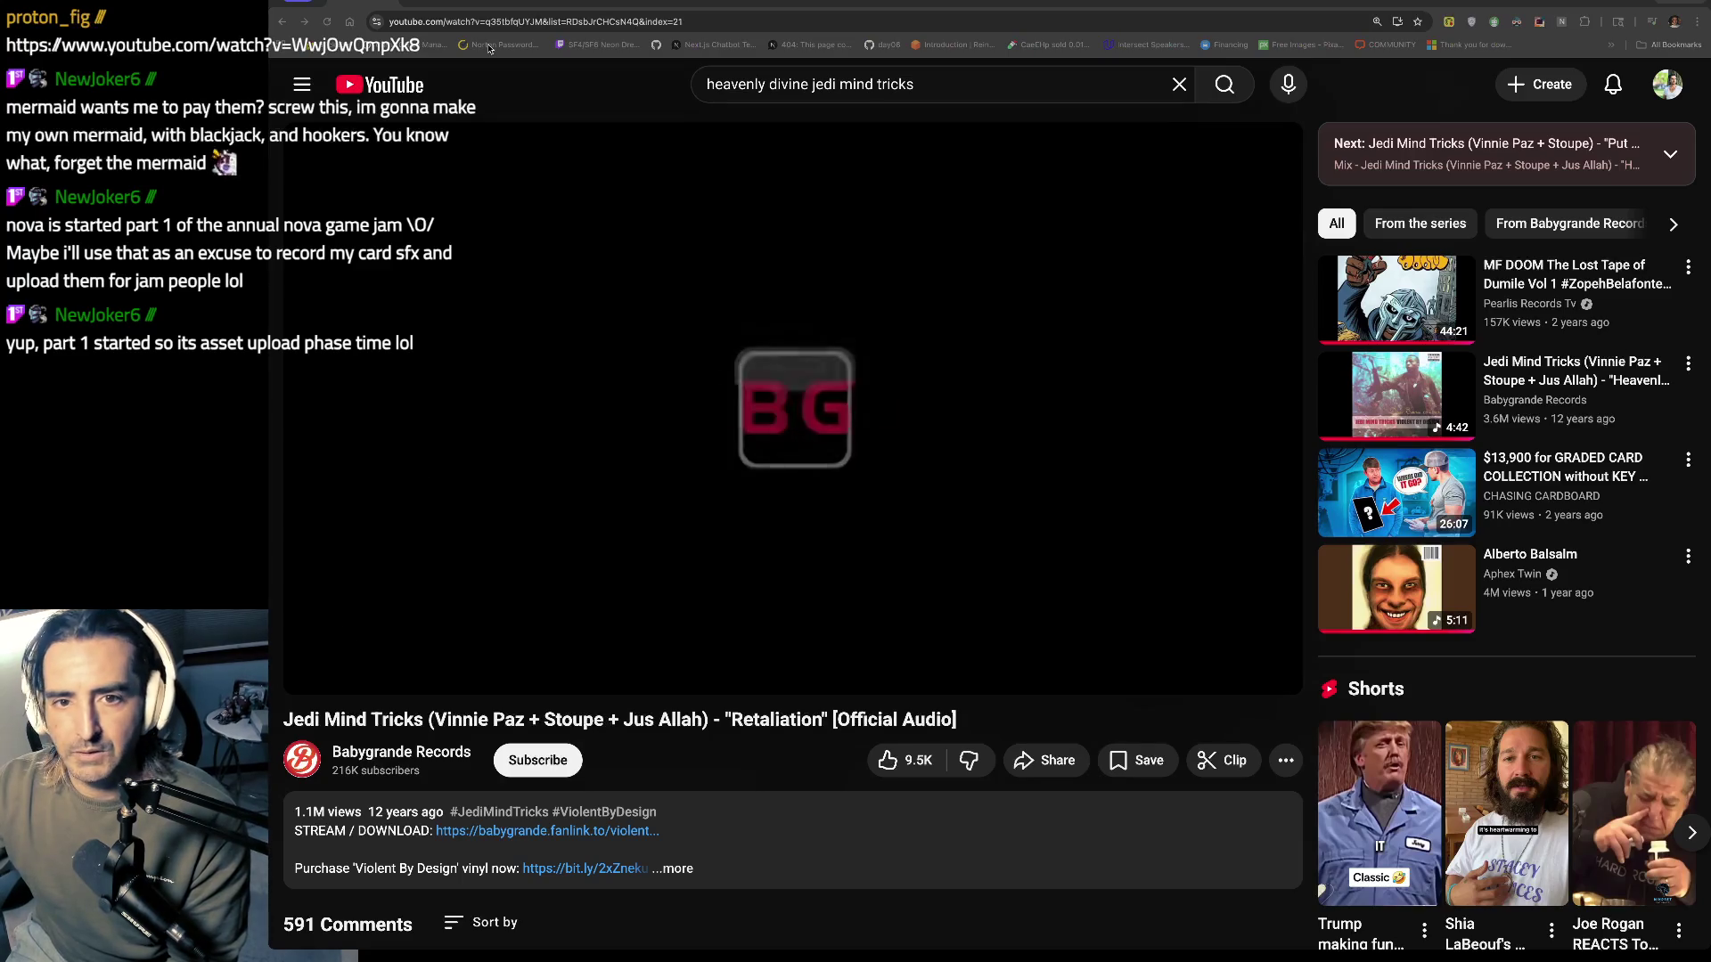
key("ctrl+Tab")
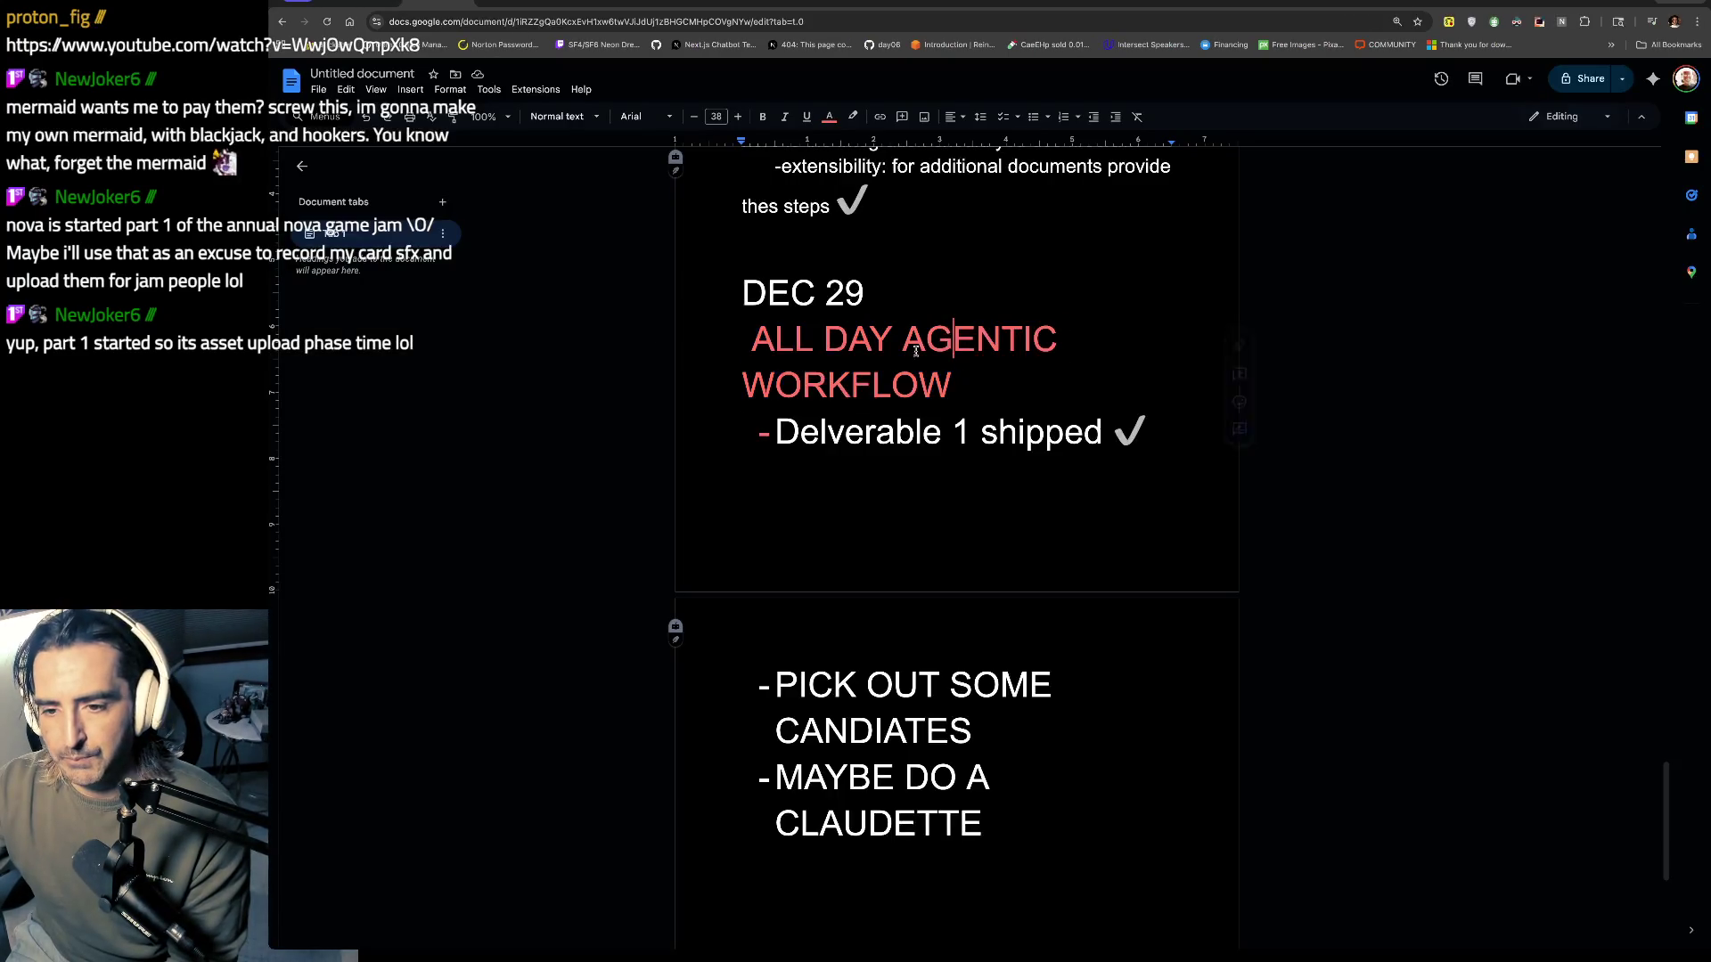
Step: Start a new bullet below the 'Delverable 1 shipped ✓' line
triple_click(915, 351)
left_click_drag(953, 385, 552, 357)
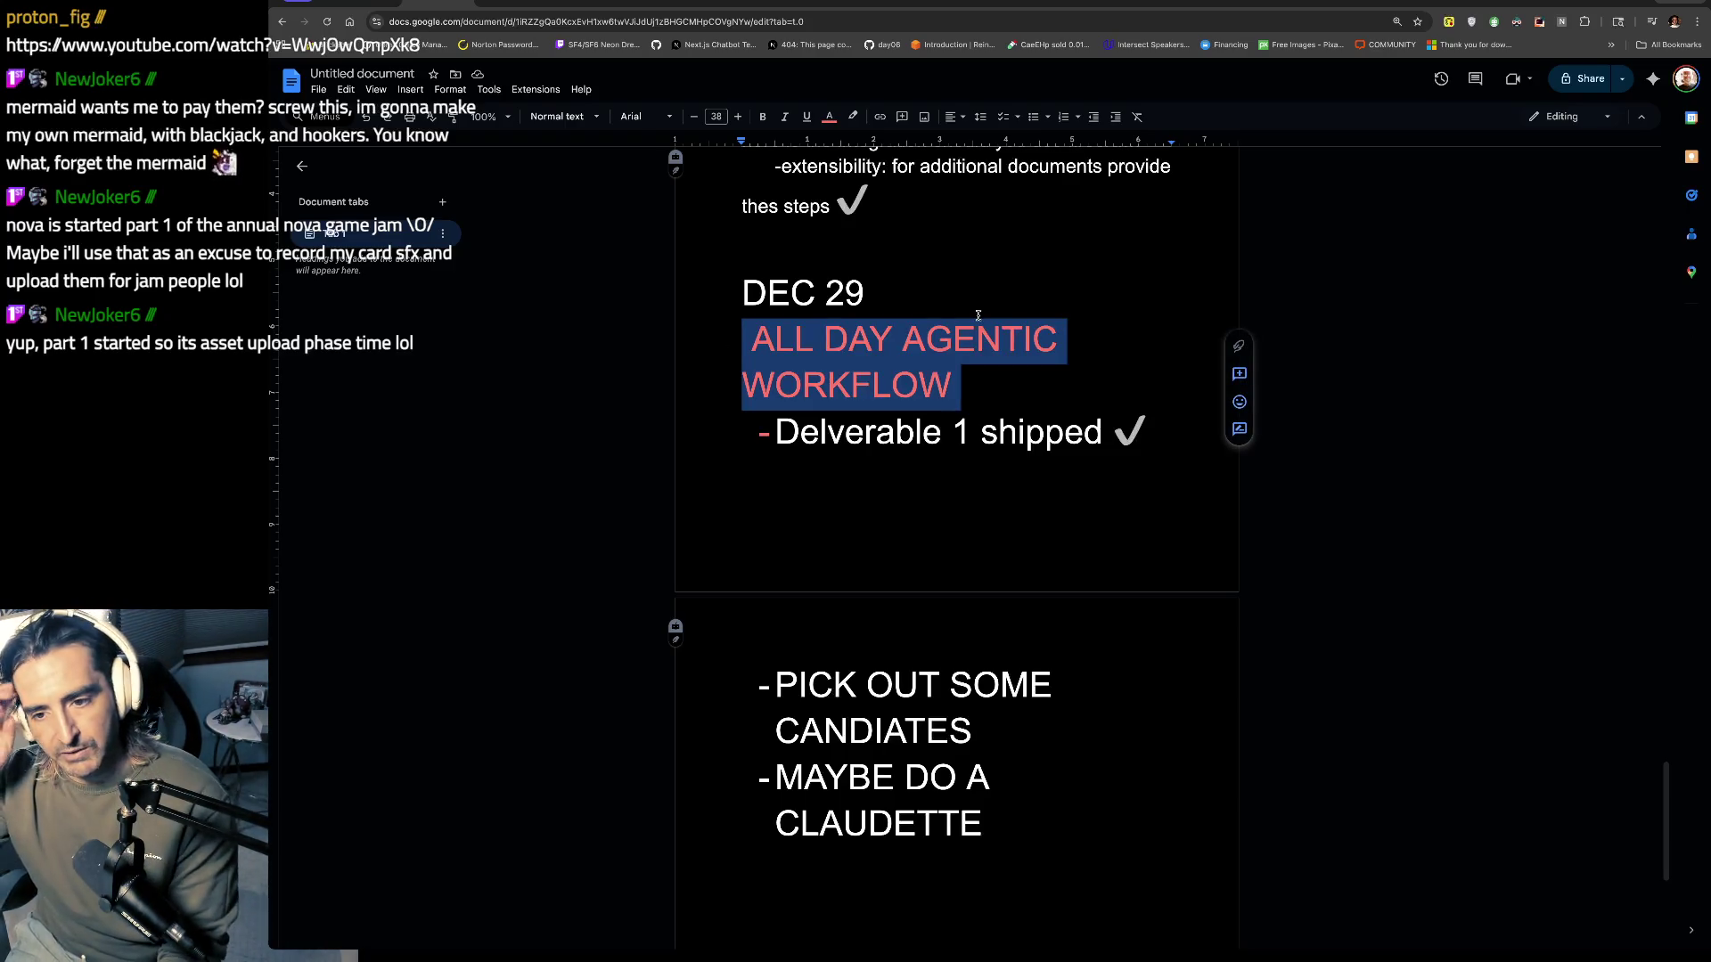
left_click(893, 702)
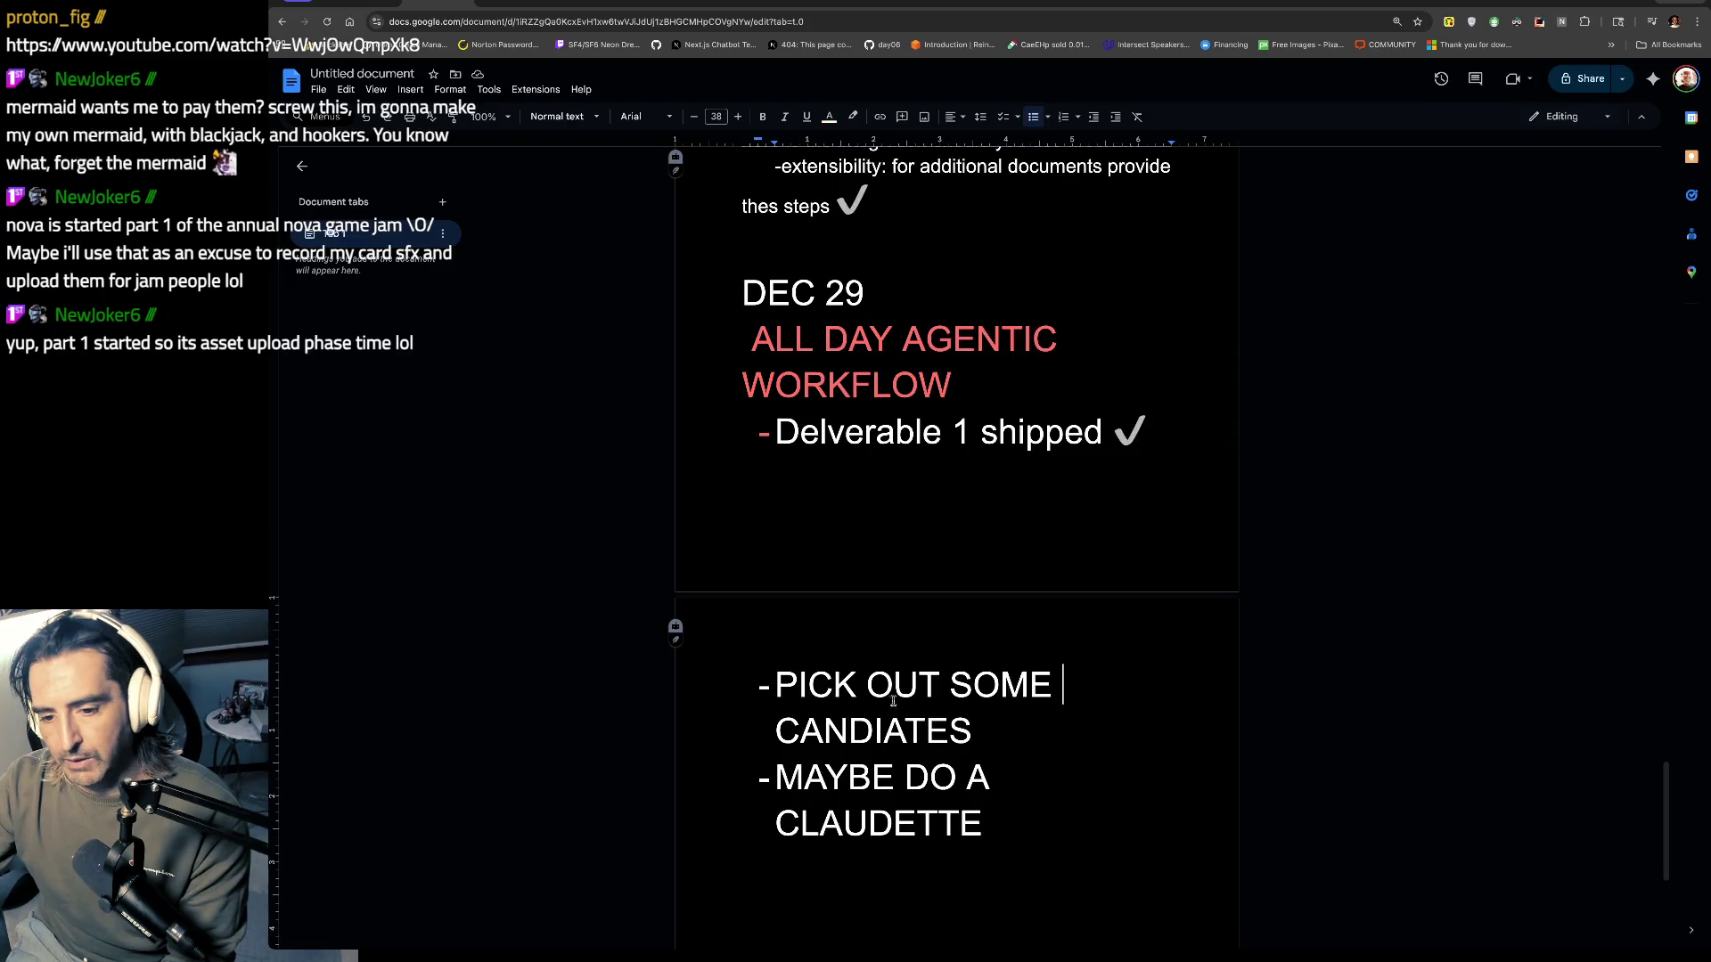
key("Left")
key("Return")
Step: Type 'Deliverable 2 ~Jan 6' into the new bullet
type("Deliverable 2")
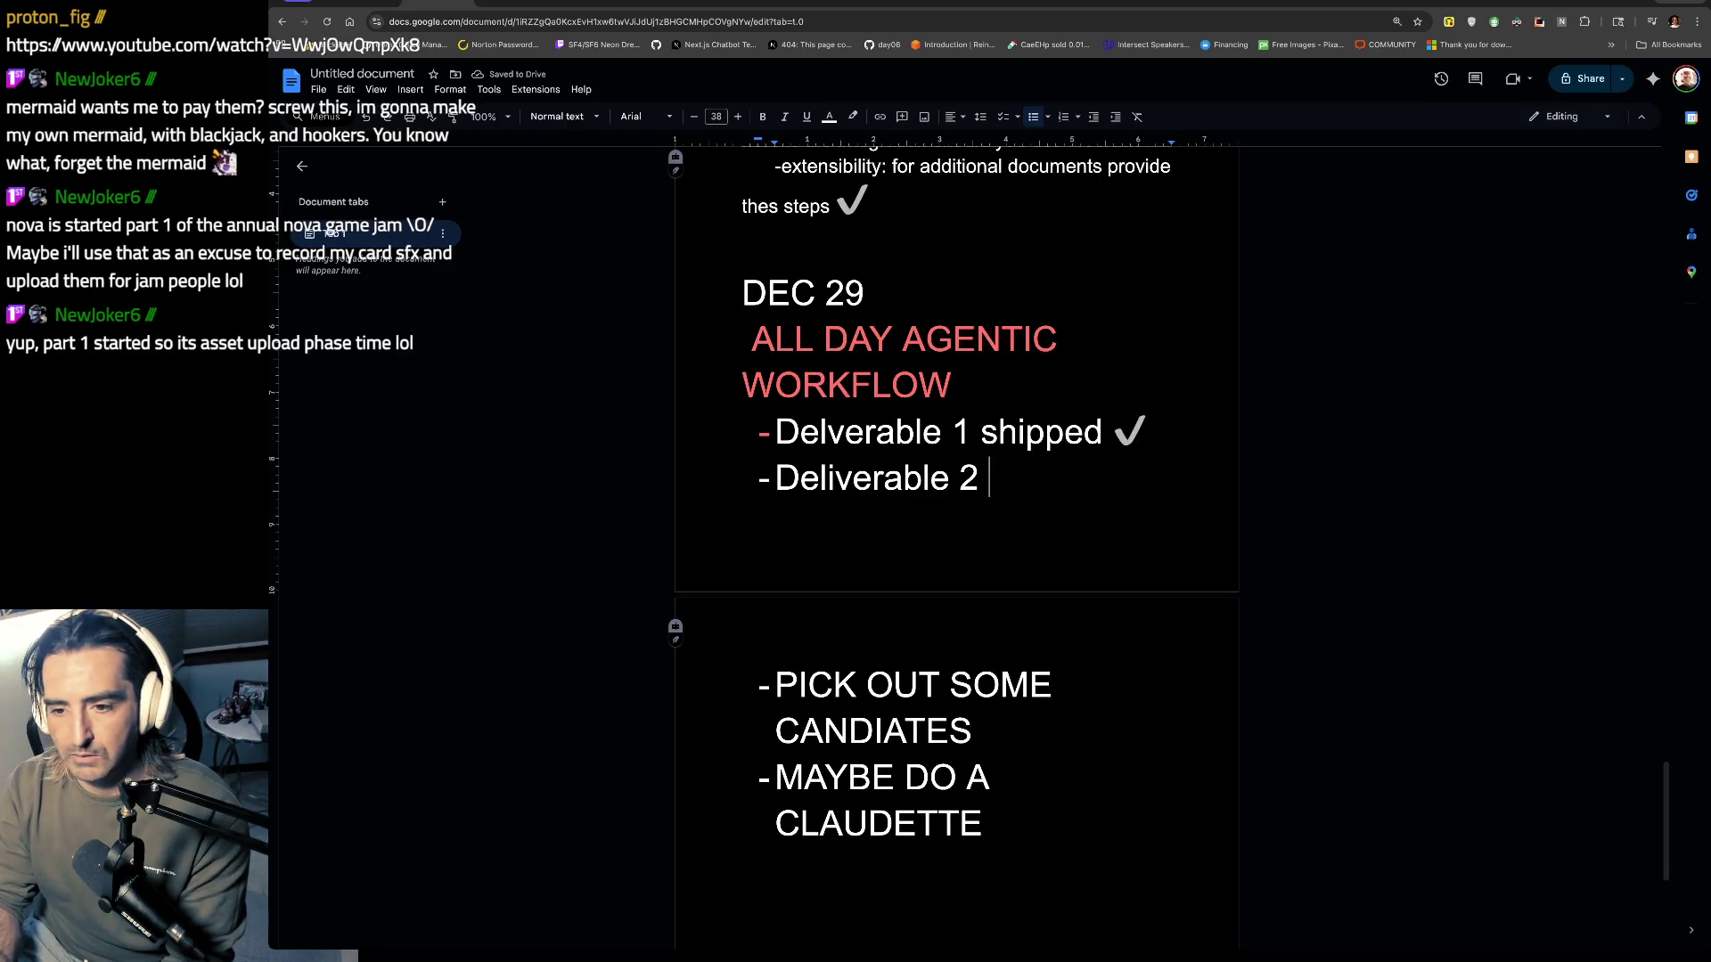
type("~Jany")
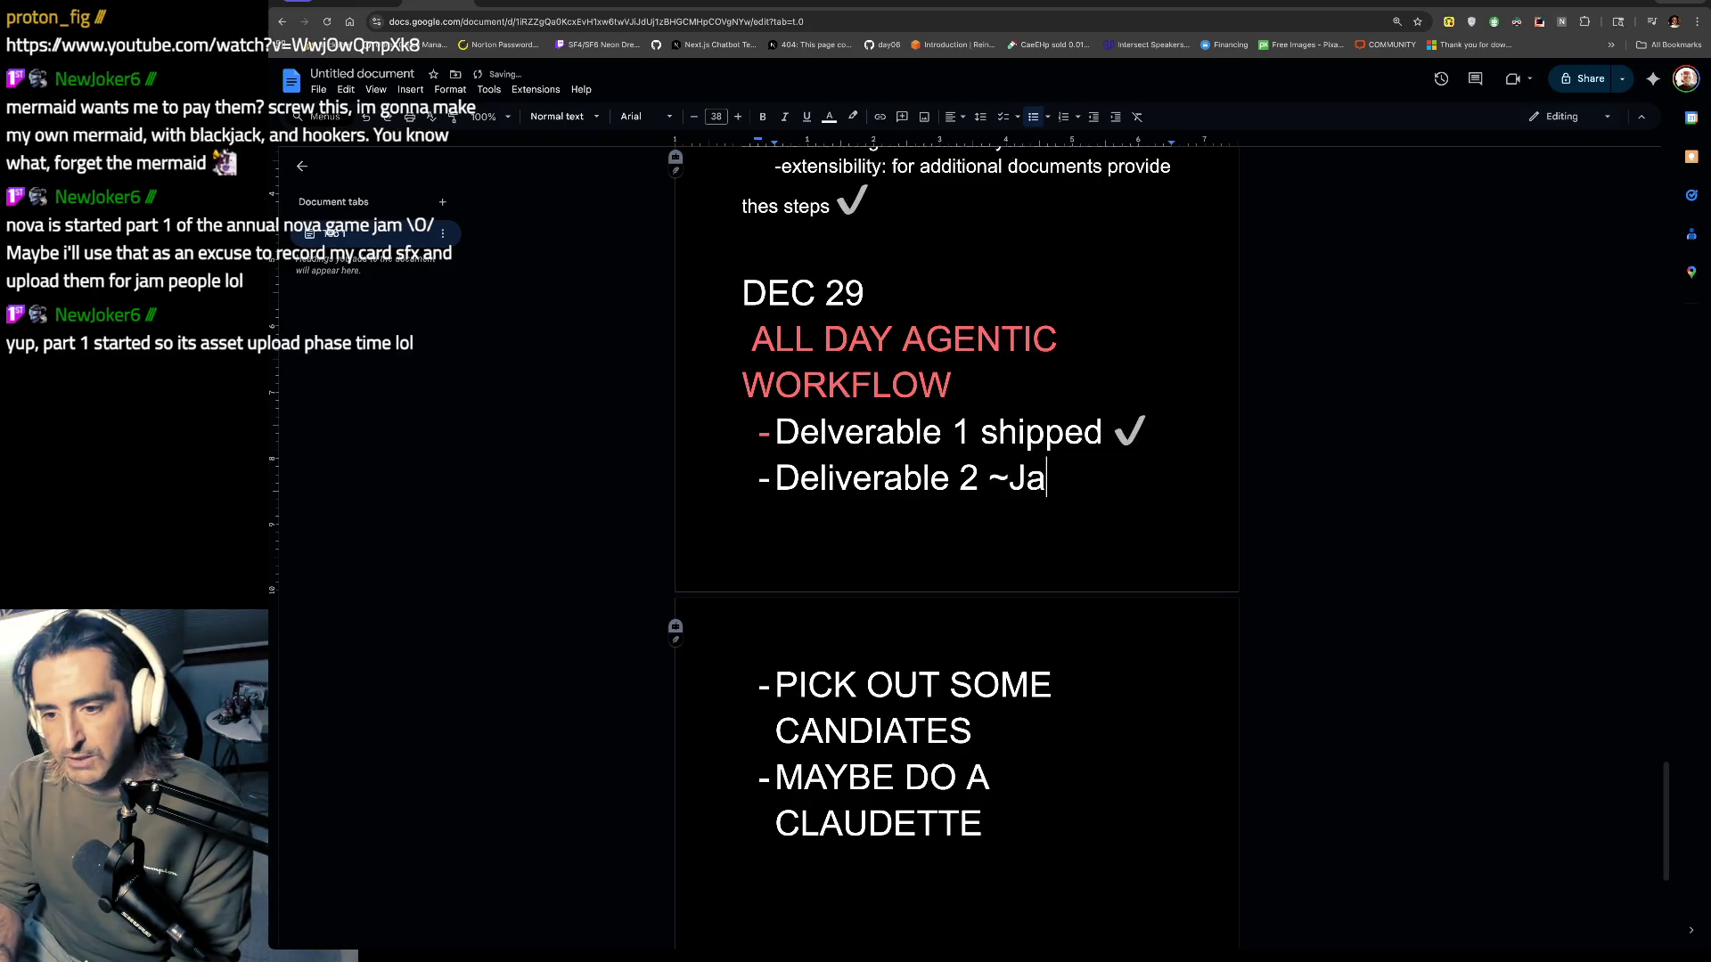
key("BackSpace")
type("y")
key("BackSpace")
type("t")
key("BackSpace")
type("7")
key("BackSpace")
type("6")
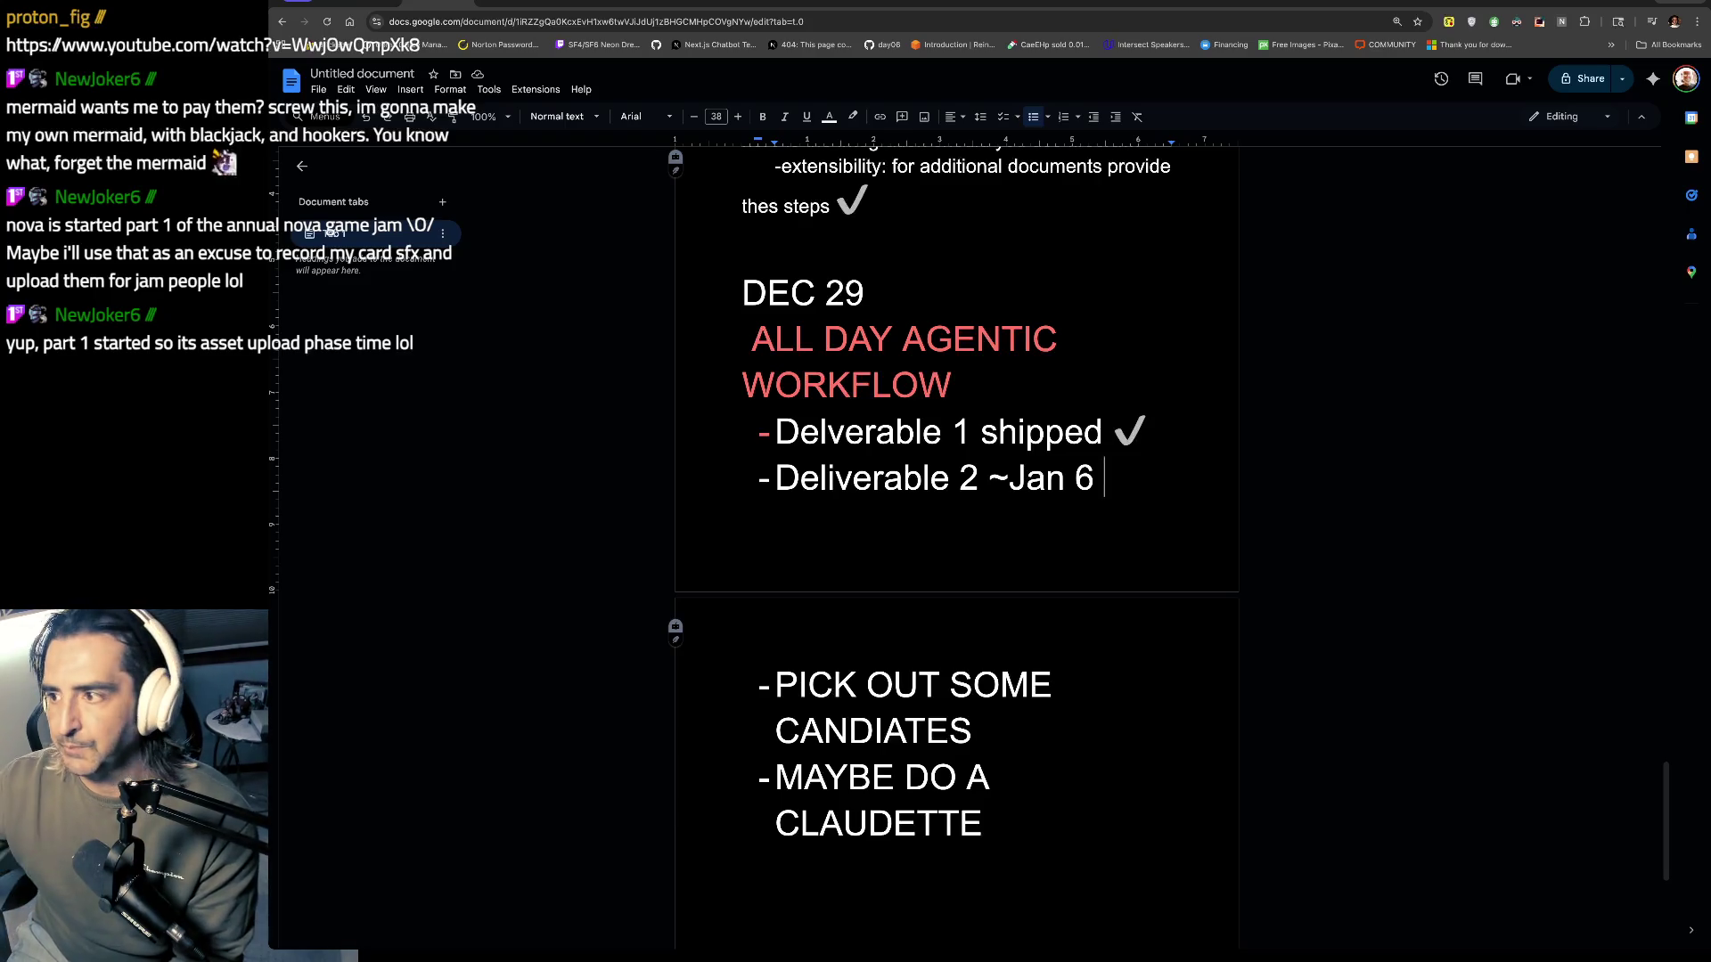
key("shift+Up")
key("shift+Up")
key("shift+Up")
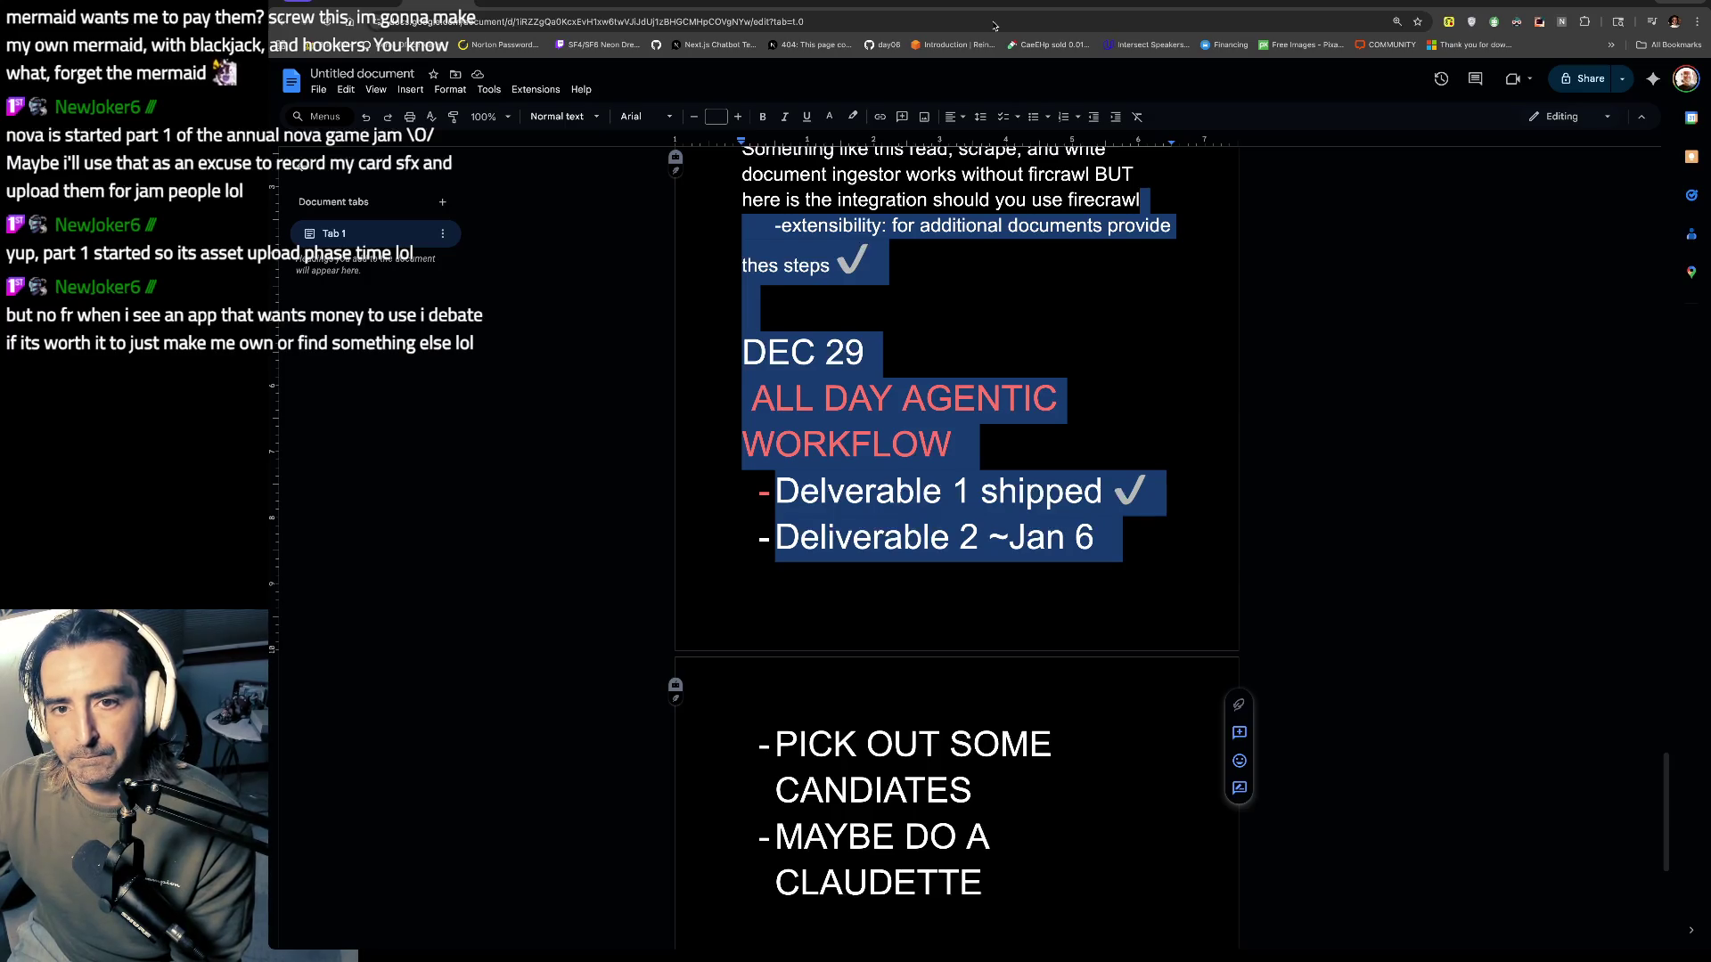
Step: Insert 'Tuesday,' before 'Jan 6' in the Deliverable 2 line
left_click(1015, 533)
type("Tuesday,")
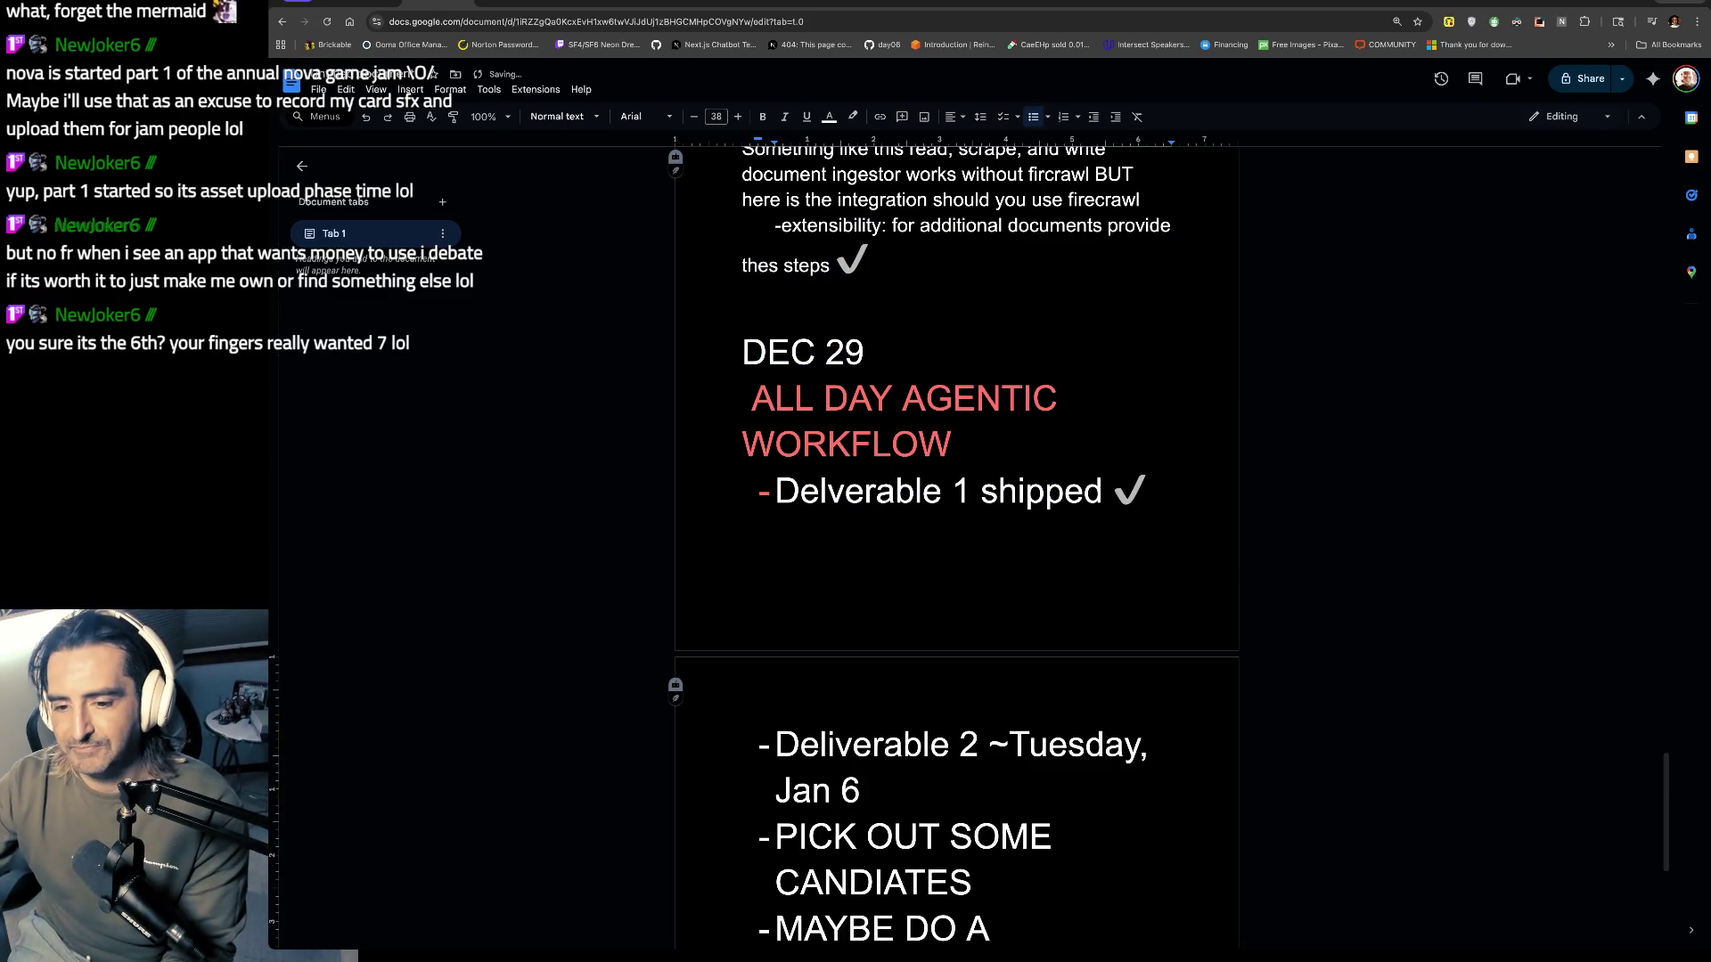
scroll(953, 545, "down", 1)
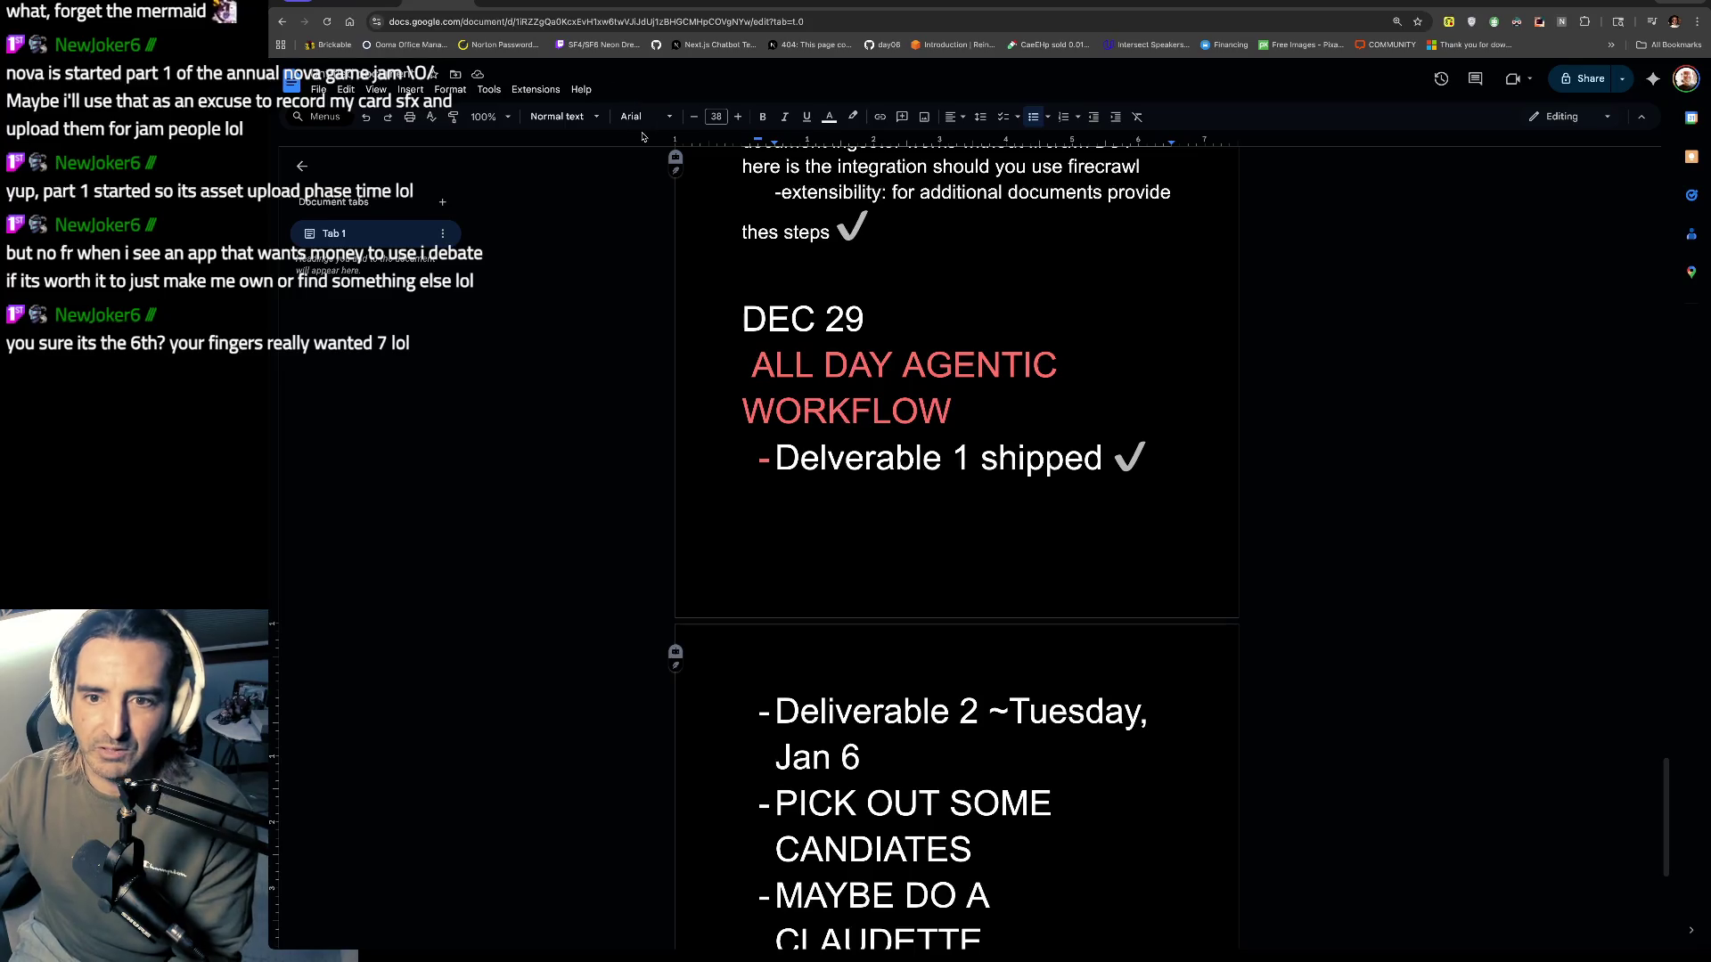
scroll(910, 671, "down", 2)
Step: Add a bullet reading 'the agentic workflow will generate 365 blogs for one user'
left_click(910, 671)
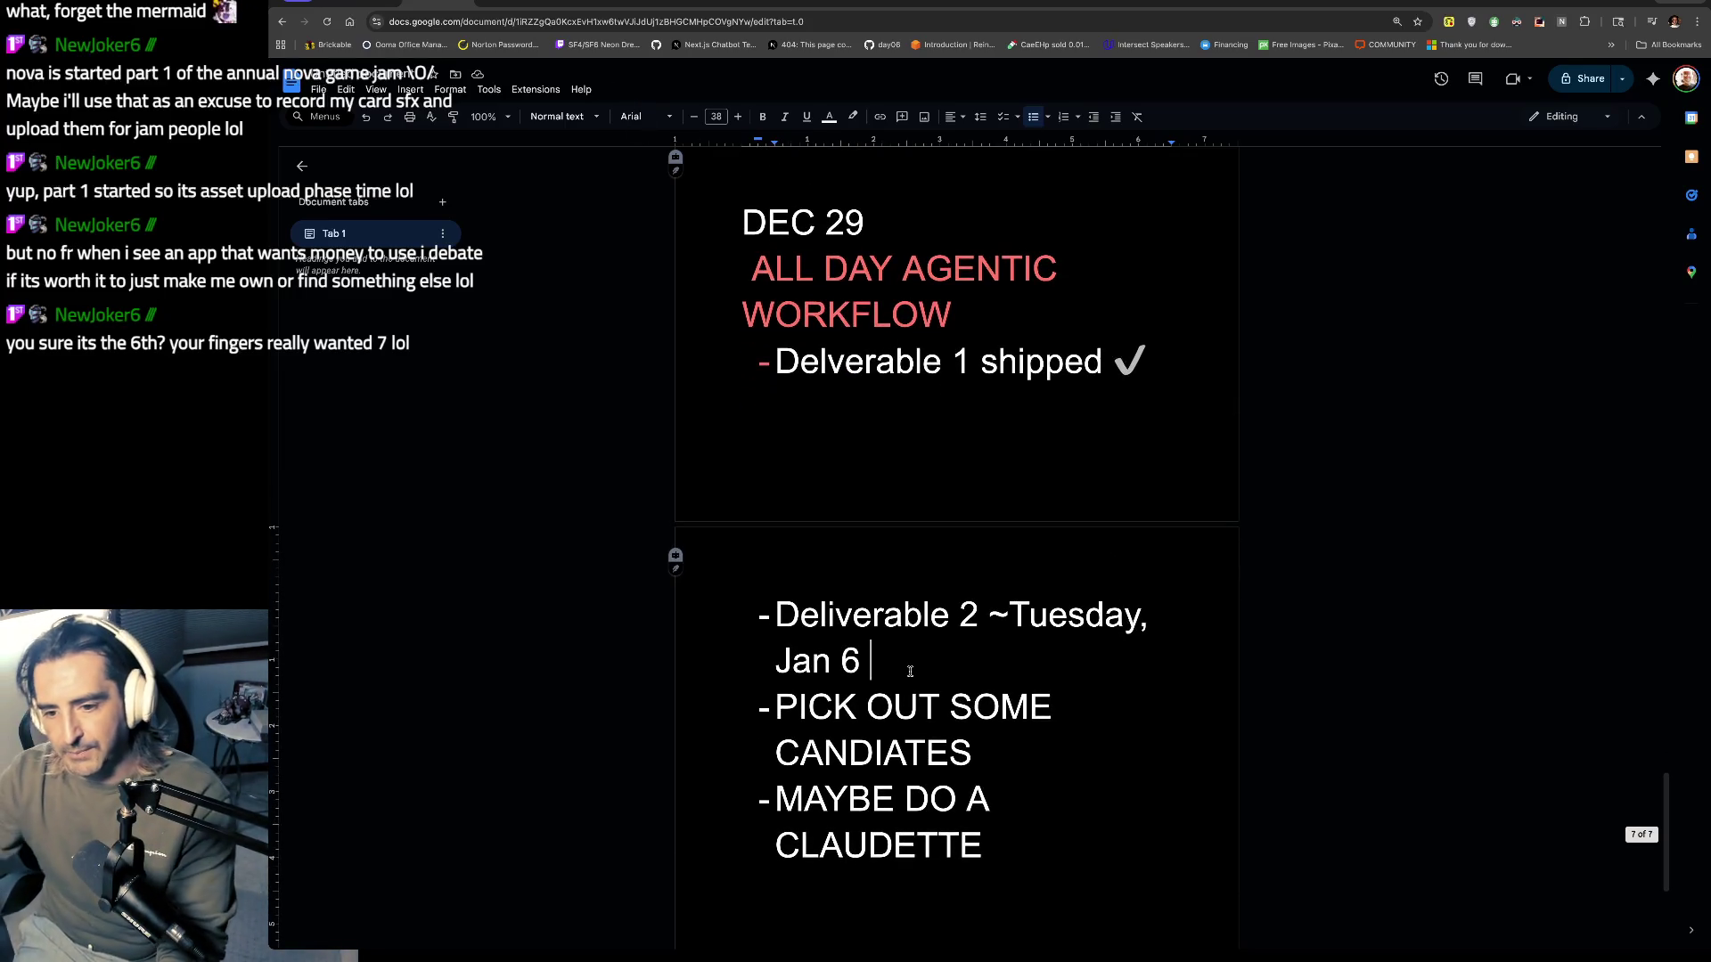
key("Return")
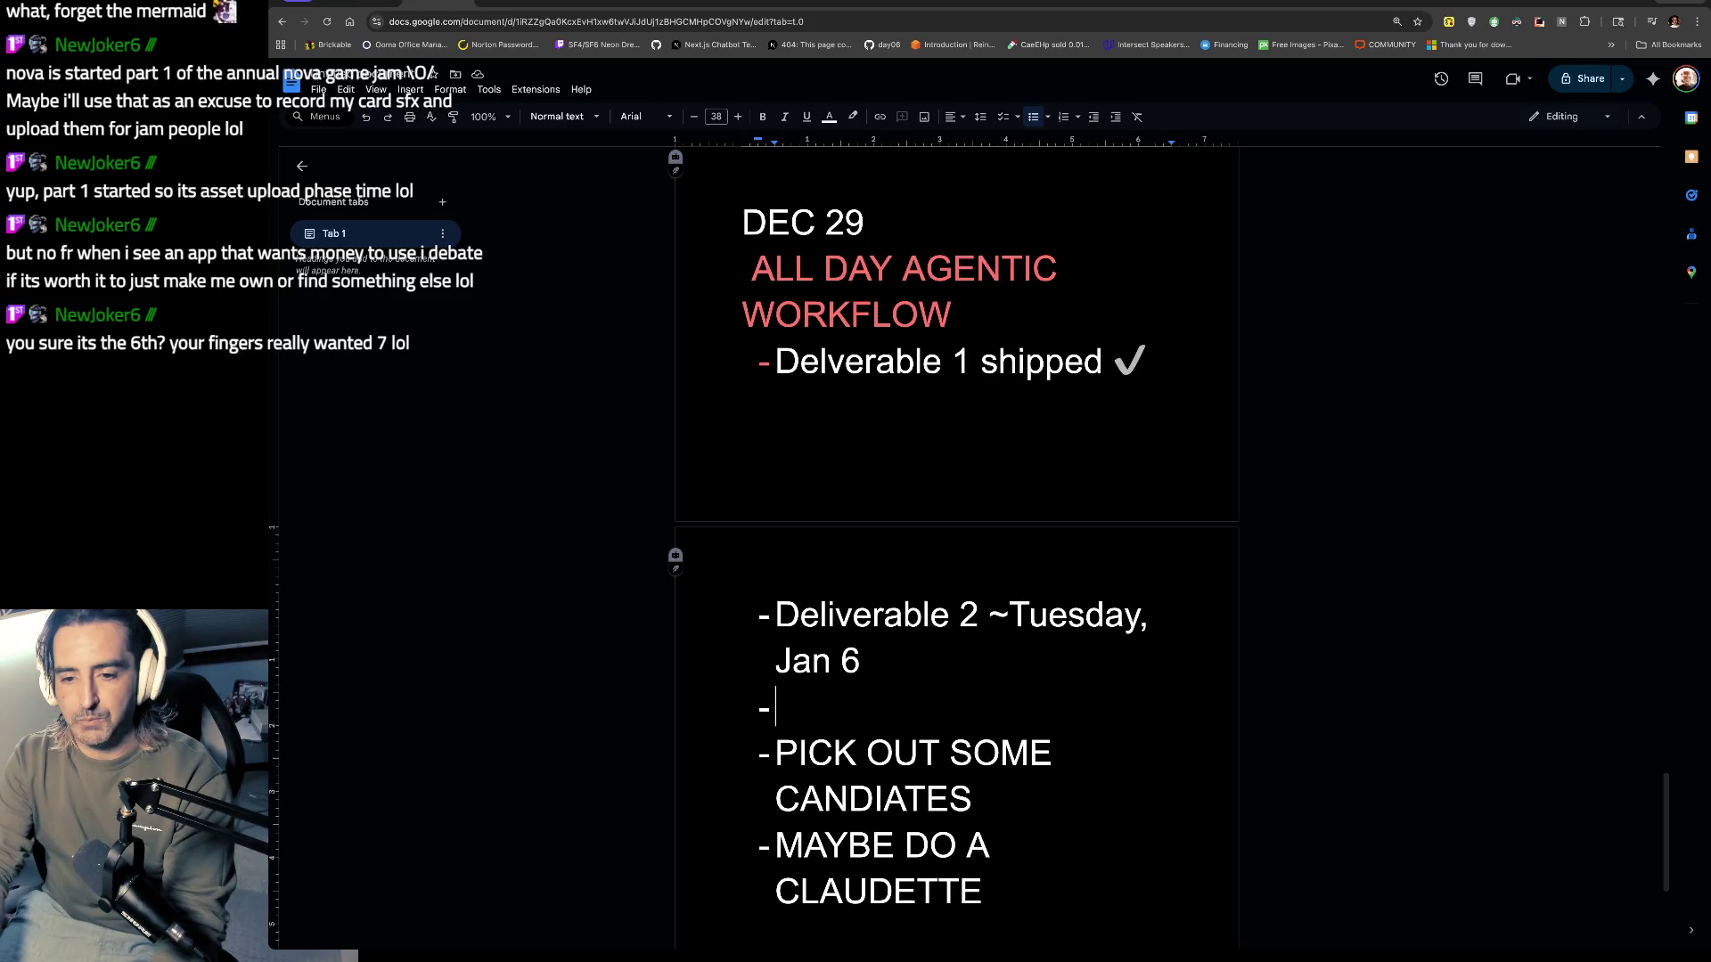
type("the agentic workfo")
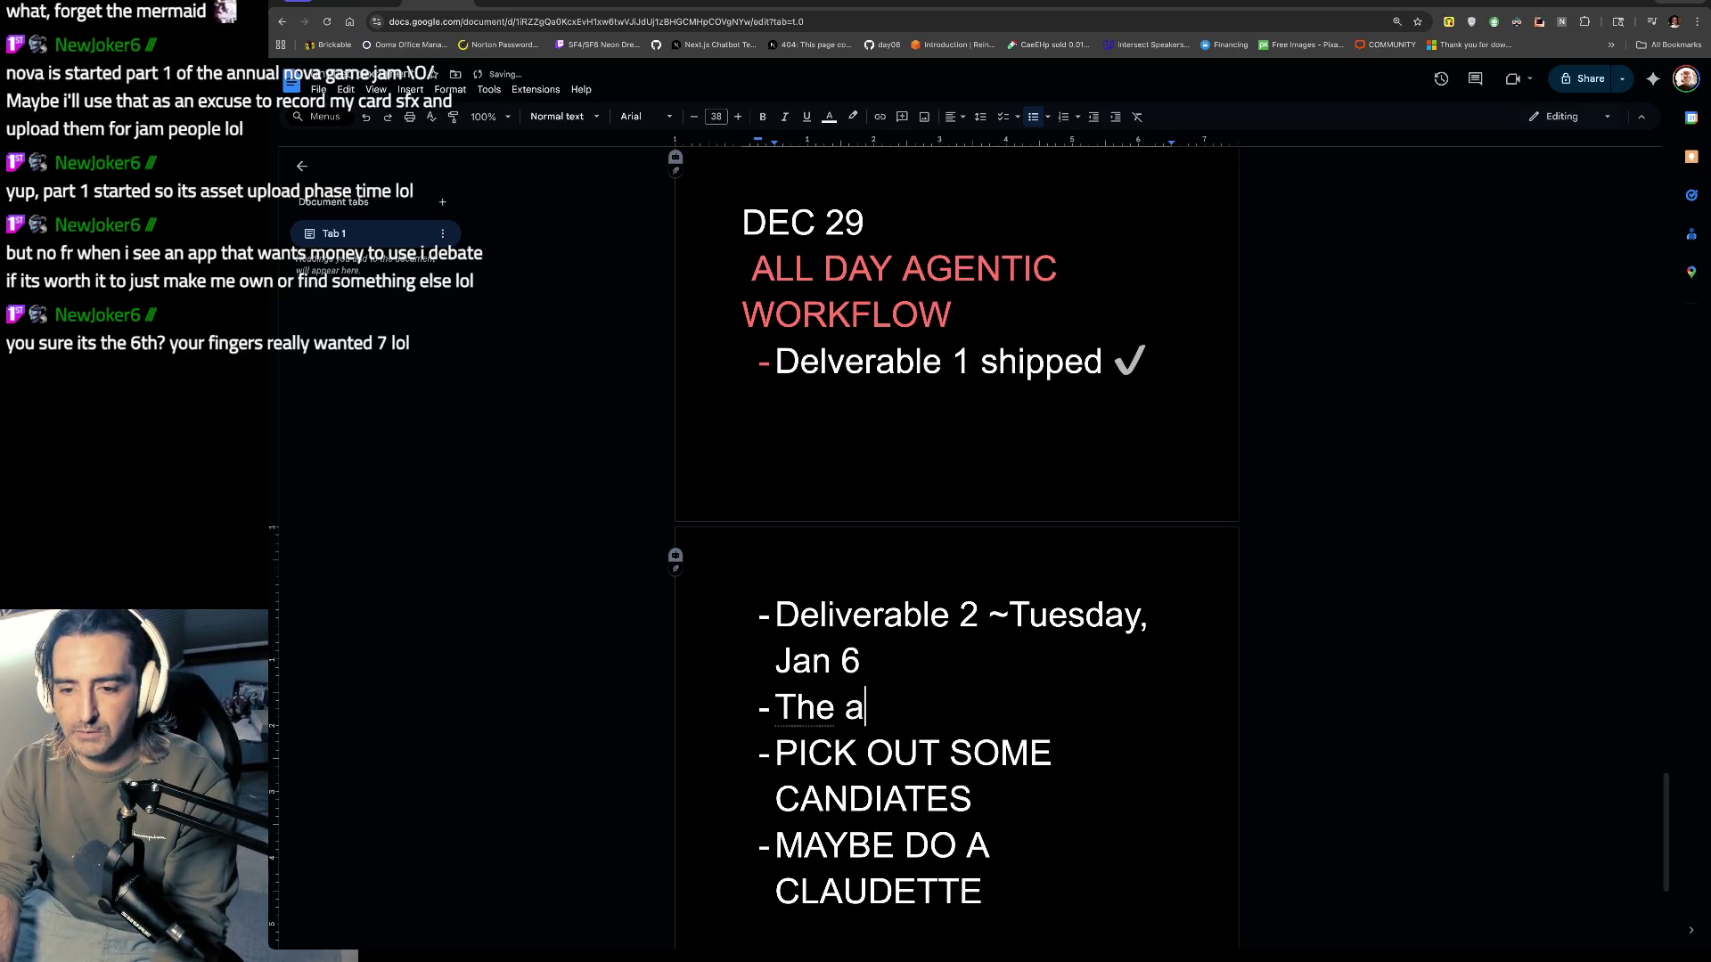
key("BackSpace")
type("low will generate")
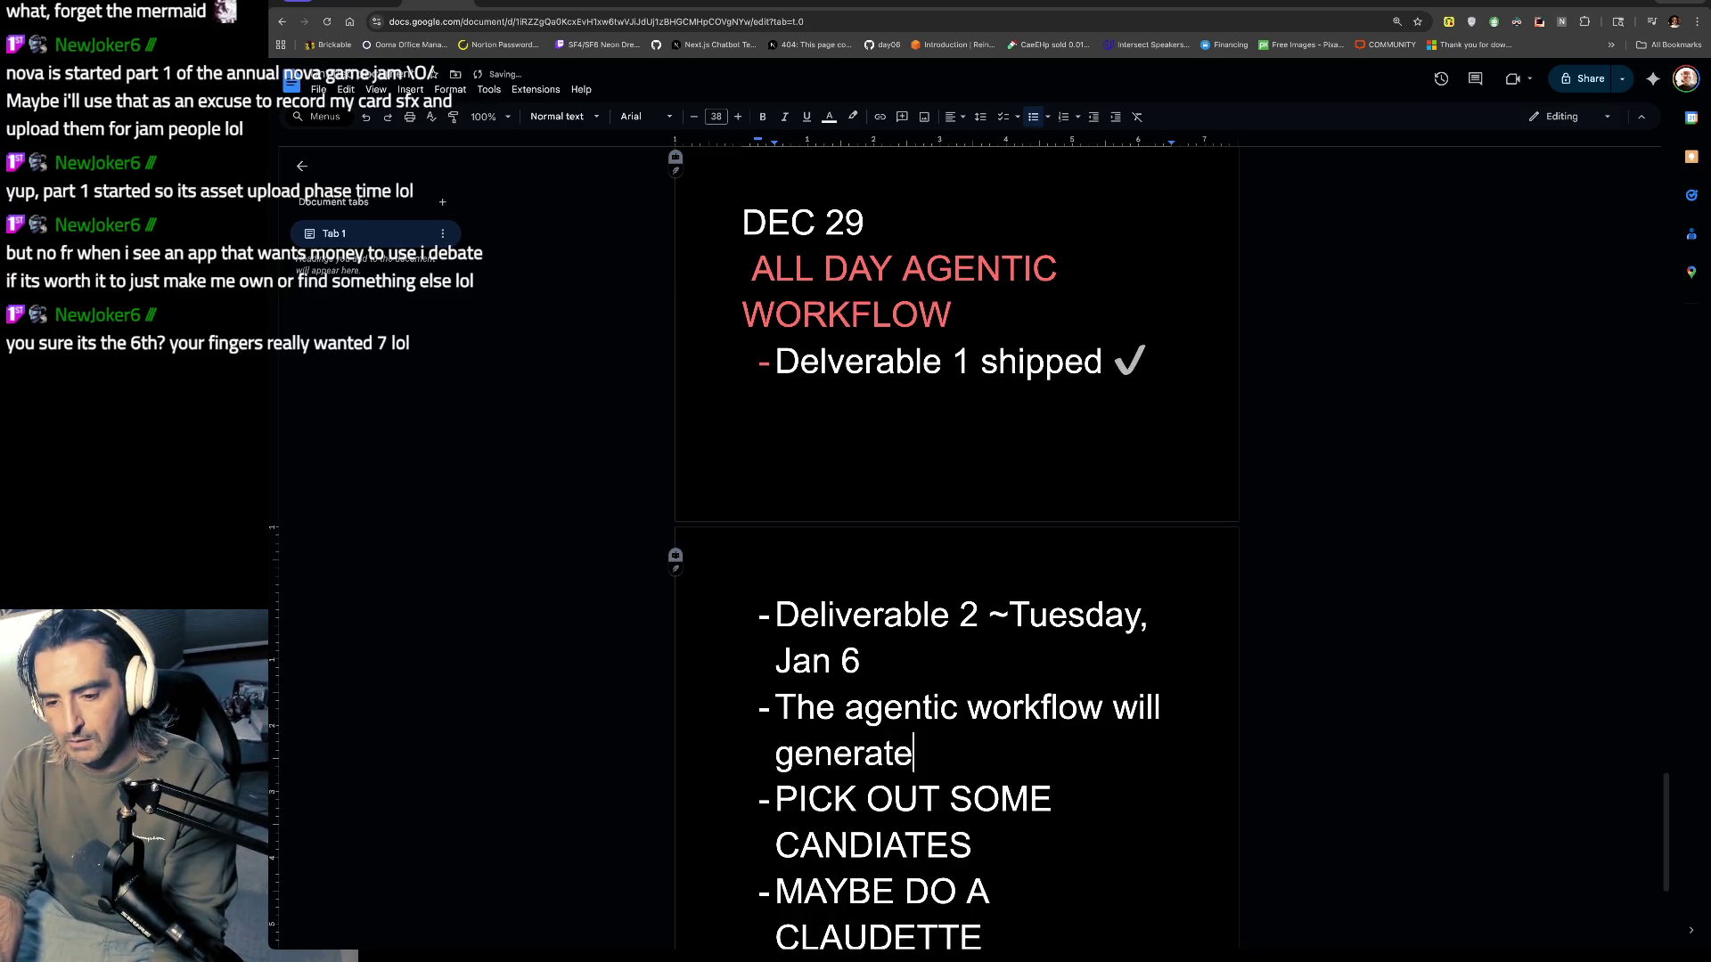
type(" 365 ")
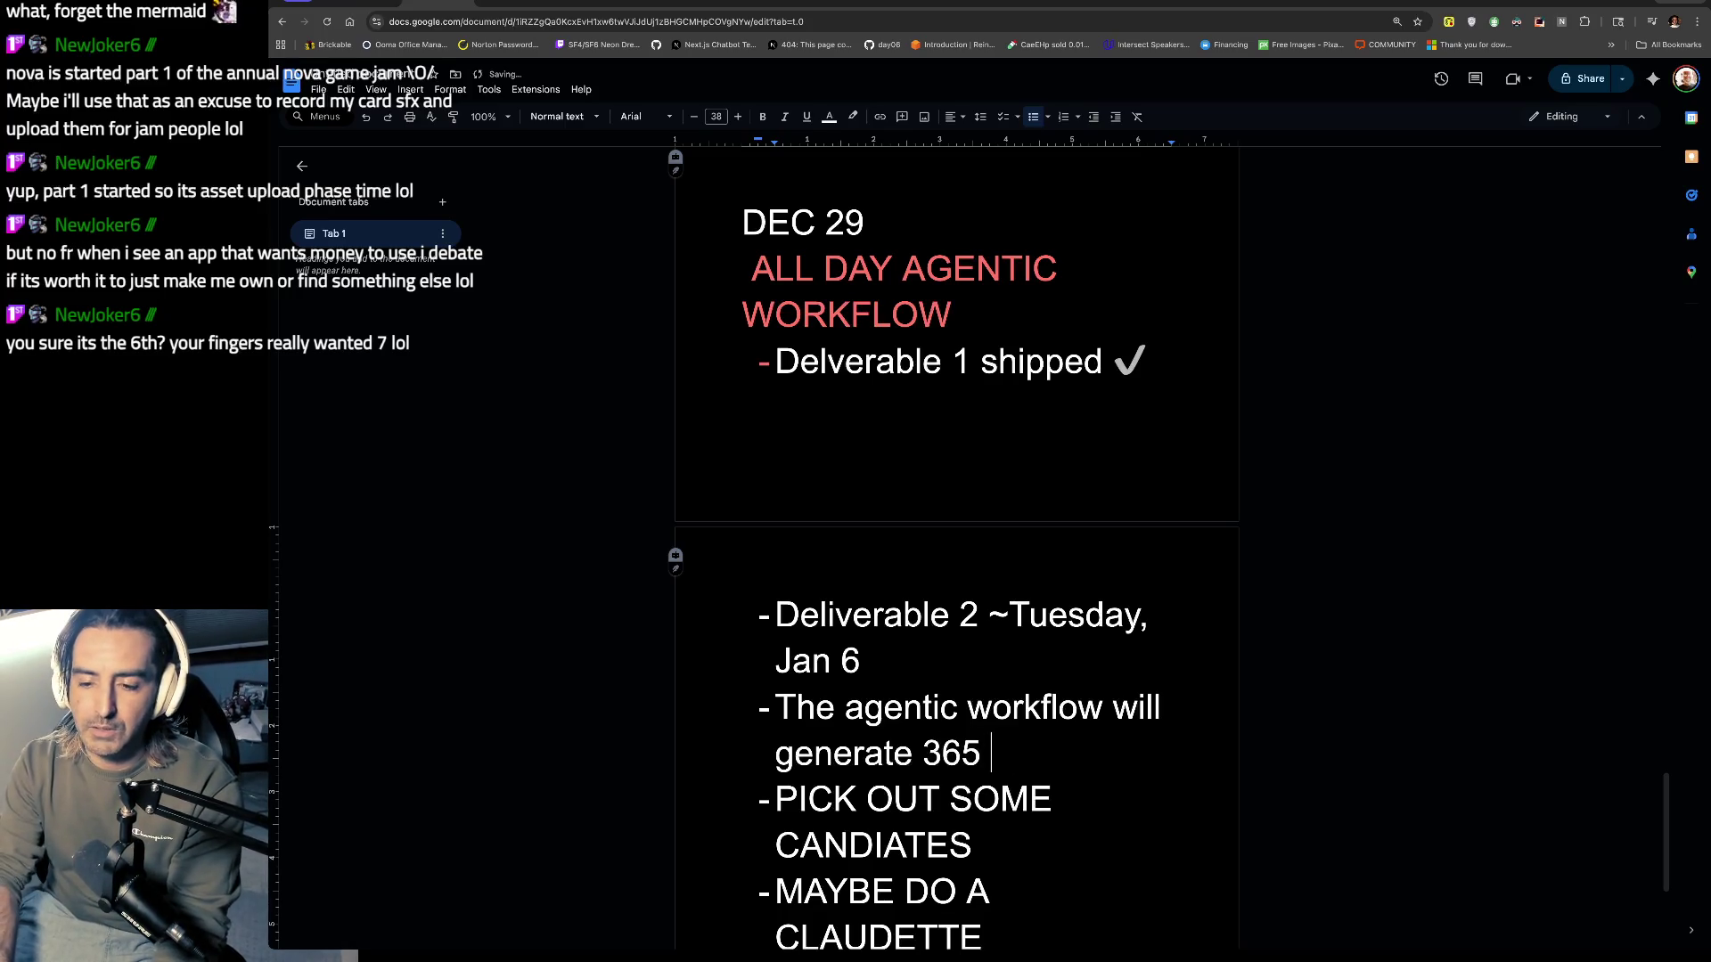
type("blogs for one user")
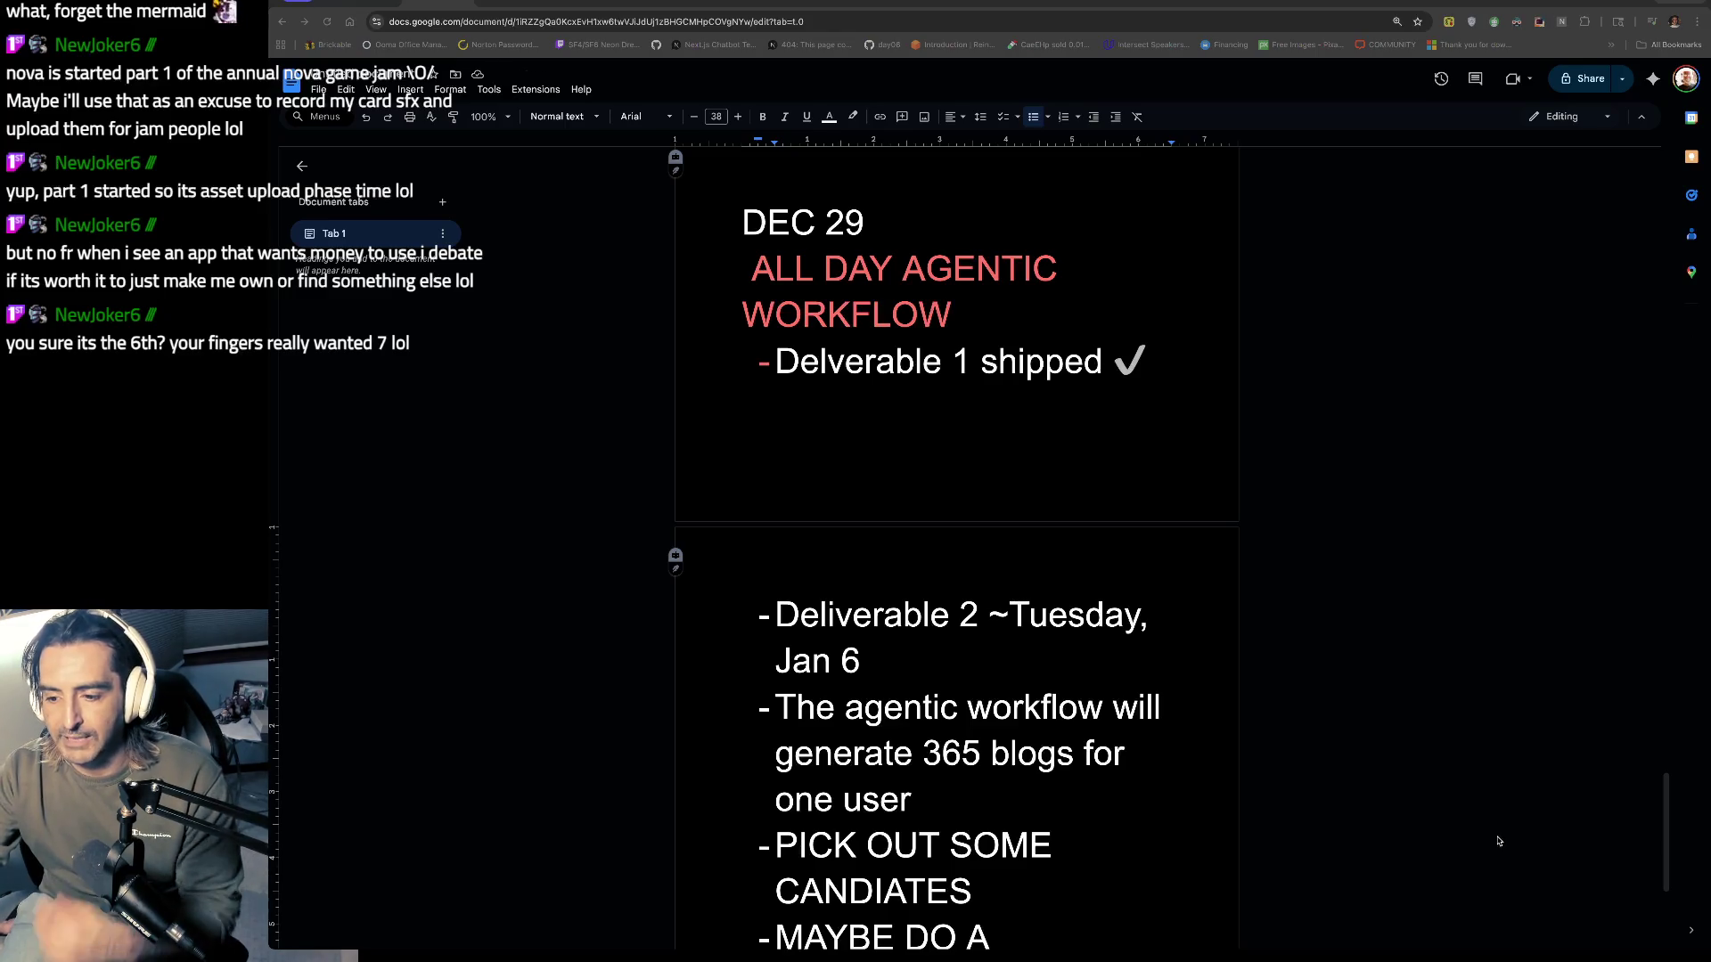
Step: Open the Advent of Code 2024 day06 folder on GitHub in a new tab
key("ctrl+t")
type("day06")
key("Return")
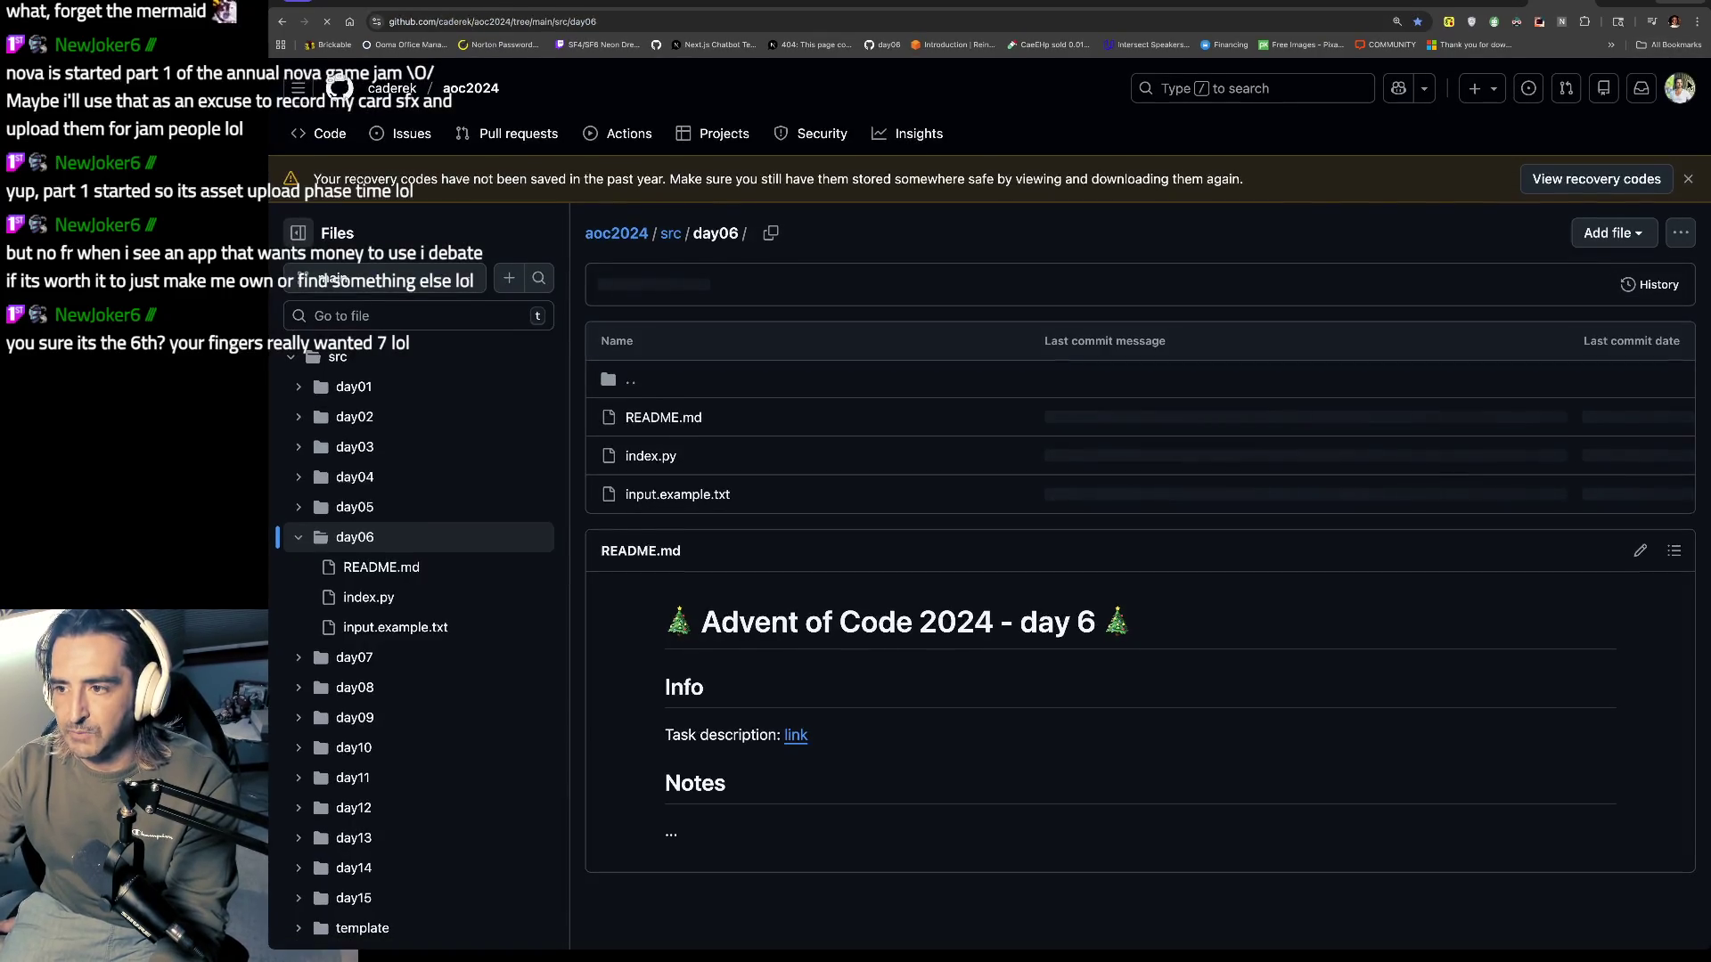
Step: Open the private ozone repository from the GitHub profile and select its two data file rows
left_click(1676, 95)
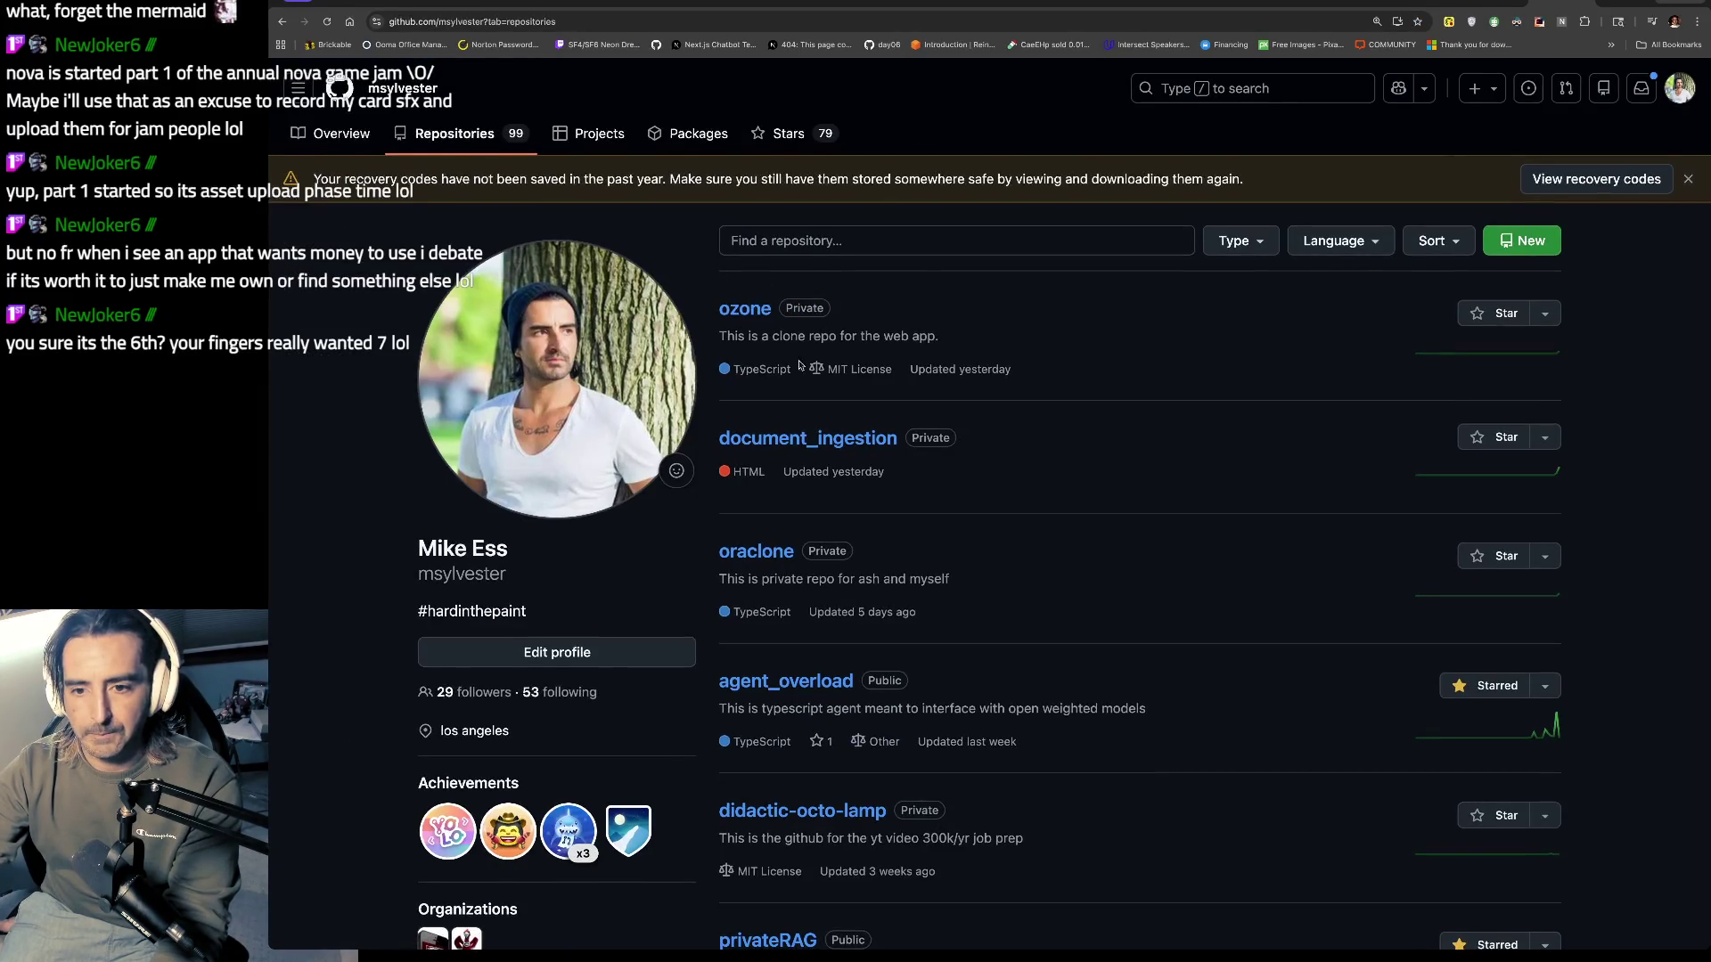
left_click(723, 306)
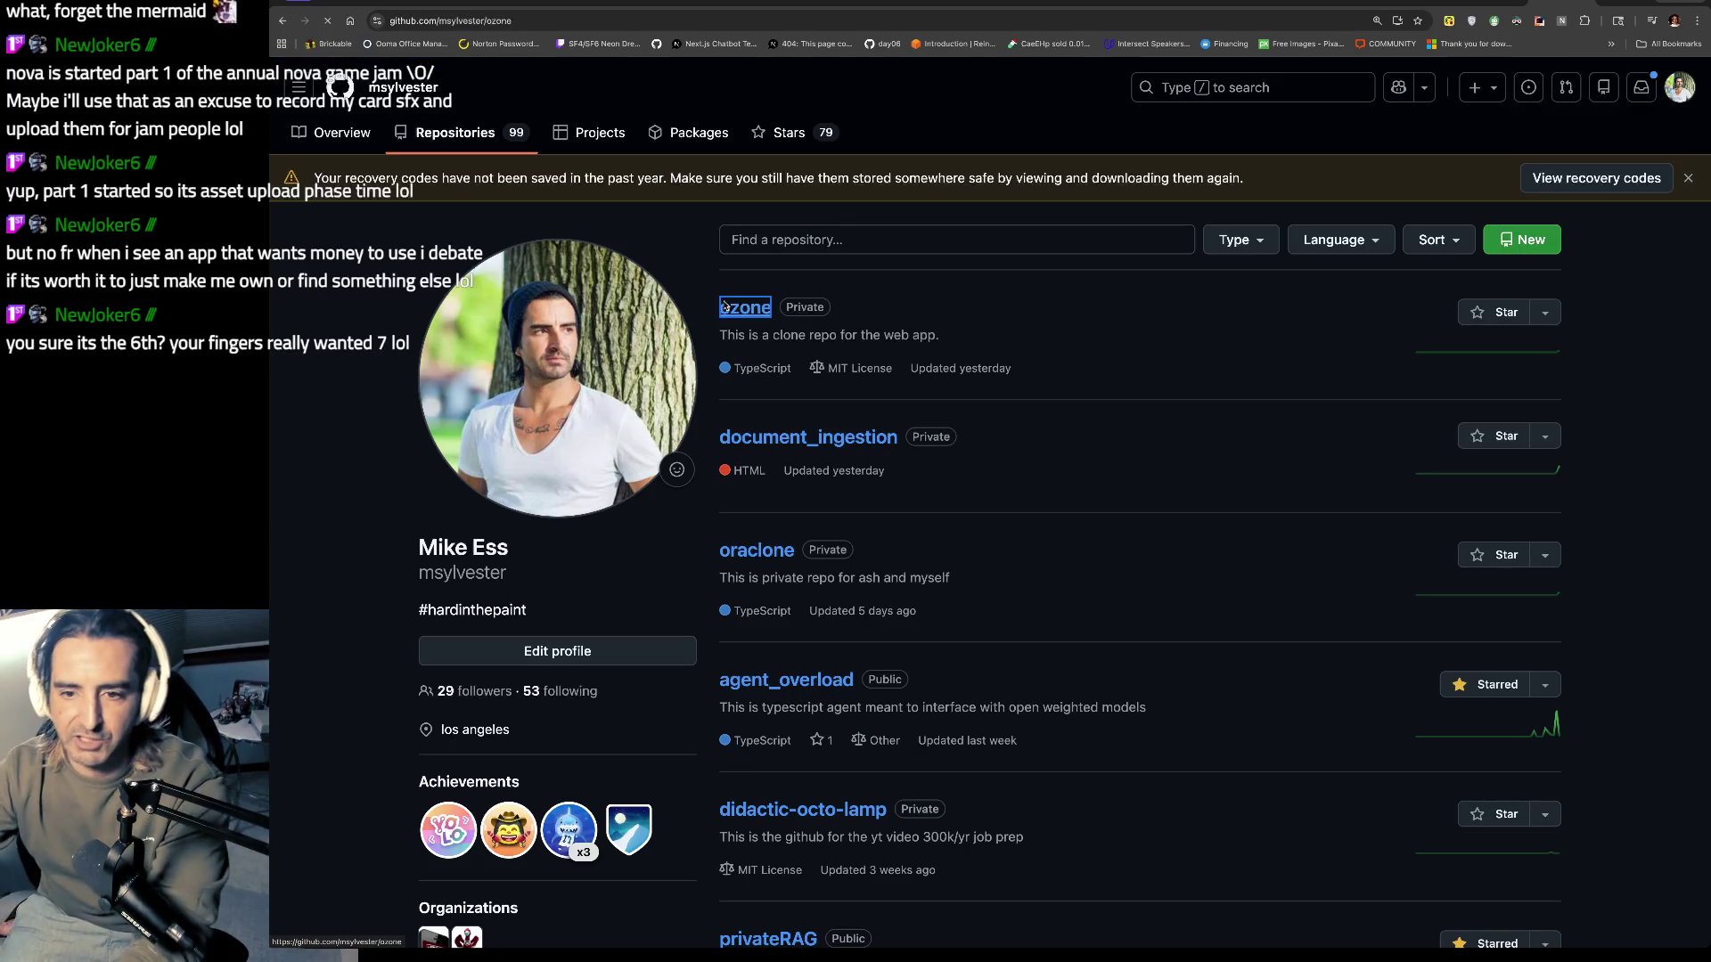
left_click(361, 4)
left_click(1556, 3)
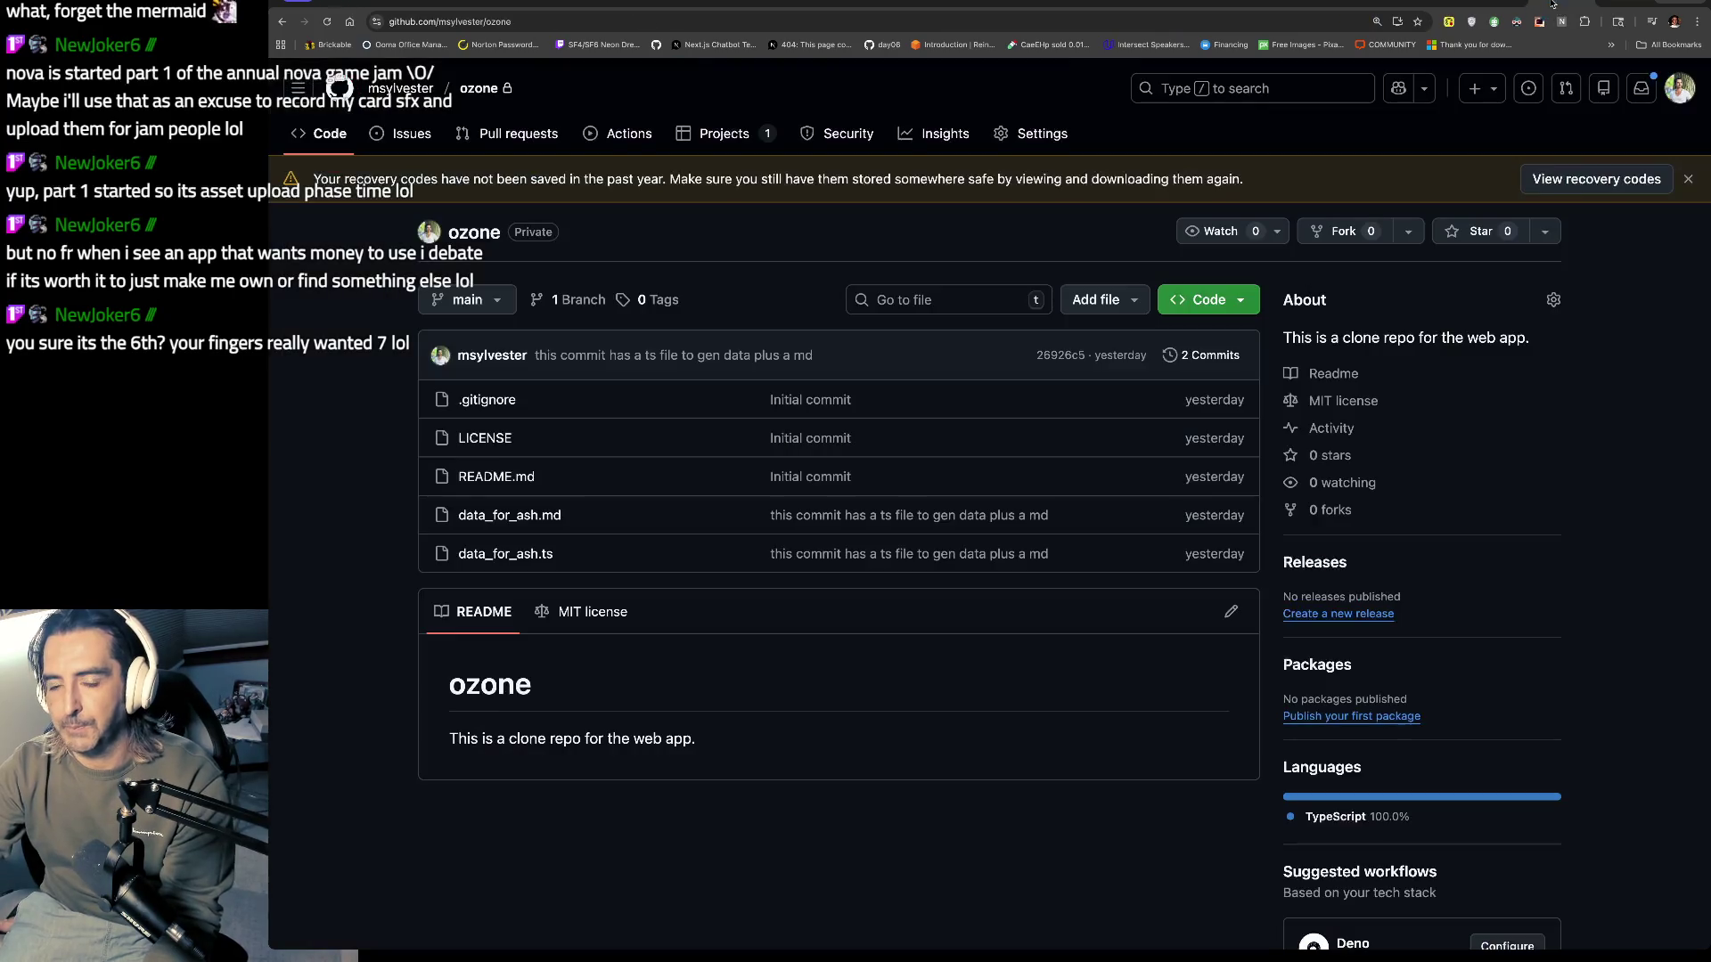
mouse_move(590, 559)
left_mouse_down()
mouse_move(343, 535)
mouse_move(642, 515)
mouse_move(521, 515)
left_mouse_up()
Step: Load Discord in a new tab, close it, and switch to the existing Discord DM conversation
key("super+l")
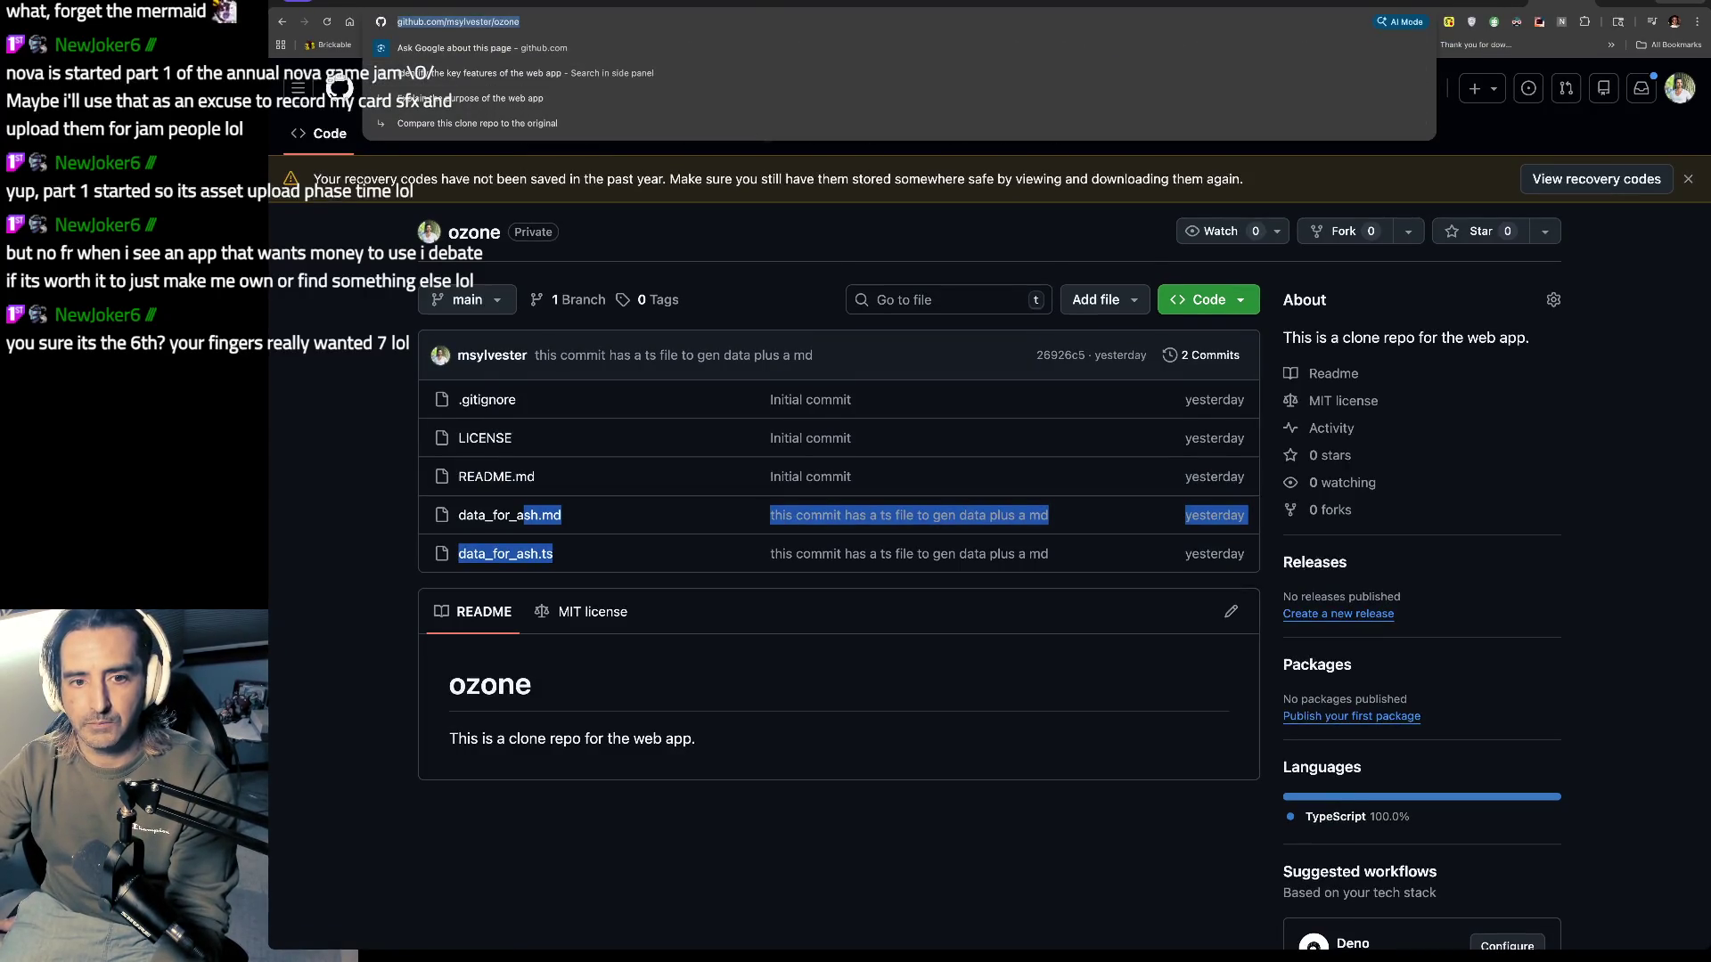
key("super+t")
type("discord")
key("Return")
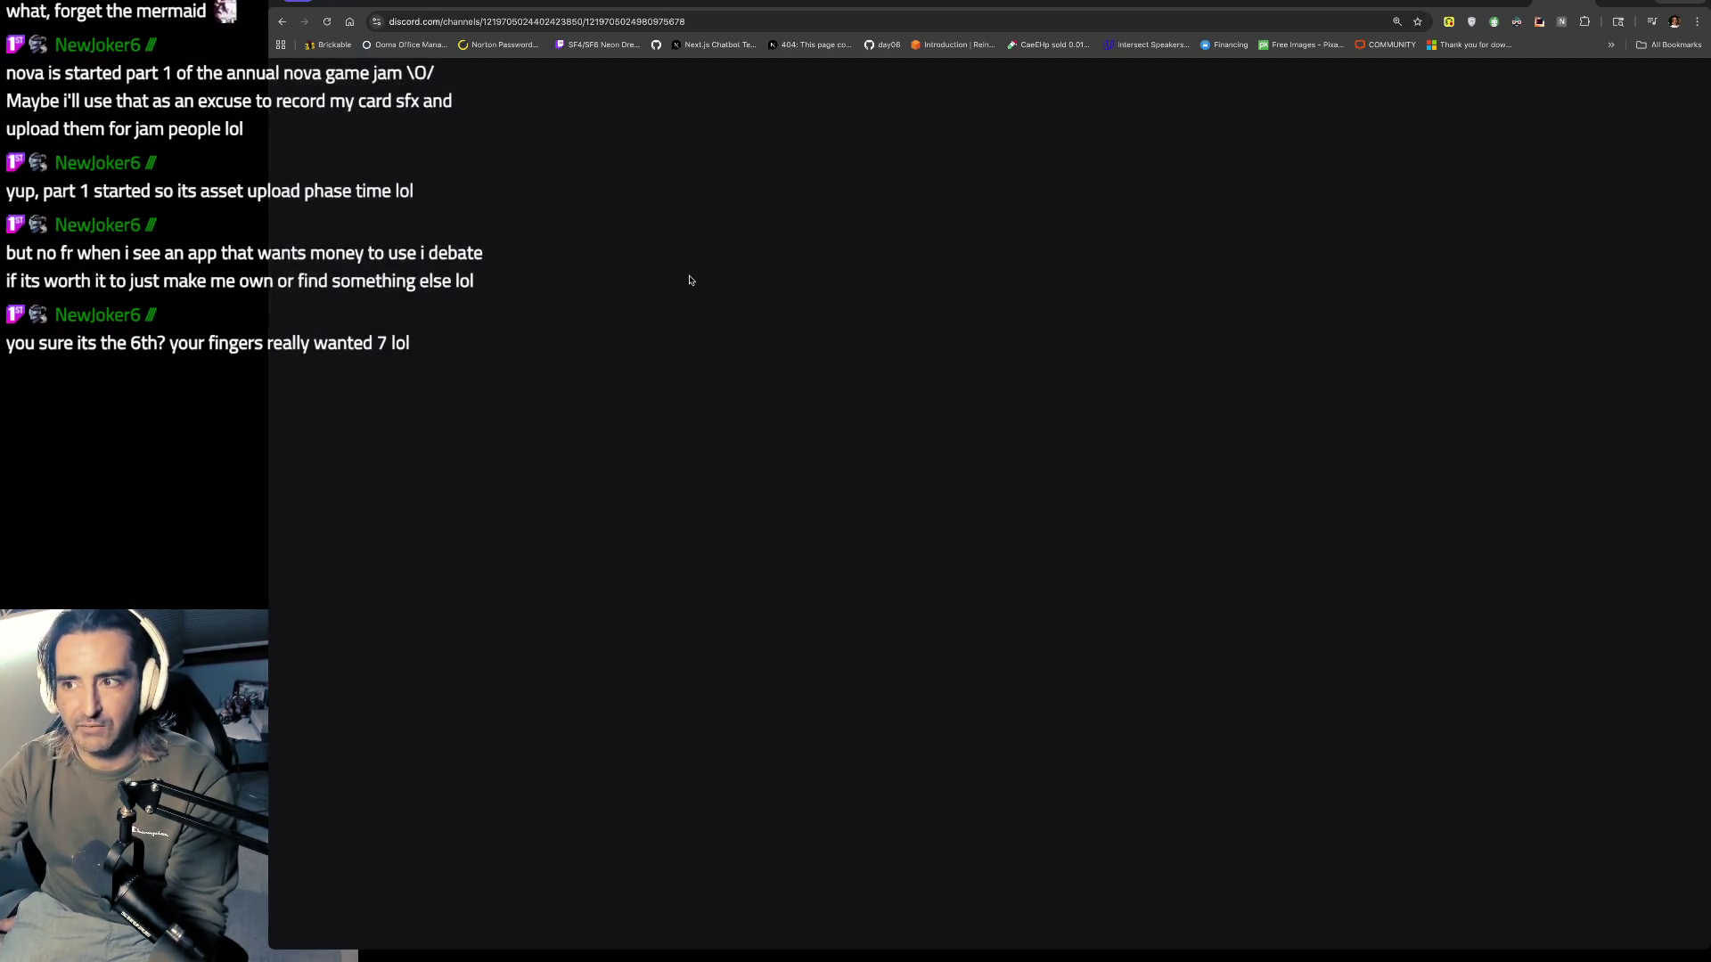
key("super+w")
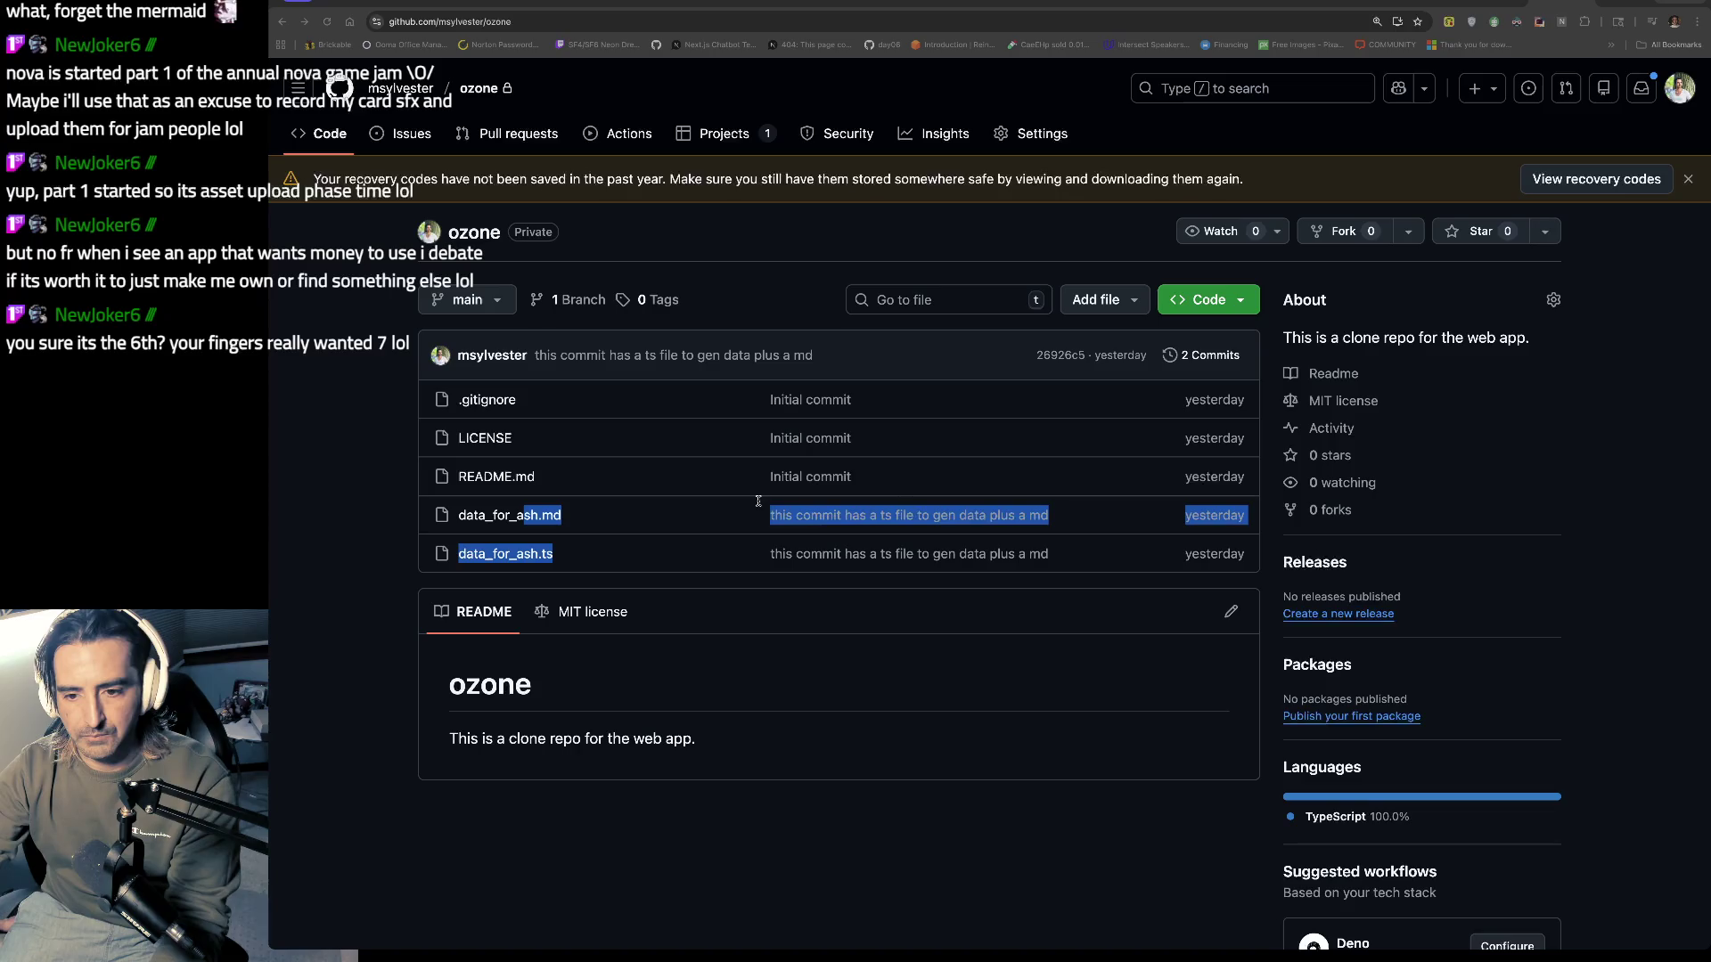
key("ctrl+Tab")
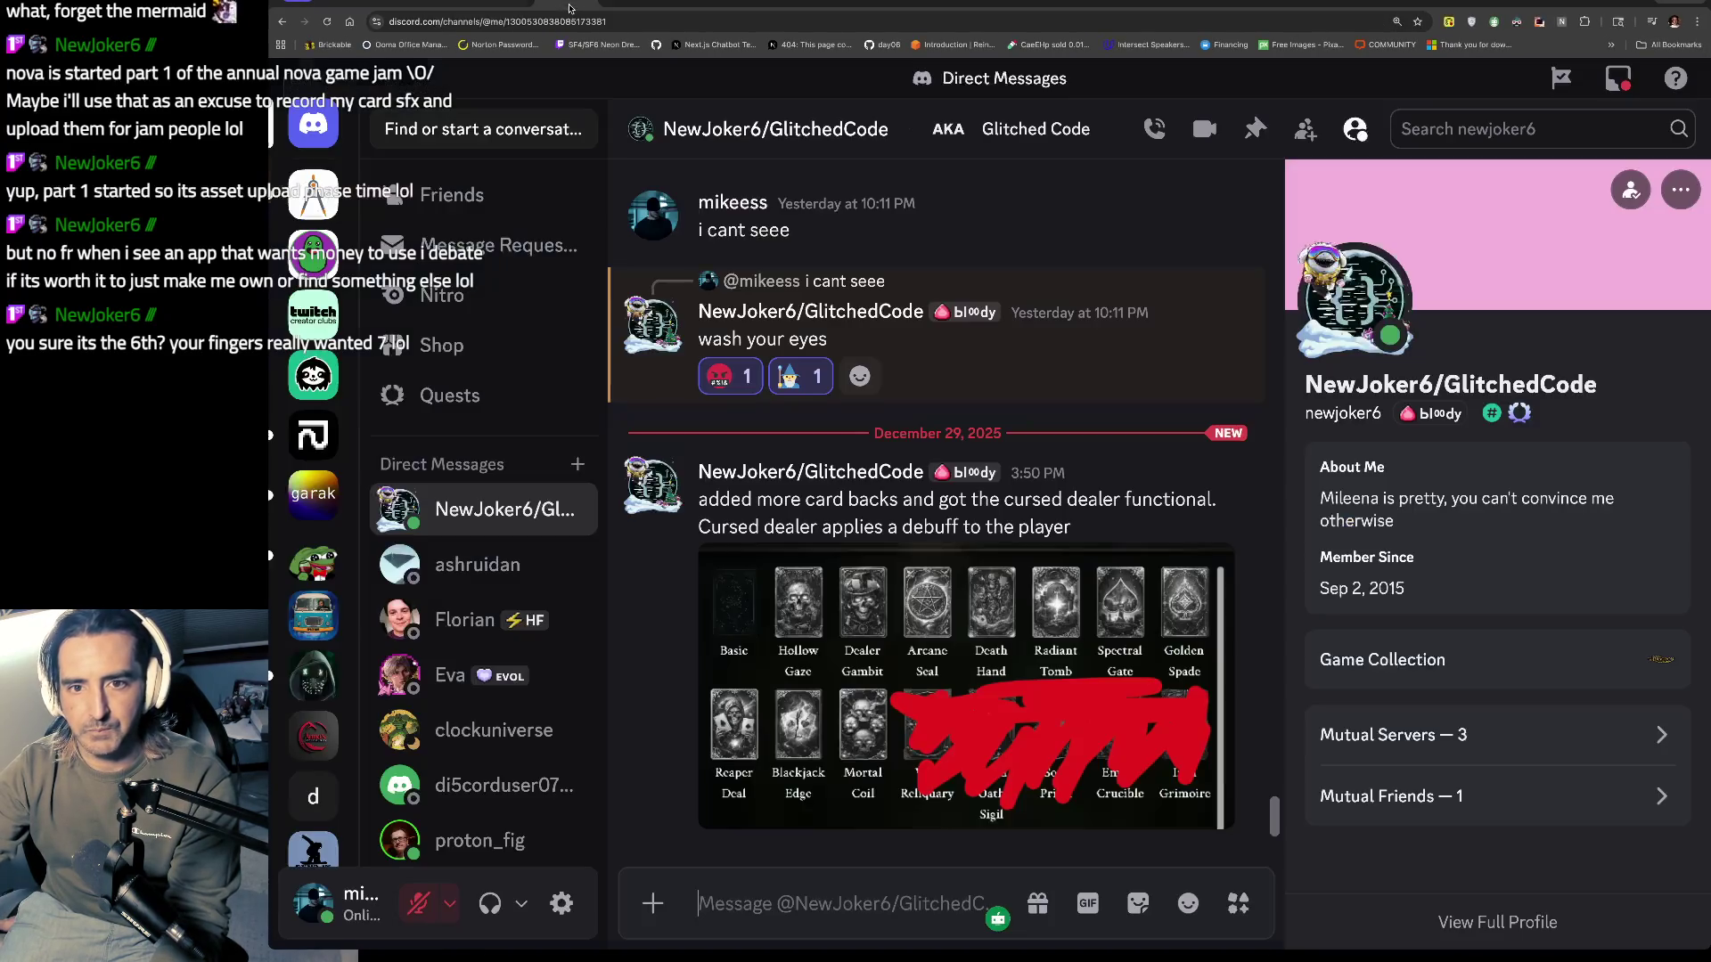
left_click_drag(760, 471, 751, 526)
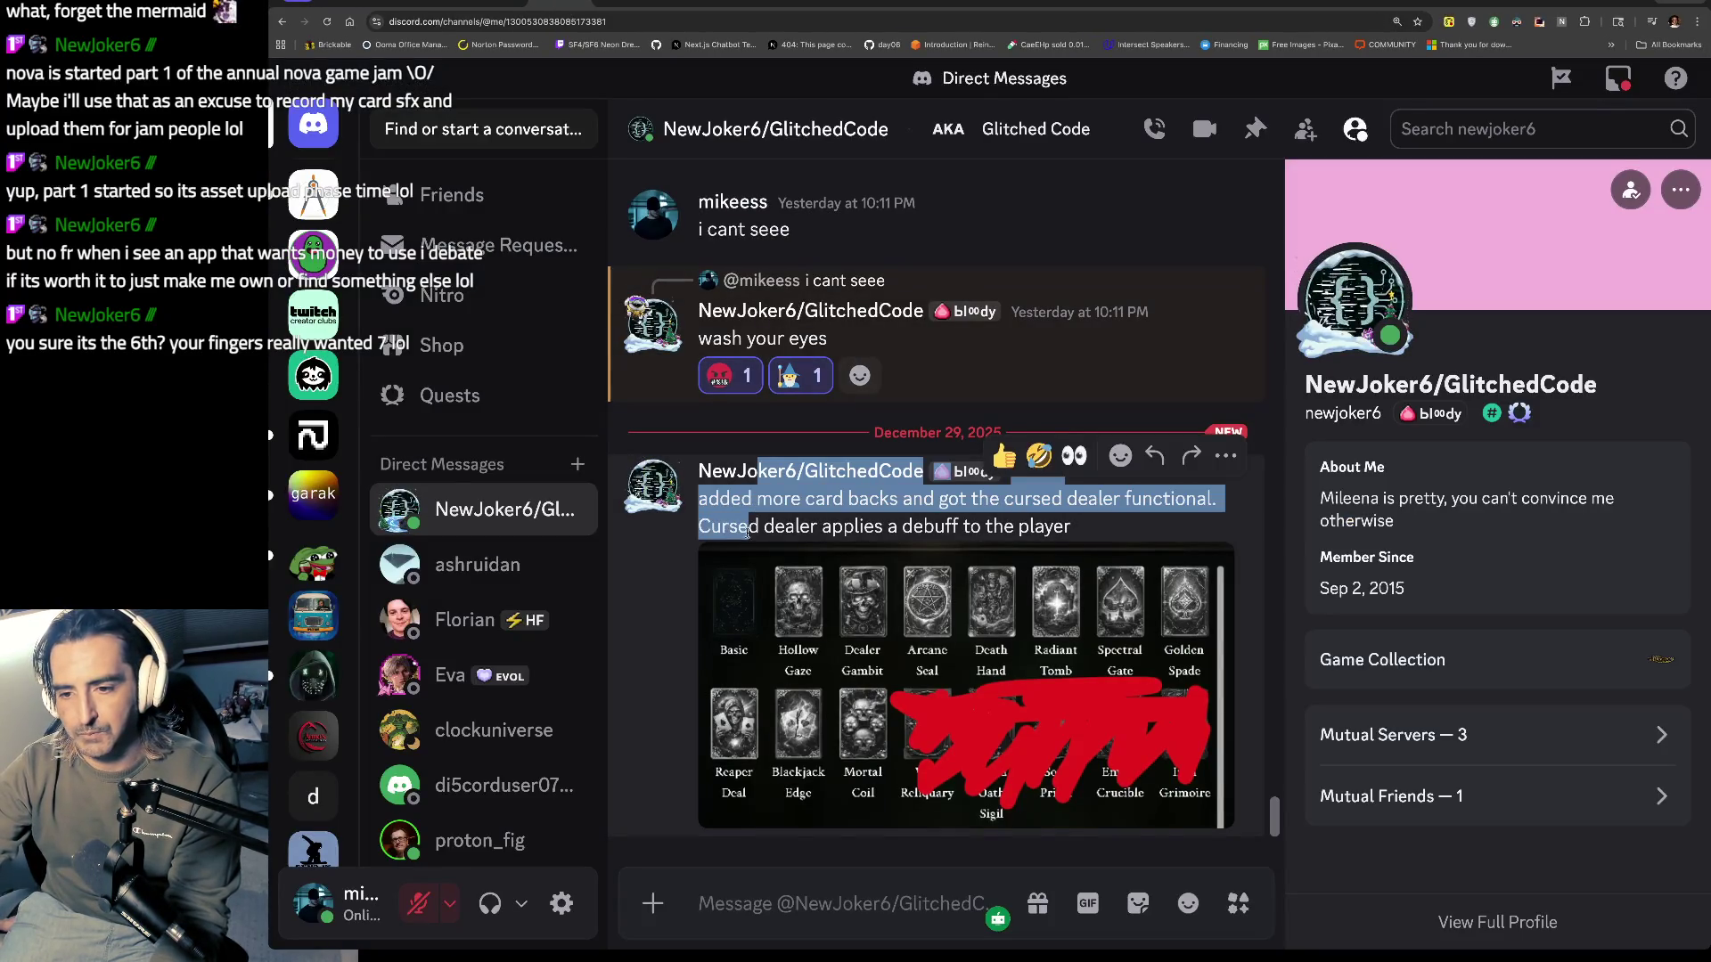
left_click(927, 606)
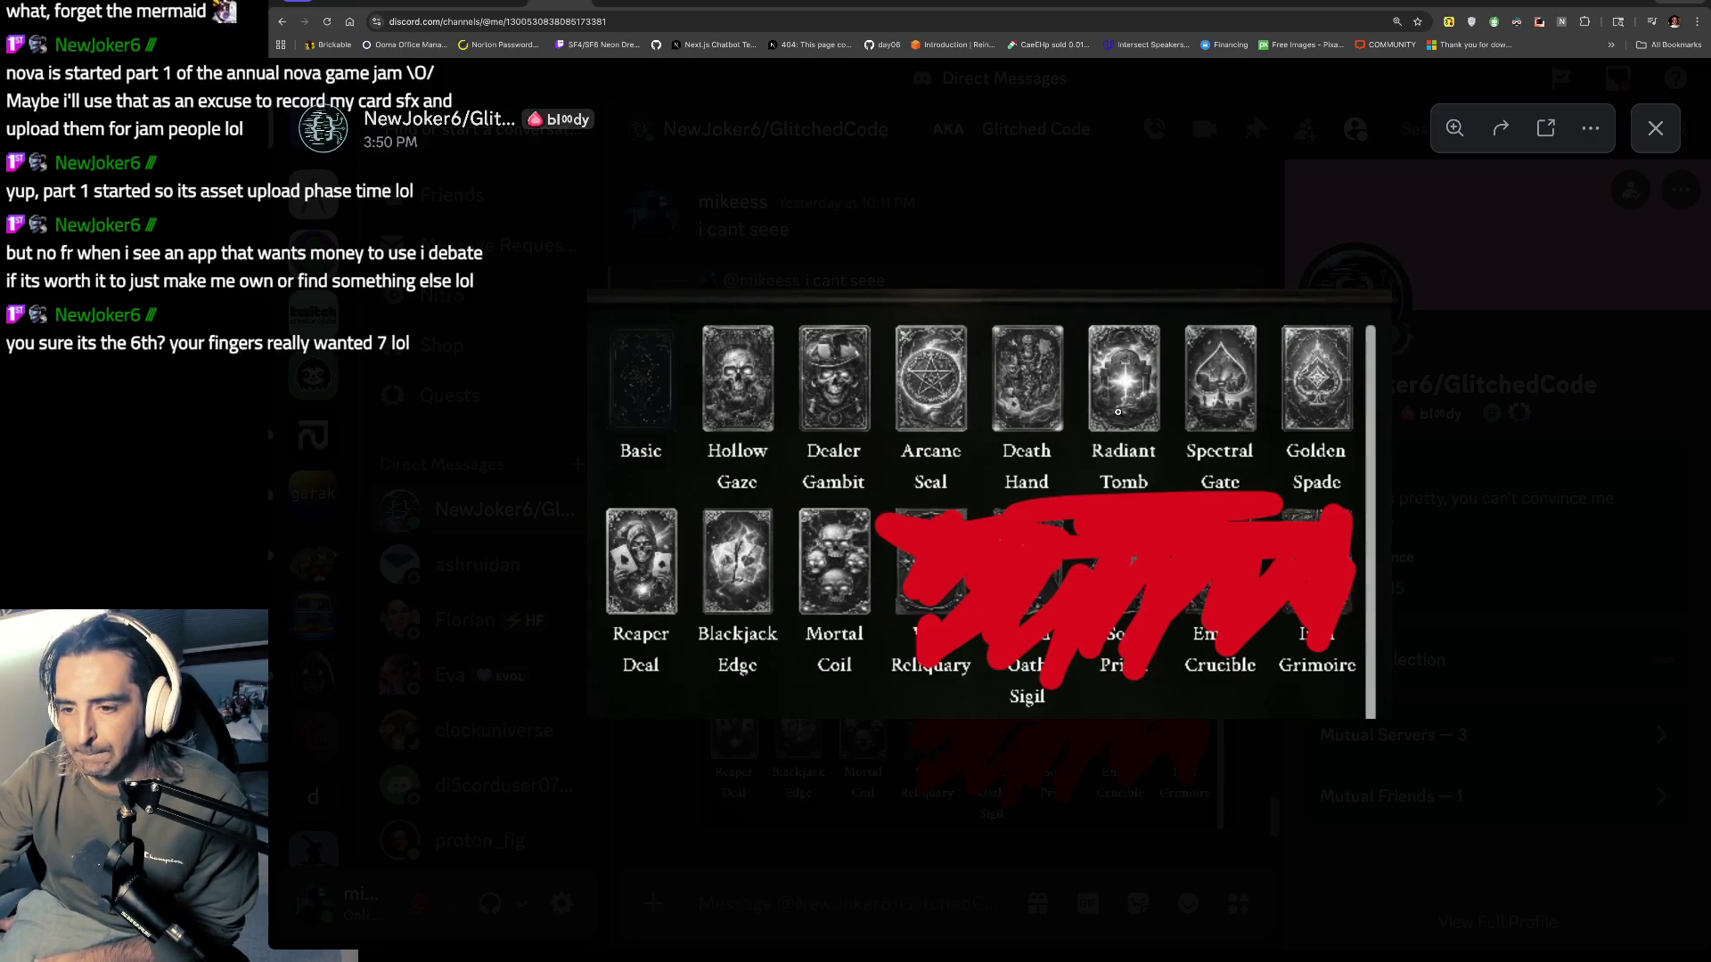
left_click(1323, 220)
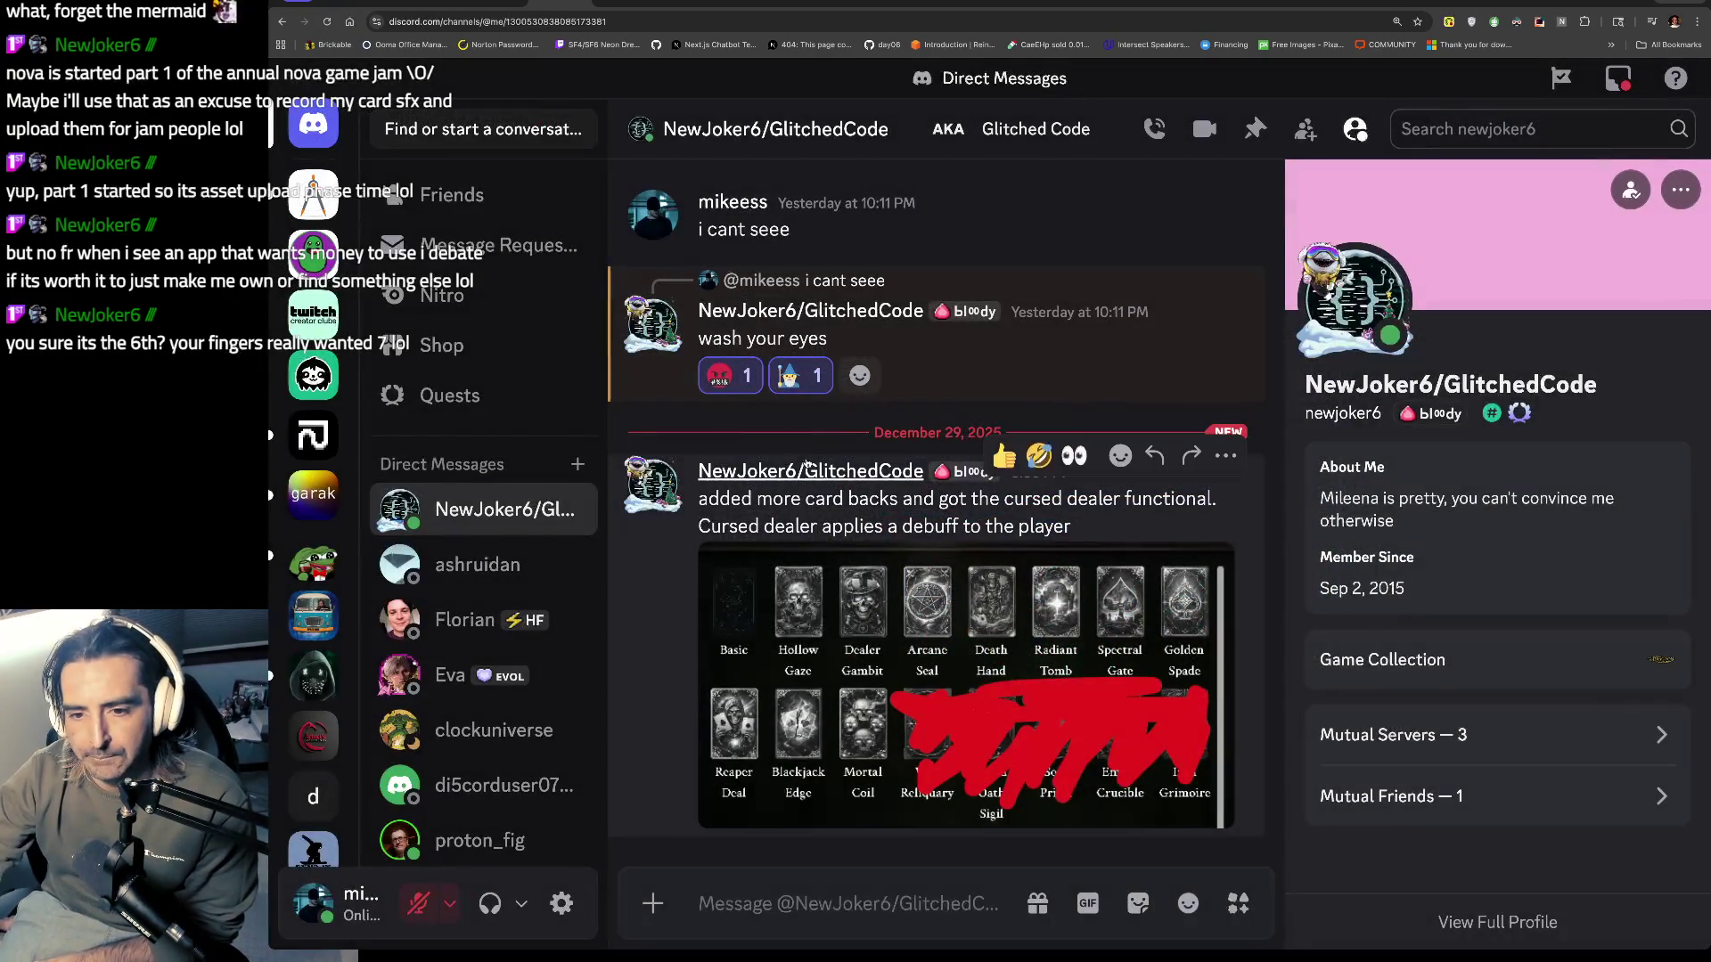
left_click_drag(728, 496, 879, 517)
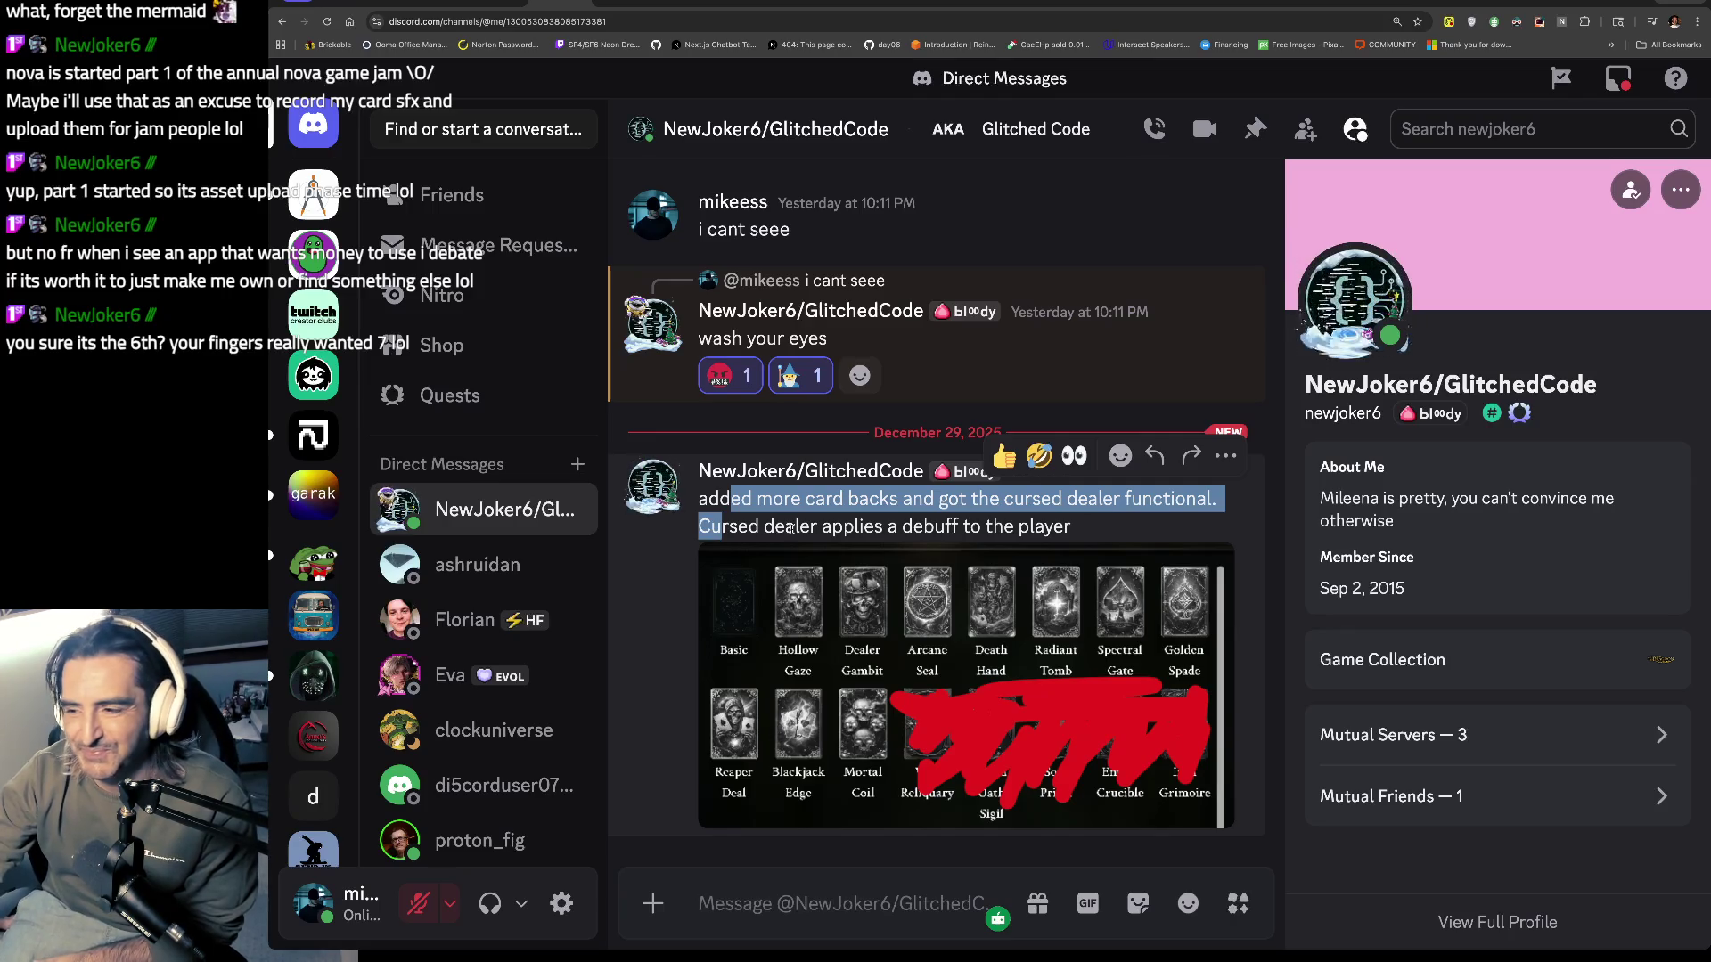
triple_click(791, 527)
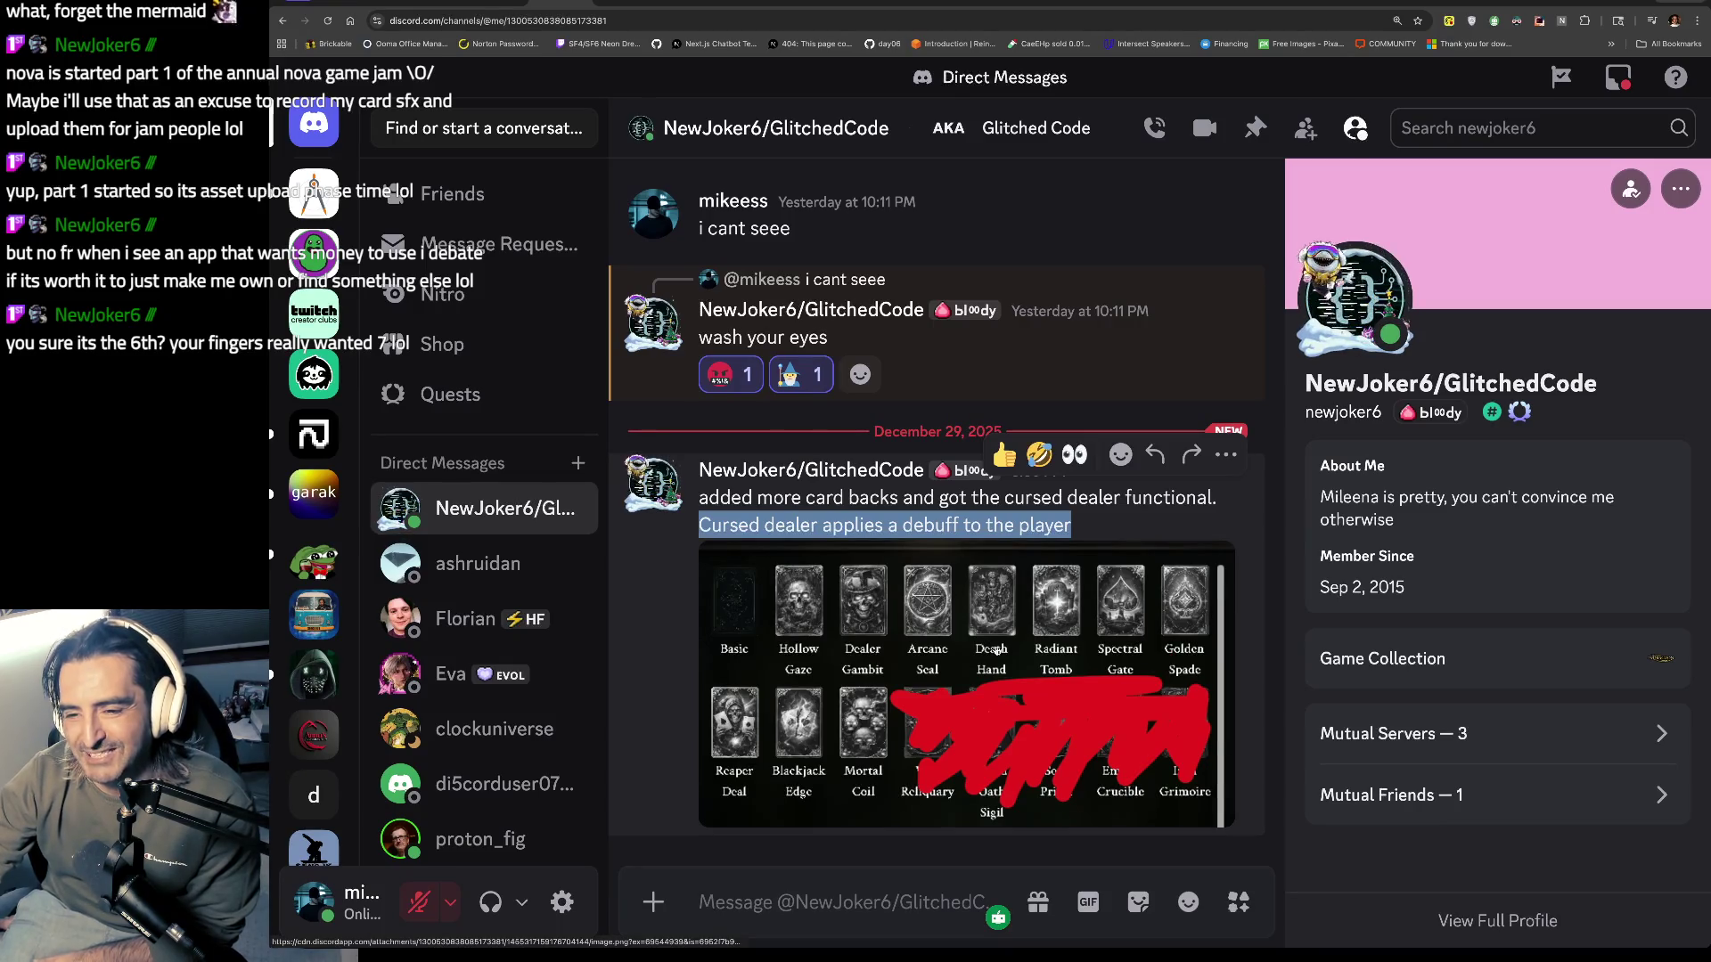
left_click(996, 650)
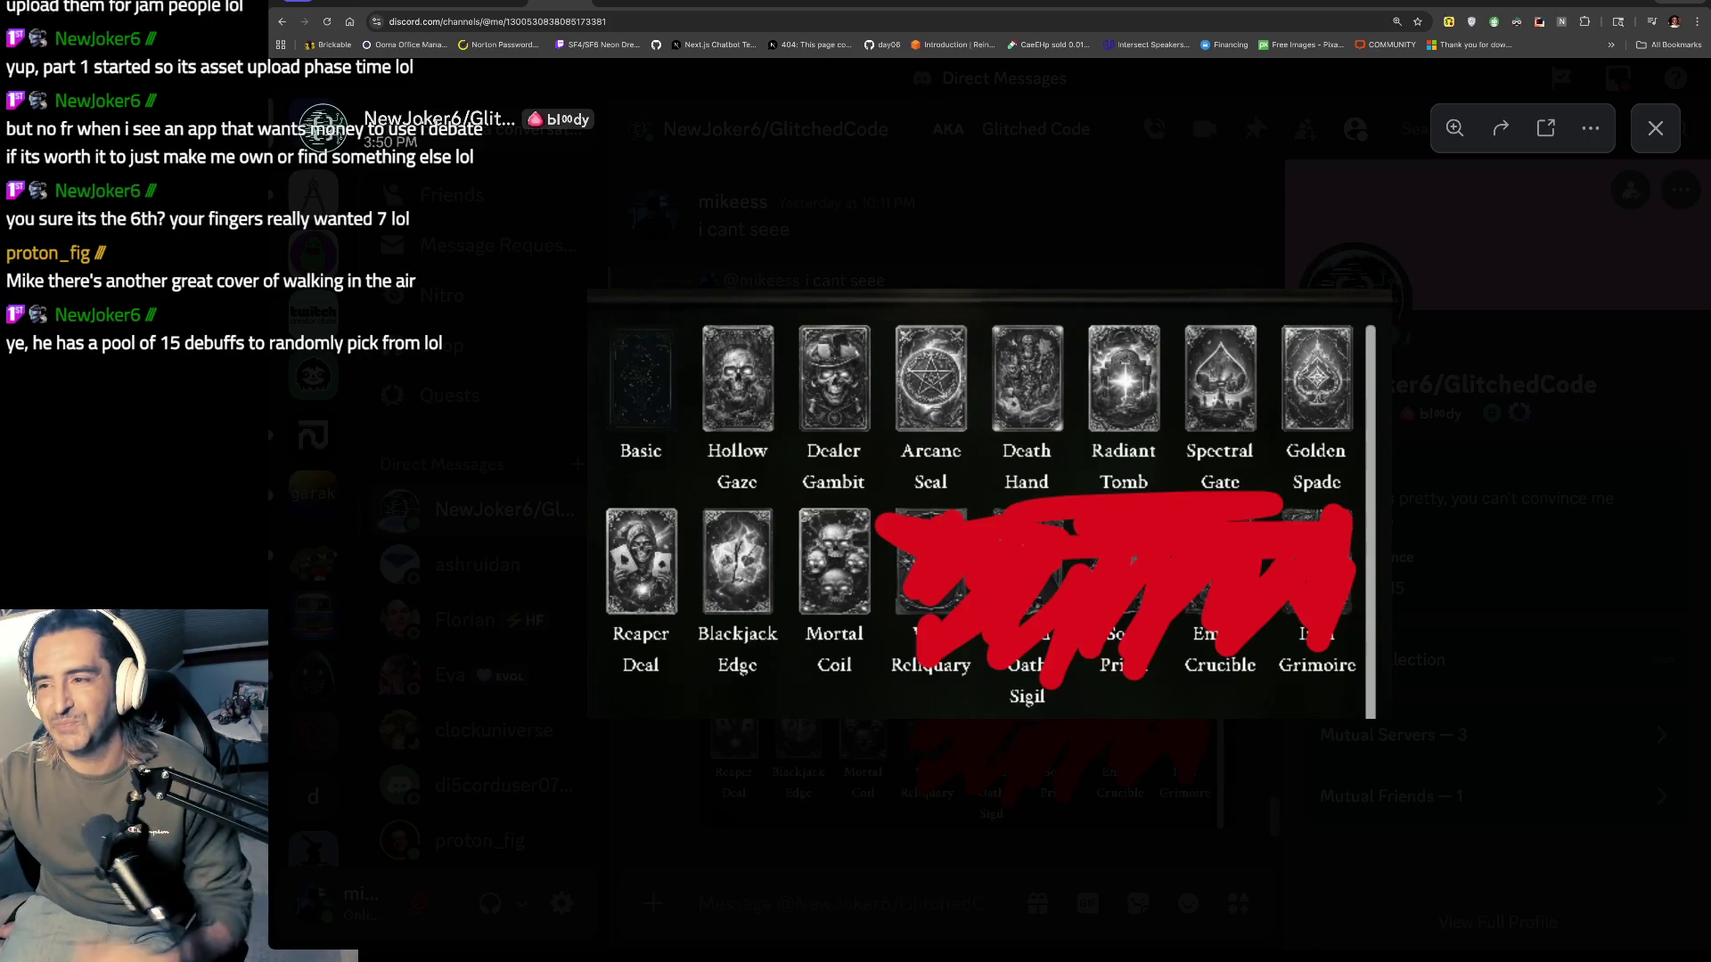
left_click(1655, 128)
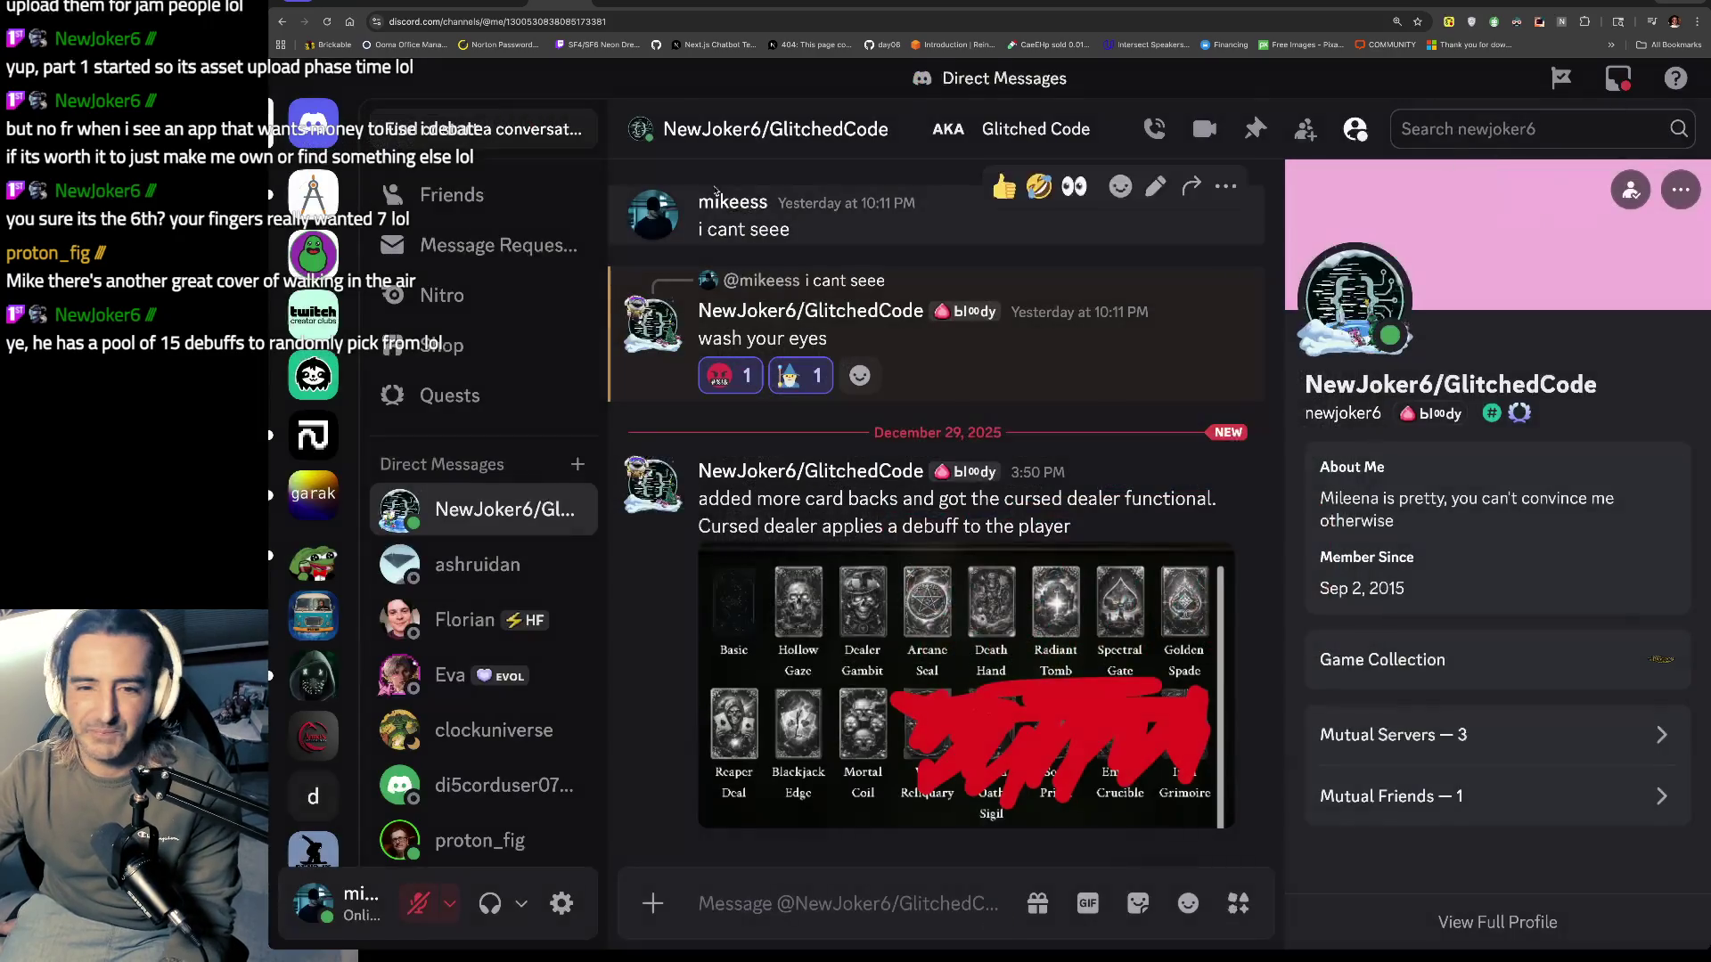
Step: Paste the ozone repo link and list the added files data_for_ash.ts and data_for_ash.md
left_click(461, 567)
type("https://github.com/msylvester/ozone")
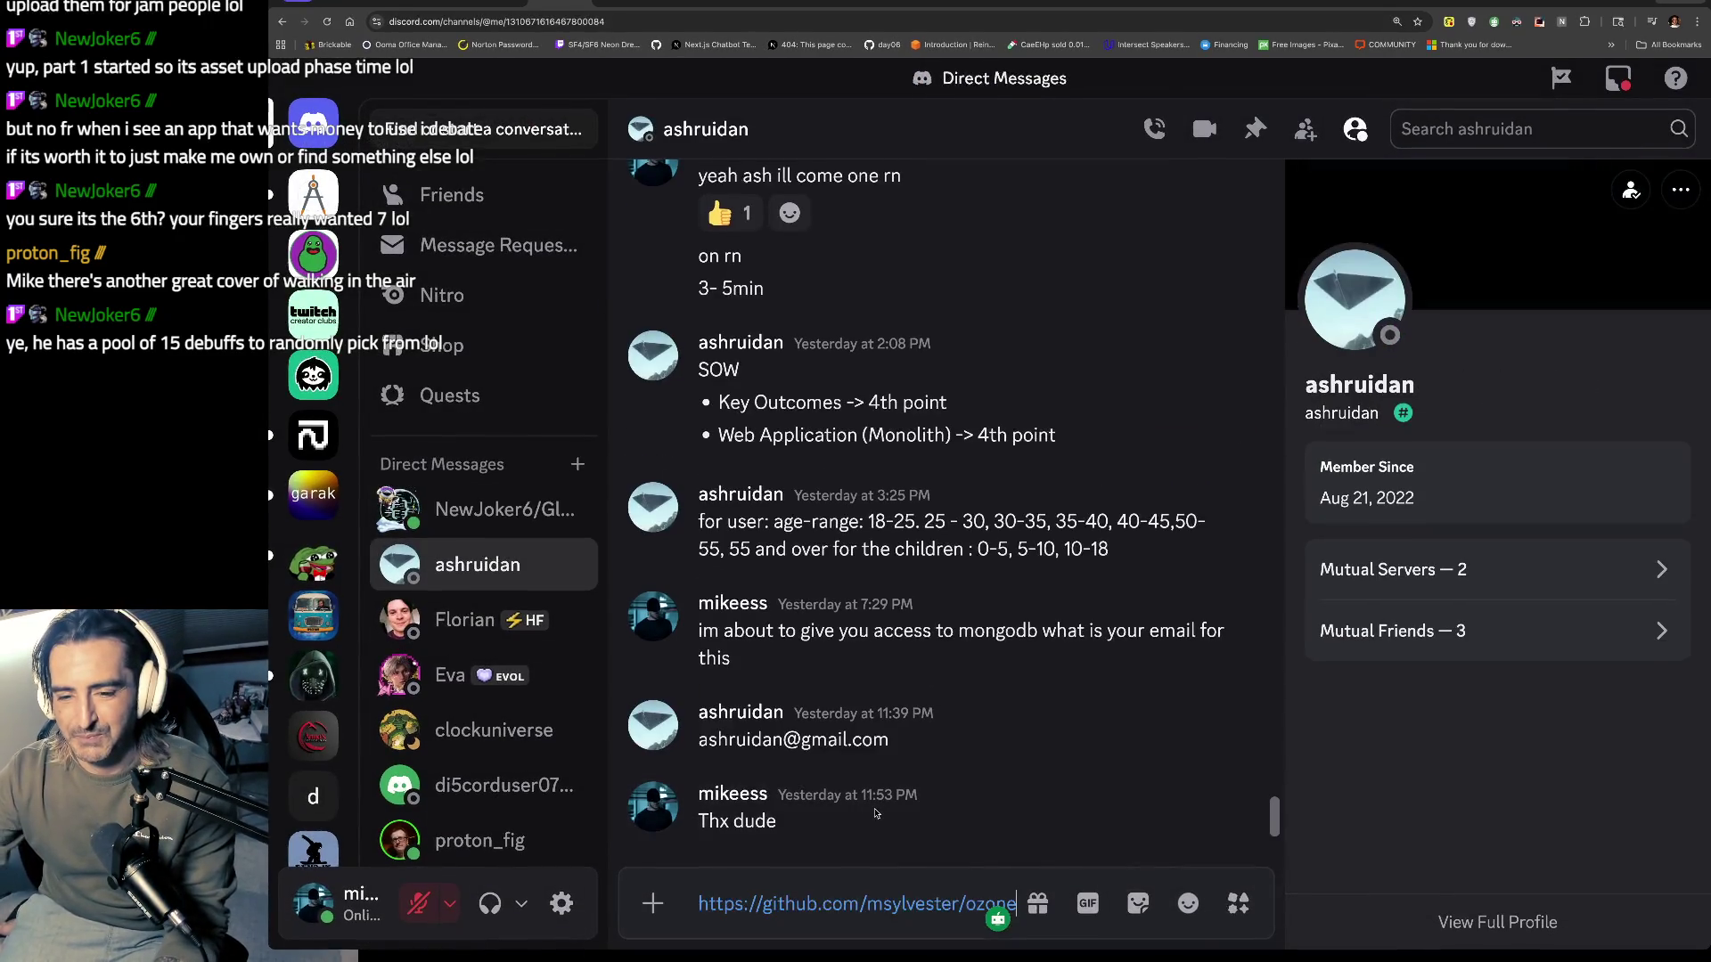
type("In")
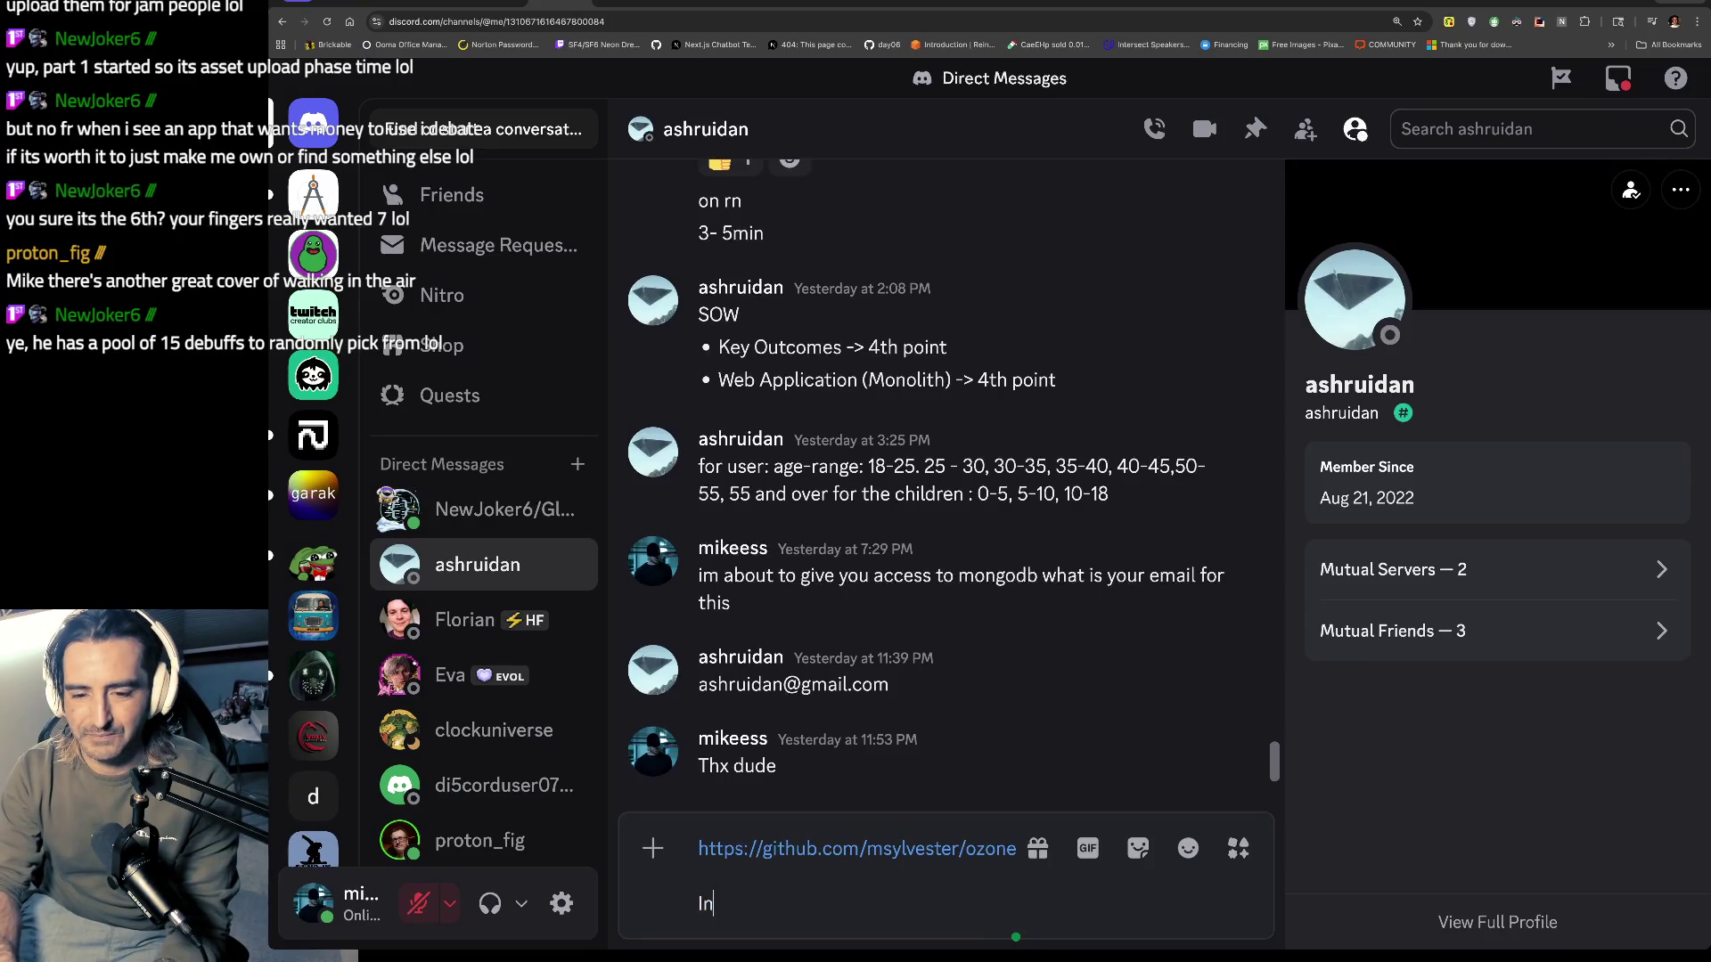
type(" OZONE I a")
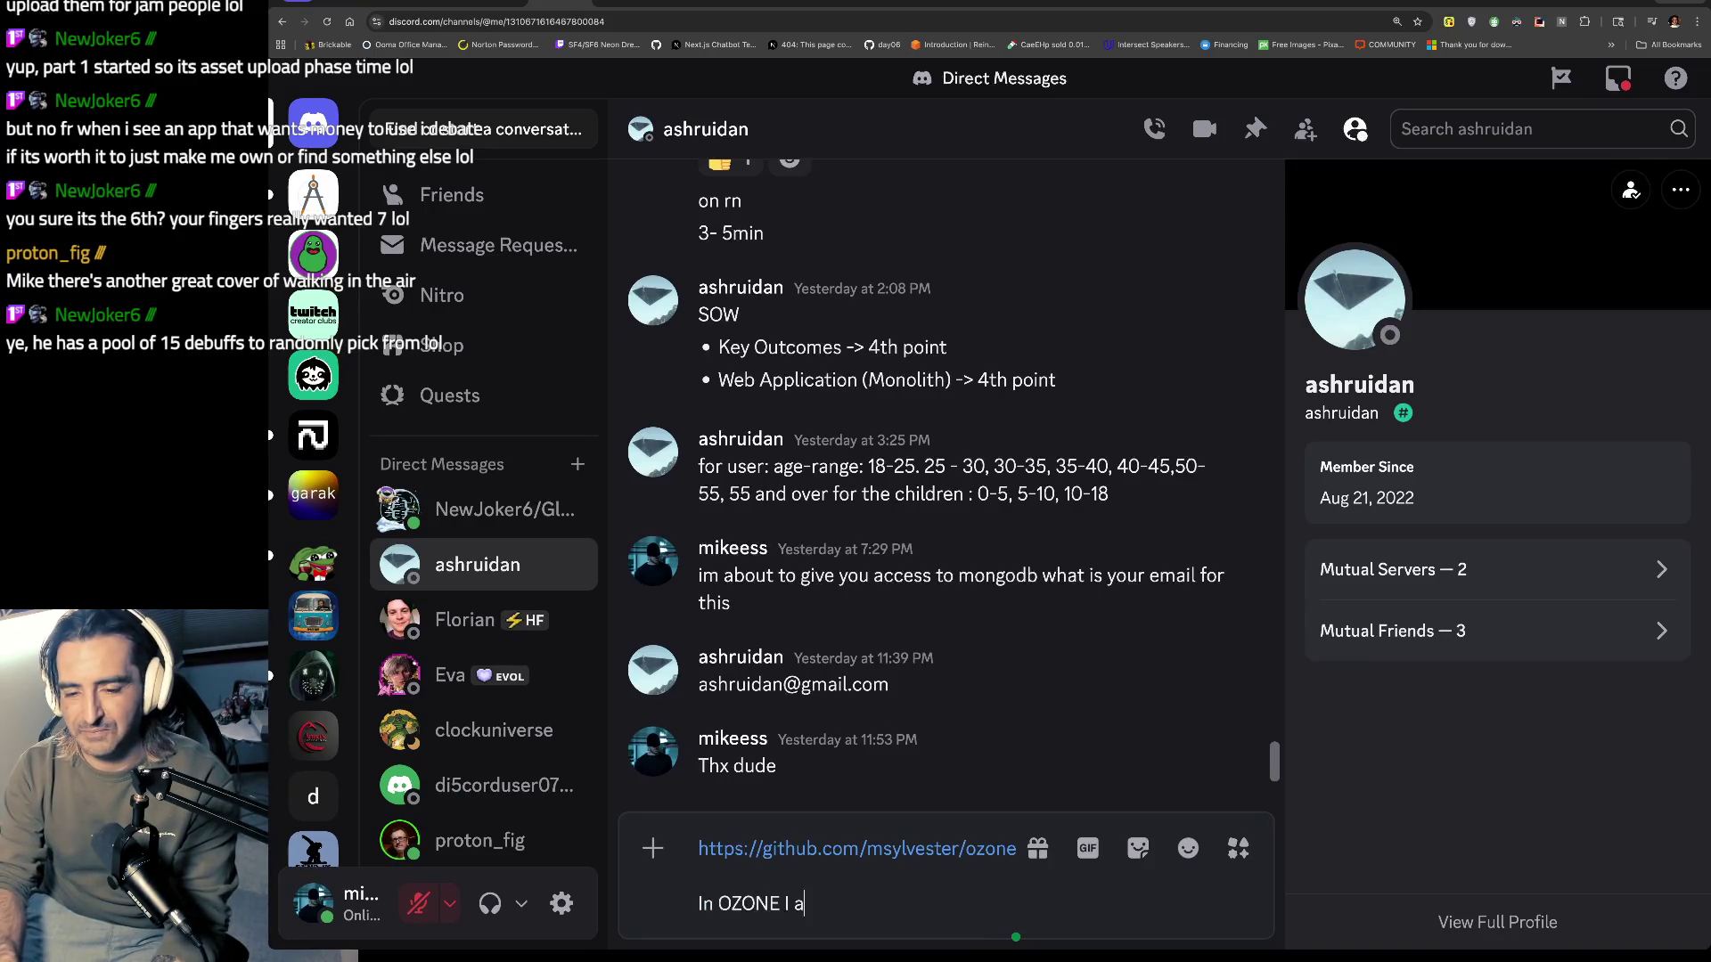
type("dded two files")
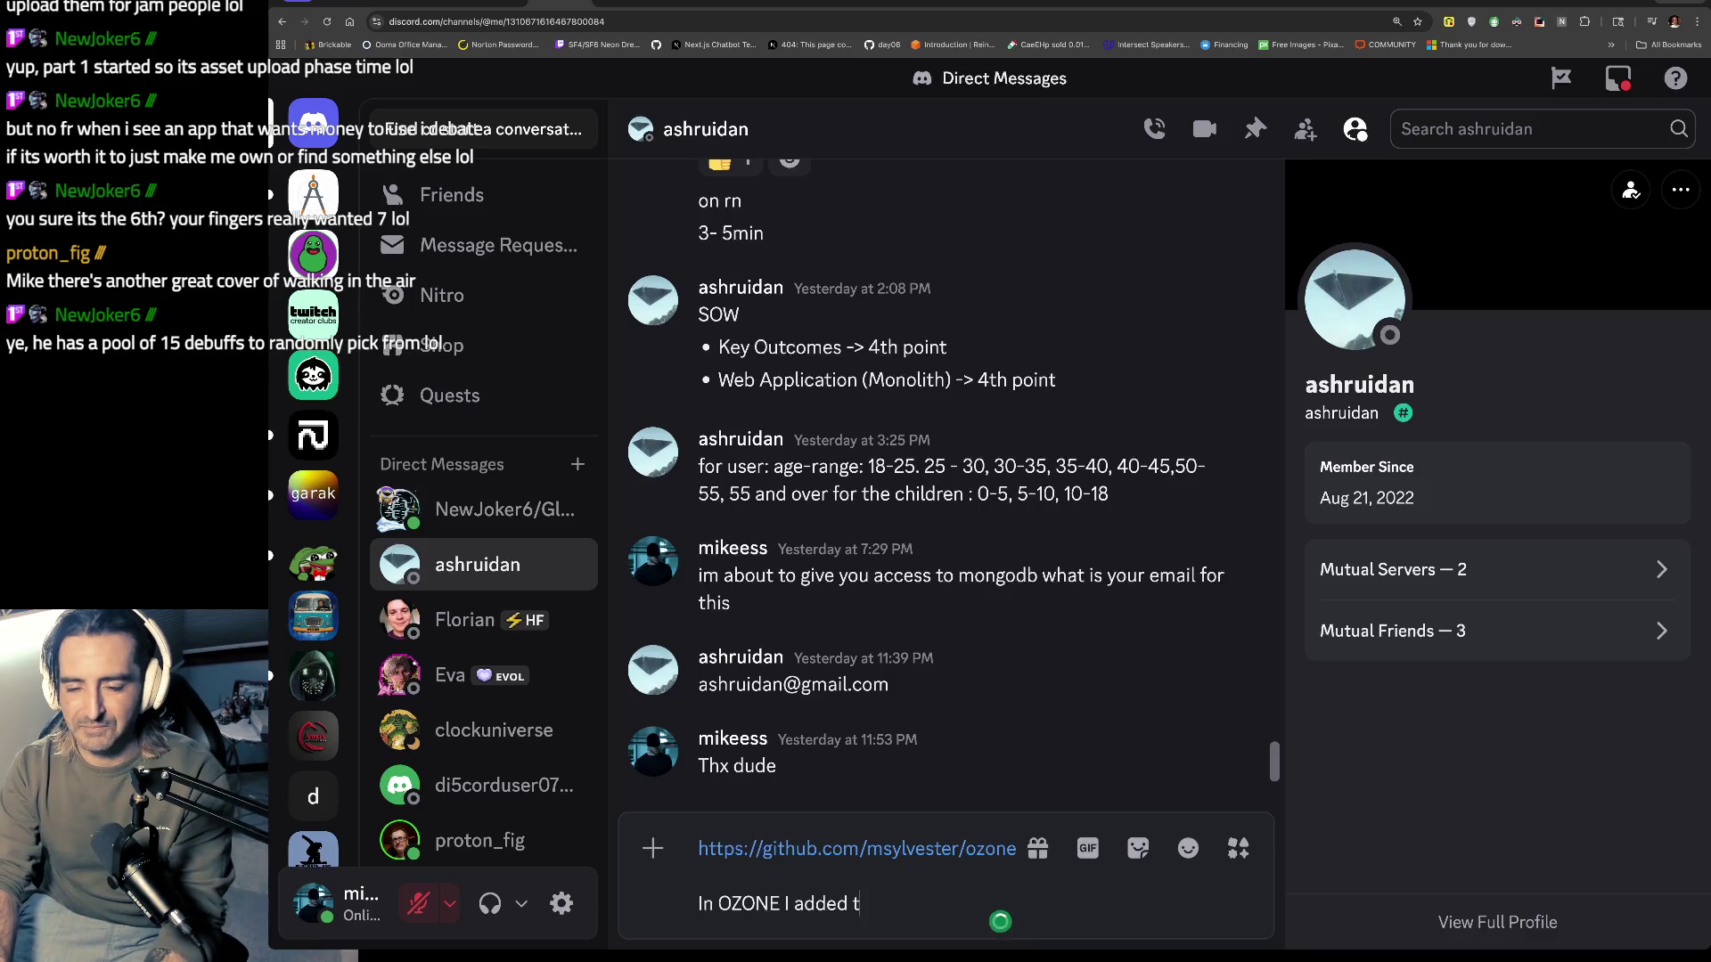
key("shift+Return")
type("-")
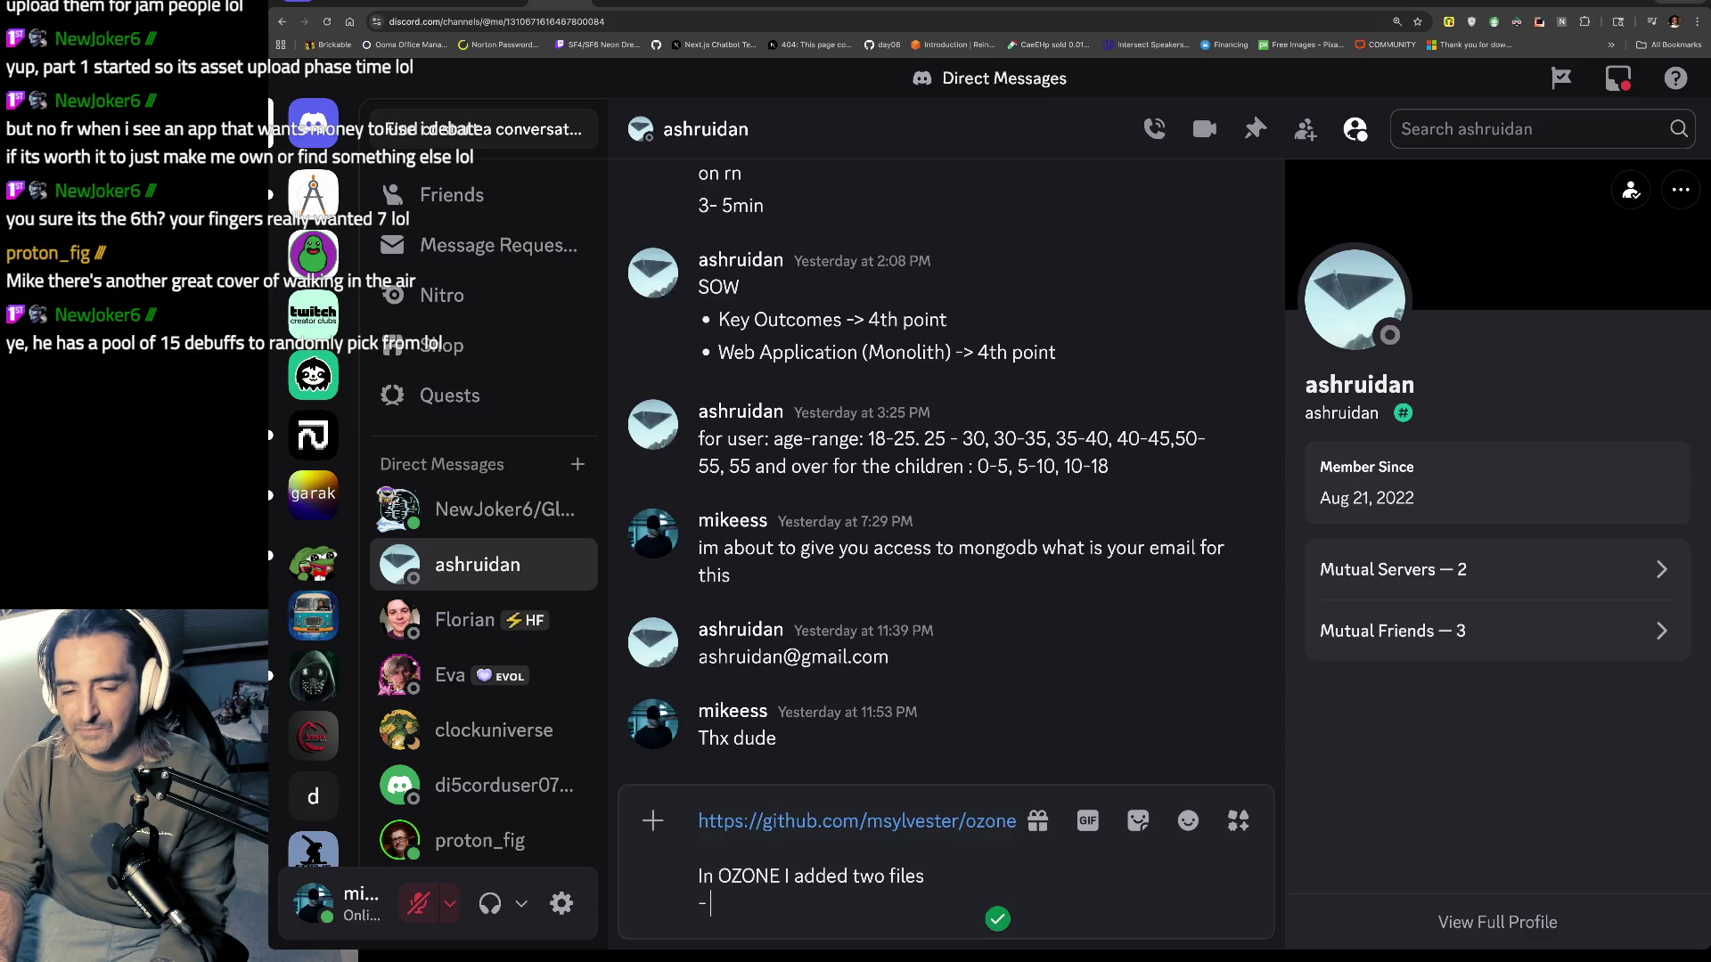
type(" data_fo")
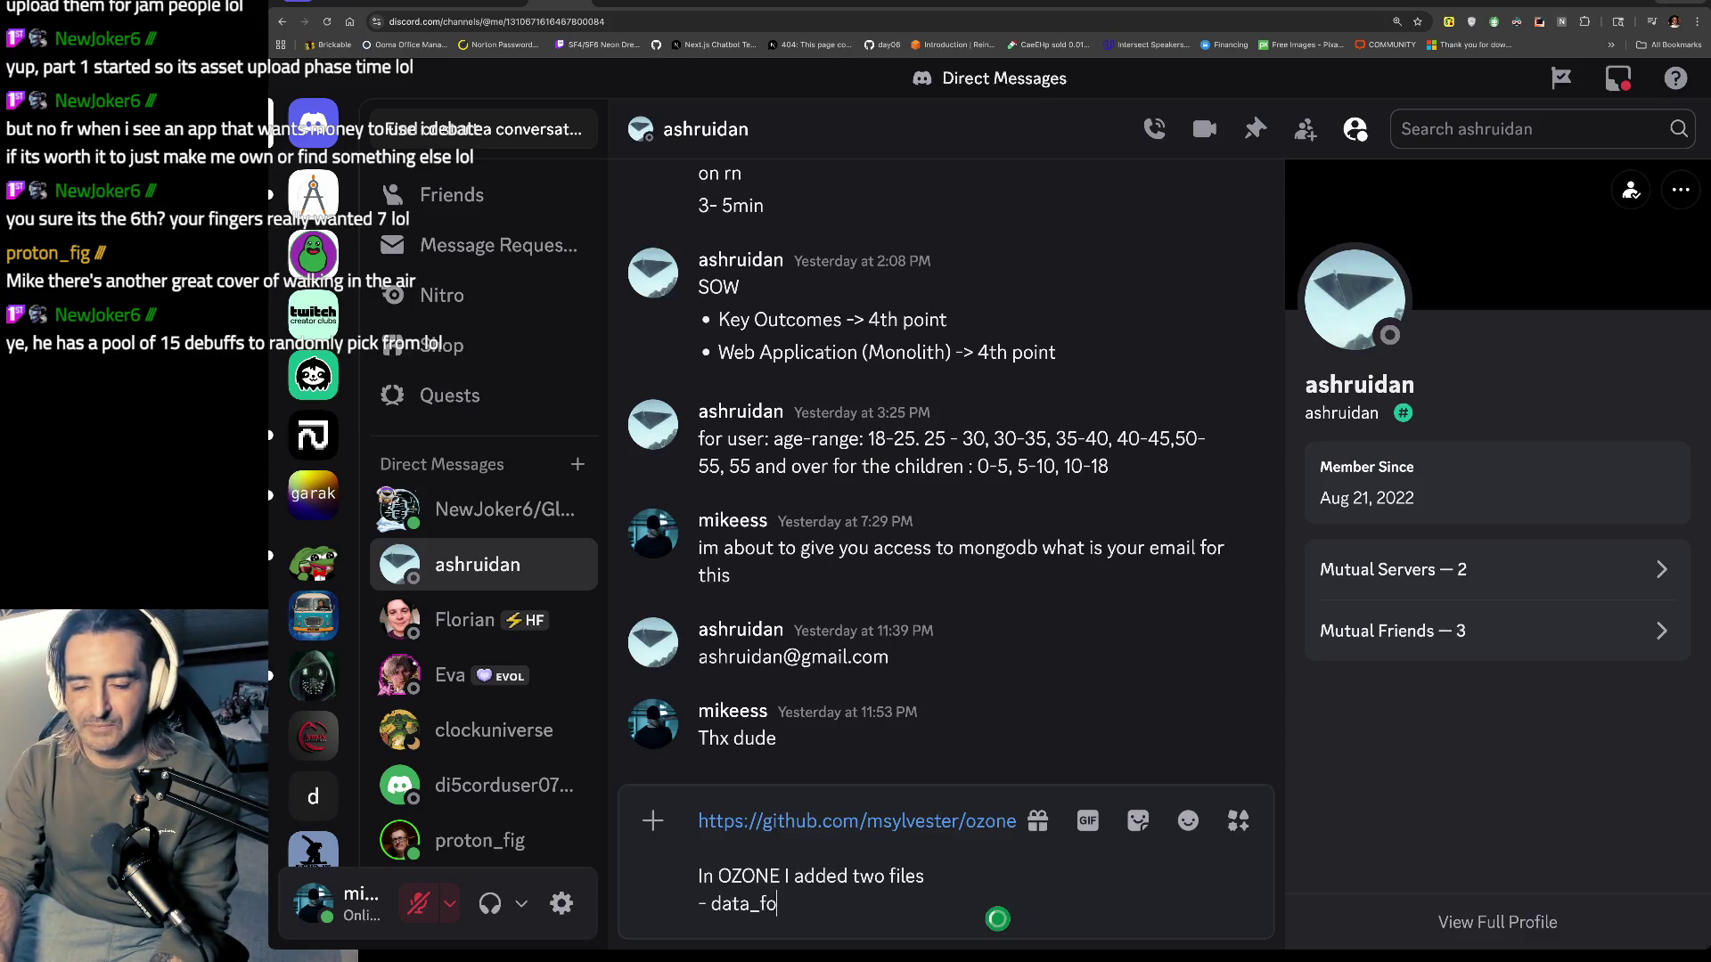
type("r_ash.ts")
key("shift+Return")
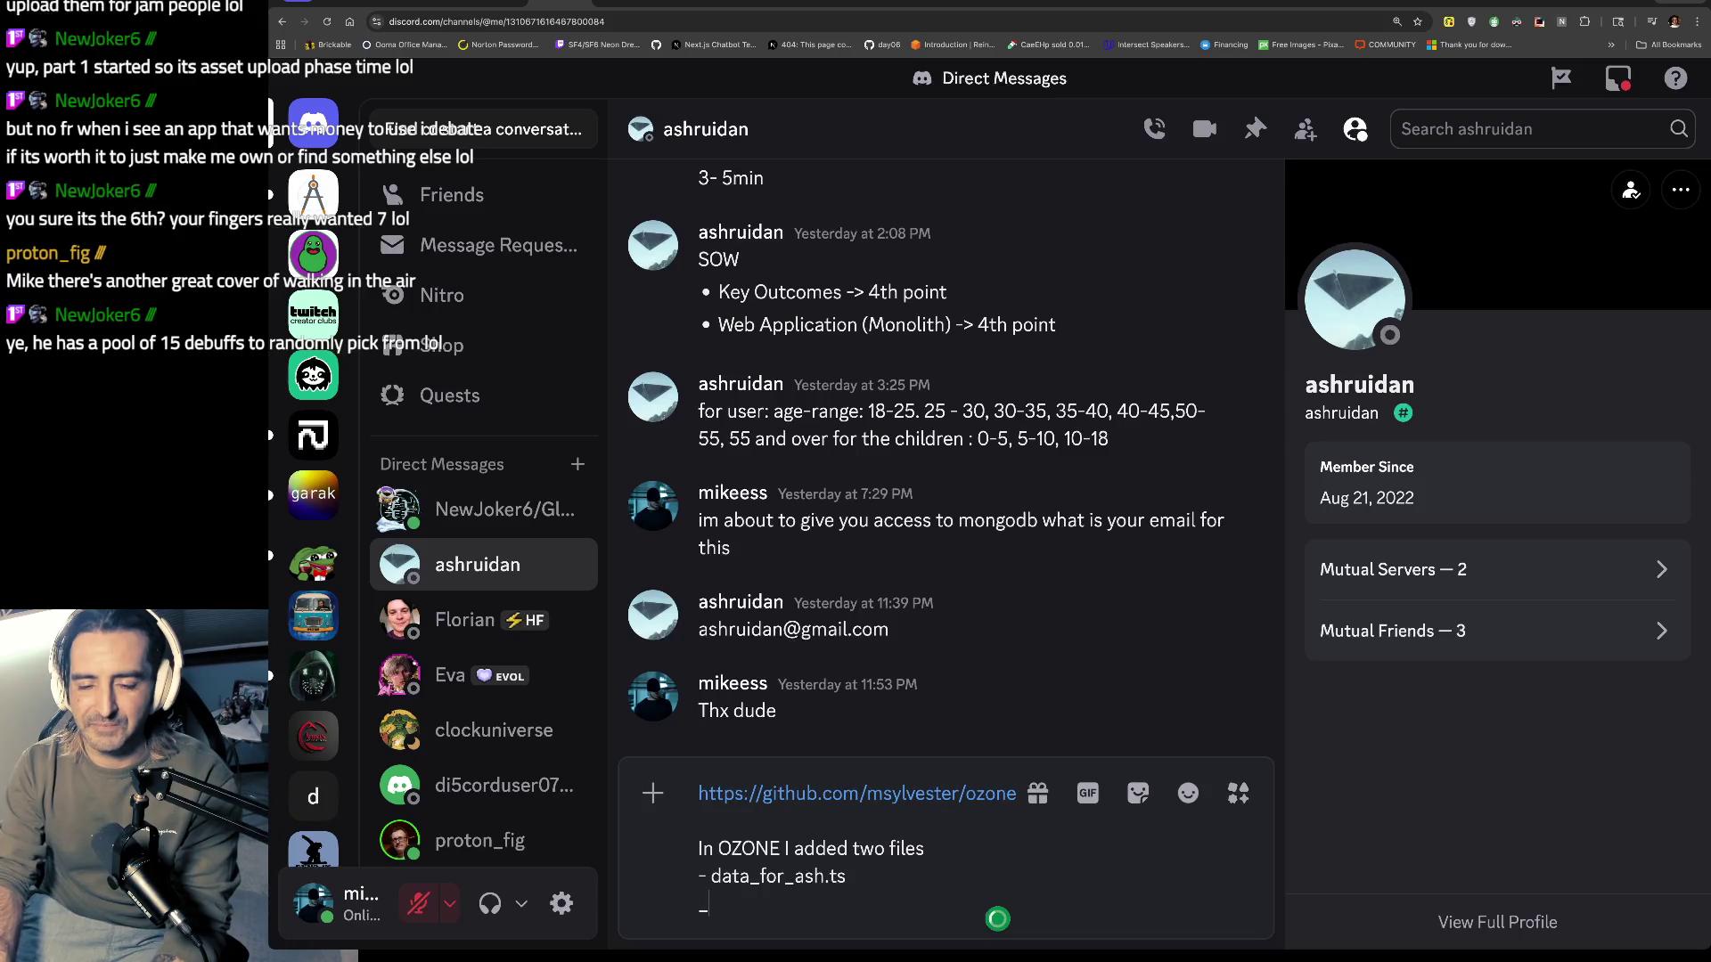
type(" data_for_")
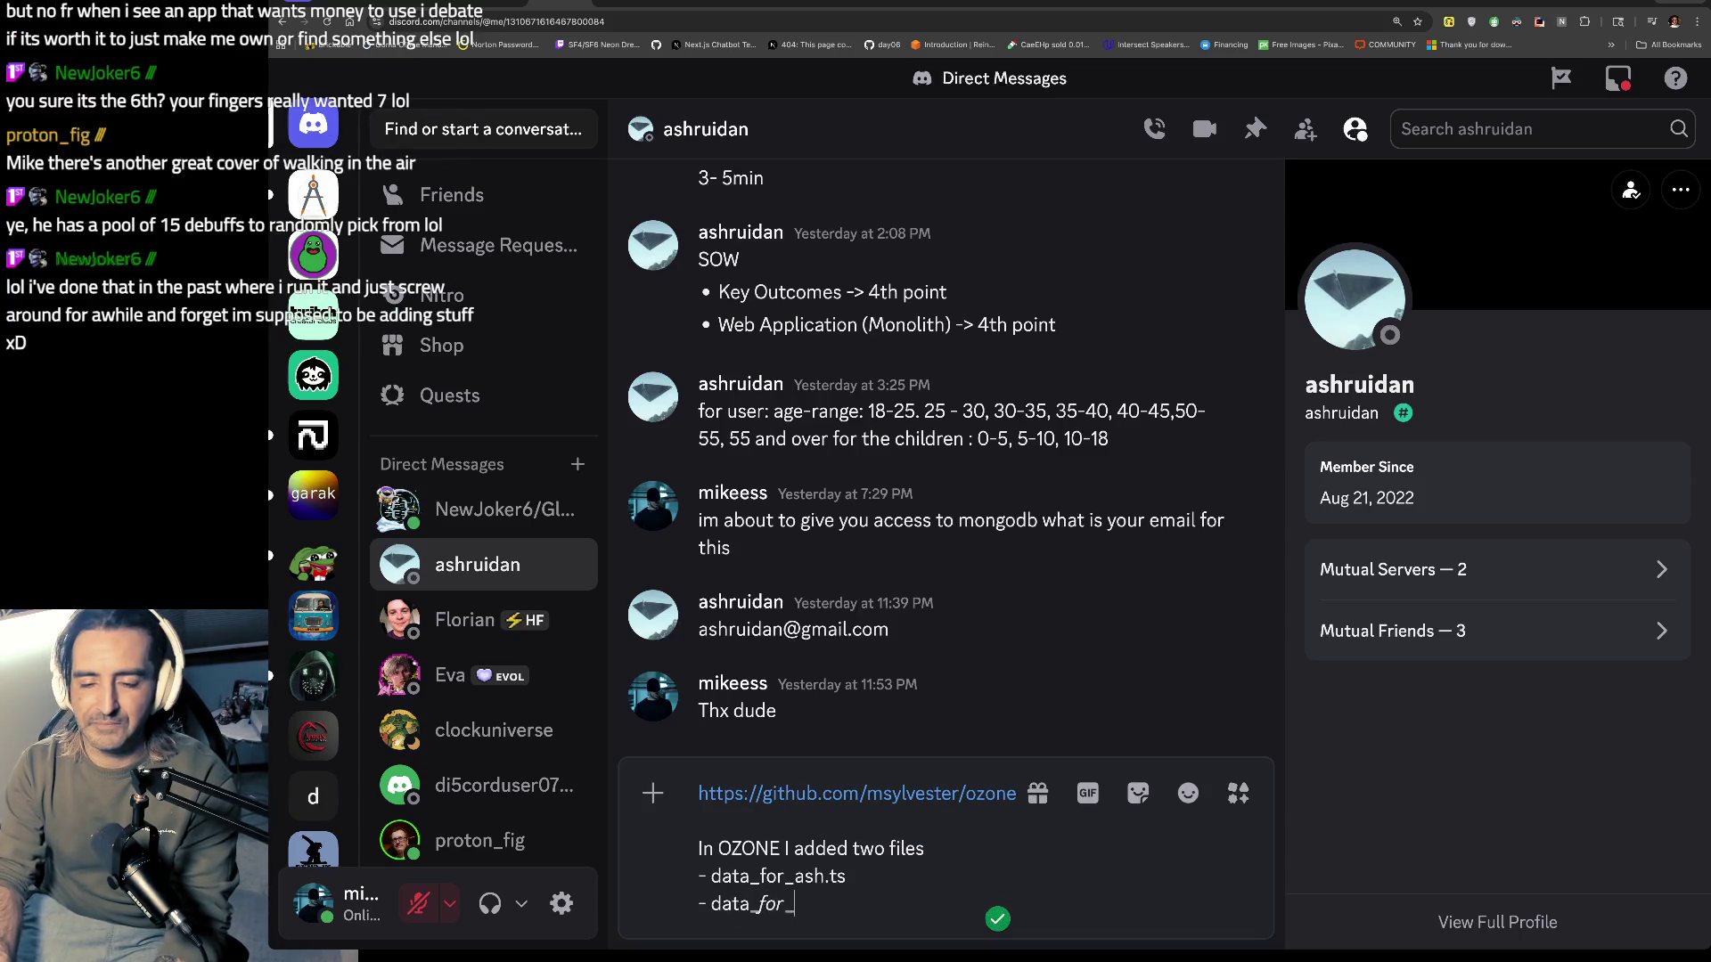
type("ash.md")
key("shift+Return")
key("shift+Return")
Step: Add the note about 10 users and 100 media instances and send the message
type("O")
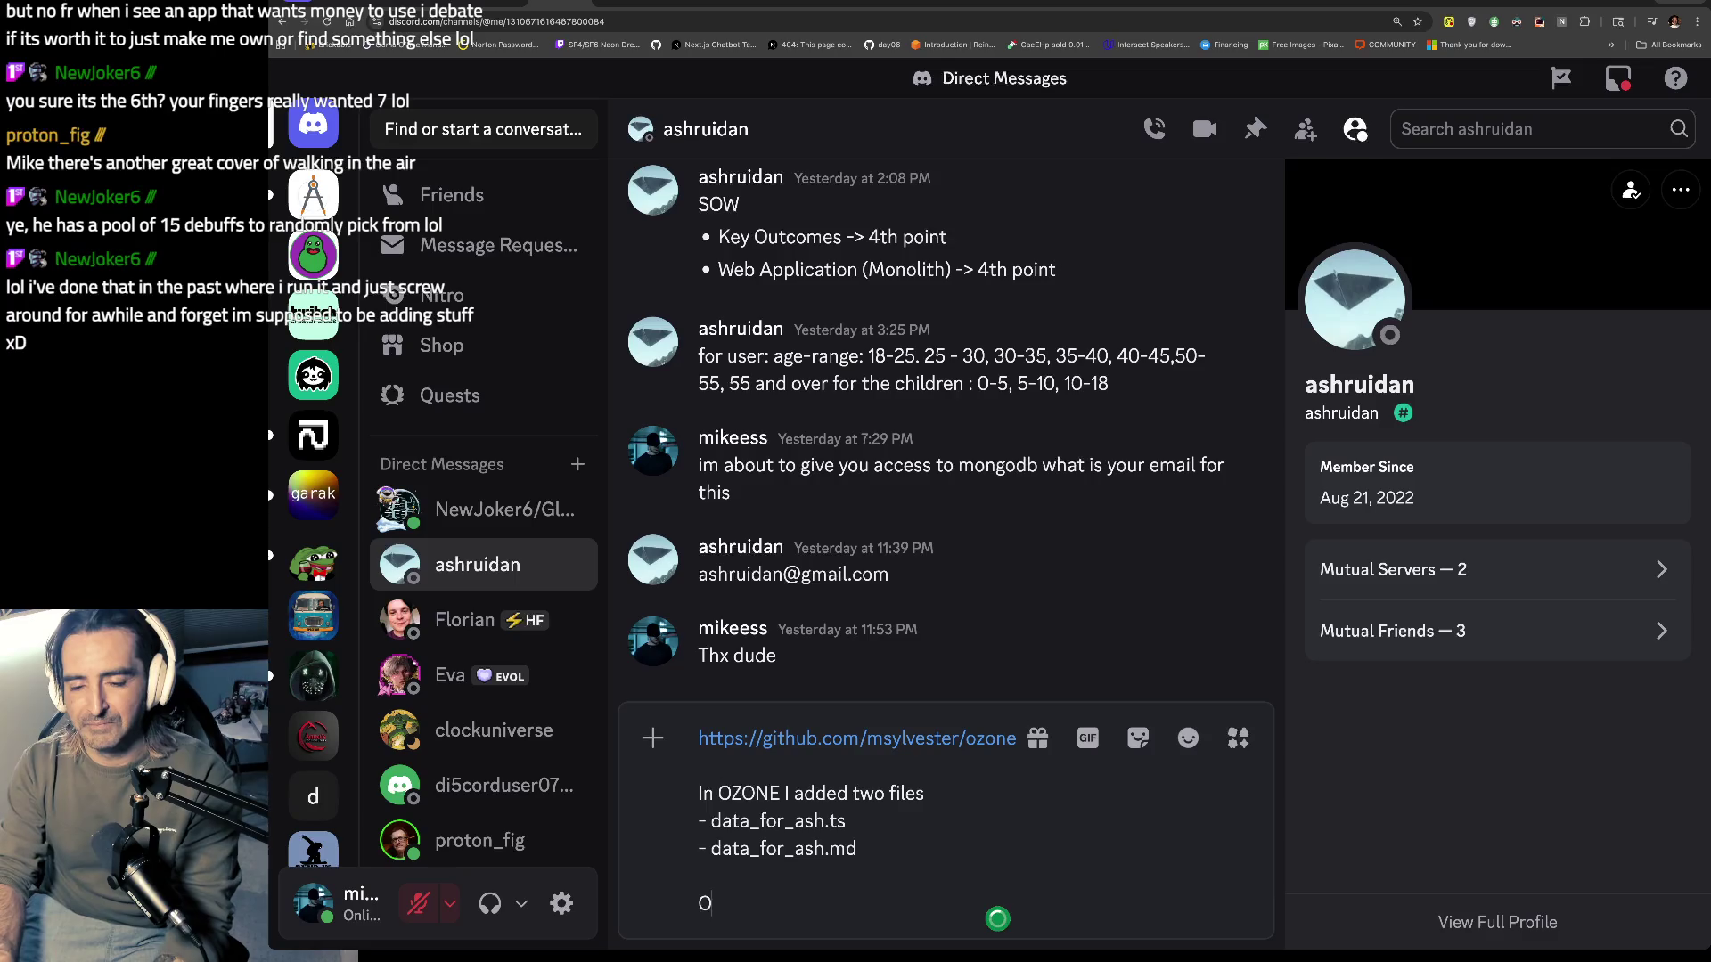
key("BackSpace")
type("In")
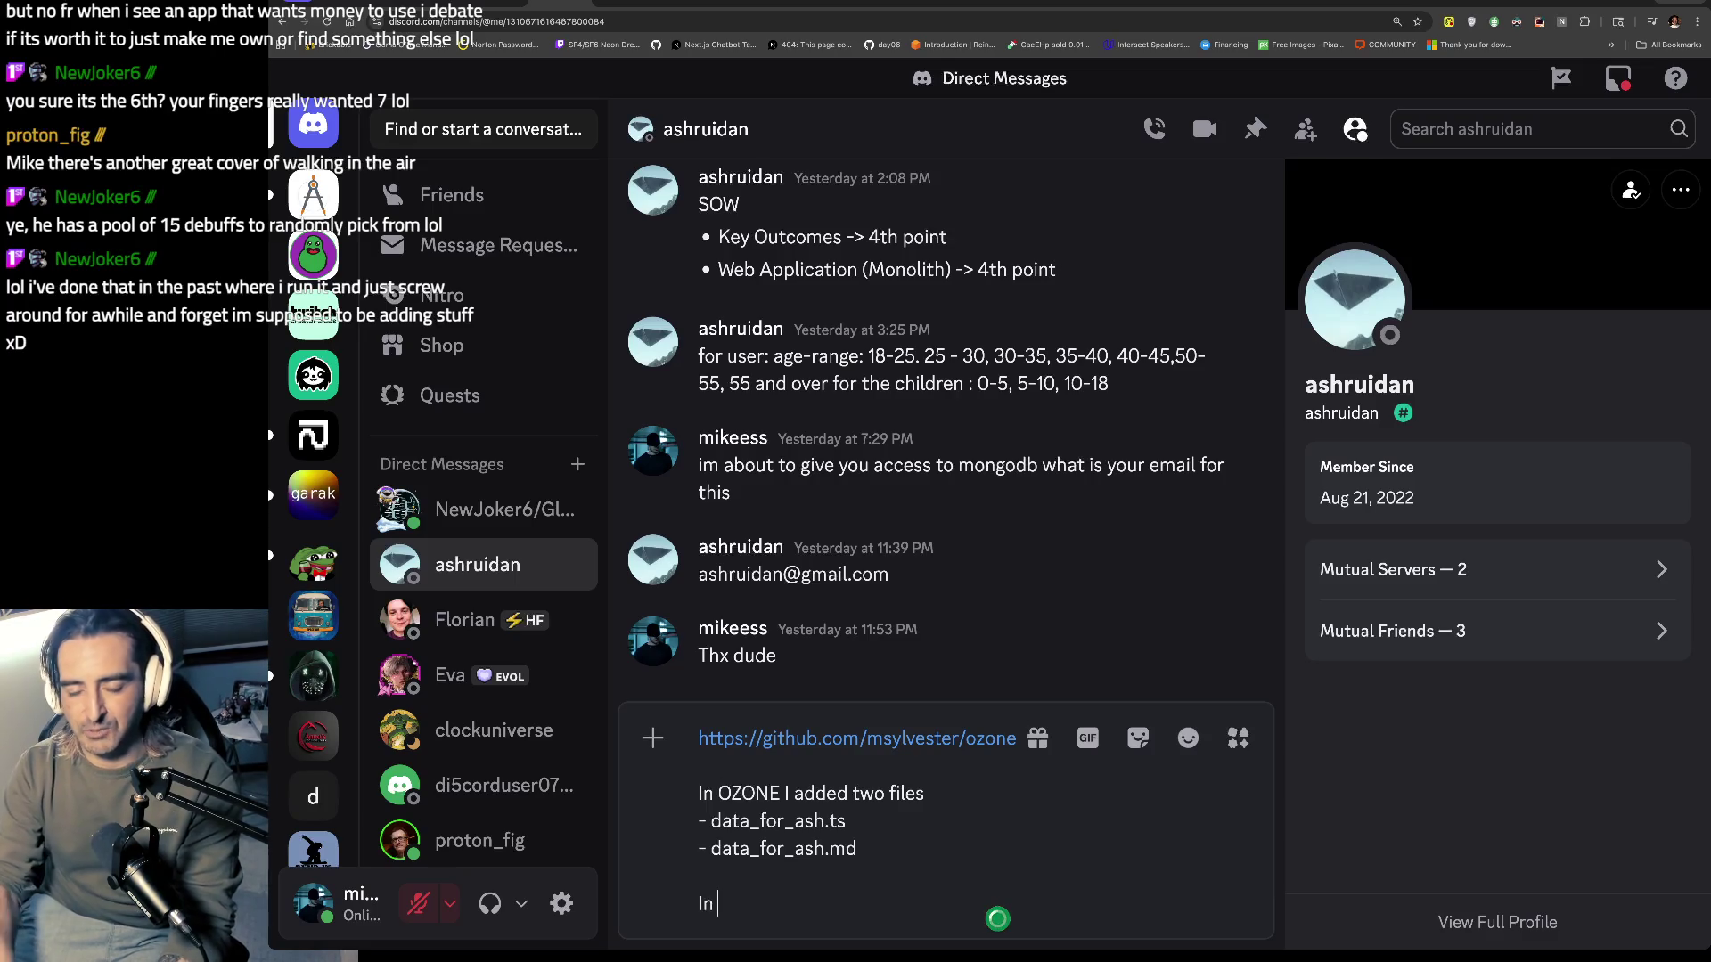
type("data_for_ash.md I offer")
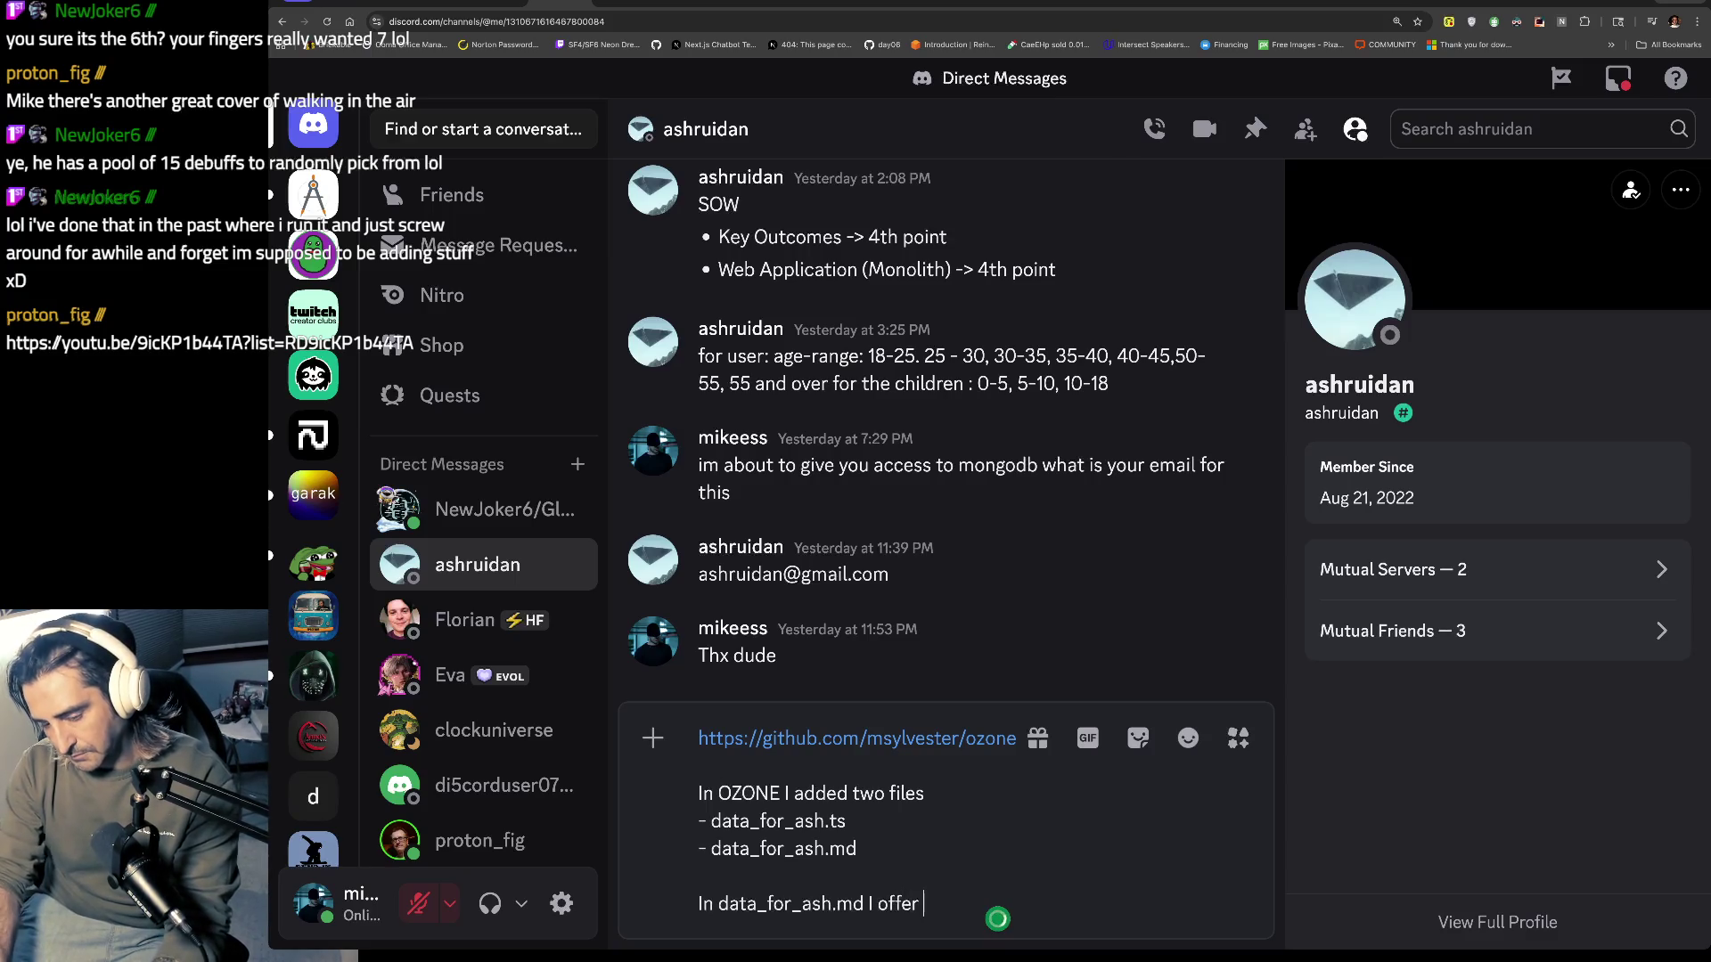
key("shift+Return")
type("and 100 media instances. In the")
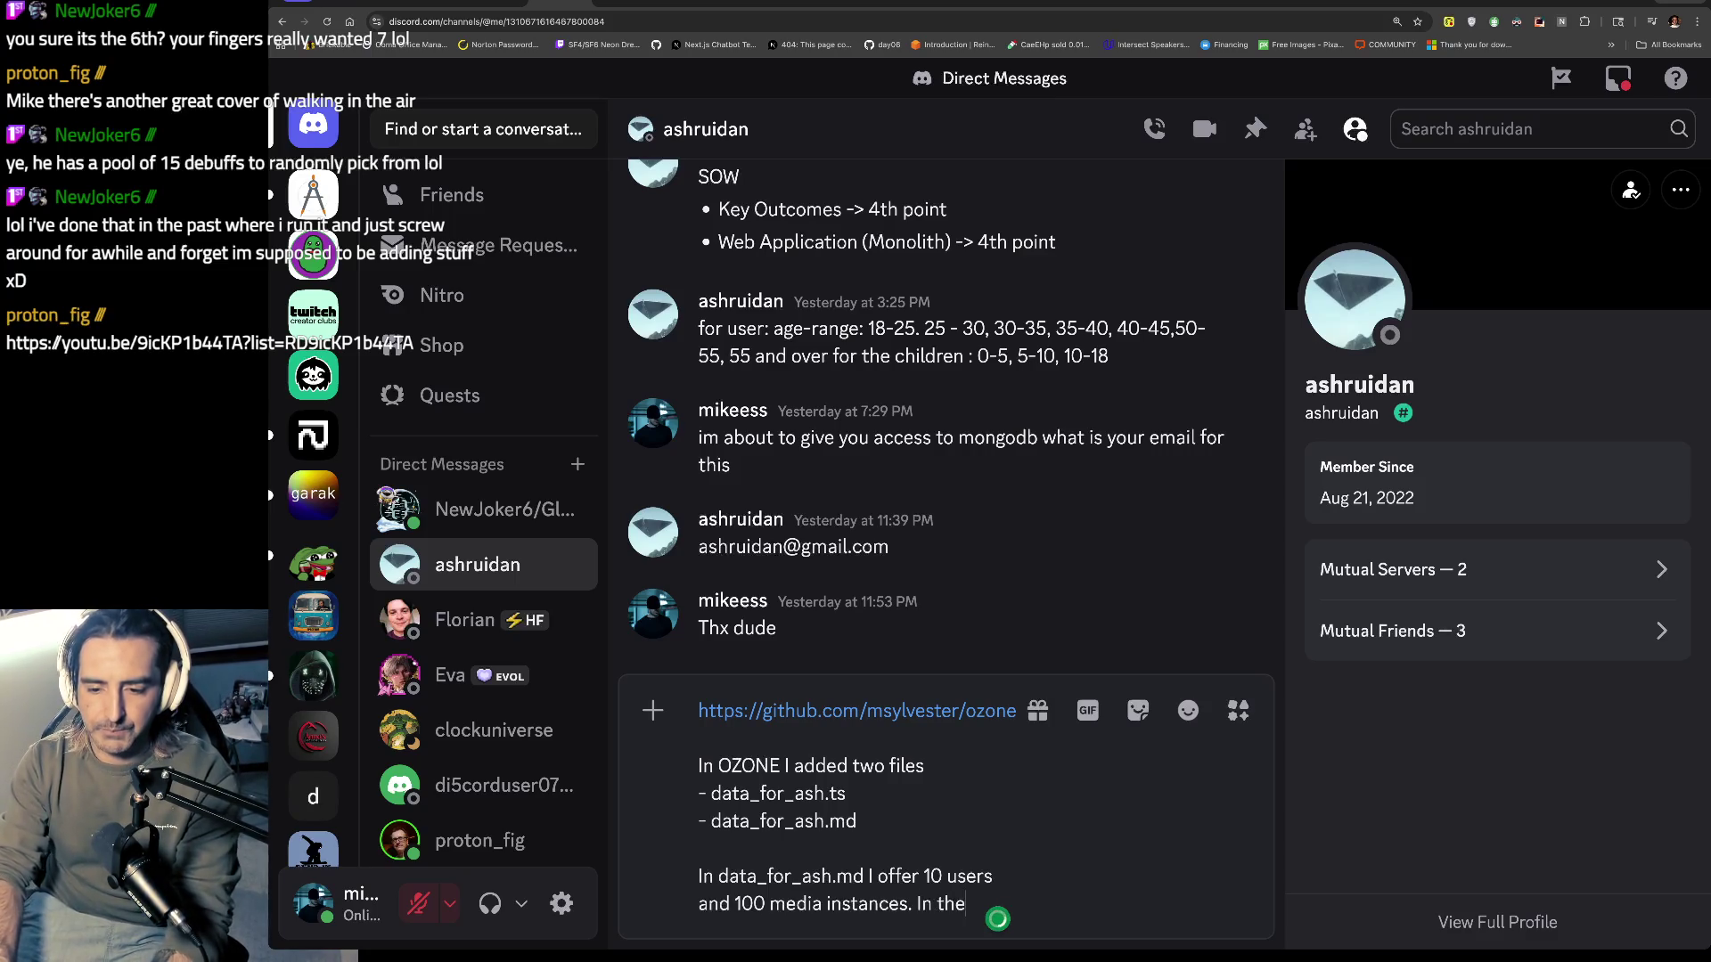
type(" typescript, the code to genrrat")
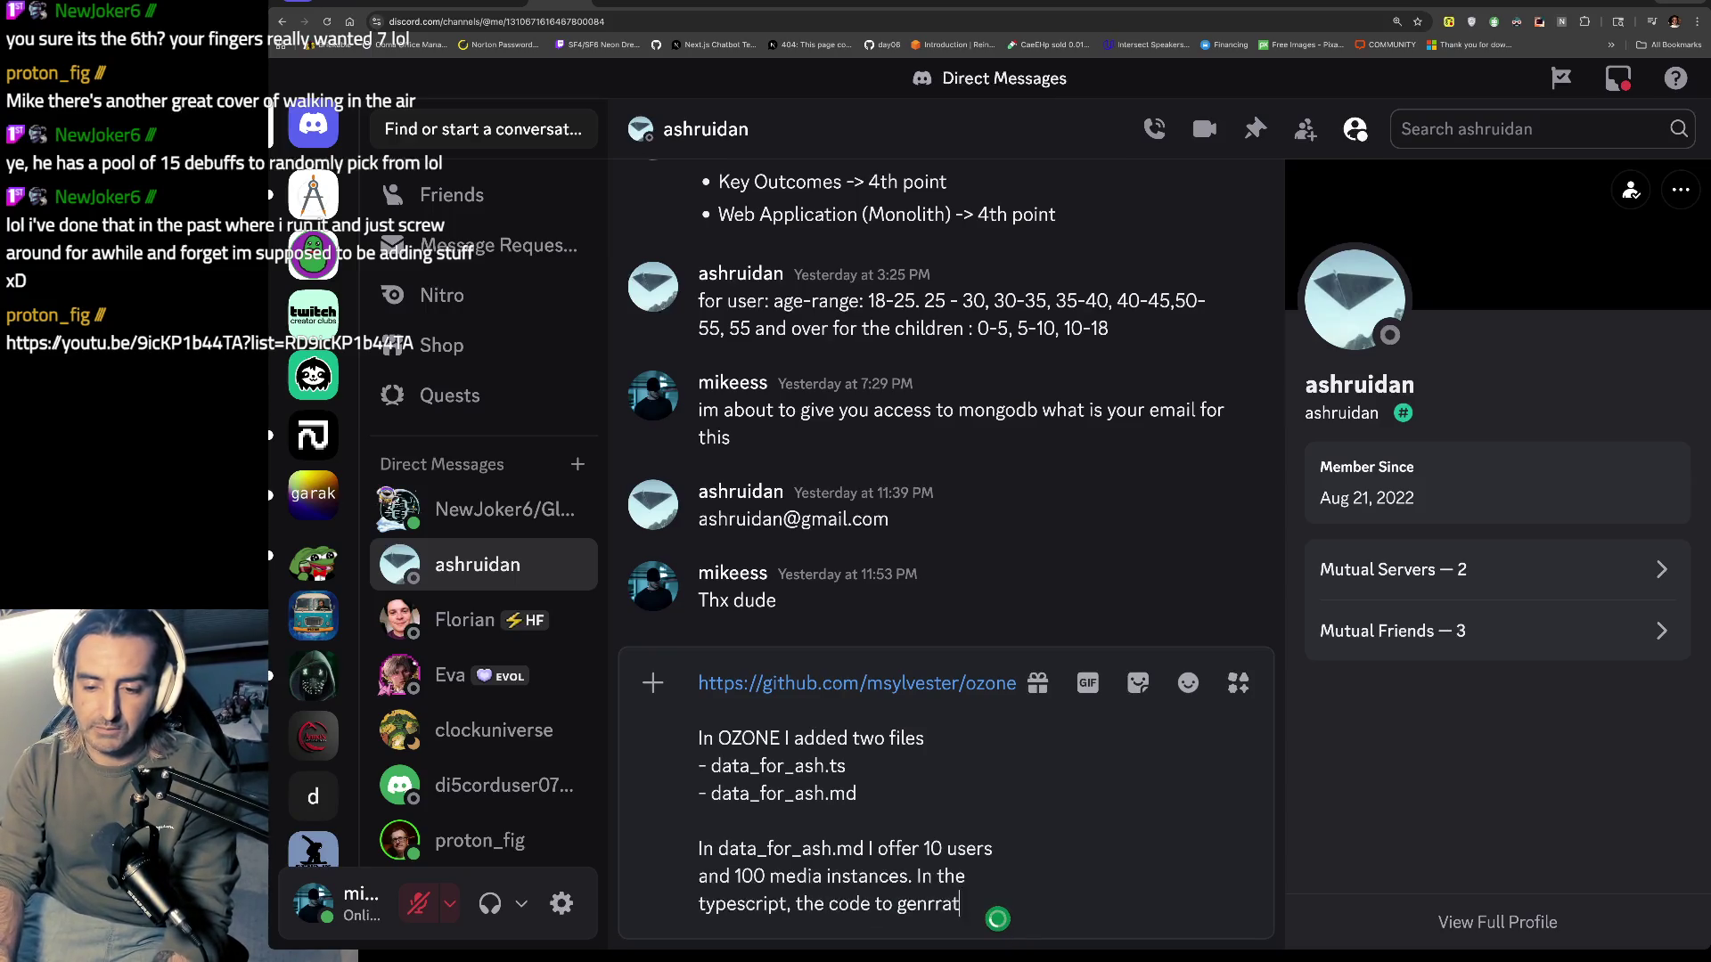
type("e these items i")
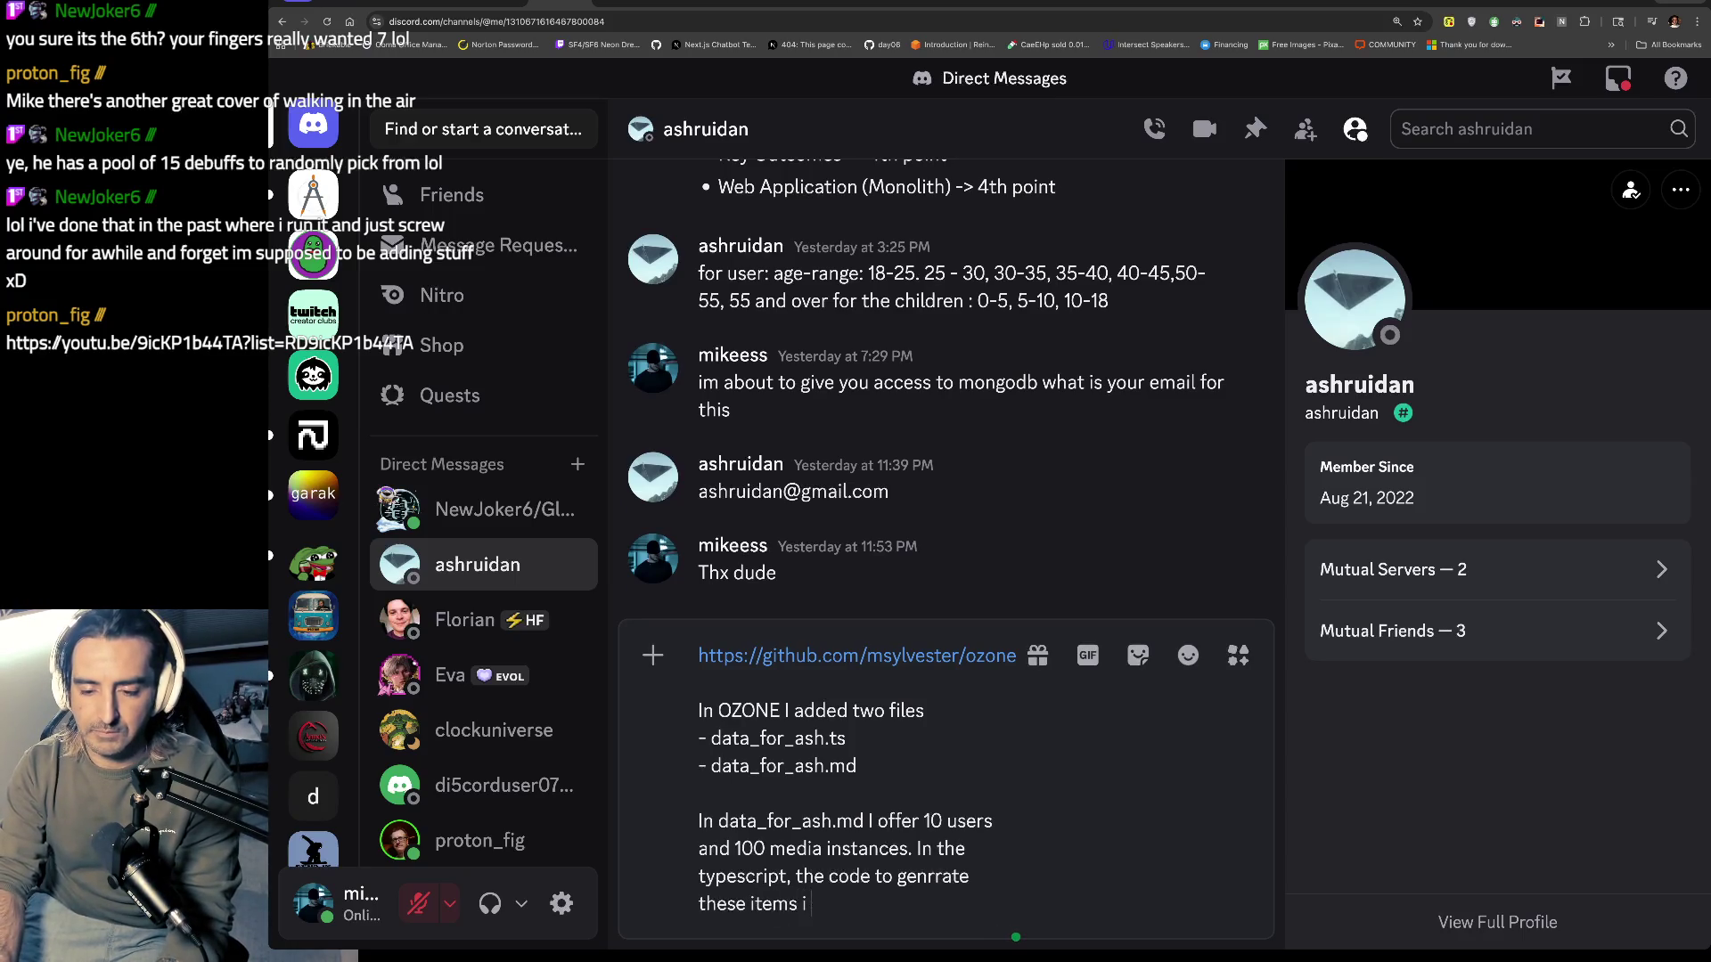
type(". Not sur")
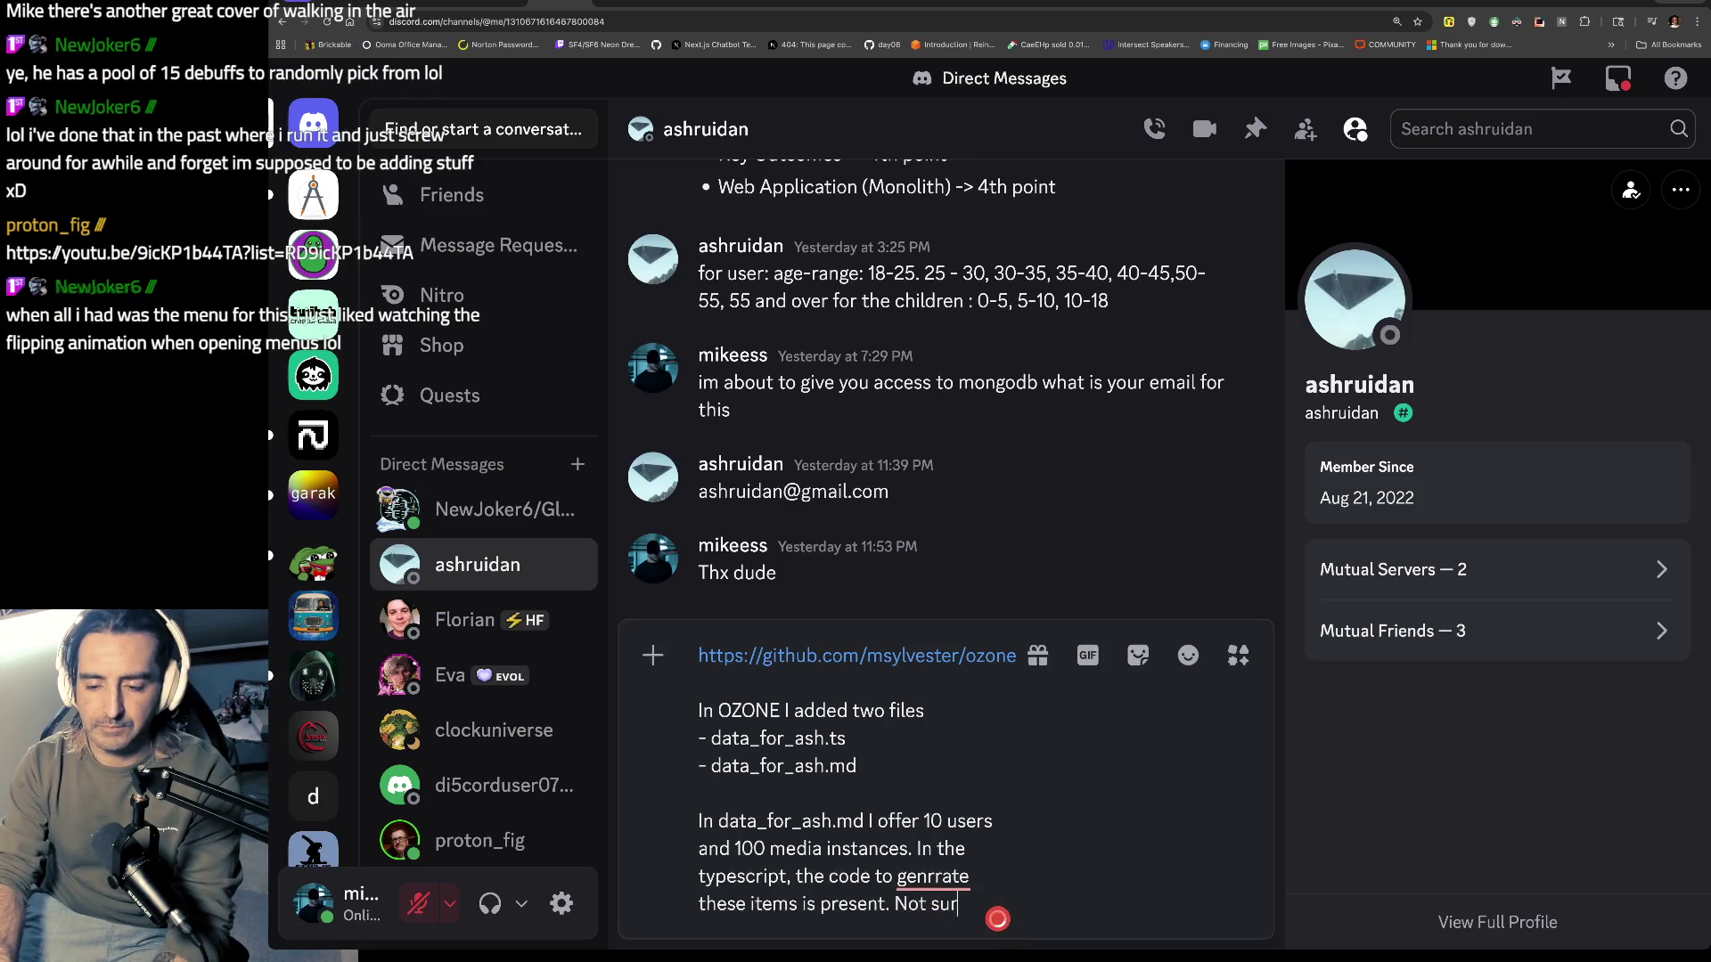
type("t w")
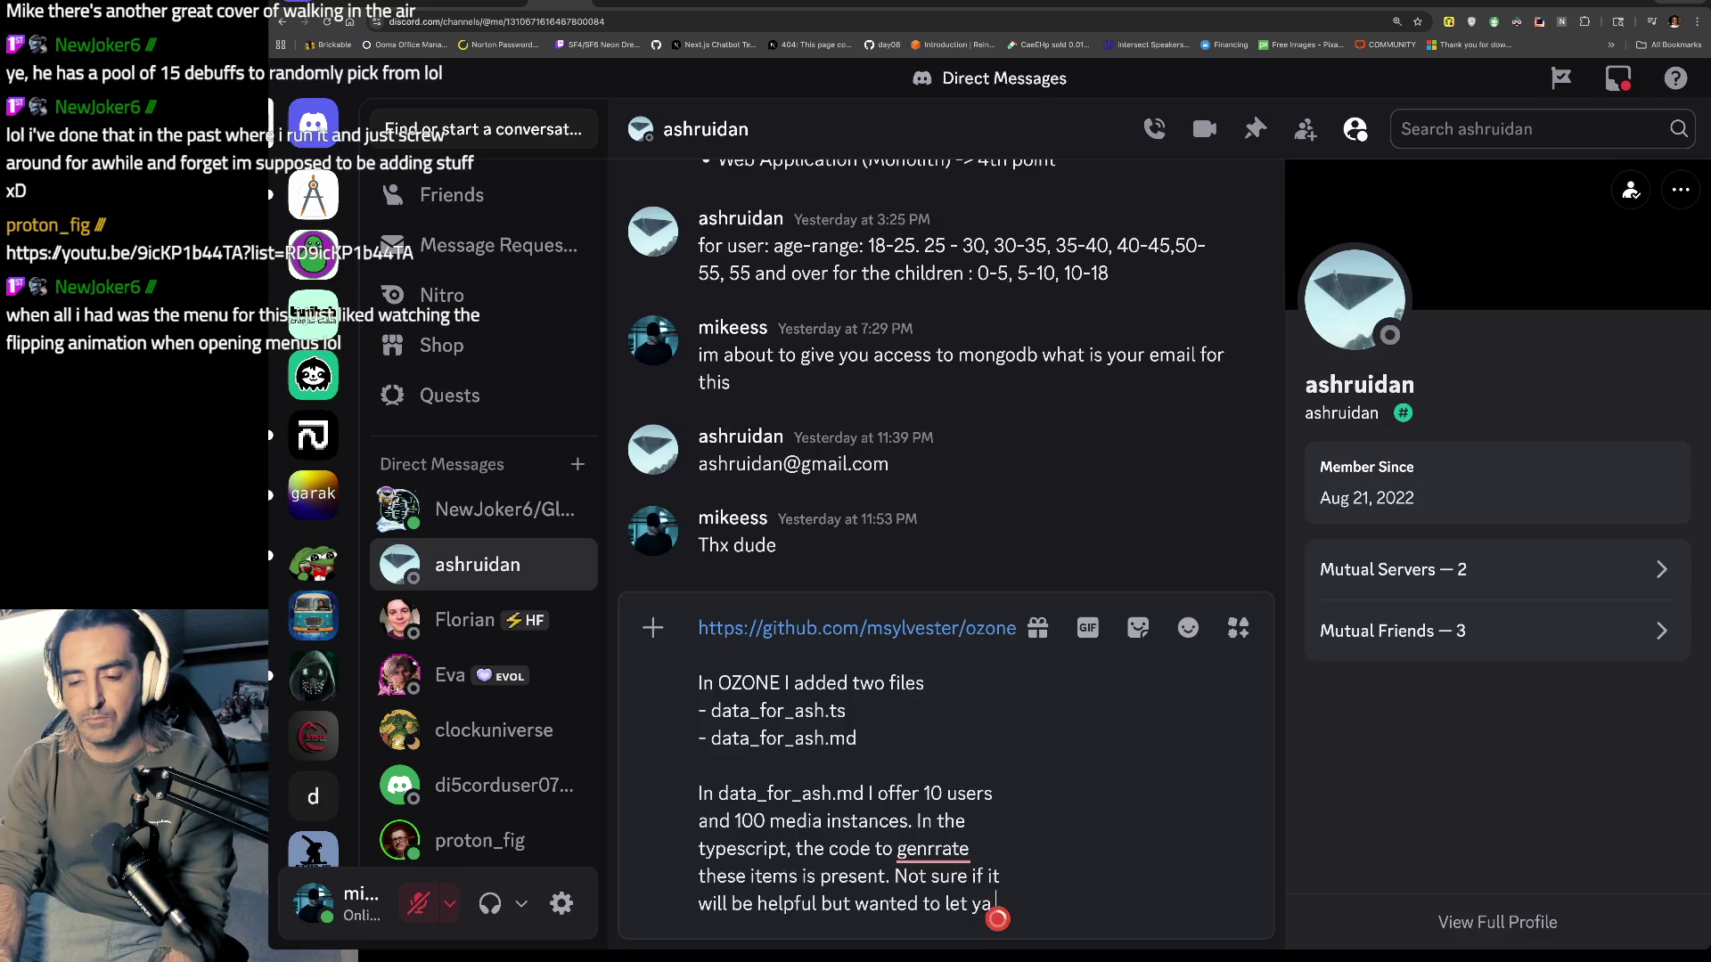
type("knoa")
key("Return")
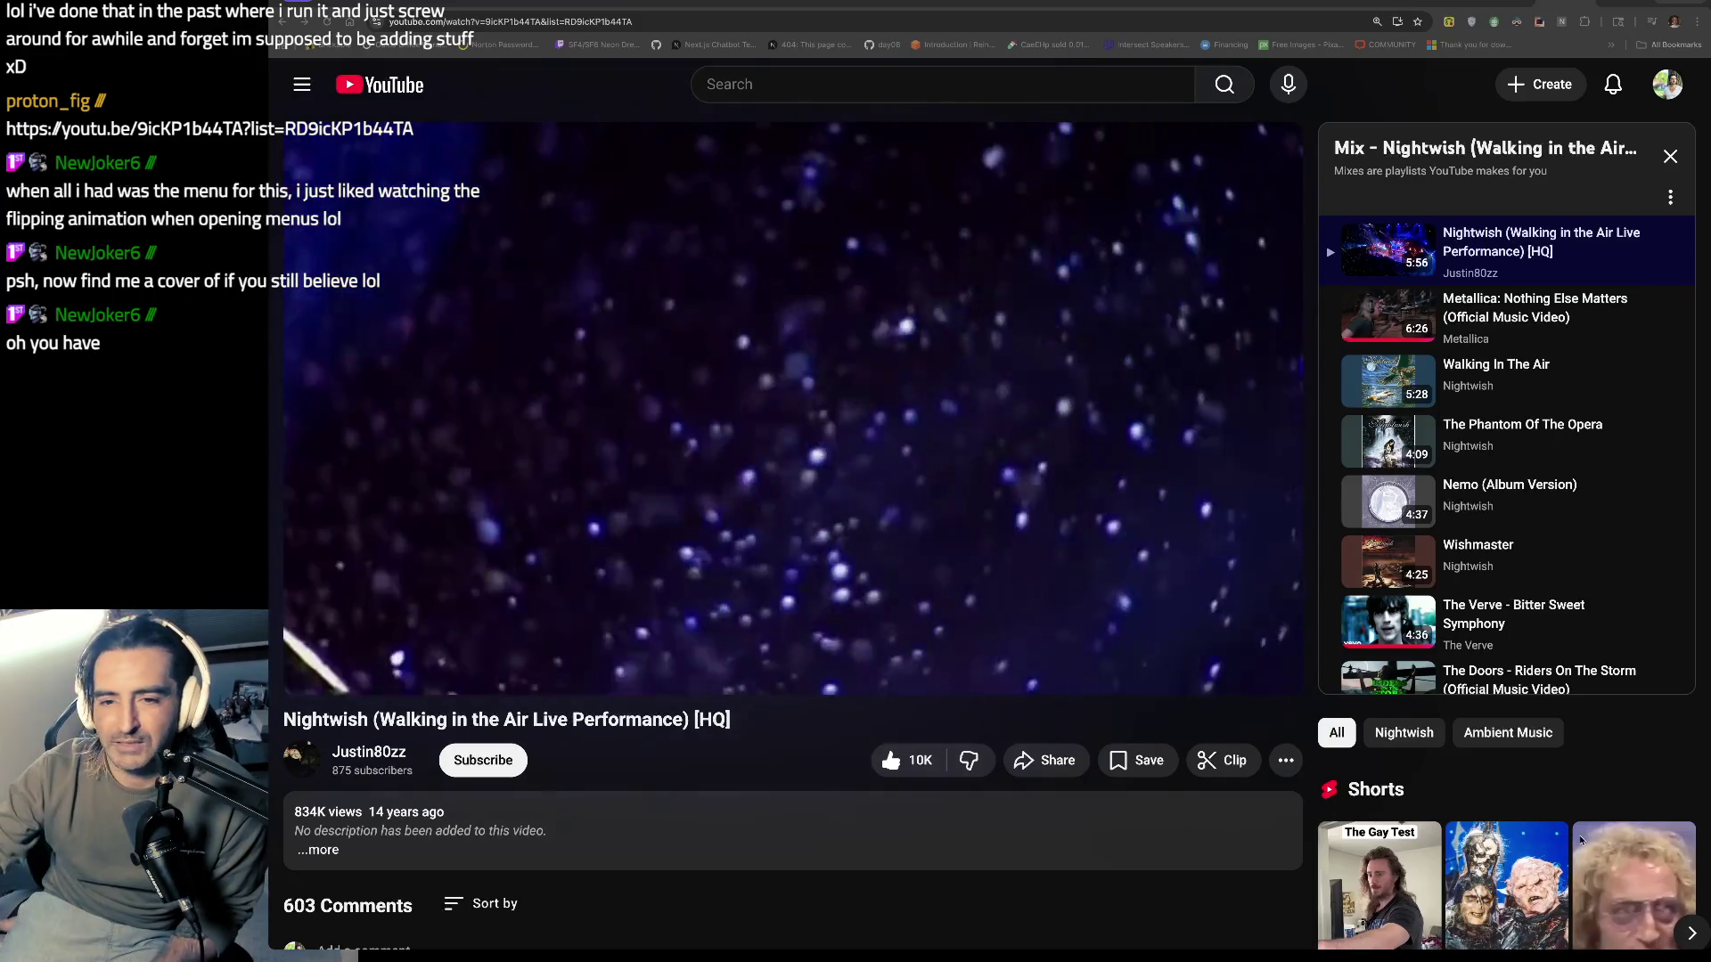
Step: Pause and resume the Nightwish video, then go back to the Google Docs notes
left_click(676, 348)
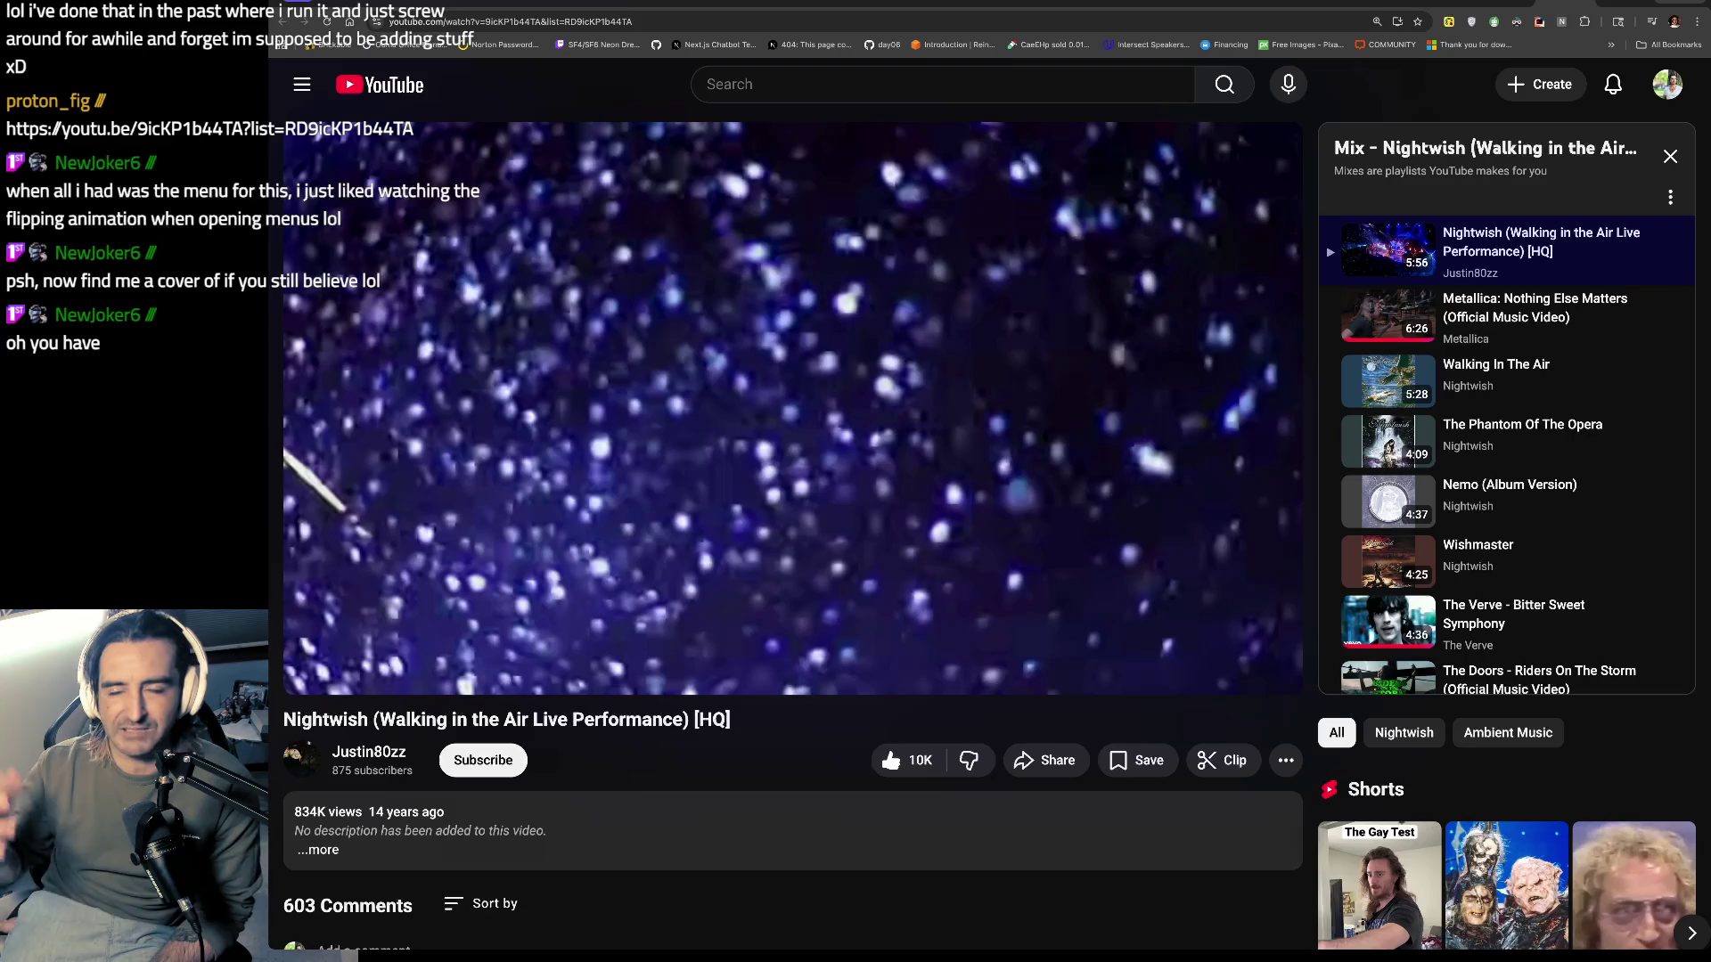
left_click(799, 286)
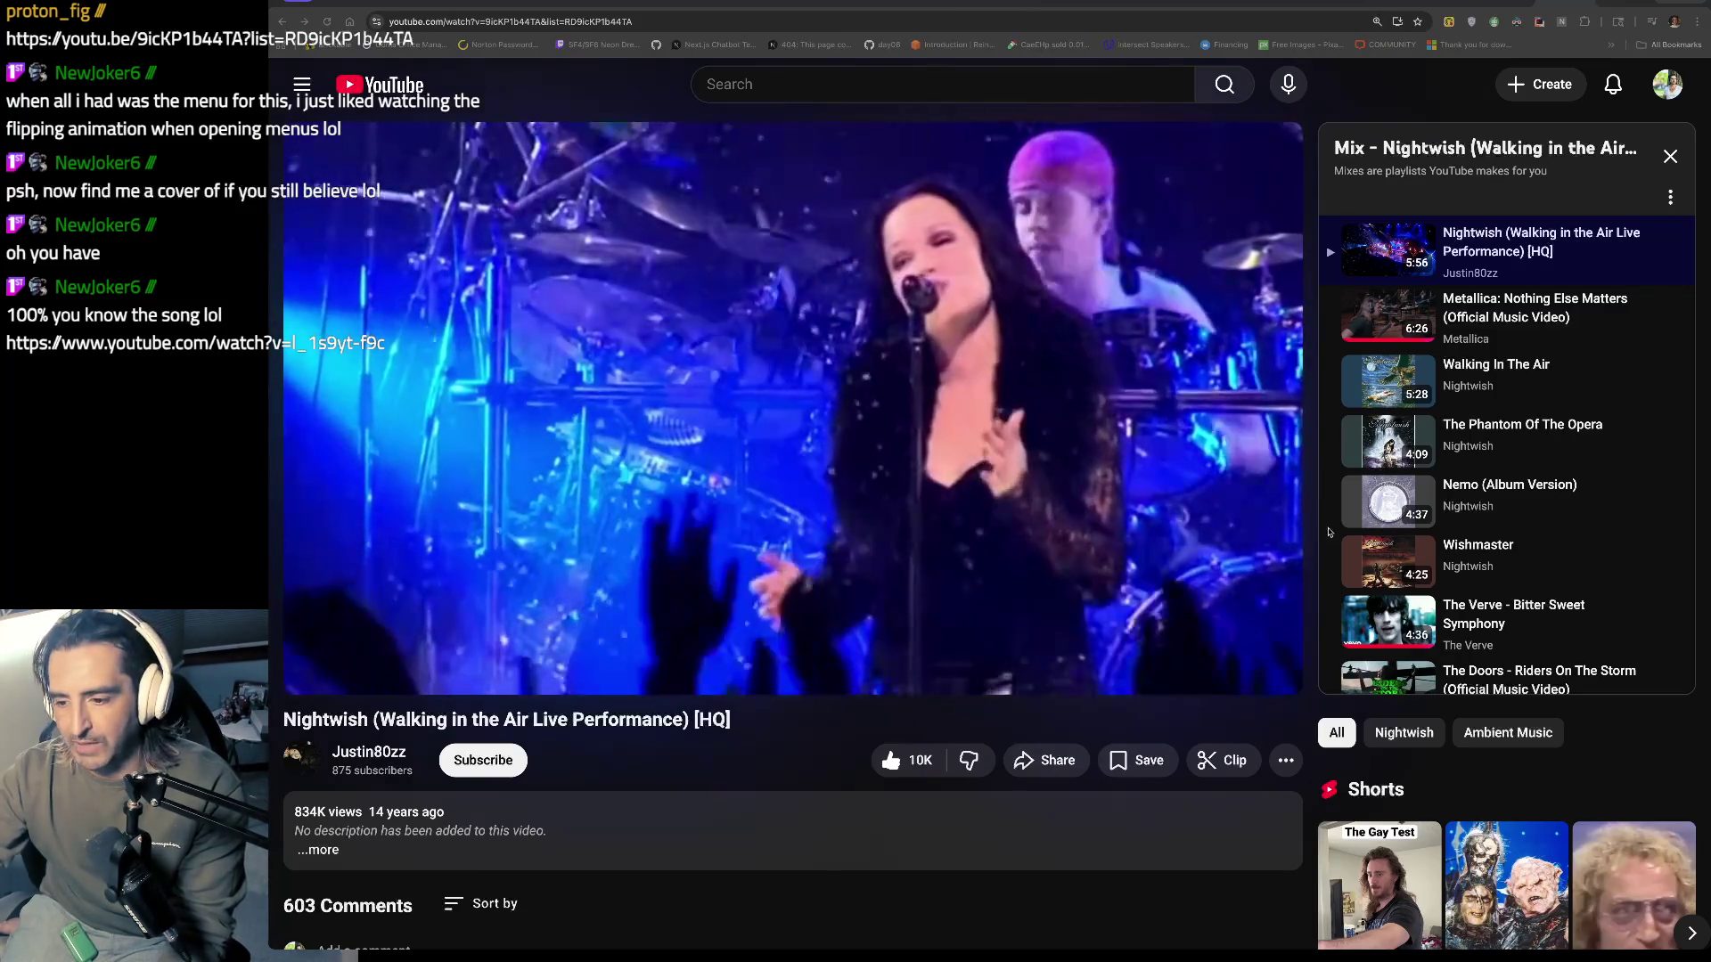
key("ctrl+Tab")
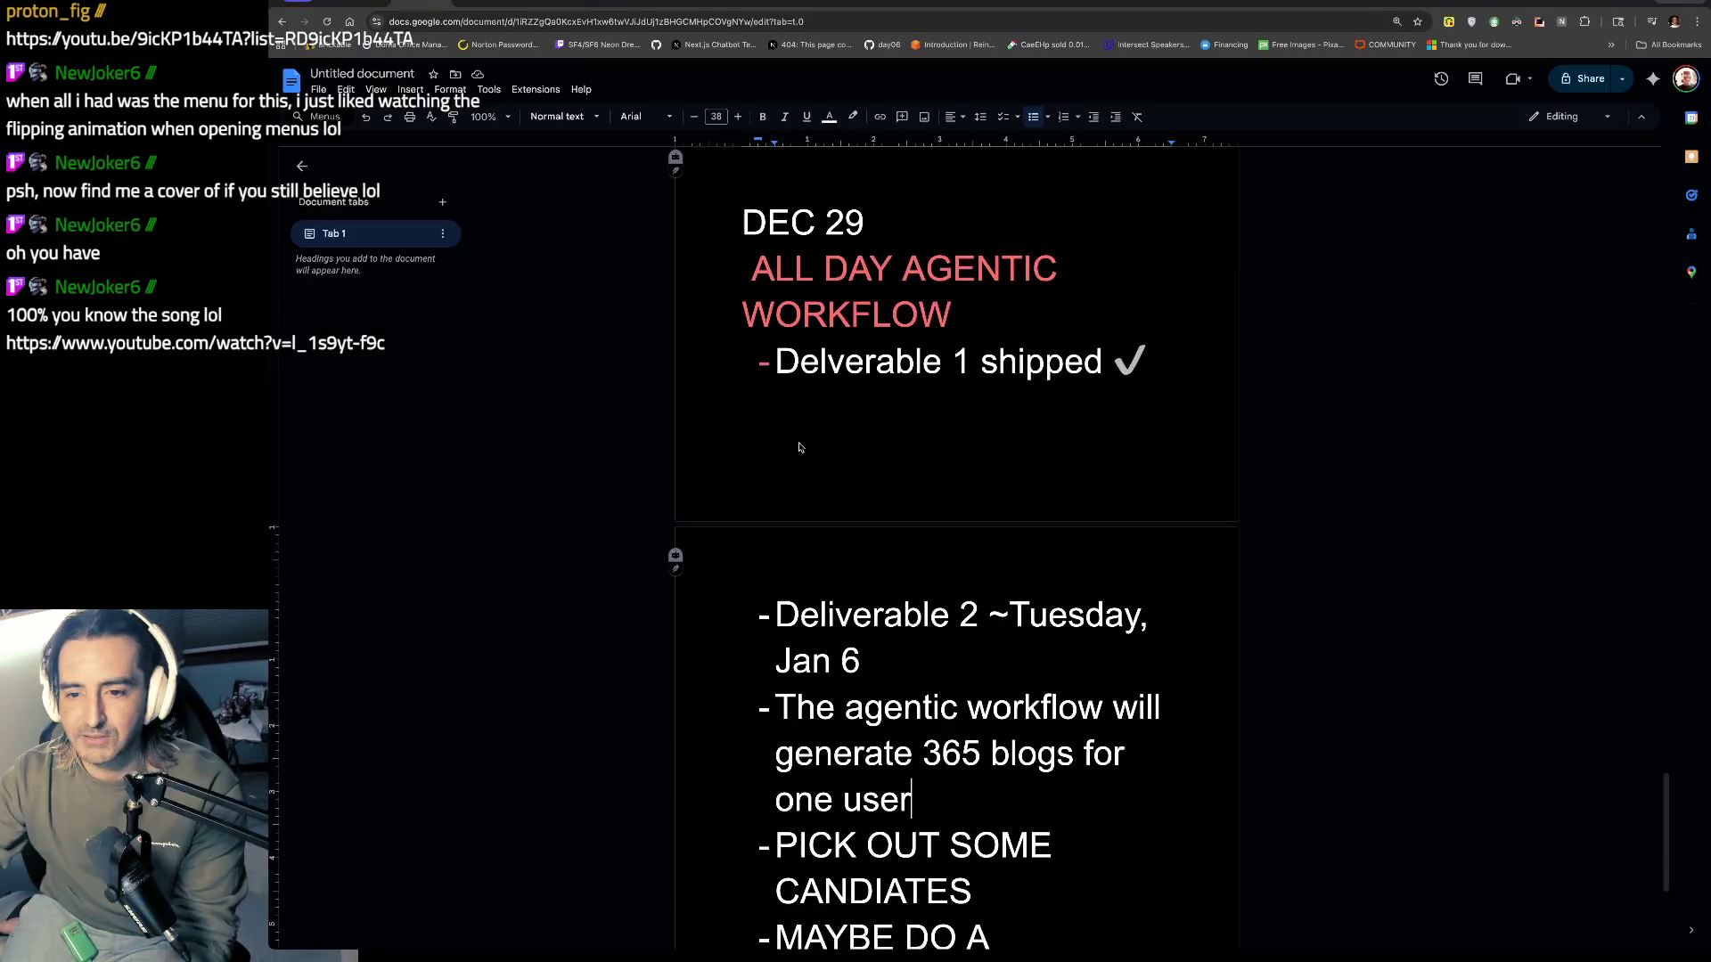
Step: Add an unbulleted 'AGENTIC WORKFLOW:' label line below the 'one user' bullet
scroll(849, 544, "down", 1)
mouse_move(923, 651)
left_mouse_down()
mouse_move(911, 697)
mouse_move(947, 745)
left_mouse_up()
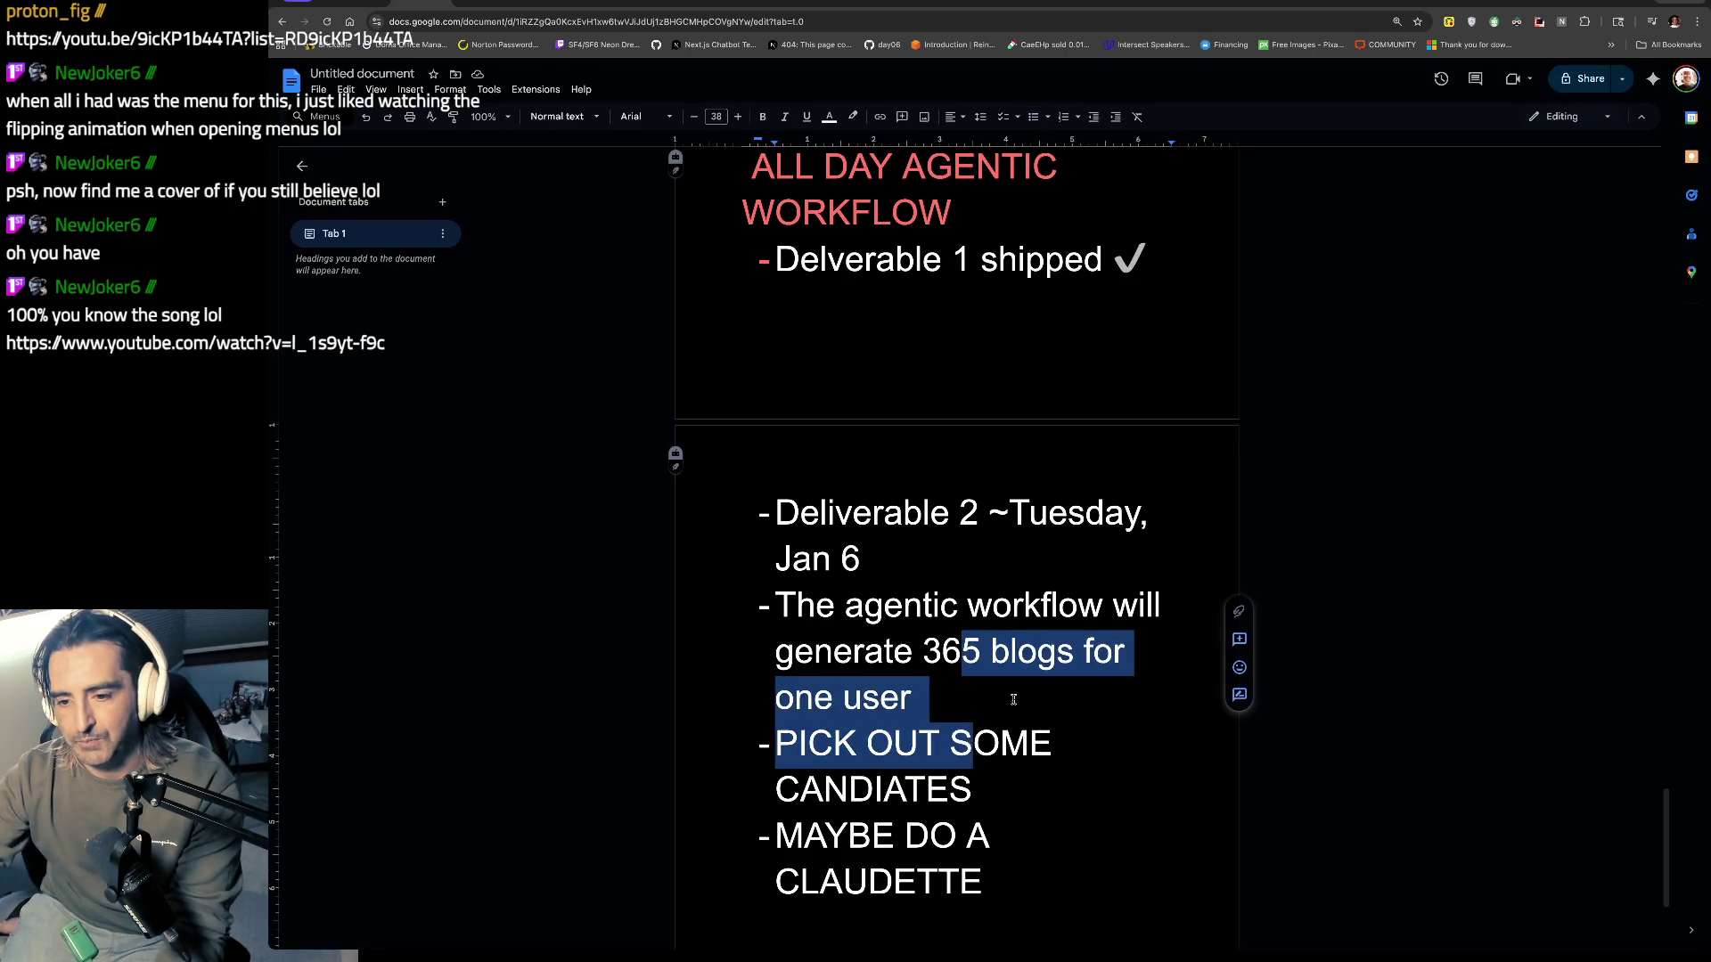
left_click(911, 697)
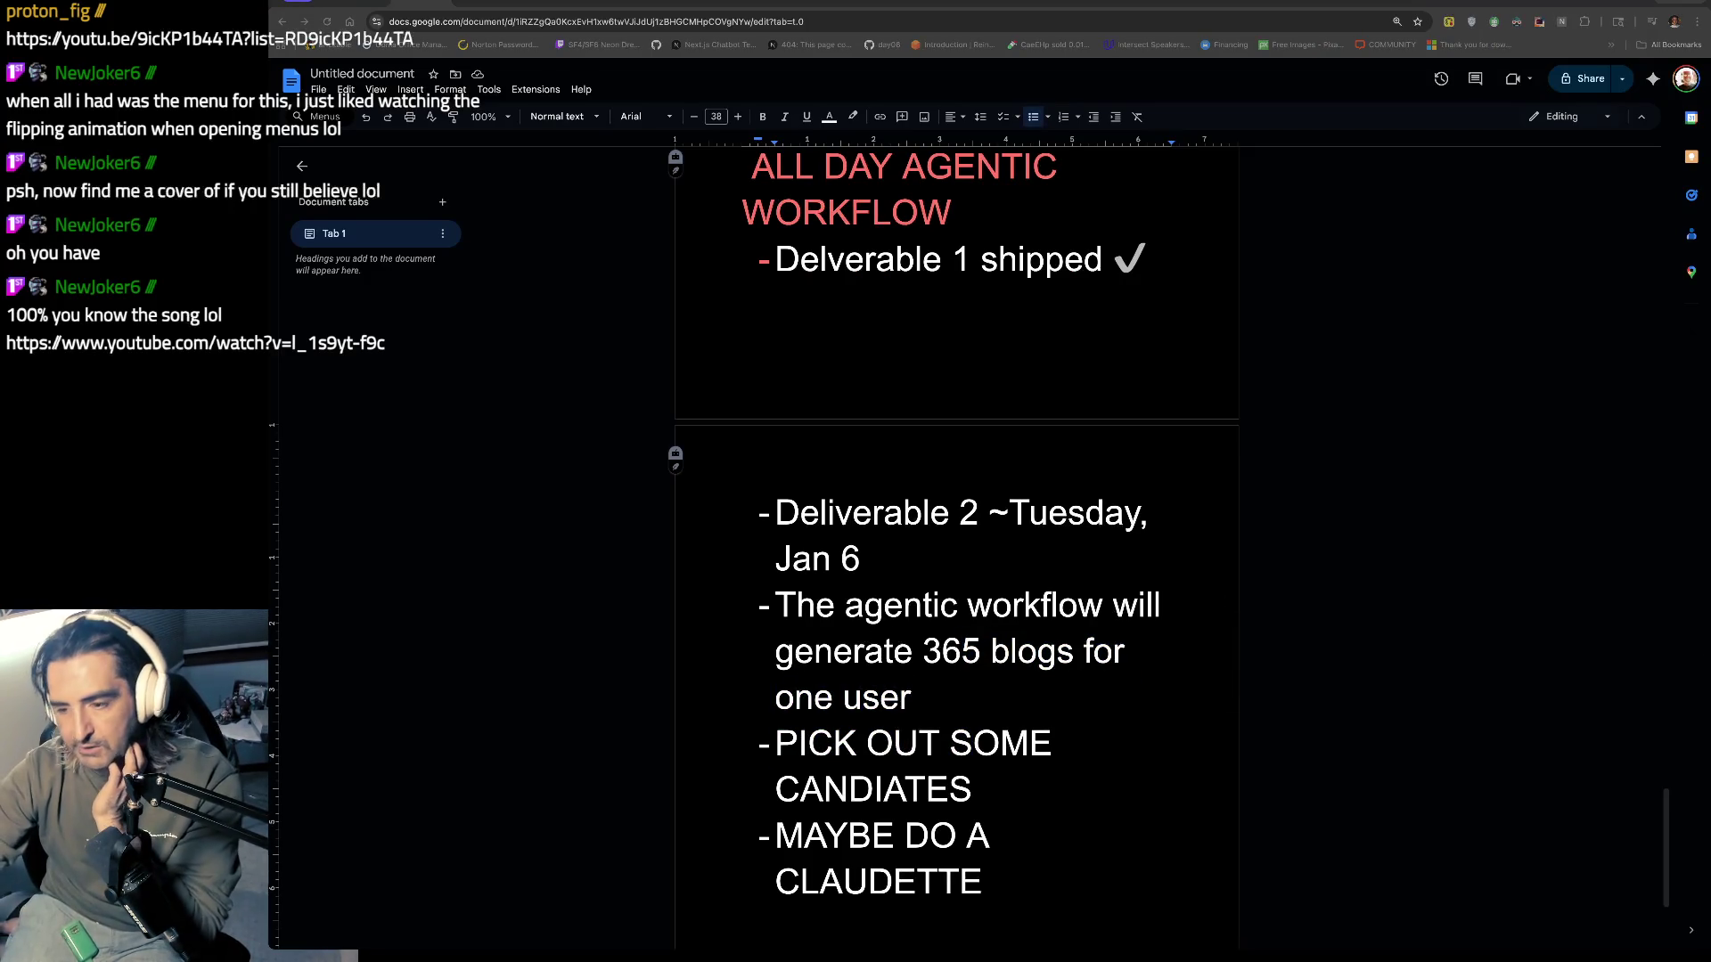
left_click_drag(794, 558, 813, 684)
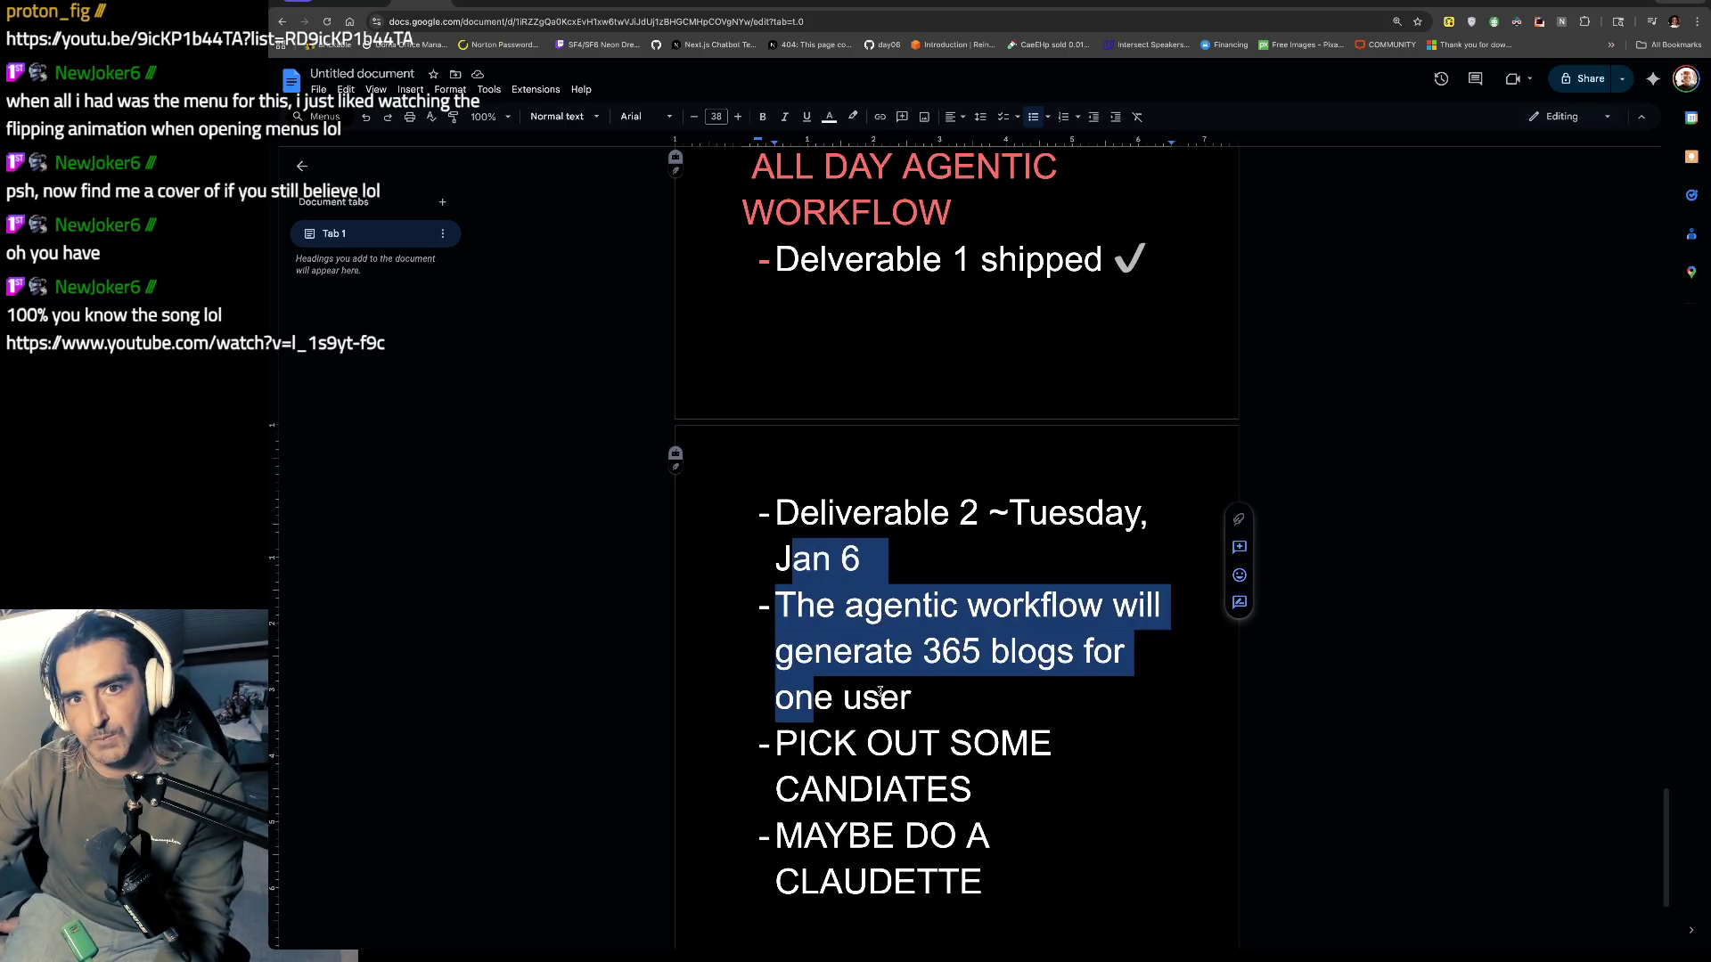
left_click(992, 707)
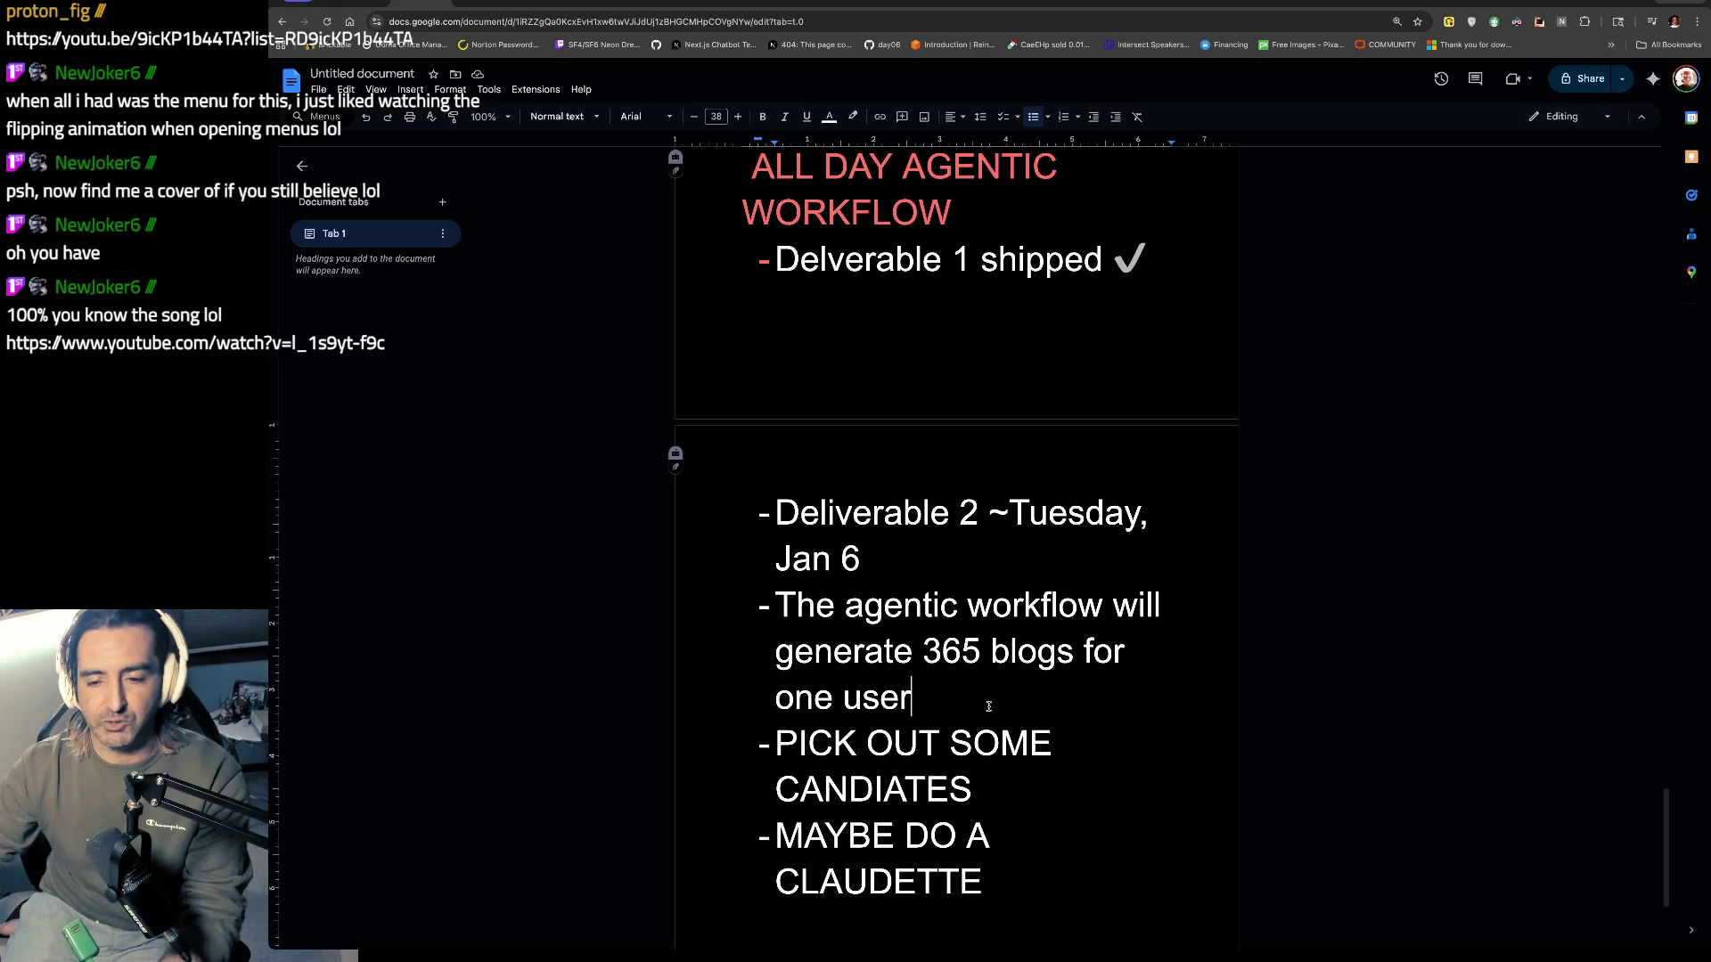
scroll(990, 707, "down", 1)
scroll(989, 706, "down", 3)
left_click_drag(834, 601, 894, 694)
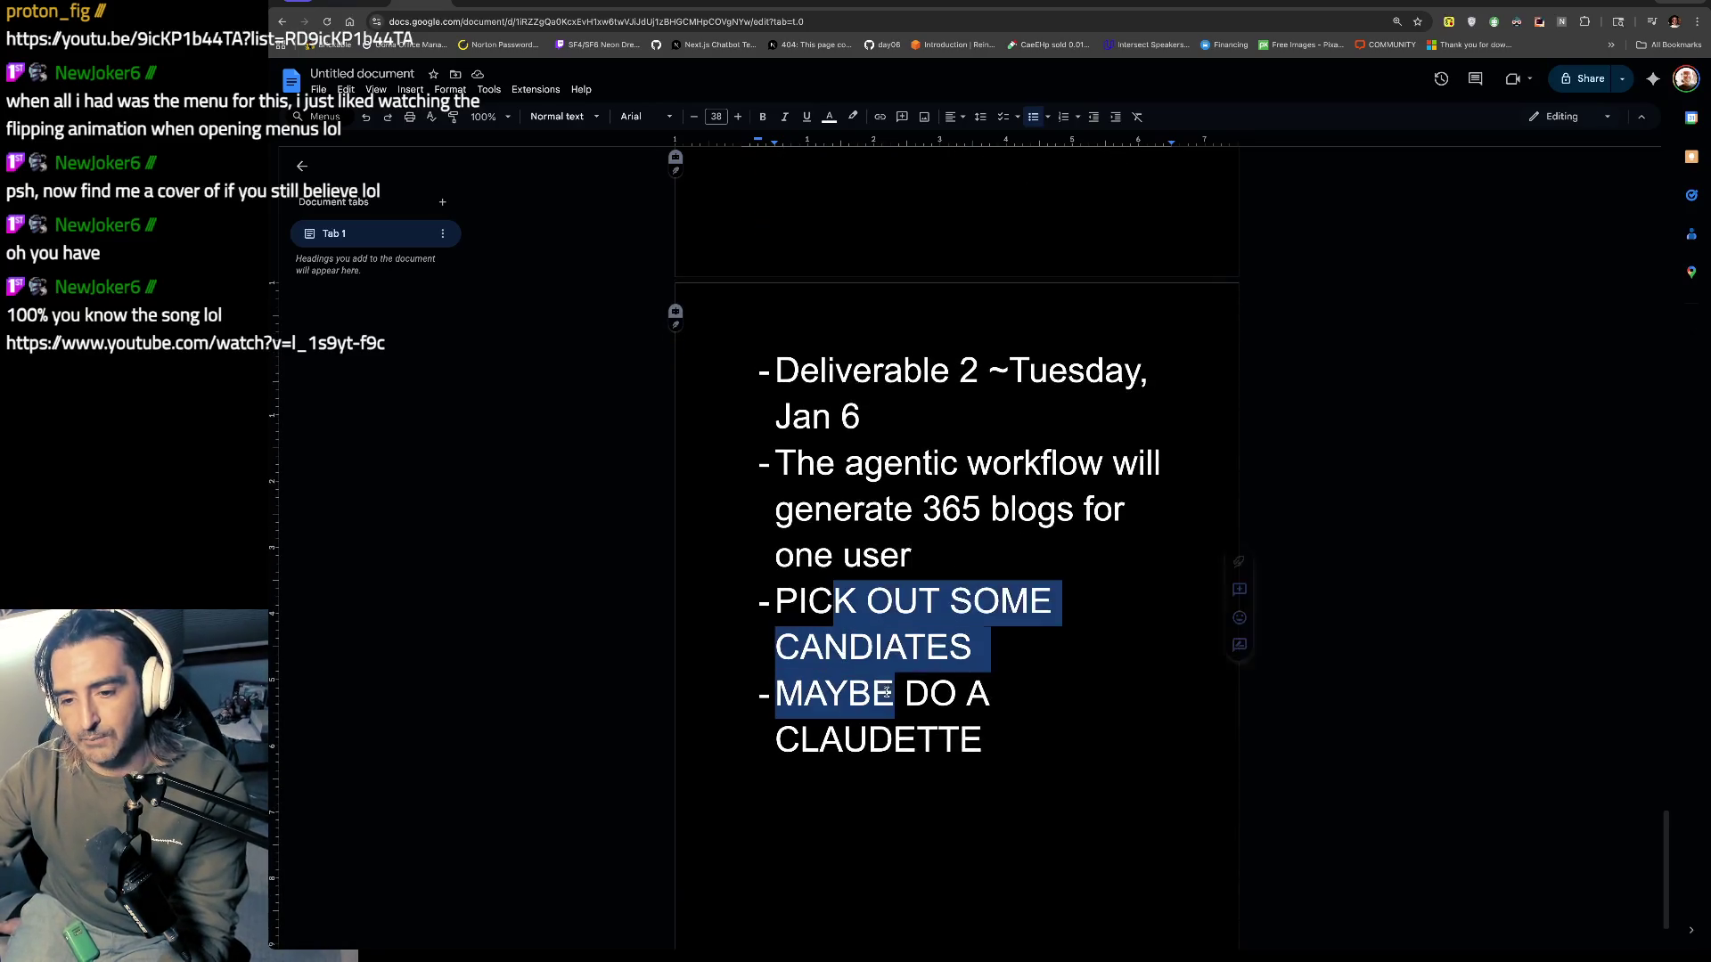
left_click(927, 551)
key("Return")
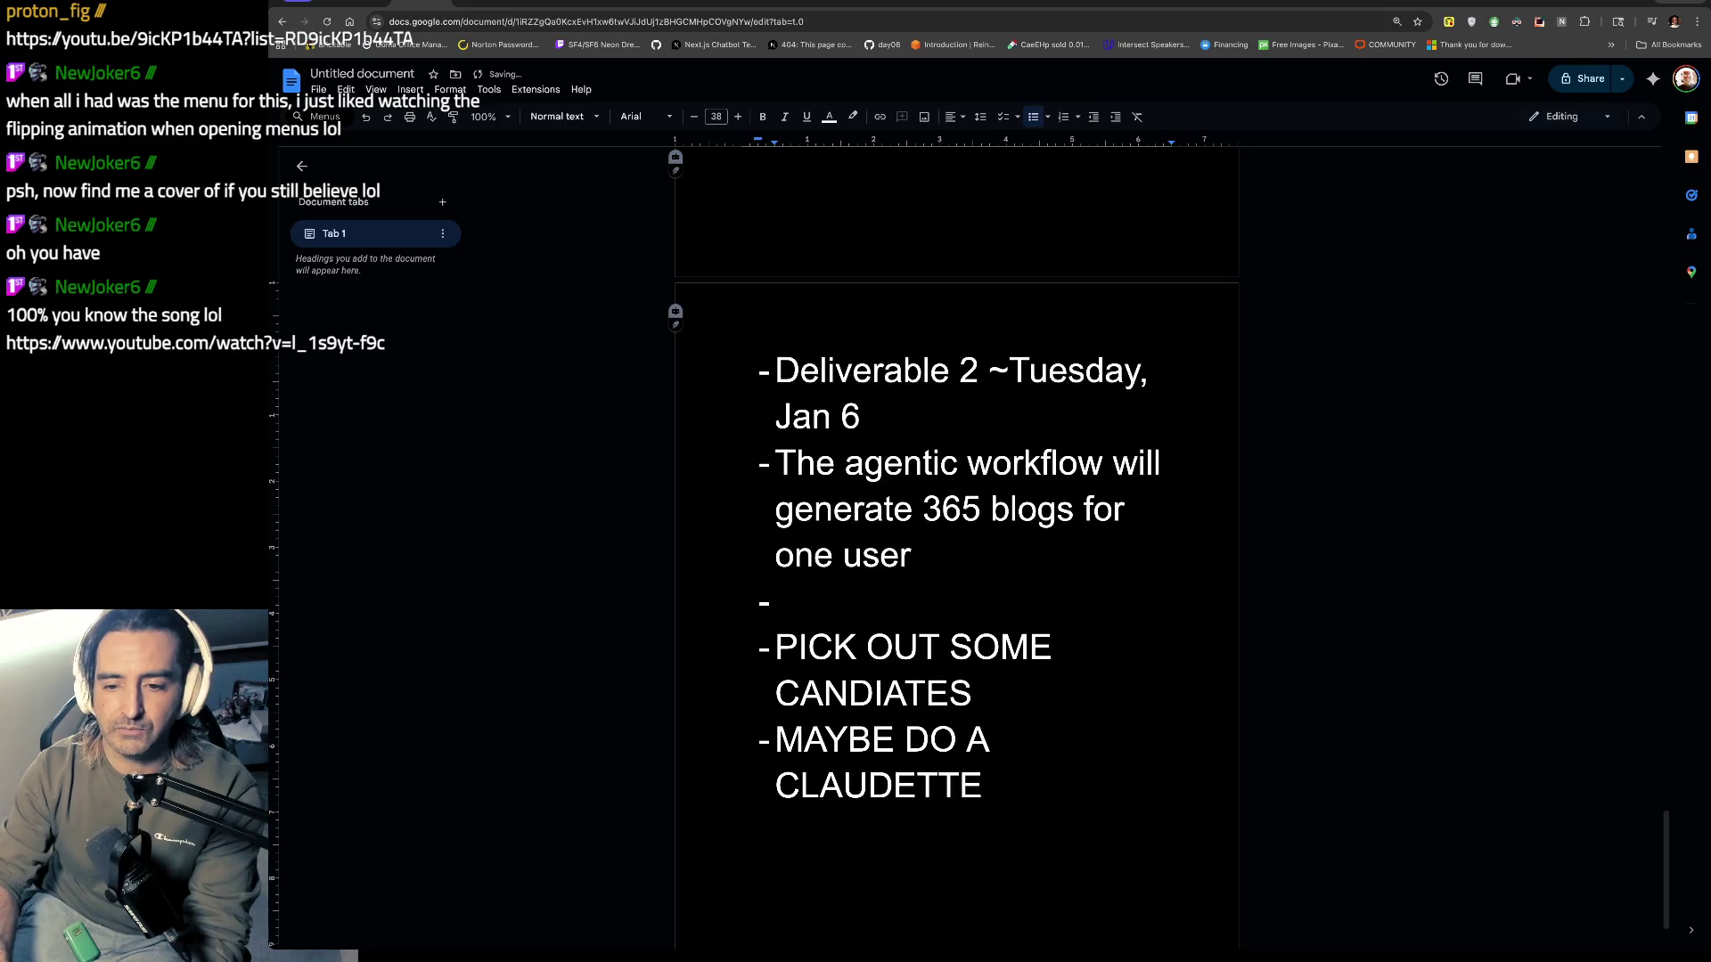
key("BackSpace")
type("AGENTIC WORK")
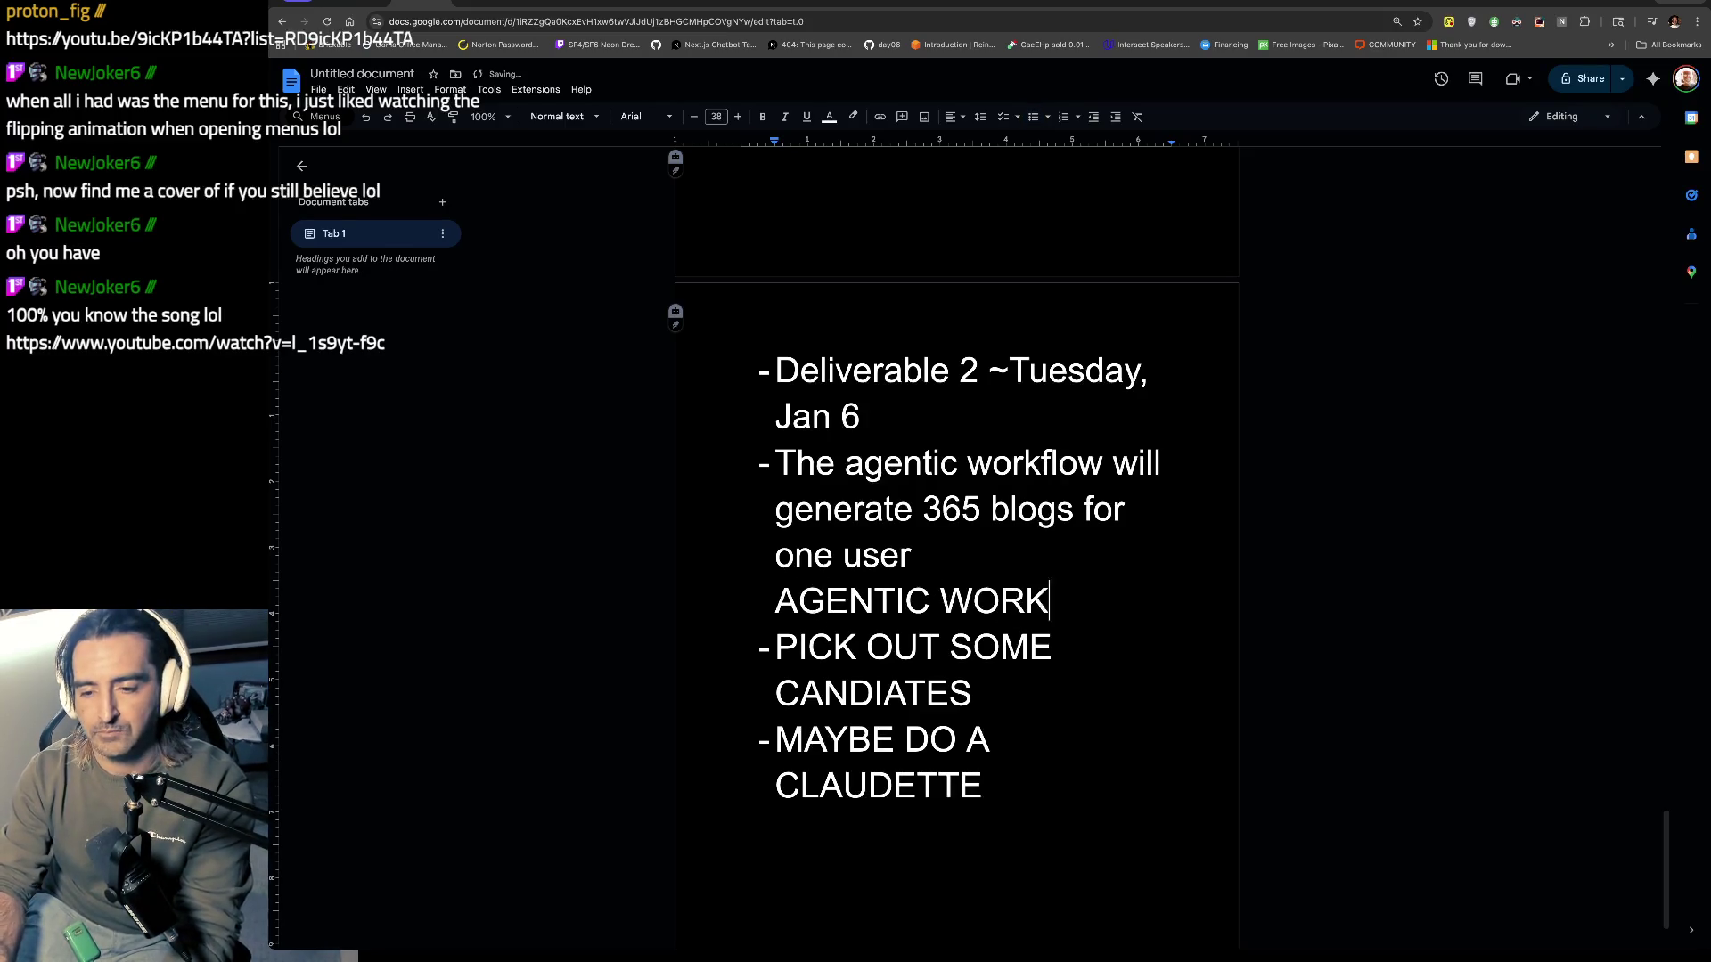
type("FLOW:")
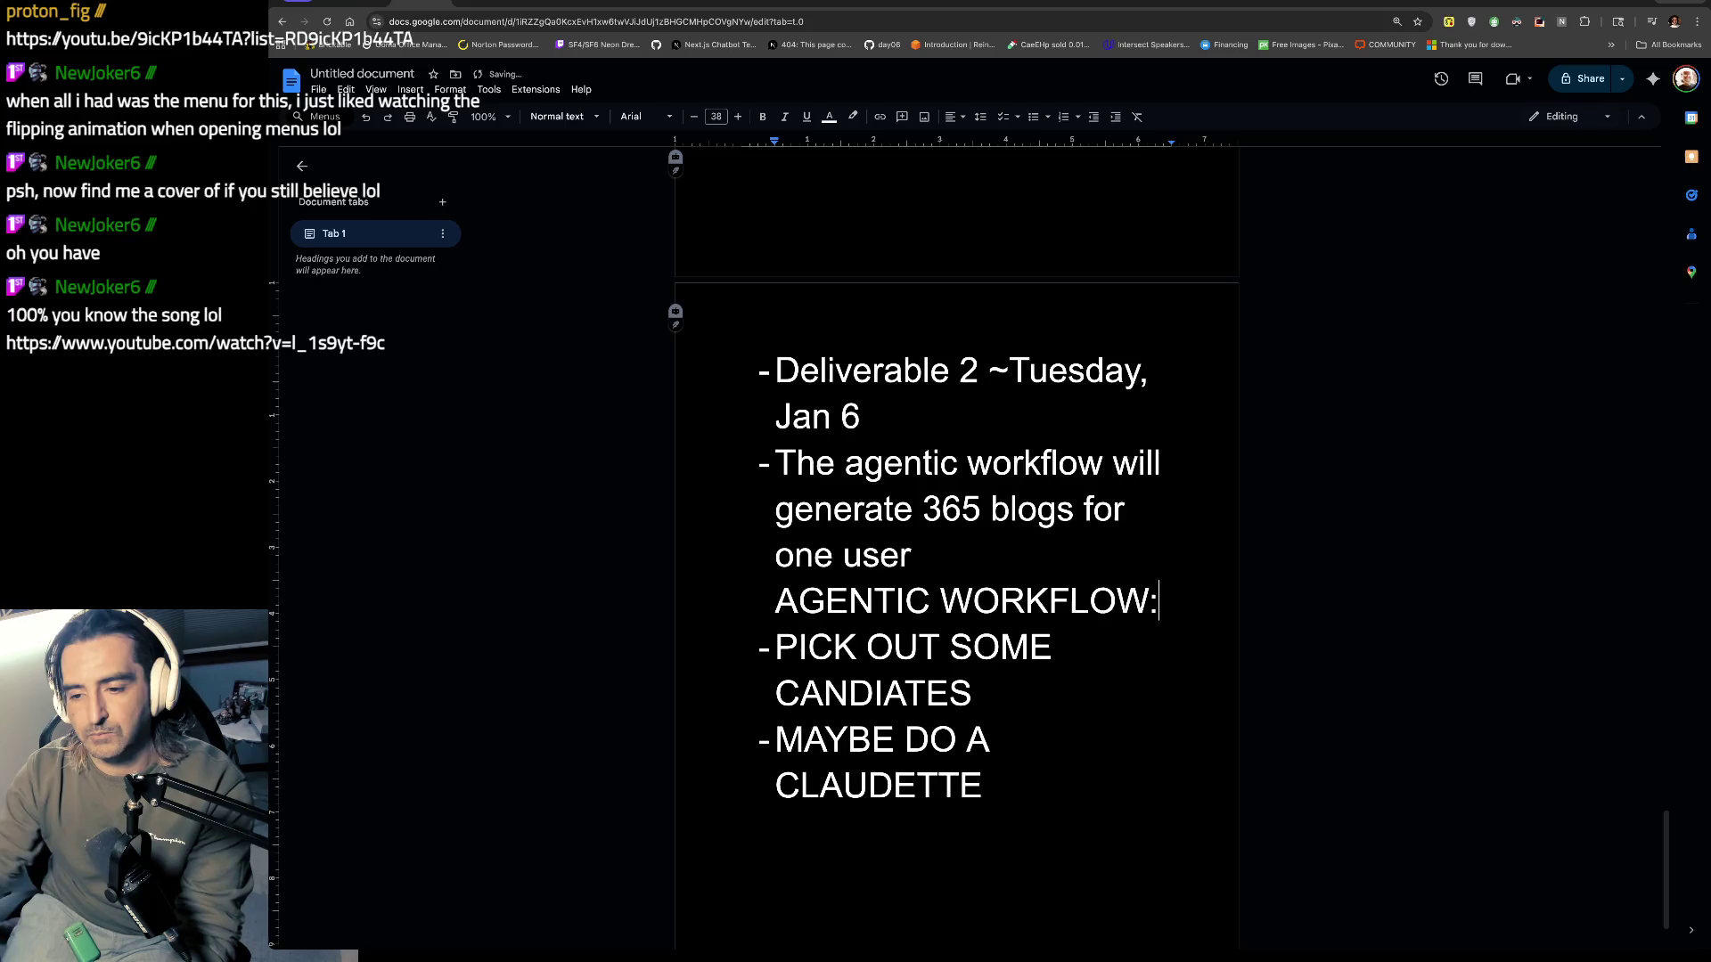
Step: Indent the candidate-picking and Claudette bullets and add an empty bullet below 'one user'
key("Right")
key("Tab")
left_click(933, 592)
key("Up")
key("Return")
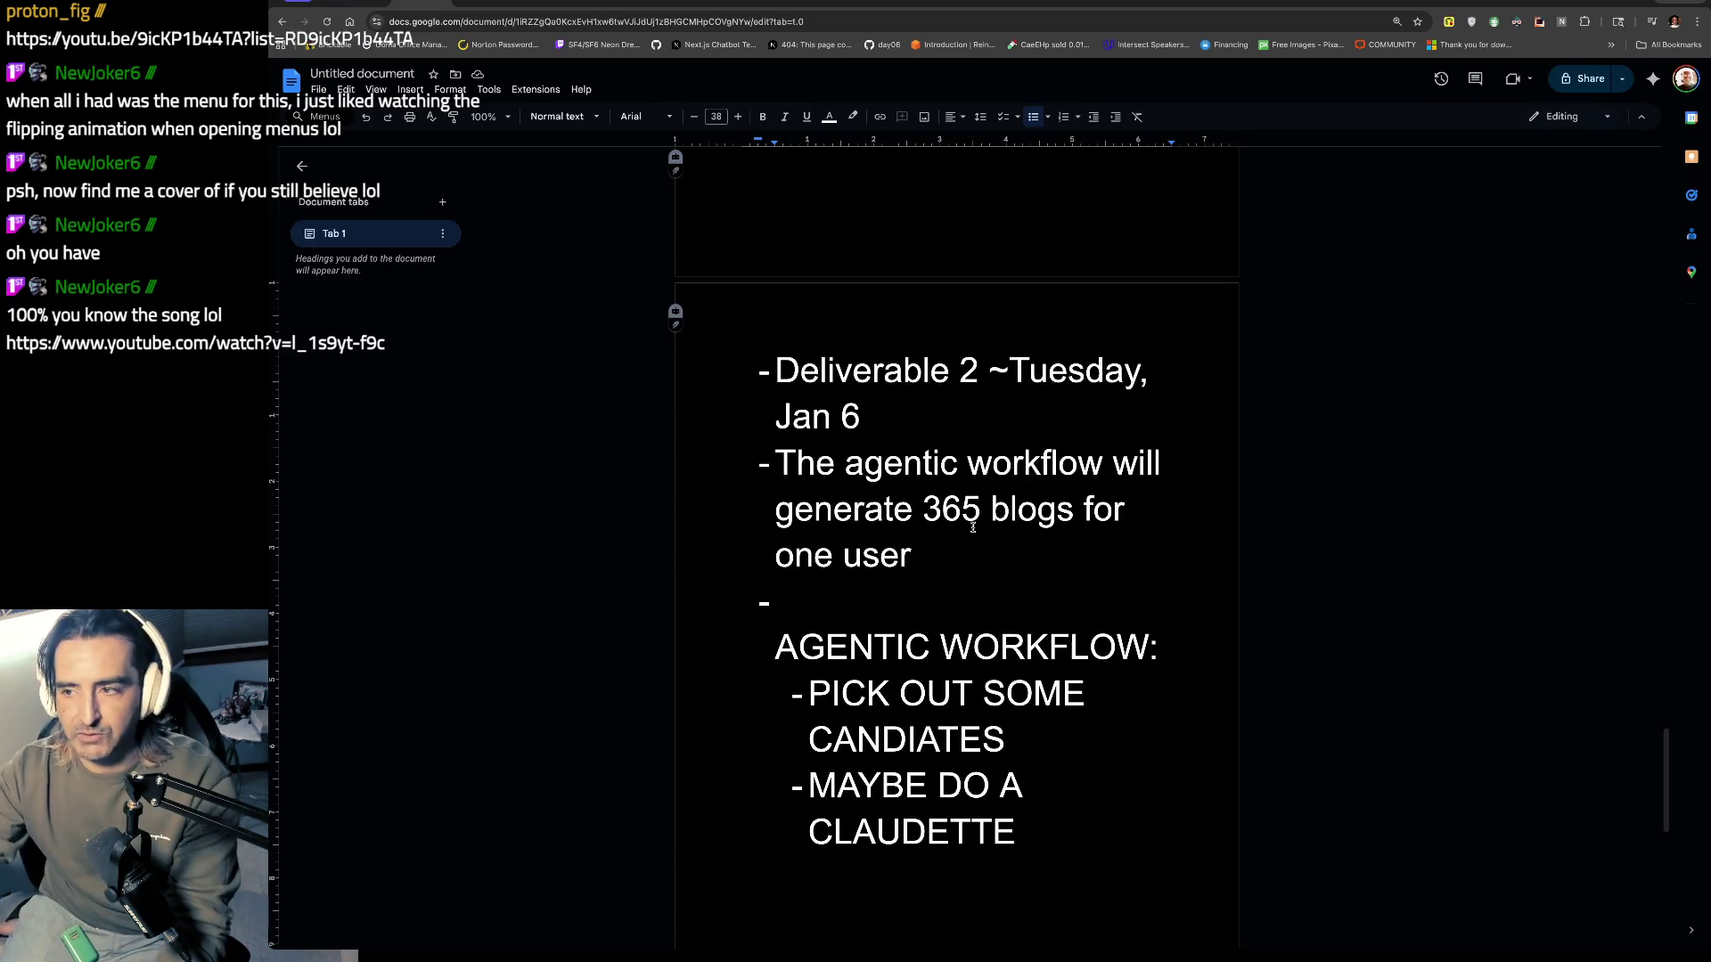
Step: Switch to the Excalidraw January 2026 calendar and view the Jan 4 box
left_click(1056, 4)
scroll(794, 371, "right", 5)
scroll(793, 372, "up", 5)
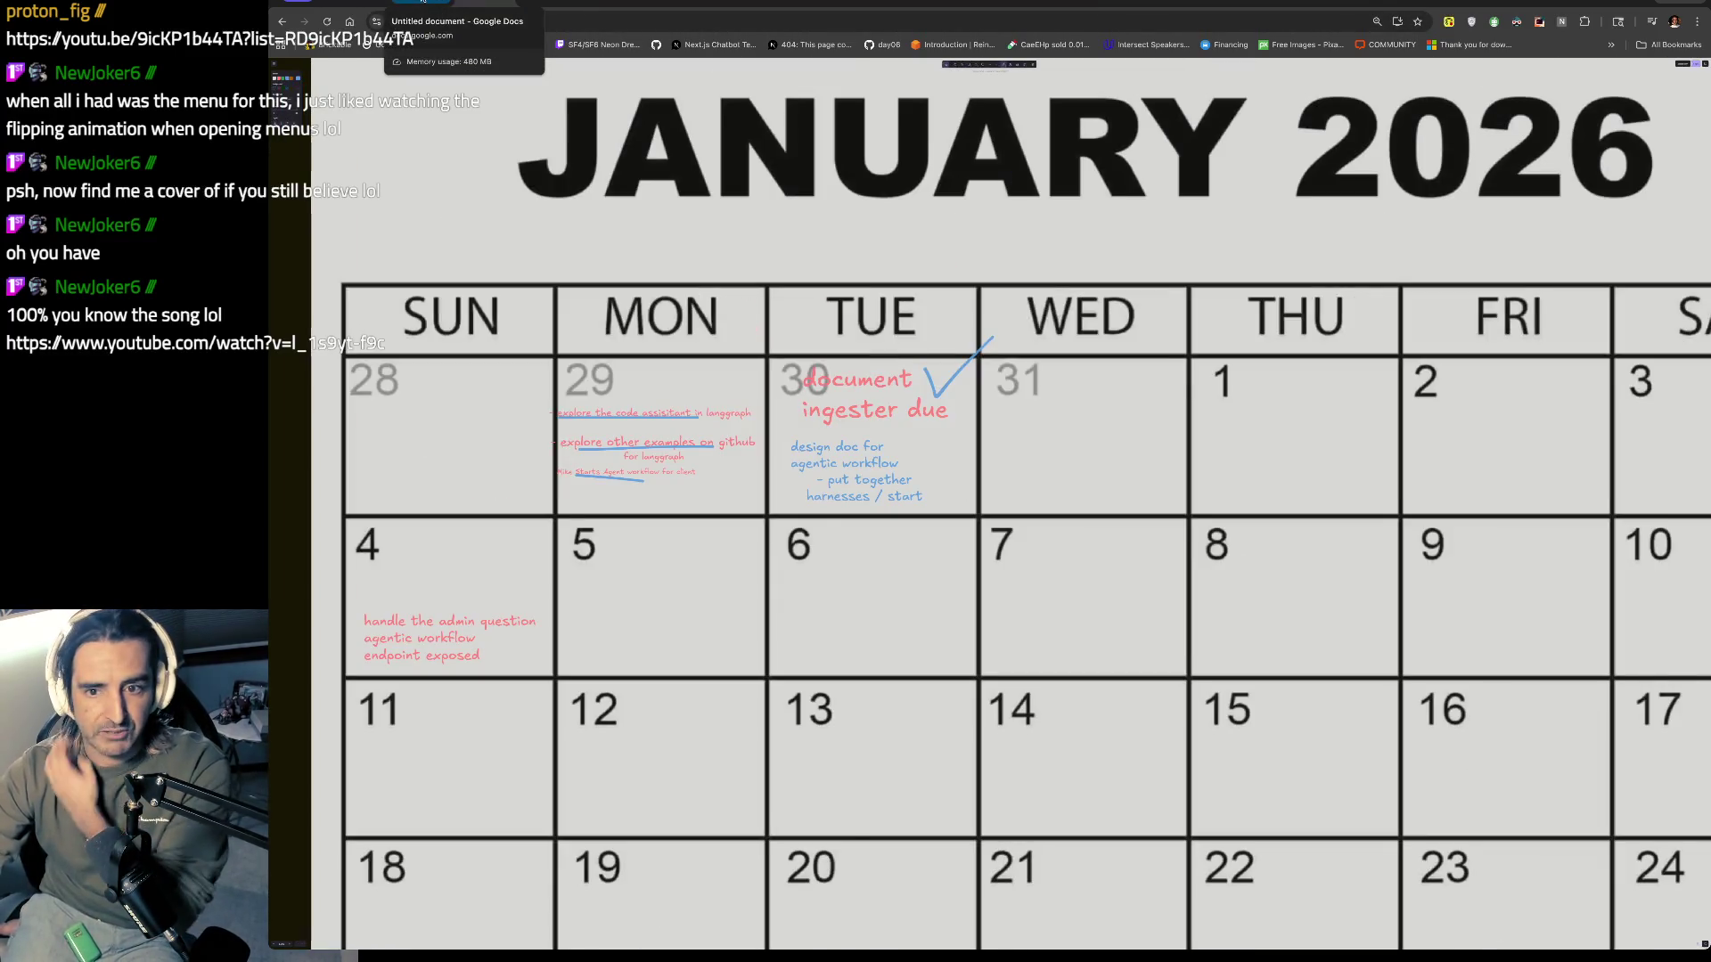
Step: Go back to the Google Docs notes and scroll up to the ALL DAY AGENTIC WORKFLOW heading
left_click(424, 2)
scroll(847, 271, "up", 3)
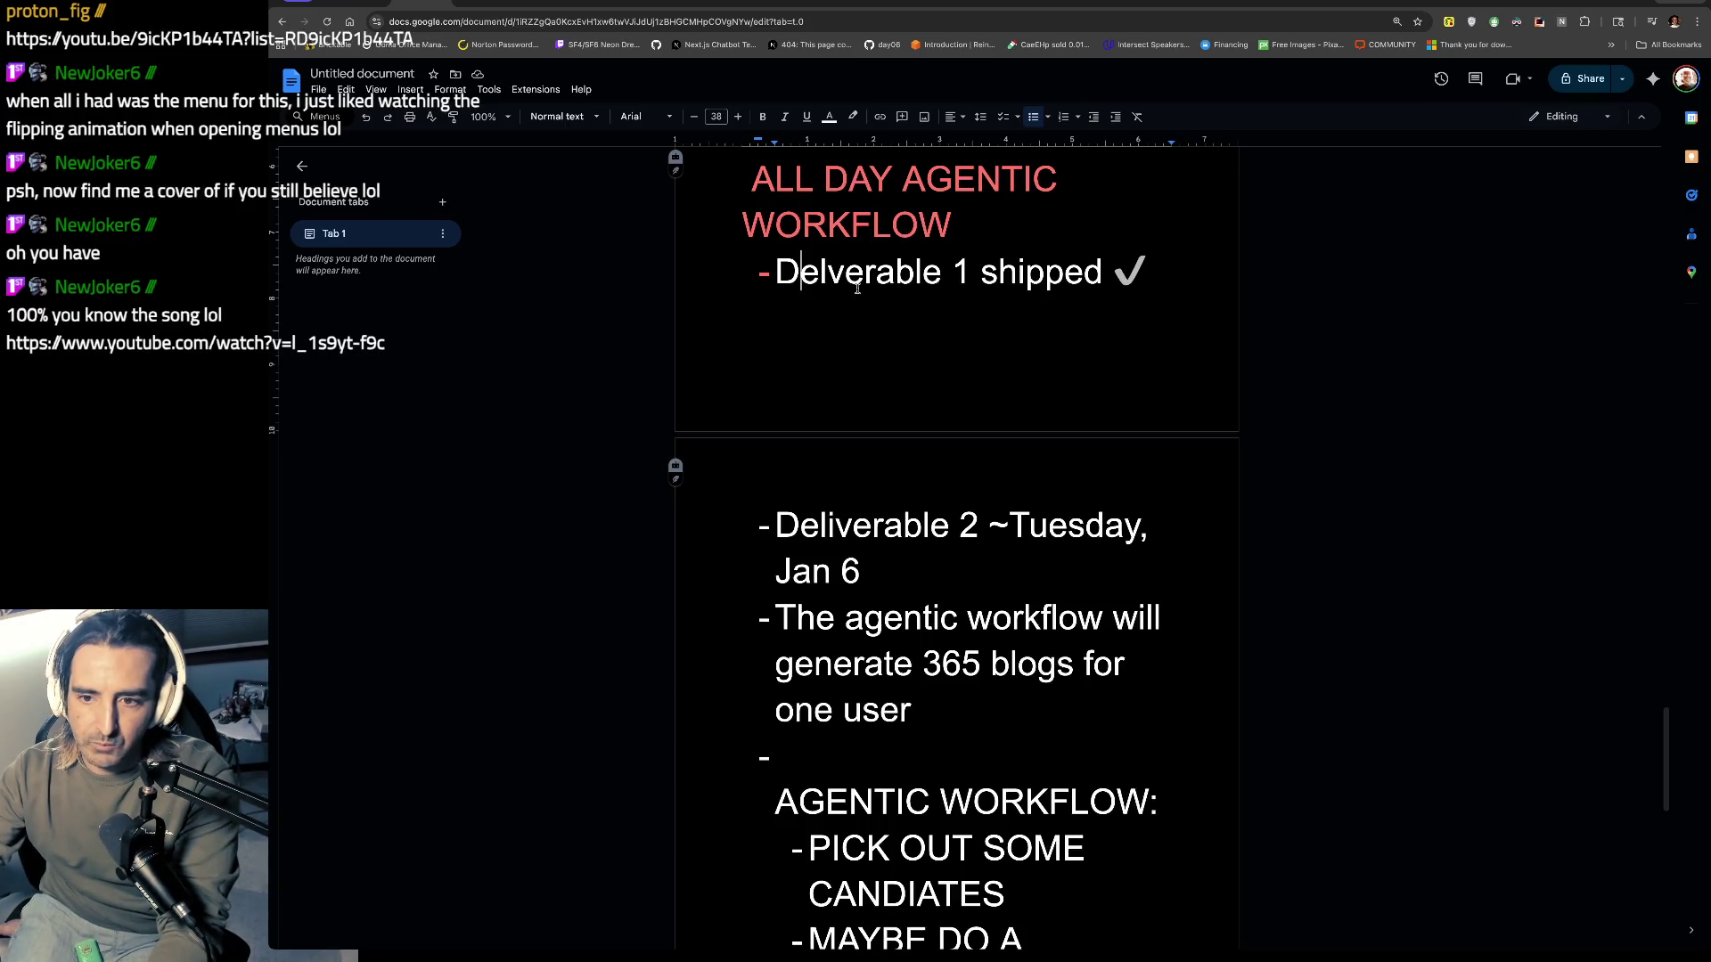
Step: Delete the dash bullet from the empty line above the AGENTIC WORKFLOW: label
scroll(827, 535, "down", 2)
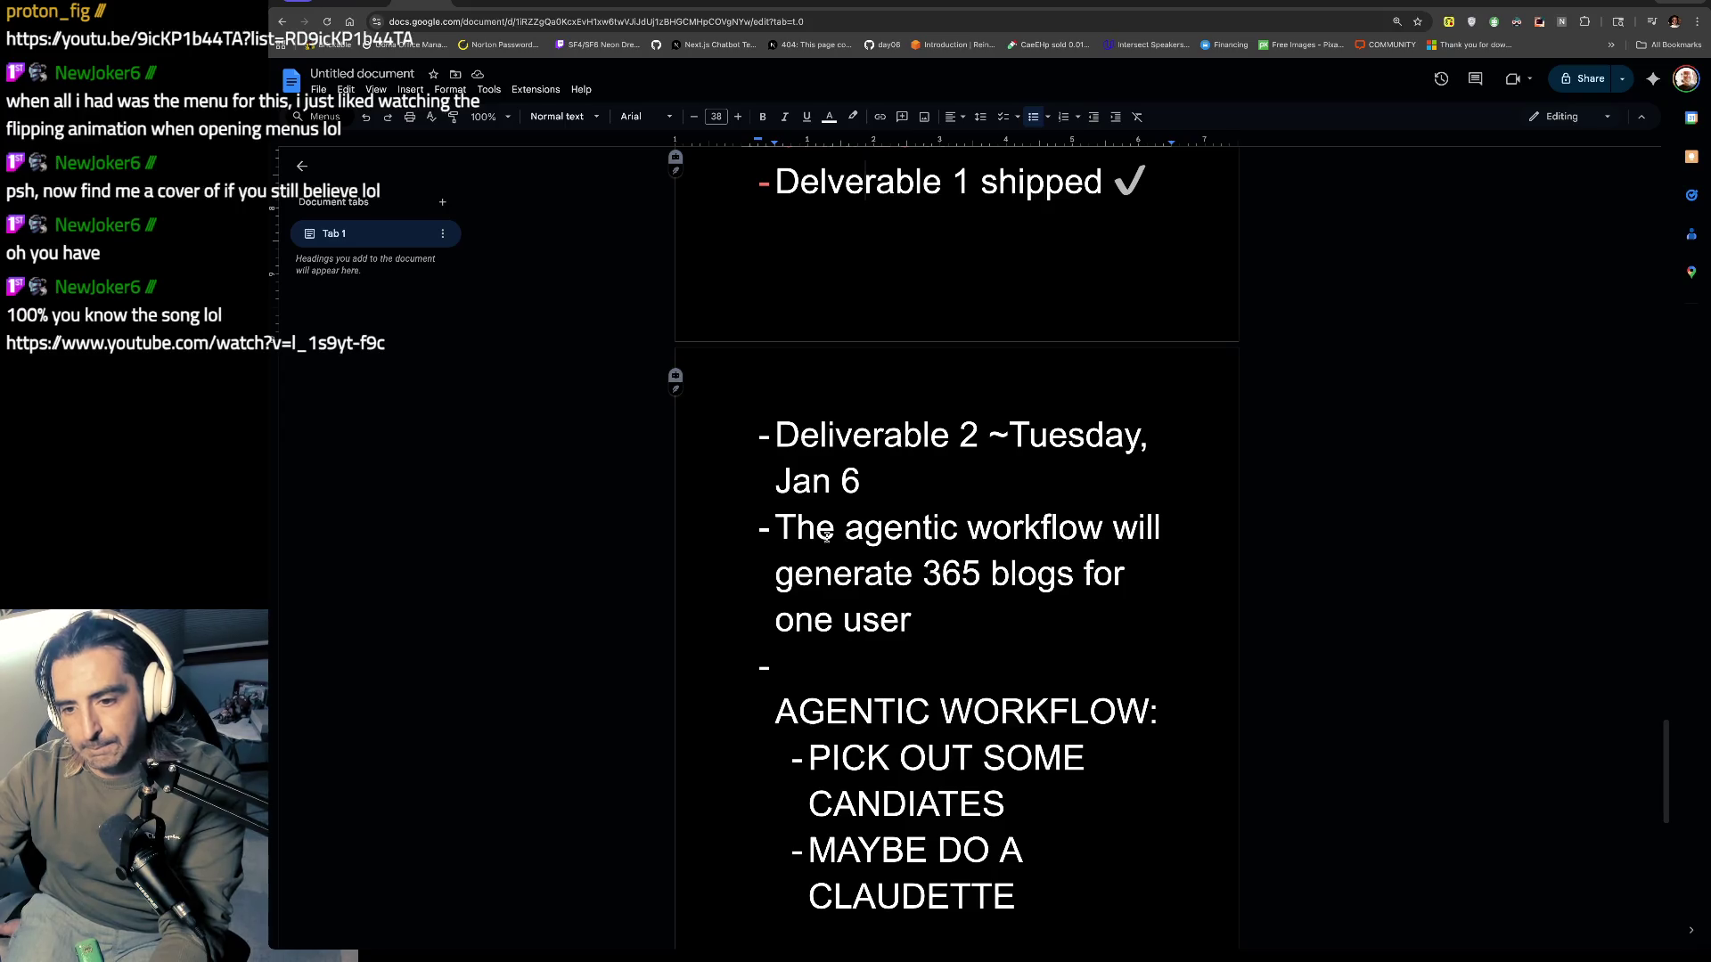
scroll(827, 535, "up", 1)
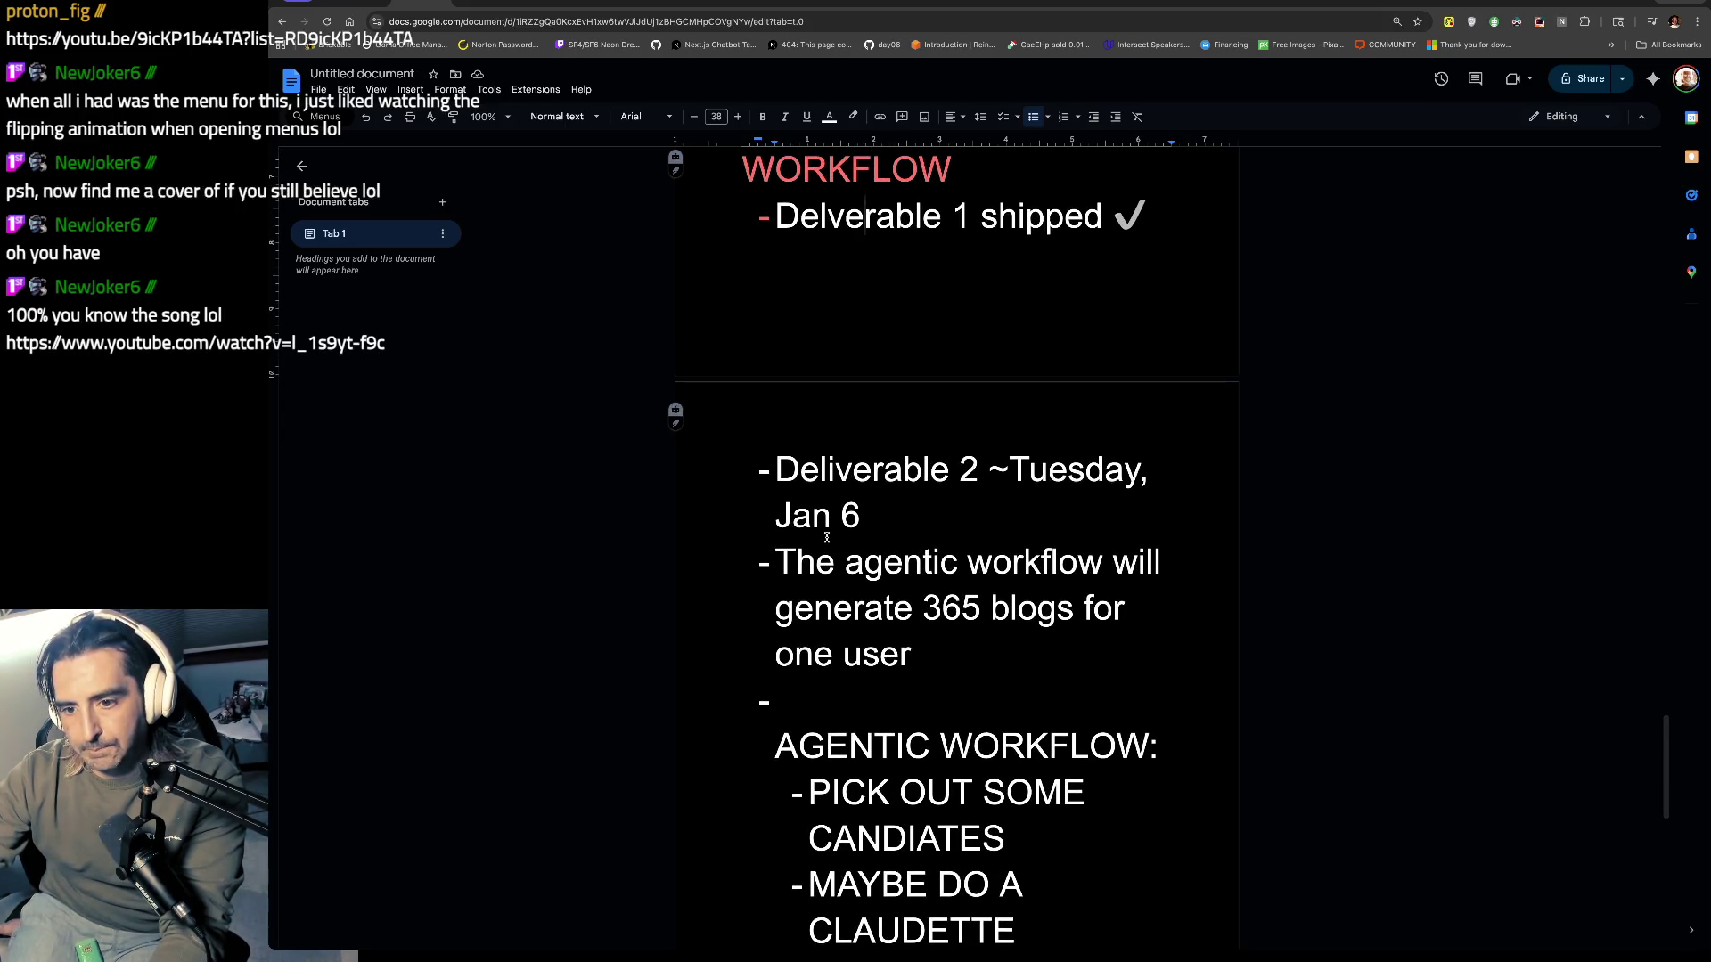
left_click_drag(832, 459, 867, 522)
left_click(923, 545)
scroll(913, 591, "down", 1)
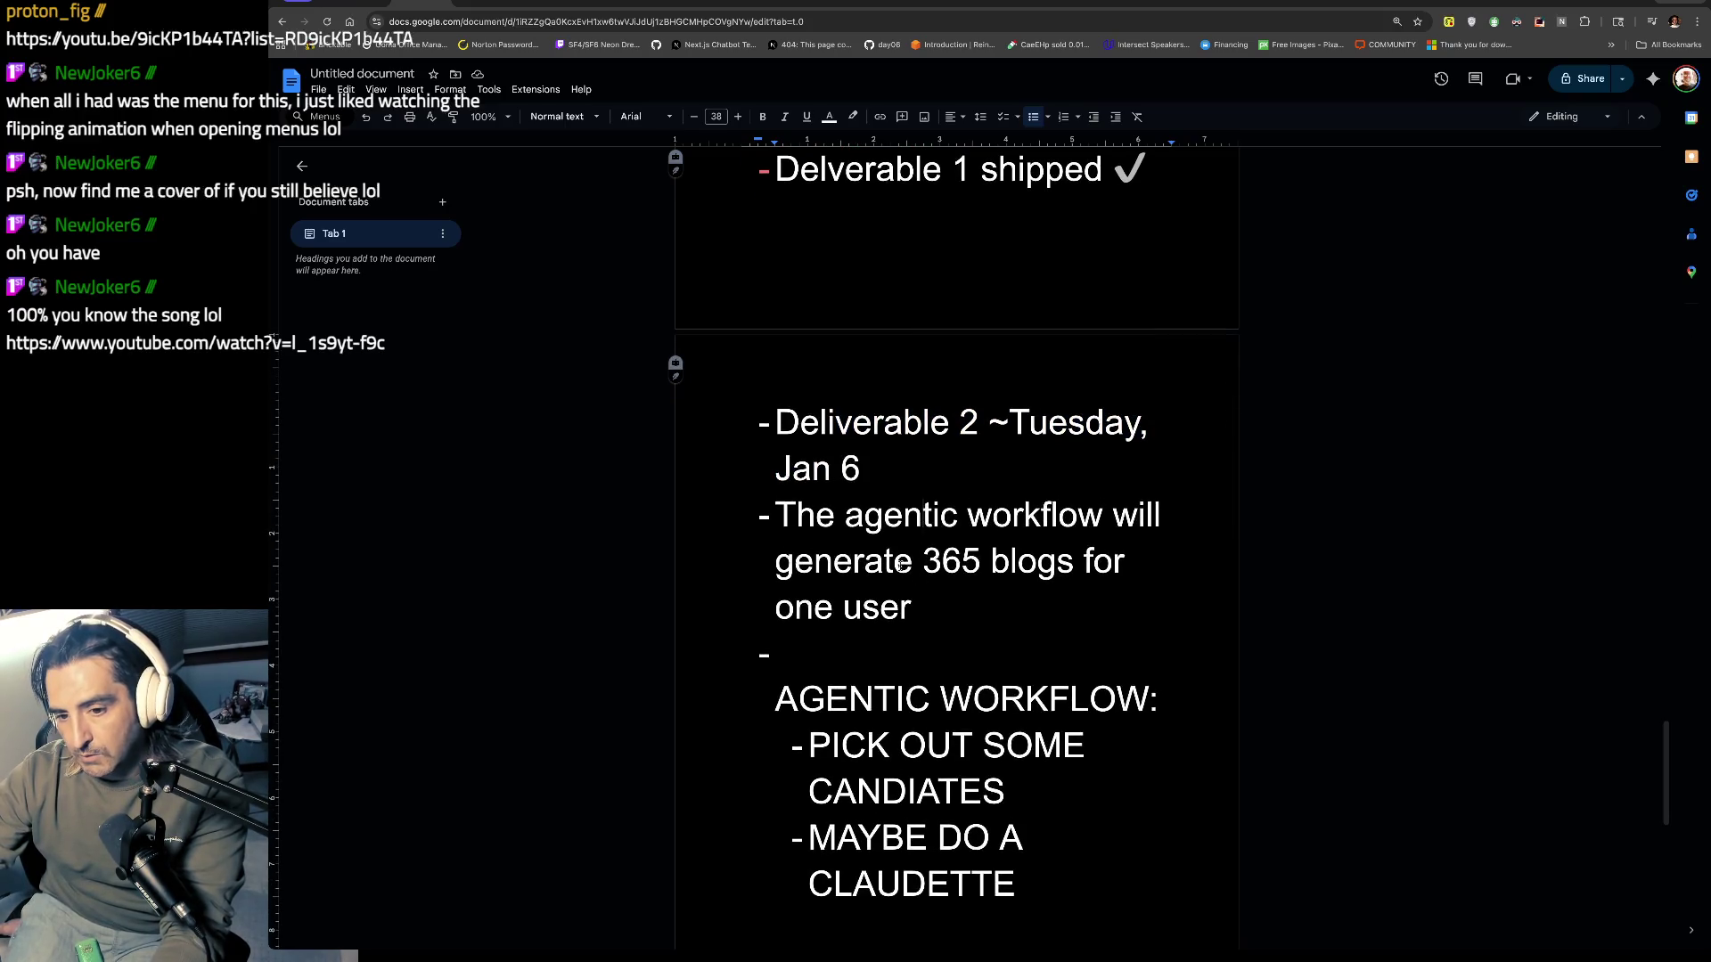
scroll(902, 564, "down", 1)
left_click_drag(813, 486, 819, 624)
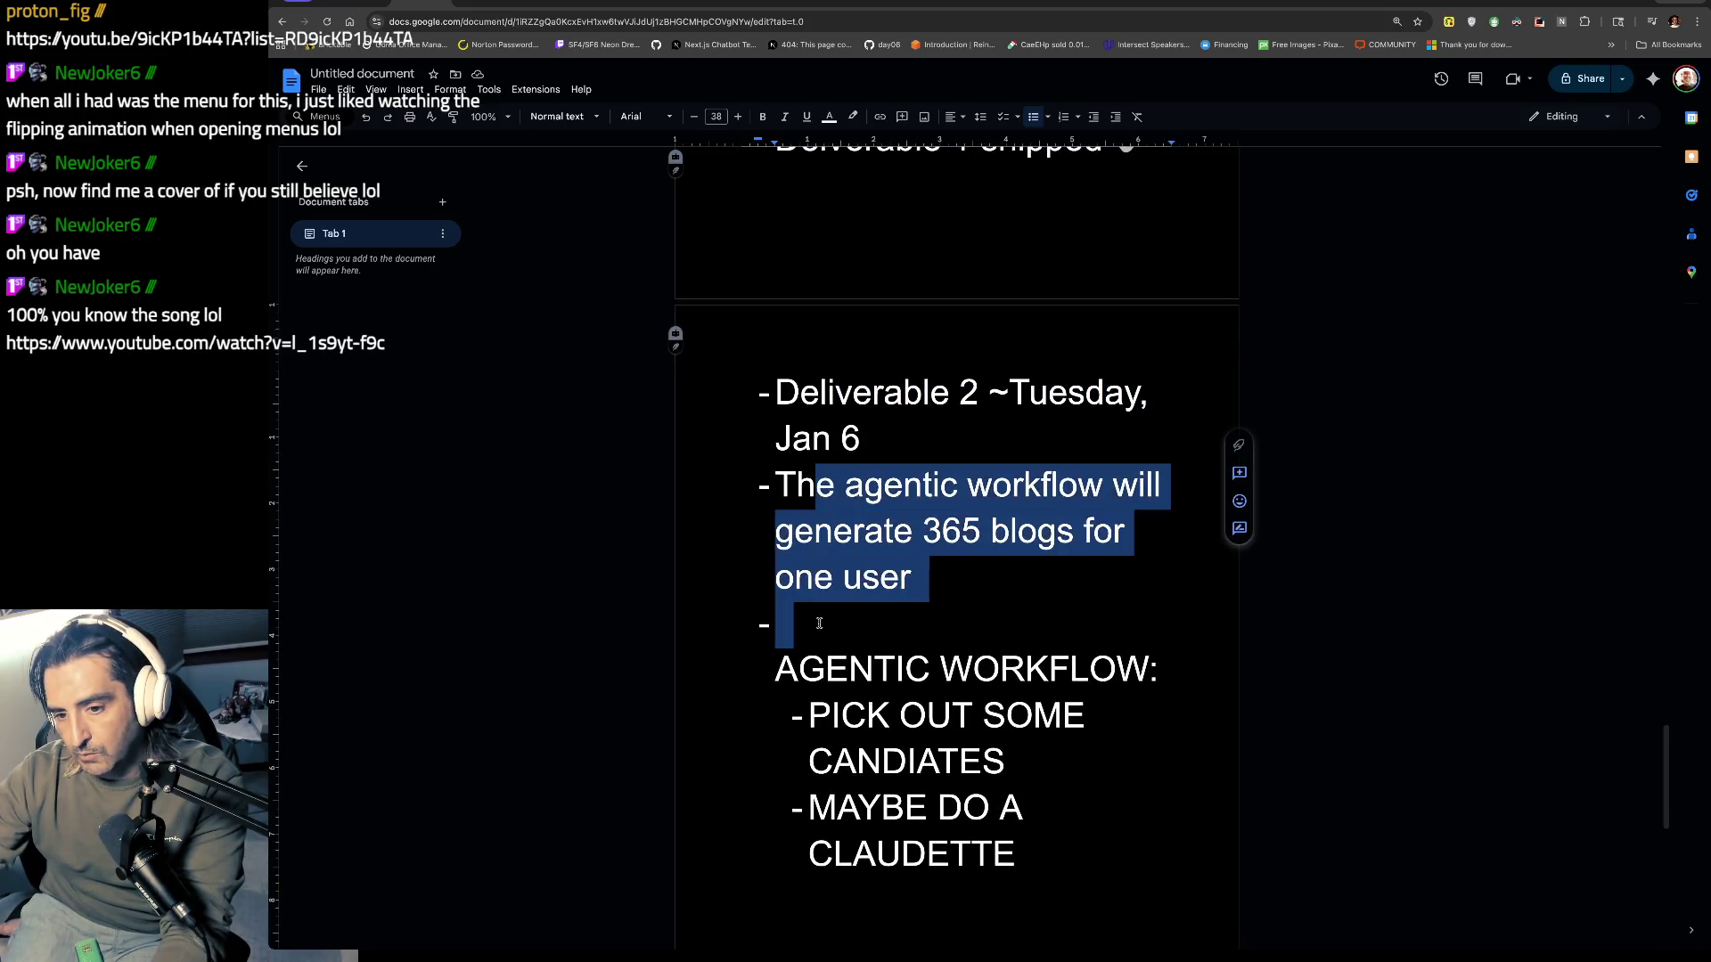
left_click(886, 628)
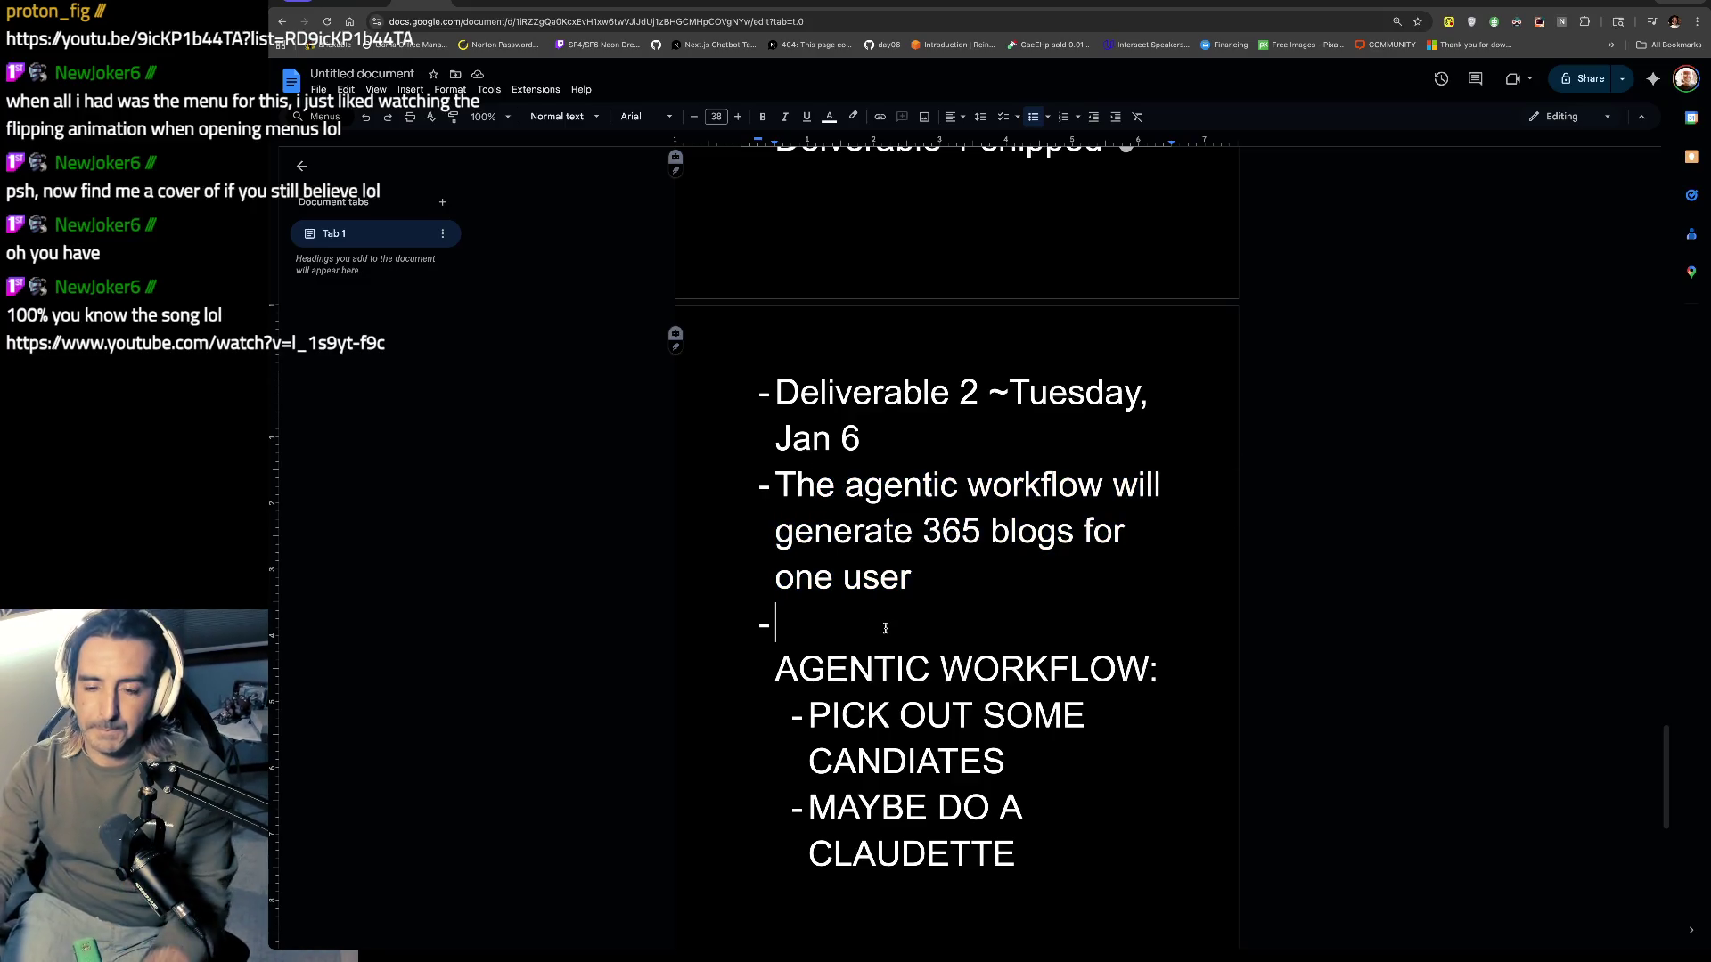
key("BackSpace")
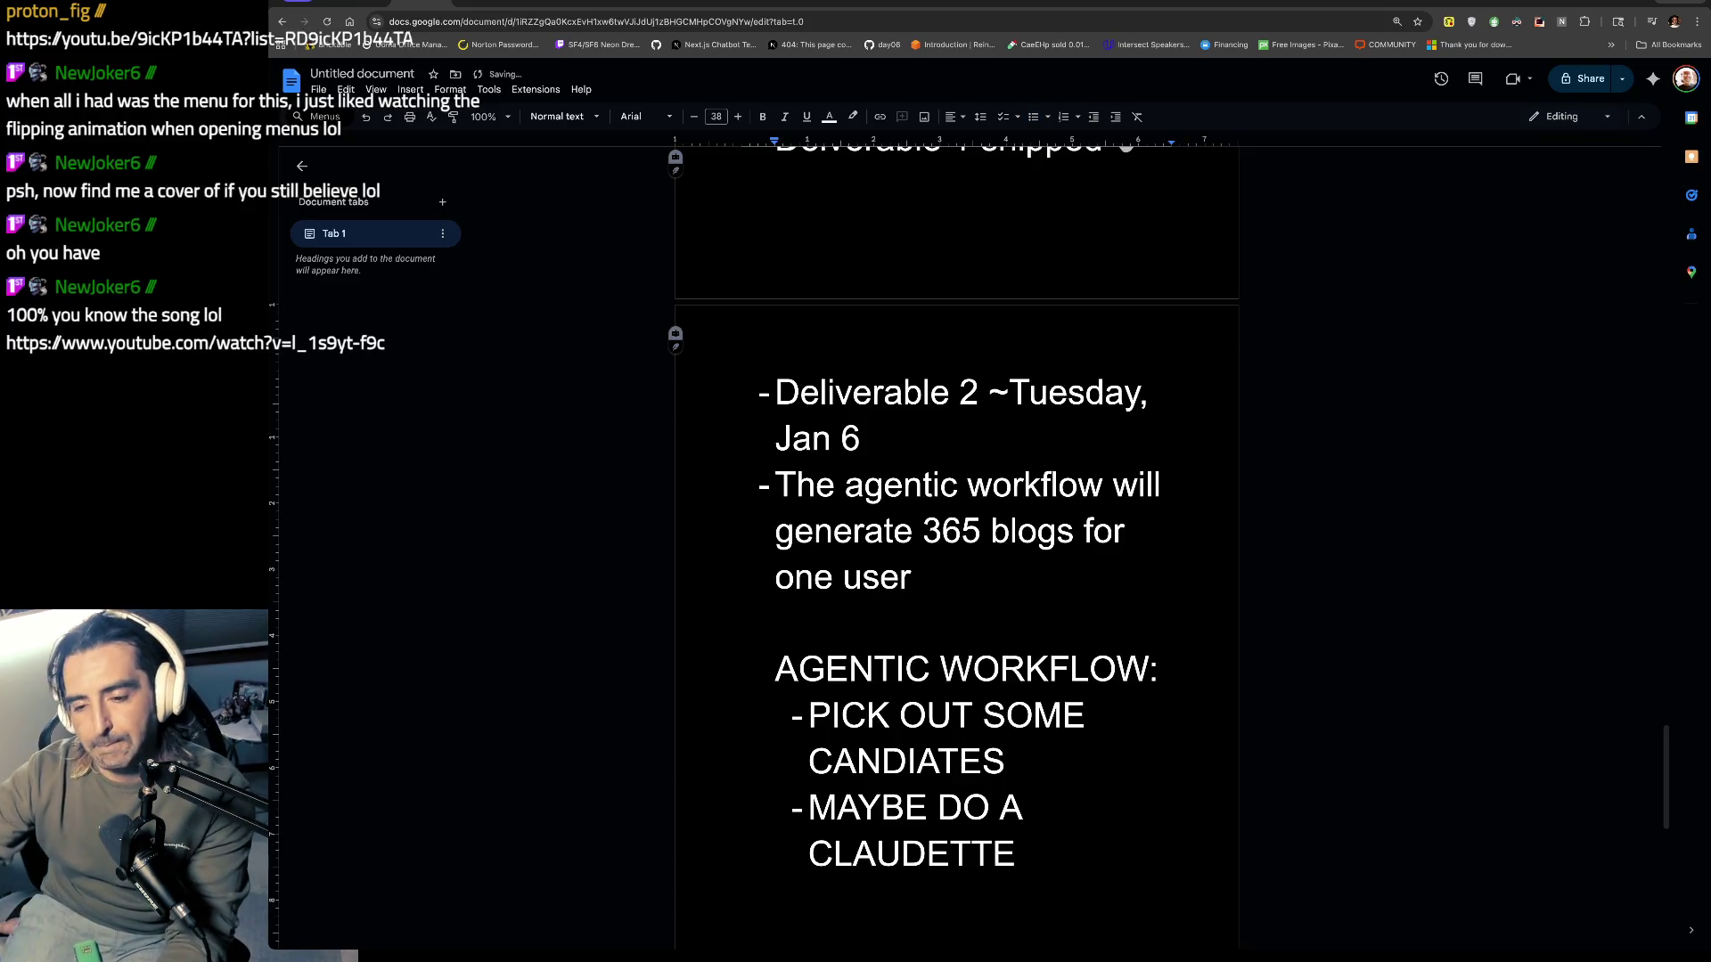
Step: Check on the Nightwish video tab, then come back to the notes
scroll(974, 705, "down", 3)
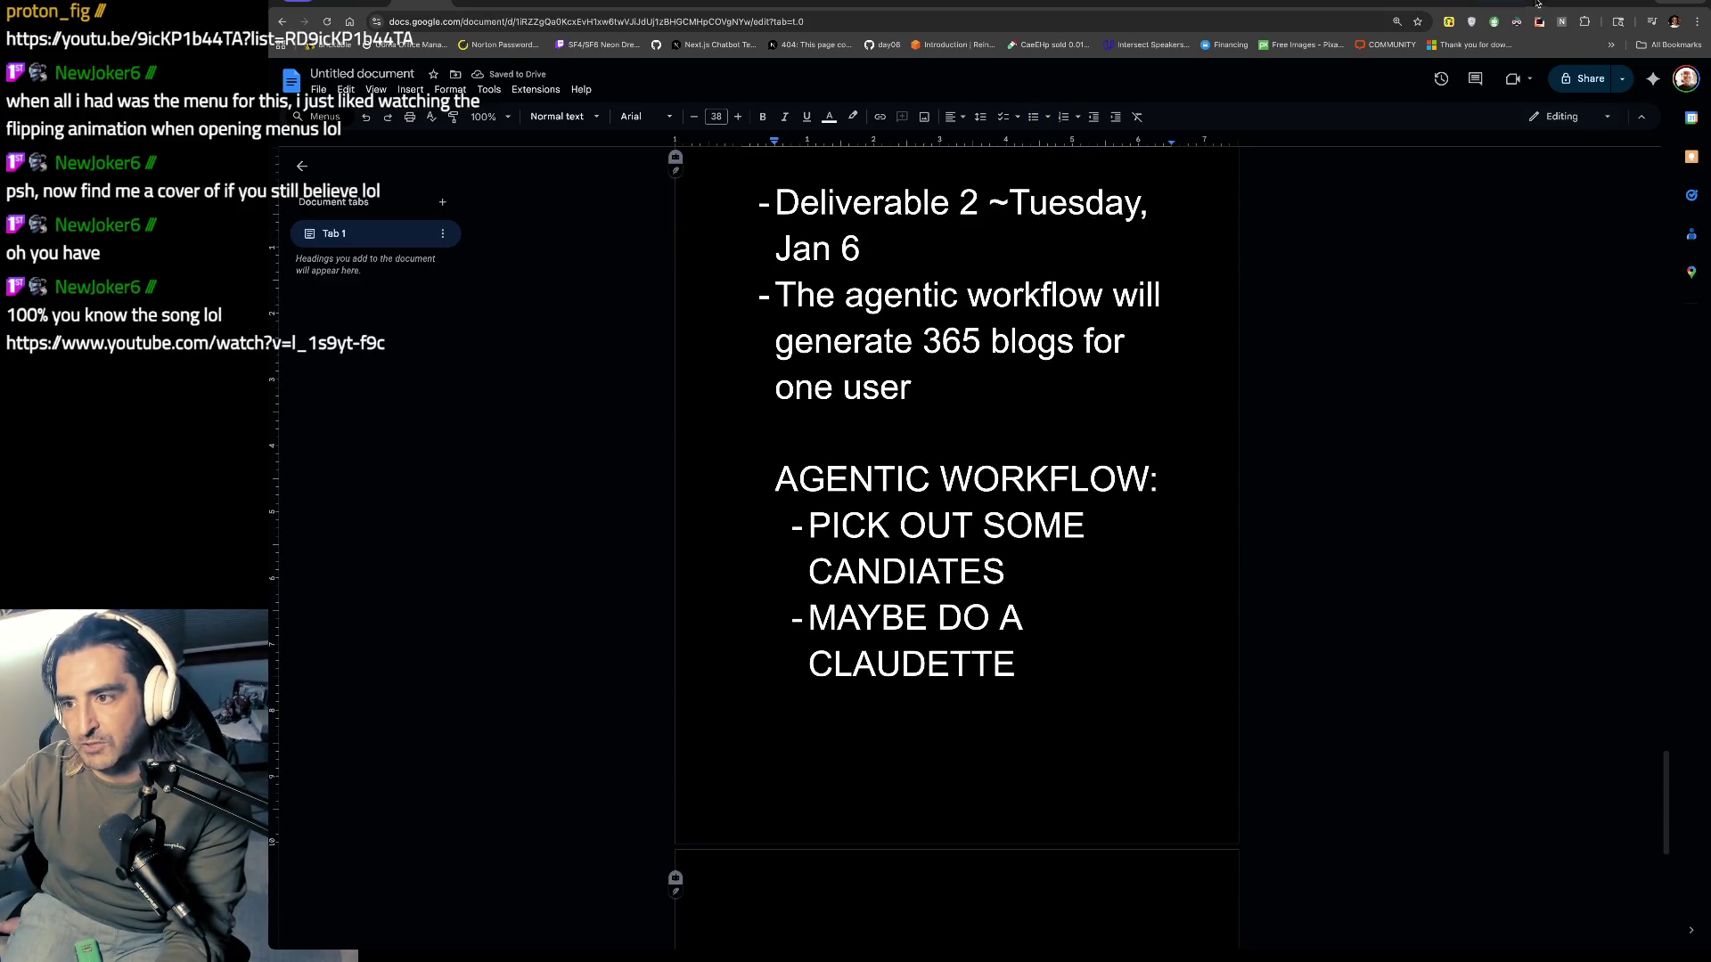
left_click(1536, 4)
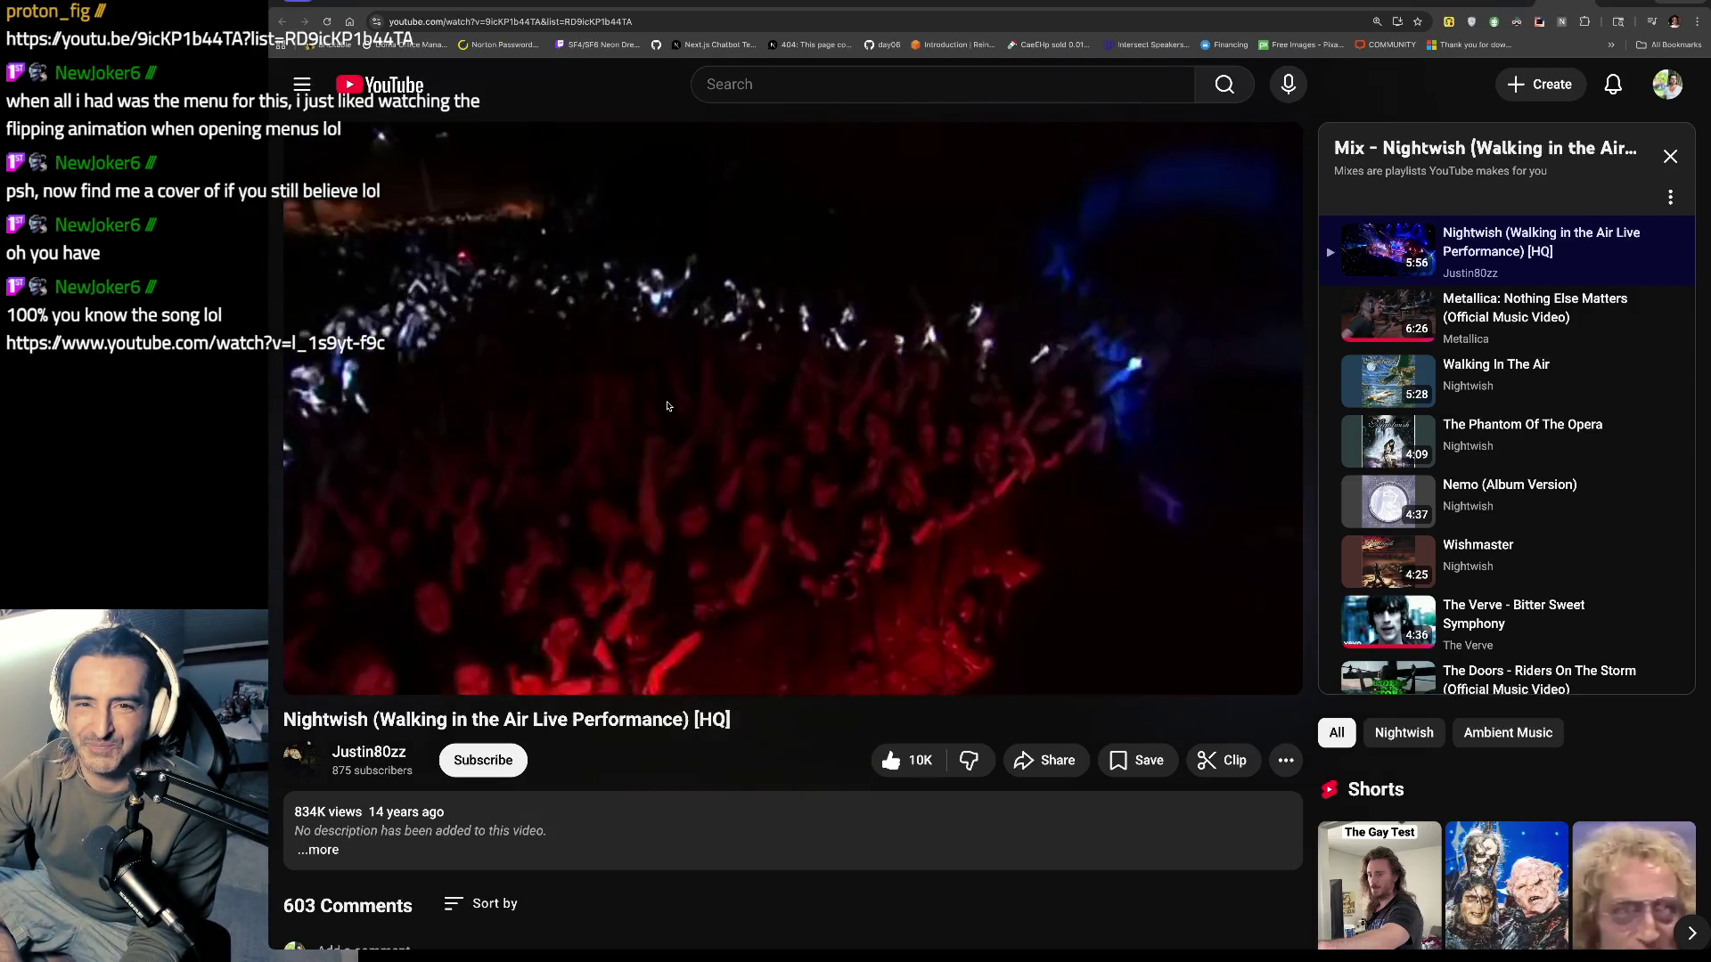
key("ctrl+Tab")
scroll(963, 672, "down", 2)
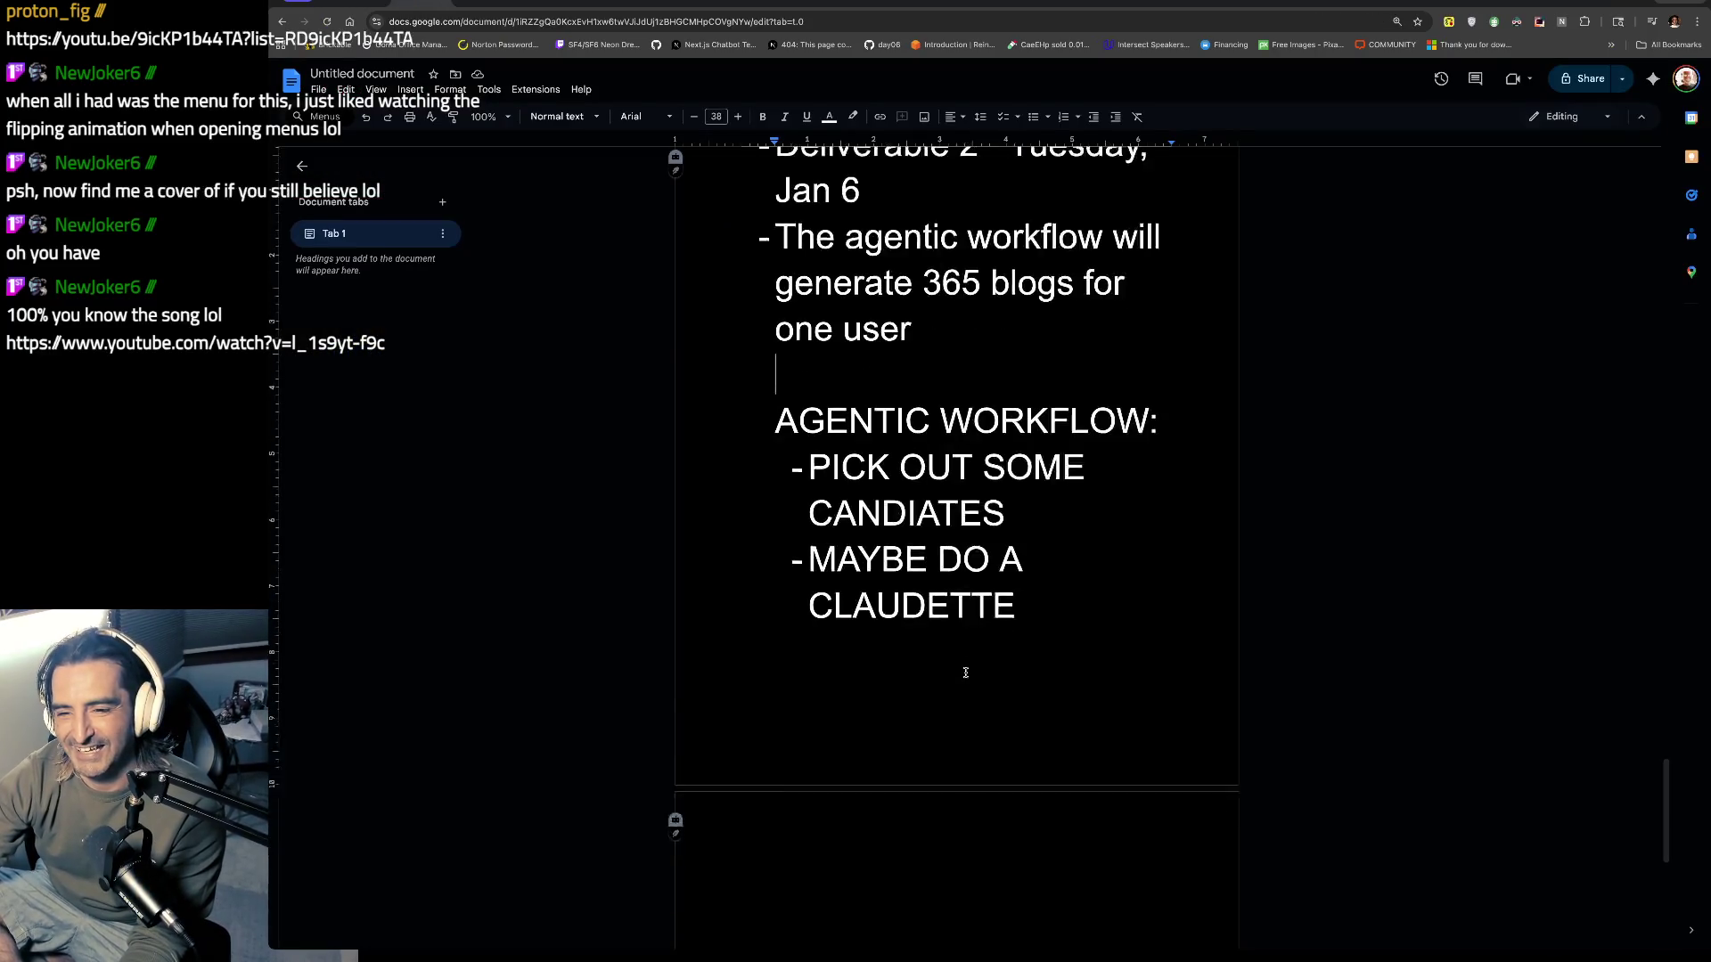
Step: Append '- CODING ASSISTANT WORKFLOW ON LANNGRAPH' to the CLAUDETTE bullet, then return to the Nightwish video
left_click_drag(1061, 615, 651, 574)
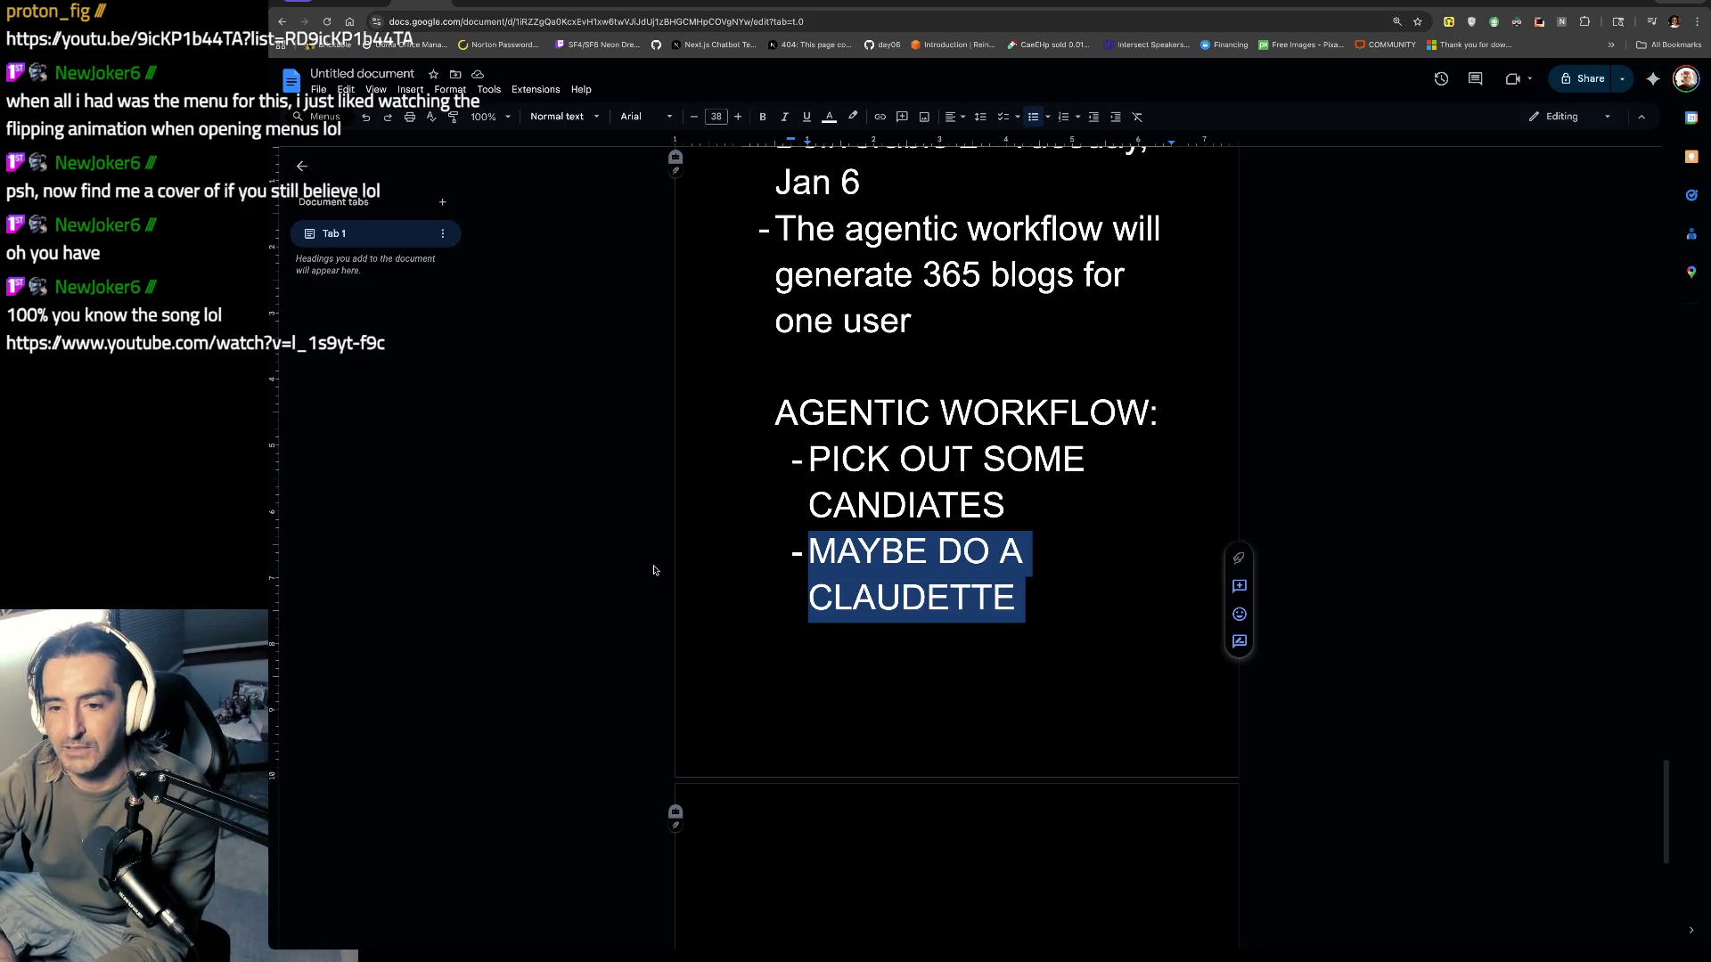
left_click(982, 571)
left_click(1034, 459)
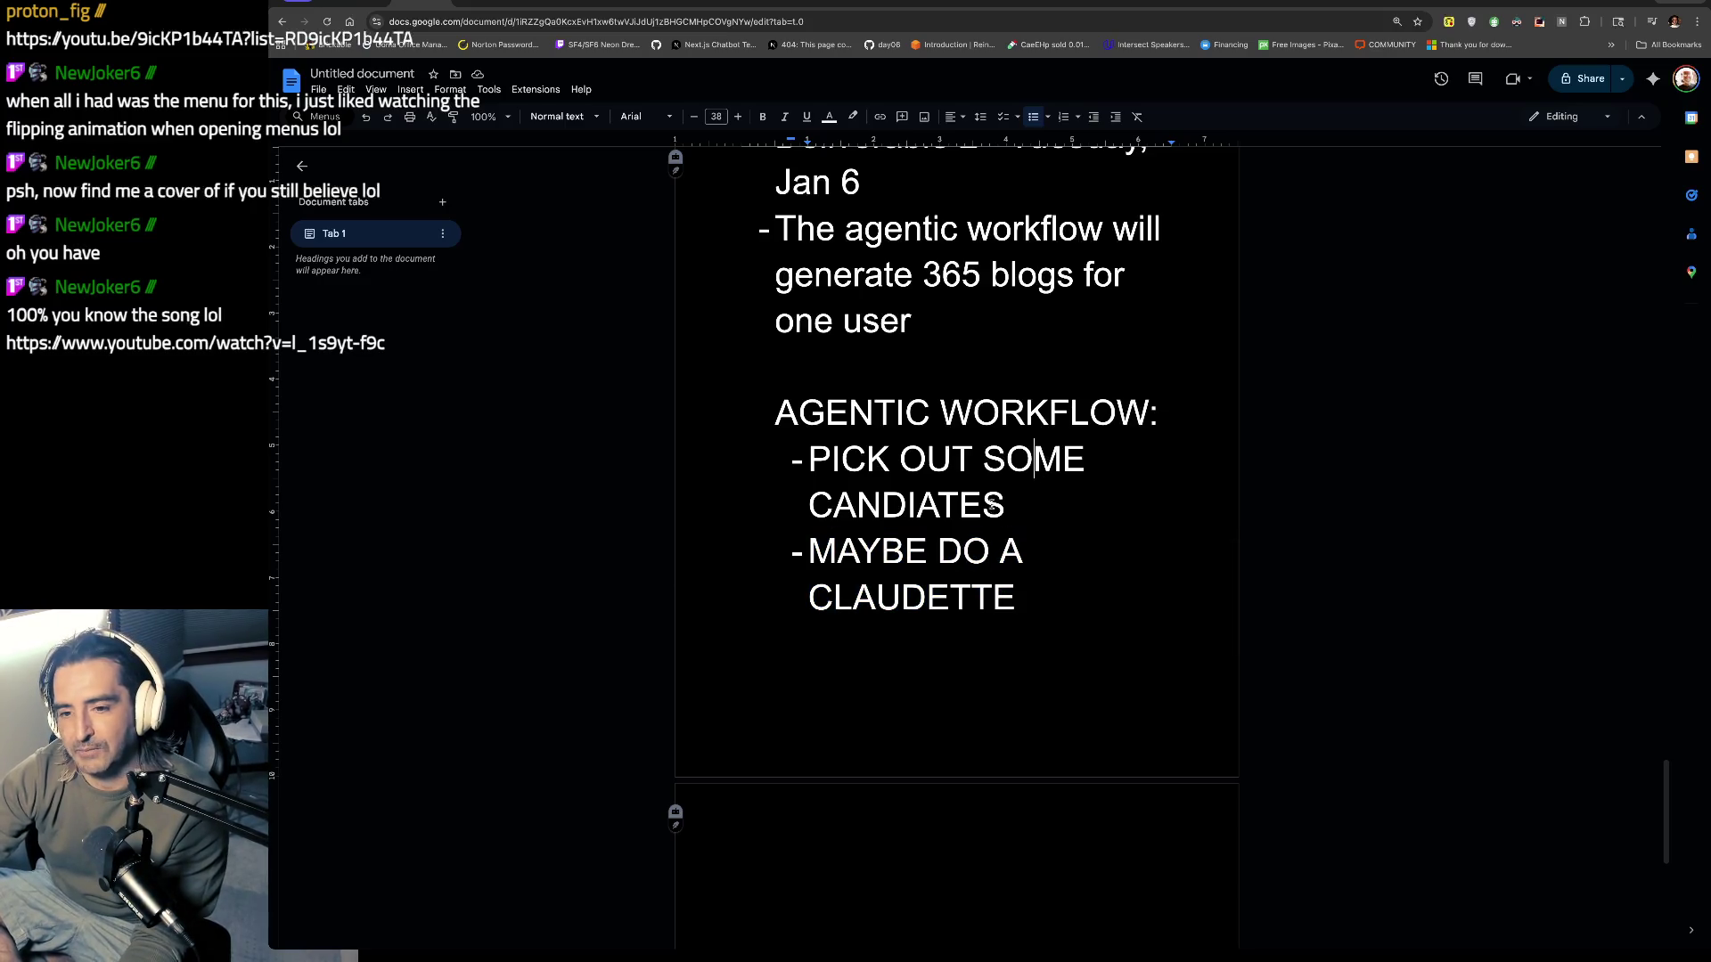
left_click_drag(1033, 577, 812, 470)
left_click(1070, 599)
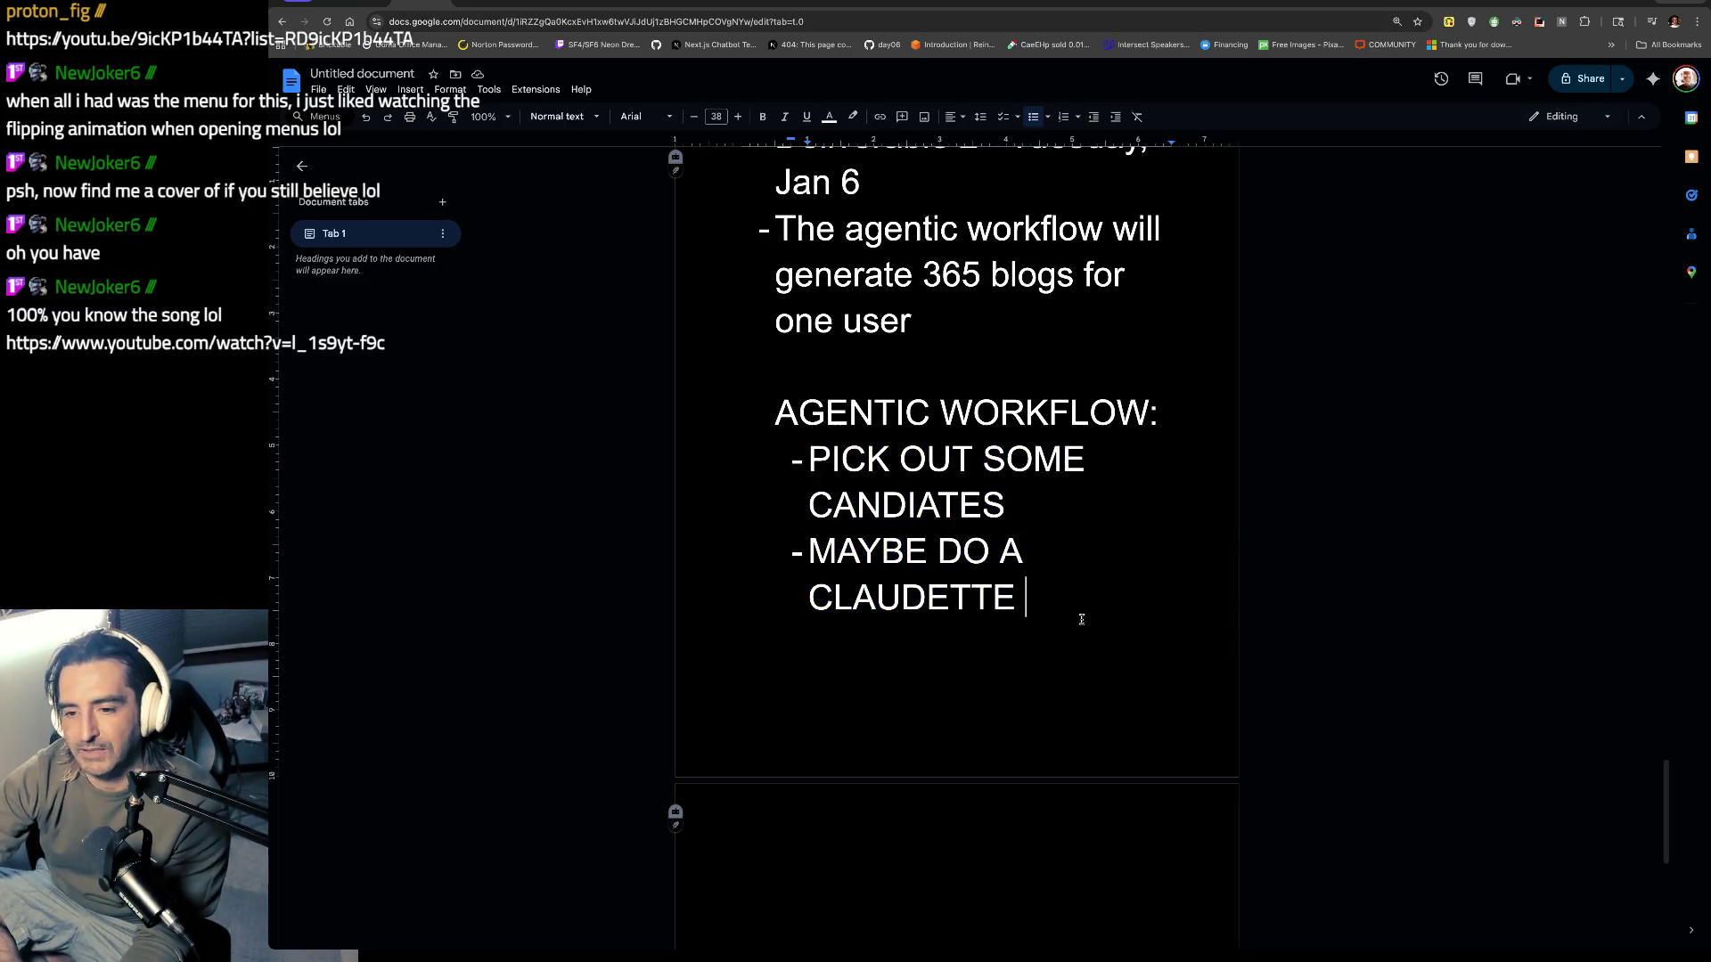
type("- CODING A")
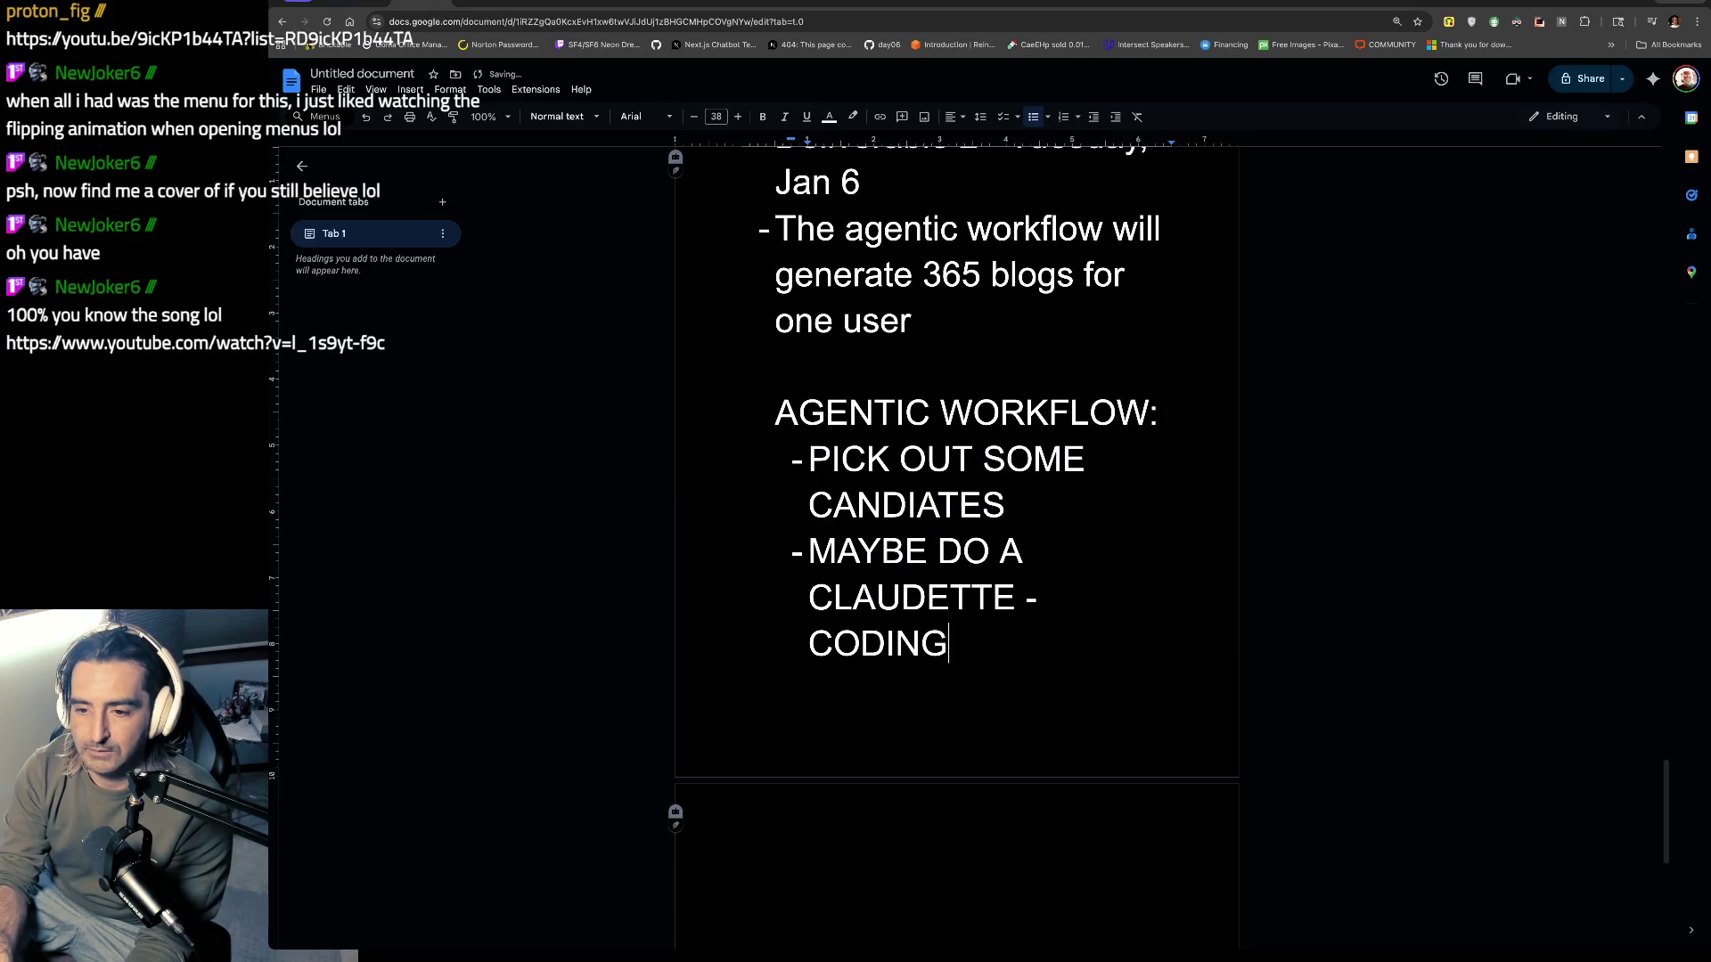
key("BackSpace")
type("ASS")
type("IST")
key("BackSpace")
type("STANT ")
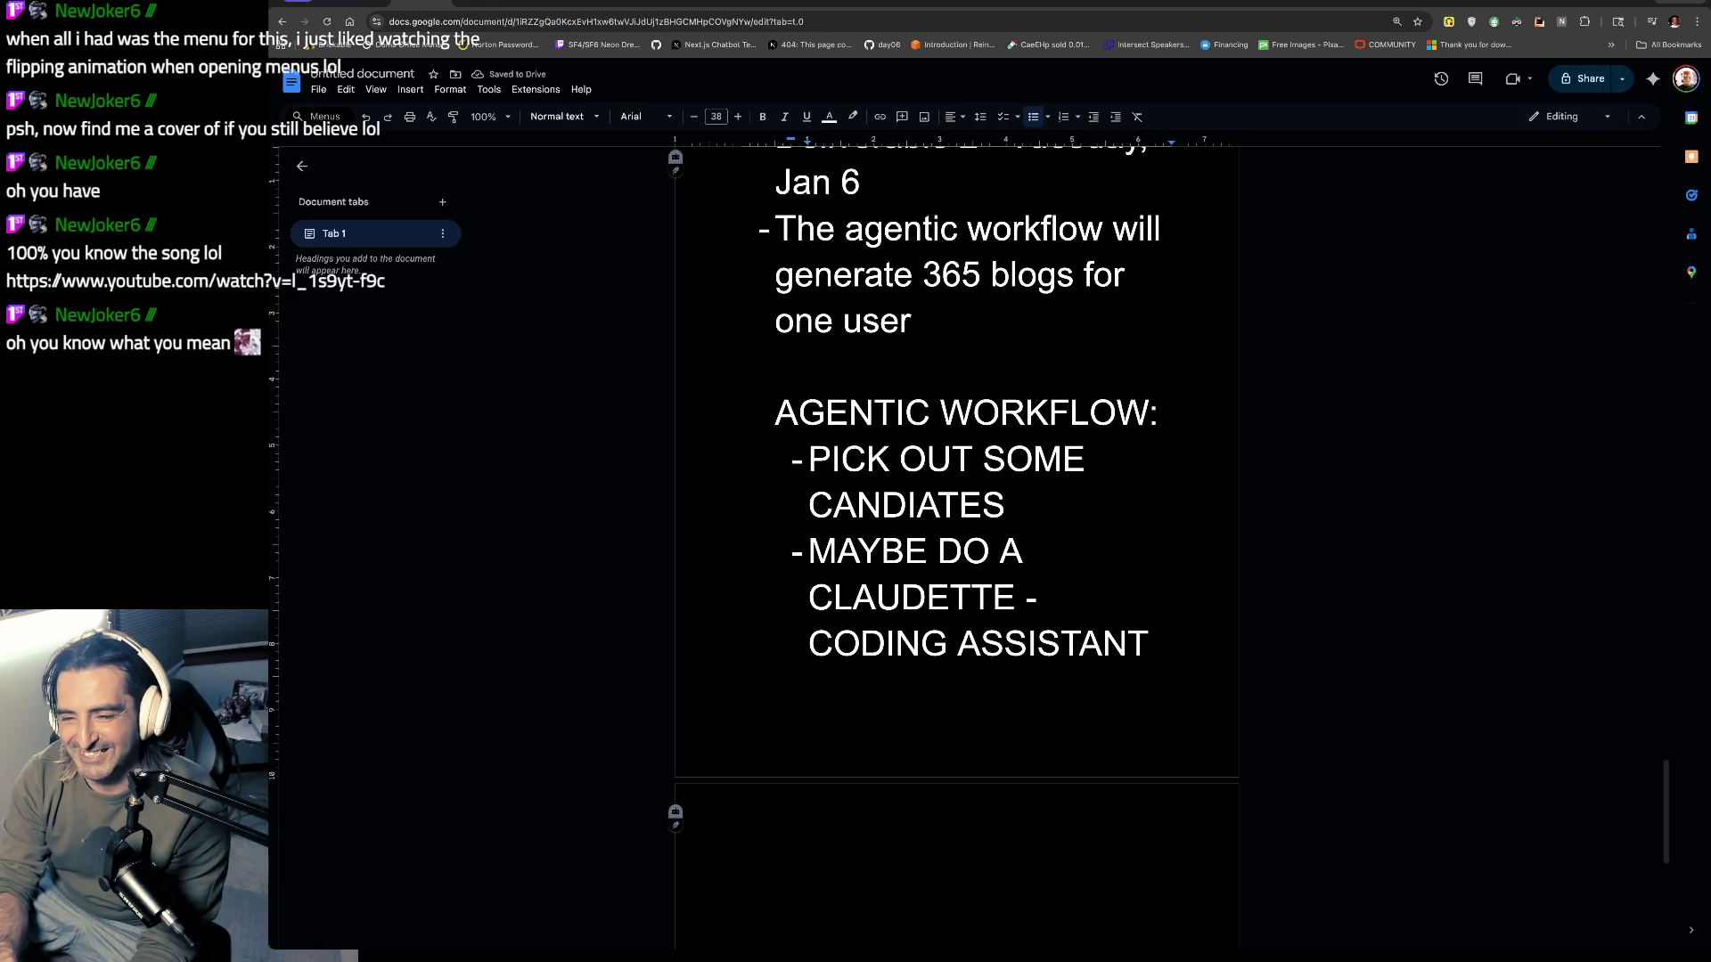
type("WORKFLOW ON LANNGRAPH")
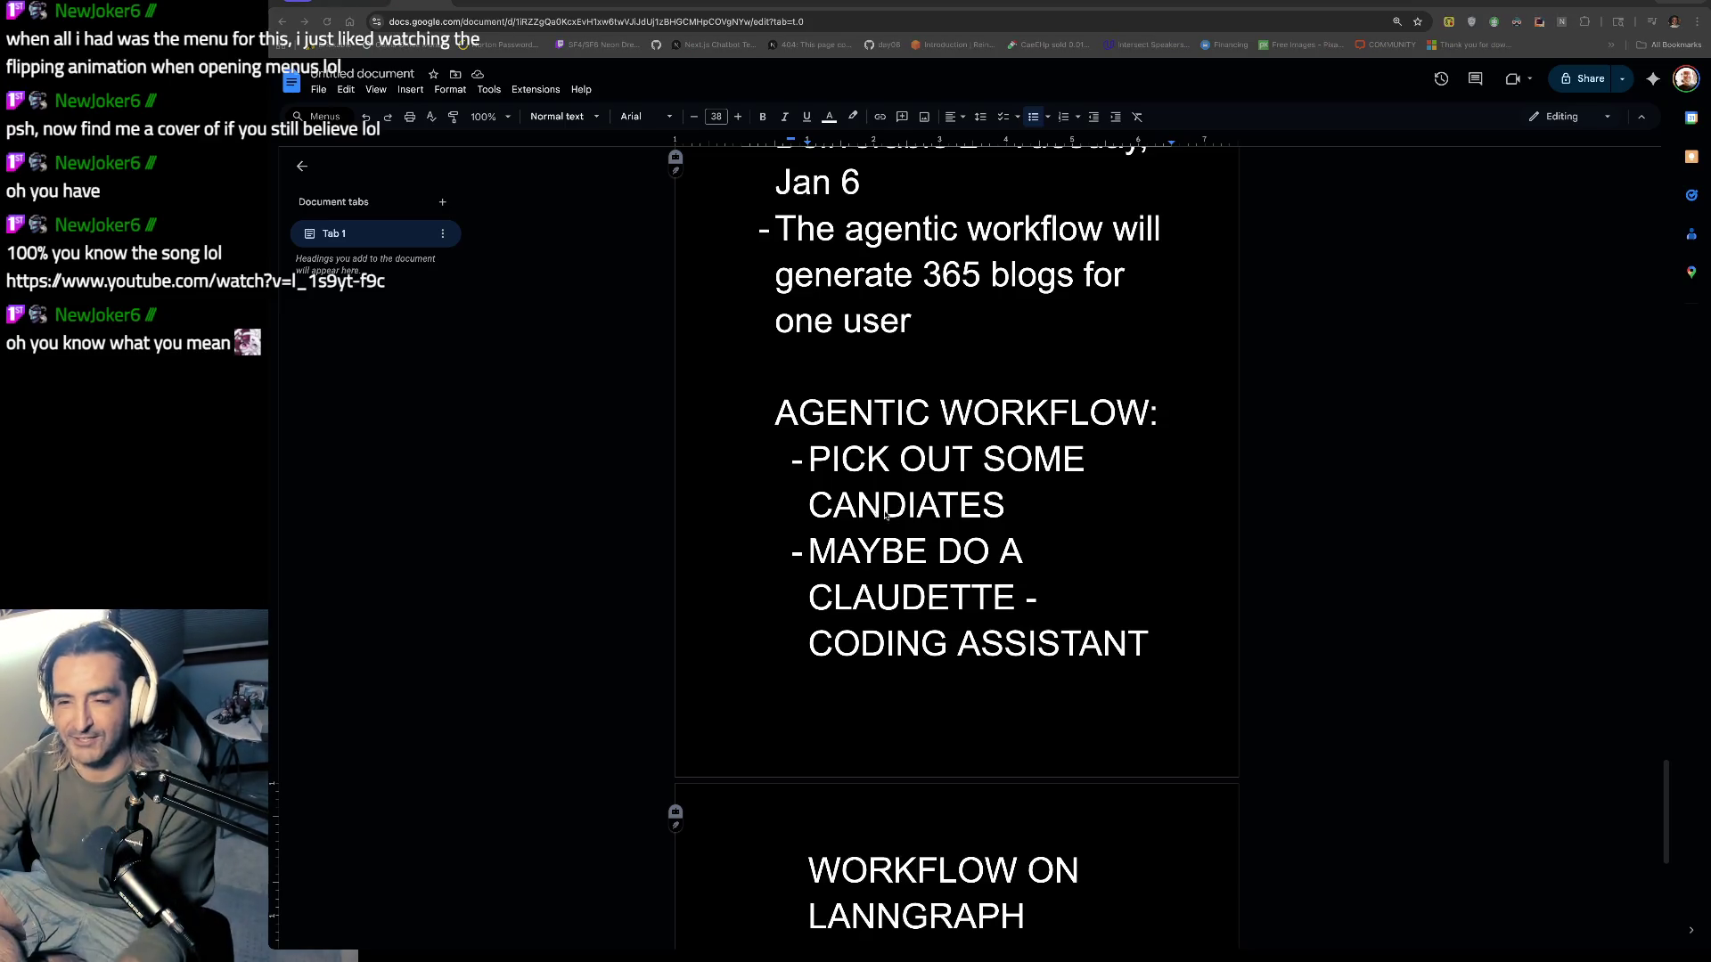
left_click(1565, 6)
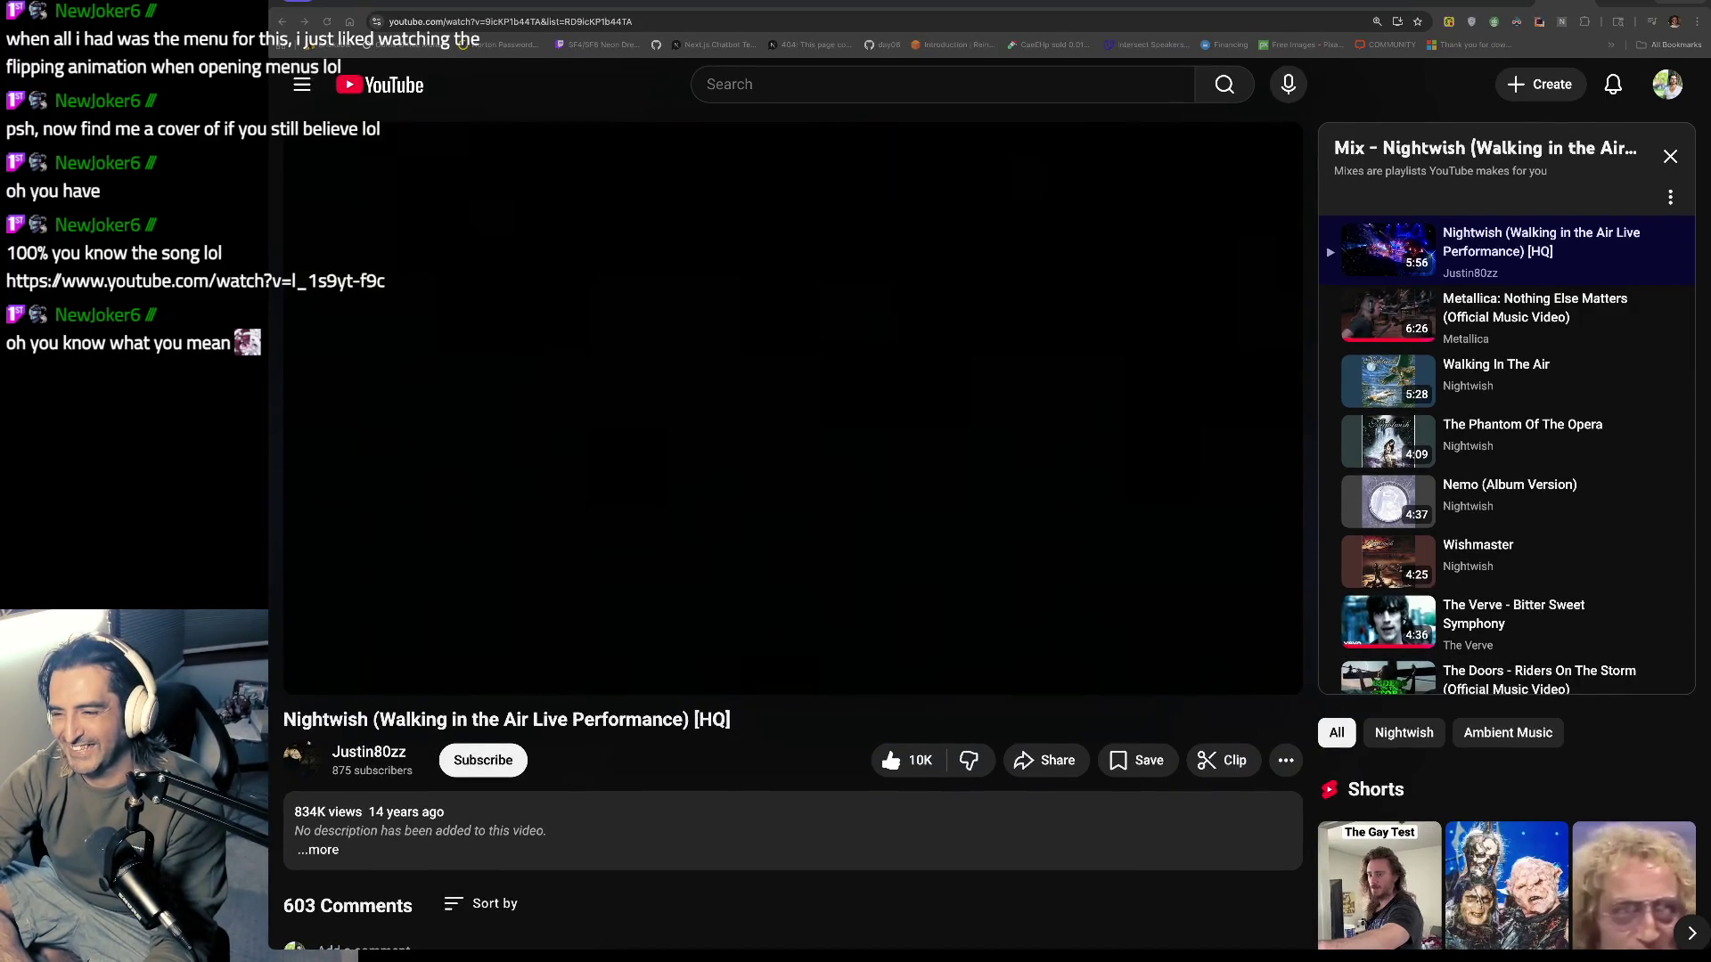
Step: Load the 'If You Still Believe' lyric video from the song link pasted from chat
key("ctrl+l")
key("ctrl+v")
key("Return")
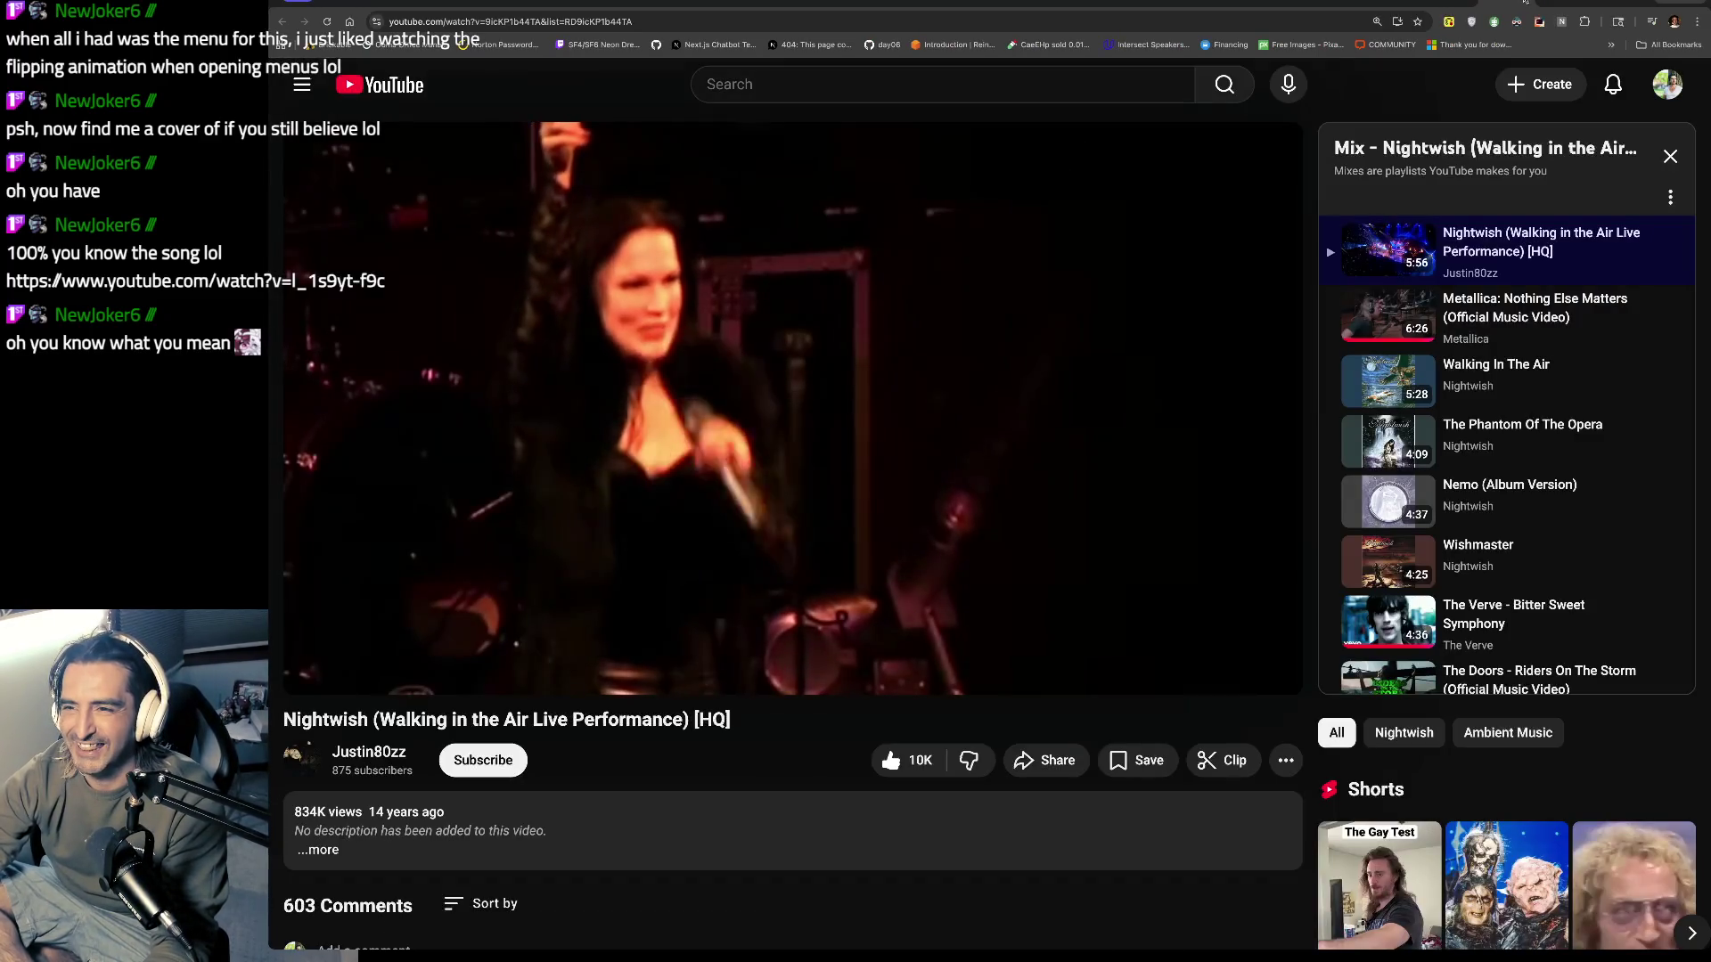
scroll(502, 790, "down", 2)
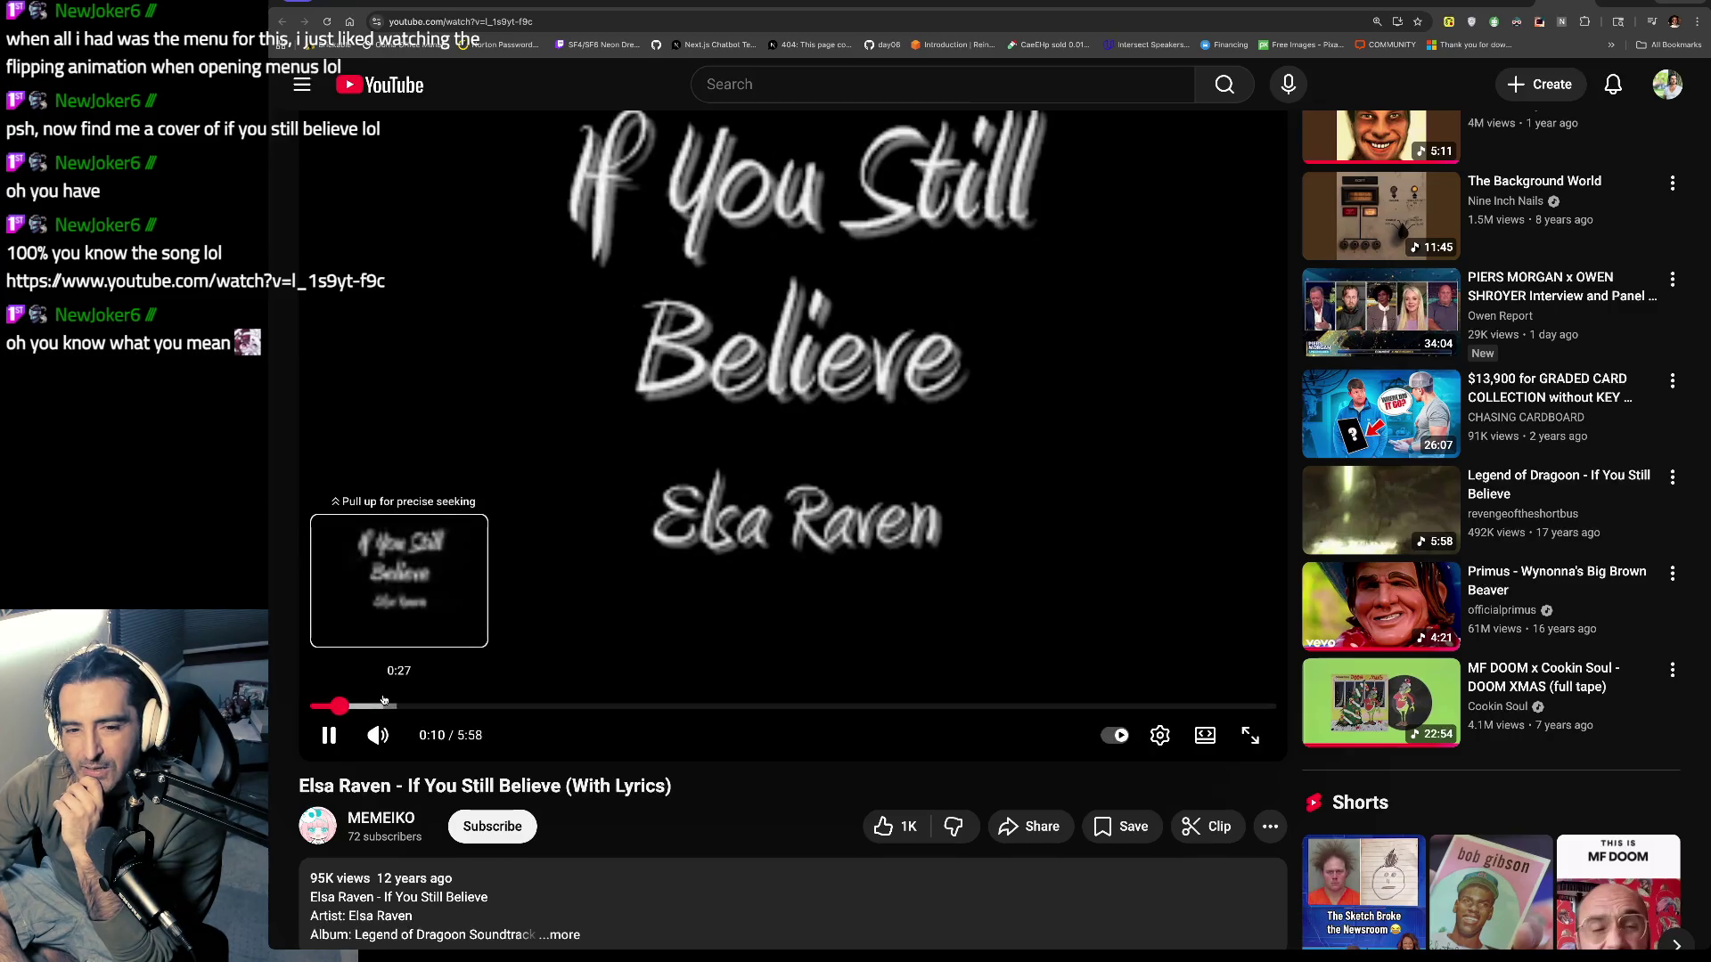
Step: Skip ahead in the song, pause it at 2:22, and bring up the ozone GitHub repo
left_click(382, 704)
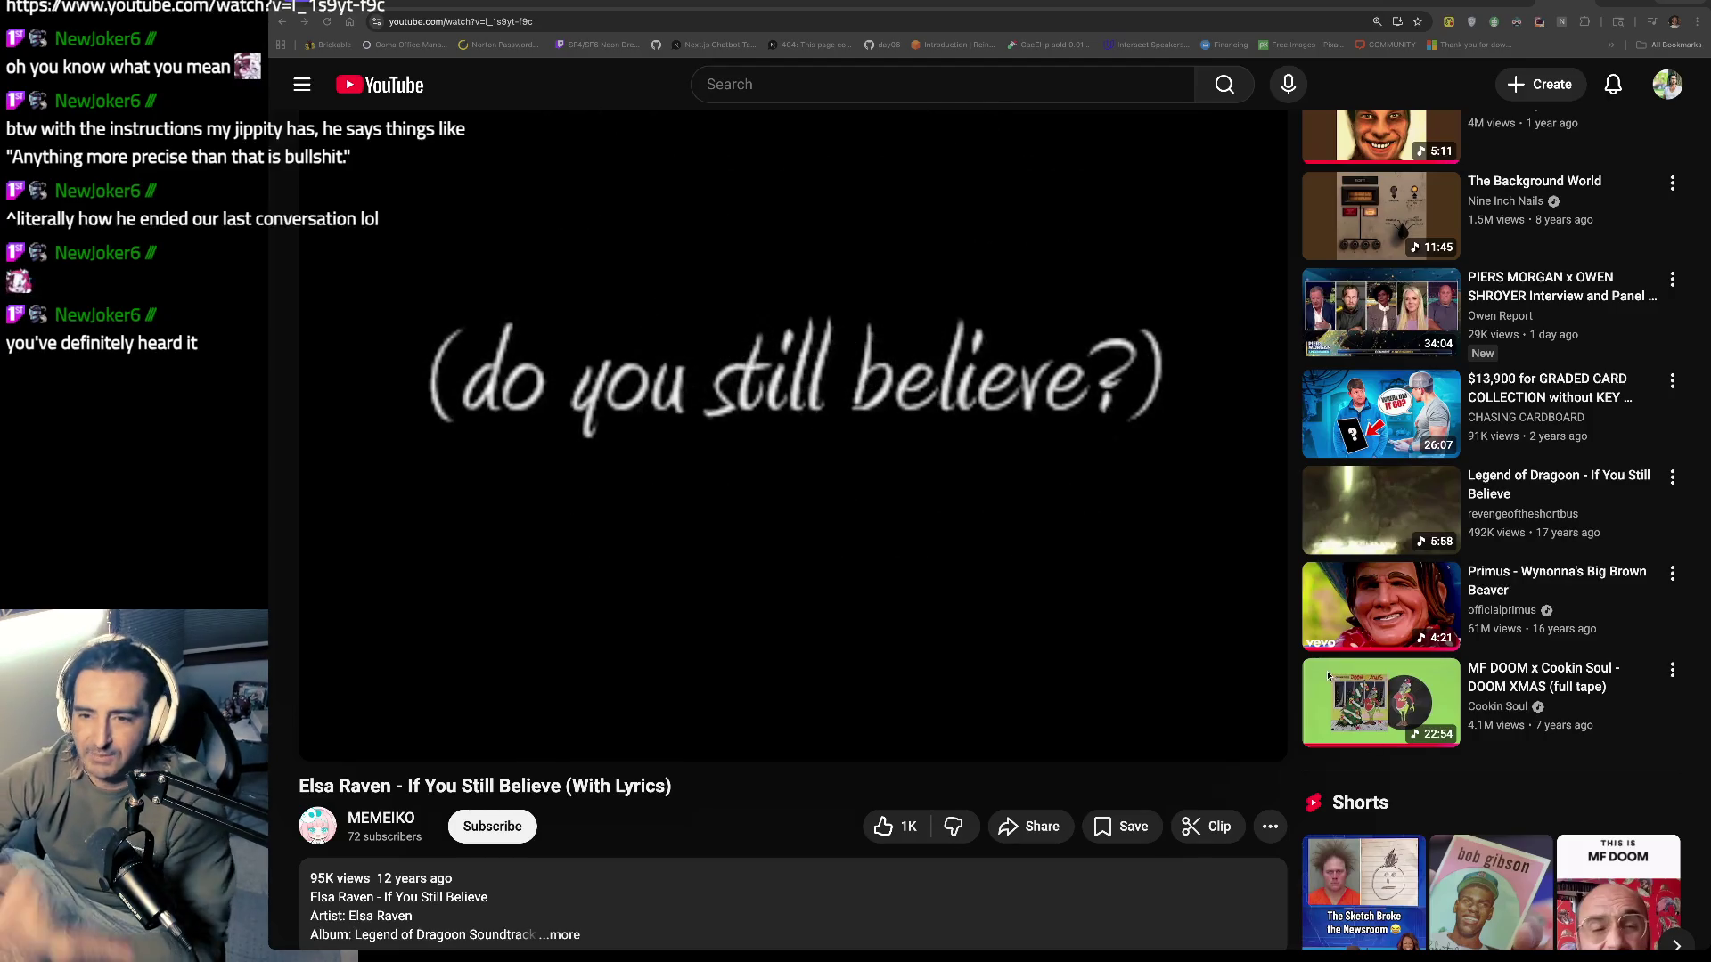
left_click(744, 433)
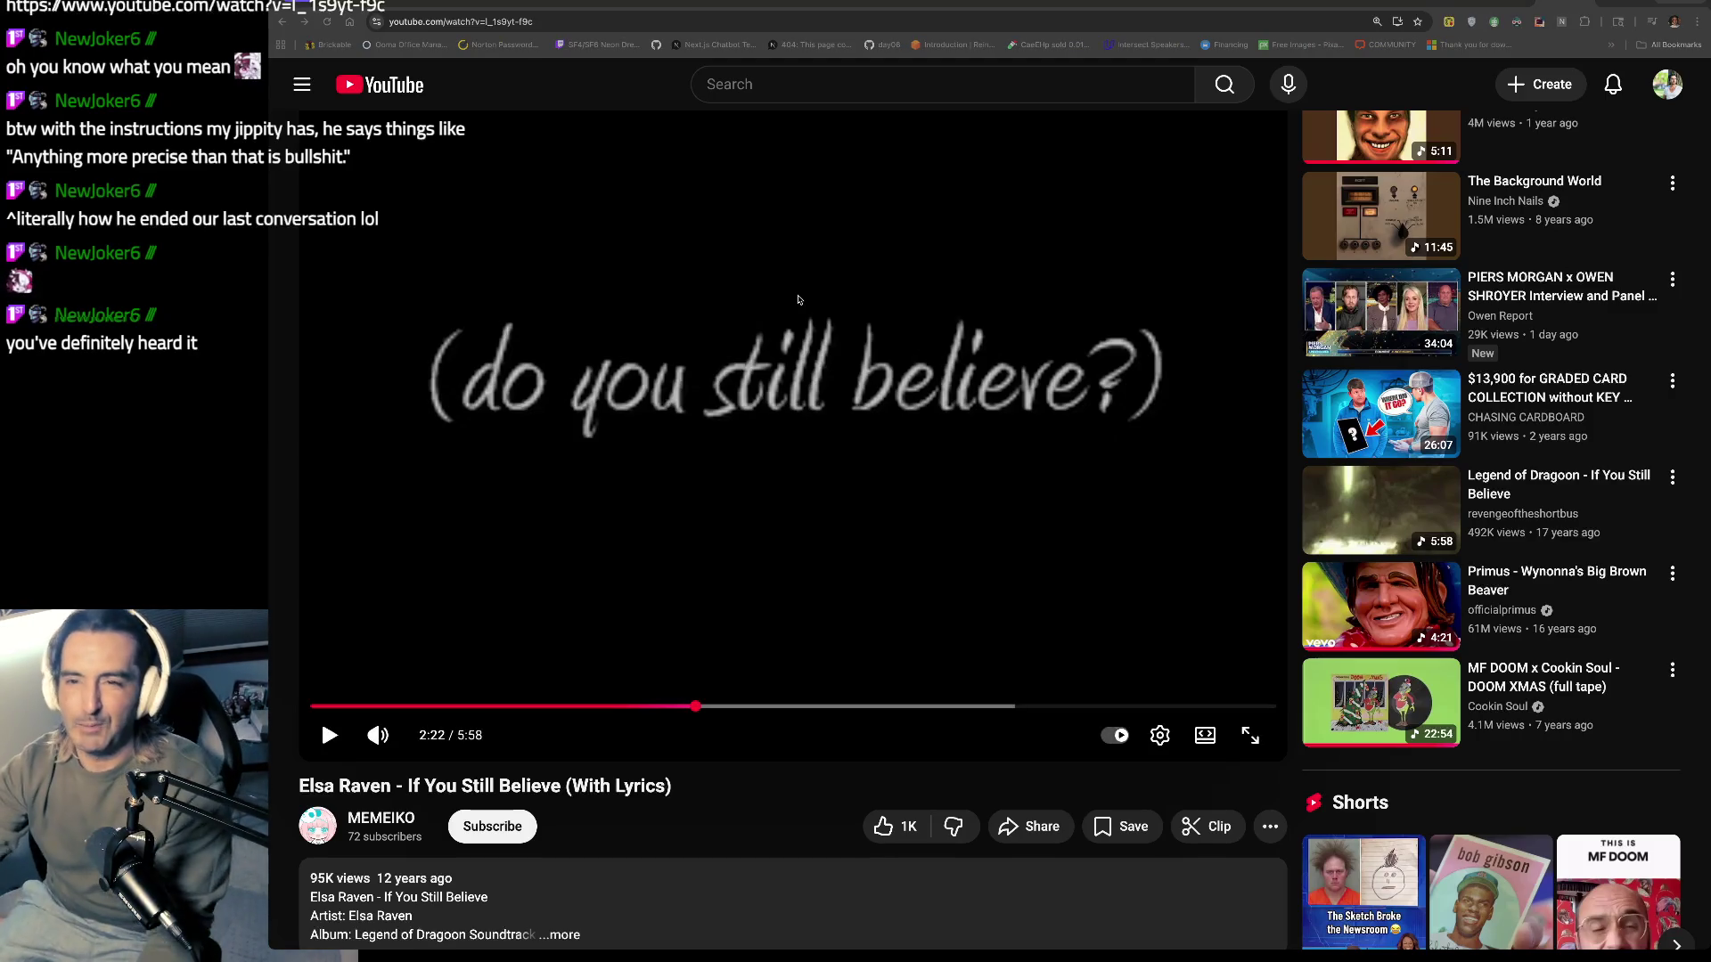
key("ctrl+Tab")
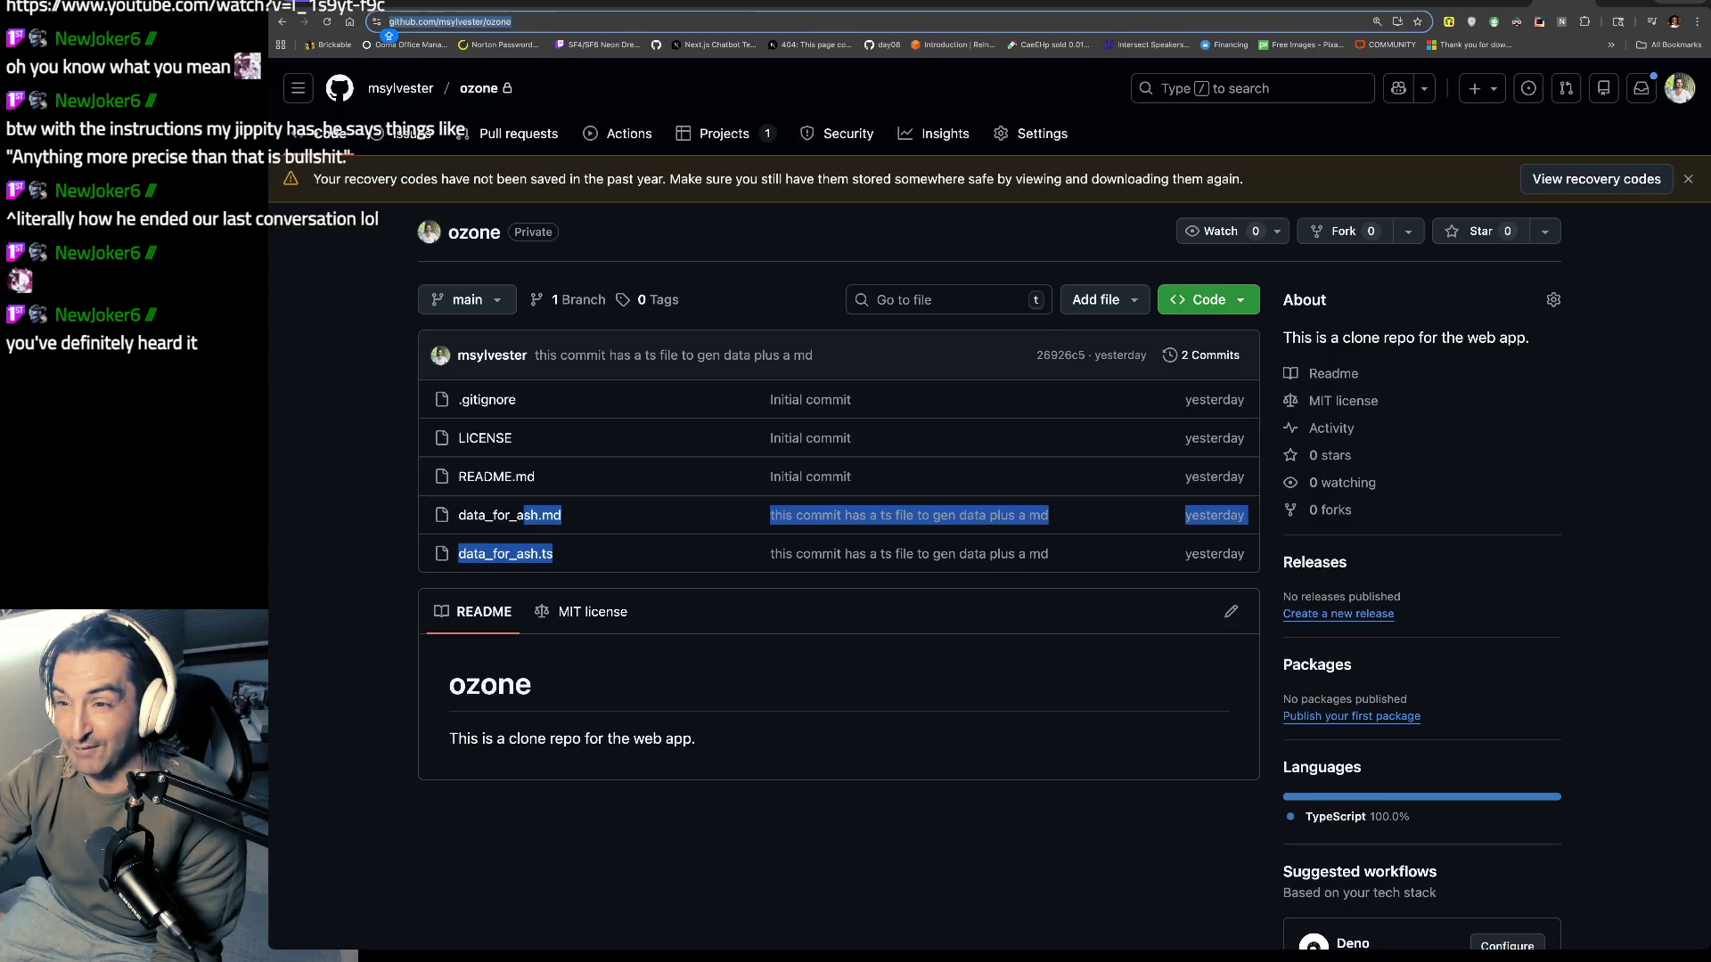
Step: Refine the Google Shopping search to 'NOW THATS WHAT I CALL MUSIC SOFT TUNES'
left_click(1432, 2)
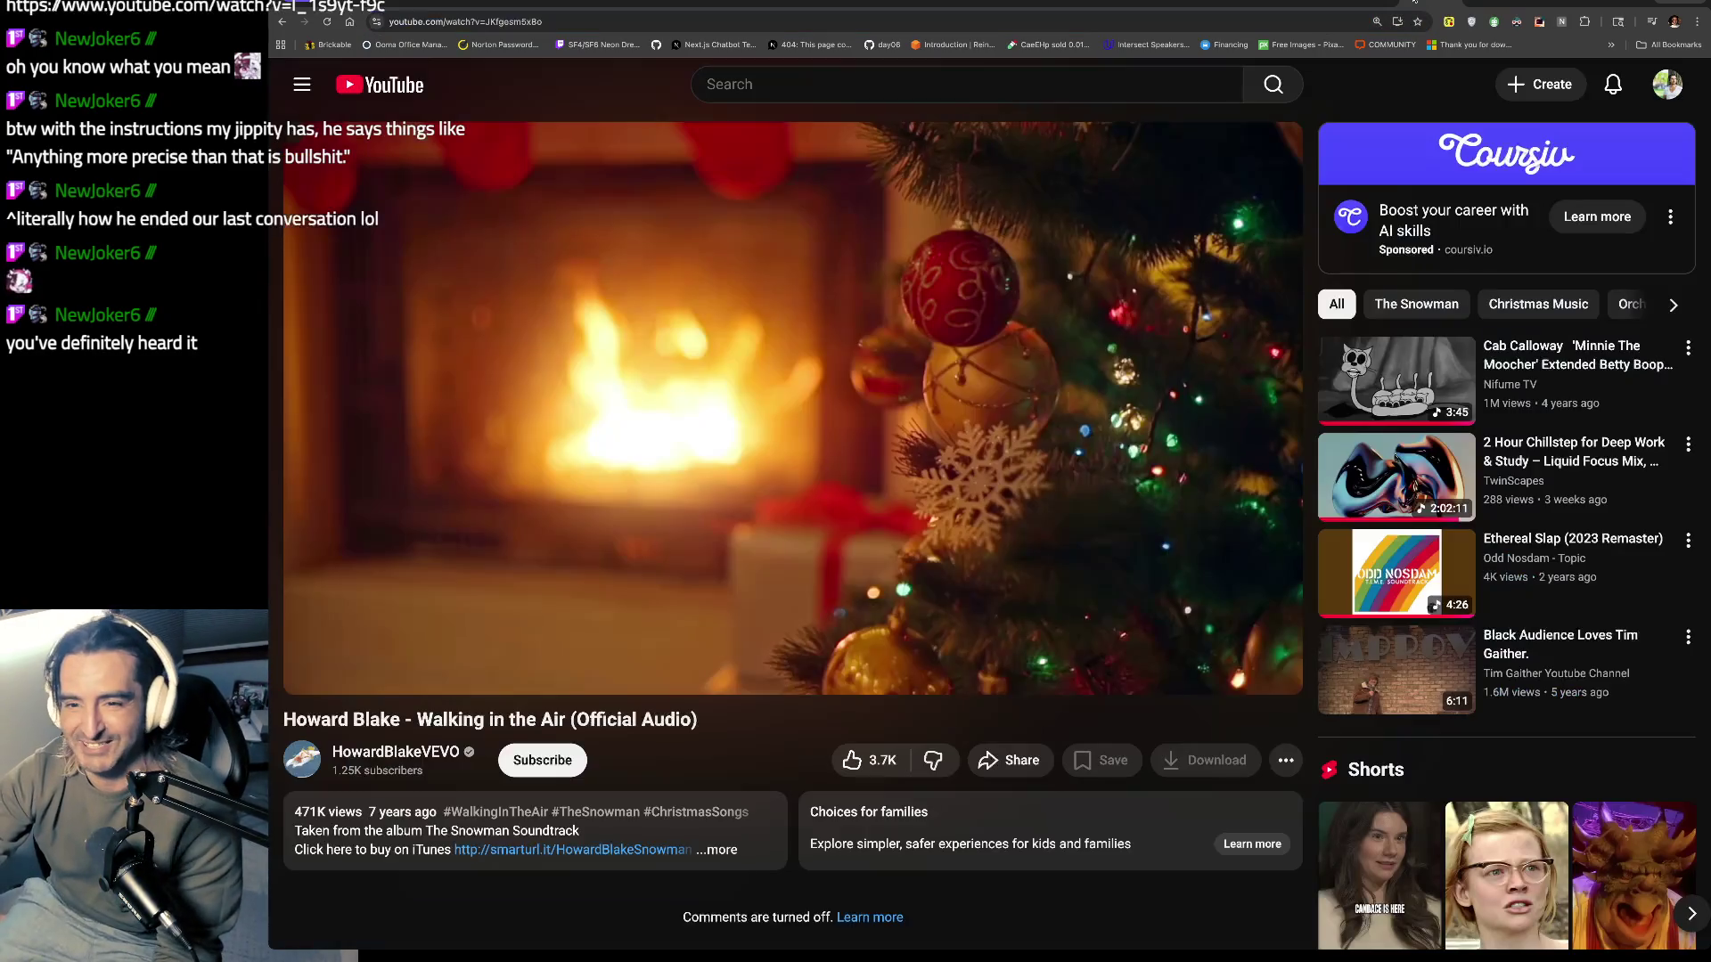
left_click(1428, 3)
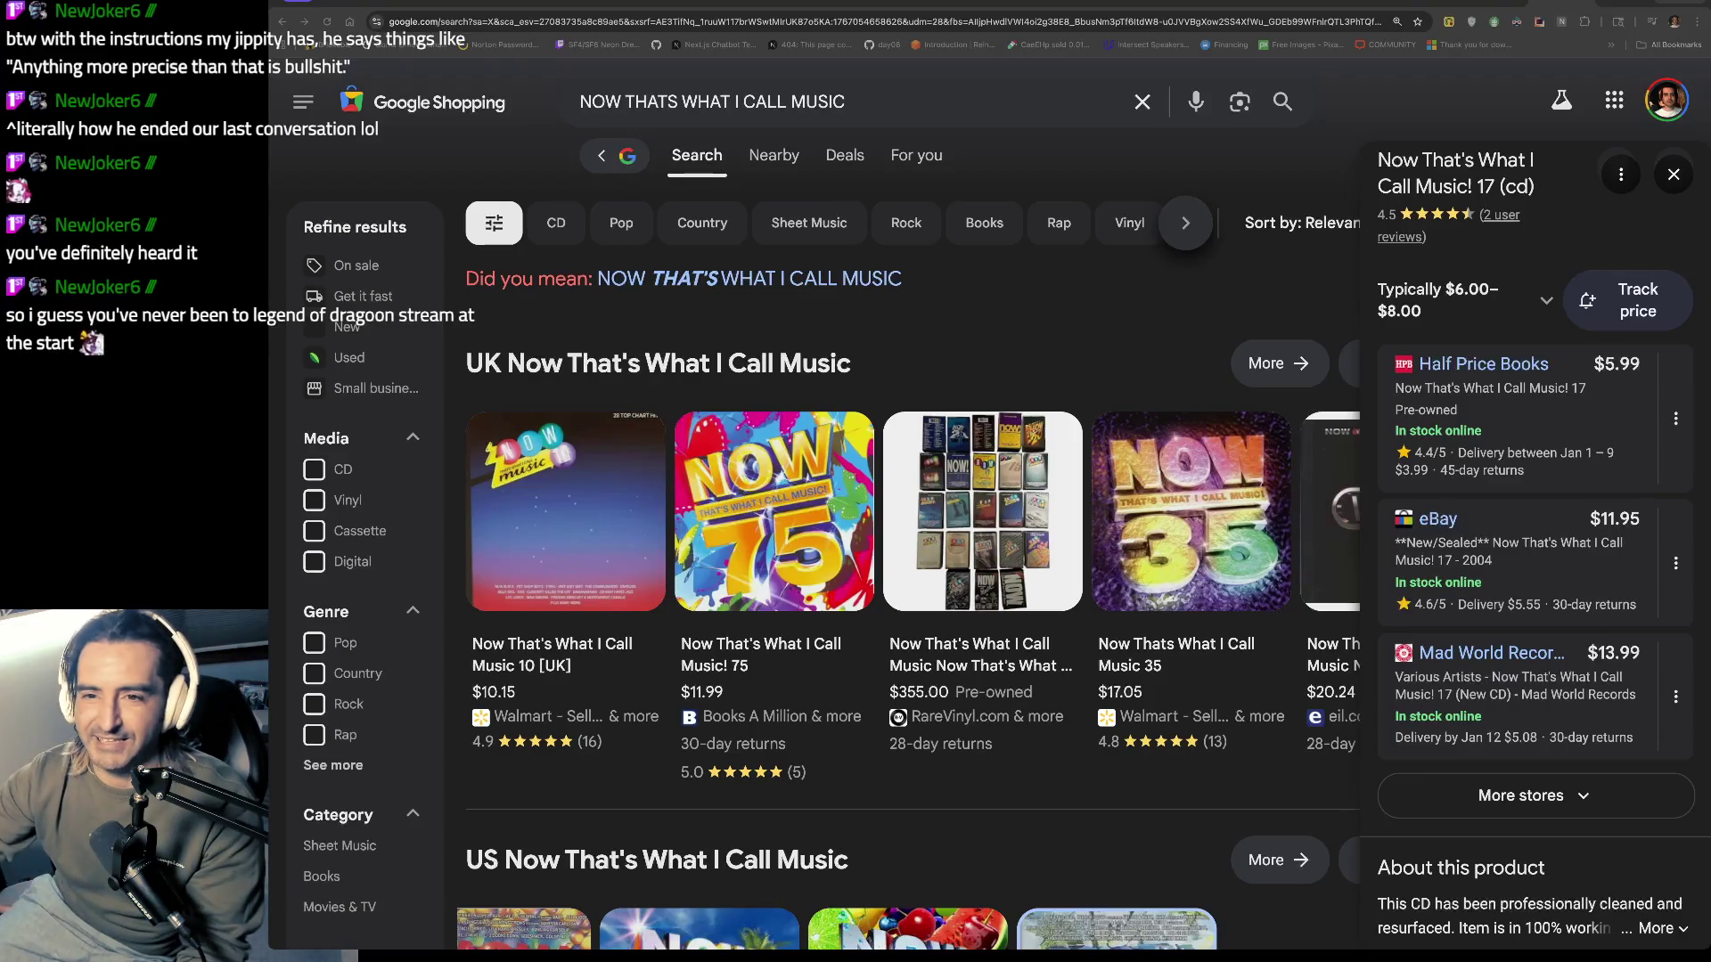
left_click(849, 102)
type("SOFT TUNES")
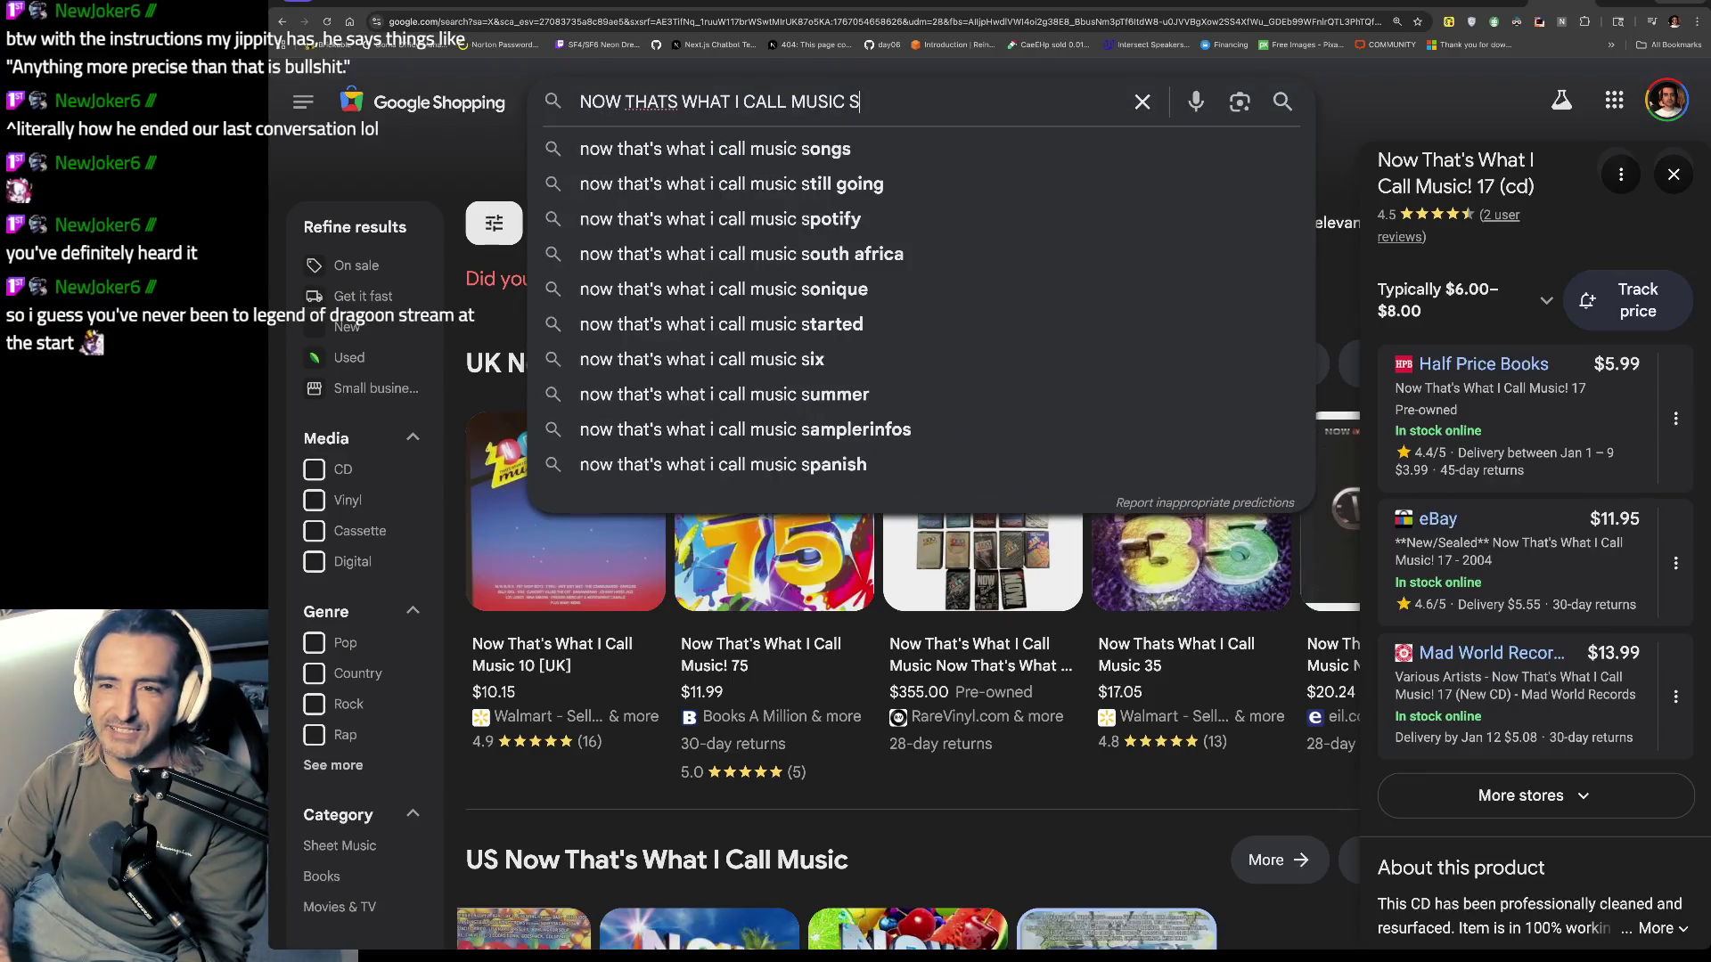
key("Return")
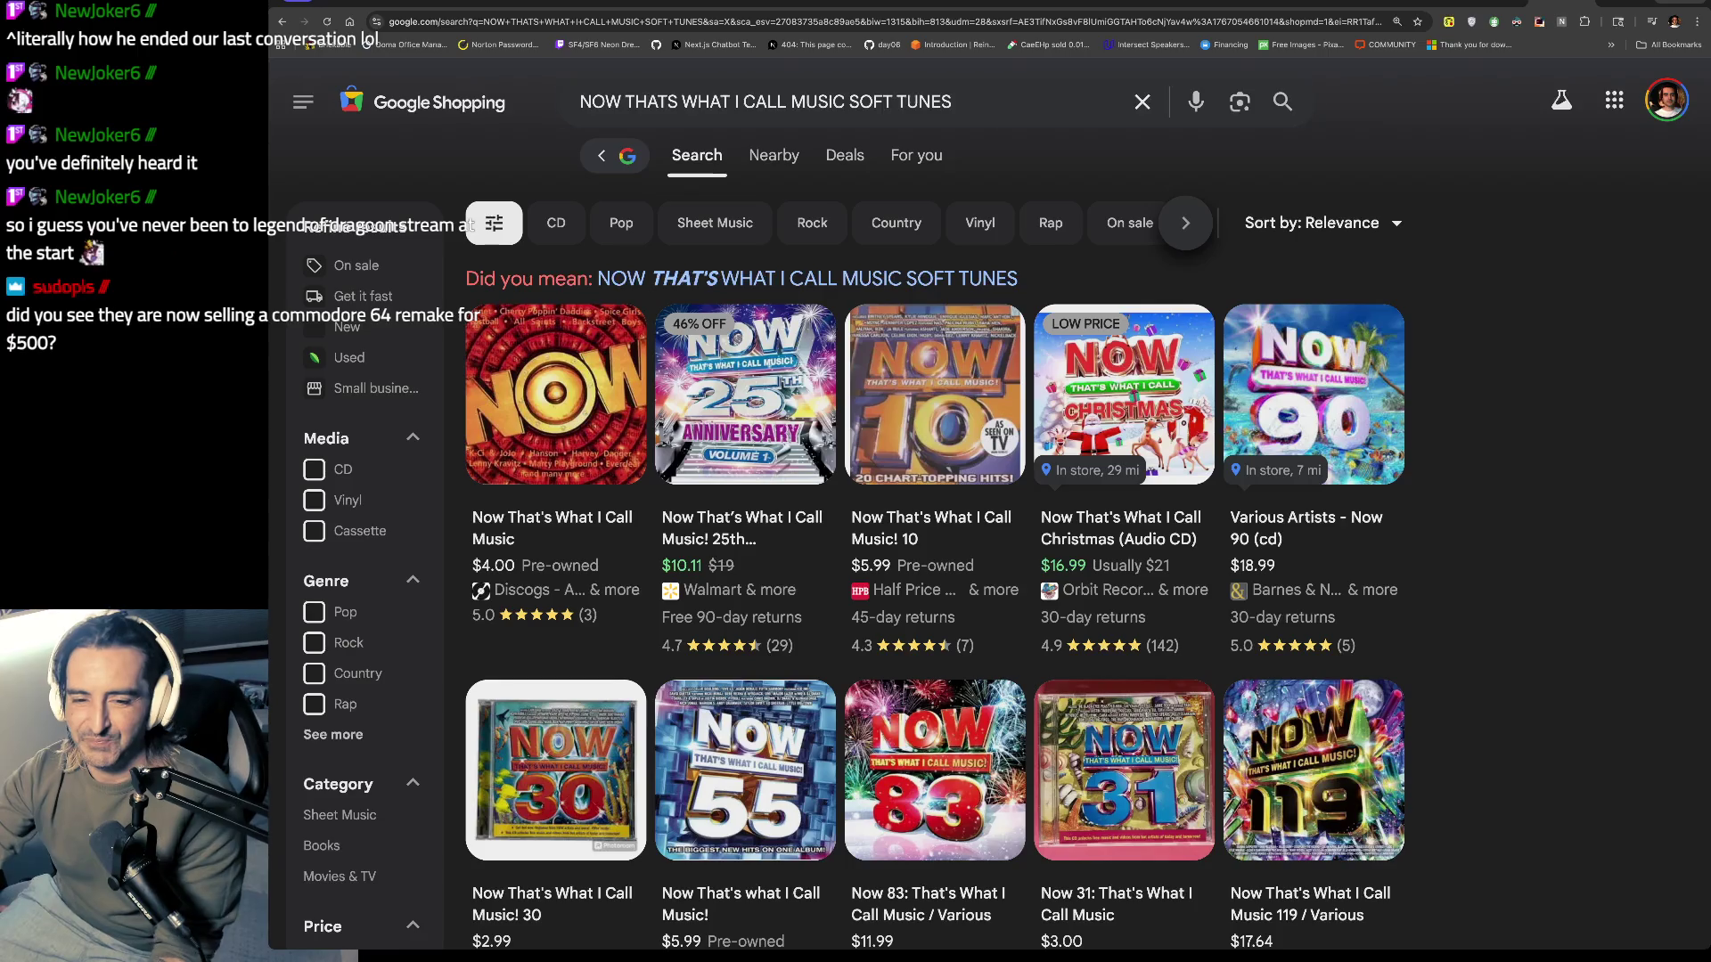
left_click(1587, 4)
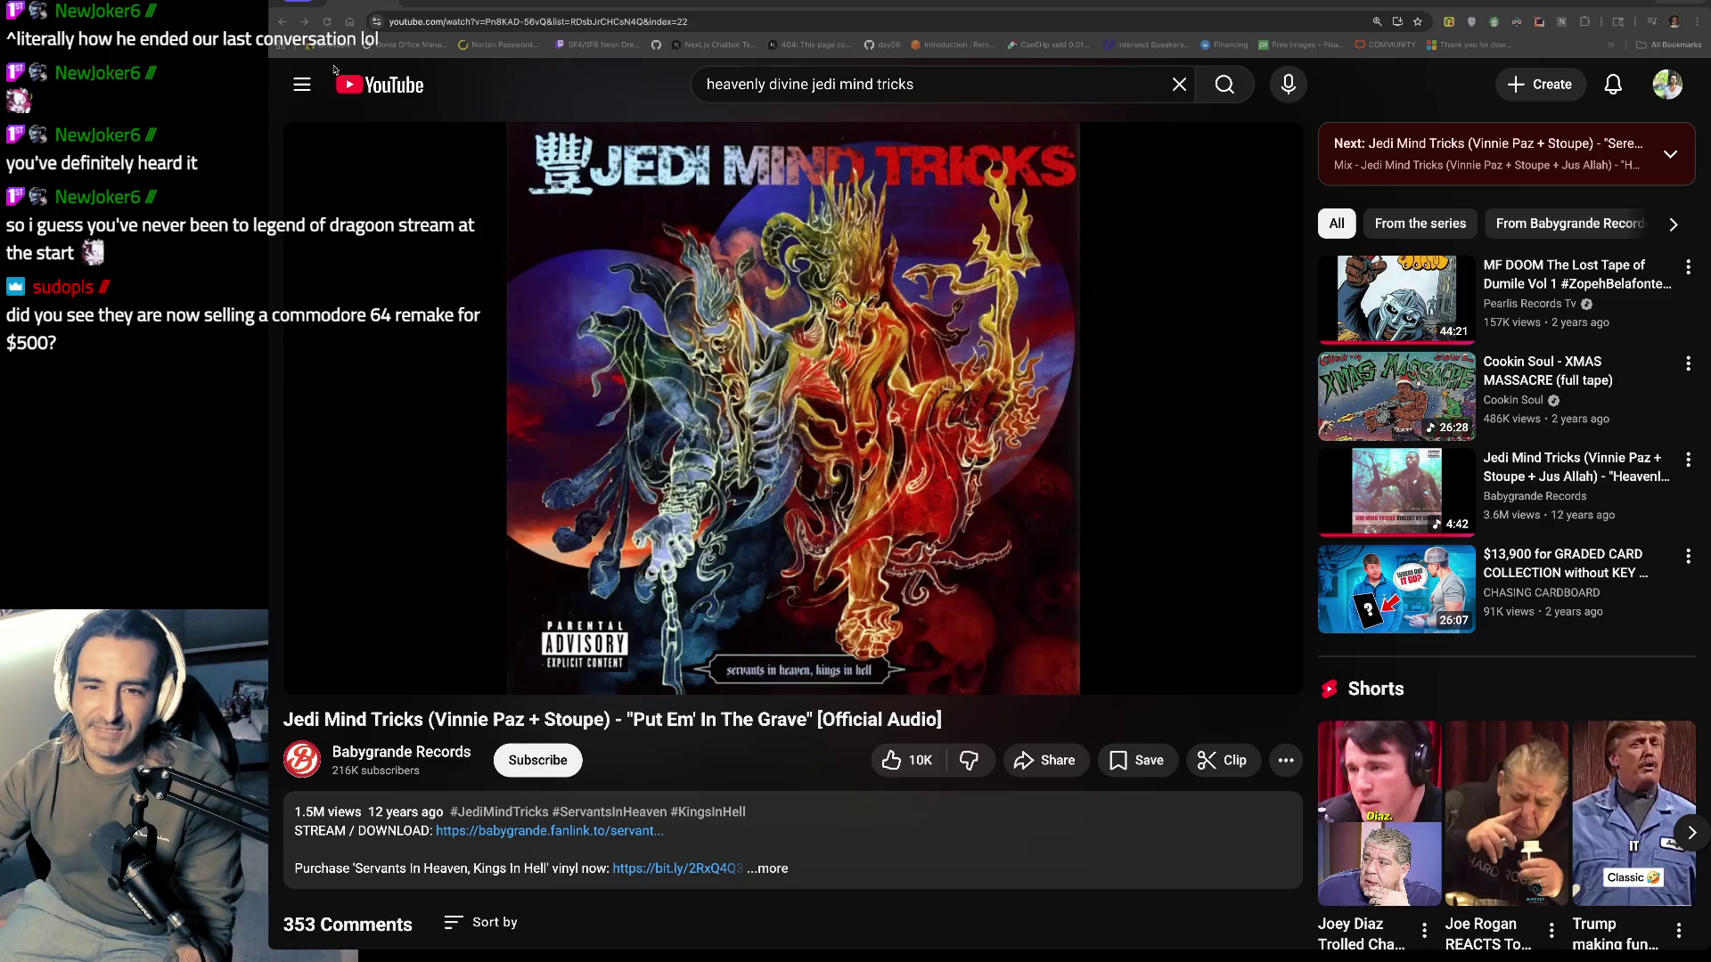
Step: Search Google for 'COMMODORE MINI' in a new tab and open the THEC64 Mini product page
key("ctrl+t")
type("COMO")
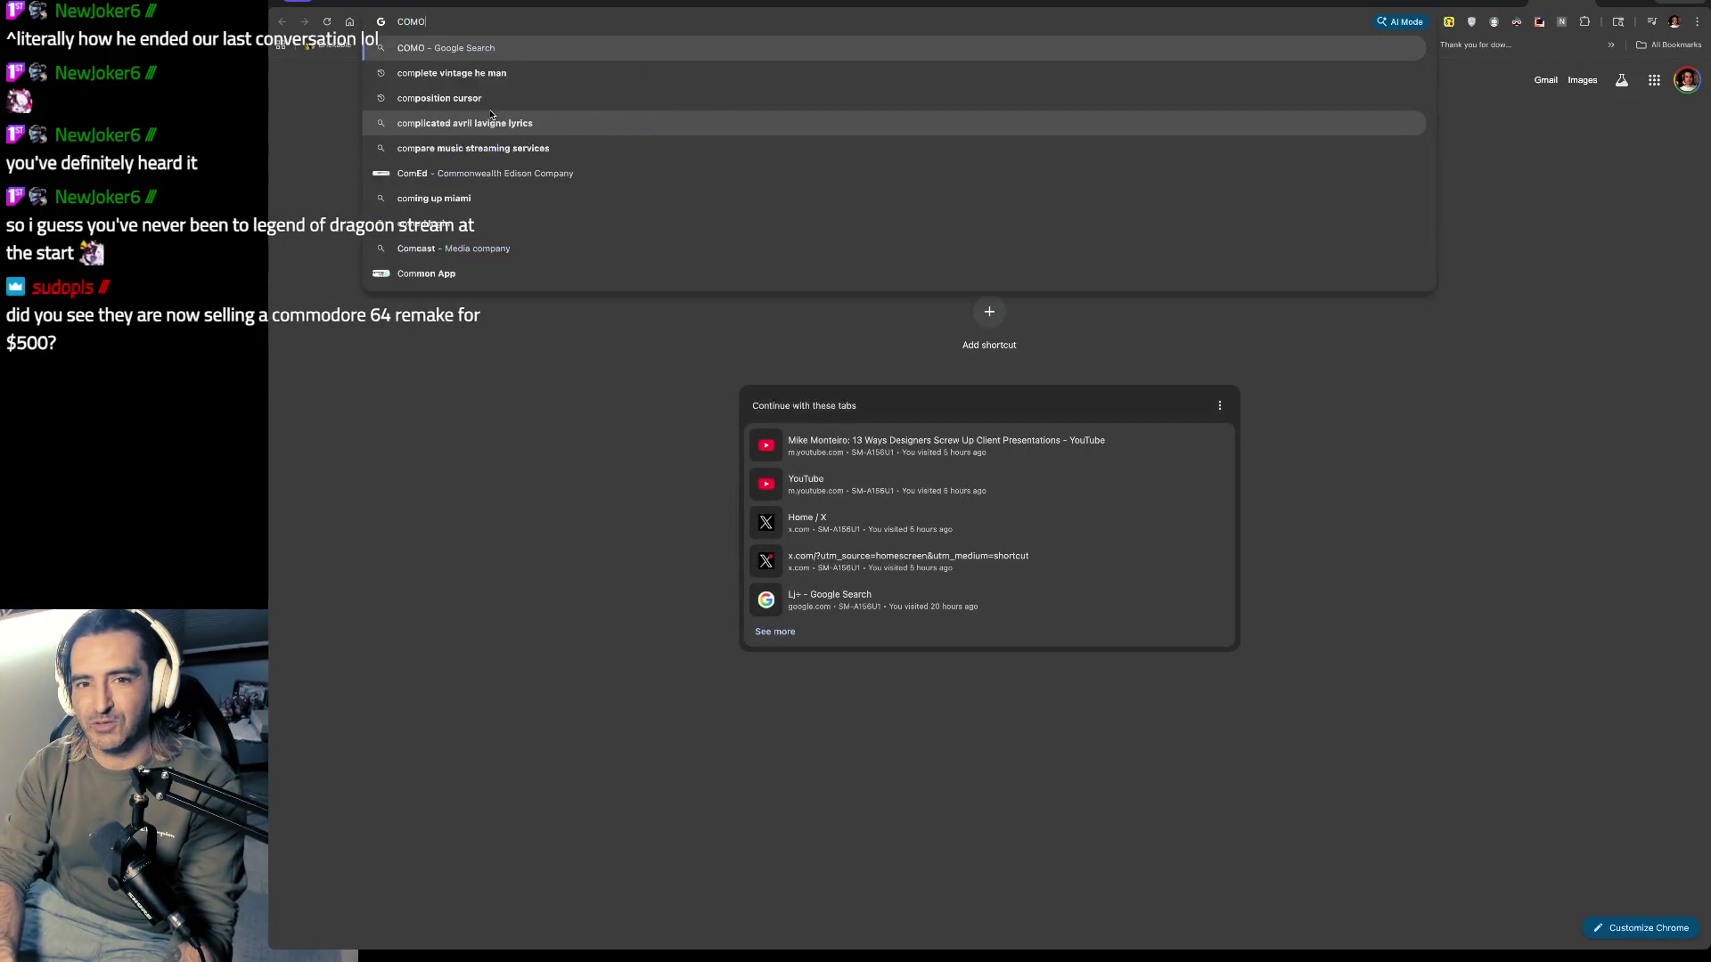
key("BackSpace")
type("MODORE MINI")
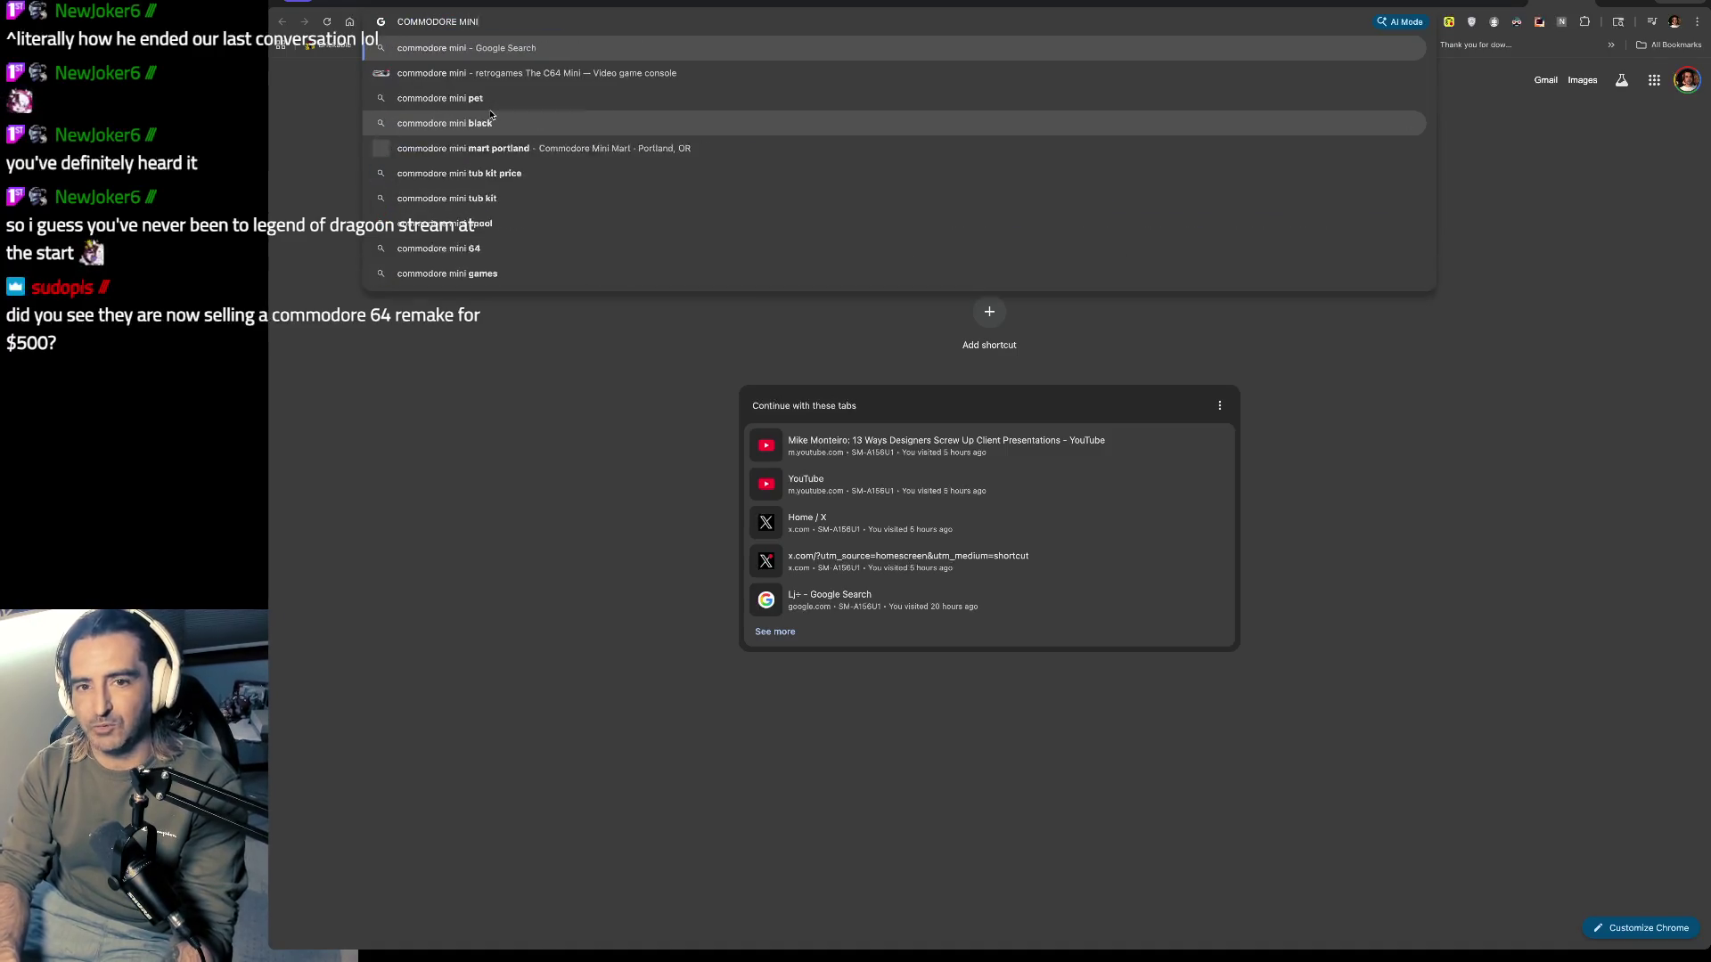
key("Return")
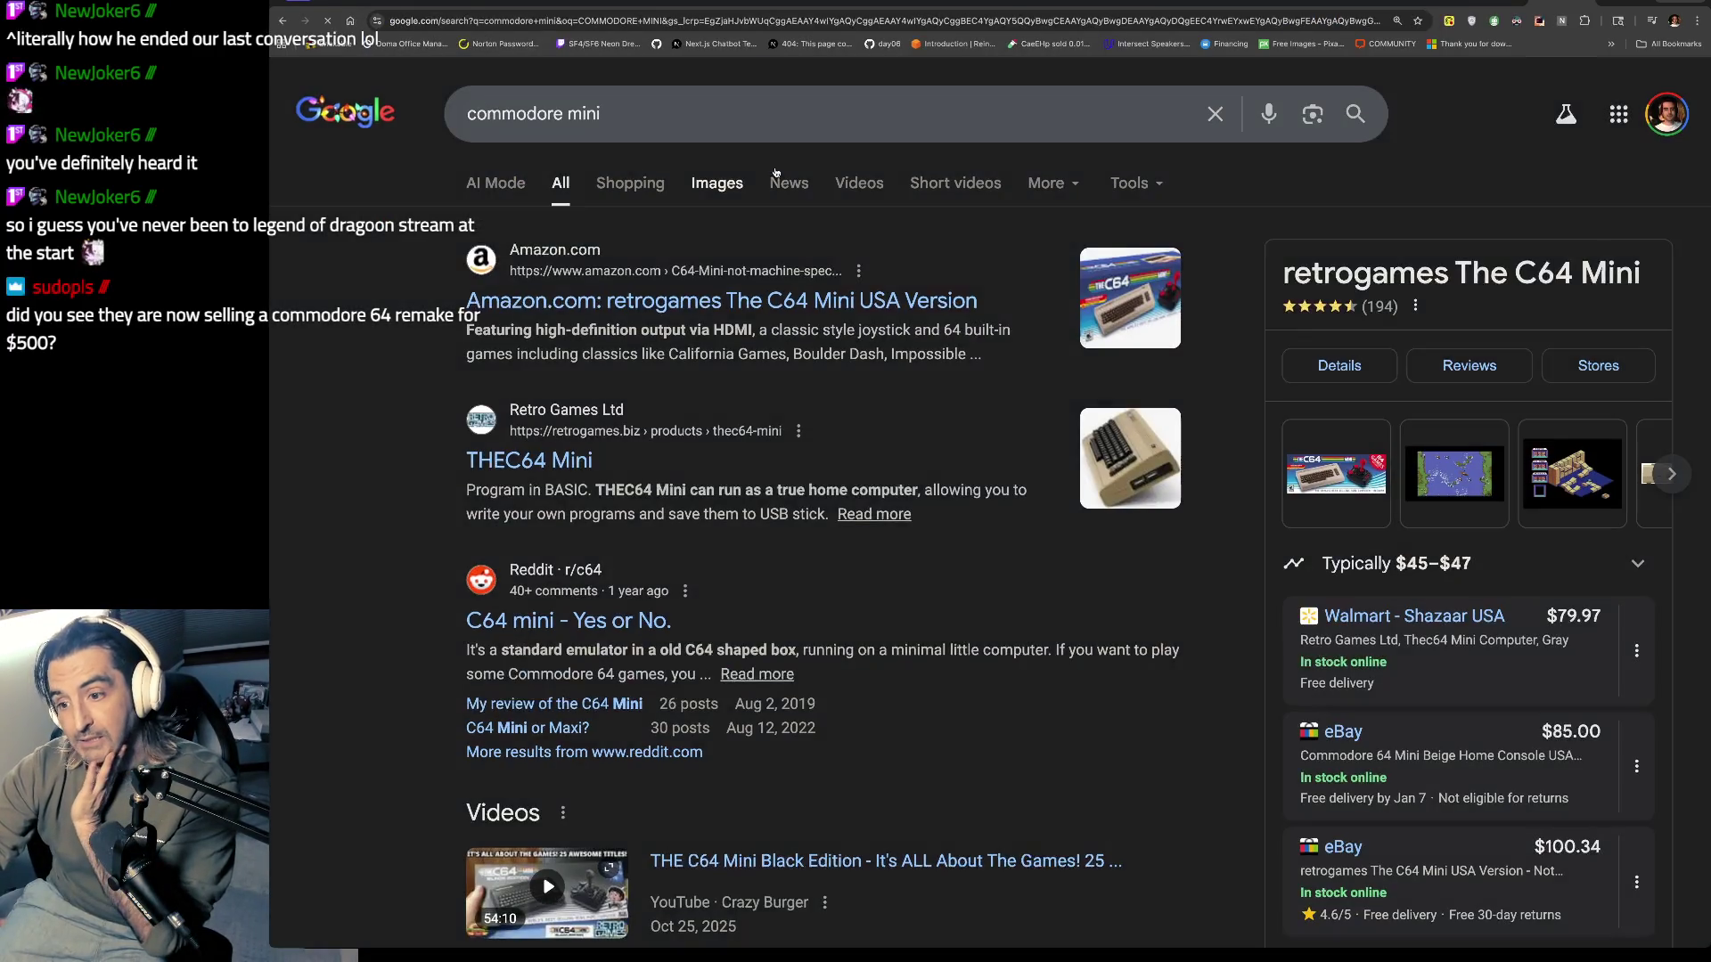
left_click(585, 455)
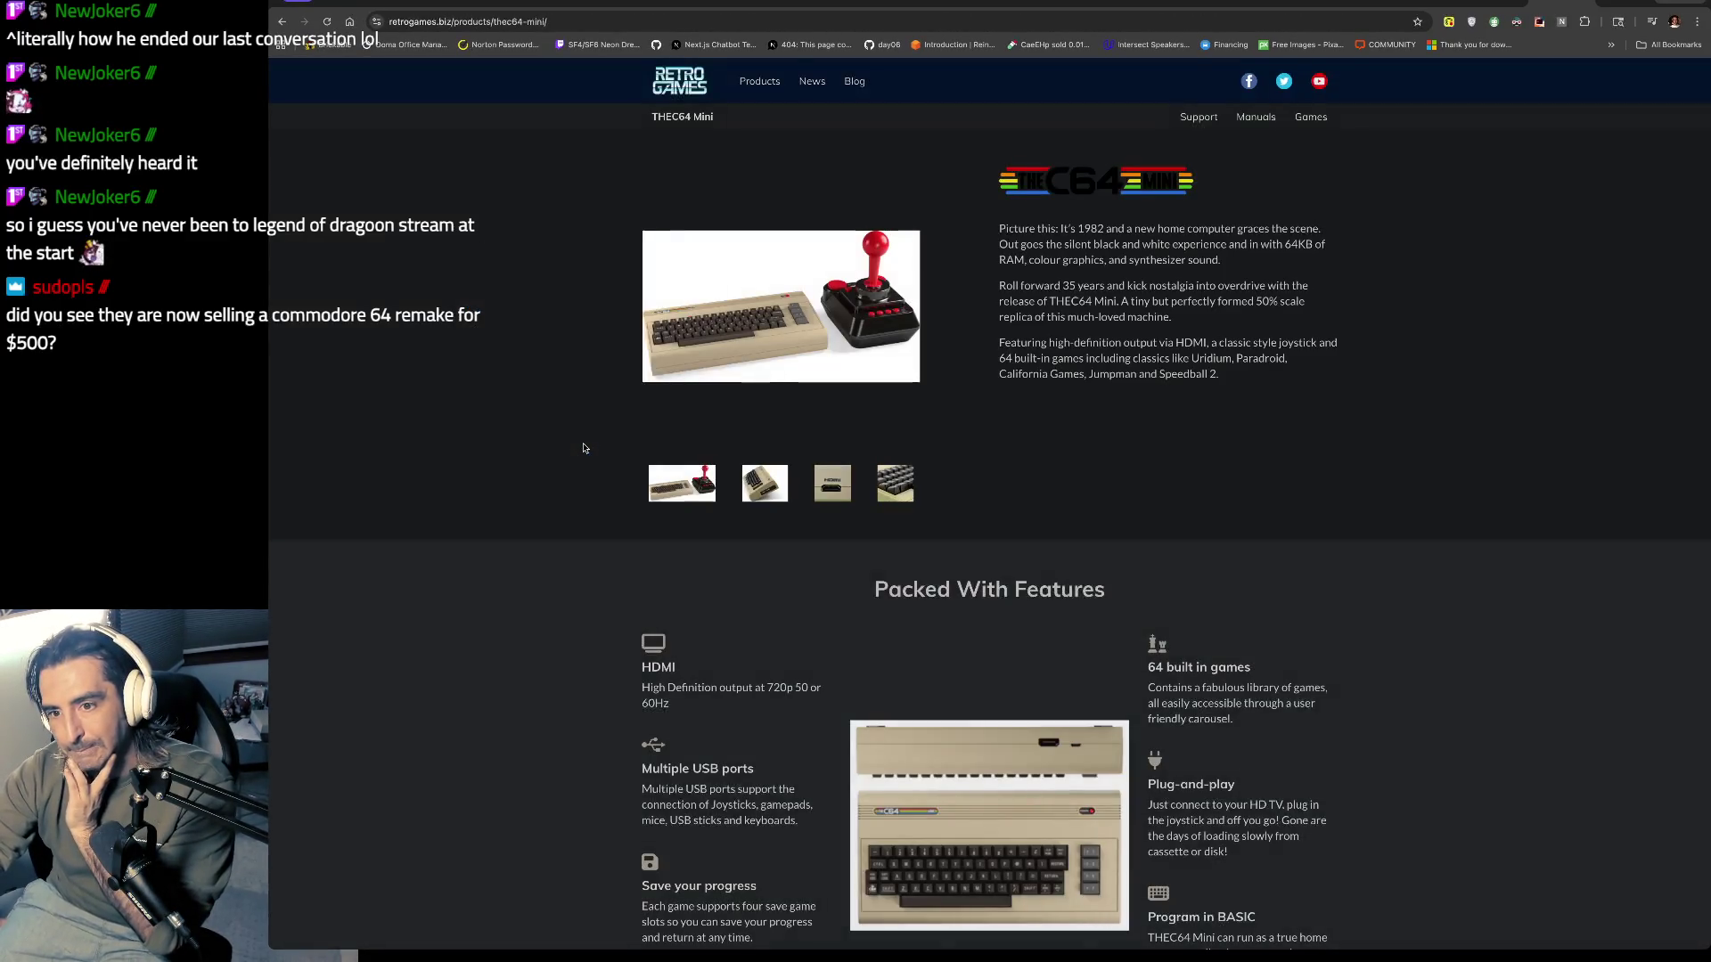
Step: Search for 'COMMODORE 64 ULTIMATE' in another new tab
key("ctrl+t")
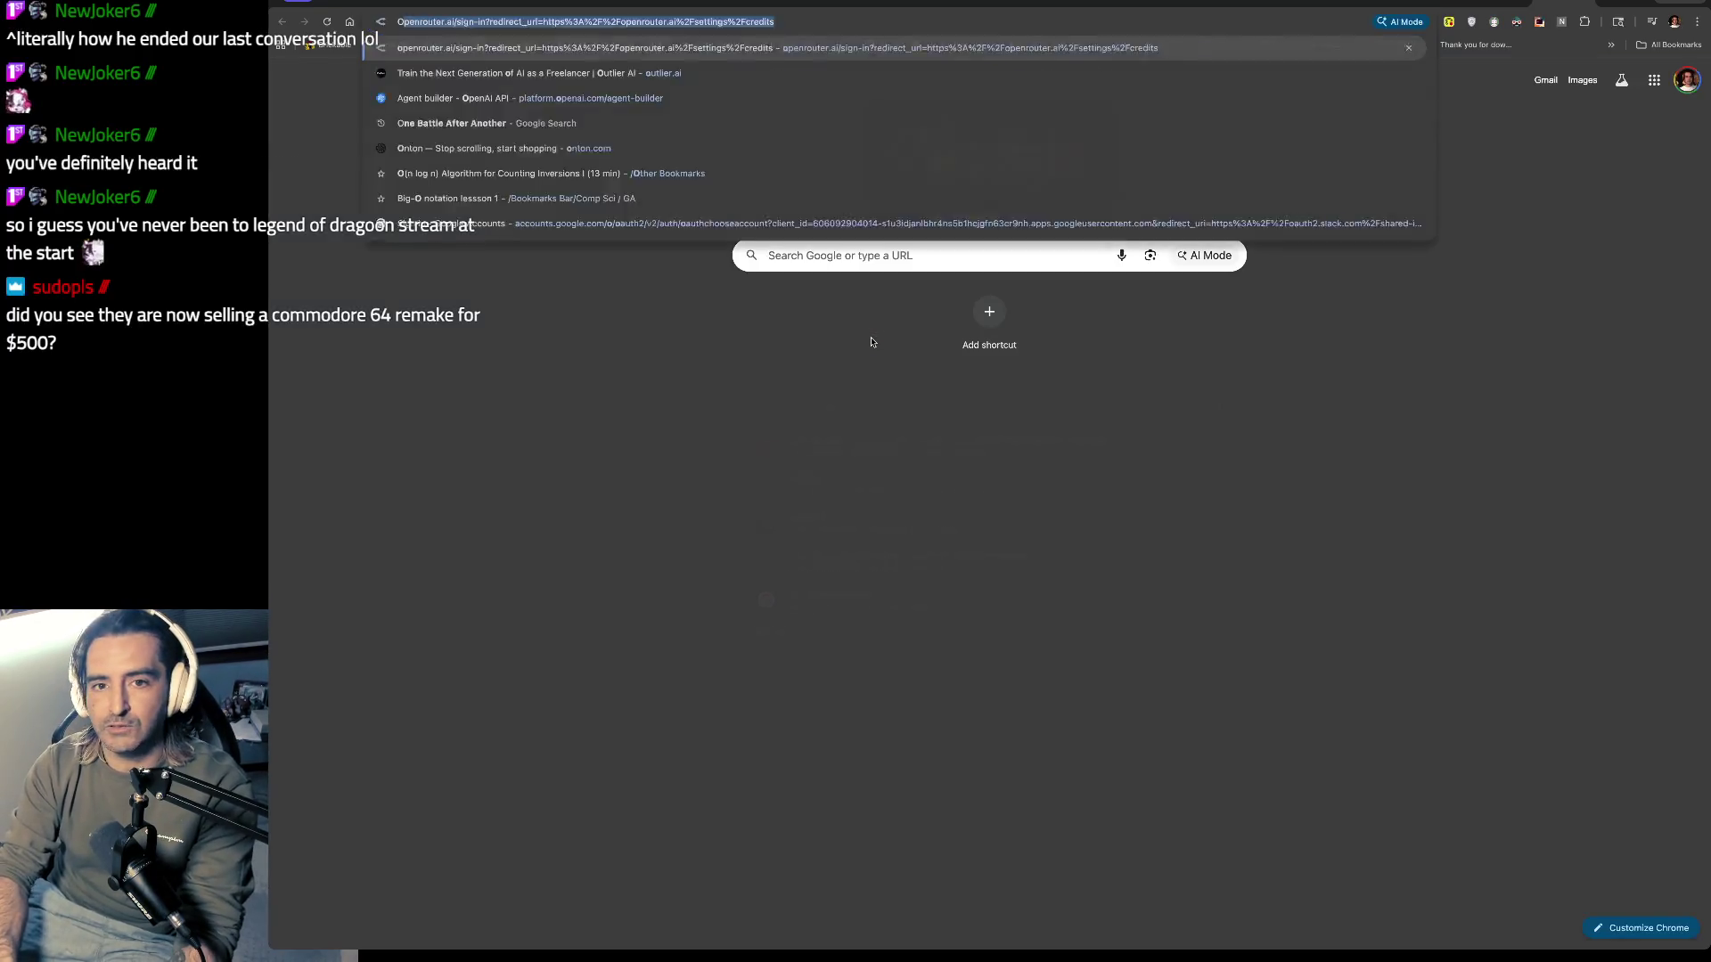
type("COMMODORE")
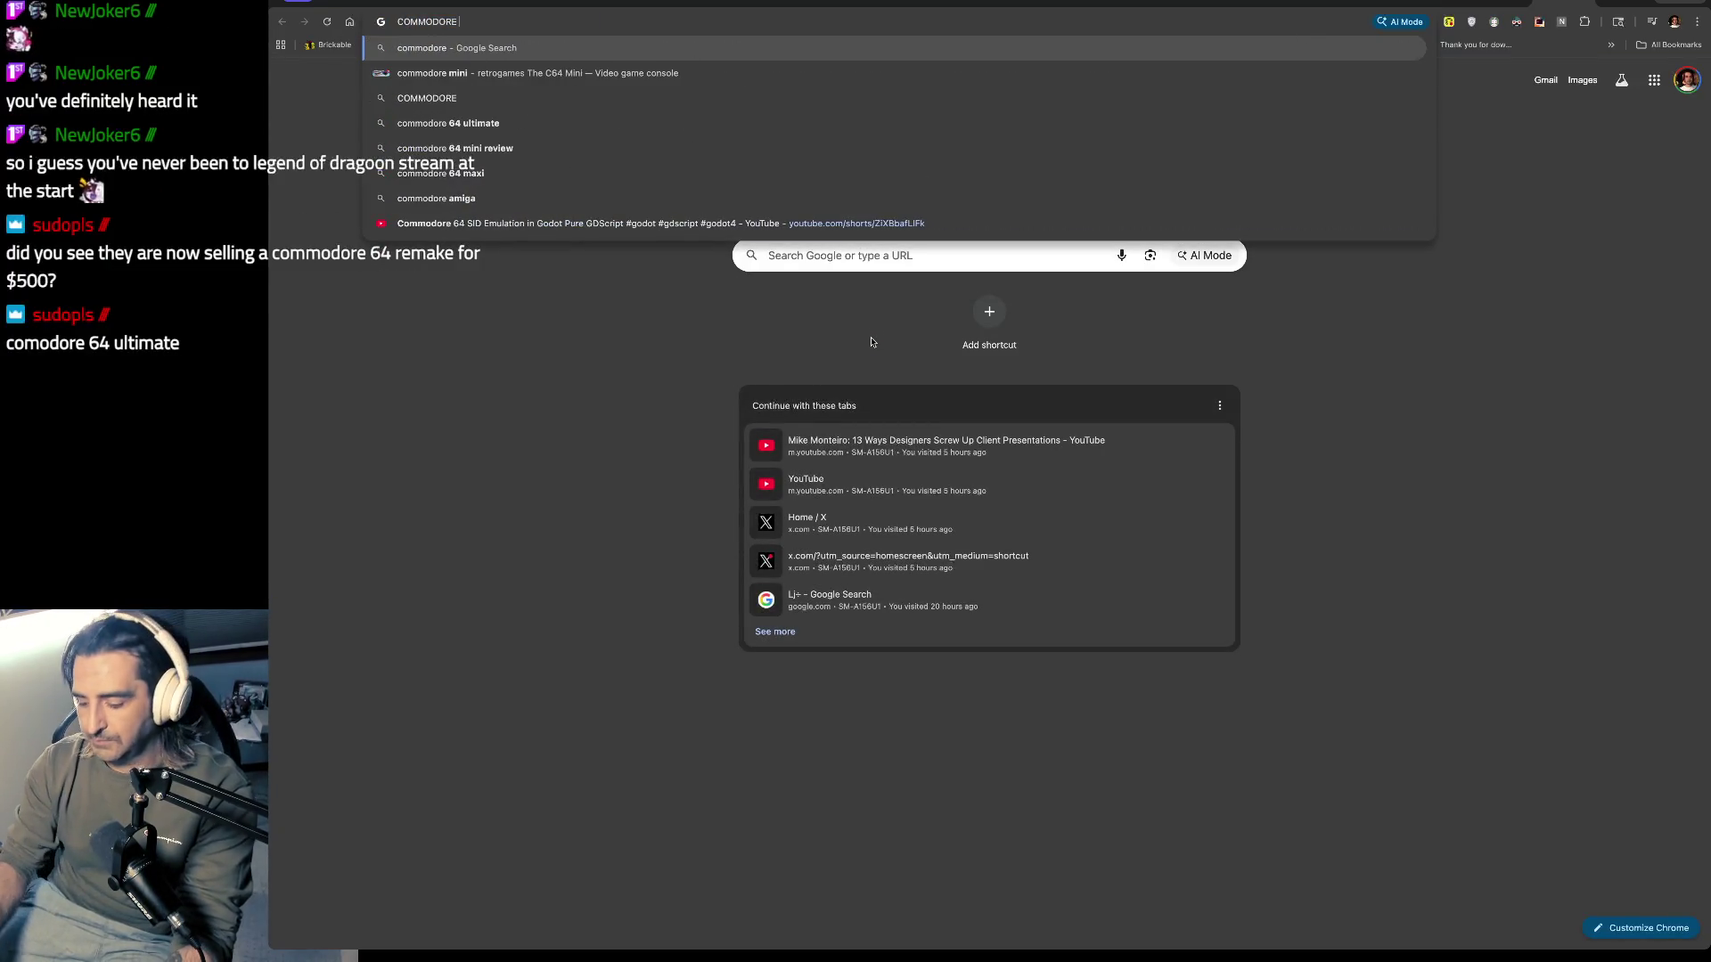
type(" 64 ULTIMATE")
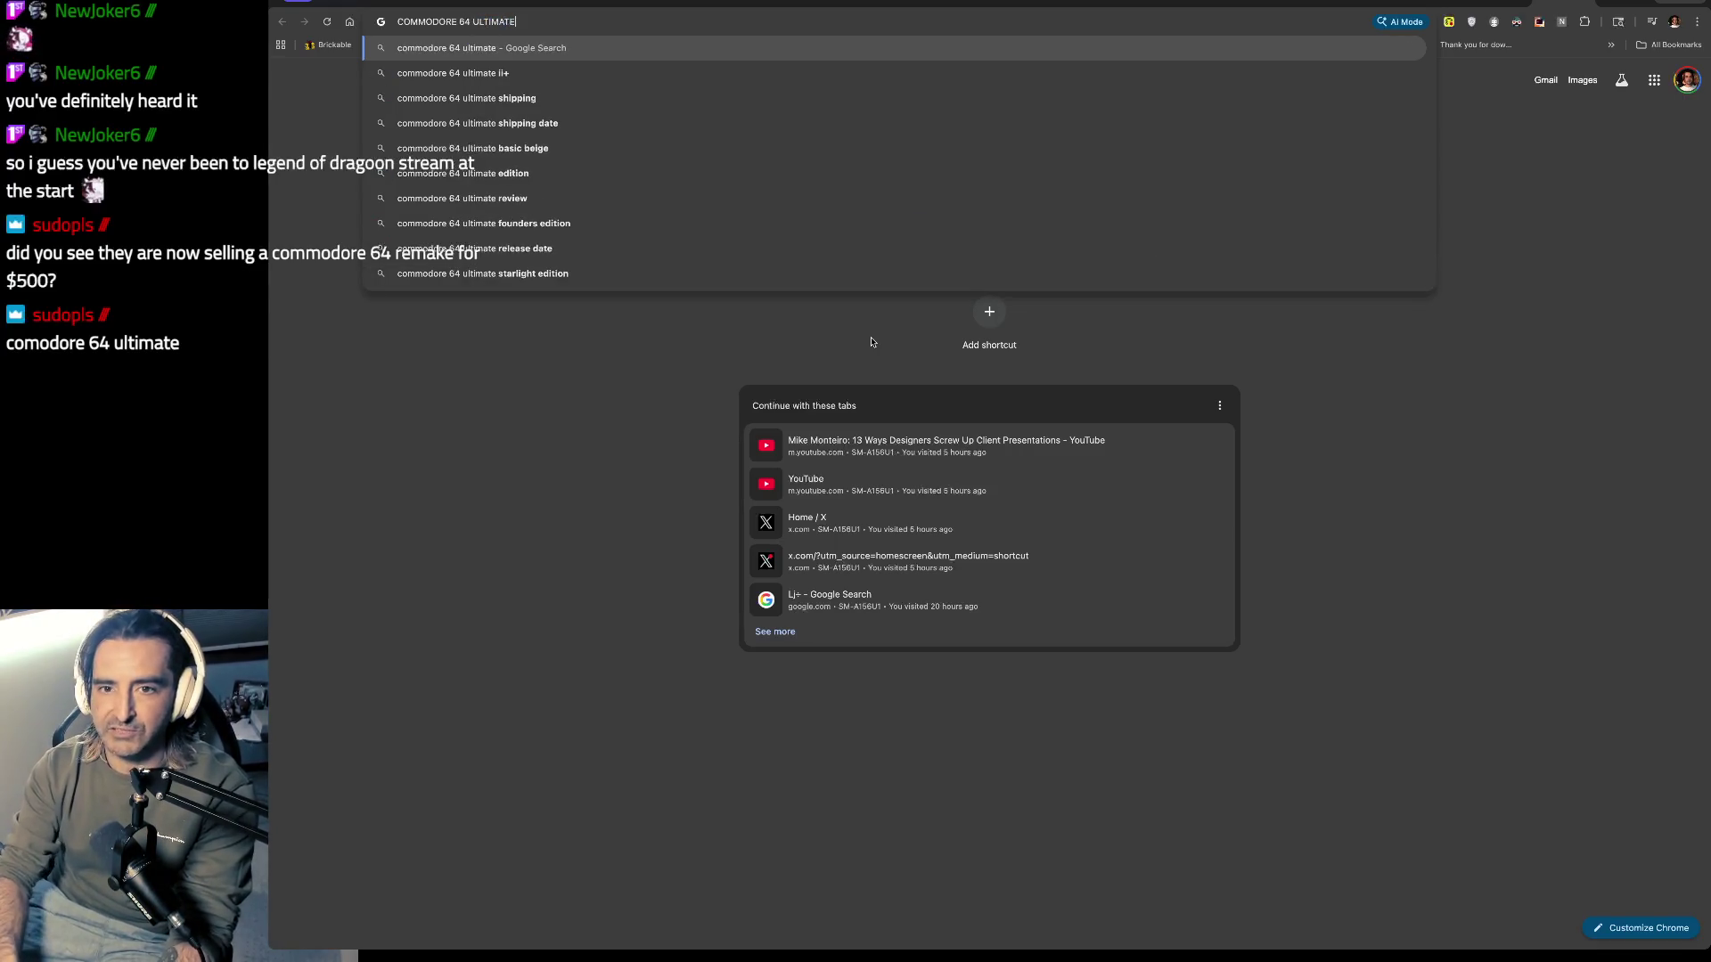
key("Return")
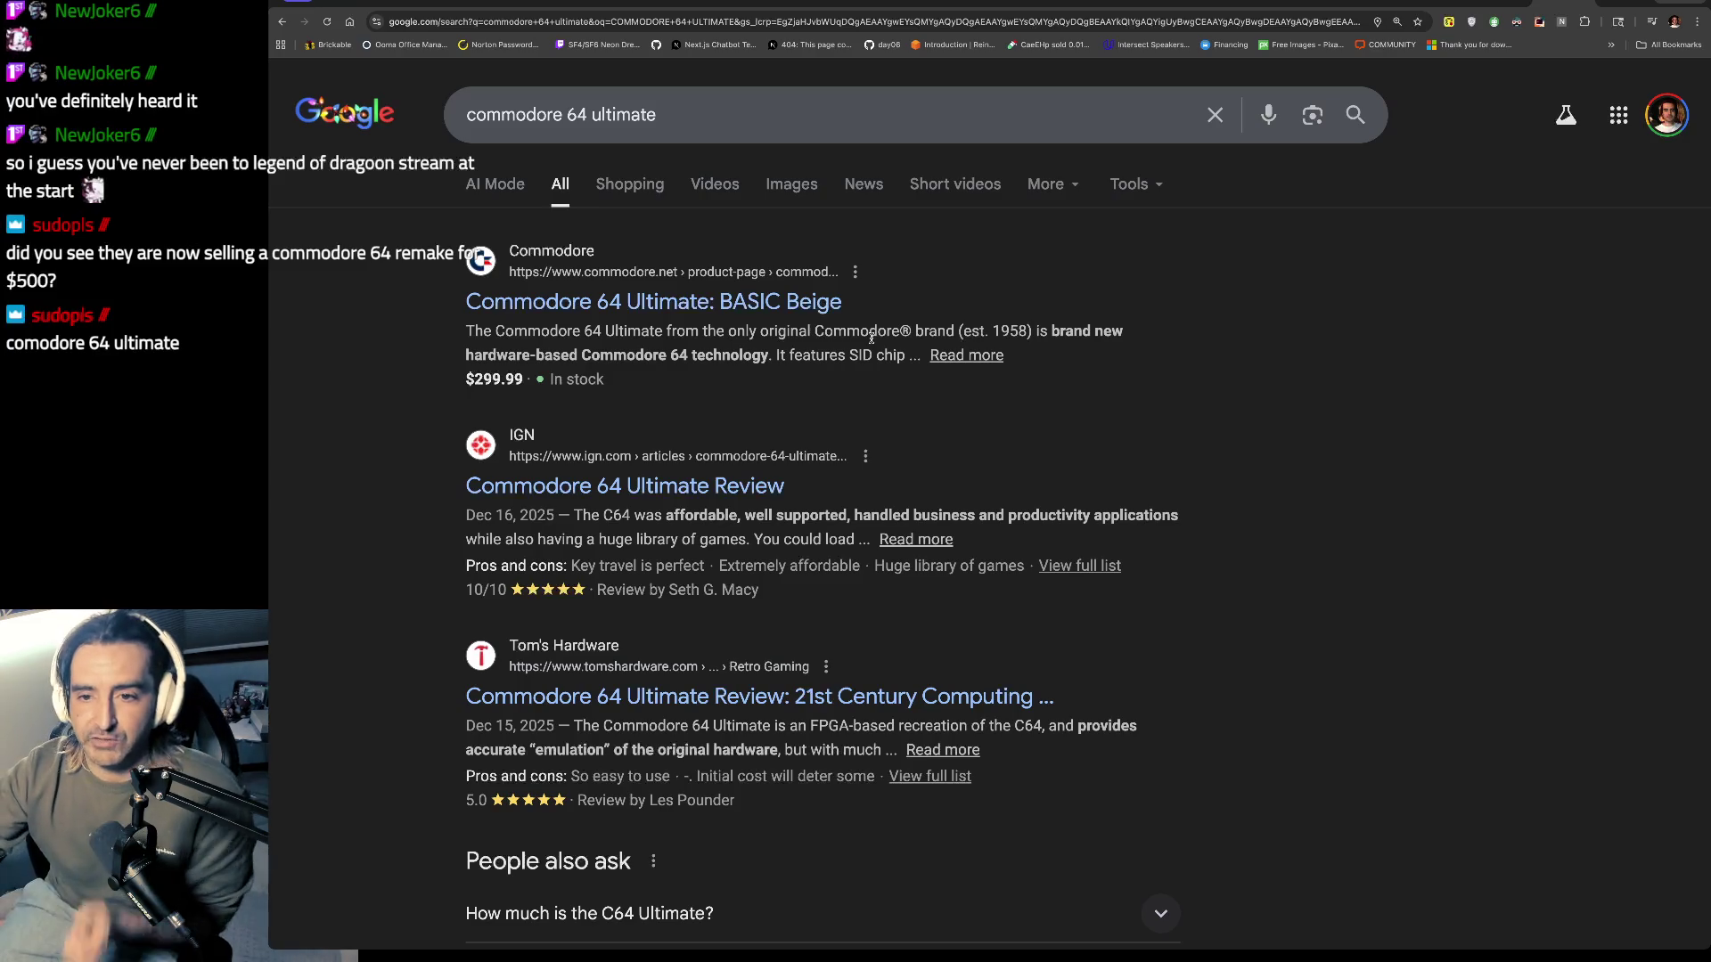
Step: Open commodore.net's Commodore 64 Ultimate: BASIC Beige page, priced $299.99, from the search results
left_click(635, 185)
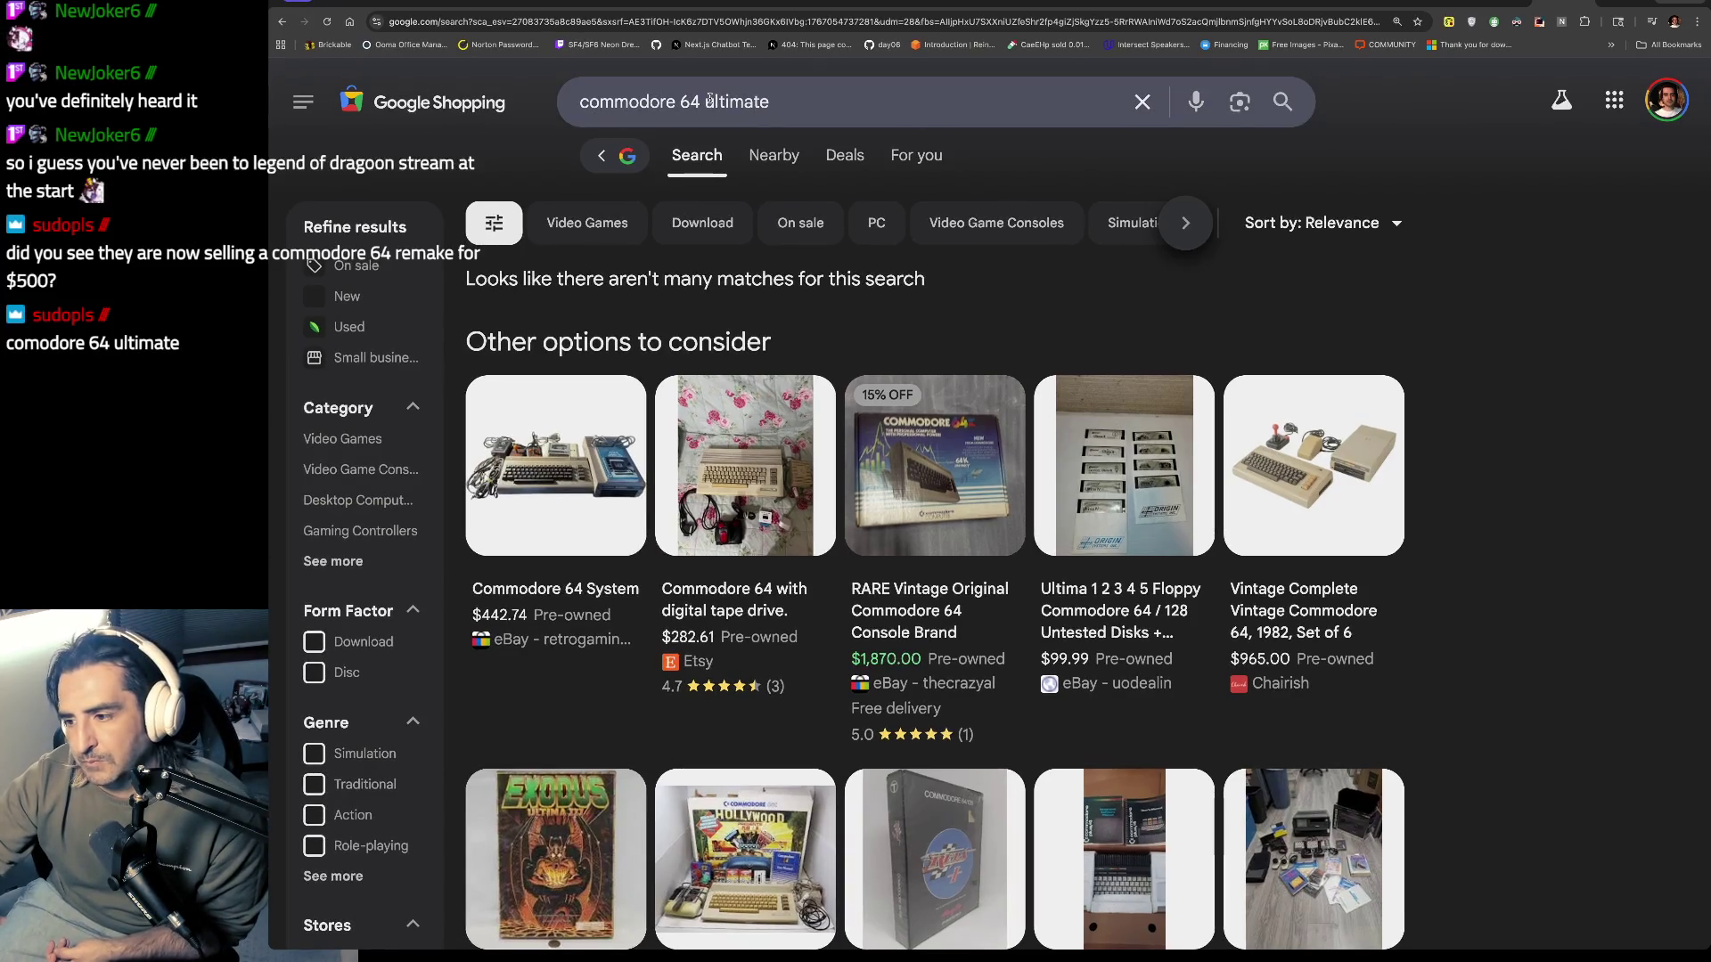
left_click(641, 96)
key("BackSpace")
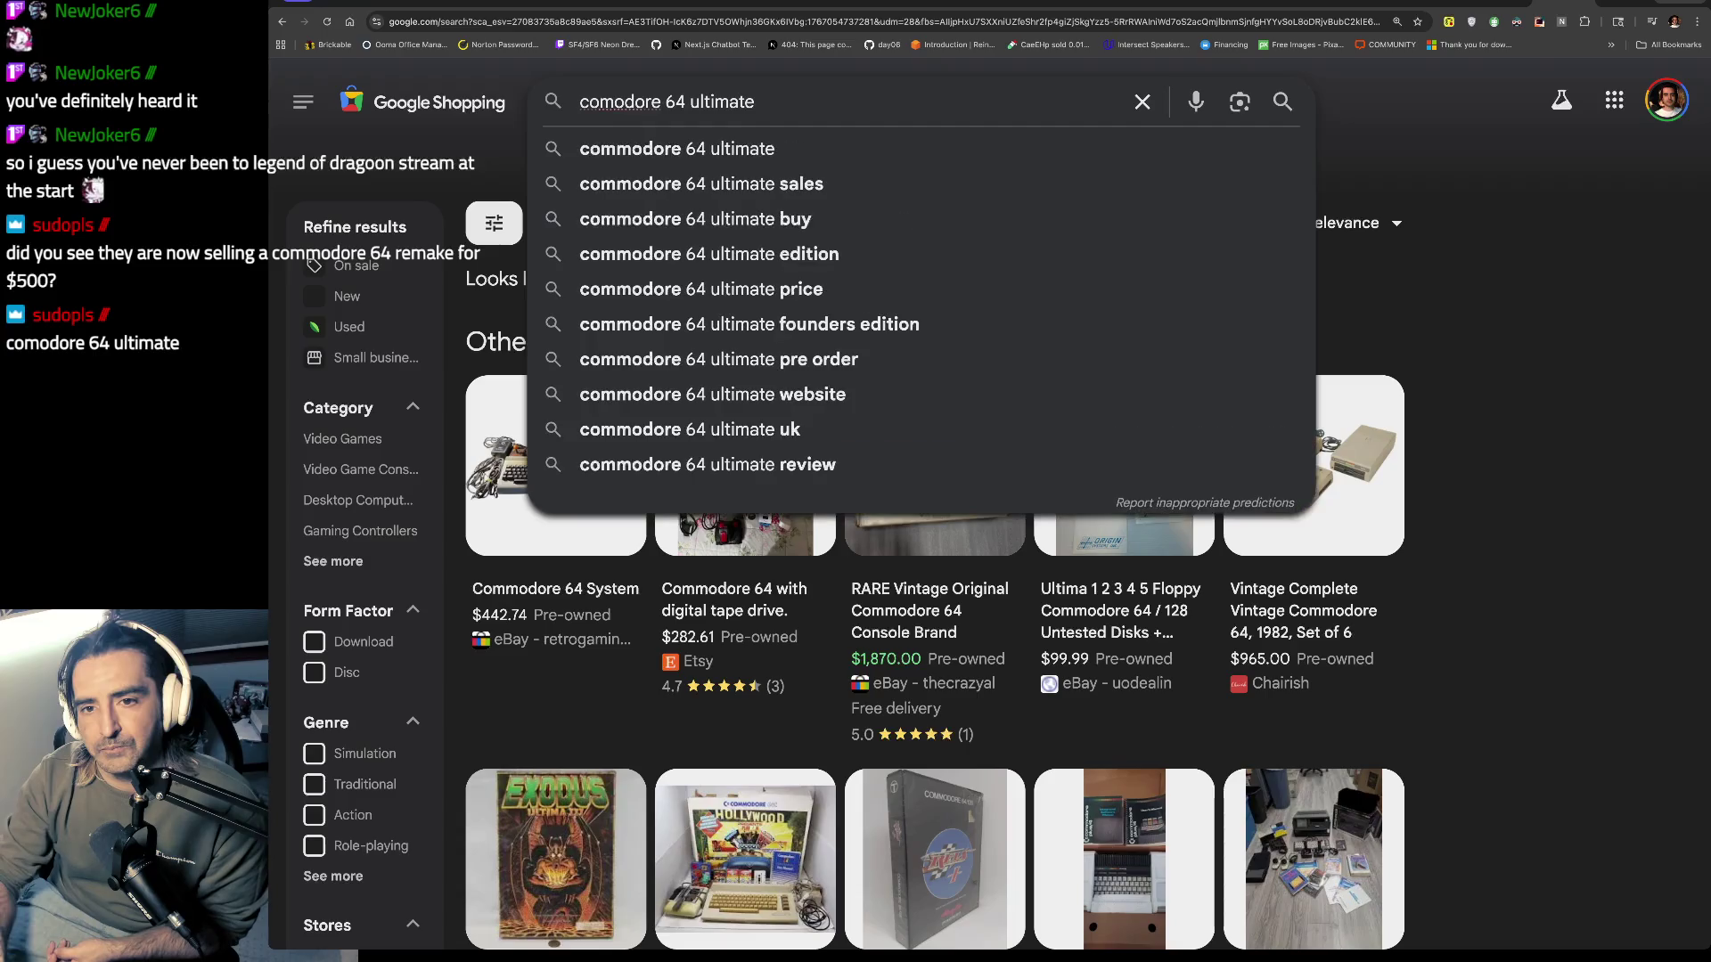
key("Return")
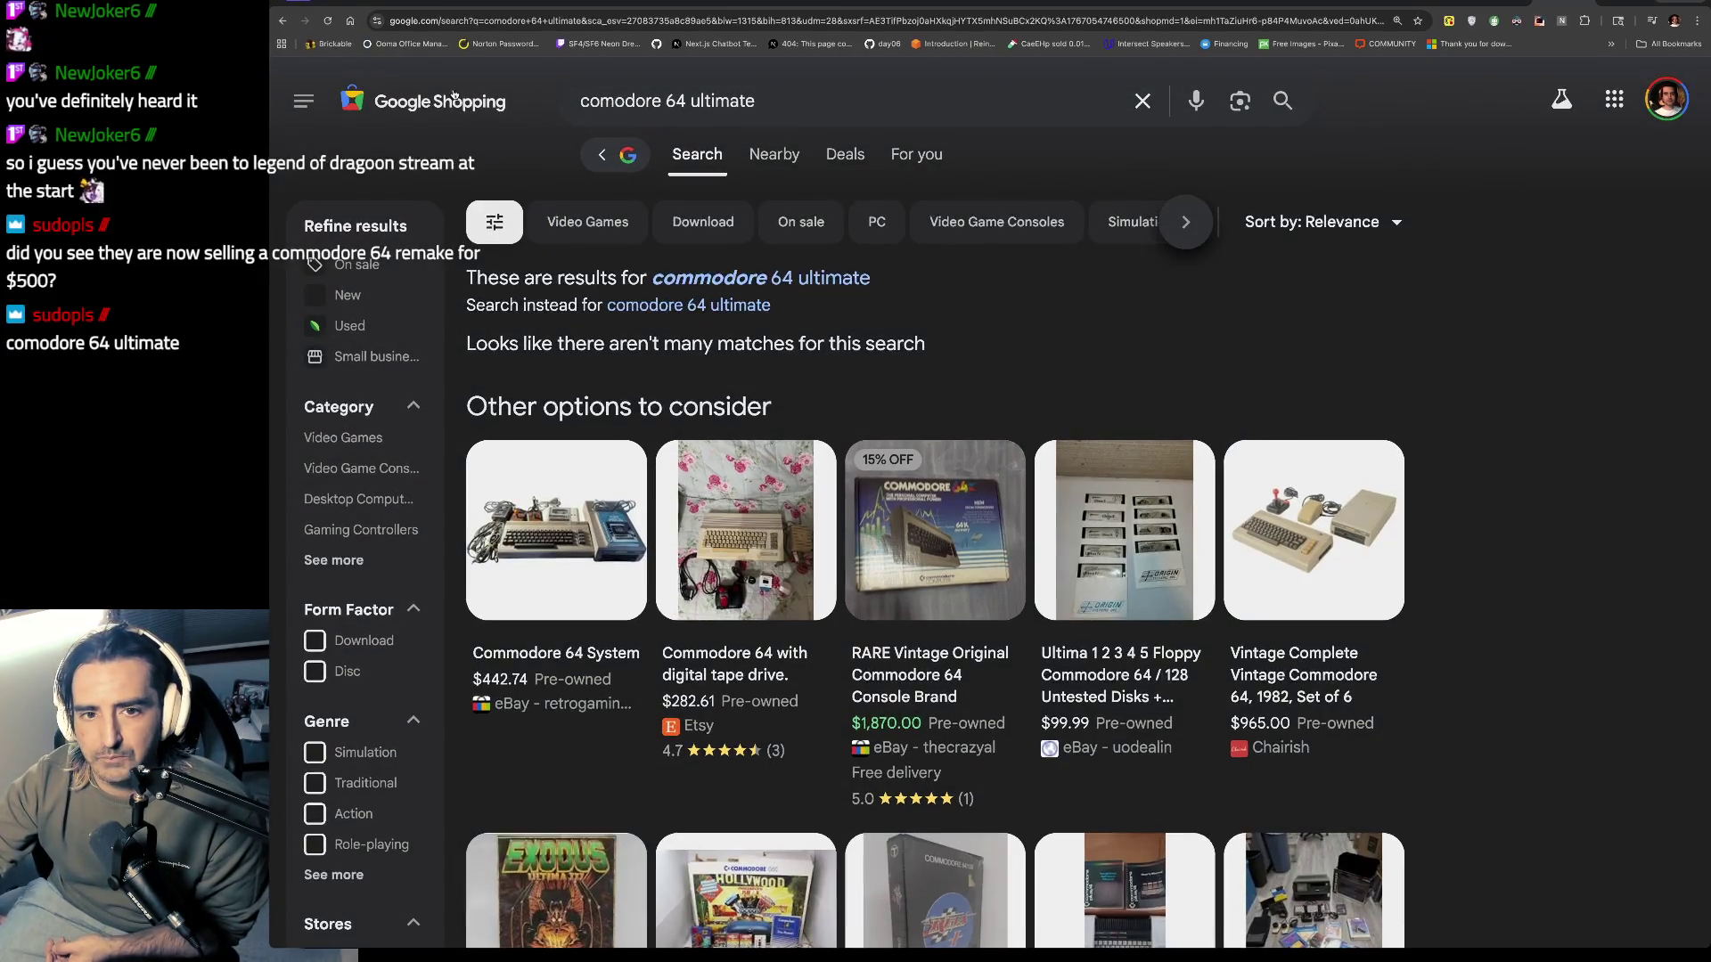
left_click(281, 20)
left_click(704, 301)
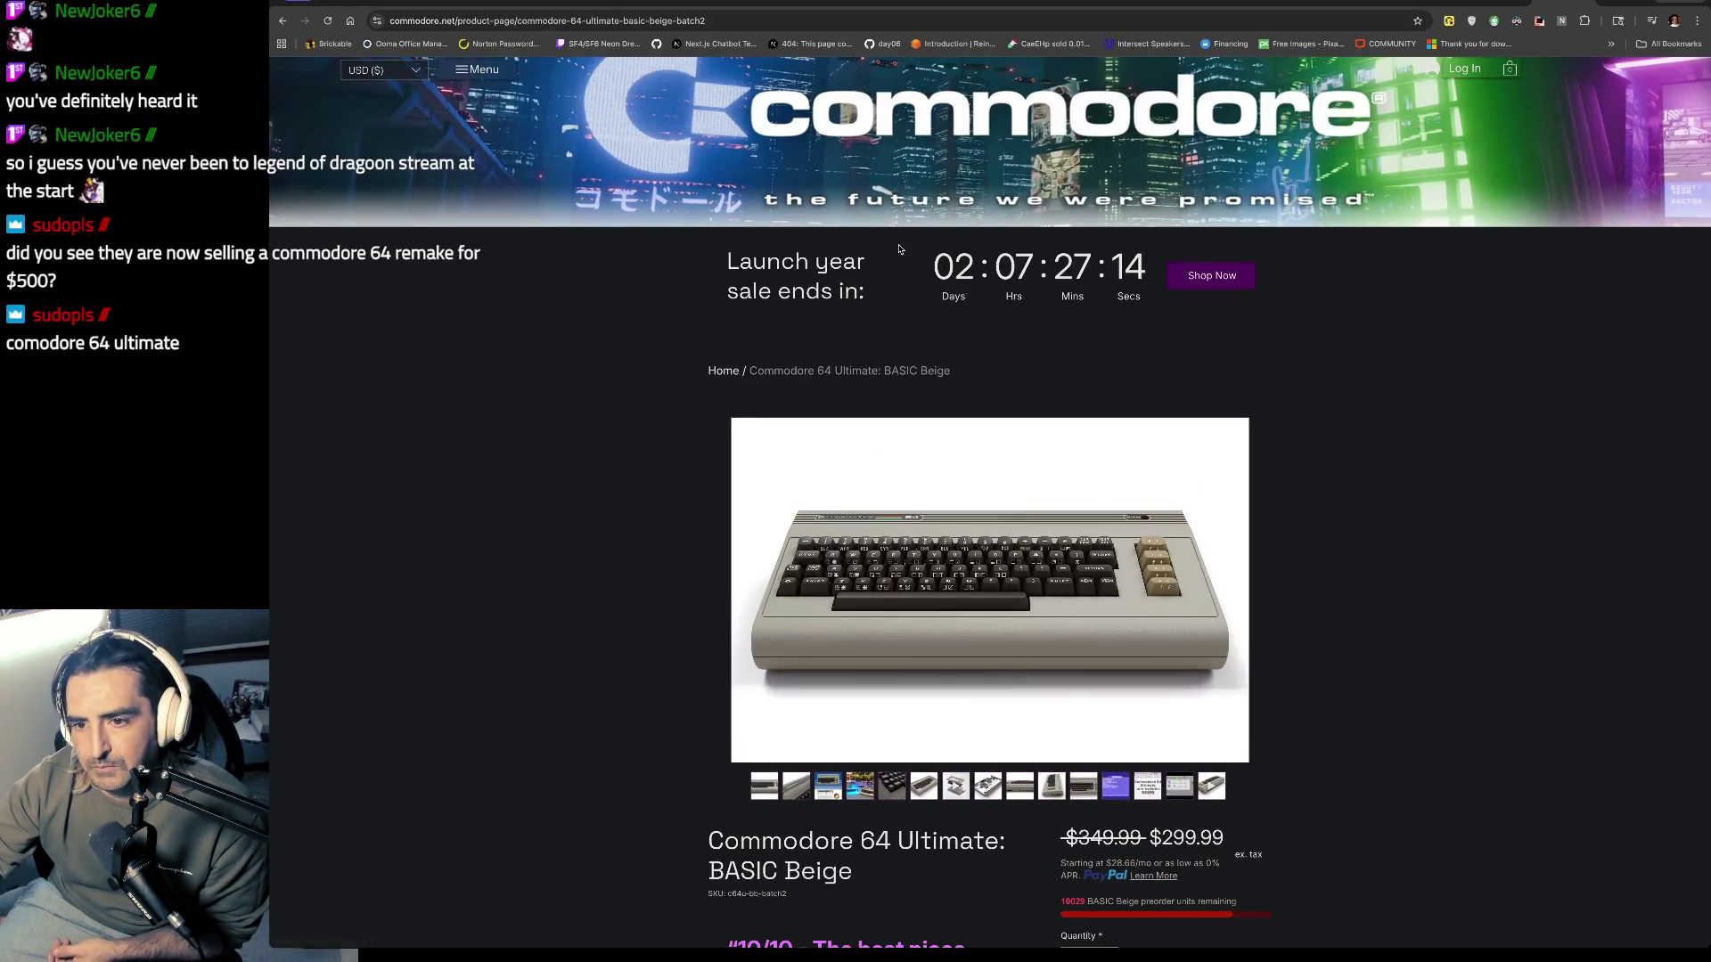
Step: Page through the Commodore 64 Ultimate gallery, from the review graphic to the GEOS screenshots and beige C64 photo
scroll(903, 419, "down", 5)
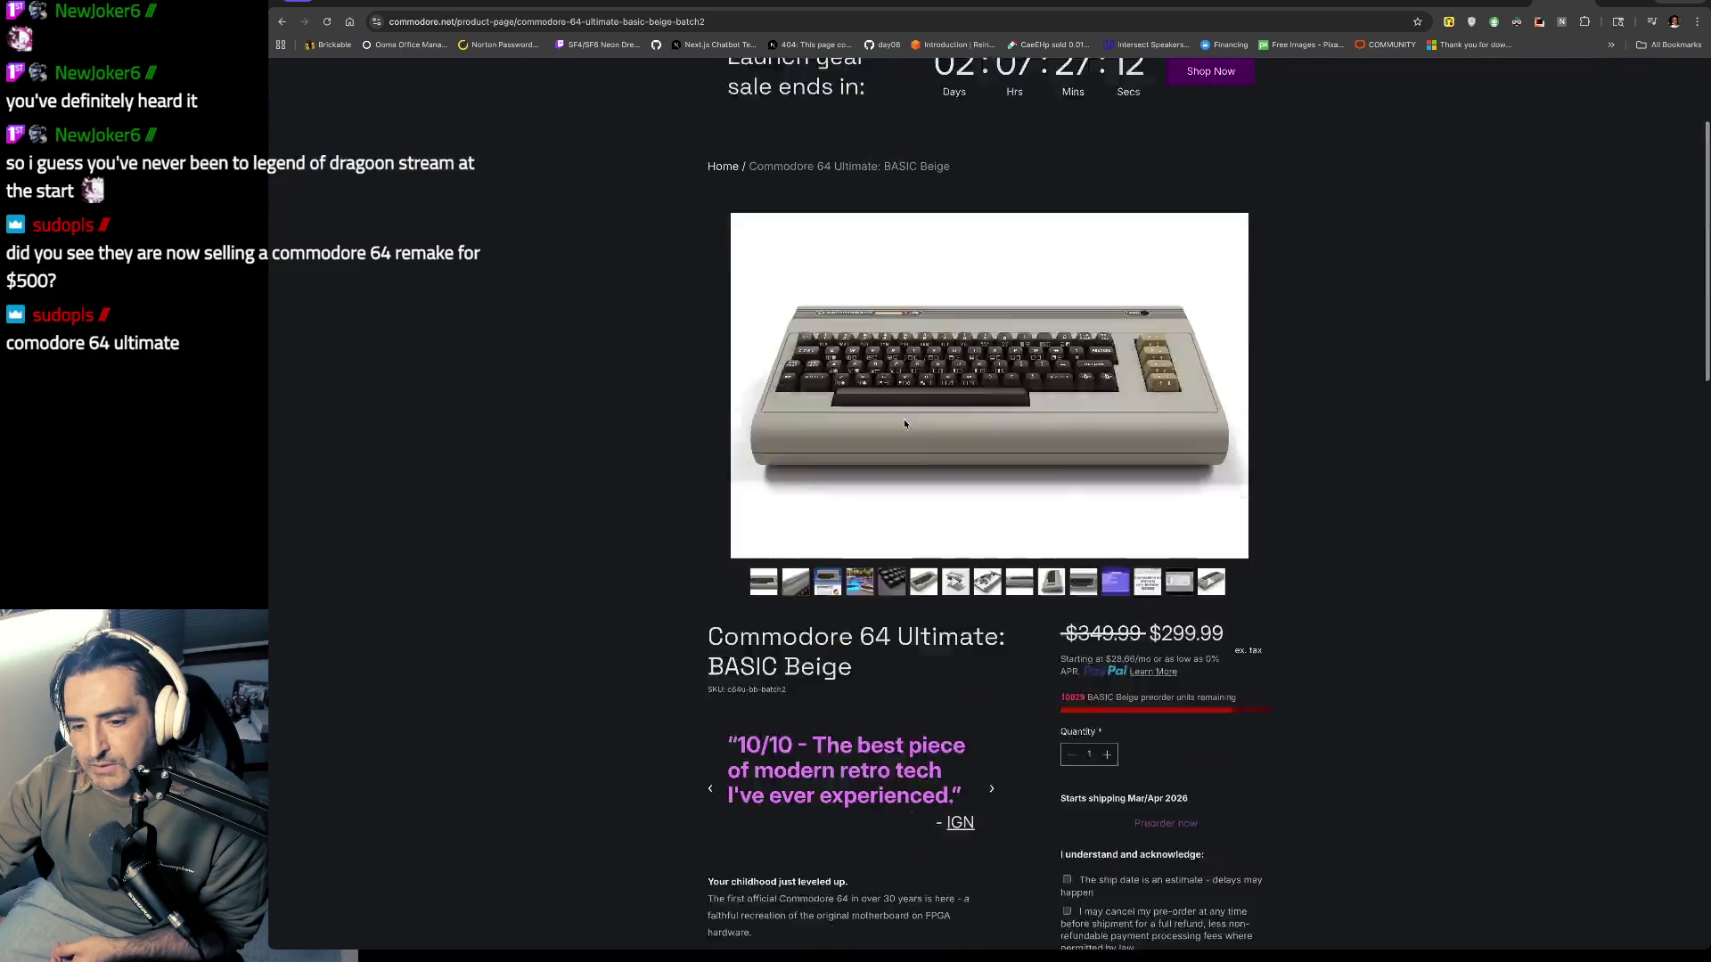
scroll(844, 499, "up", 1)
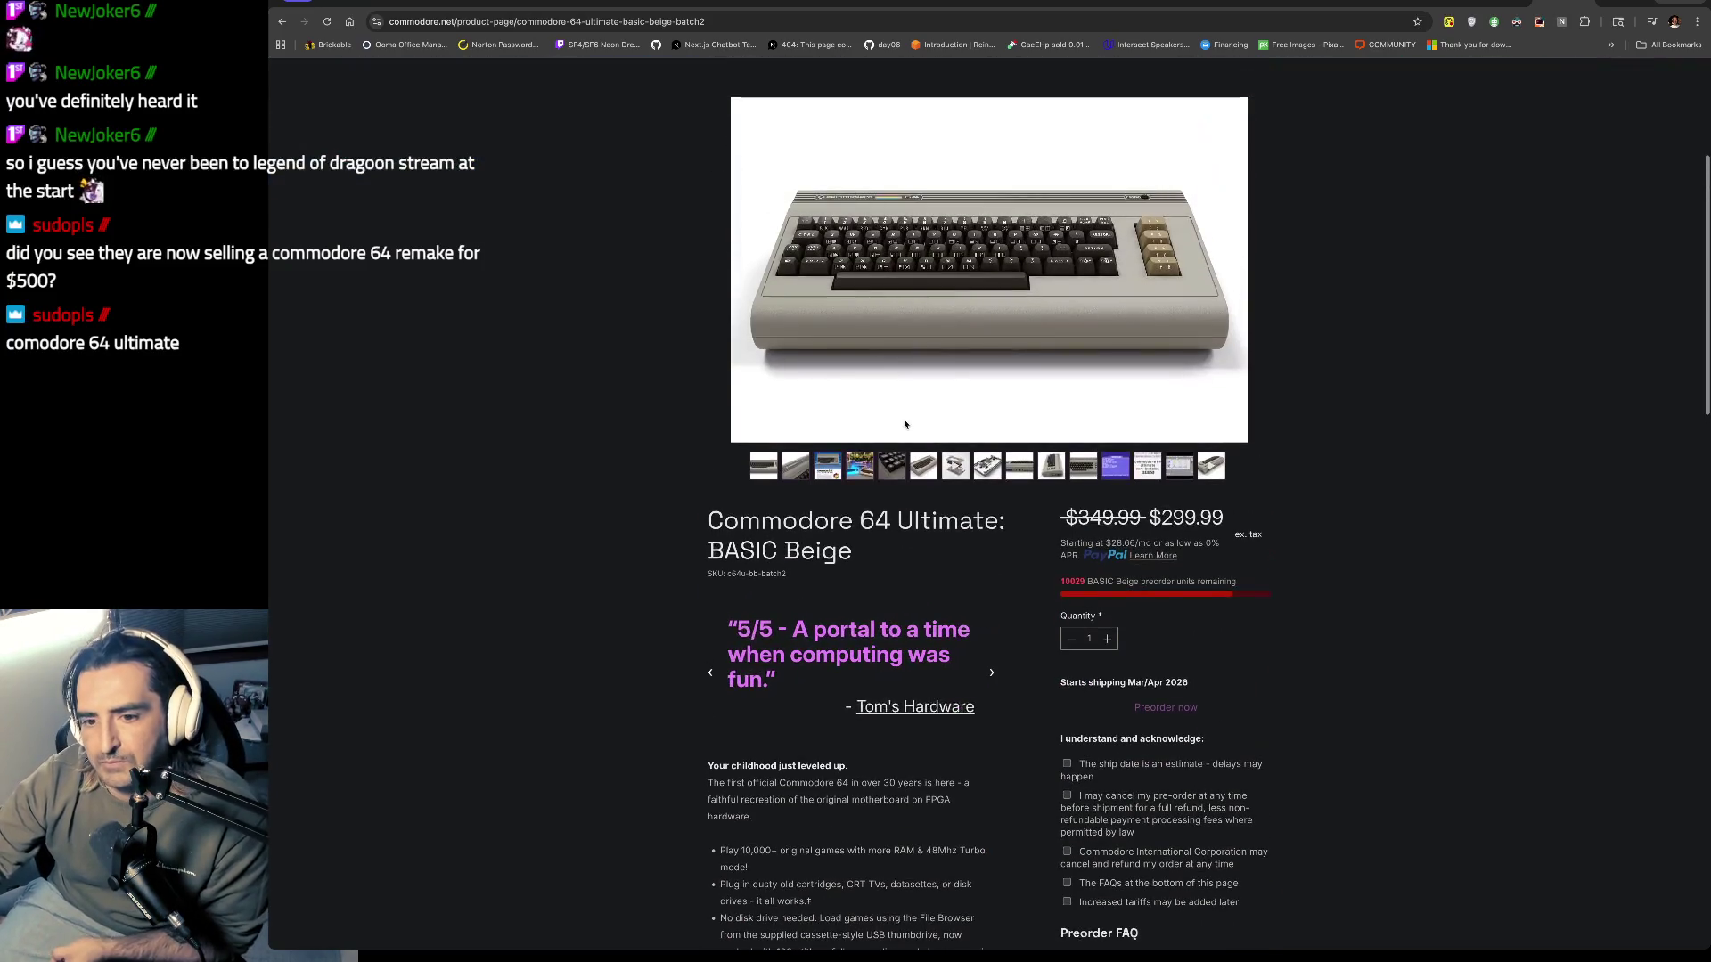
left_click(832, 473)
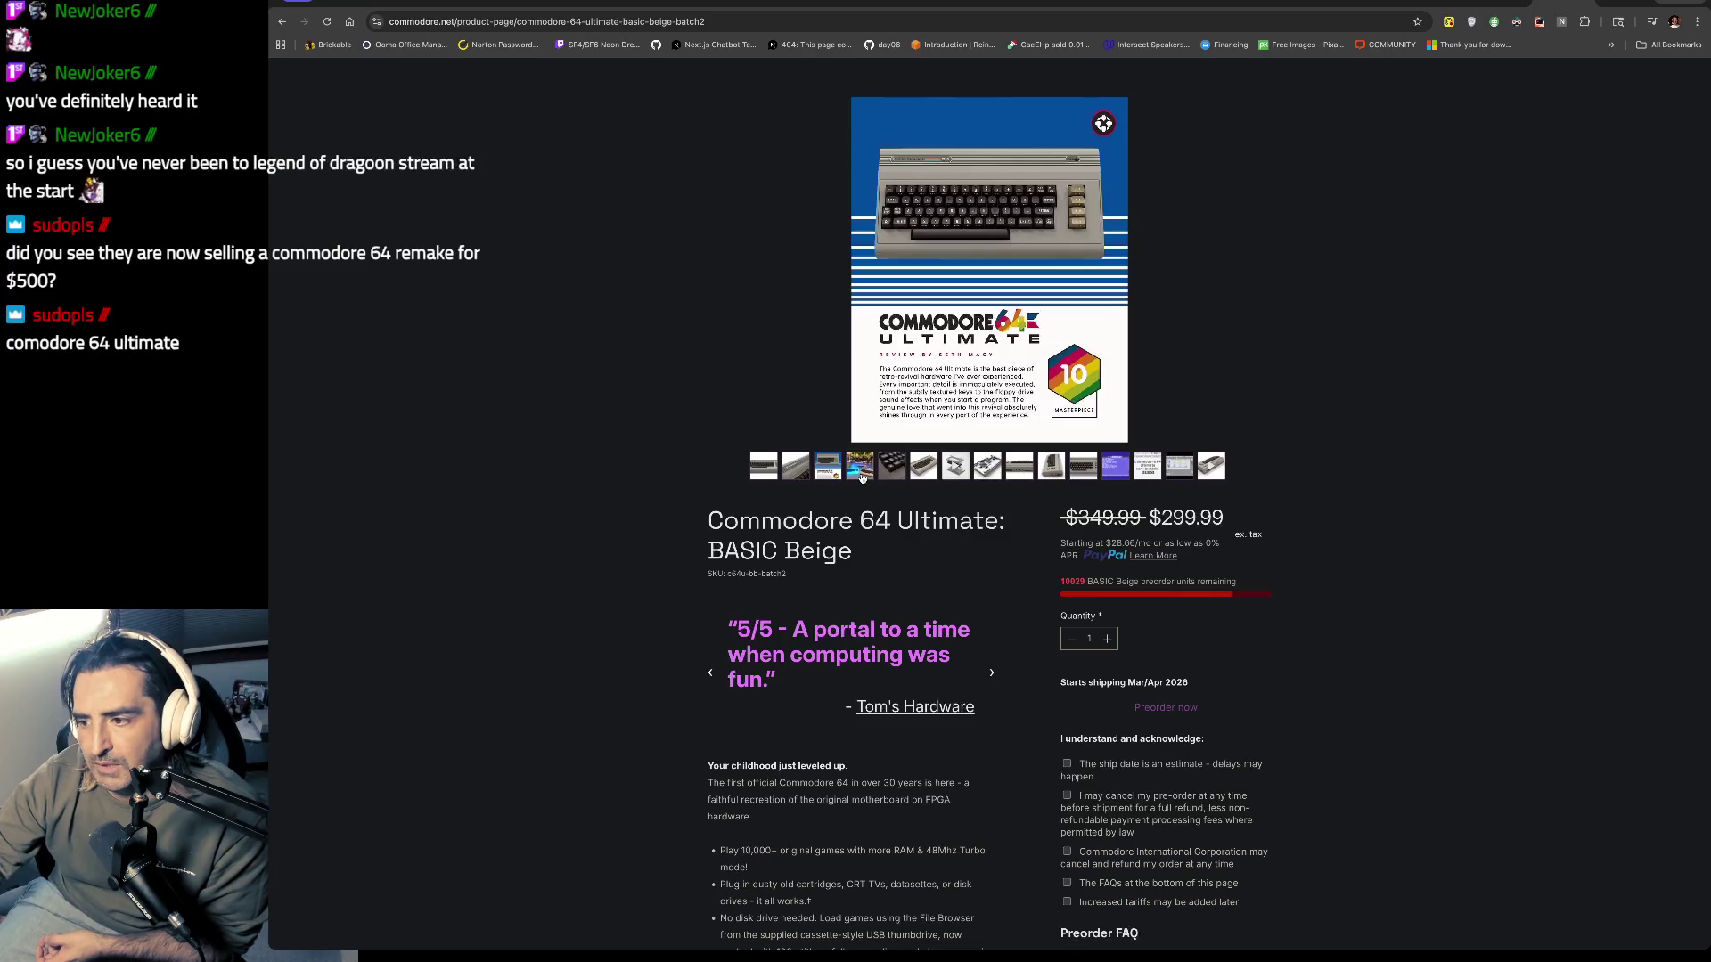
left_click(863, 477)
left_click(895, 477)
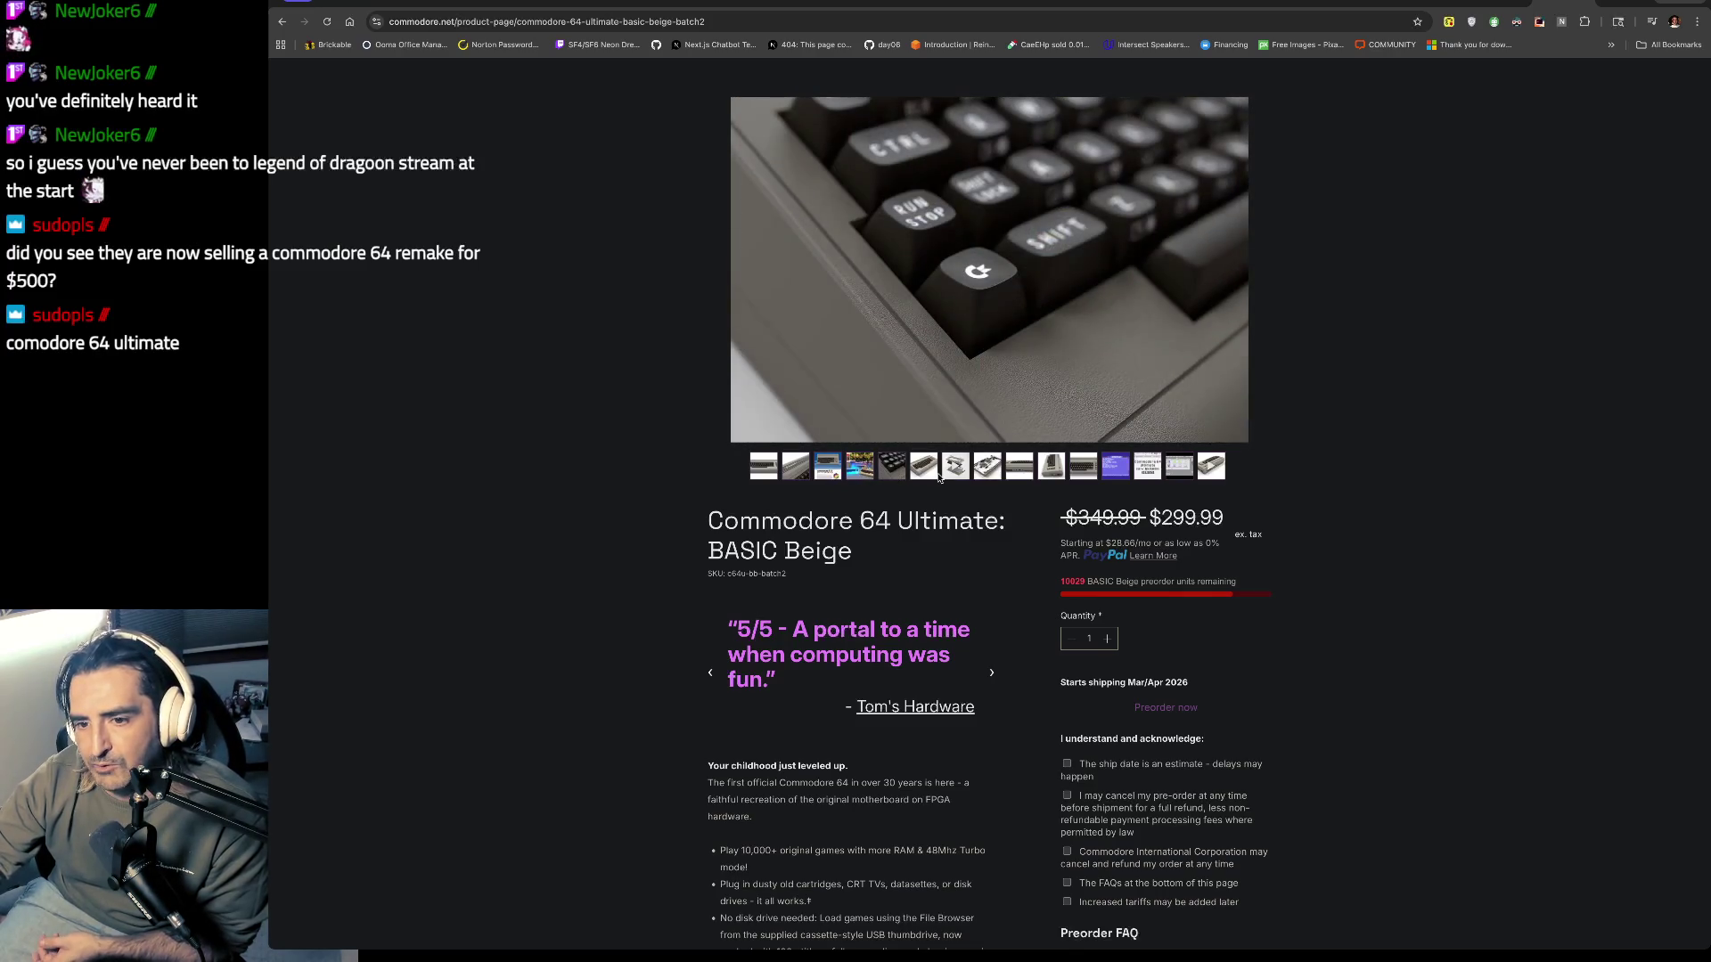
left_click(987, 472)
left_click(1050, 472)
left_click(1087, 473)
left_click(1118, 472)
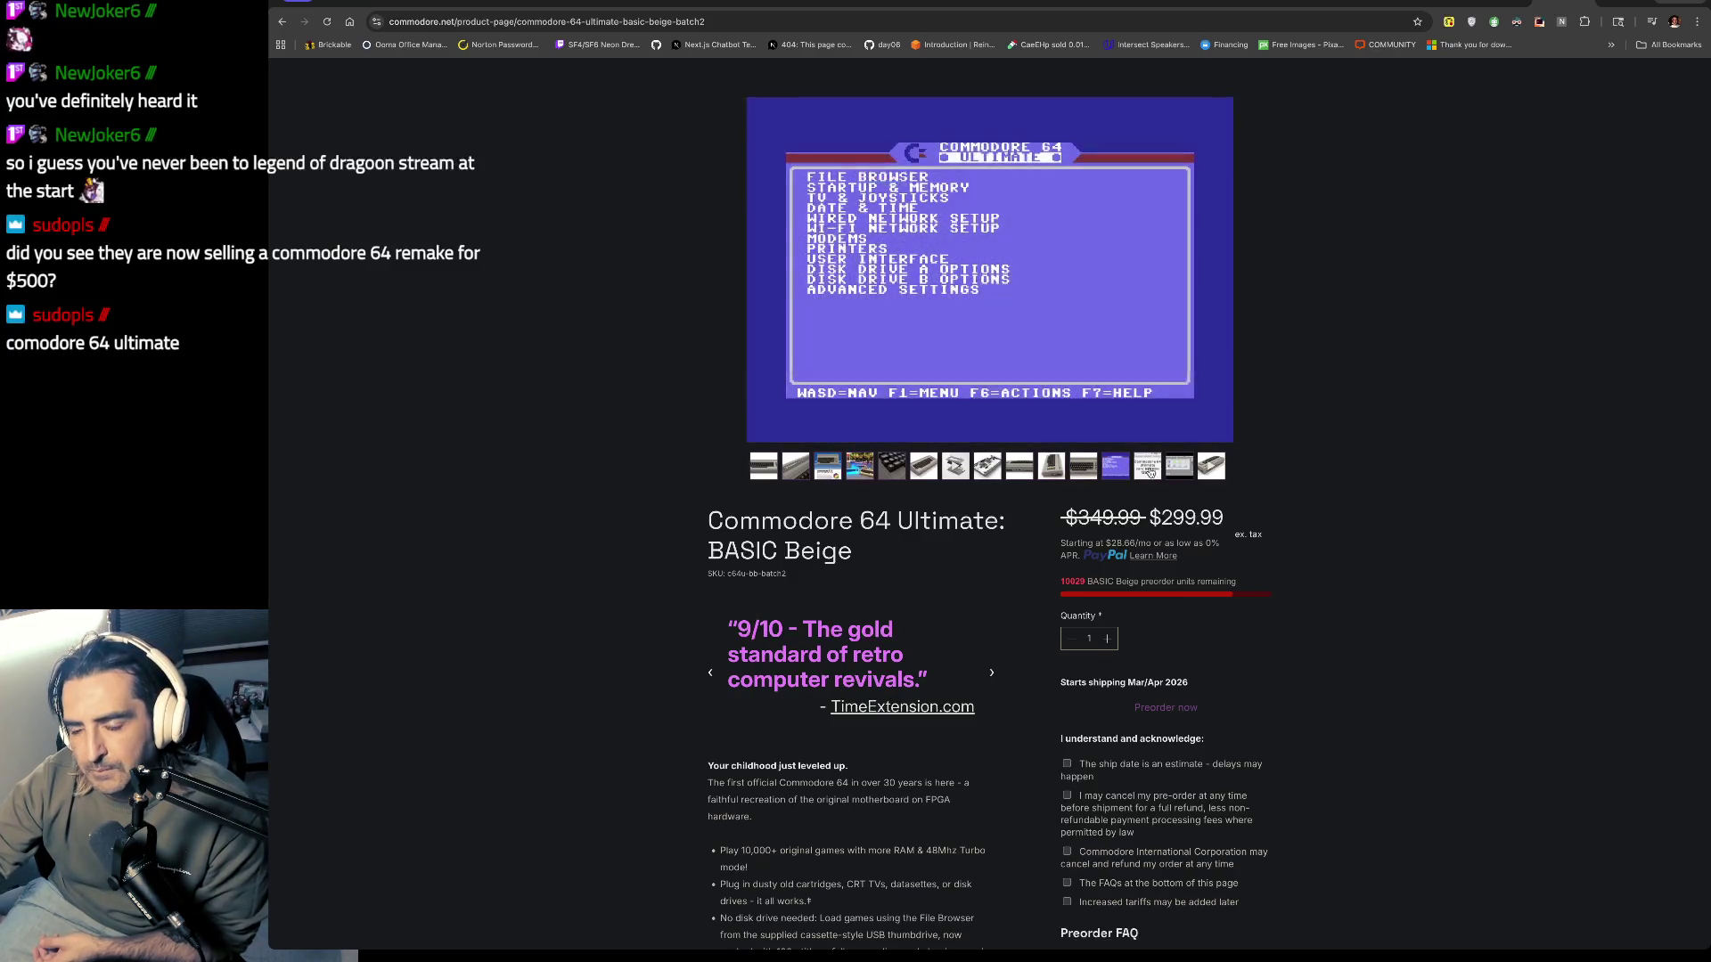
left_click(1151, 473)
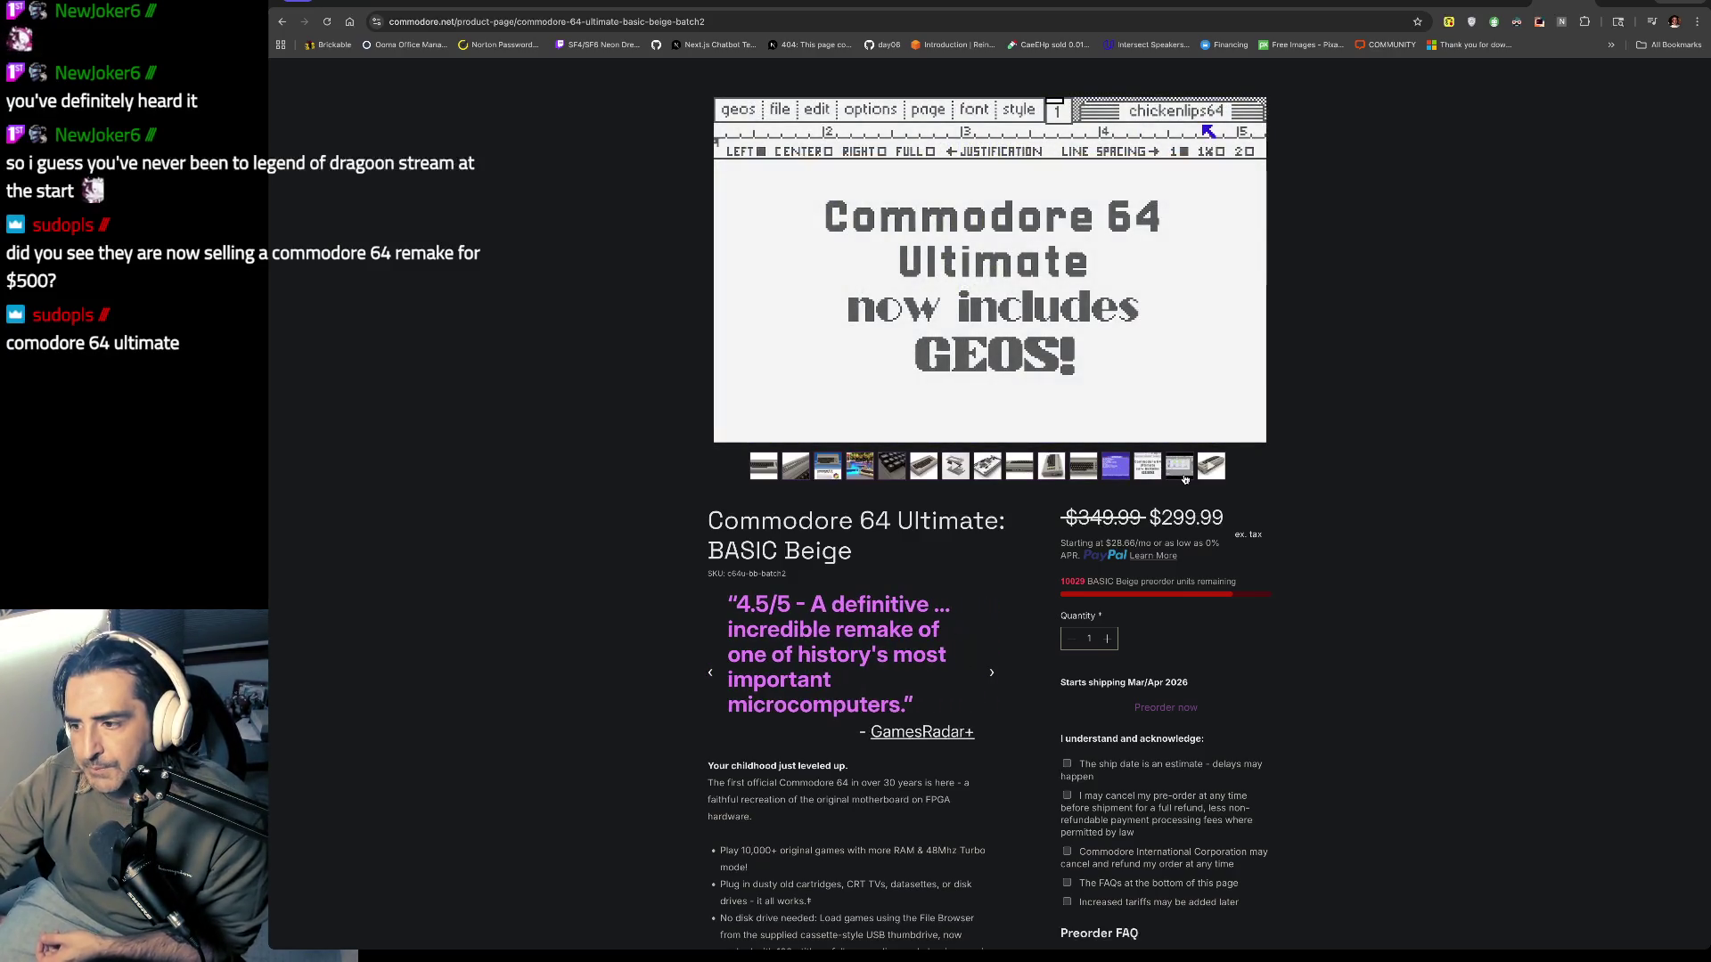
left_click(1186, 479)
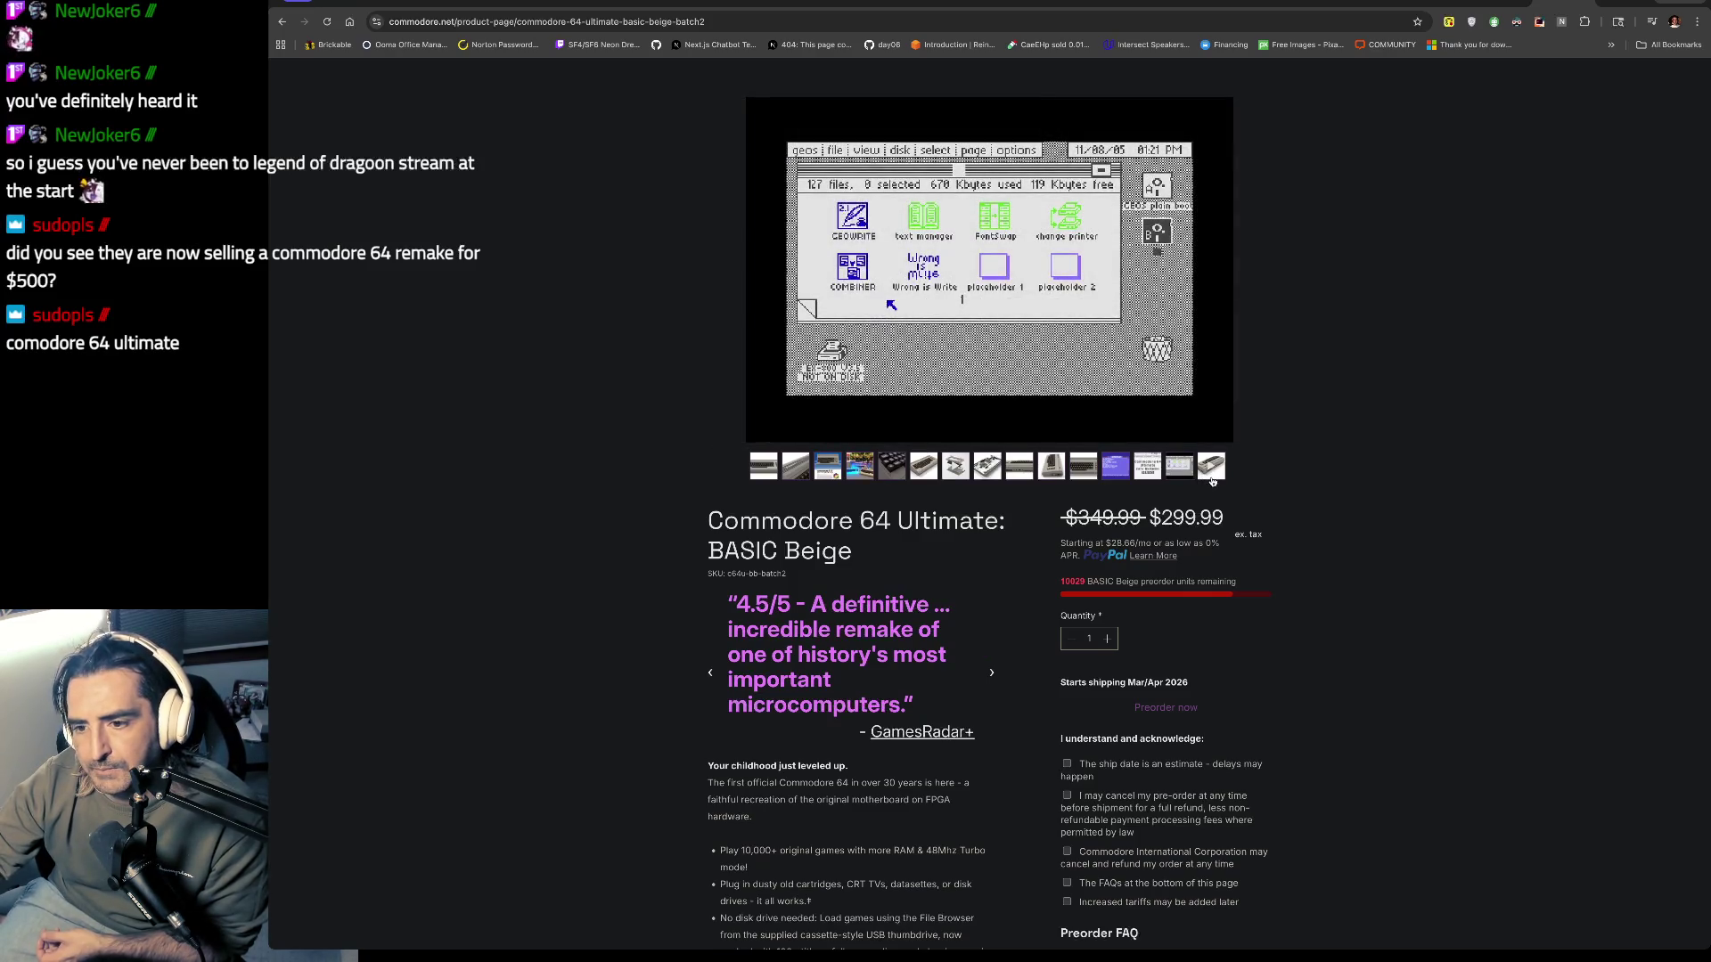
left_click(1212, 478)
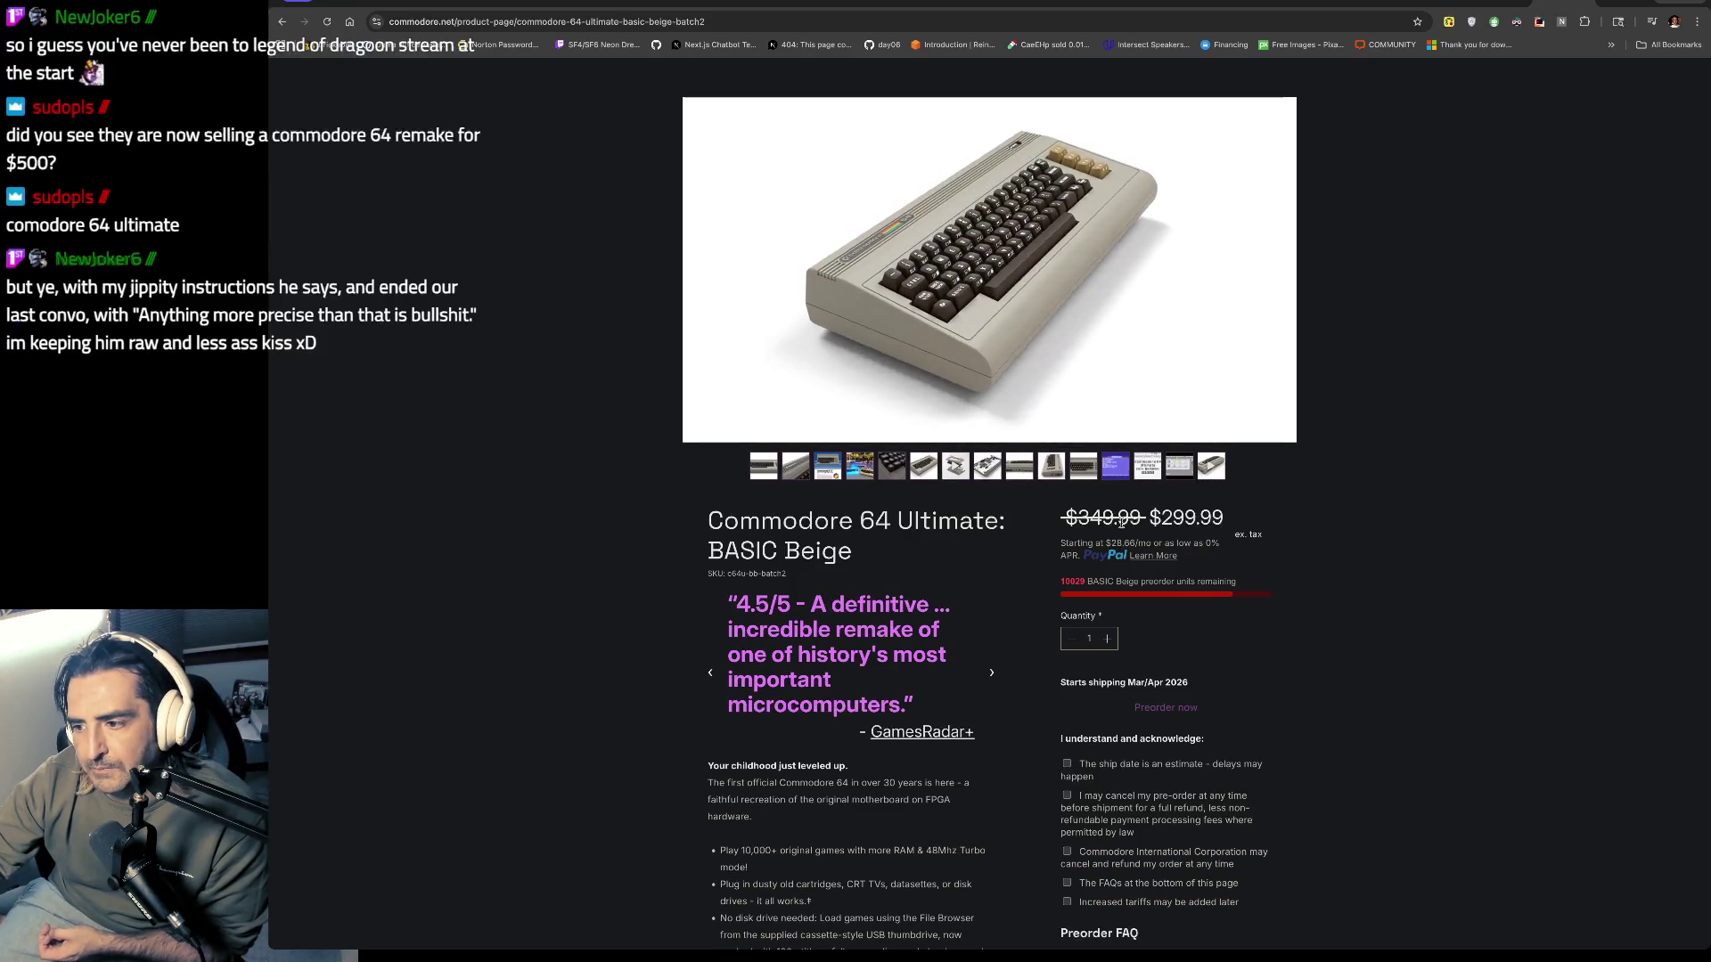
Step: Read down to the product description and preorder FAQ, selecting the description's opening lines
scroll(1121, 571, "up", 1)
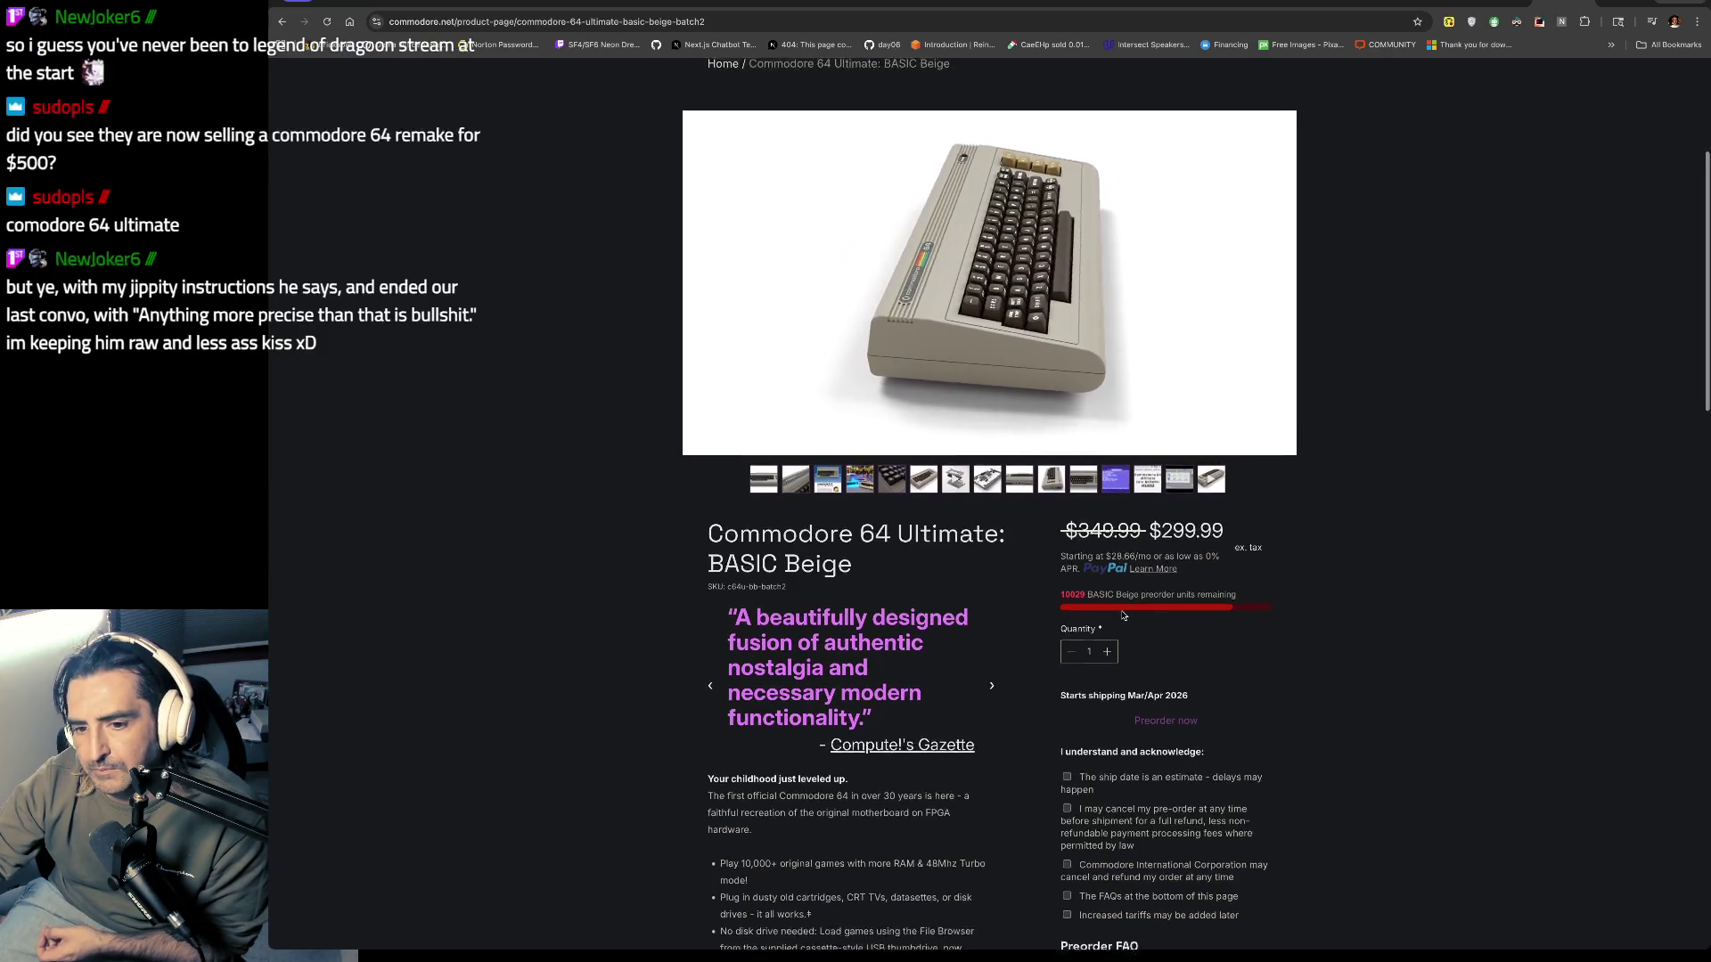
scroll(1121, 611, "down", 3)
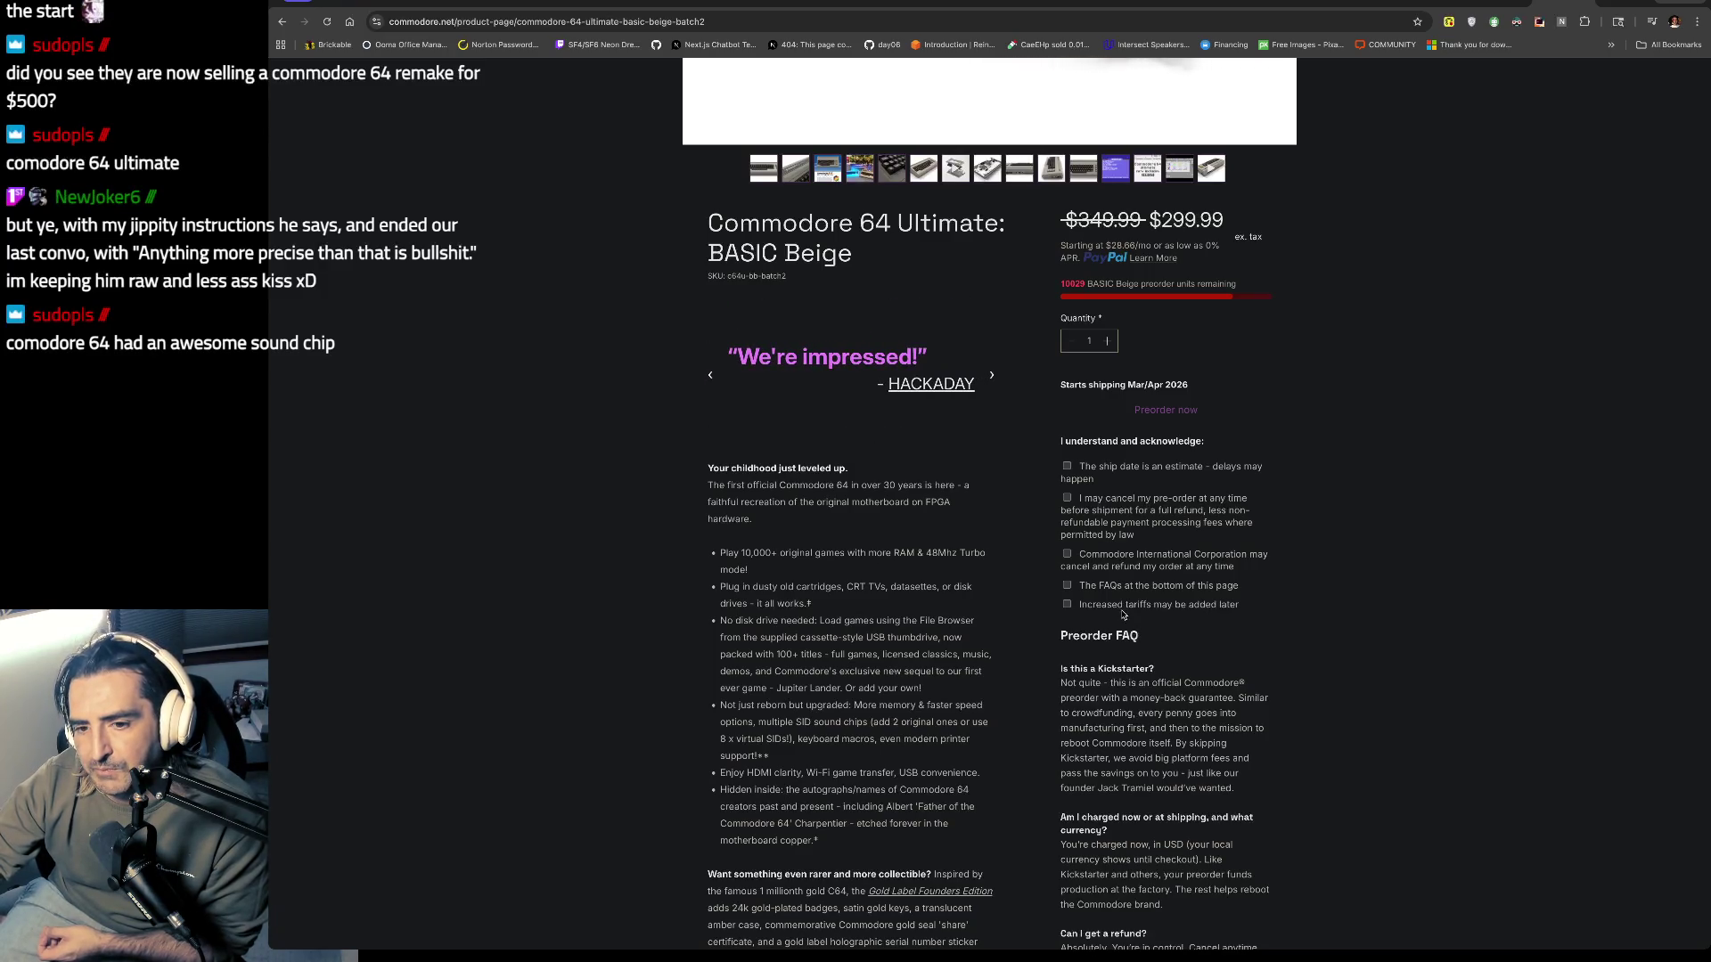
scroll(1123, 614, "down", 1)
left_click_drag(729, 355, 722, 490)
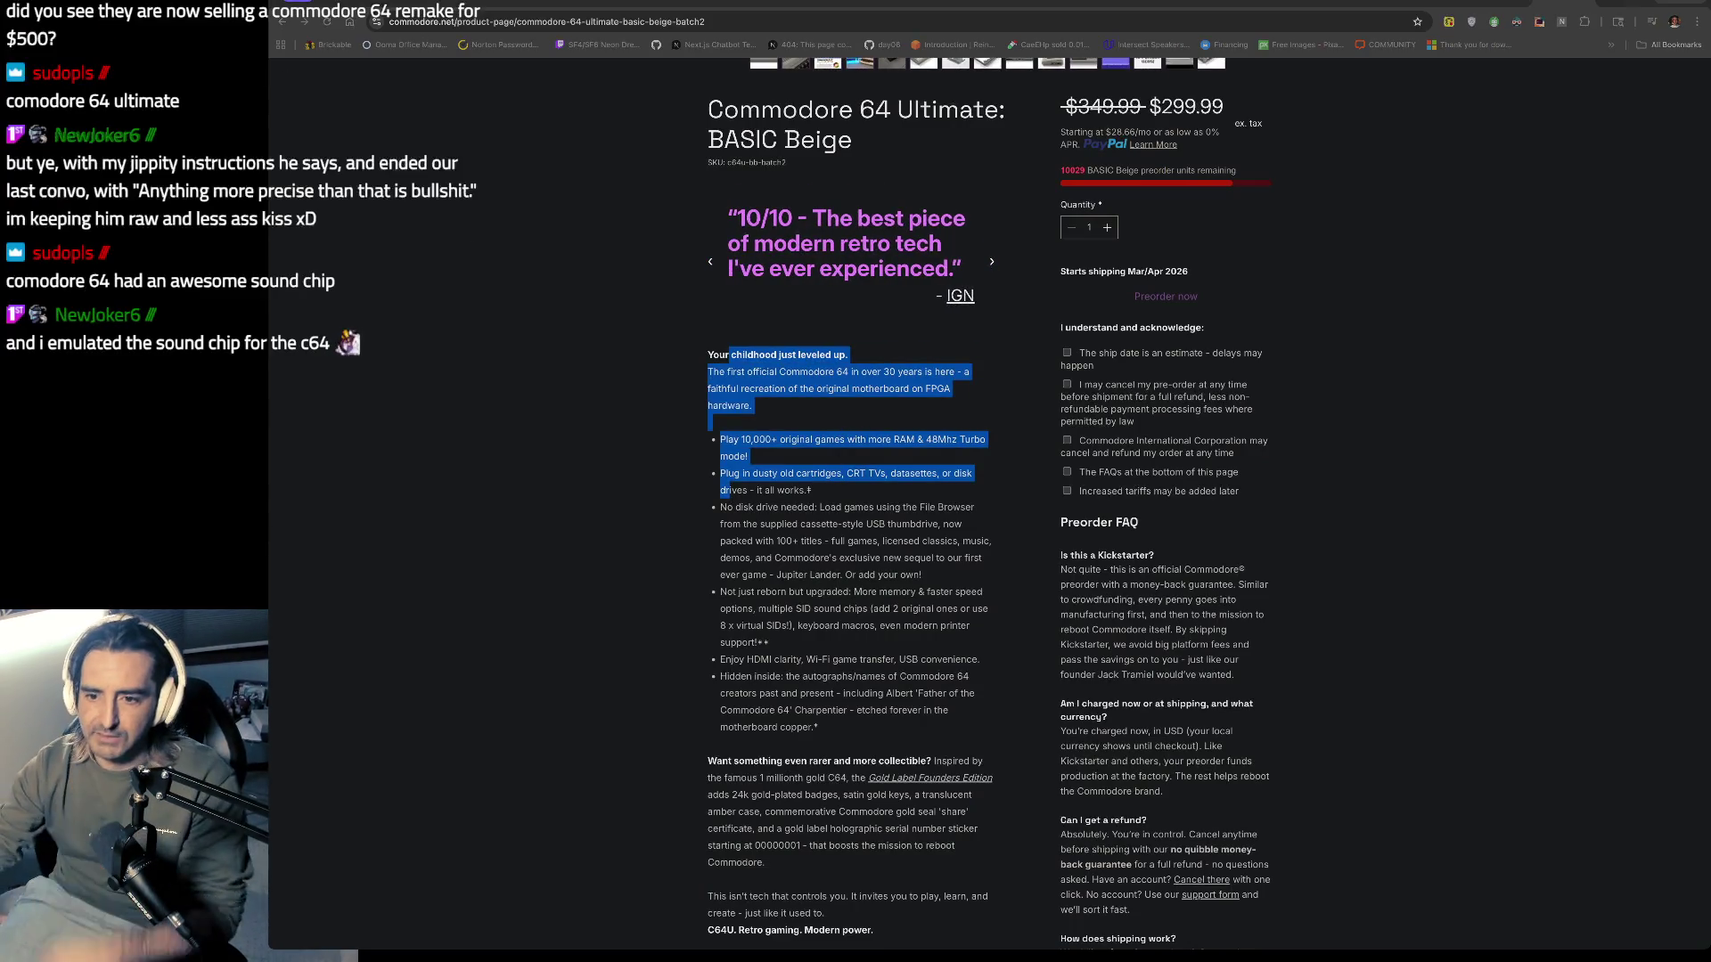
Step: Search Google for 'PROTON FIG TWITCH' in a new tab and open the proton_fig Twitch channel
key("ctrl+t")
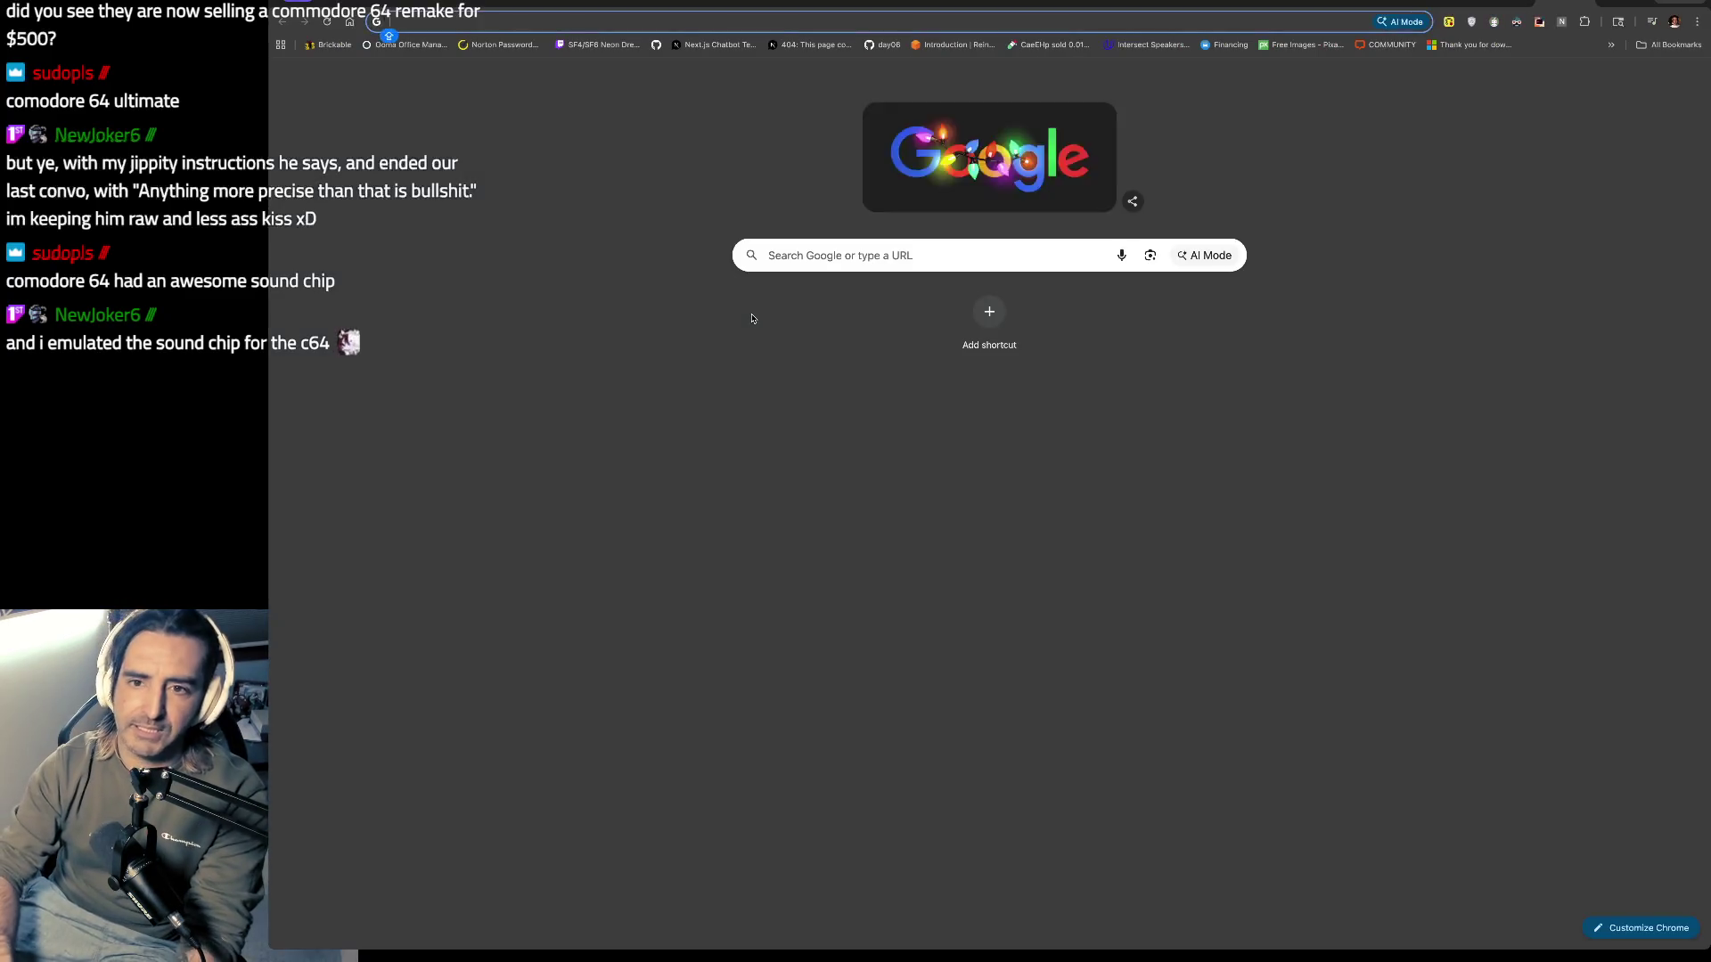
type("PROTO")
type("N T")
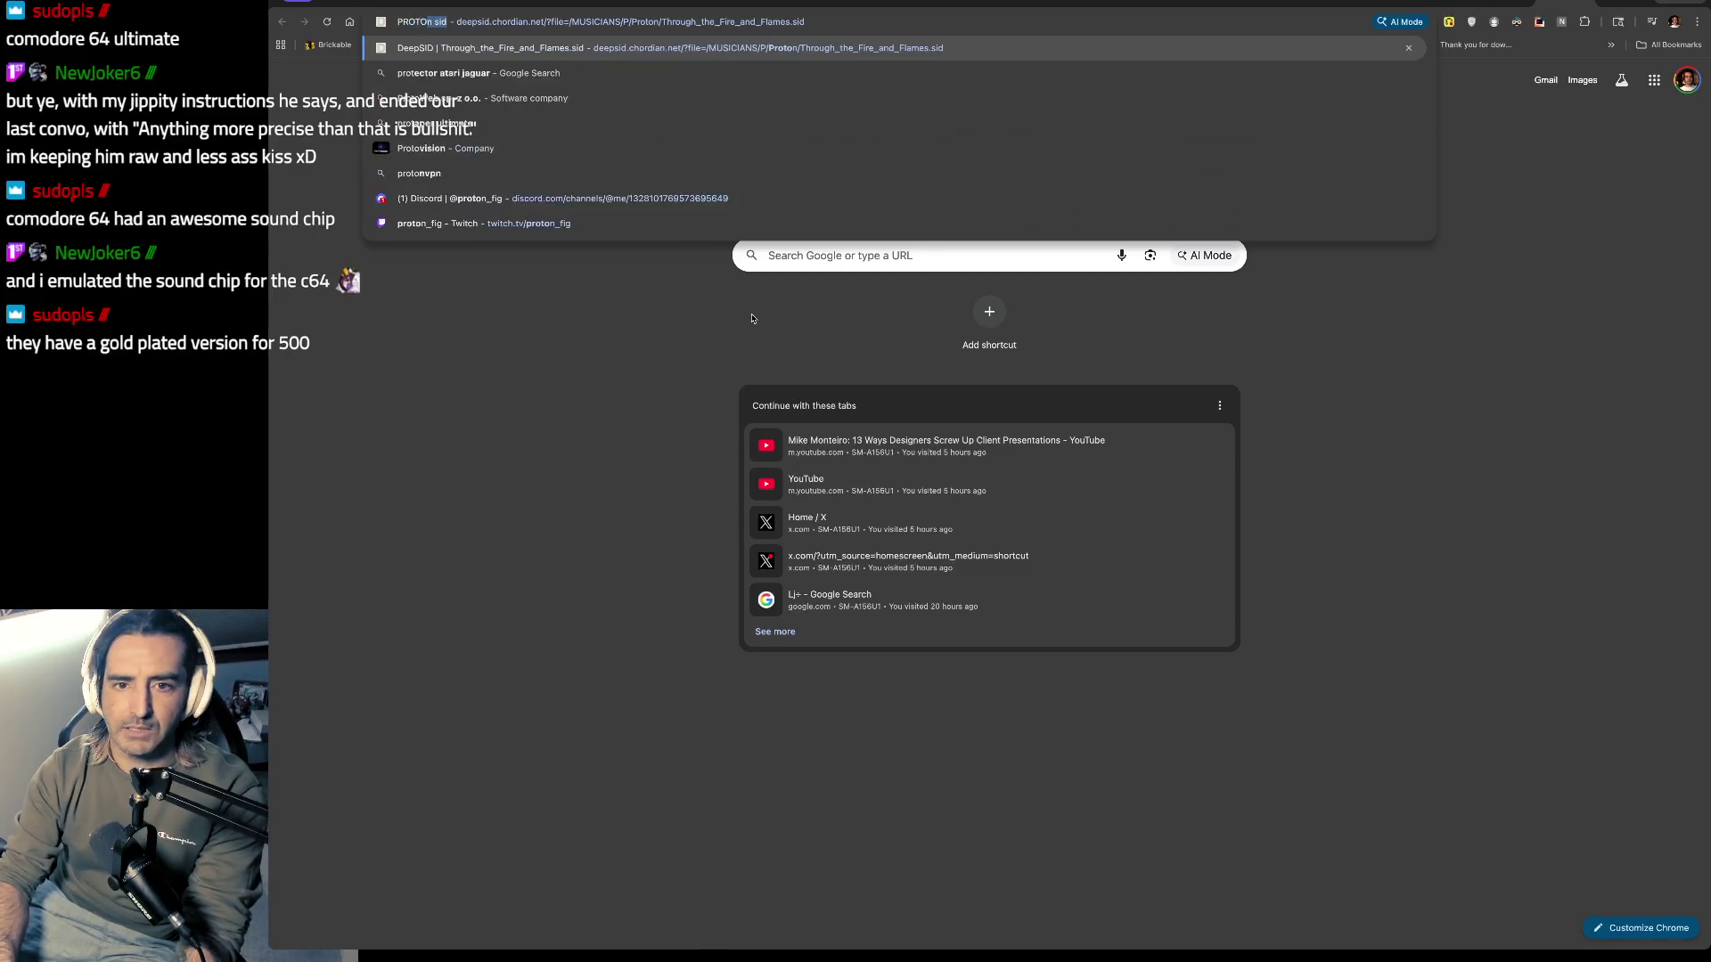
key("BackSpace")
key("BackSpace")
type("FIG TWITCH")
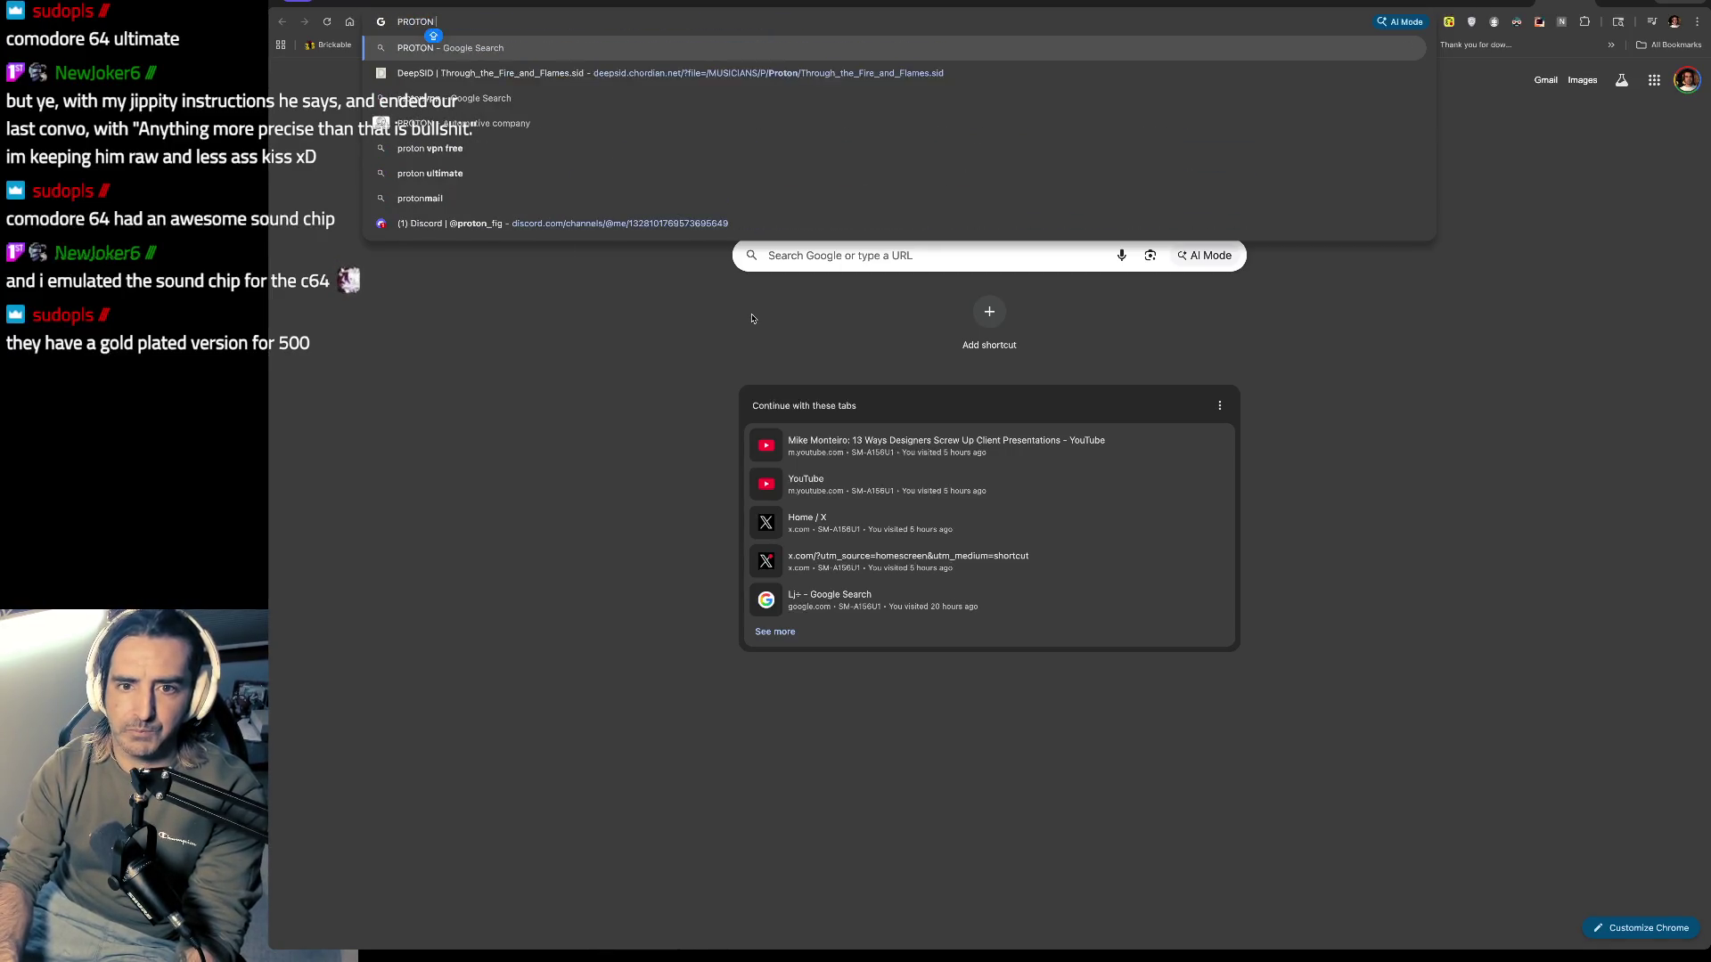
key("Return")
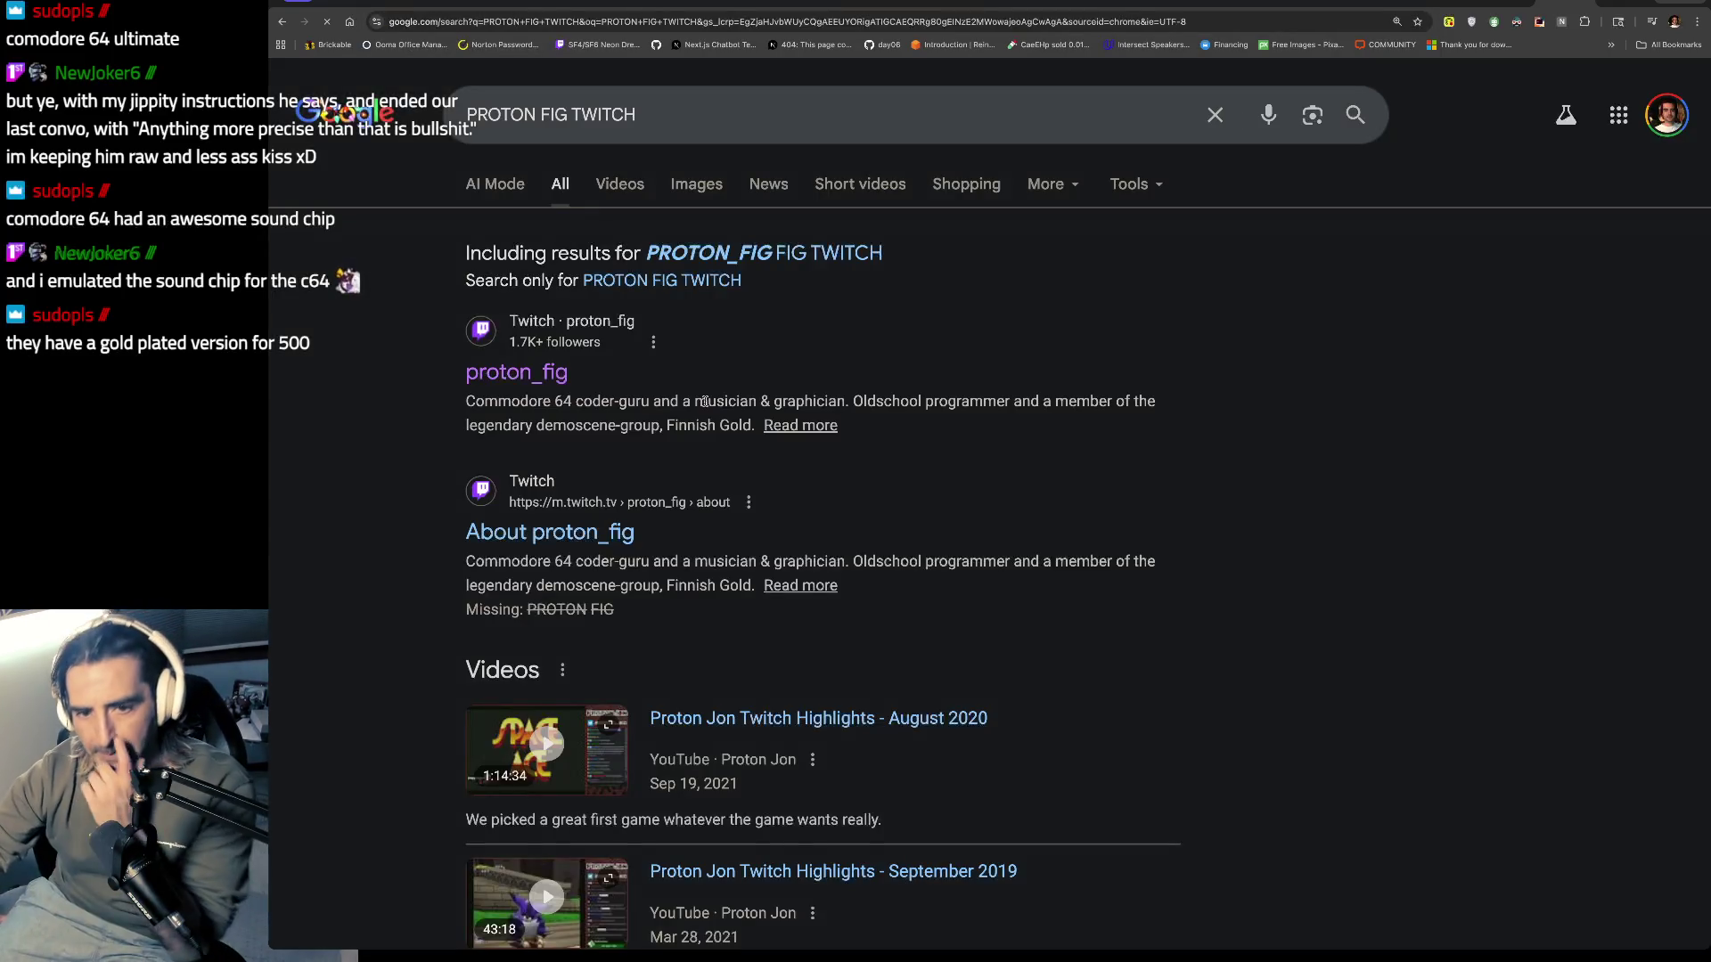
left_click(530, 373)
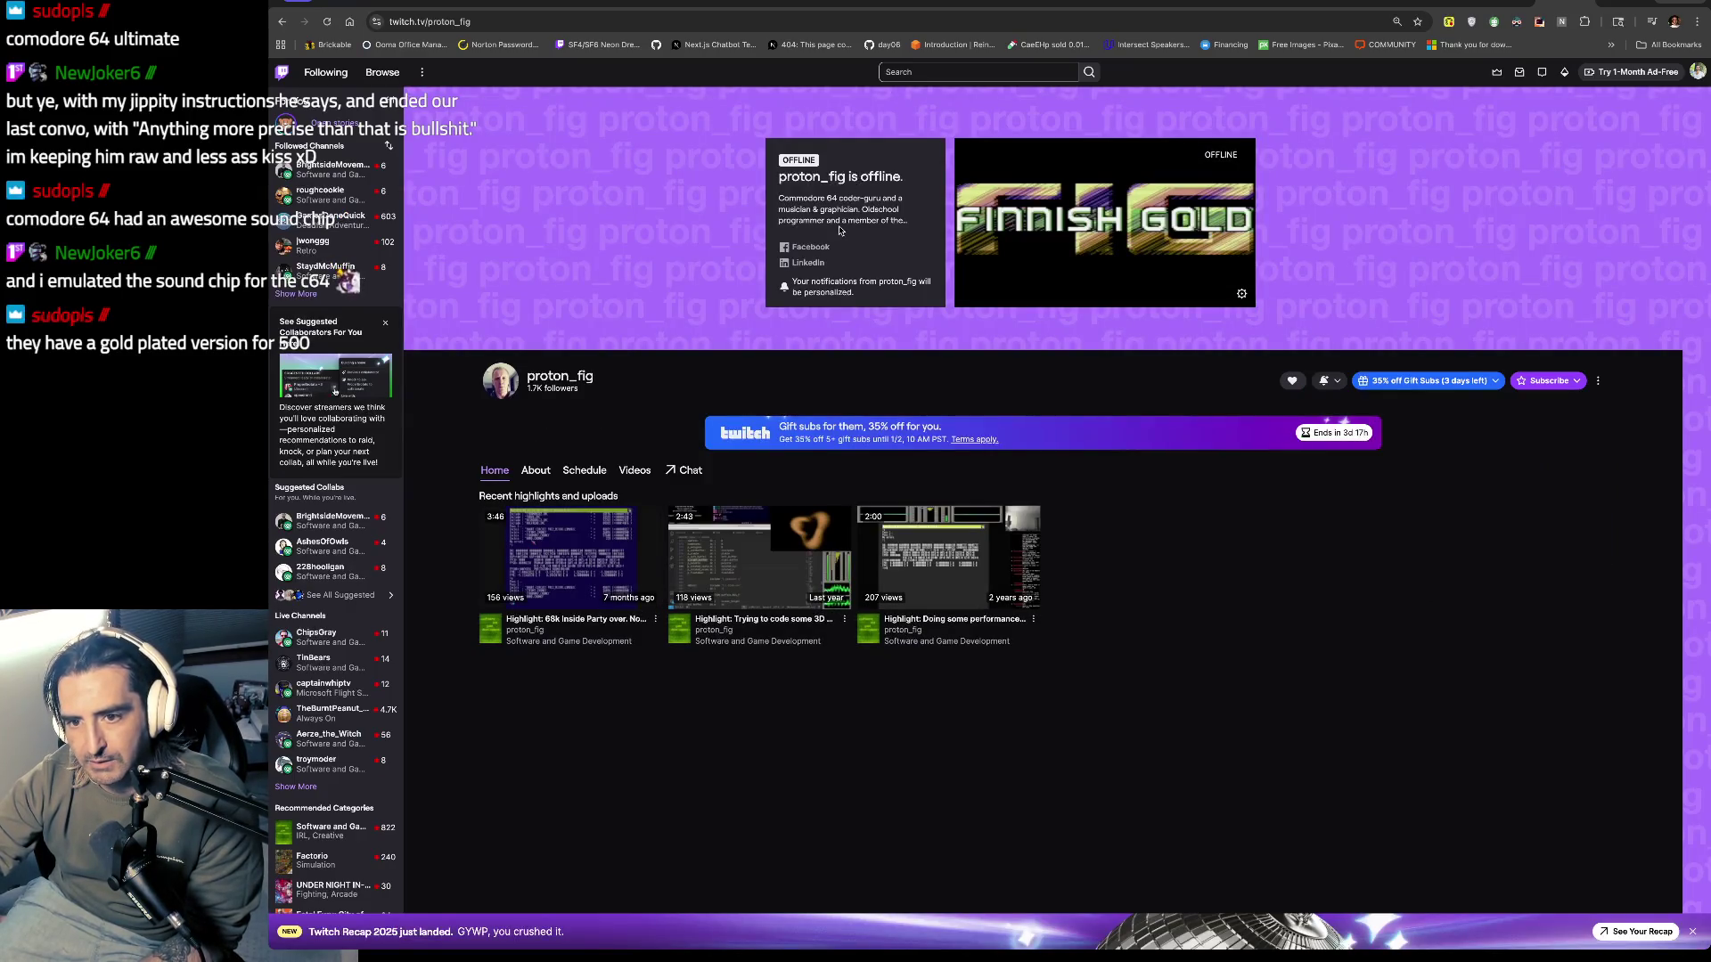
Step: Show the proton_fig About page with 1.7K followers and select the streamer's bio text
left_click_drag(883, 211, 901, 223)
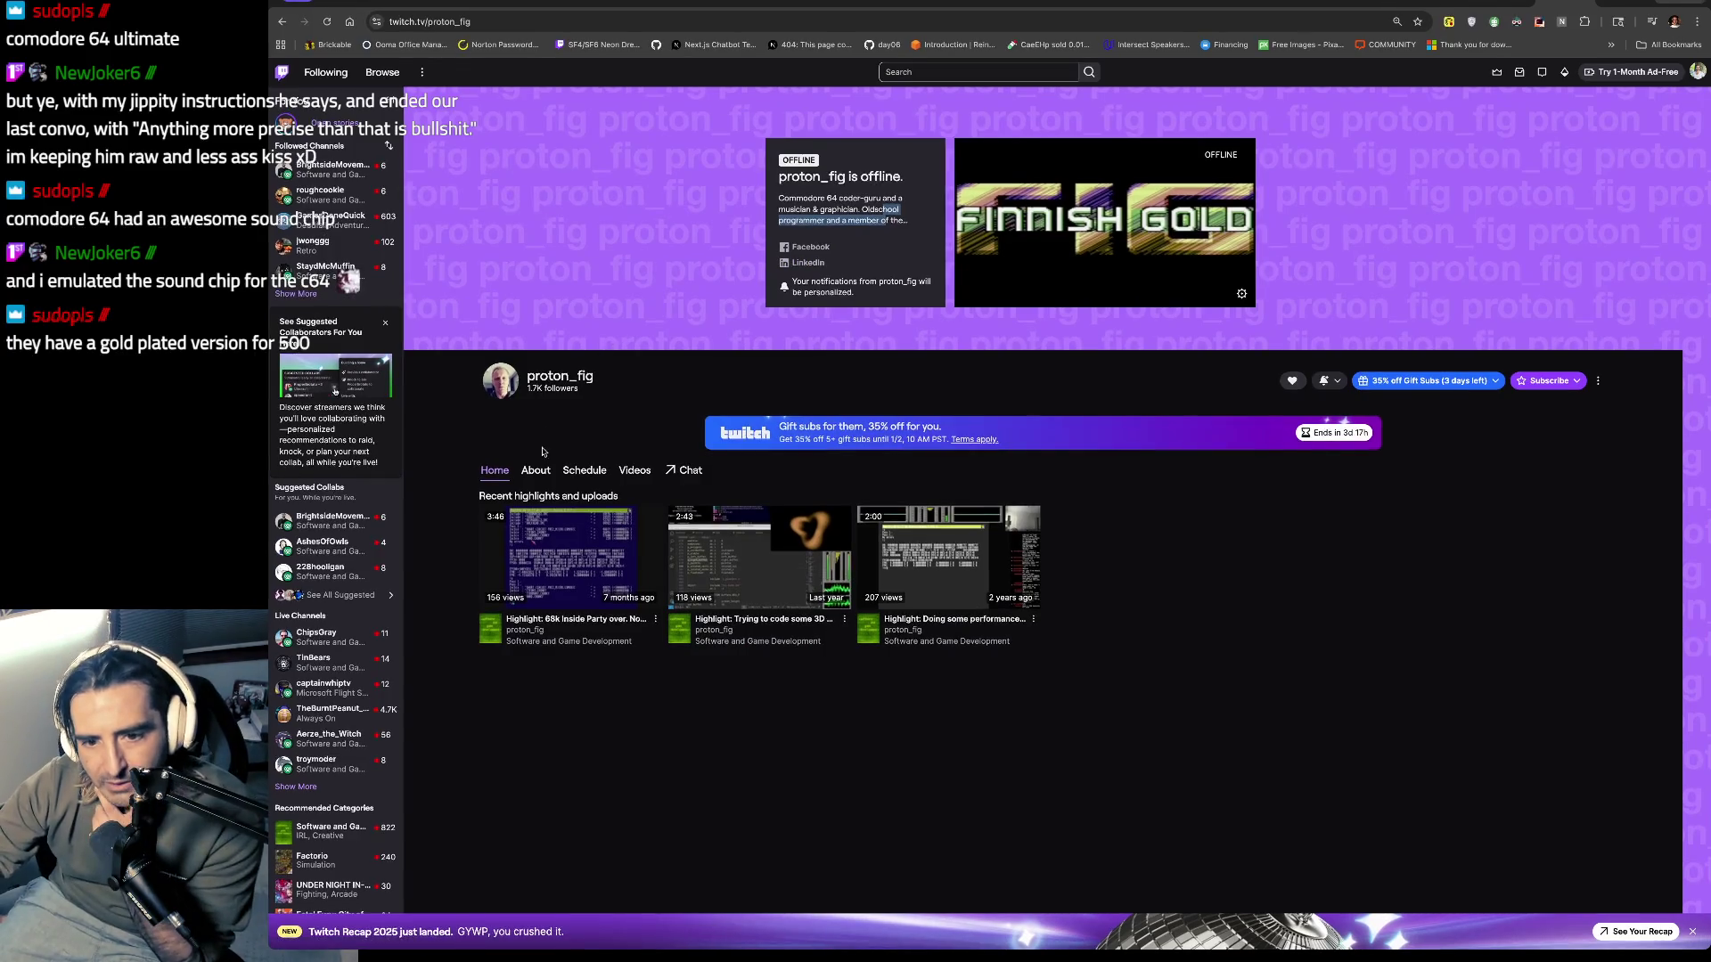
left_click(543, 467)
scroll(623, 615, "down", 1)
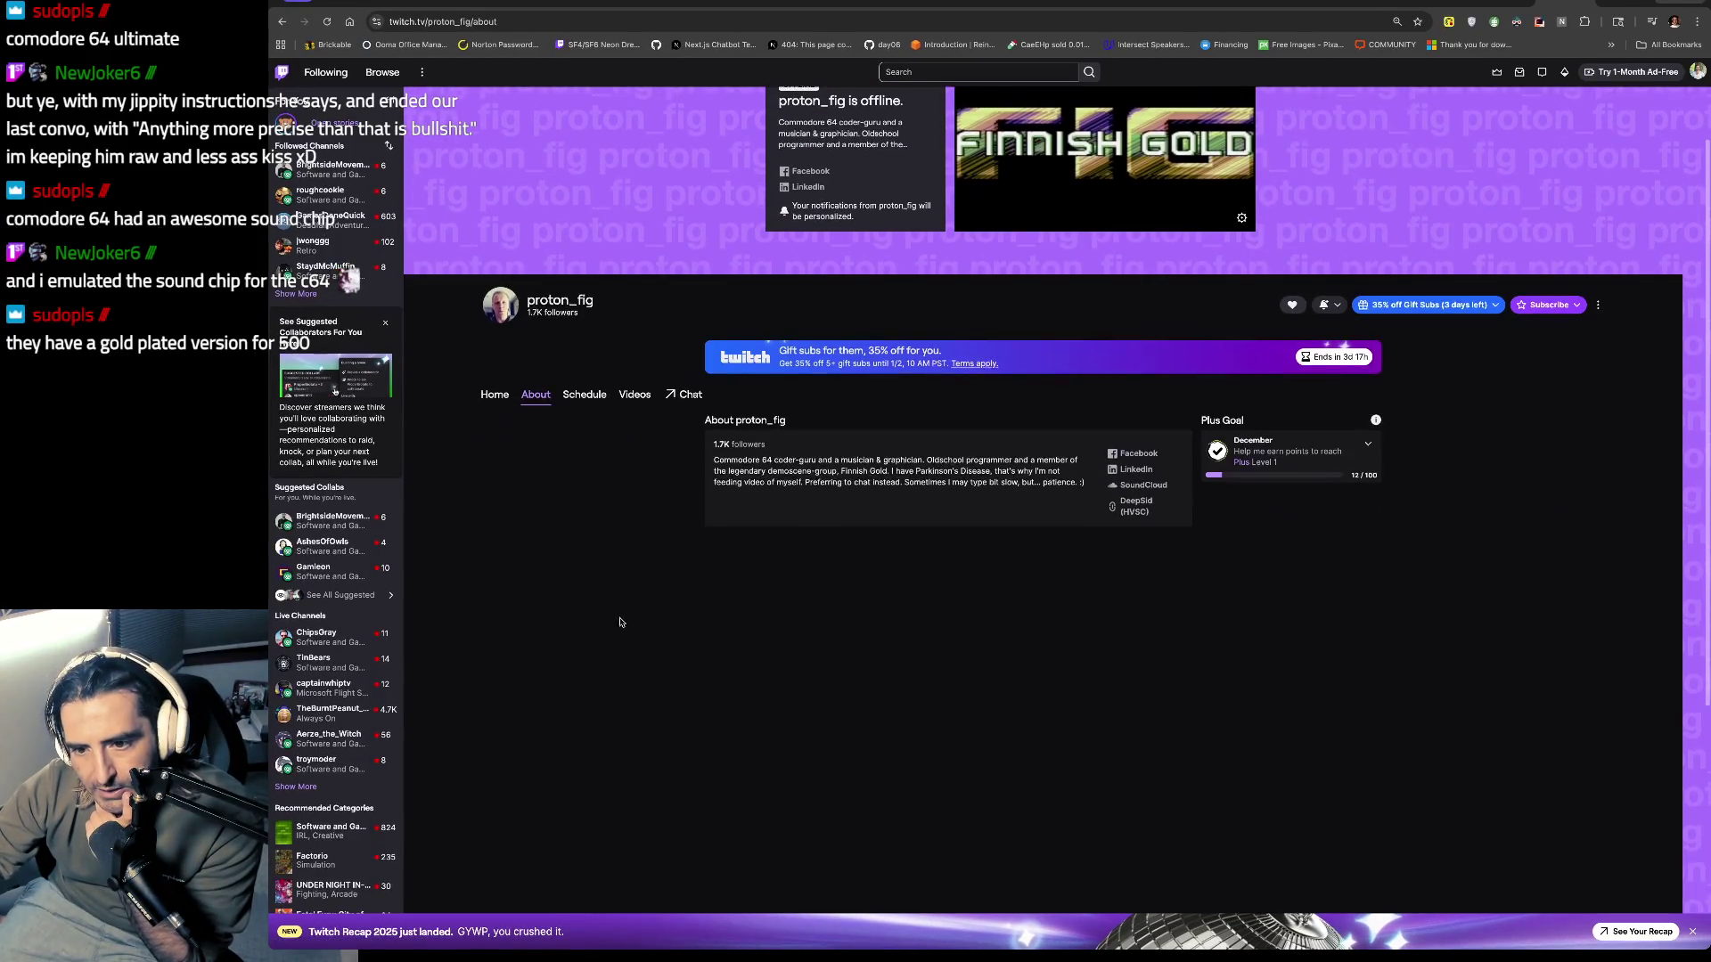
left_click_drag(763, 460, 762, 515)
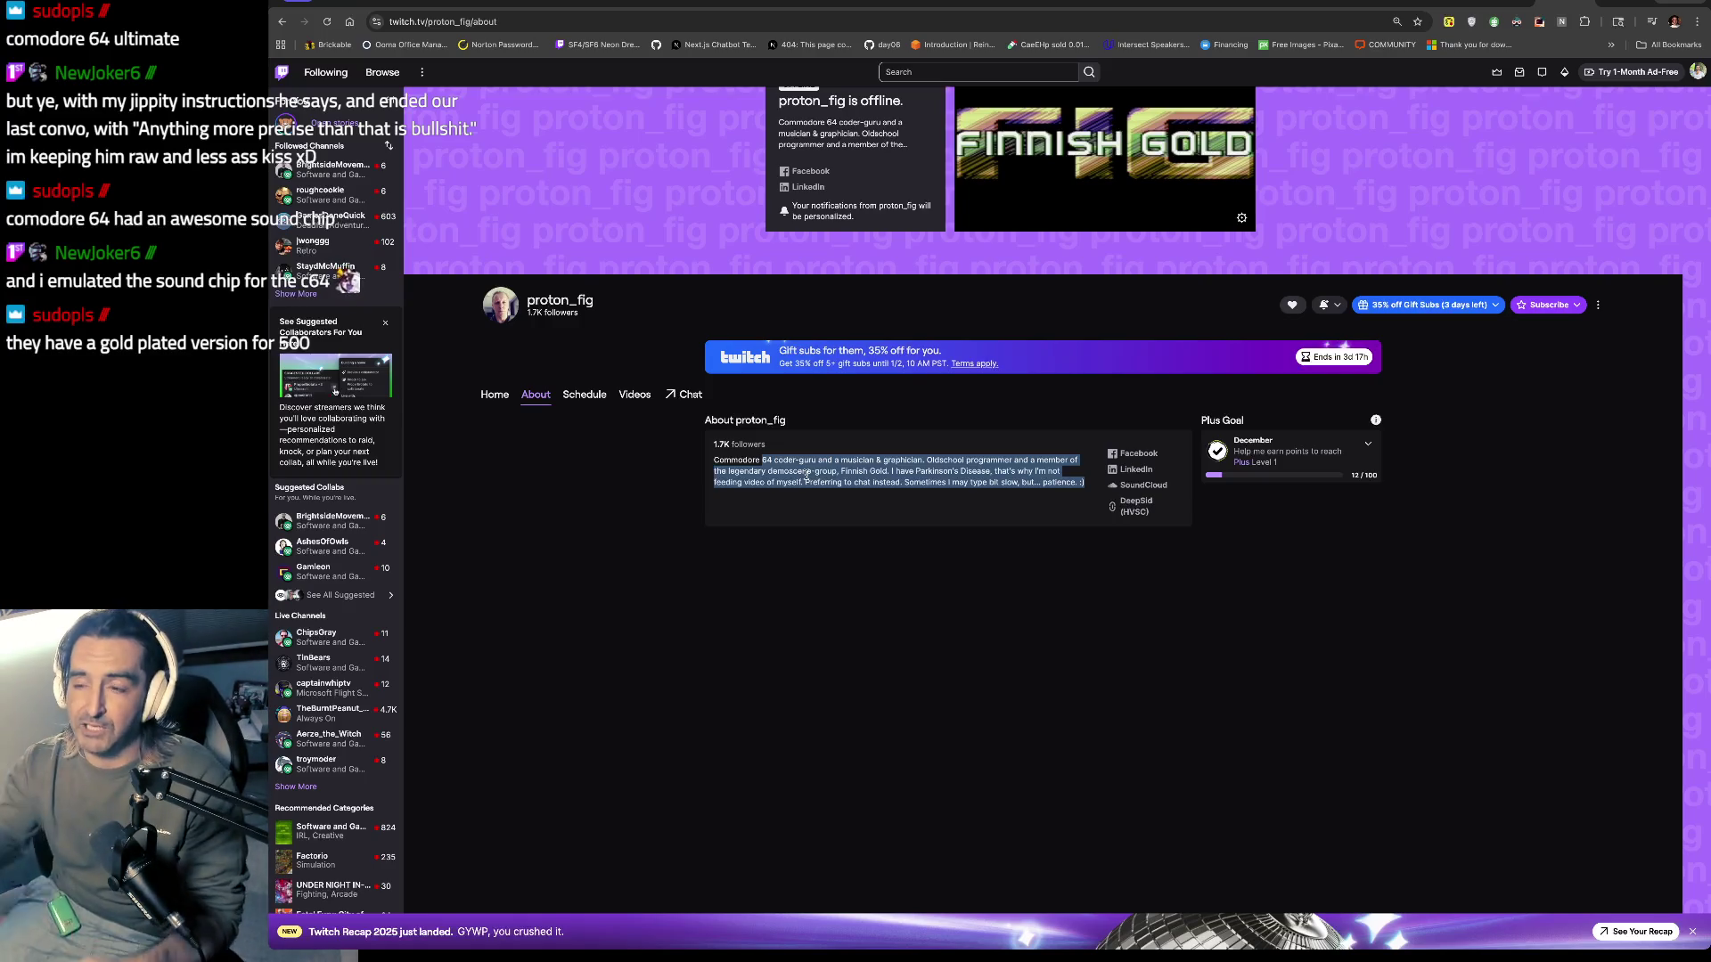
key("ctrl+l")
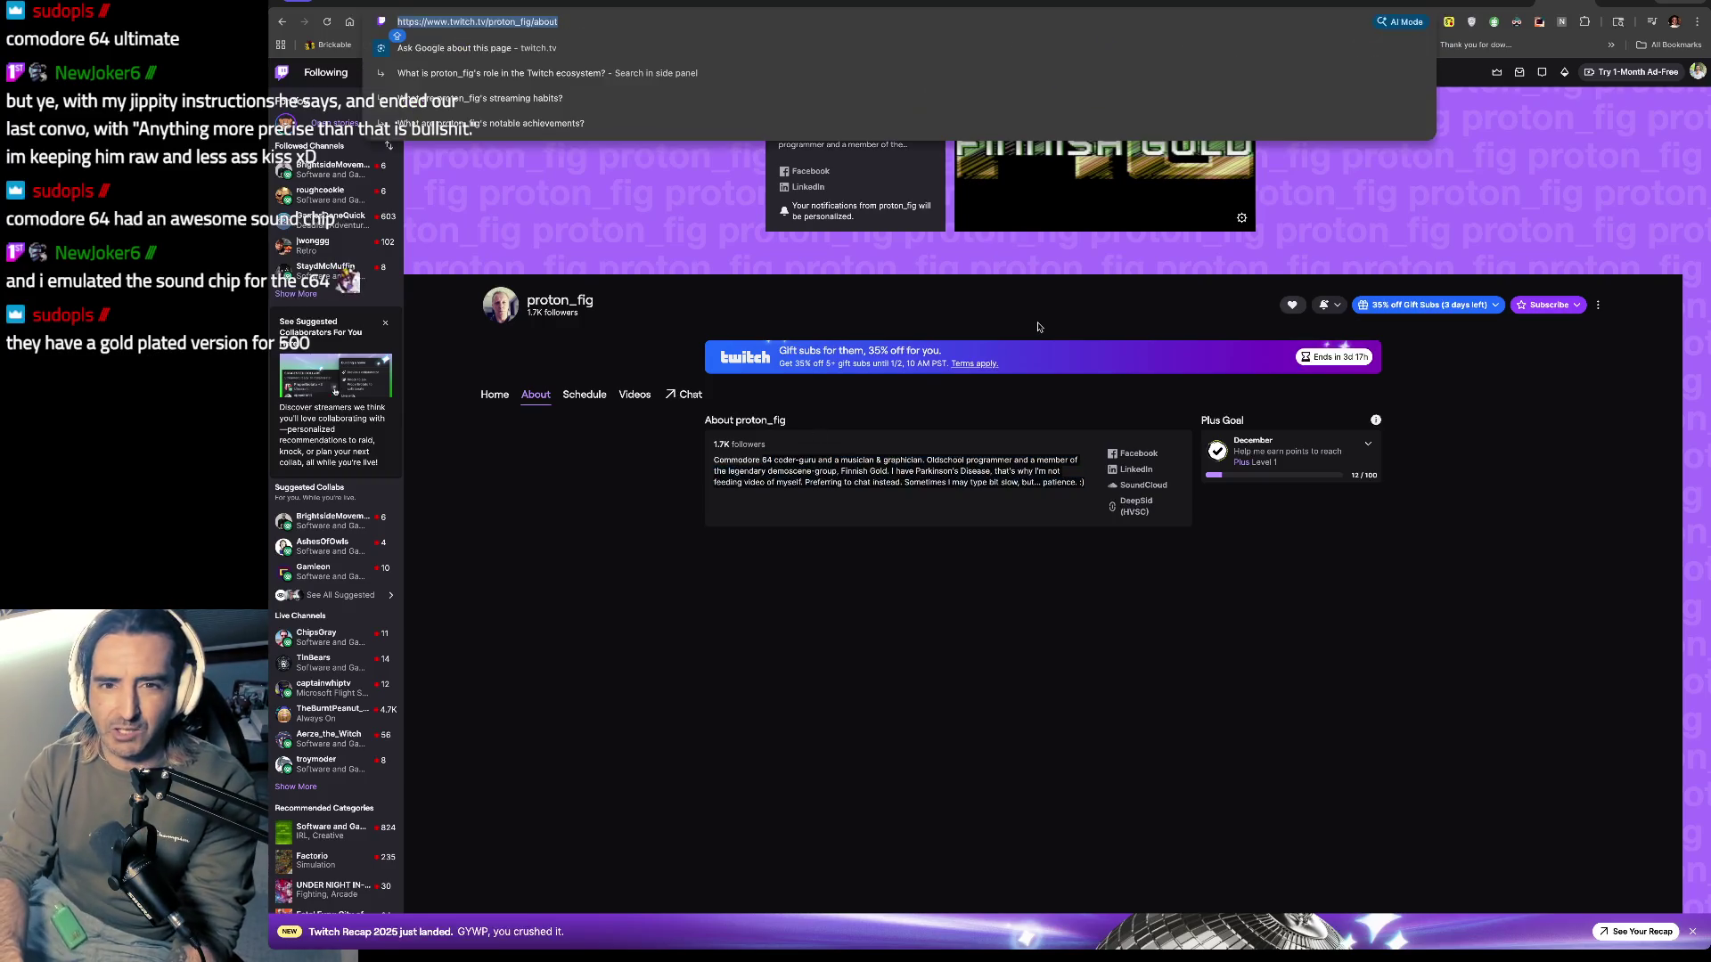
Step: Search 'AMIGA VAMPIRE' instead of 'COMMODORE VAMPIRE' and open the Apollo Standalone V4+ result on apollo-computer.com
type("COMMODORE VAMPIRE")
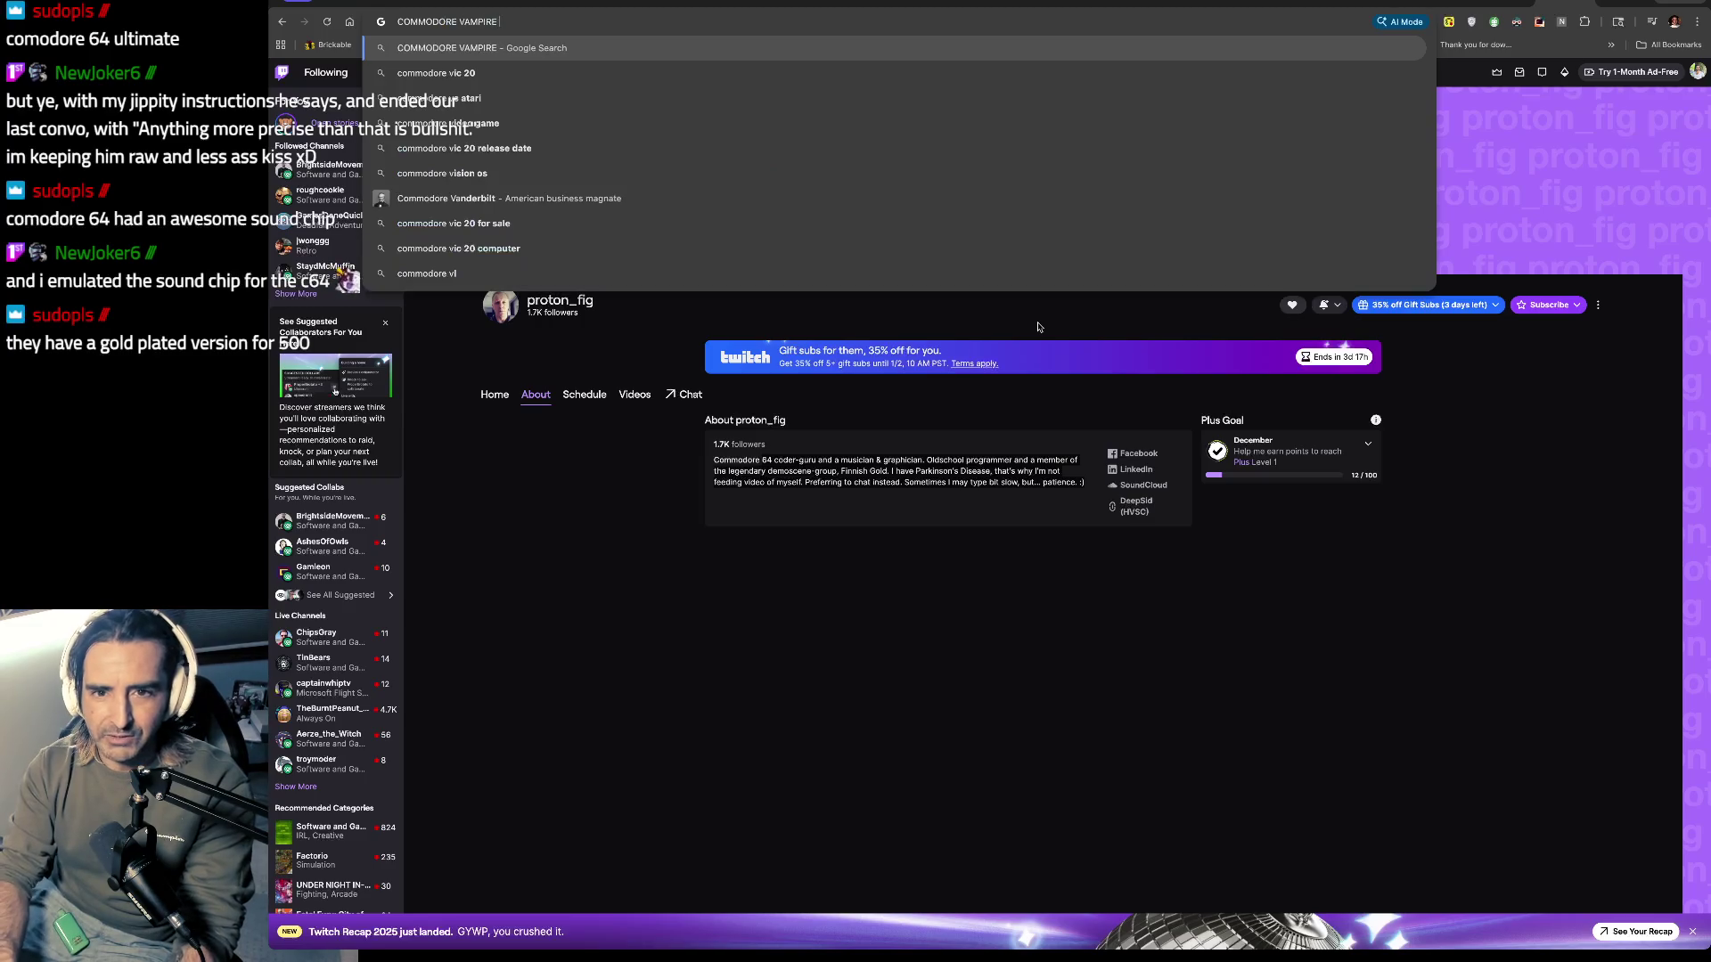
key("ctrl+a")
type("AMIGA")
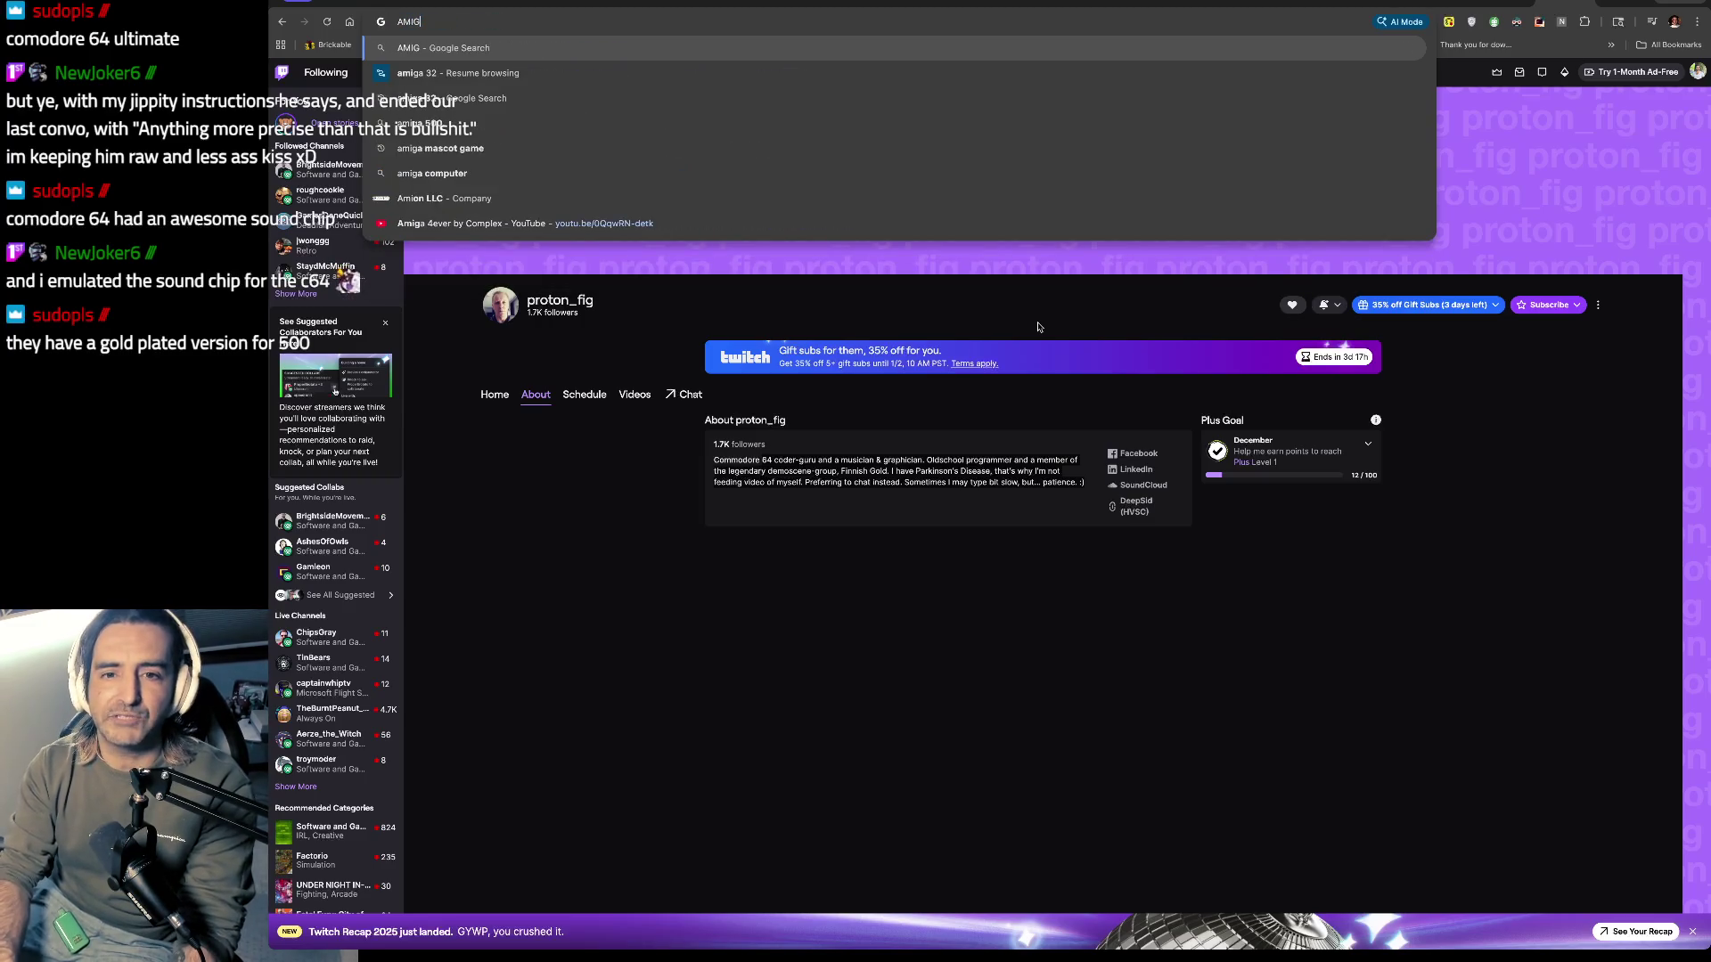
type(" VAMPIRE")
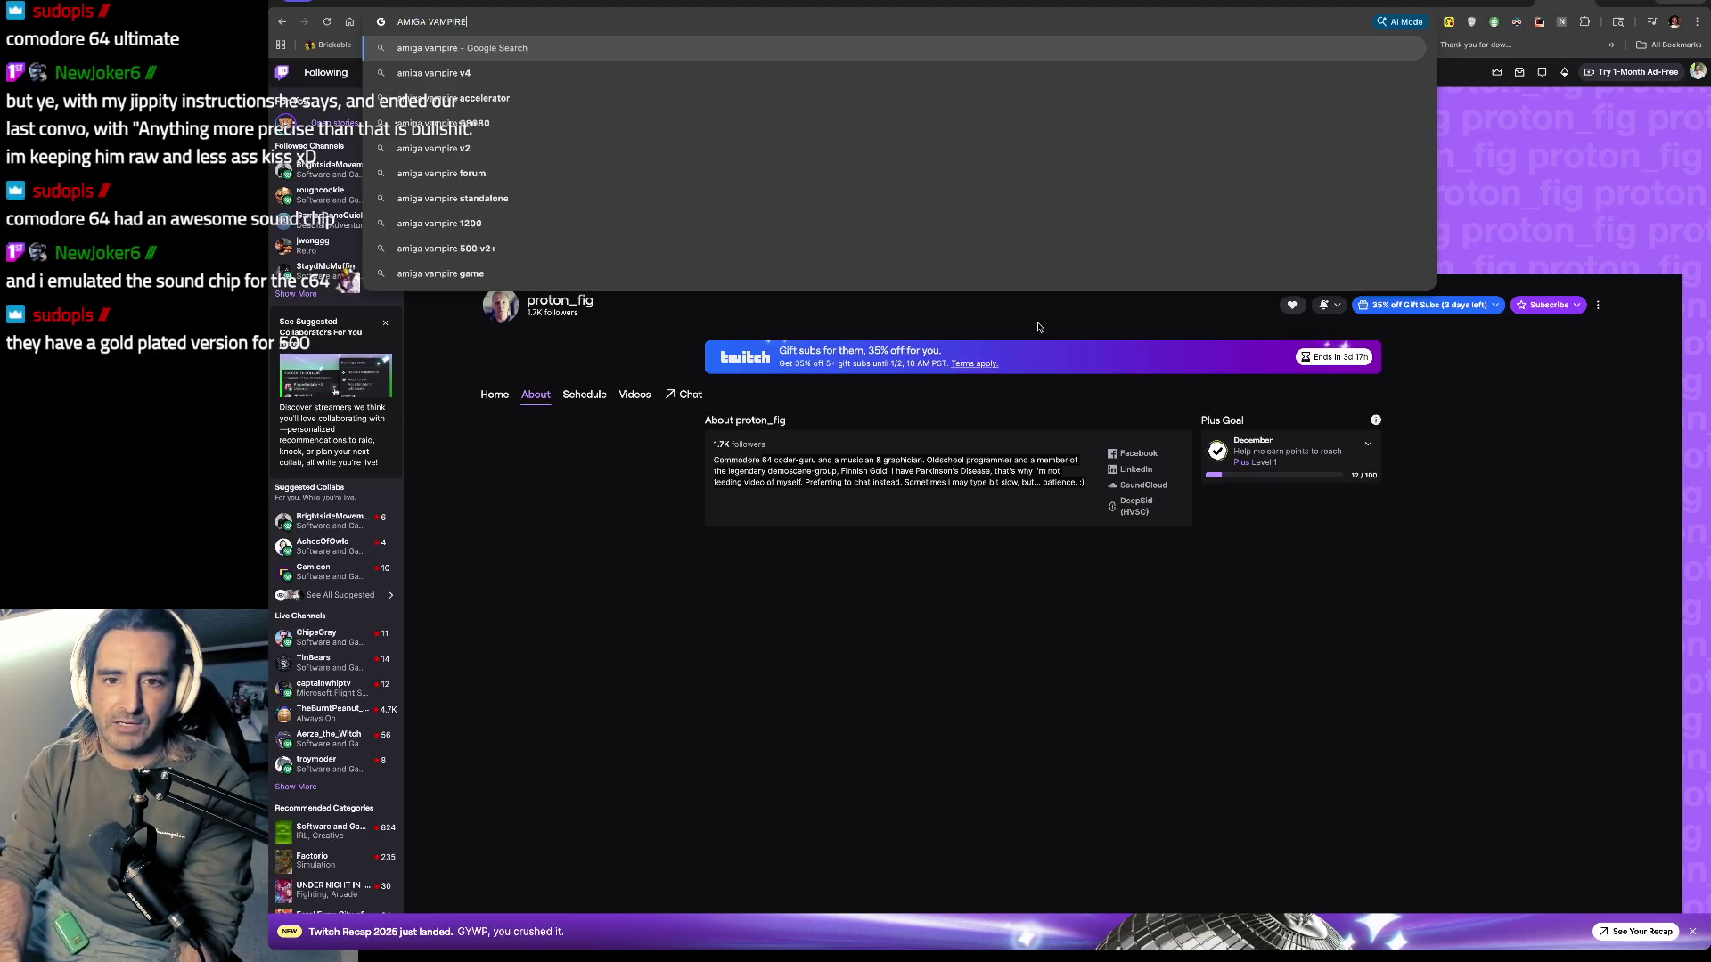
key("Return")
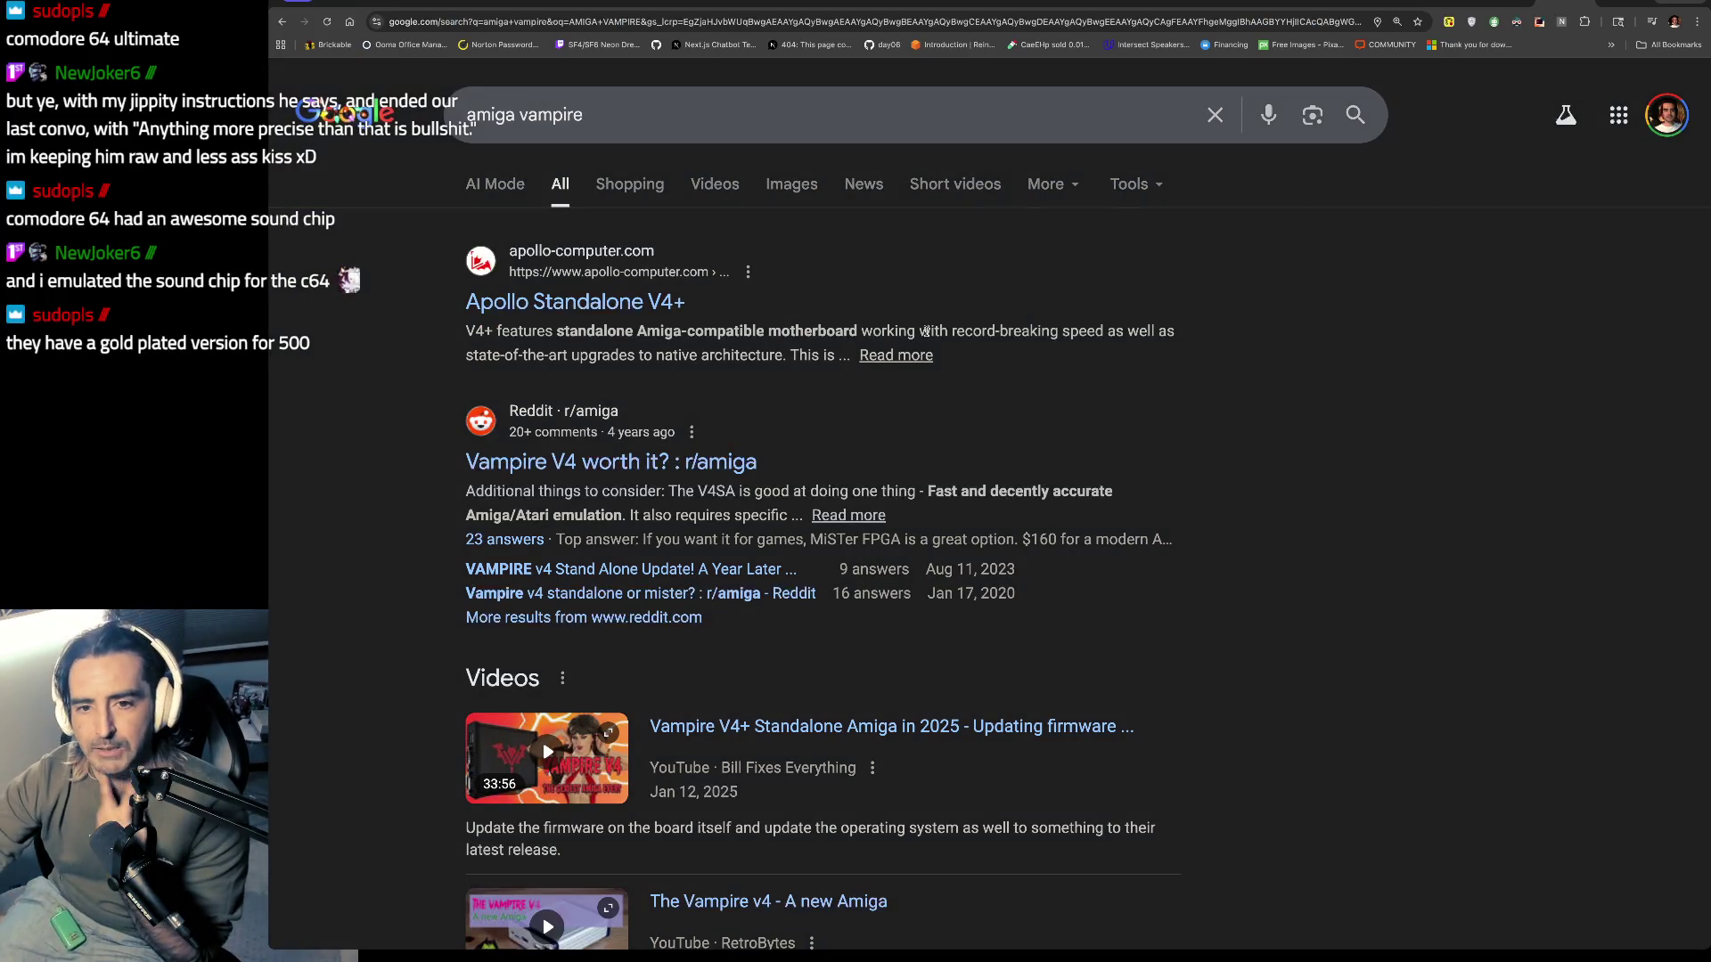
left_click(592, 261)
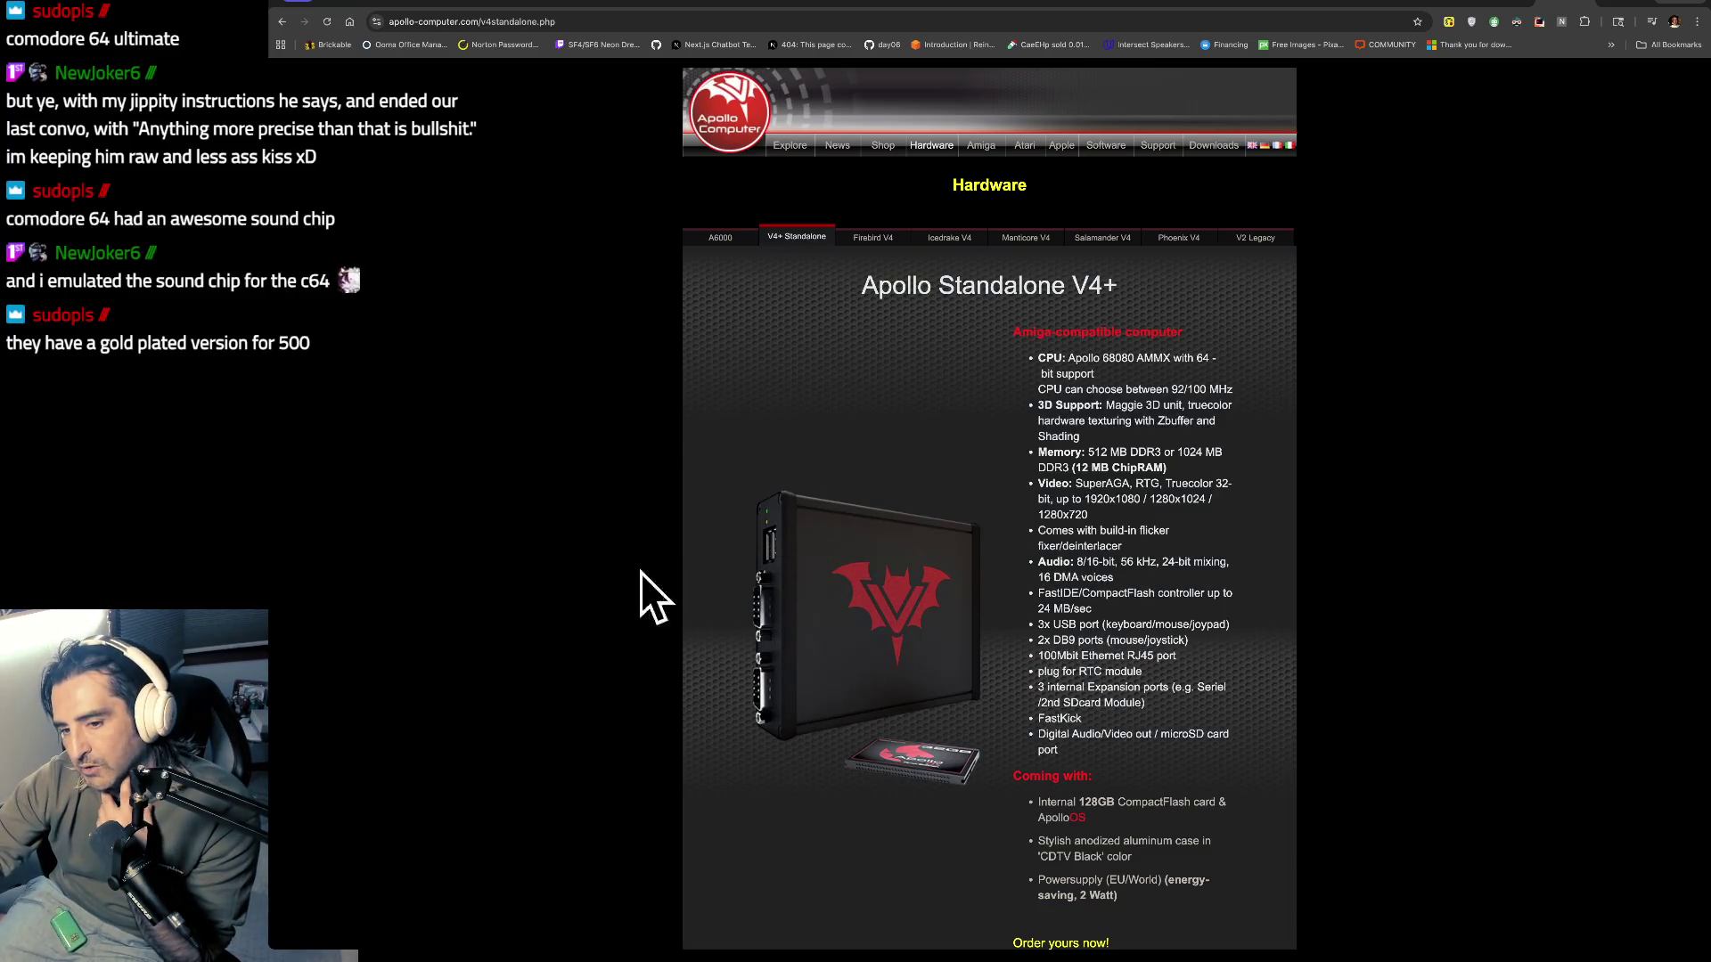
left_click_drag(1056, 389, 1052, 421)
scroll(1132, 488, "down", 1)
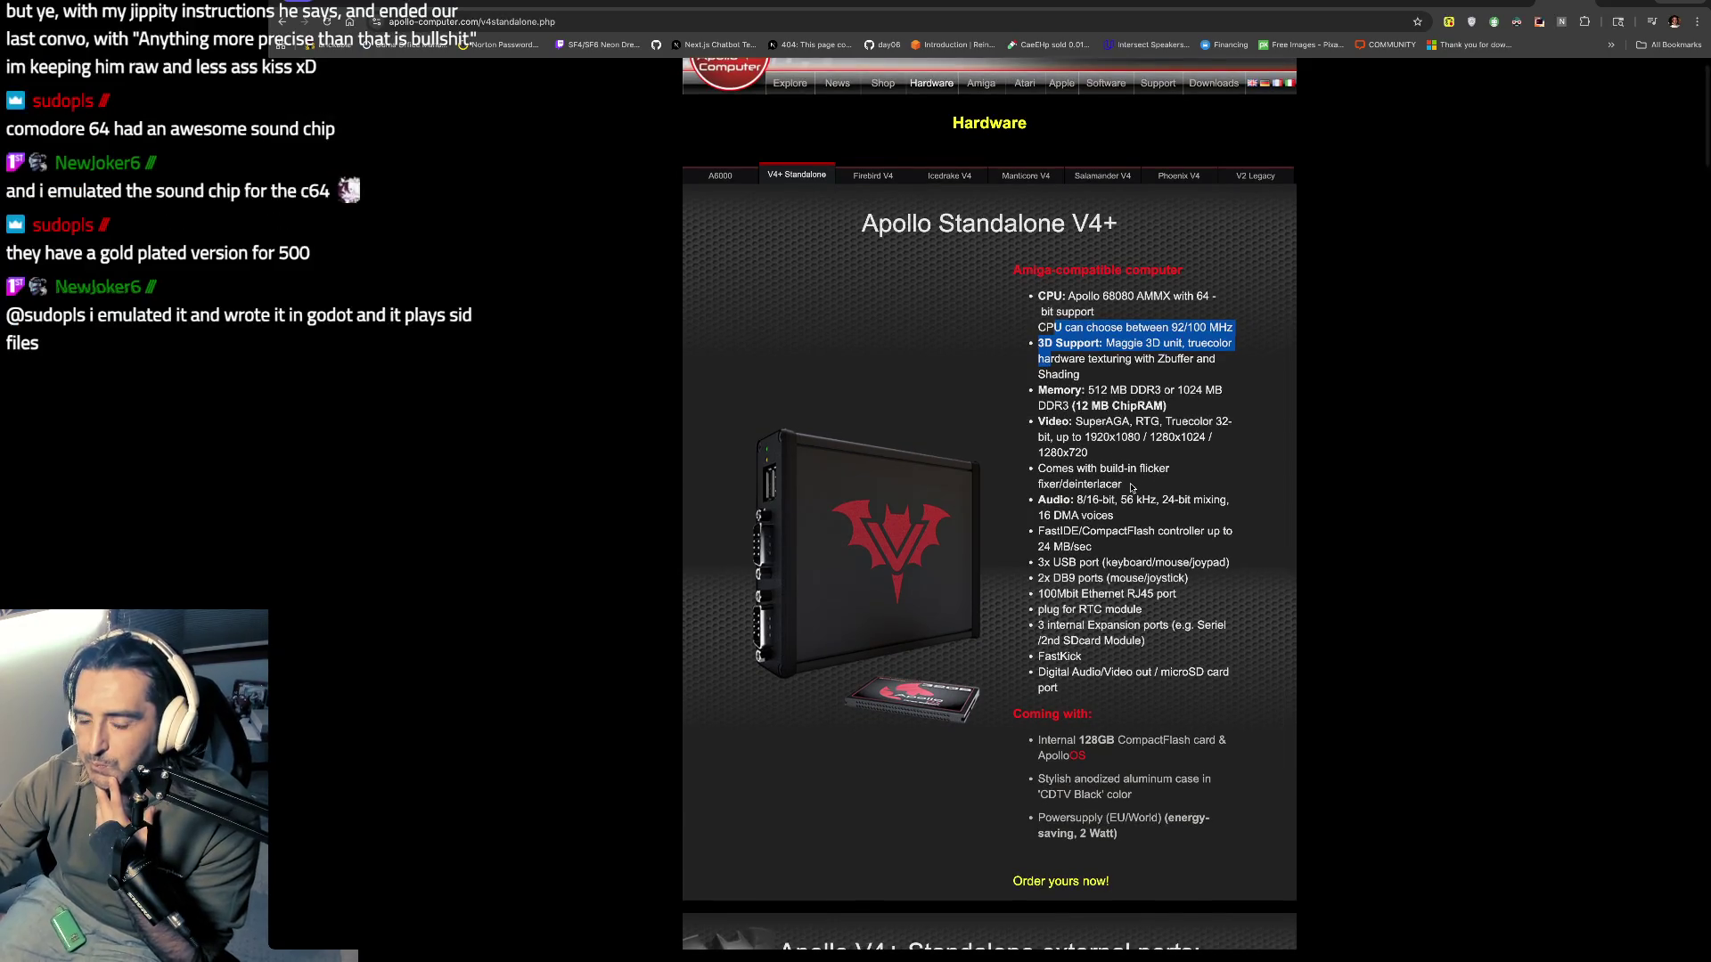
scroll(1132, 489, "down", 1)
left_click(1103, 348)
left_click_drag(1104, 348, 1101, 446)
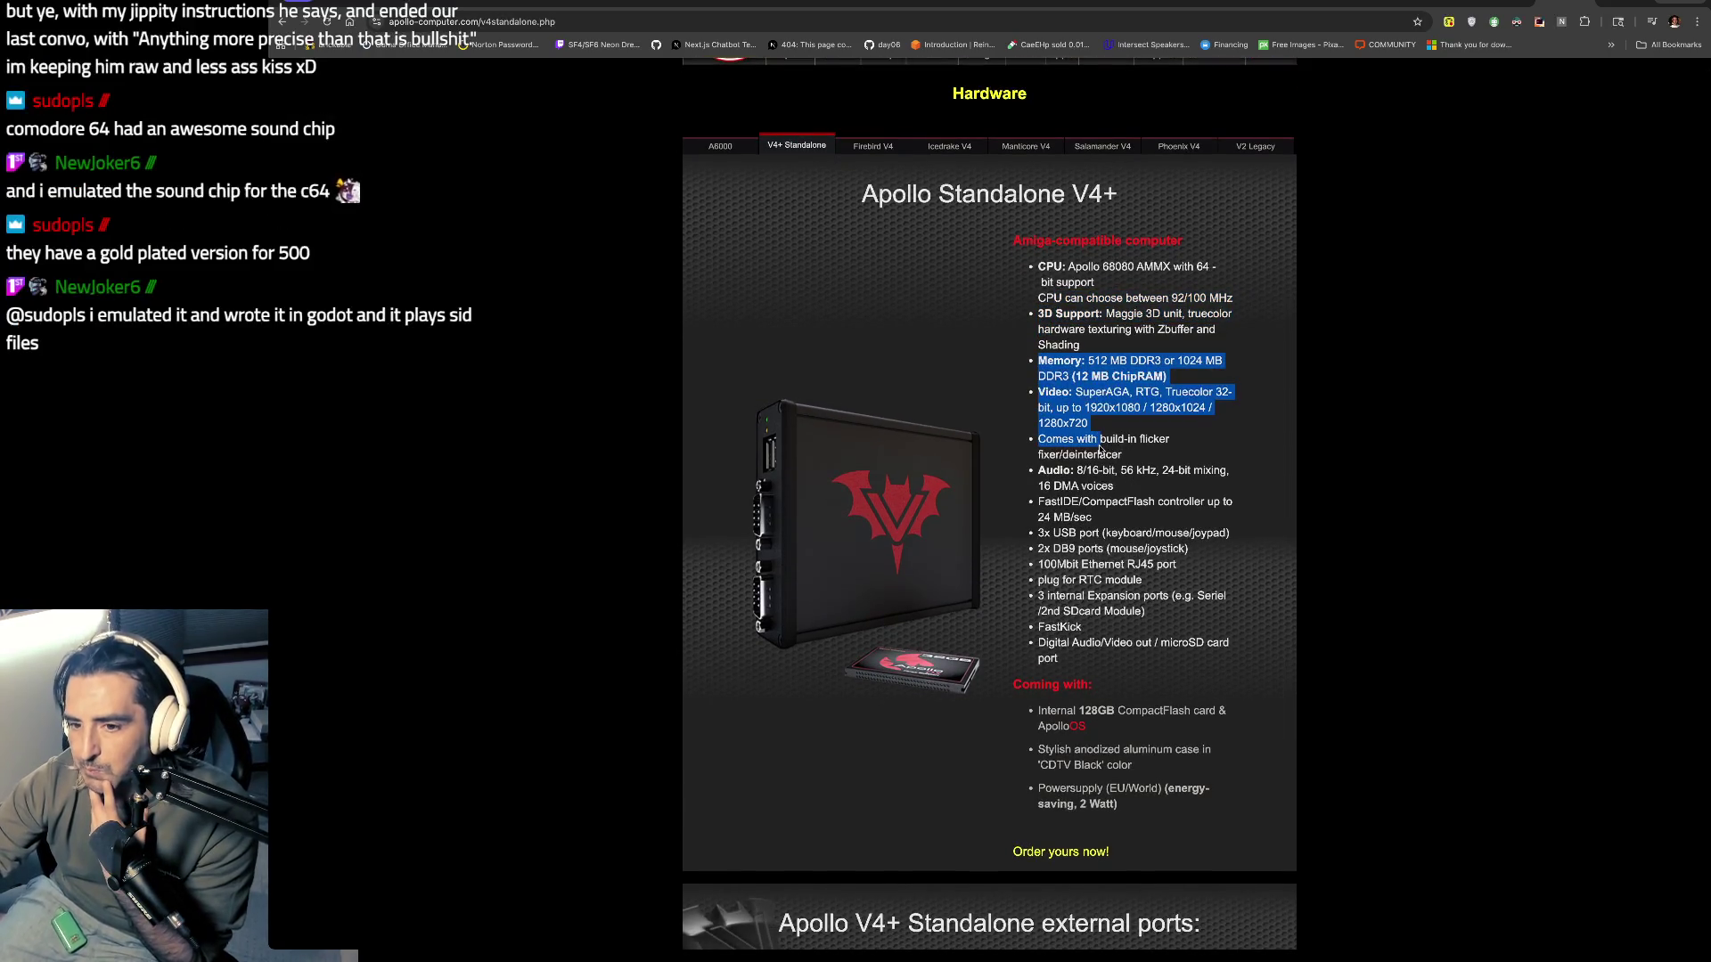
scroll(1101, 448, "down", 2)
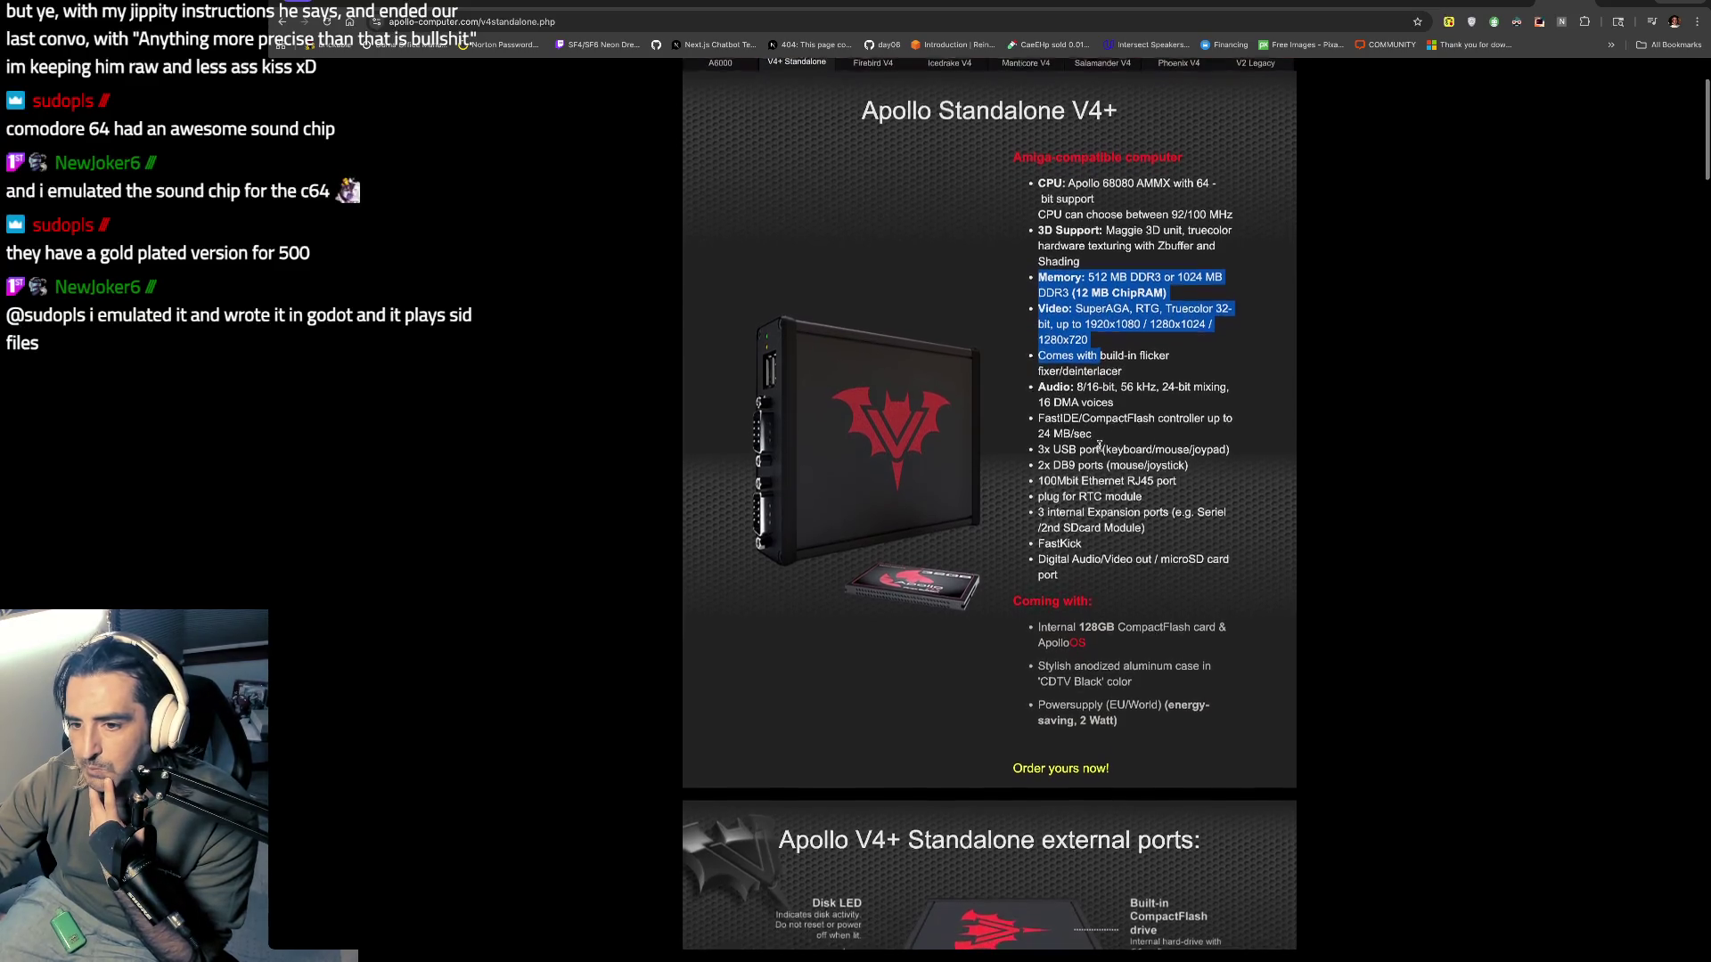
scroll(1100, 446, "down", 6)
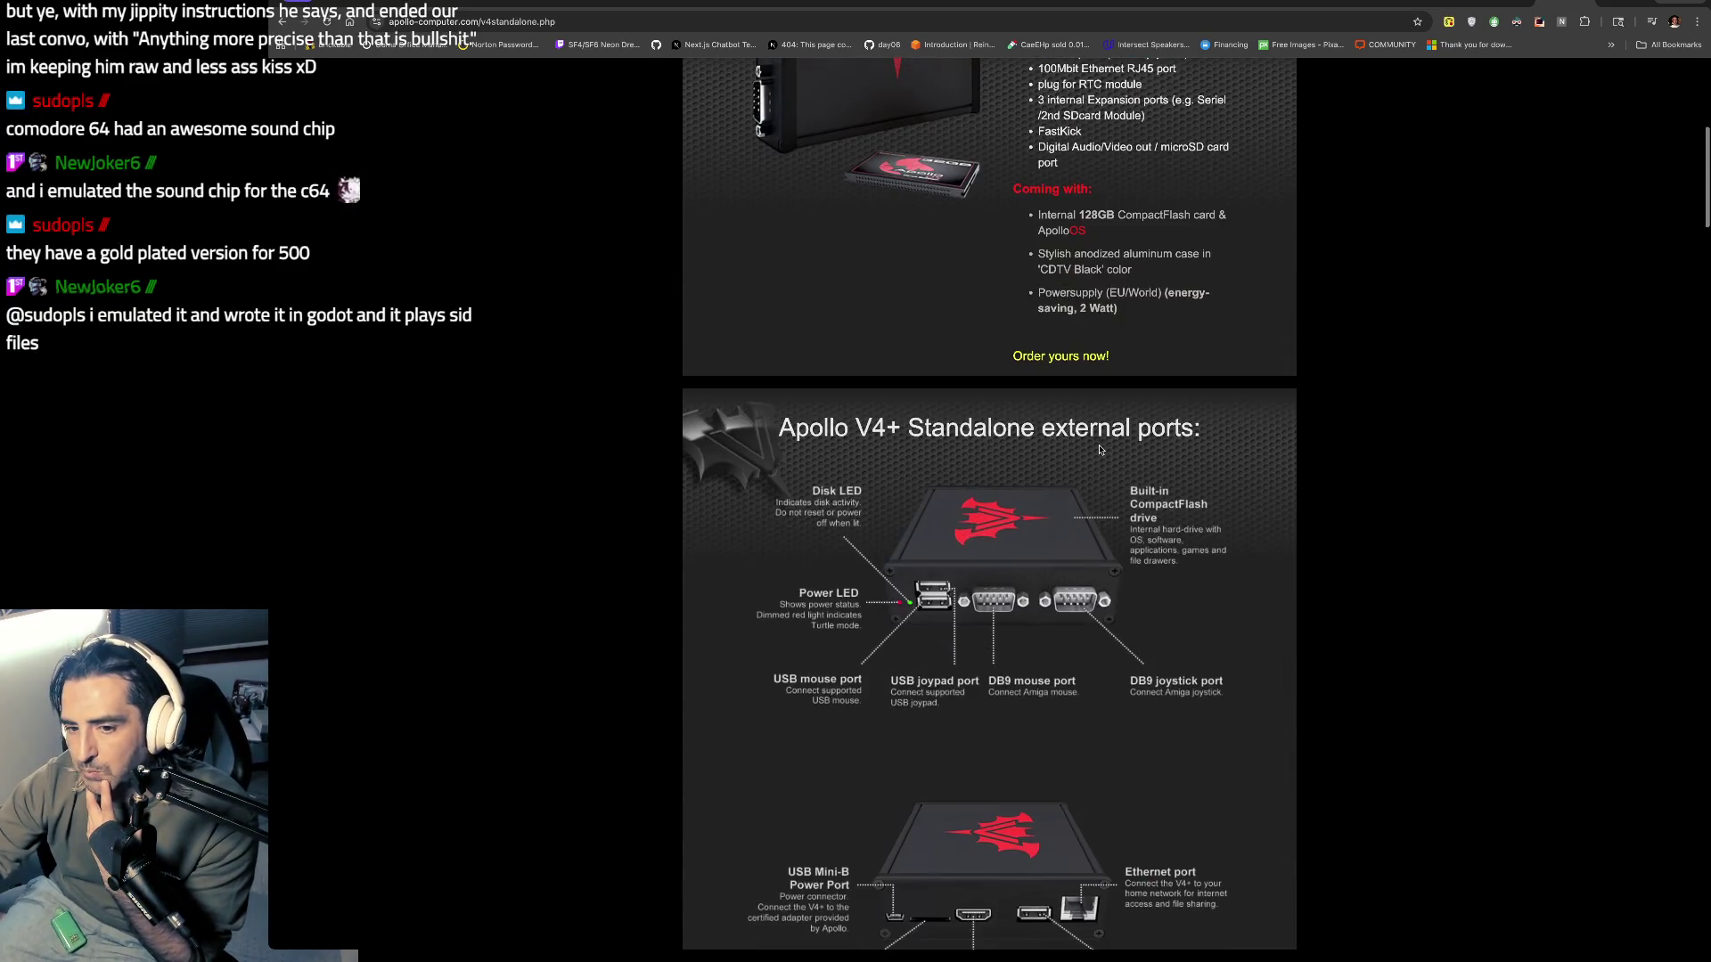
left_click_drag(1205, 294, 857, 294)
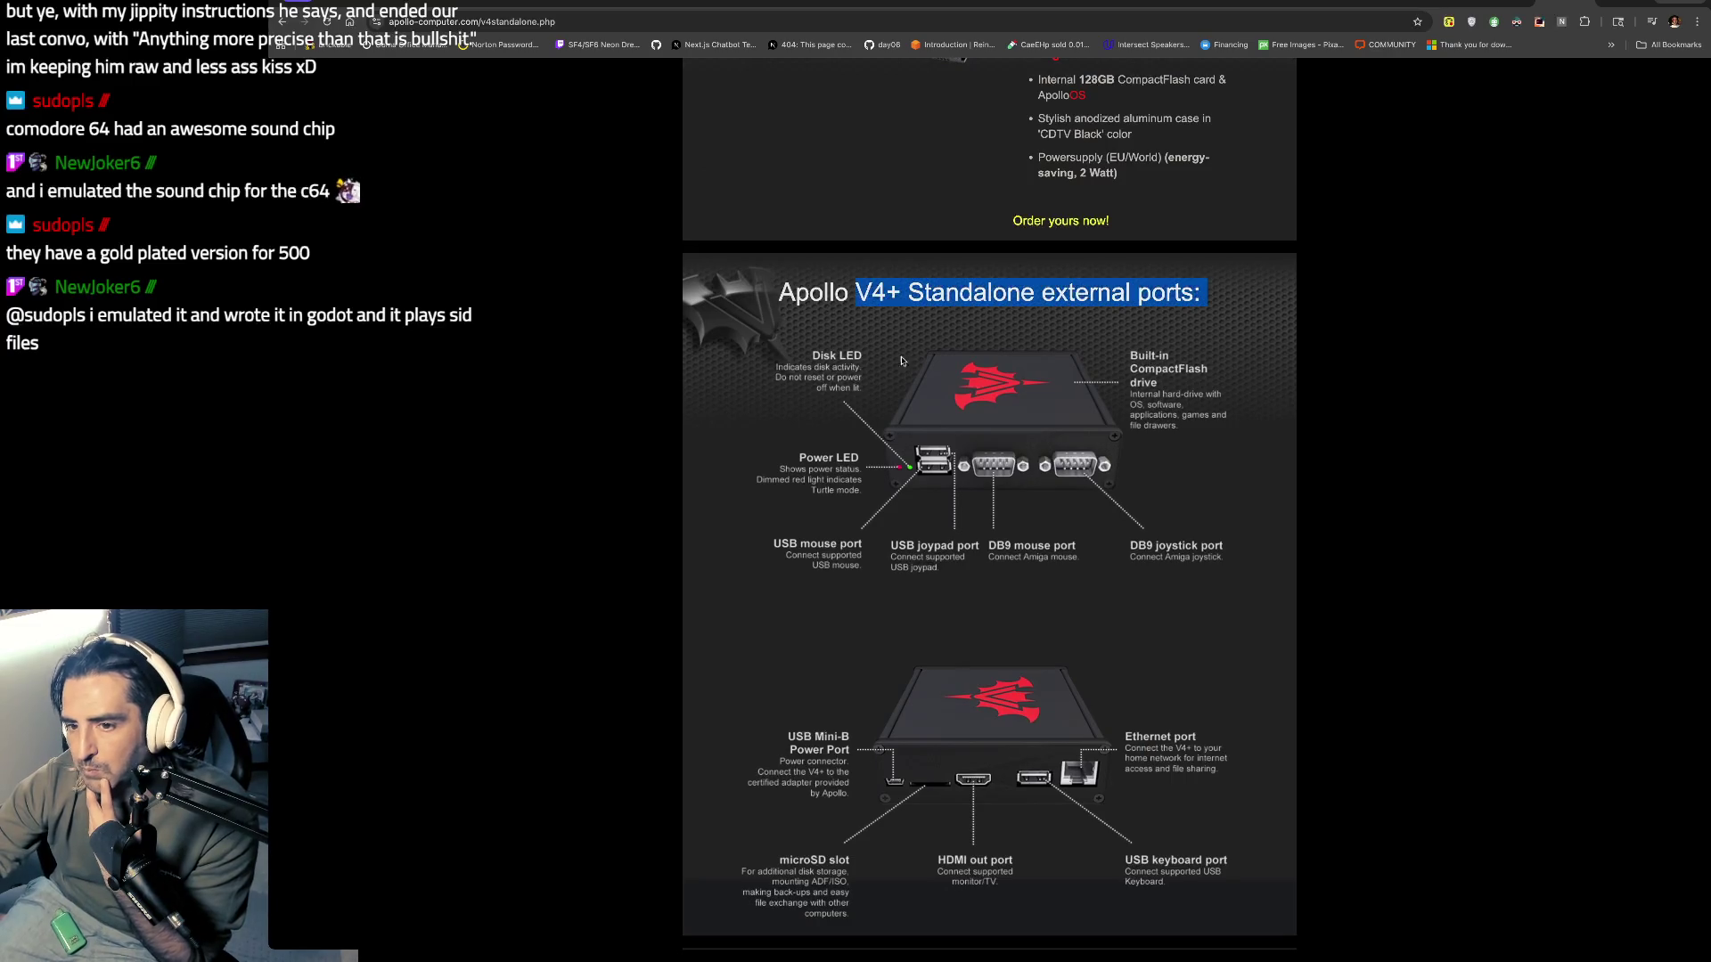
scroll(966, 539, "down", 10)
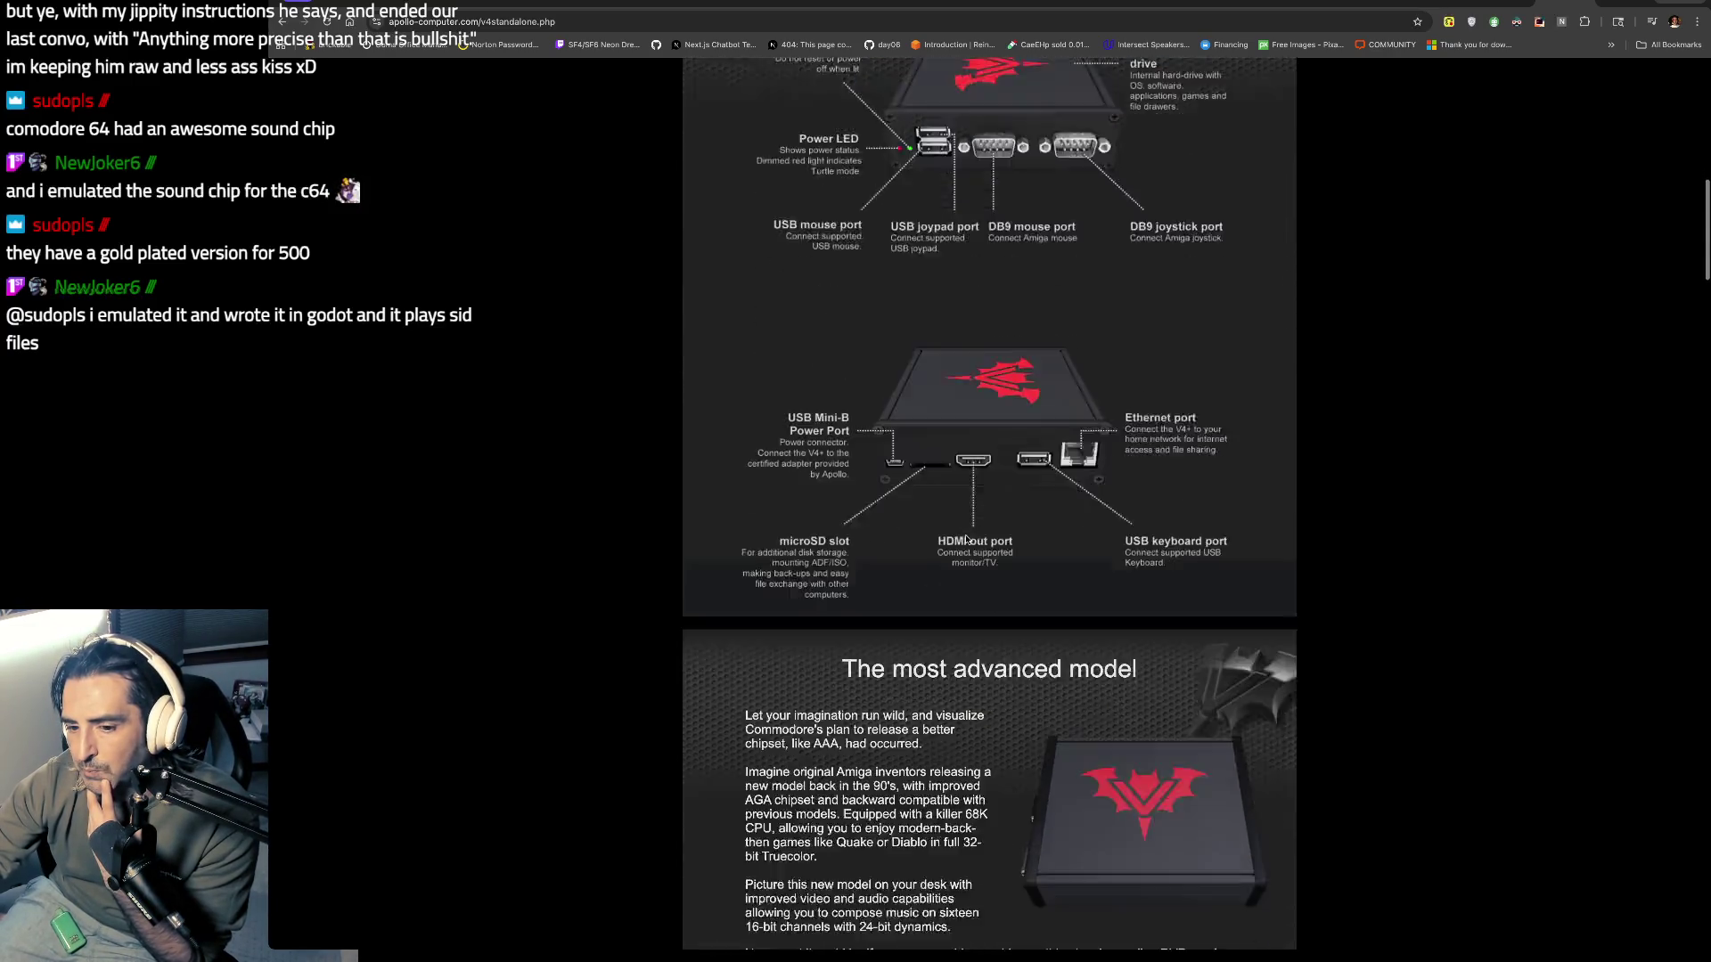
left_click_drag(808, 96, 768, 323)
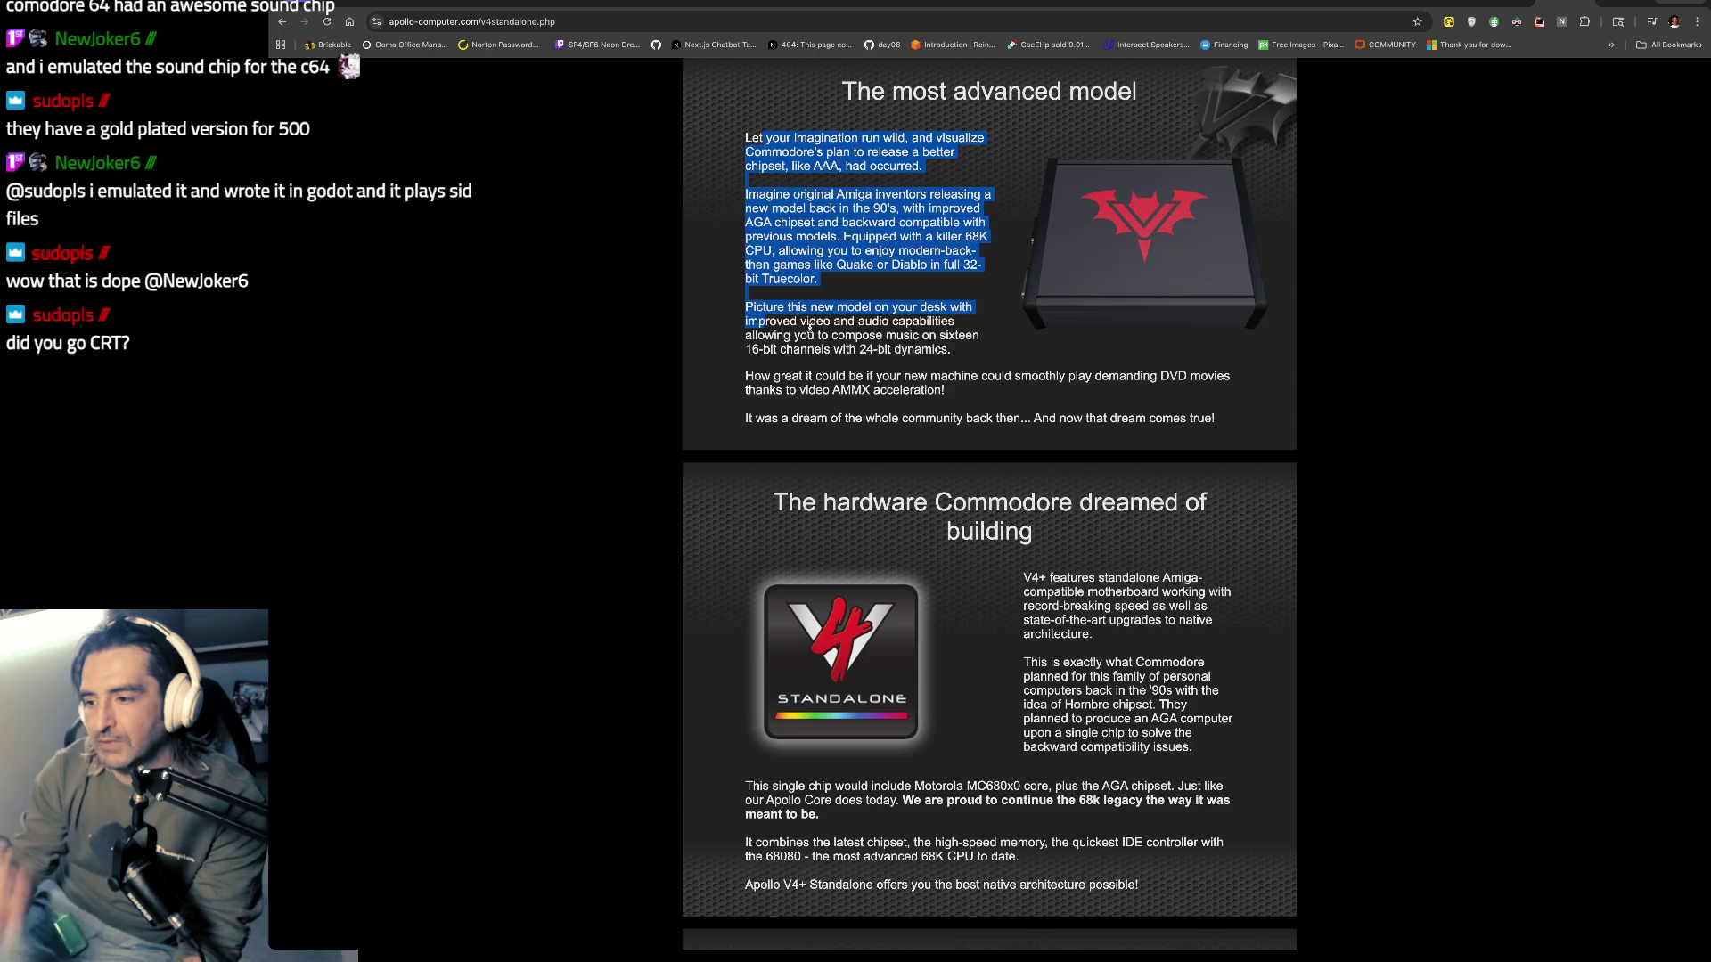
key("ctrl+t")
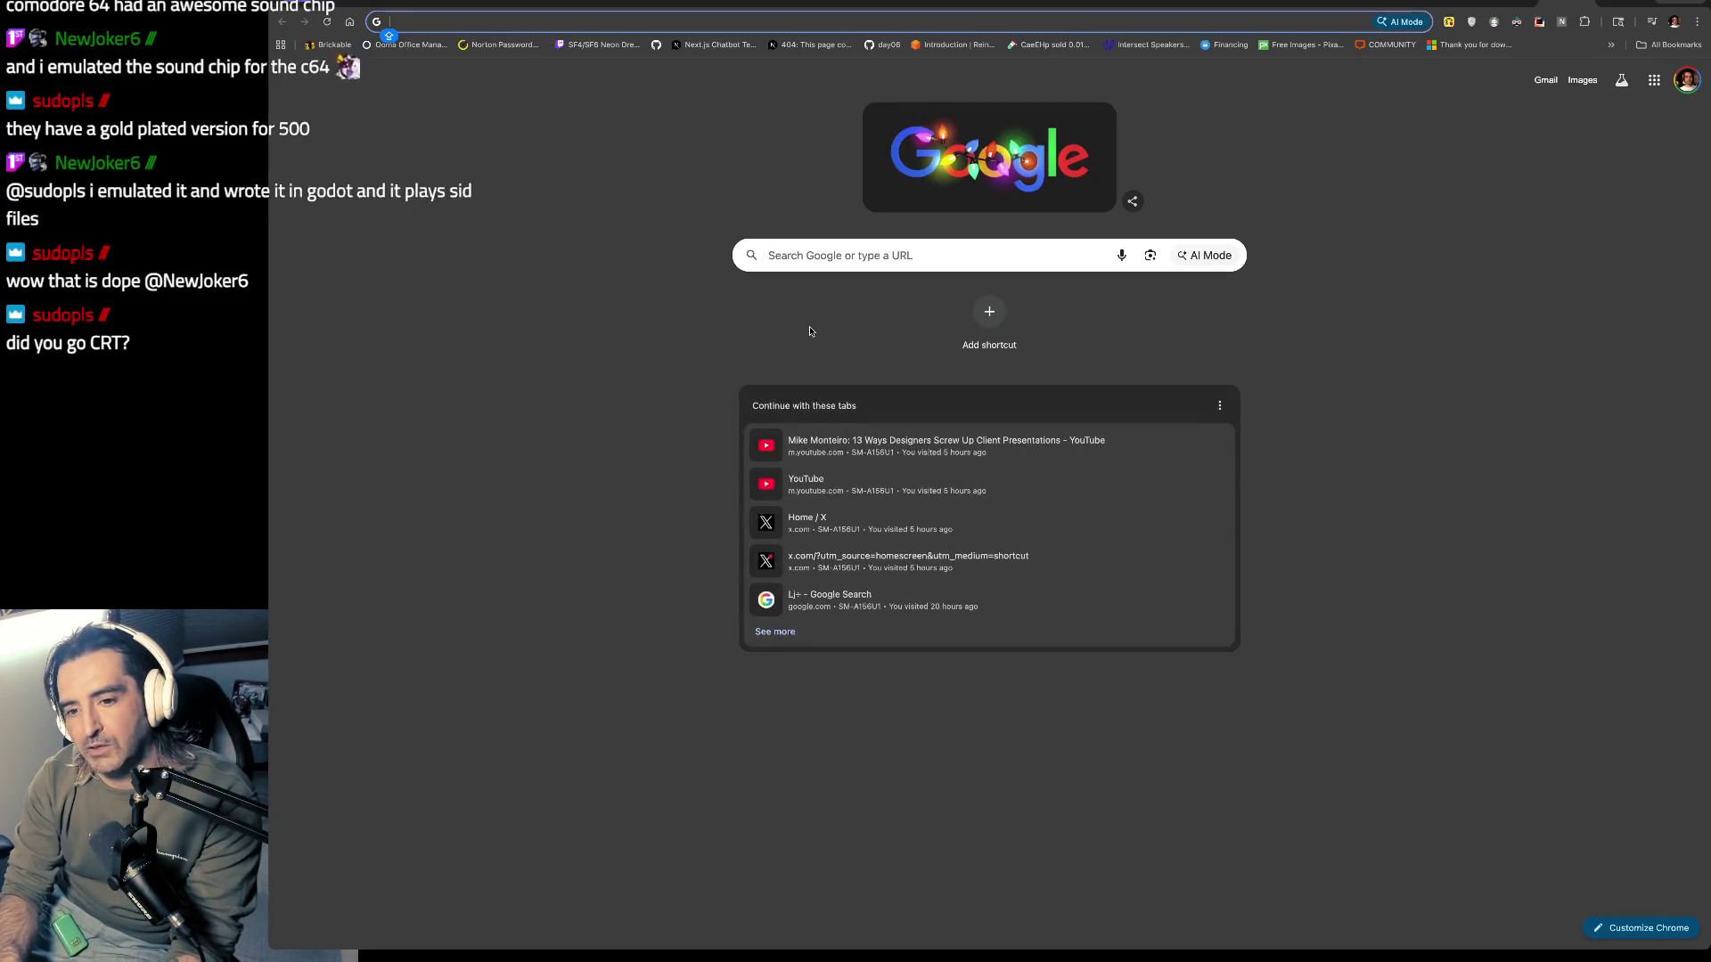
Step: Search 'YOUTUBE GLITCHED', extend it to 'YOUTUBE GLITCHED CODE', and open the Glitched Code channel
type("YOUTUBE ")
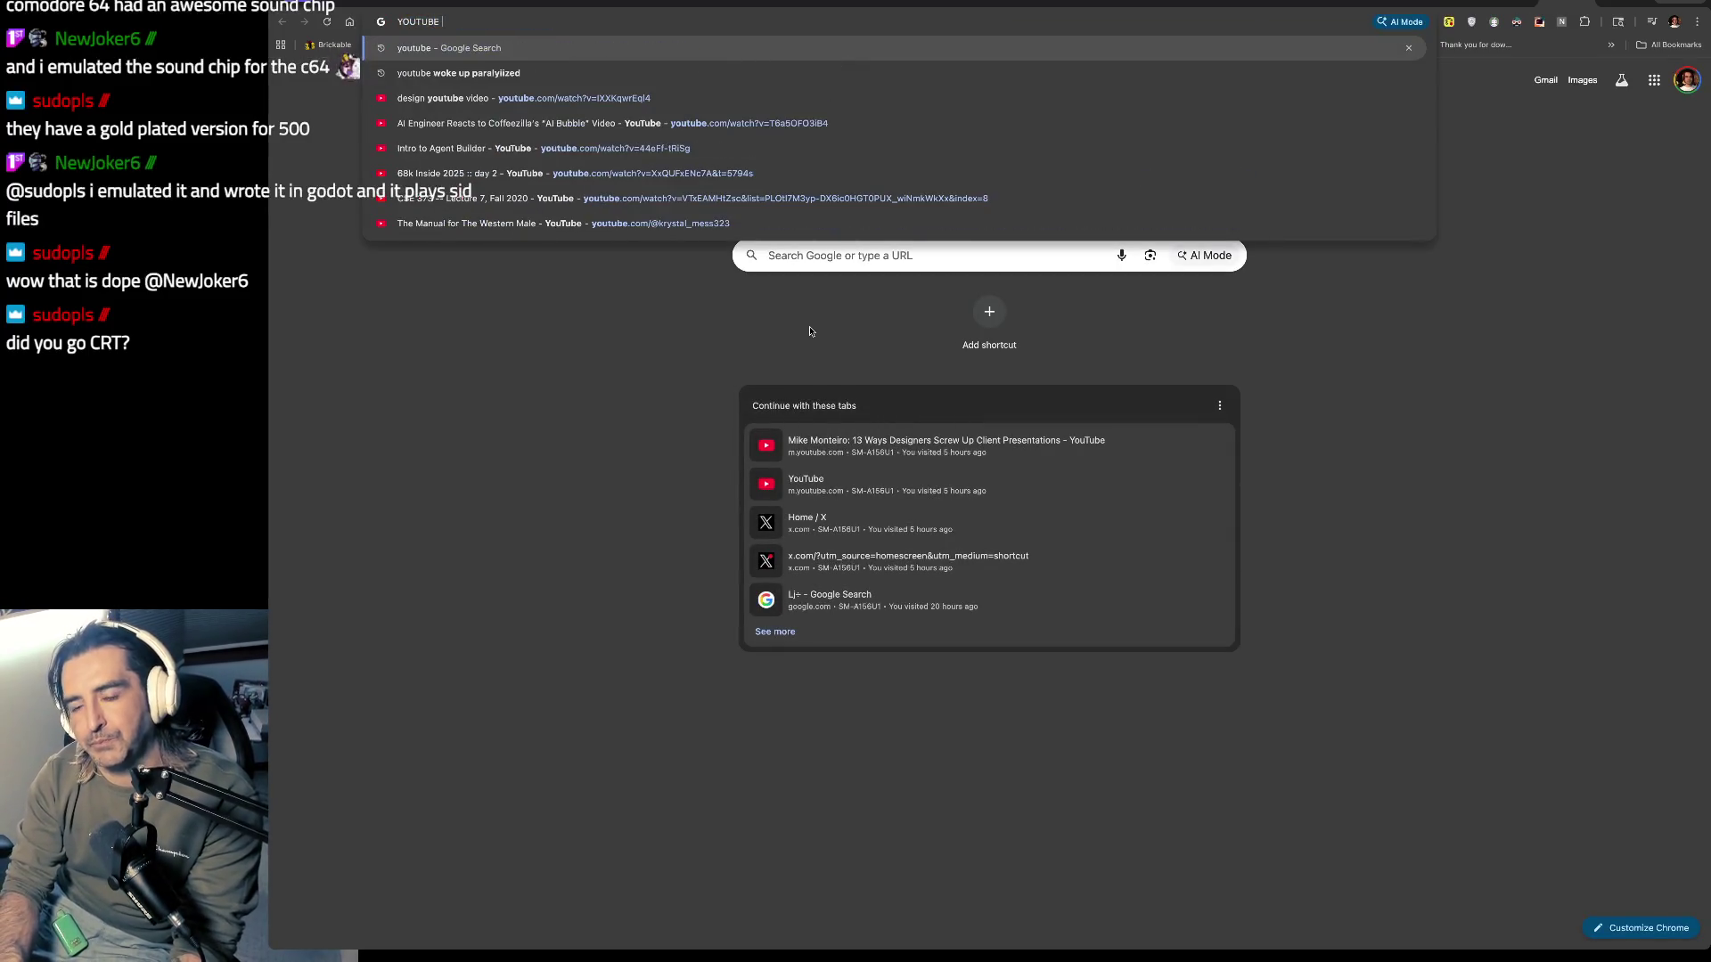
type("GLITCHED")
key("Return")
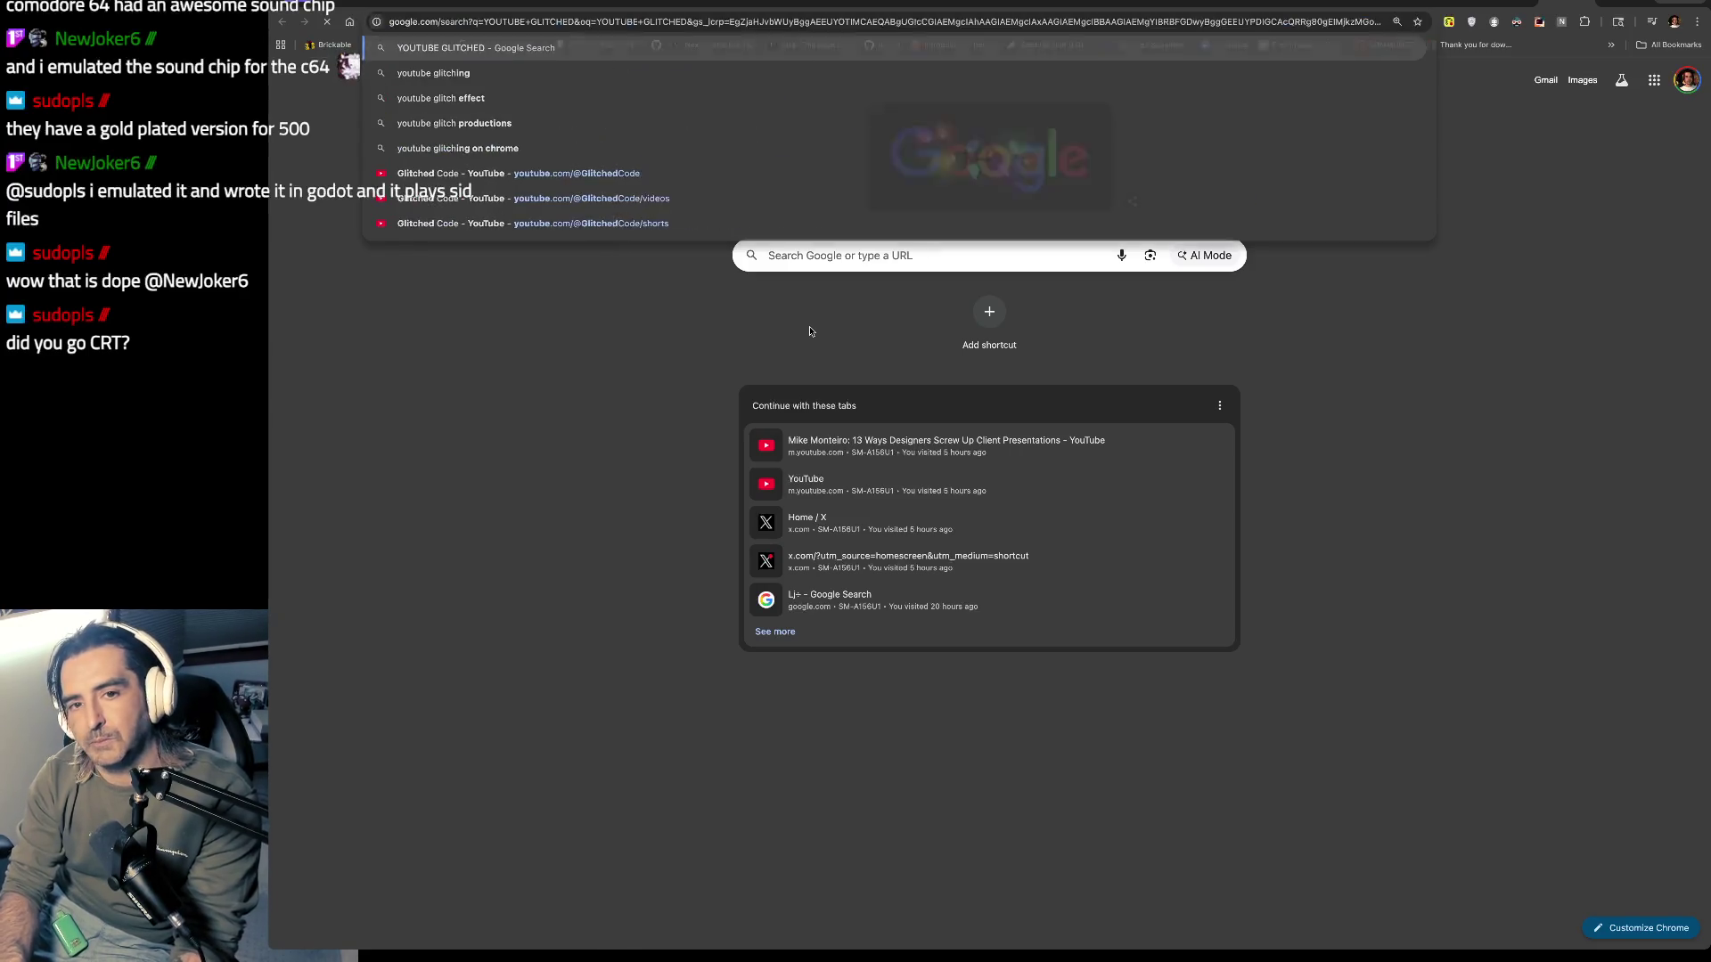
left_click(668, 114)
type("CODE")
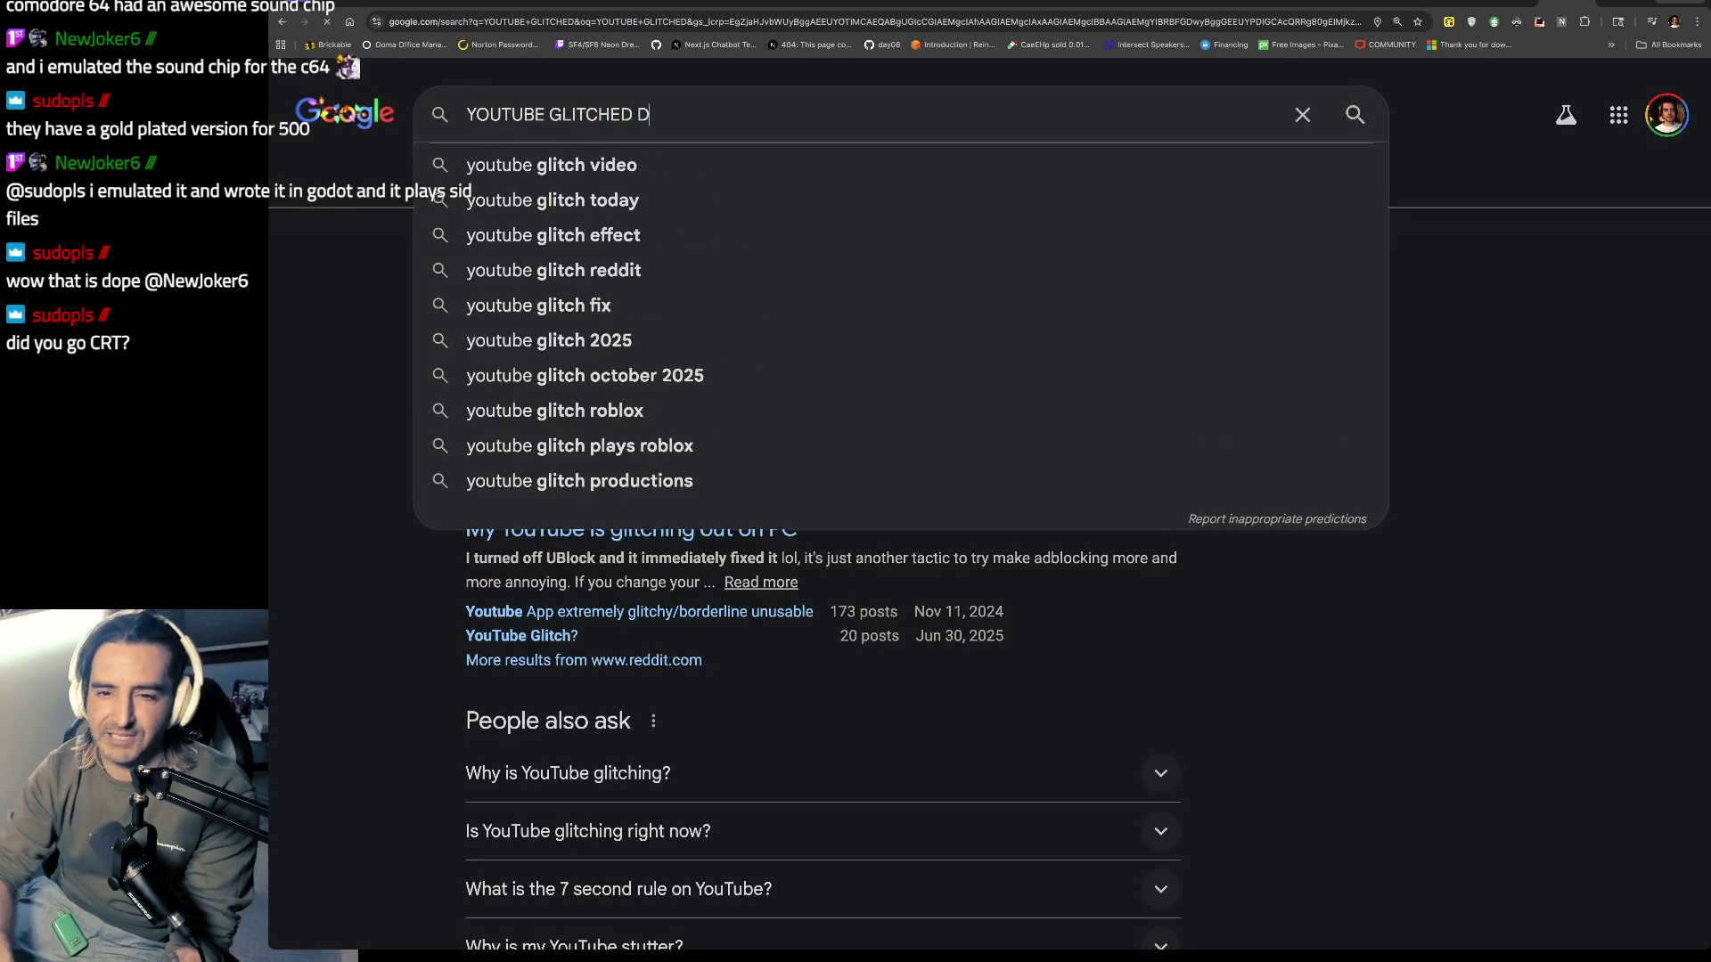
key("Return")
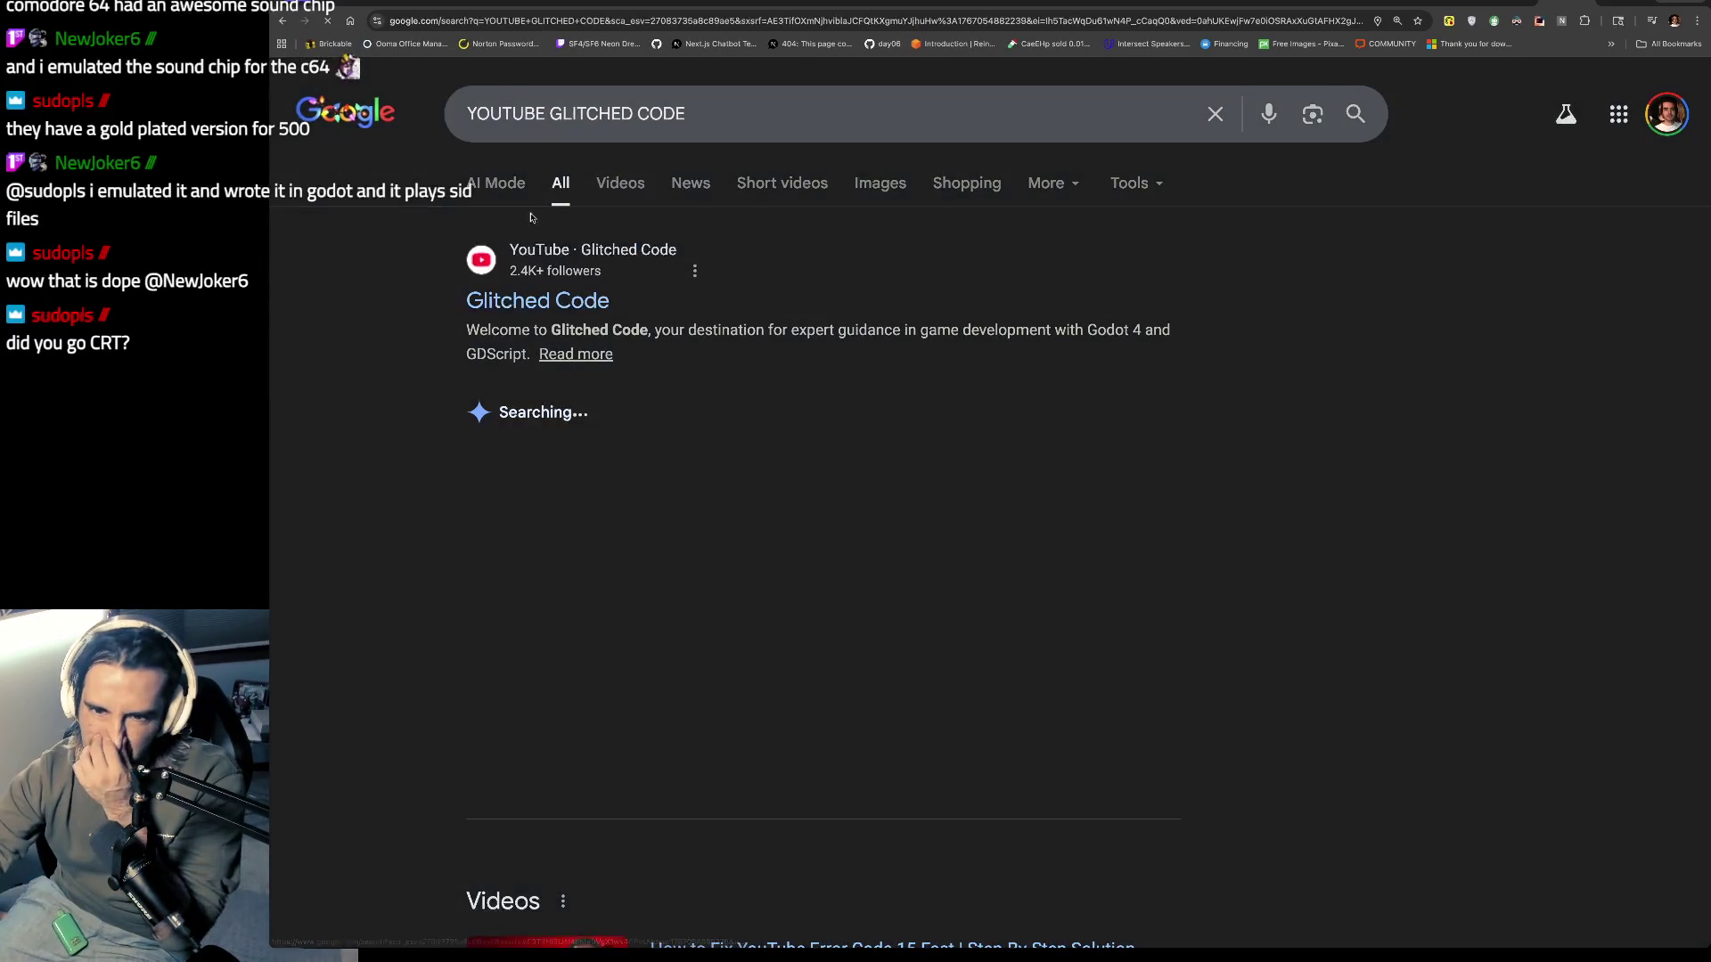
left_click(537, 300)
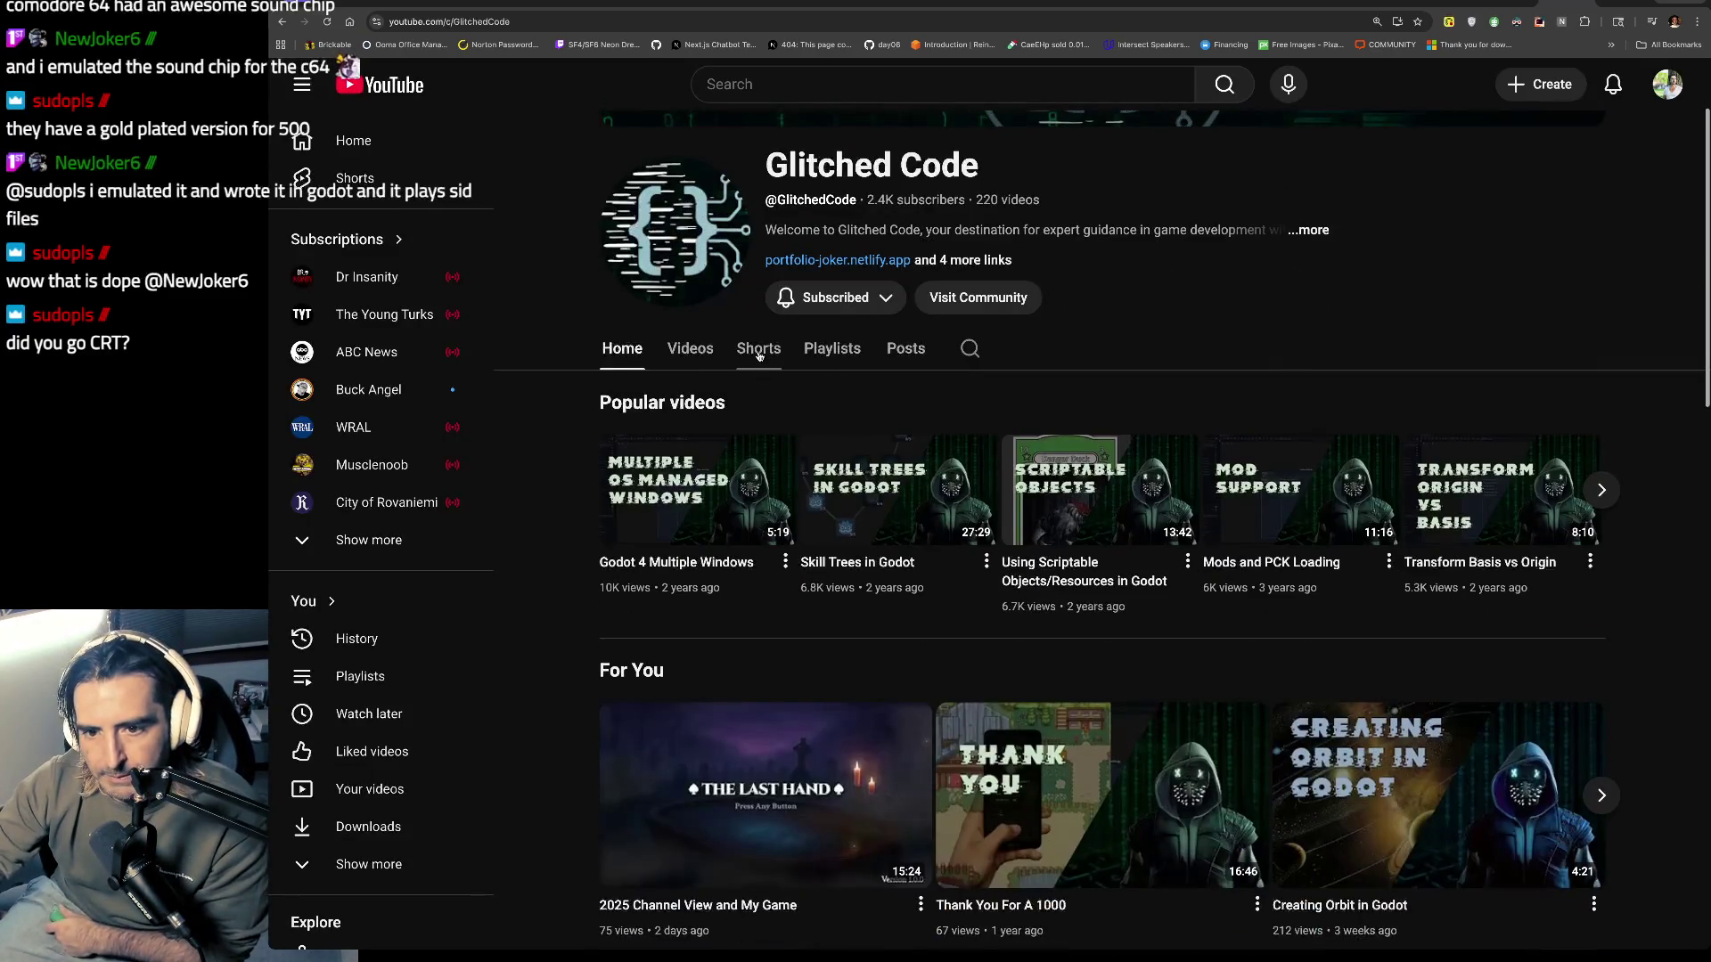
Step: Open the Glitched Code channel's Shorts and play a short from the grid
left_click(758, 374)
left_click(811, 615)
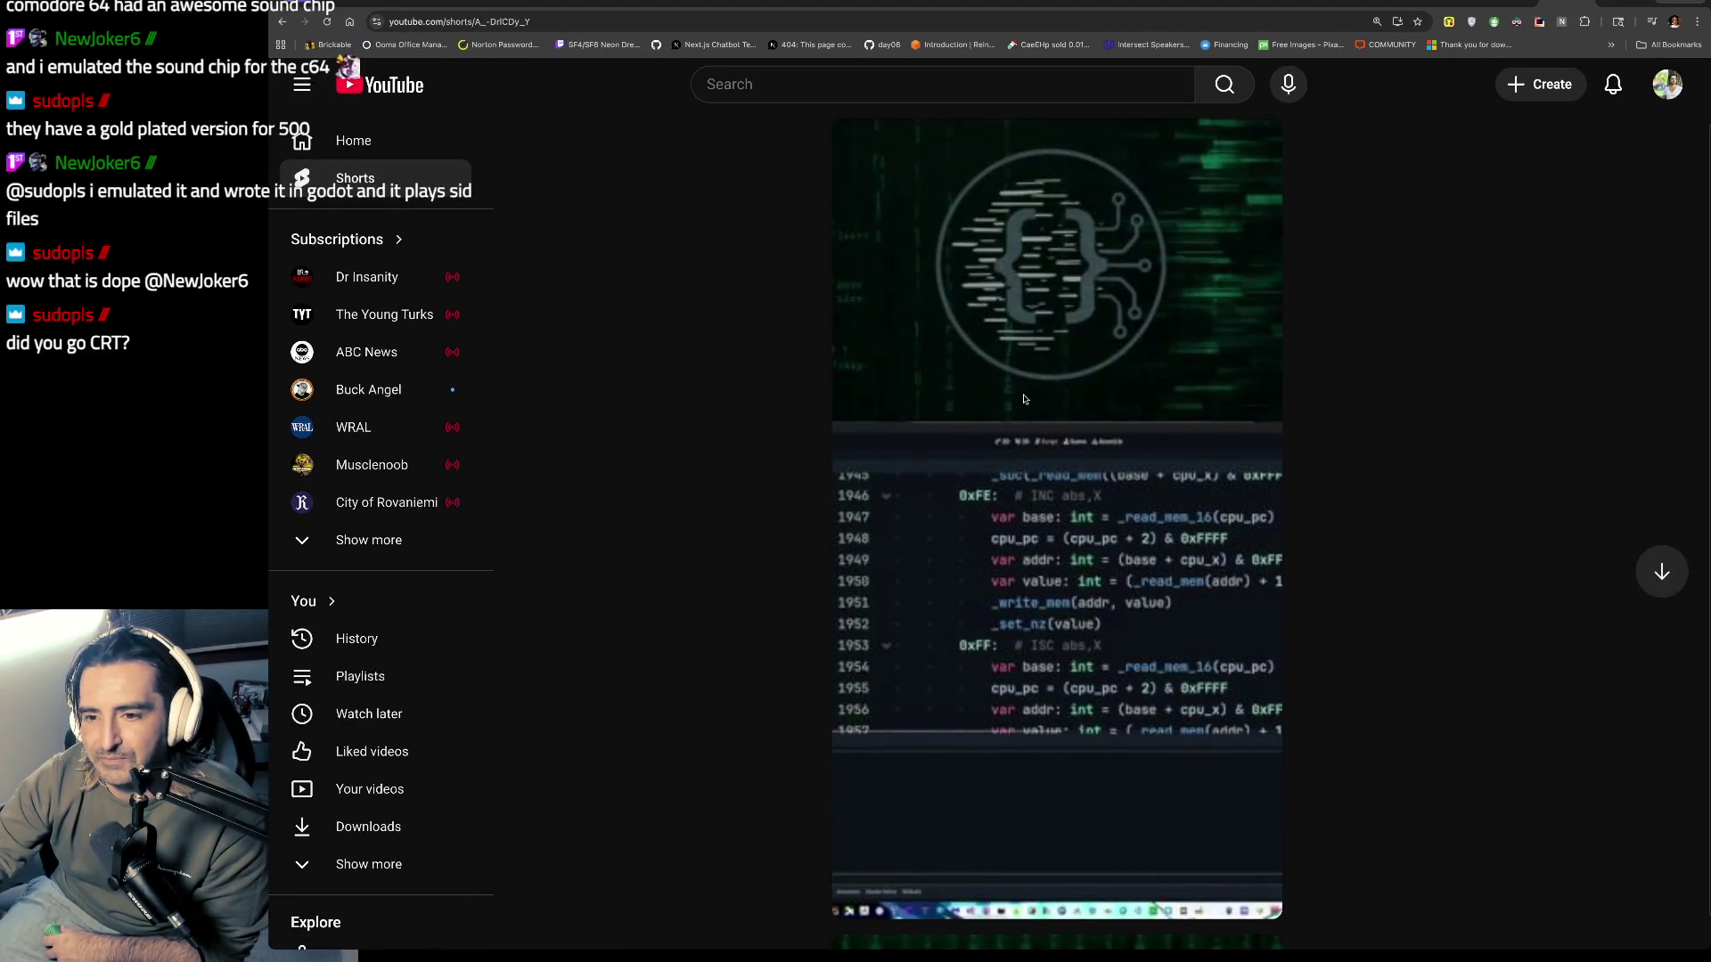
left_click(356, 3)
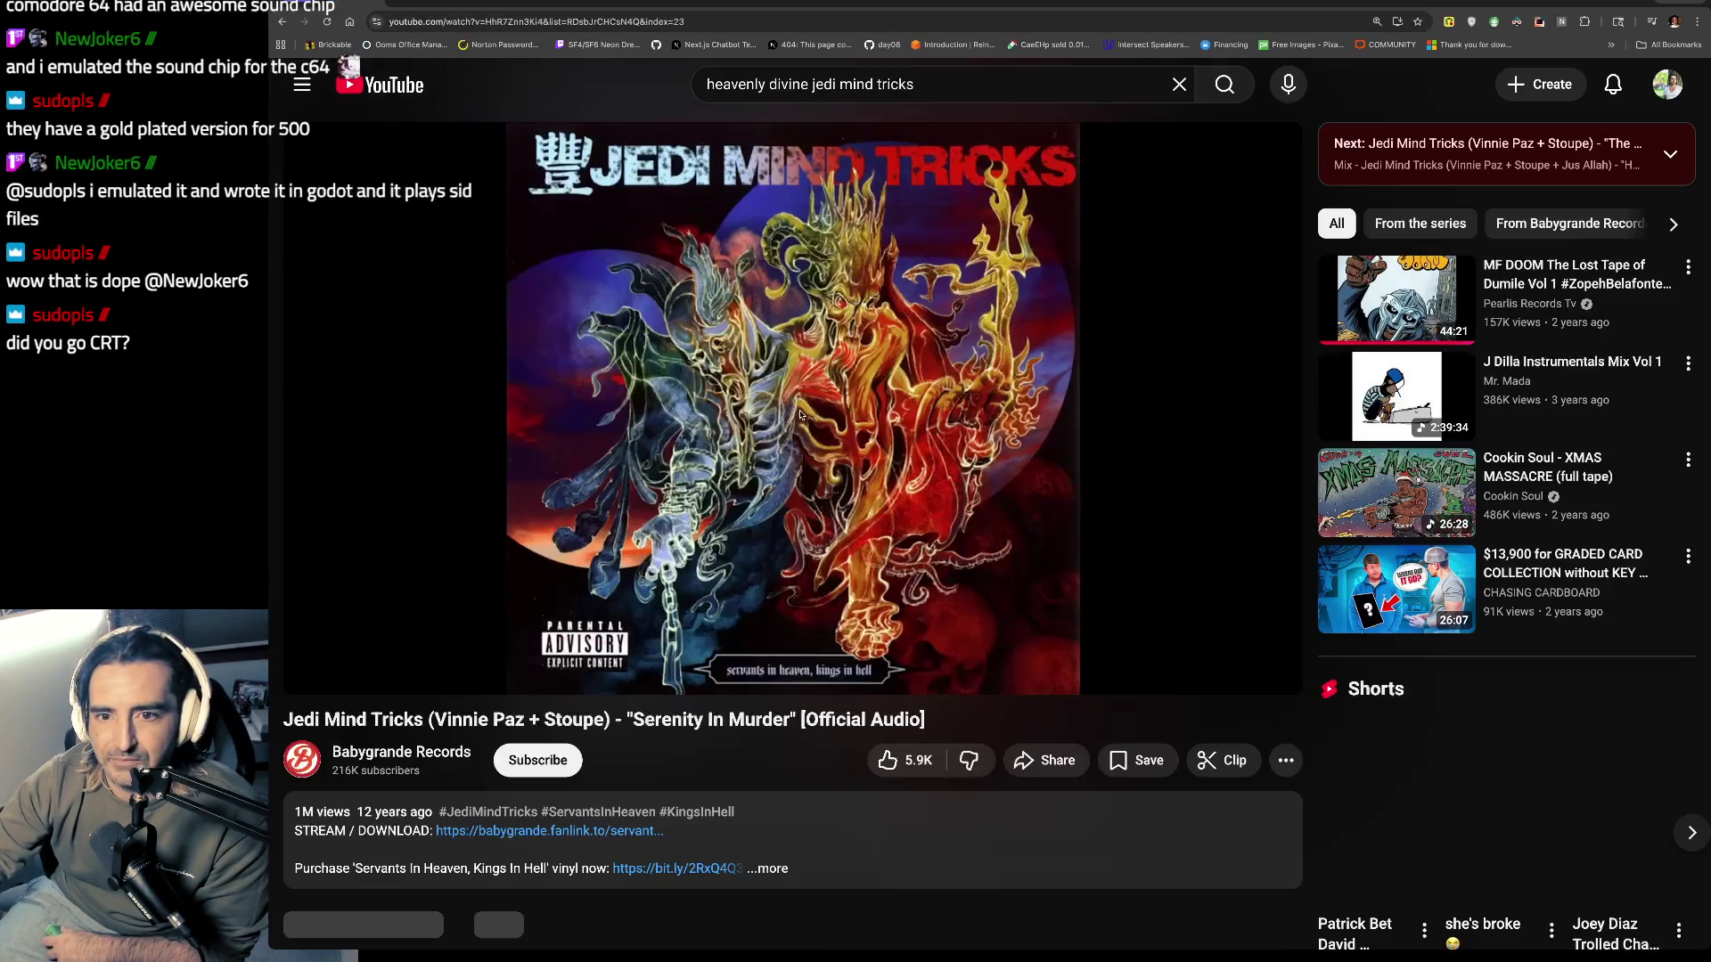
left_click(1548, 3)
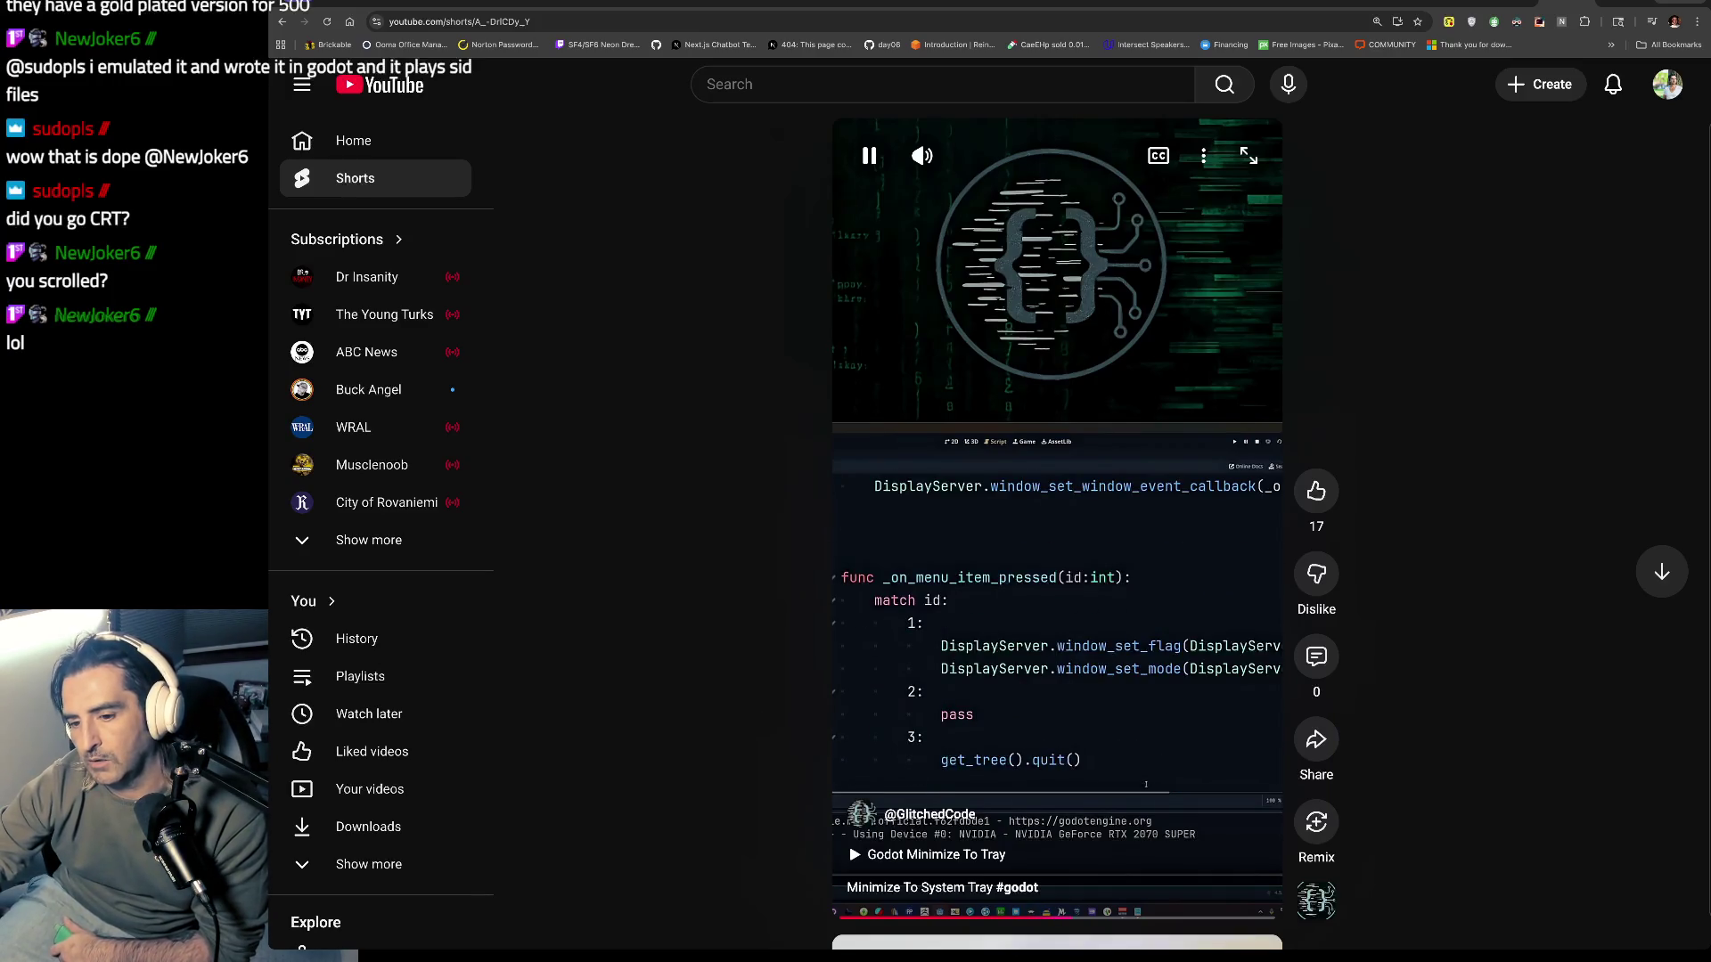
scroll(1115, 665, "down", 3)
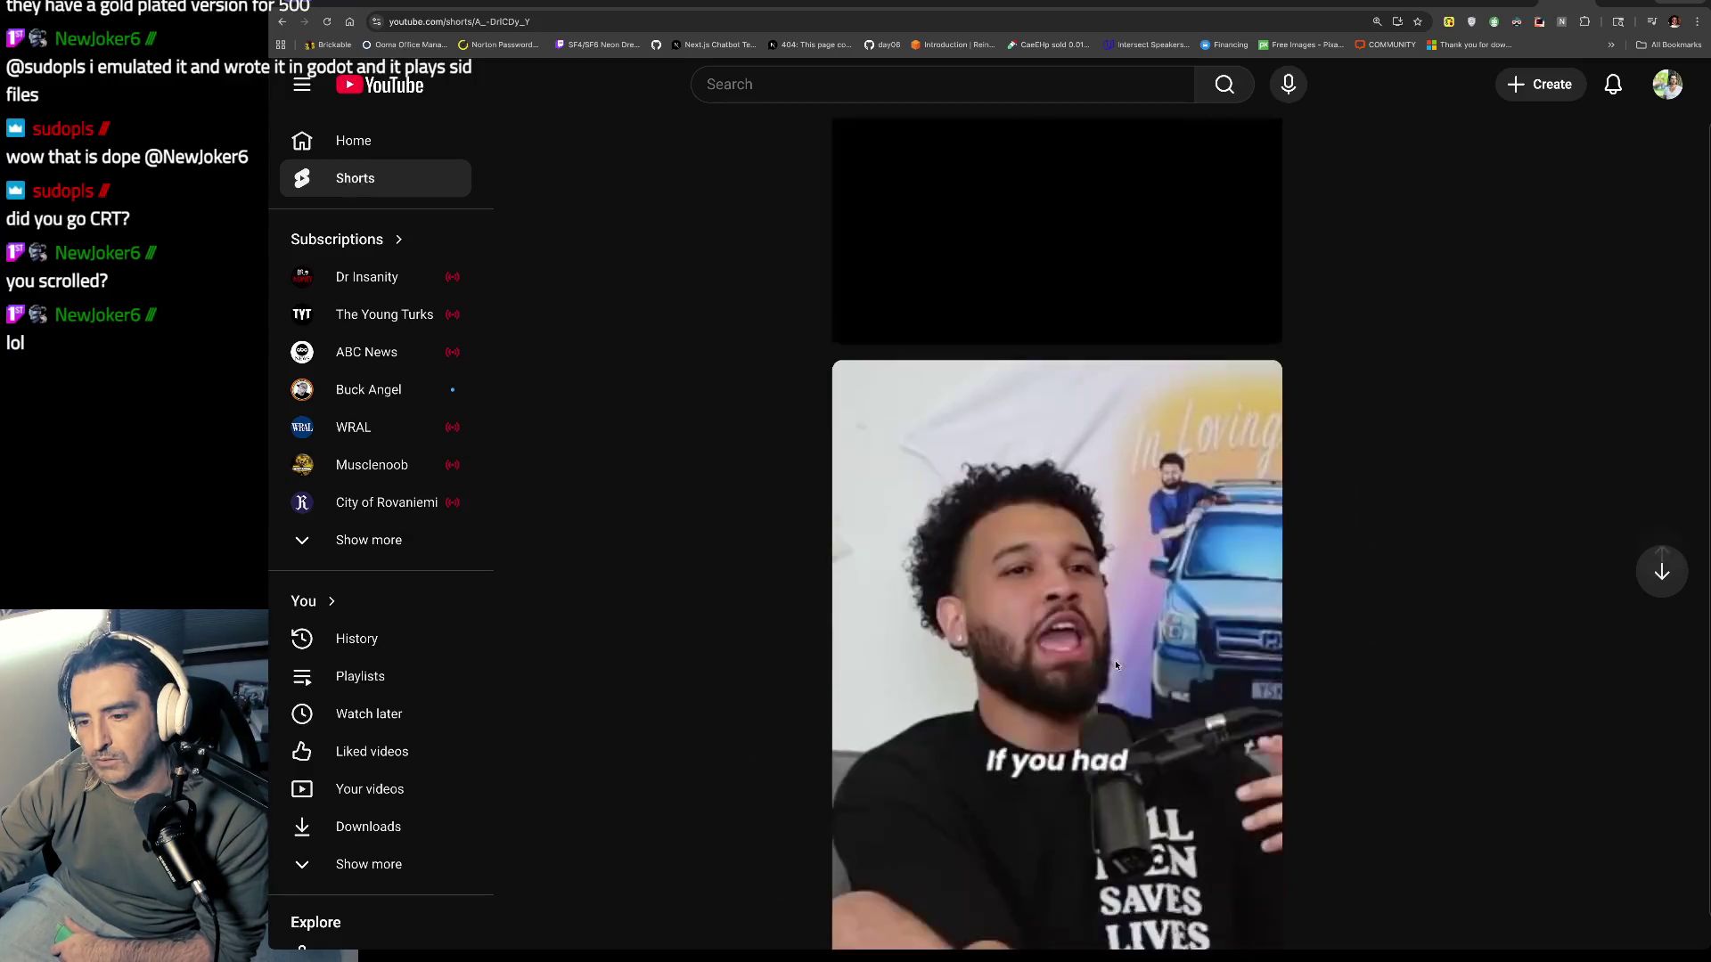
scroll(1061, 401, "up", 3)
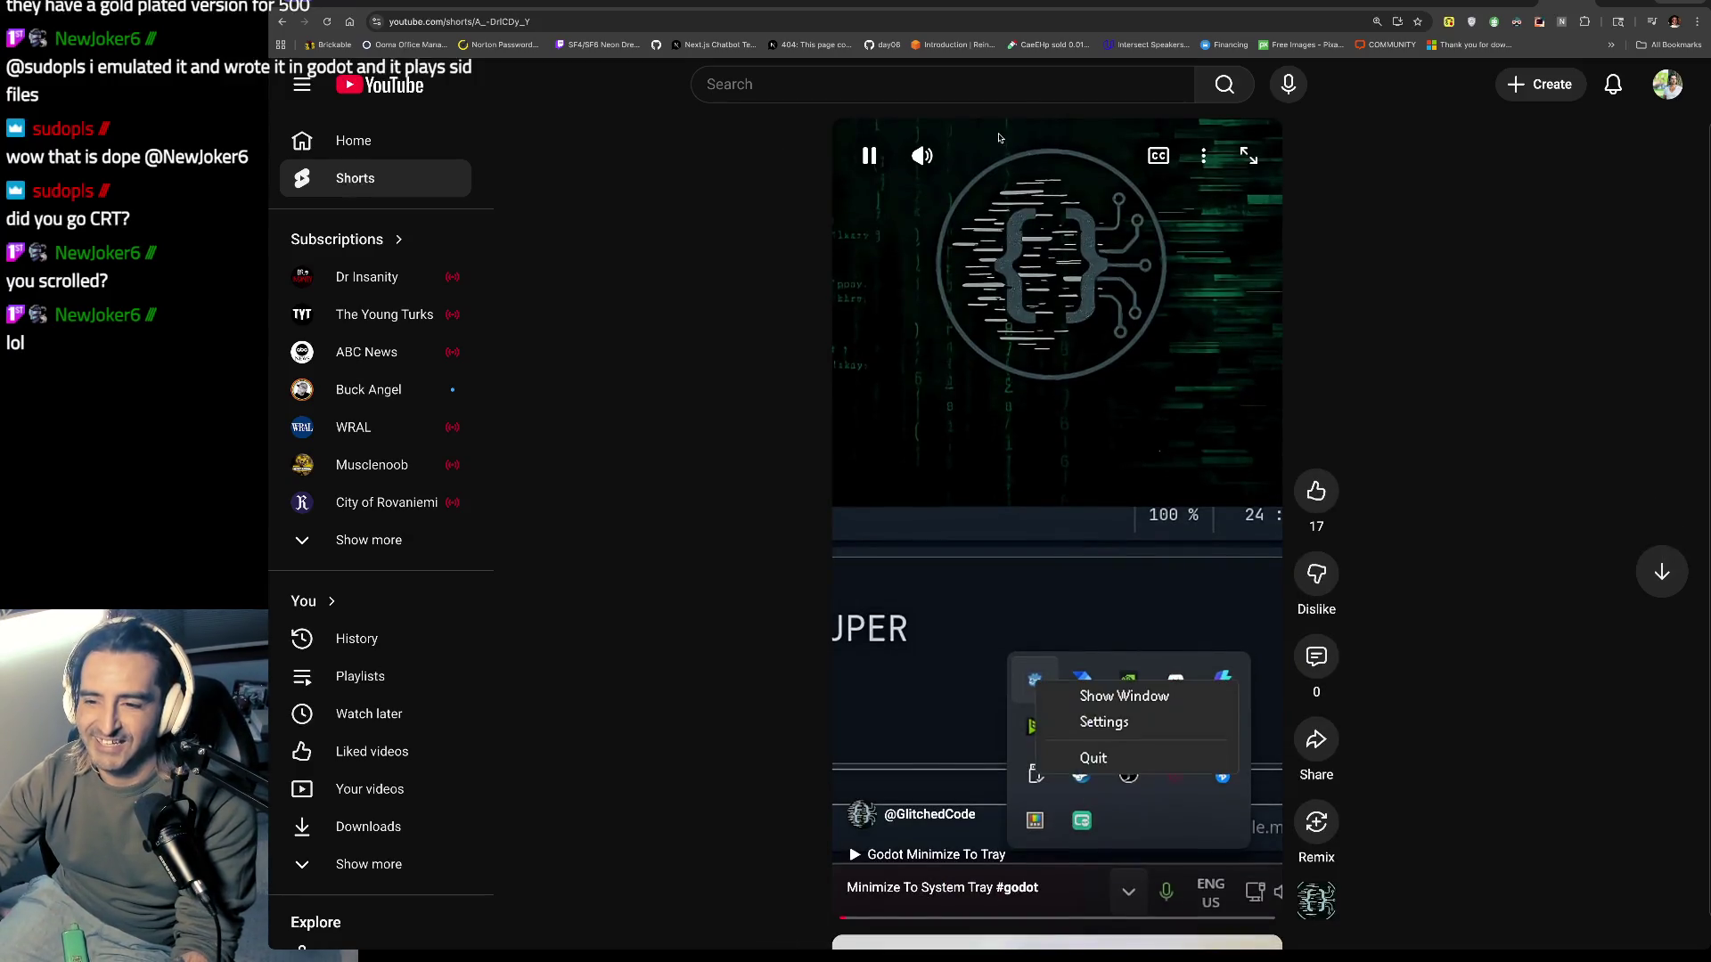
Step: Search 'GLITCHED CDOE', reopen the channel's Shorts, and play the Commodore 64 SID Emulation short
left_click(769, 84)
type("G")
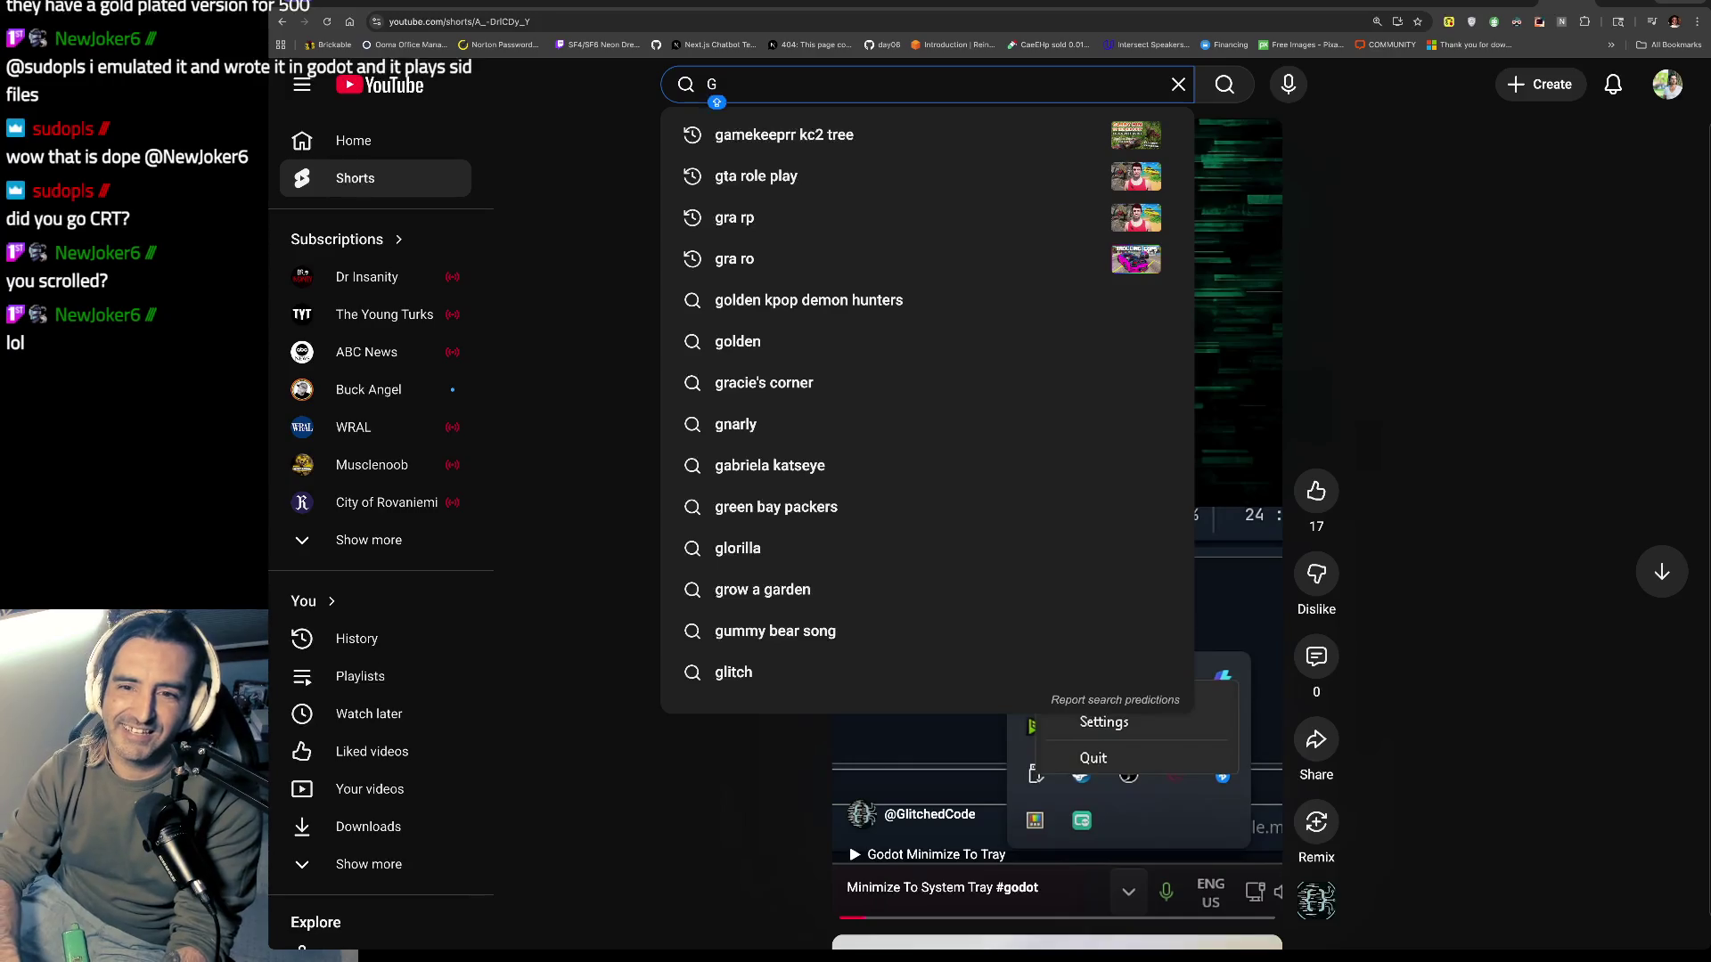
type("LITCHED CDOE")
key("Return")
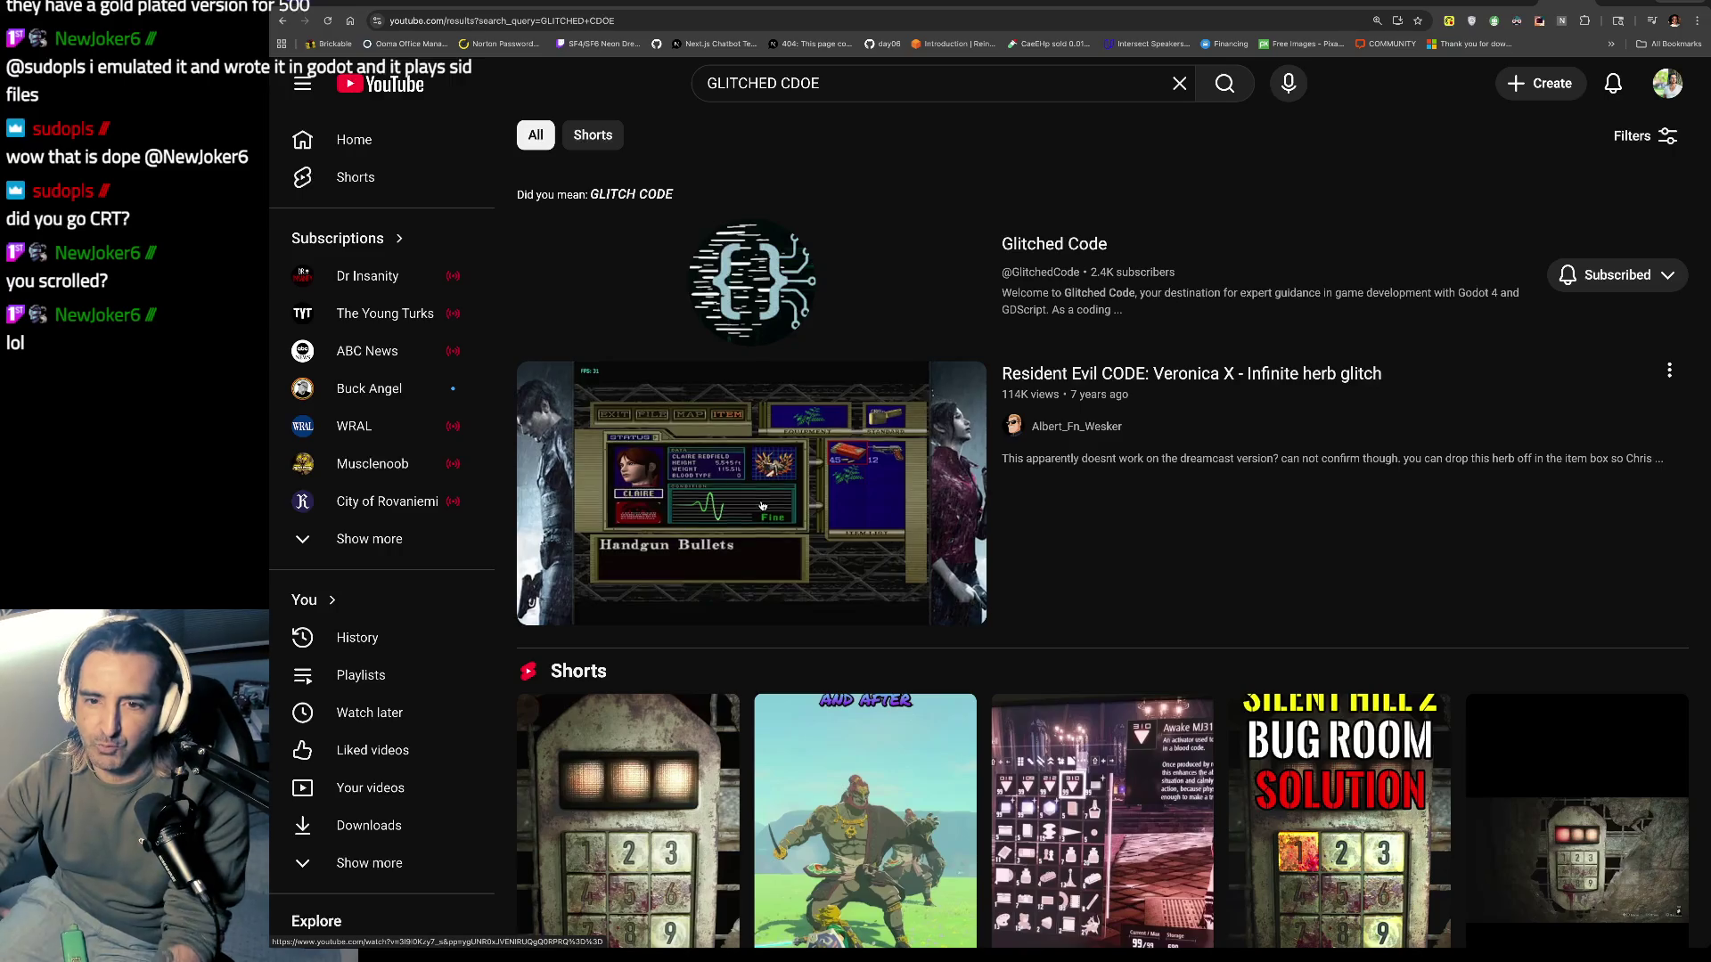
left_click(994, 188)
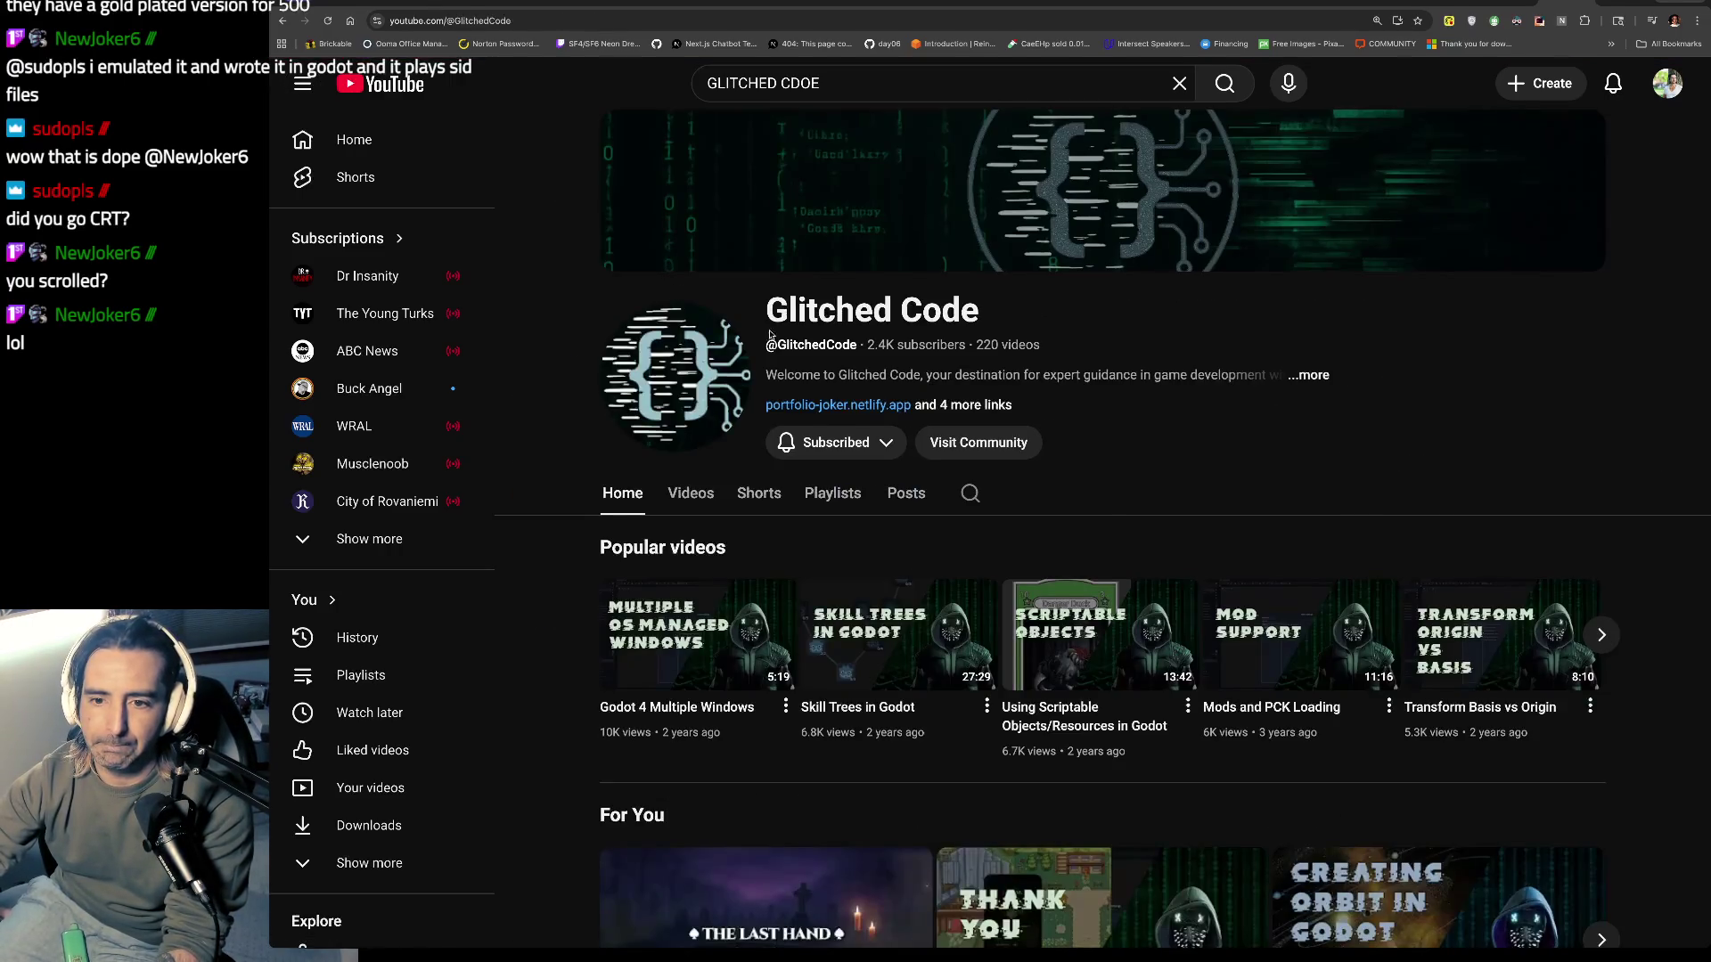
left_click(757, 504)
scroll(910, 559, "down", 2)
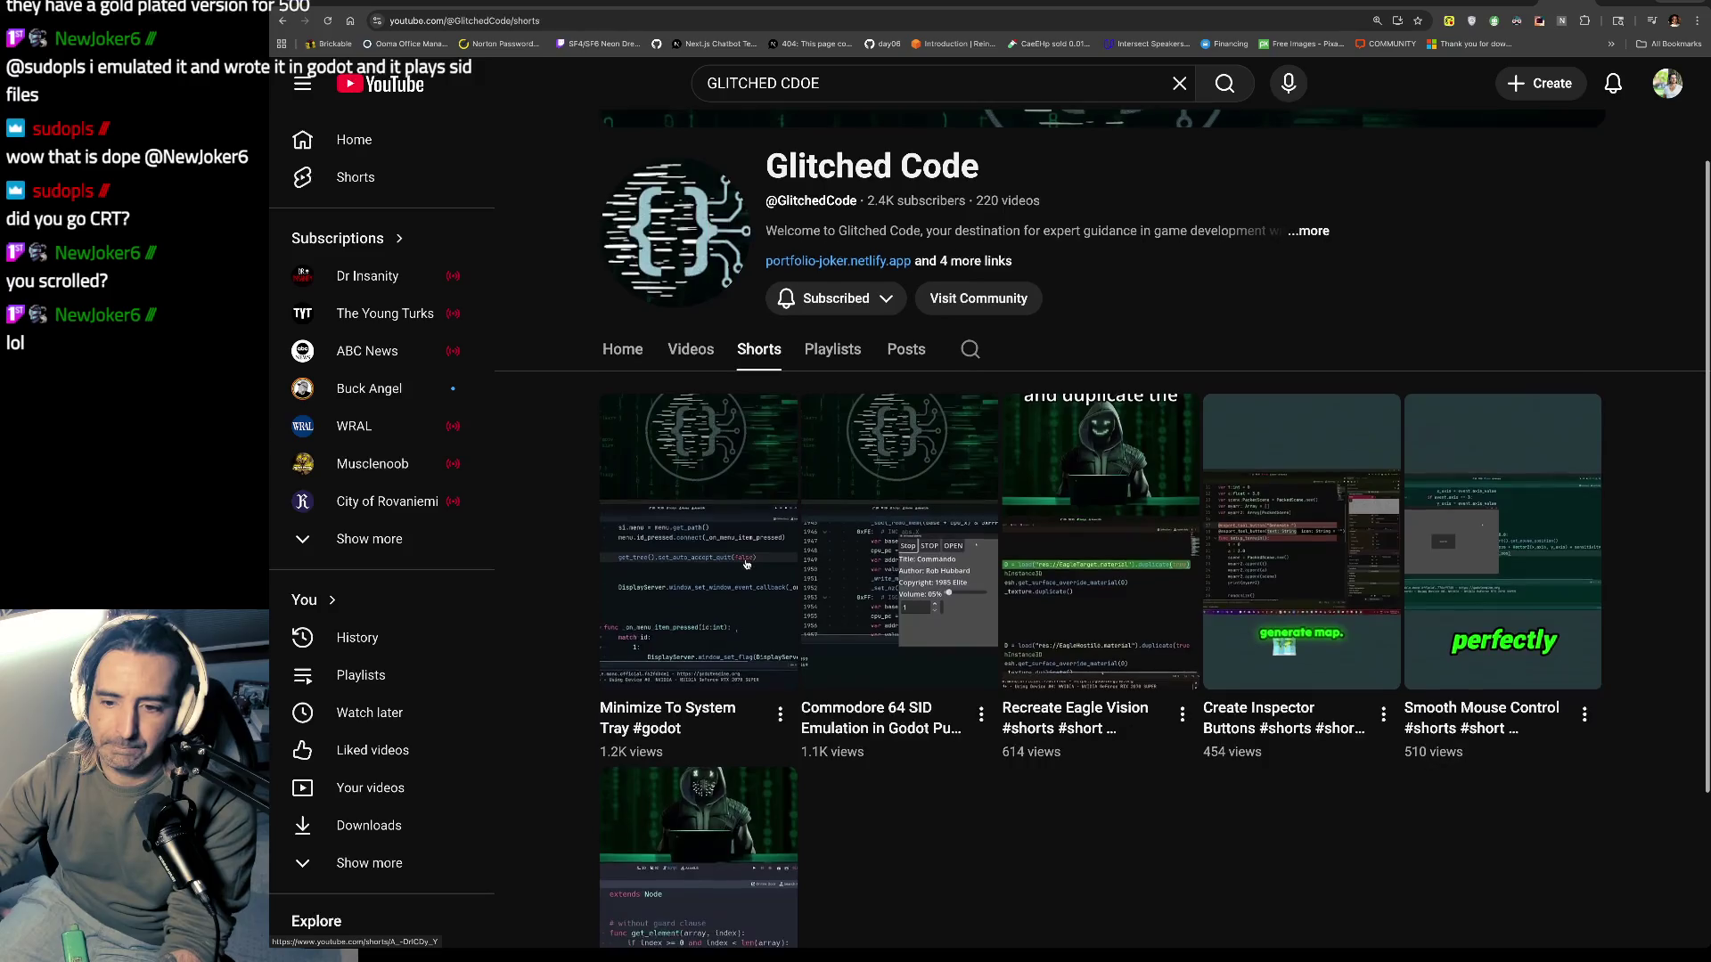
left_click(910, 559)
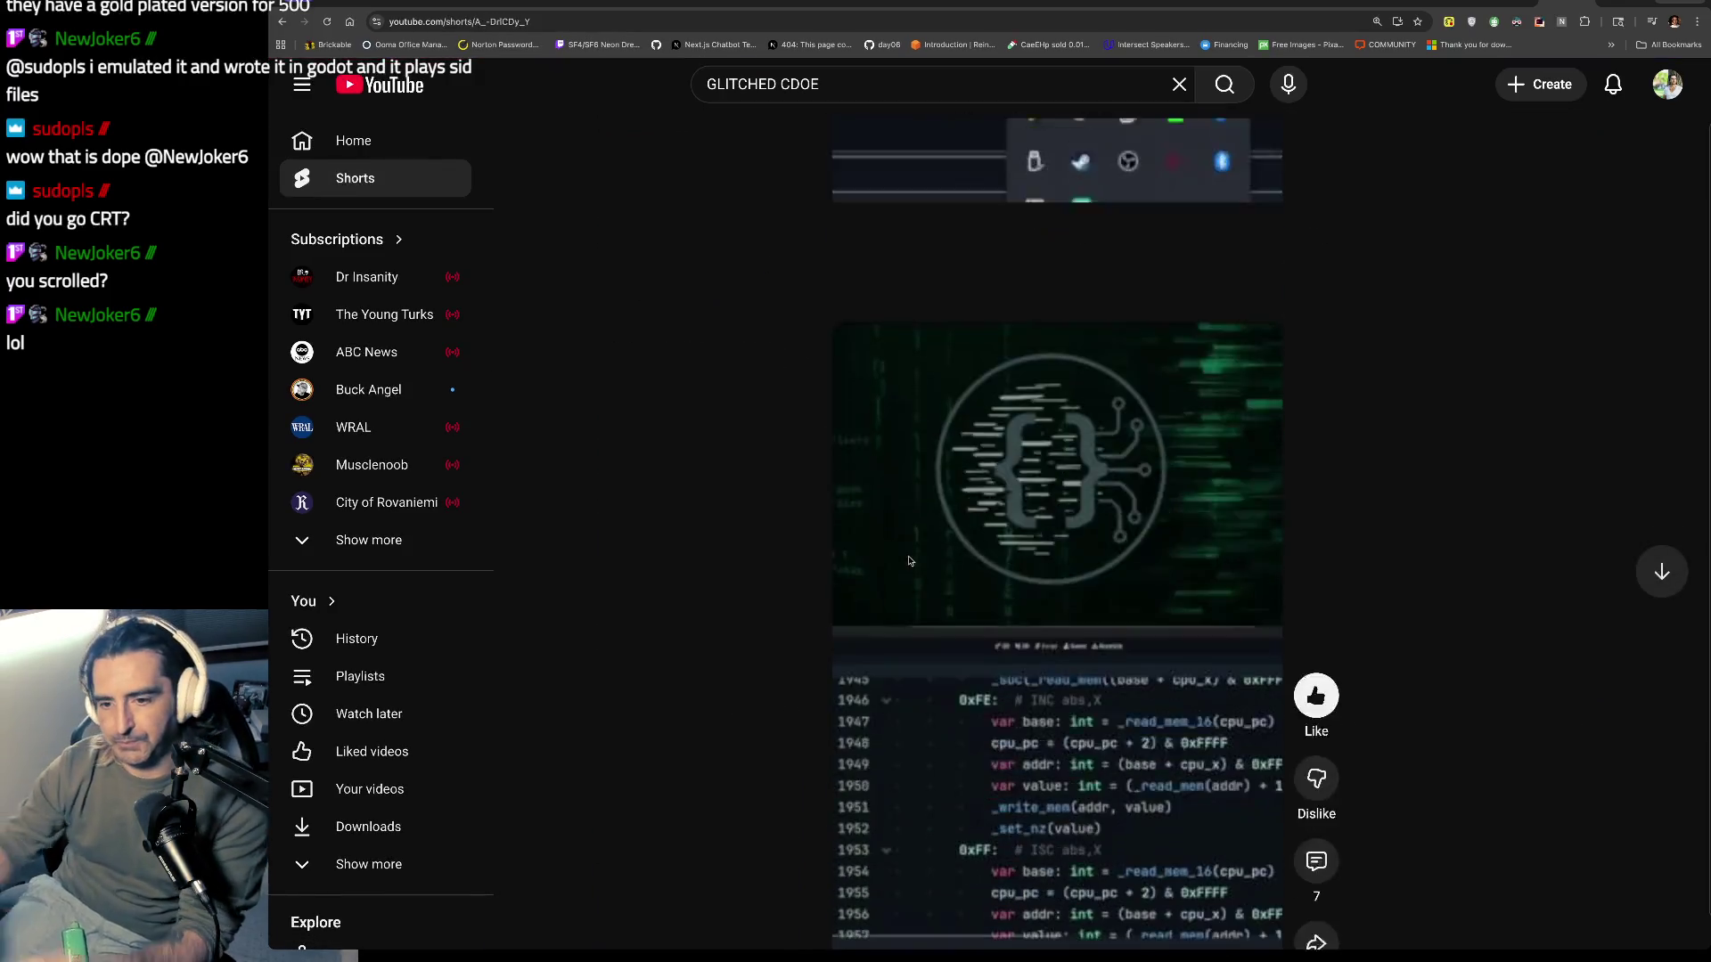
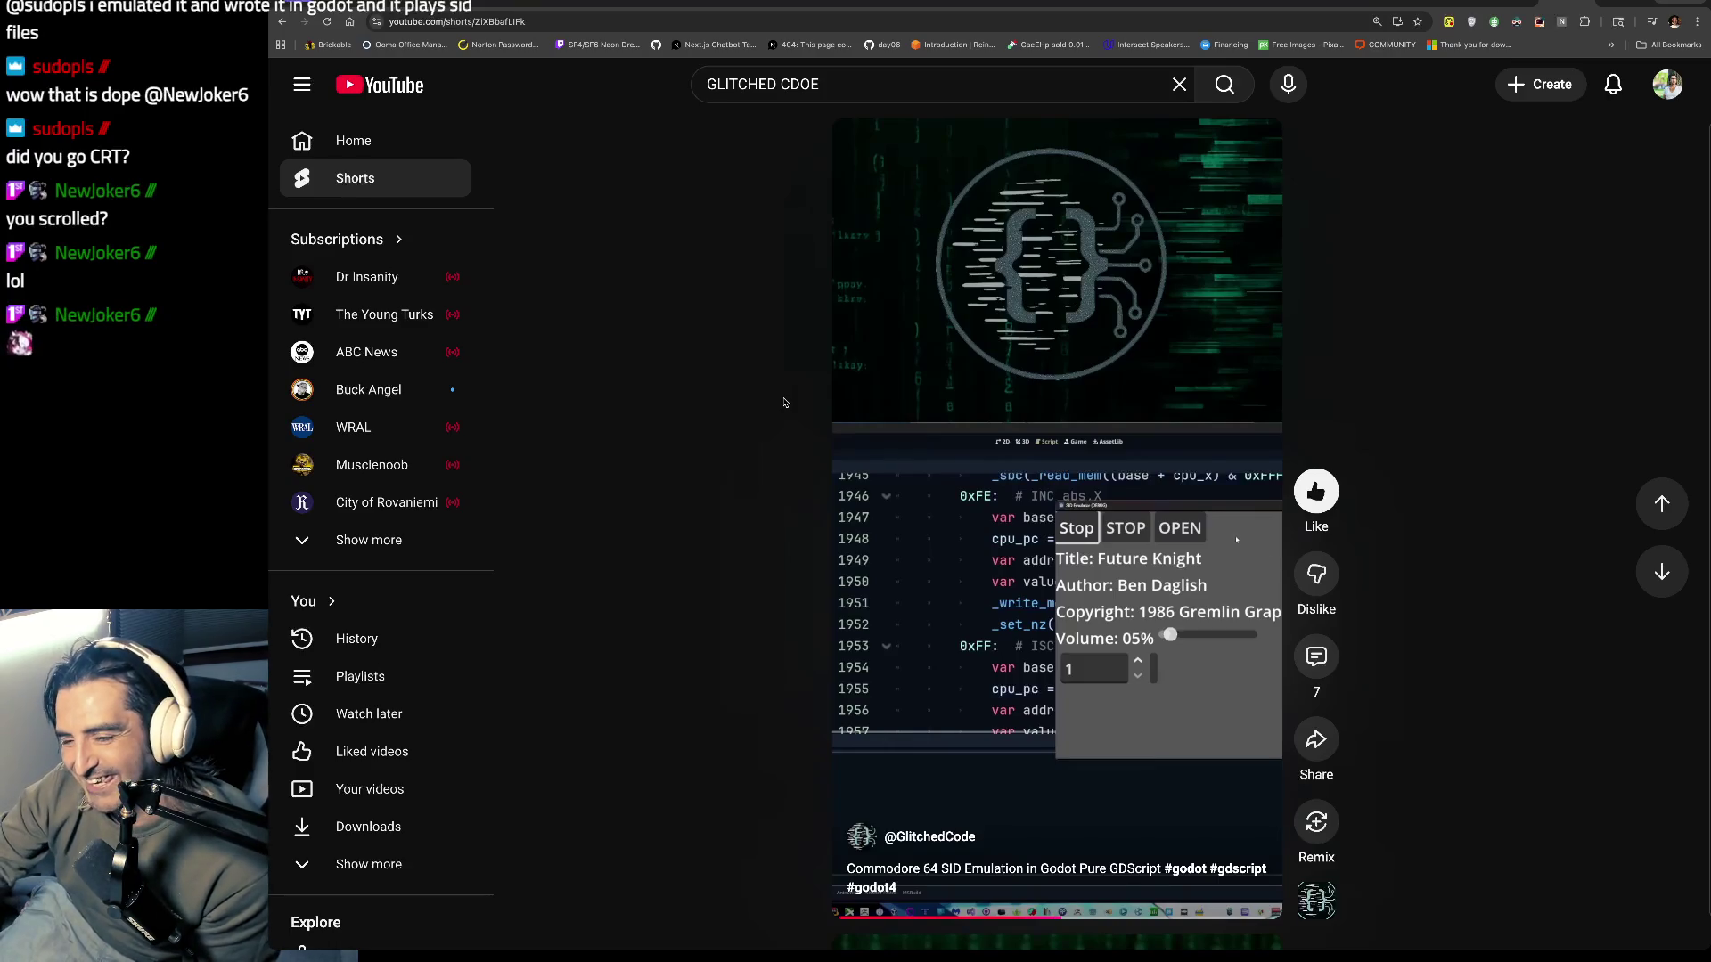
Step: Read the Short's first comment, then pause and resume the Short
left_click(1317, 658)
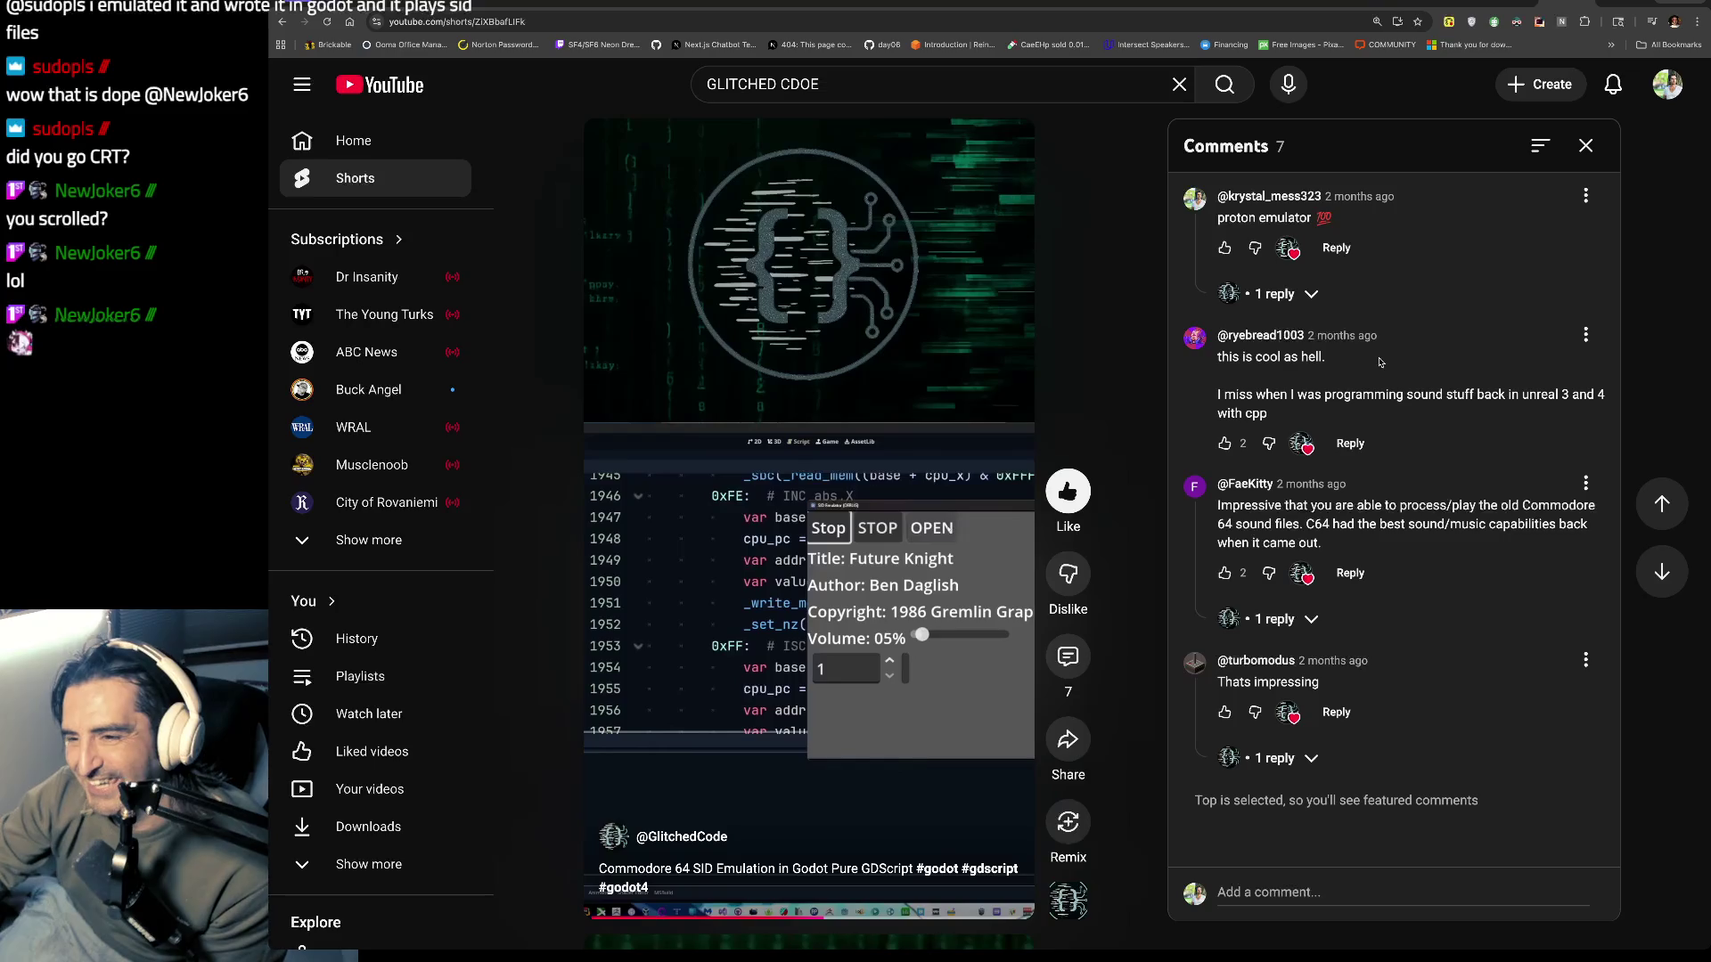
left_click_drag(1250, 196, 1266, 307)
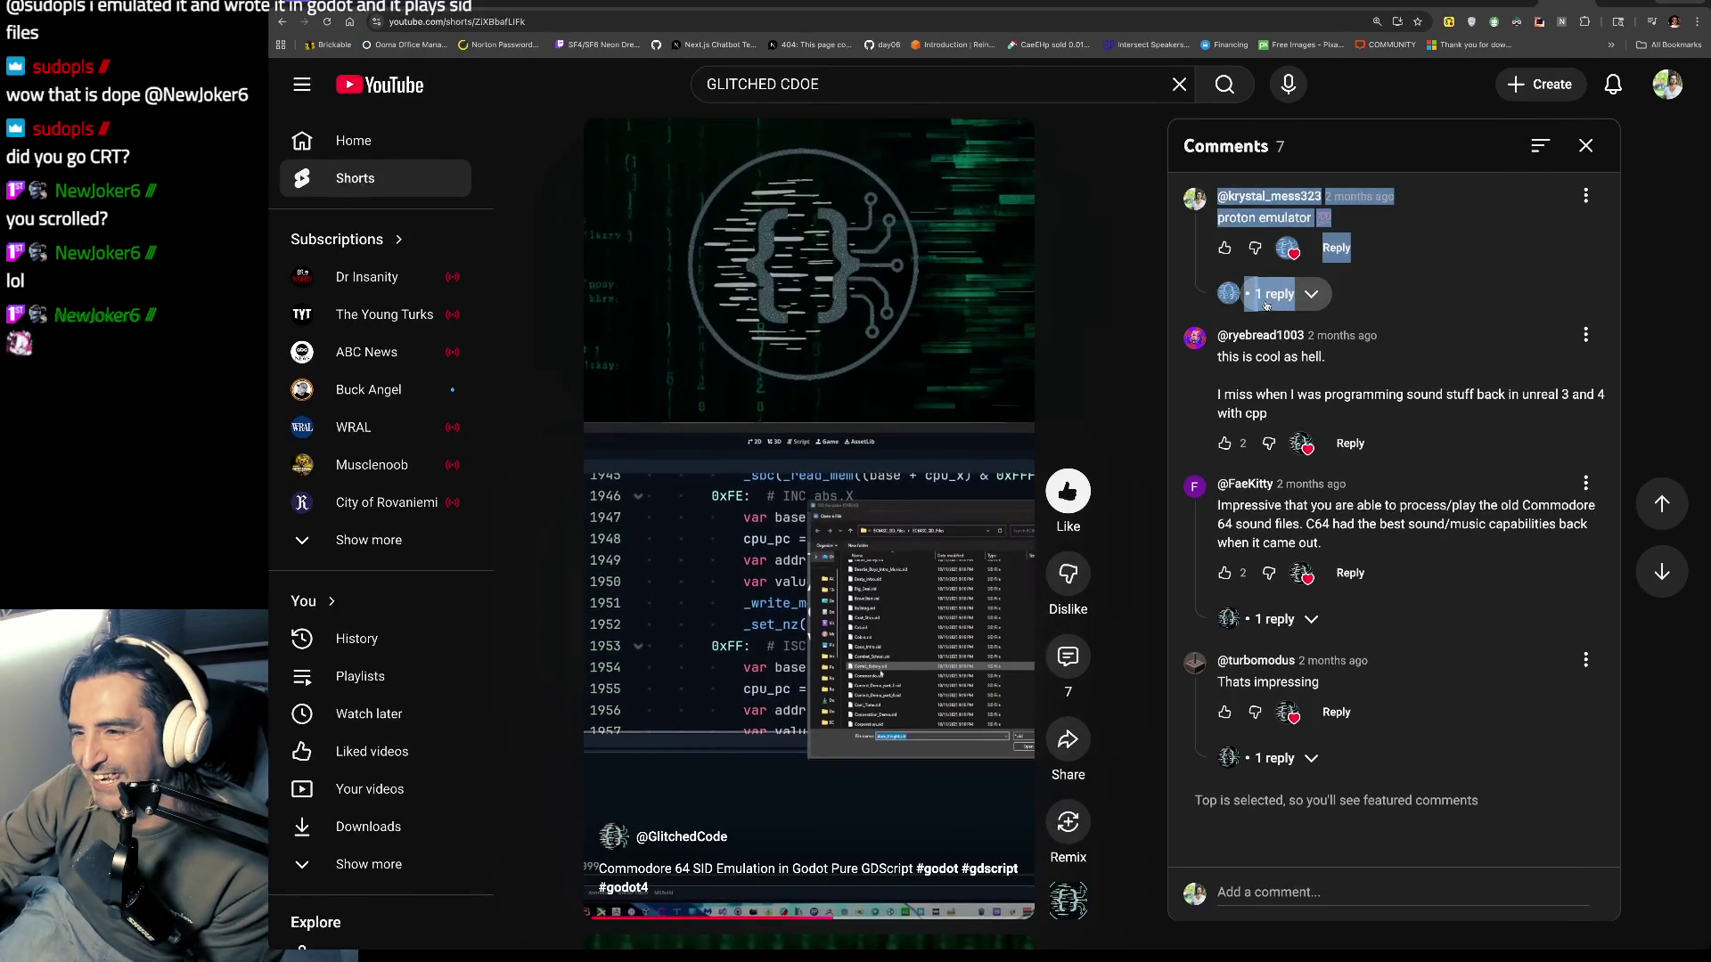
left_click(1586, 146)
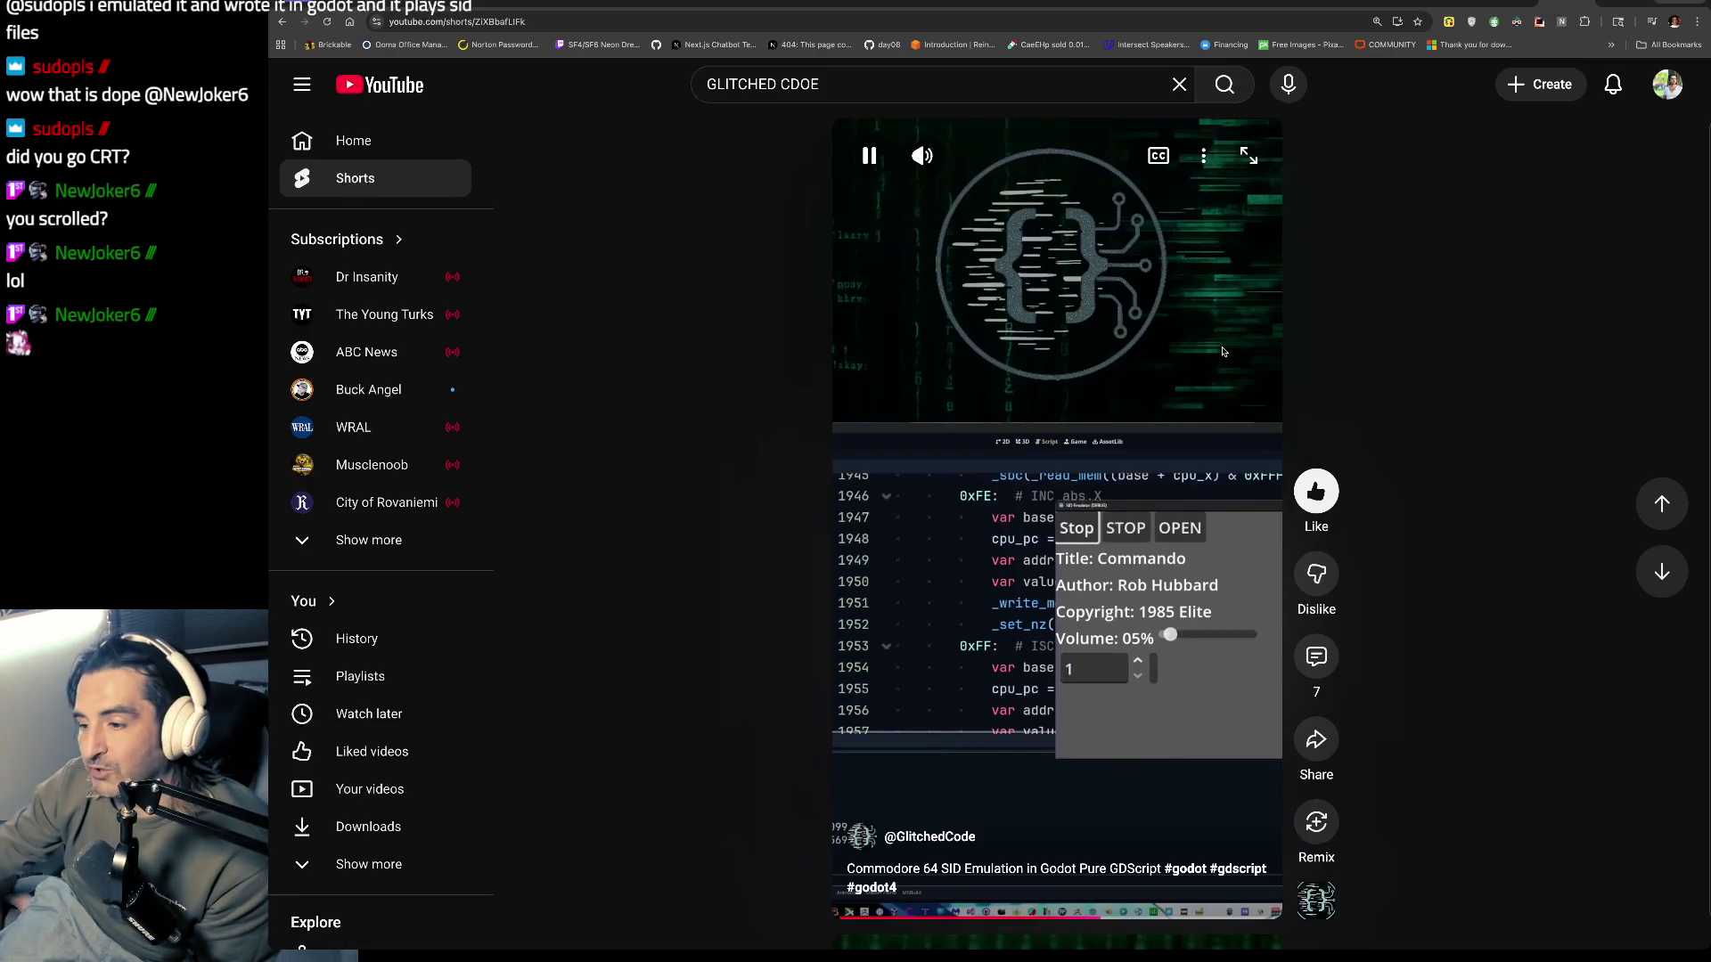
left_click(976, 360)
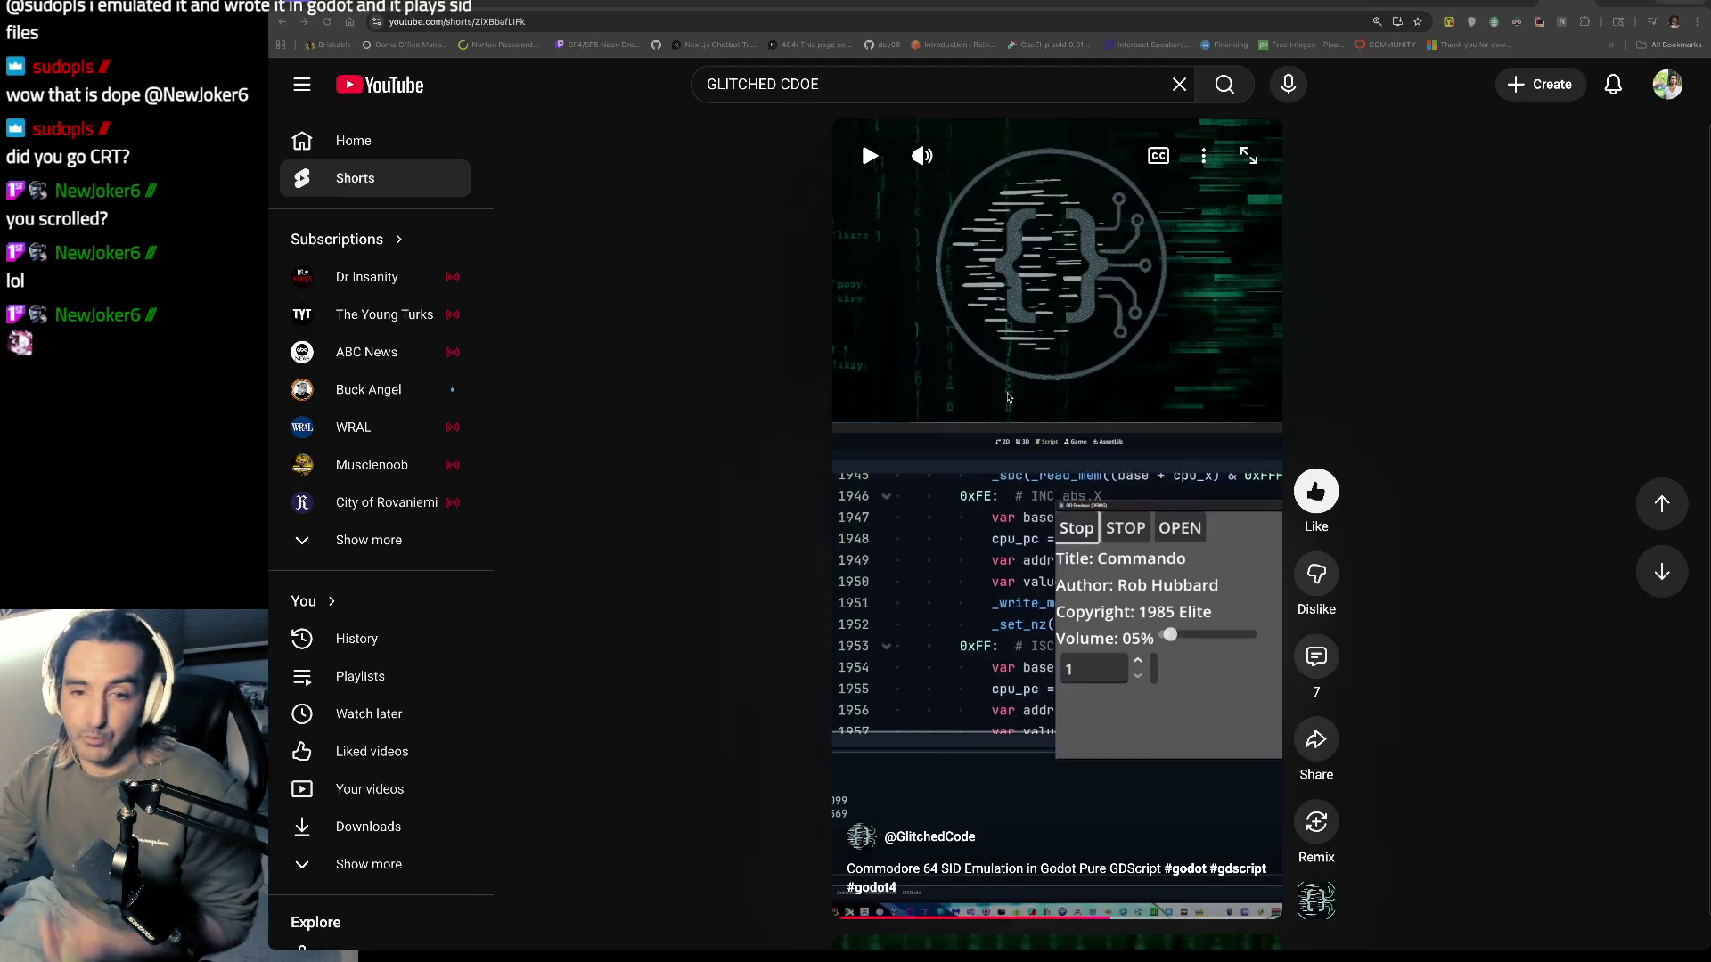
left_click(958, 376)
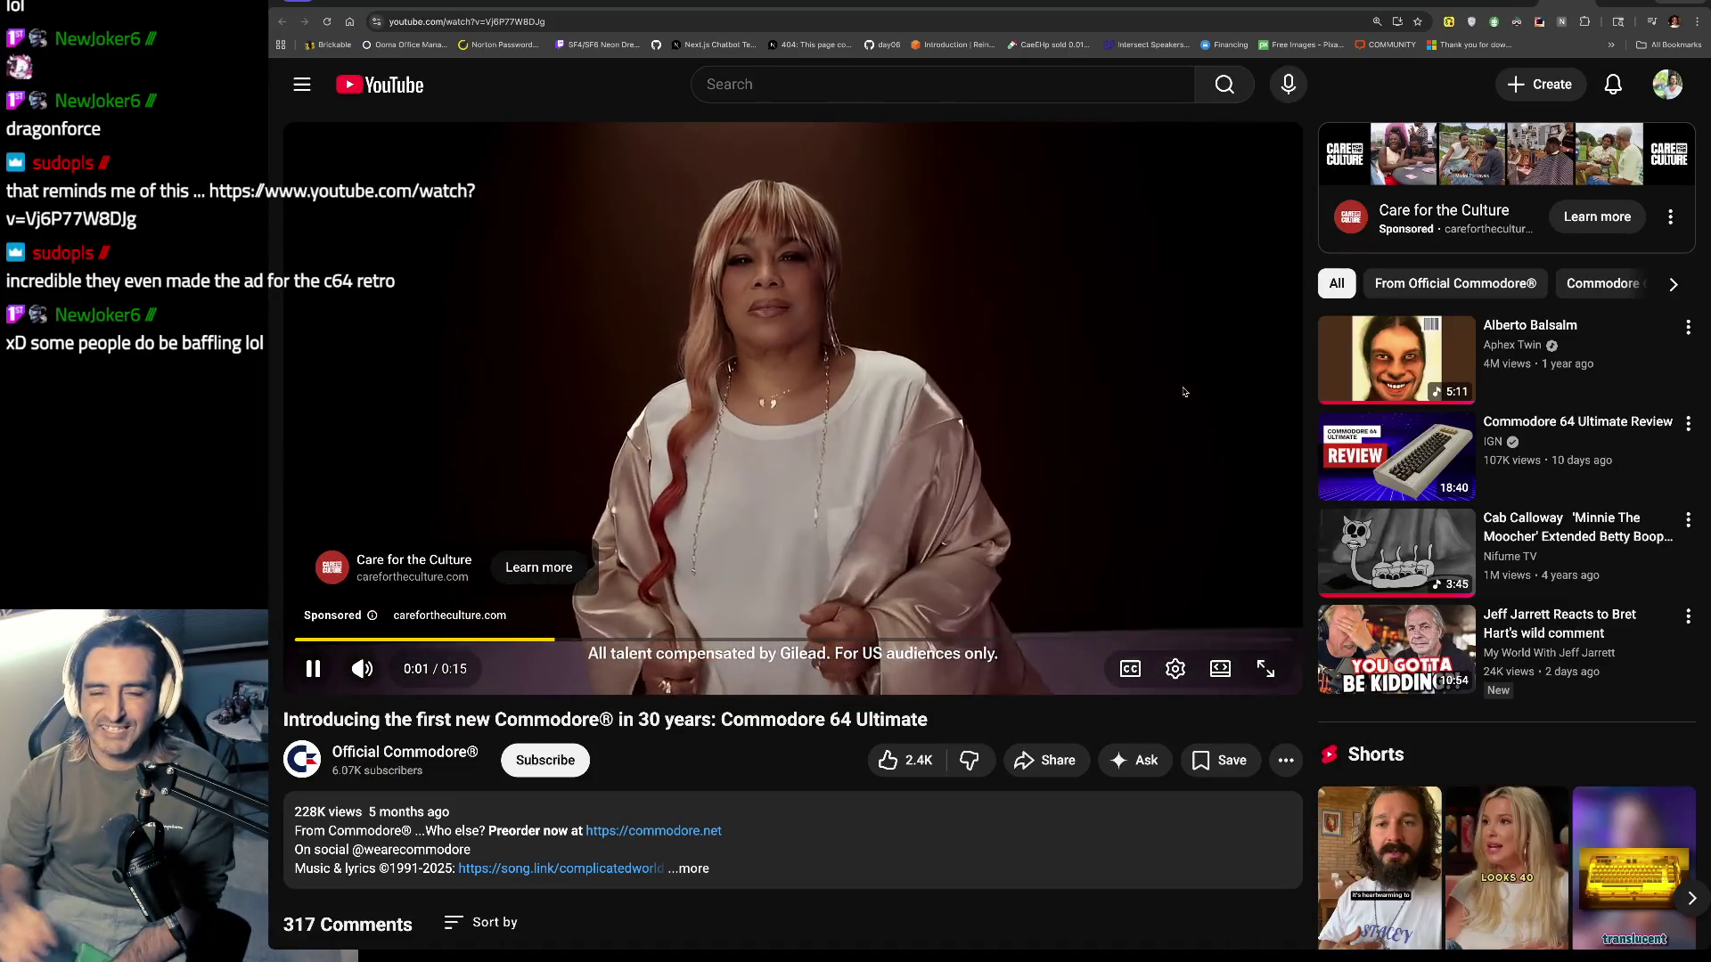
Step: Mute the sponsored ad and skip it to start the Commodore 64 Ultimate video
left_click(349, 661)
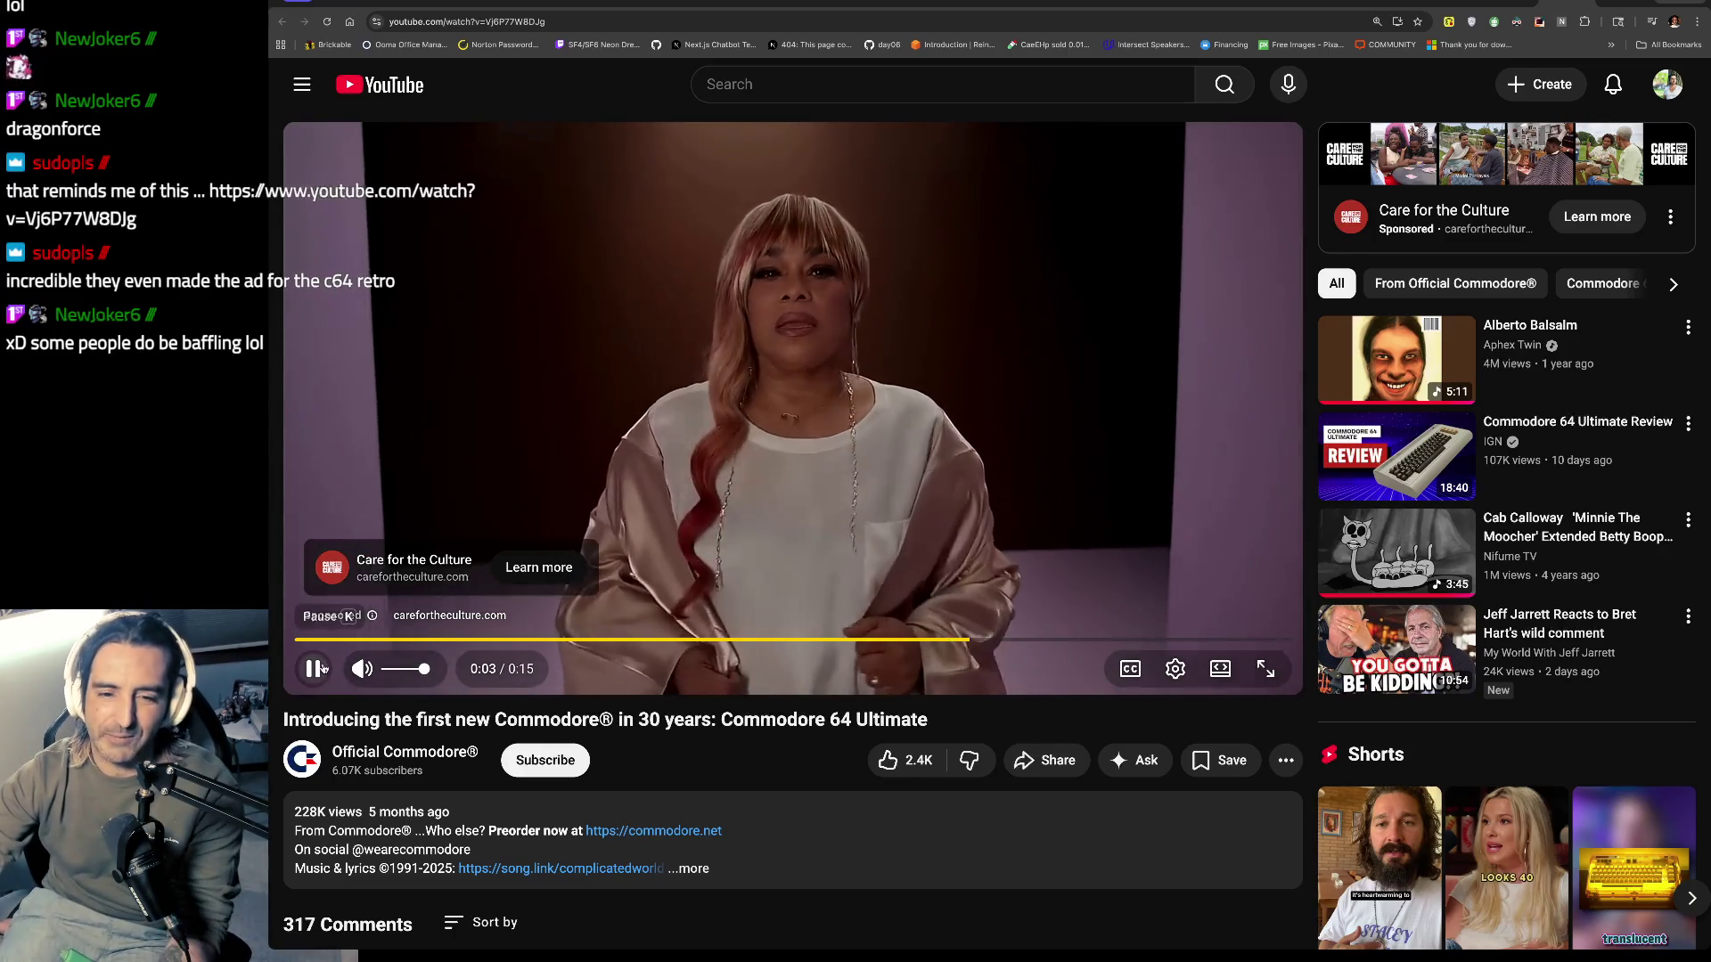
left_click(314, 668)
left_click(313, 669)
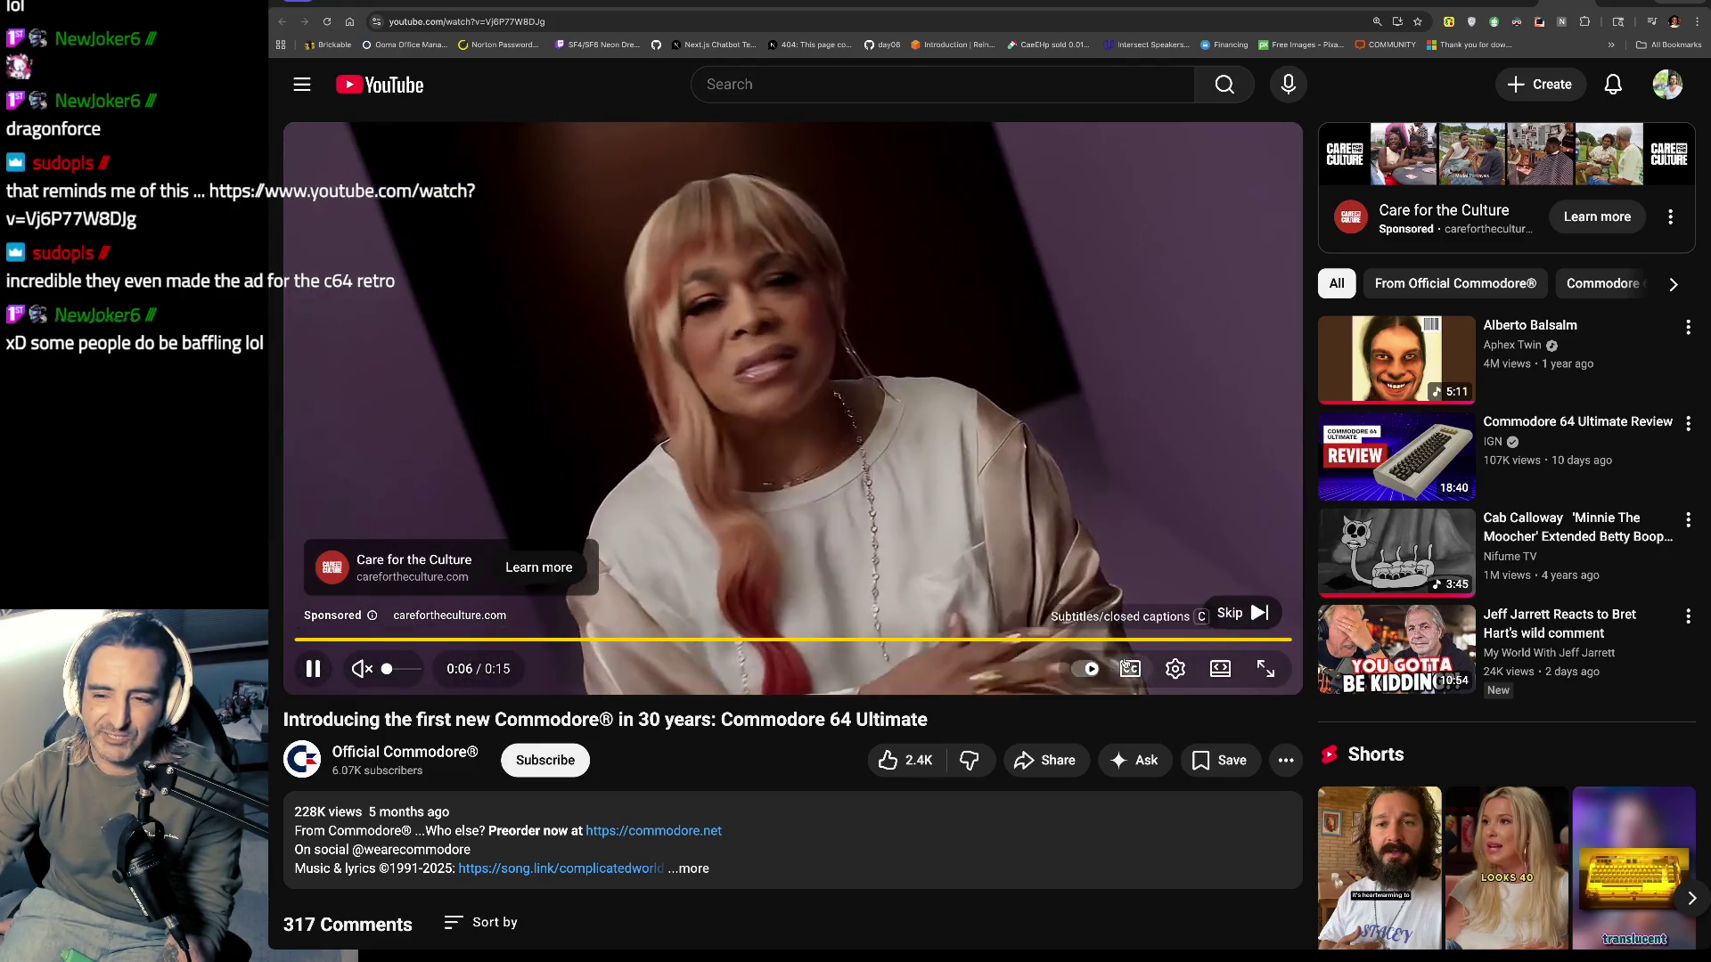
left_click(1241, 612)
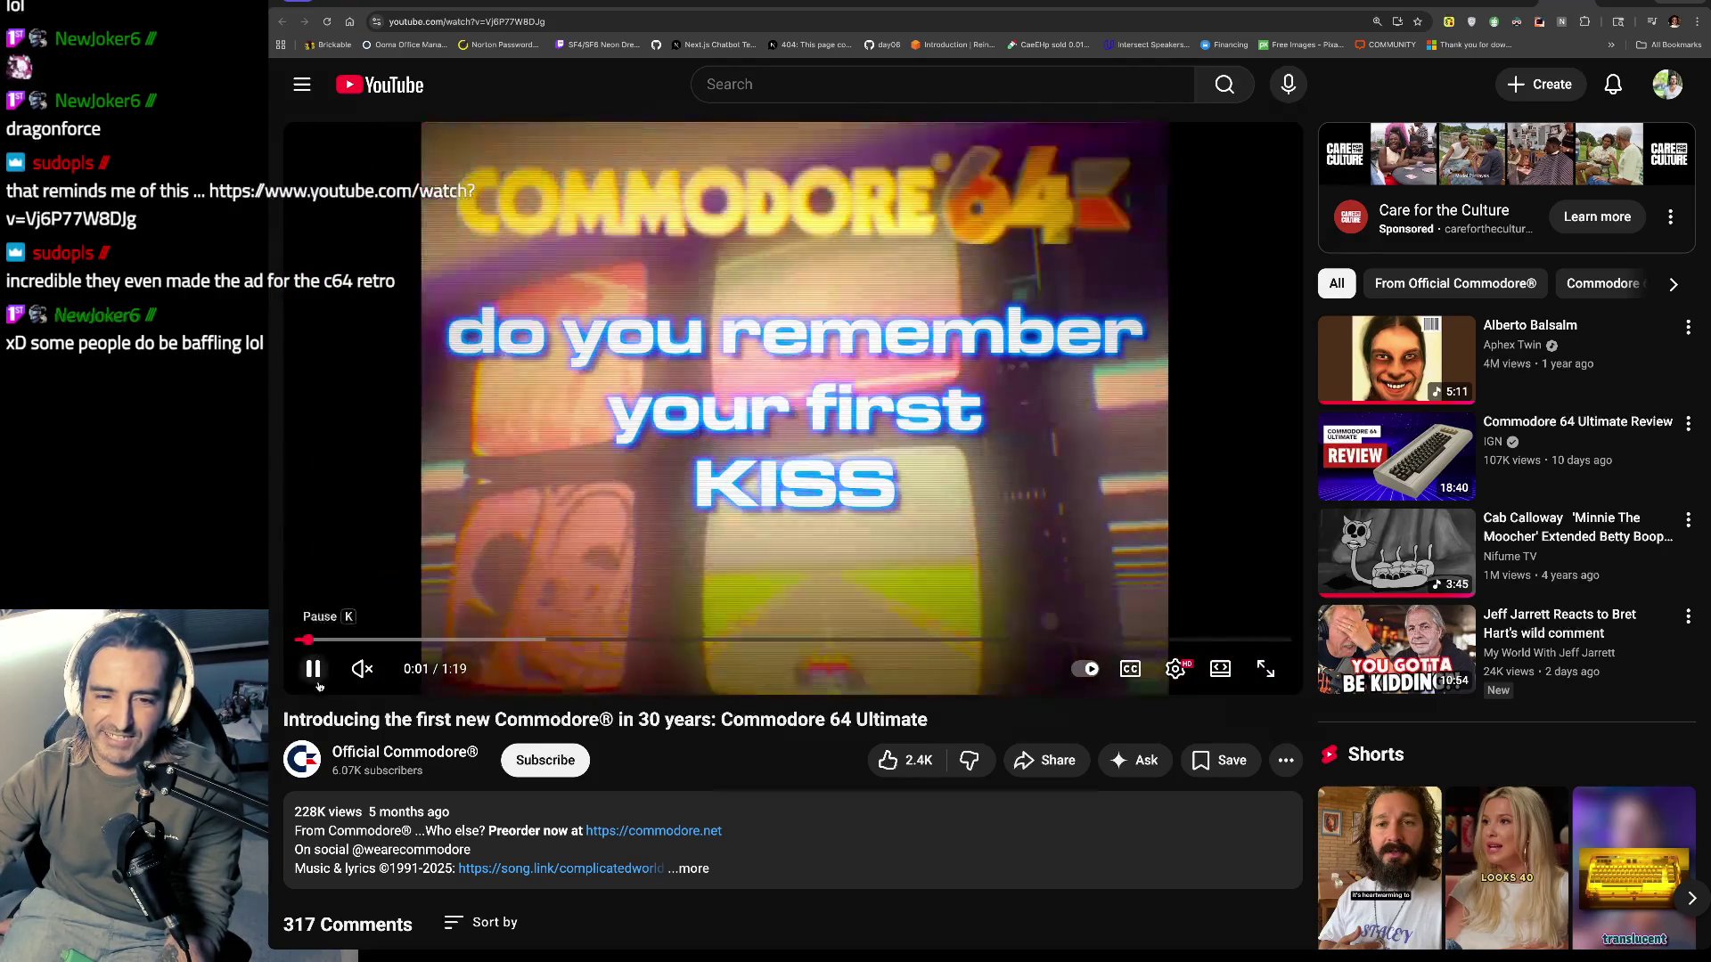
Step: Watch the Commodore 64 Ultimate video with sound to 0:24, pausing at 0:10, and bring up Share
left_click(313, 669)
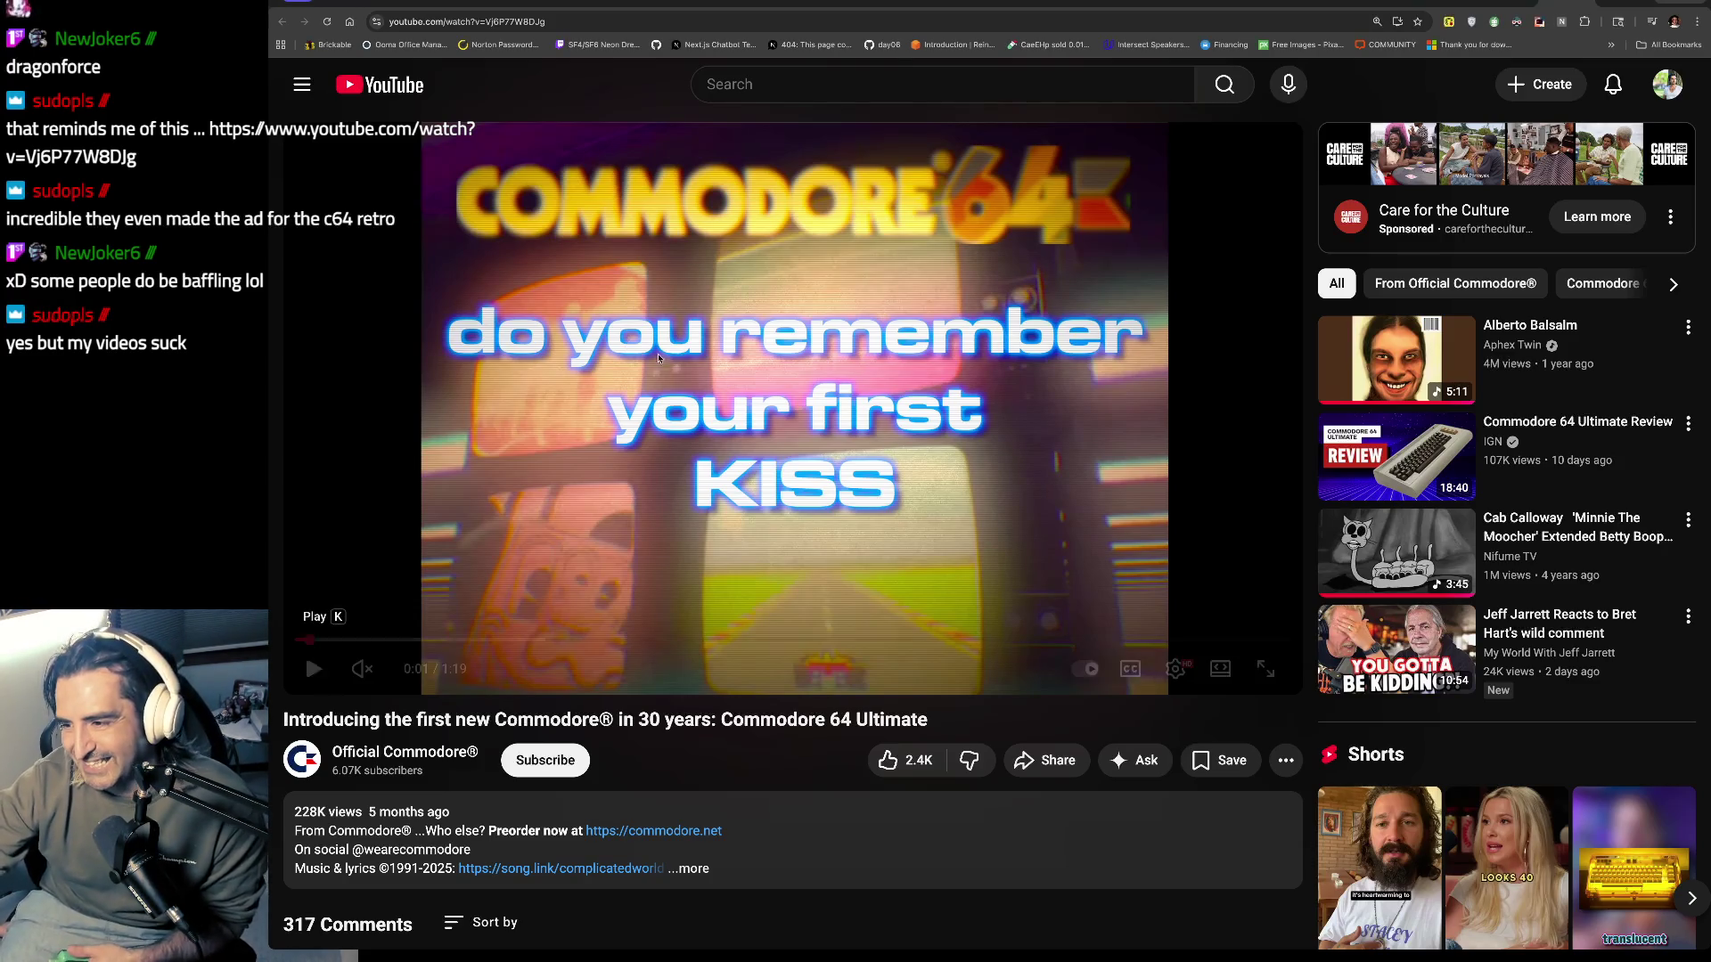
left_click(364, 671)
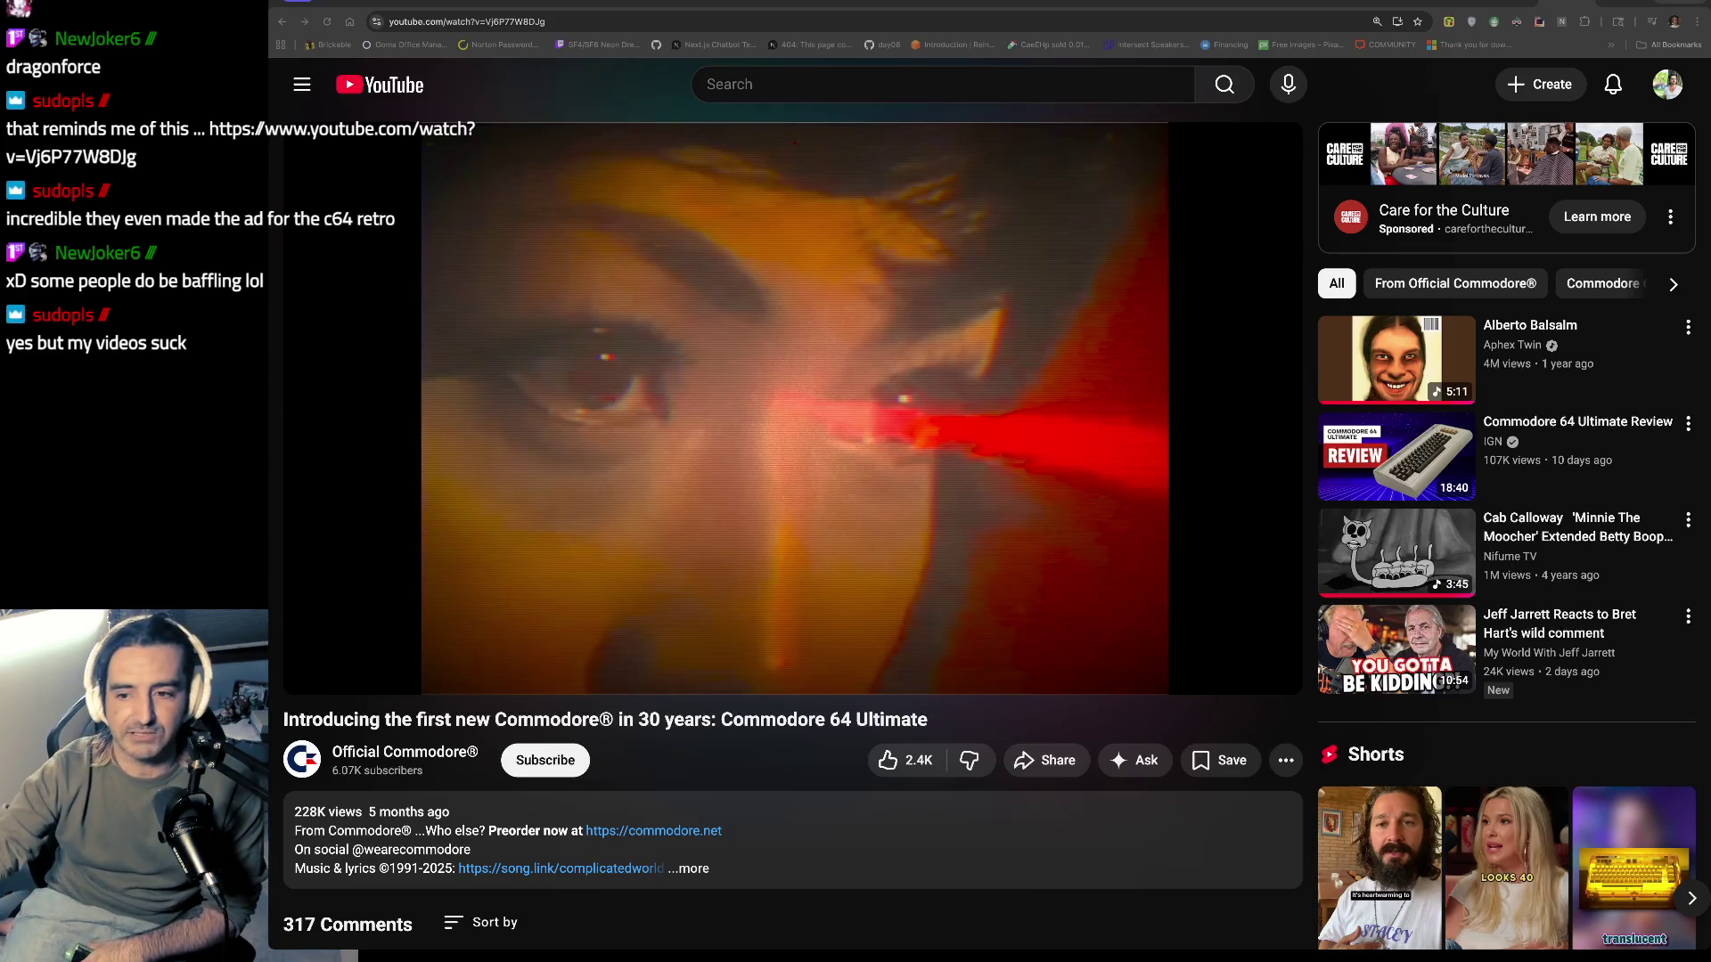
left_click(485, 580)
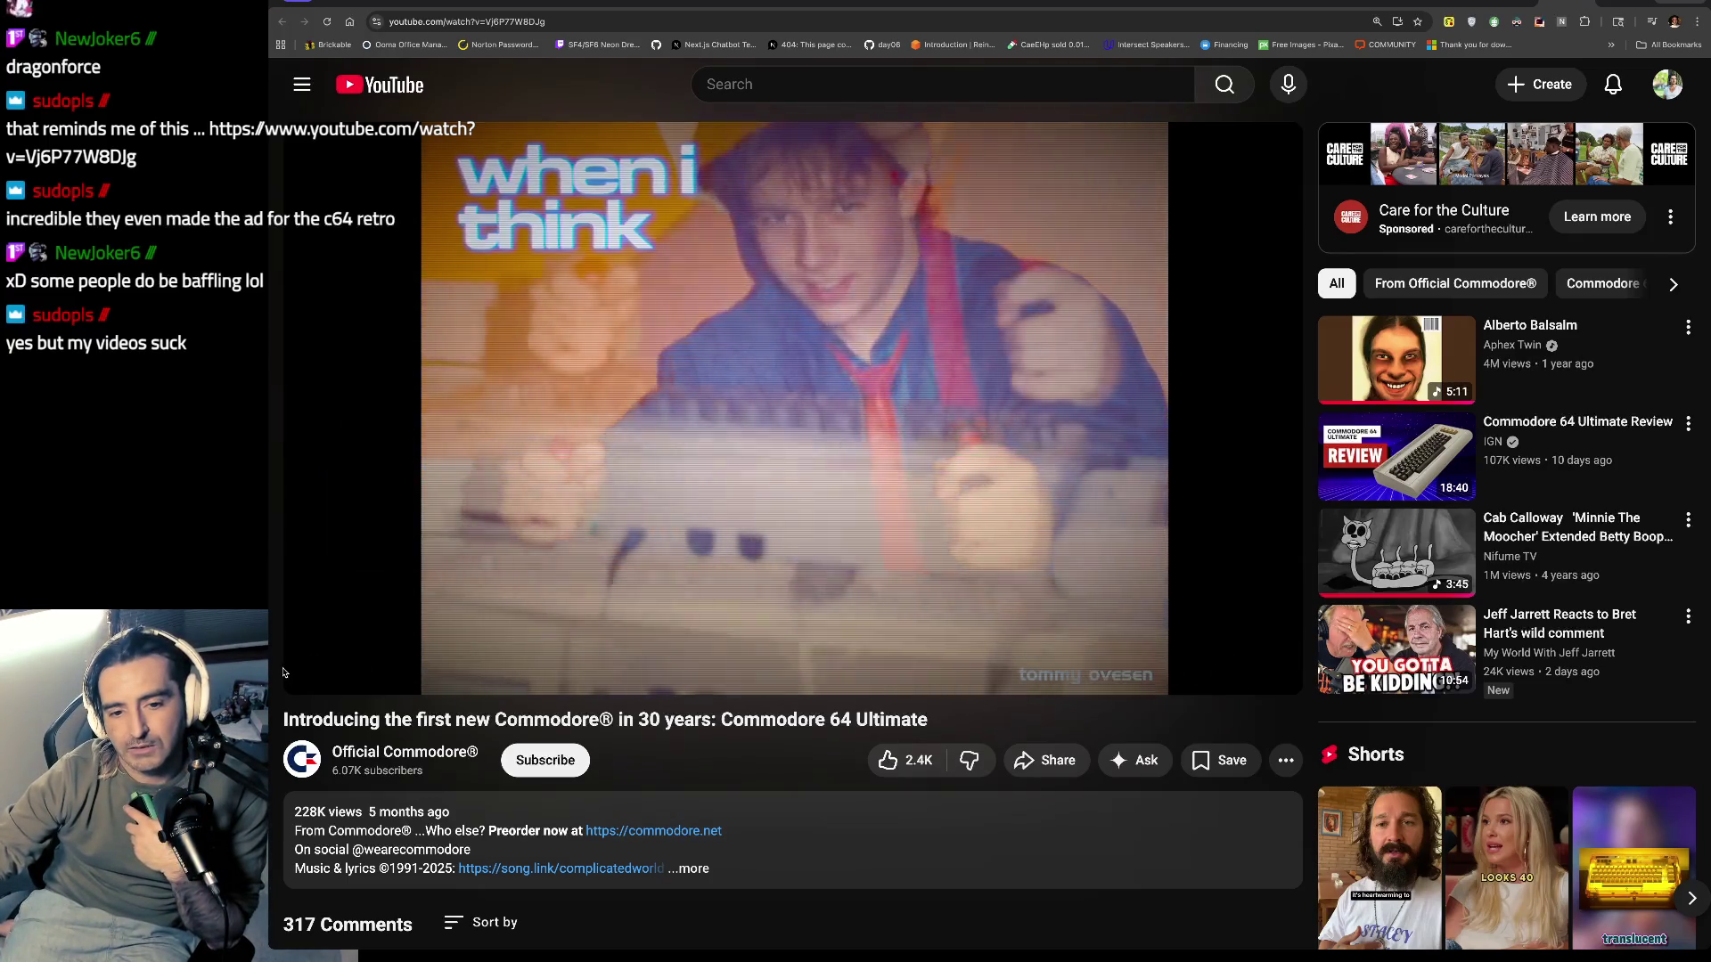
left_click(308, 684)
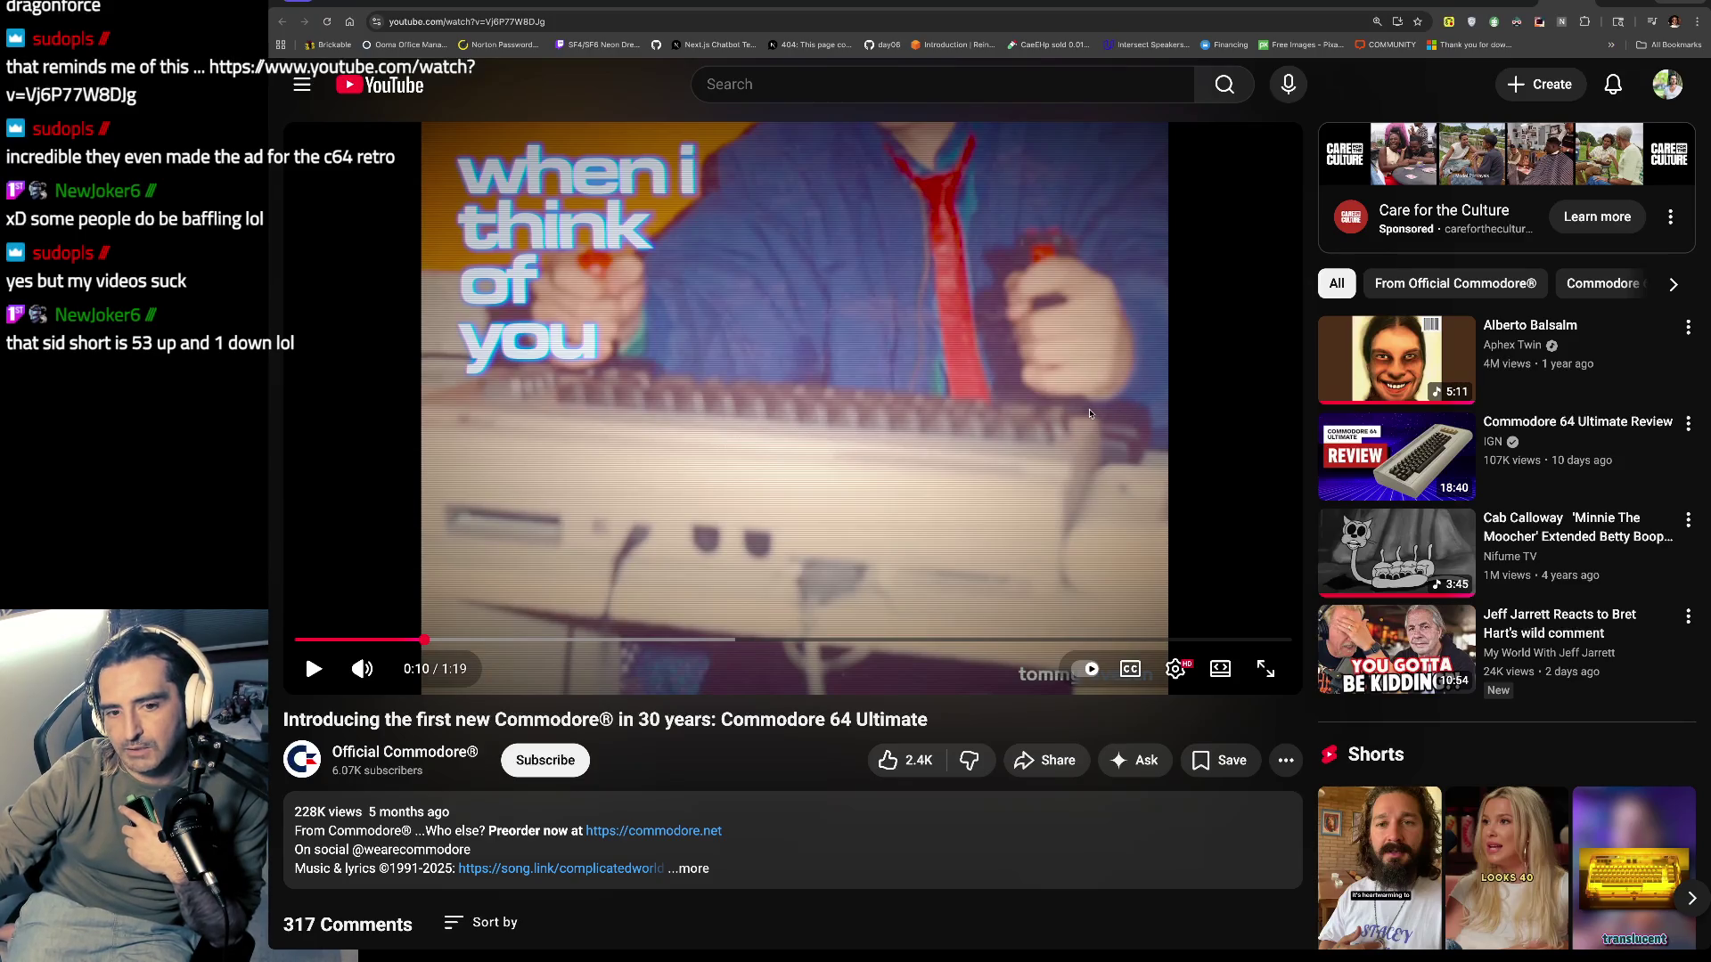
left_click(312, 670)
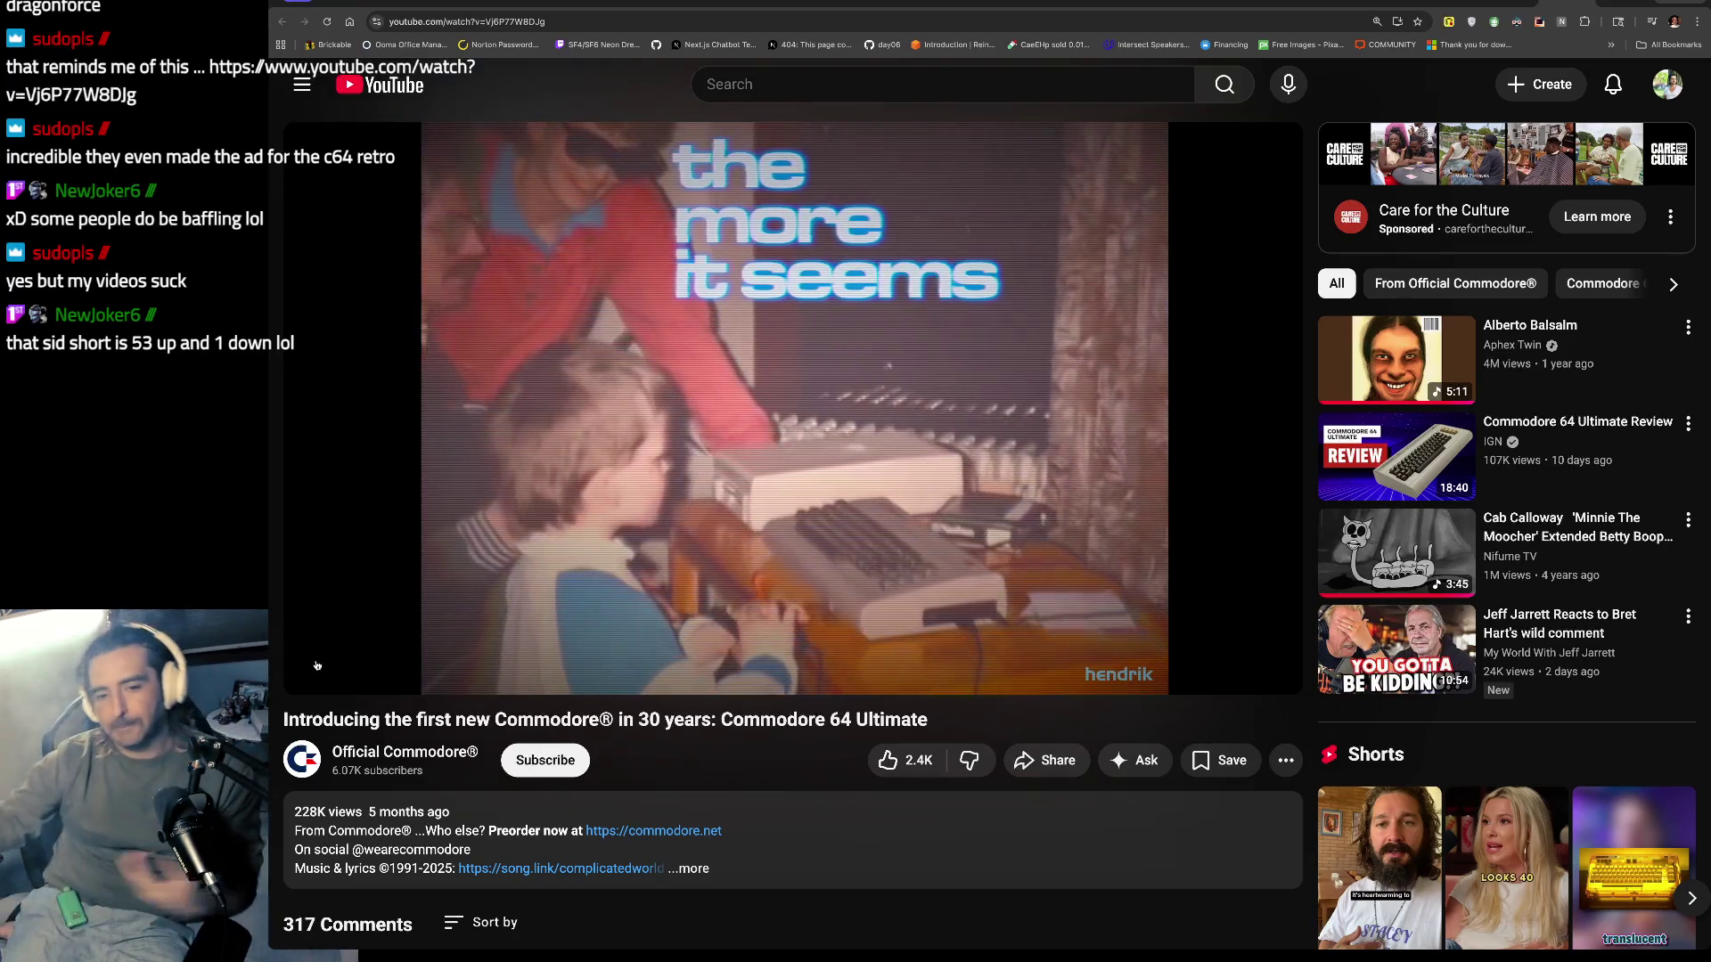
left_click(1052, 760)
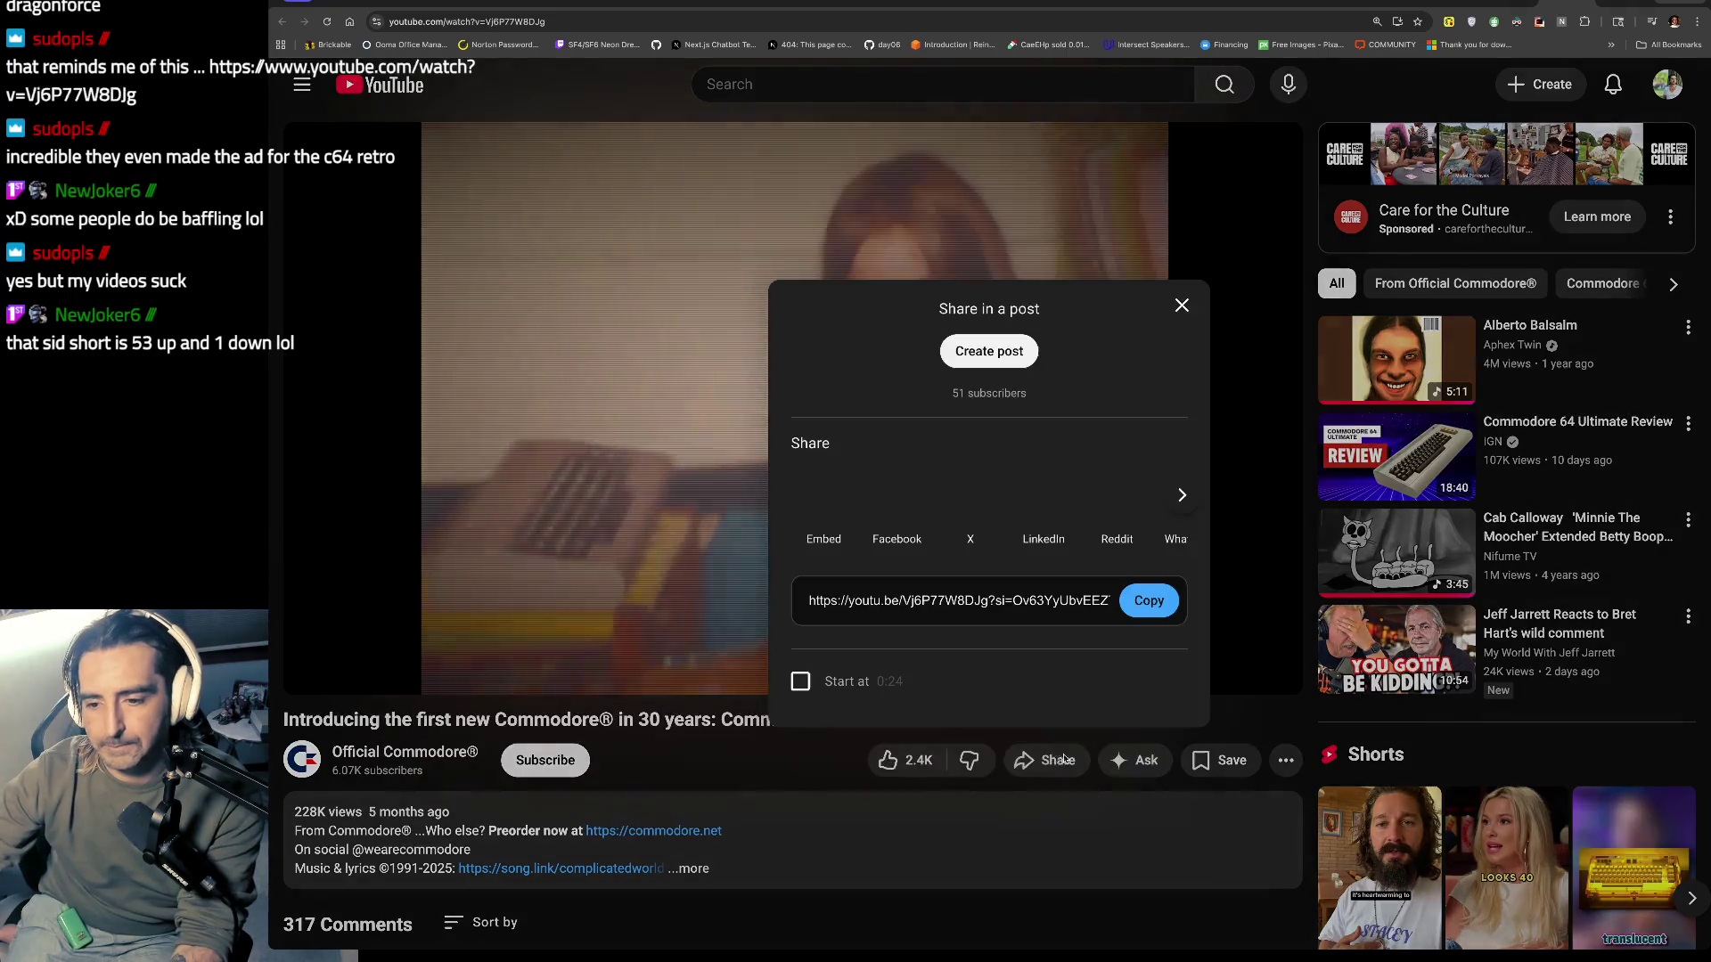
Step: Copy the video's share link and go to discord in a new tab
key("ctrl+c")
left_click(660, 374)
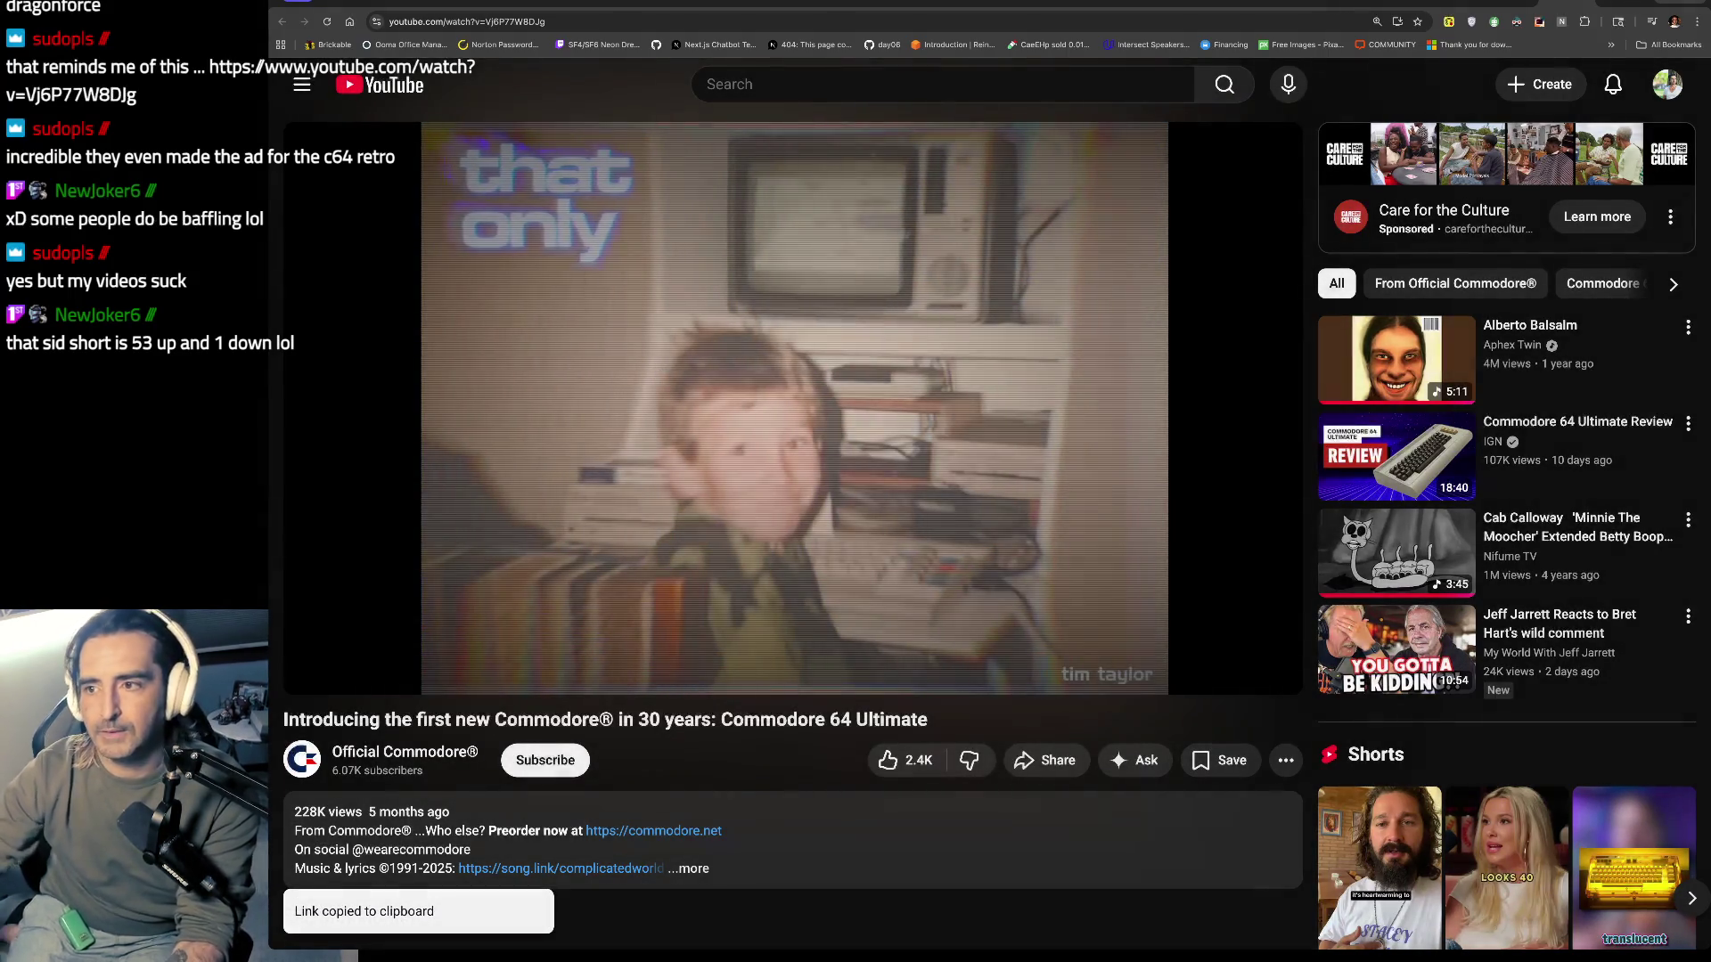
key("ctrl+t")
type("discord")
key("Return")
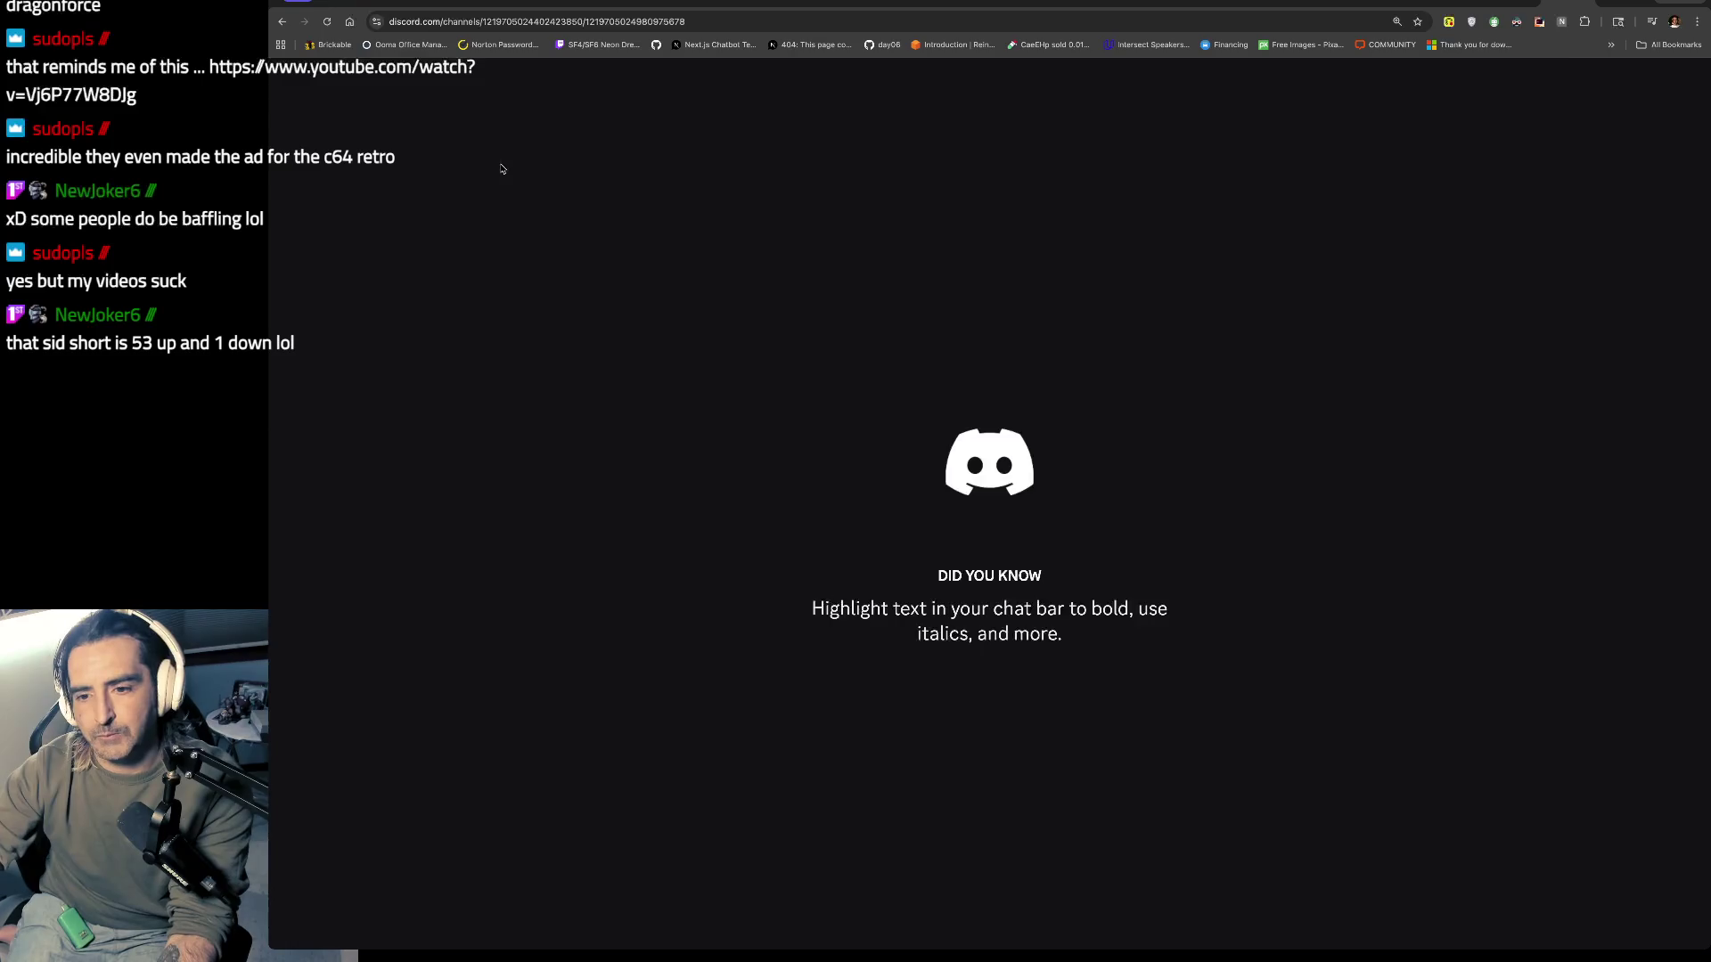
Step: Open a friend's direct-message conversation from Discord's home list
scroll(316, 124, "up", 1)
left_click(312, 122)
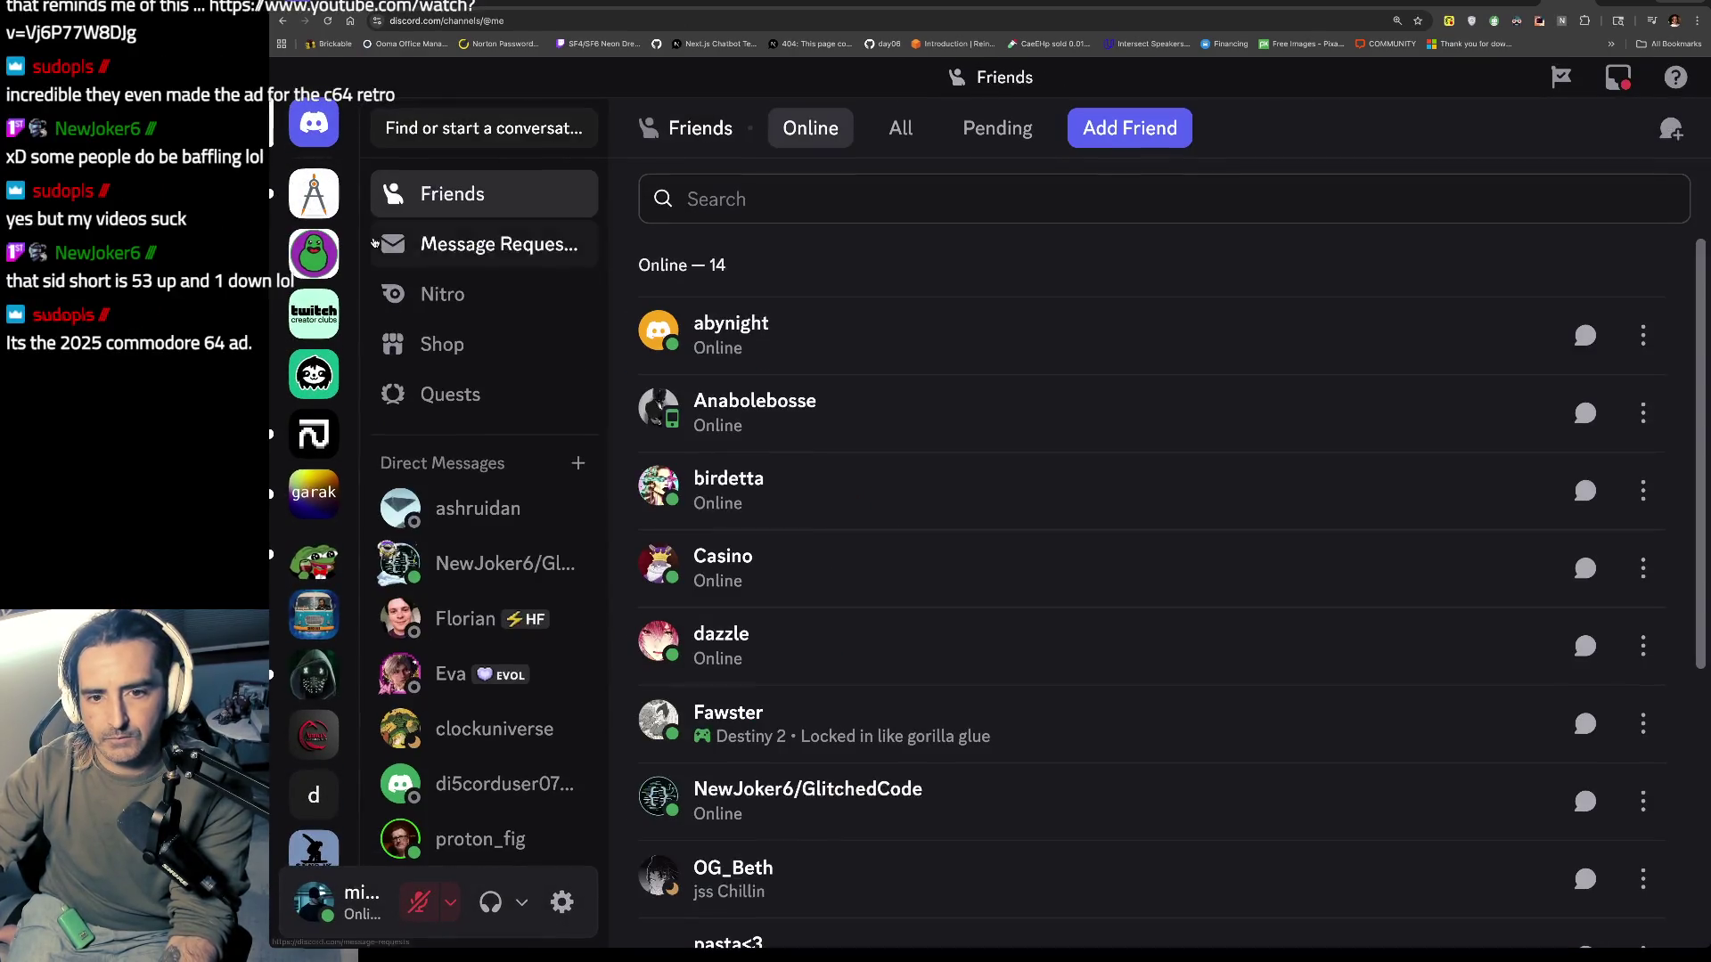
scroll(500, 673, "down", 2)
scroll(500, 673, "down", 3)
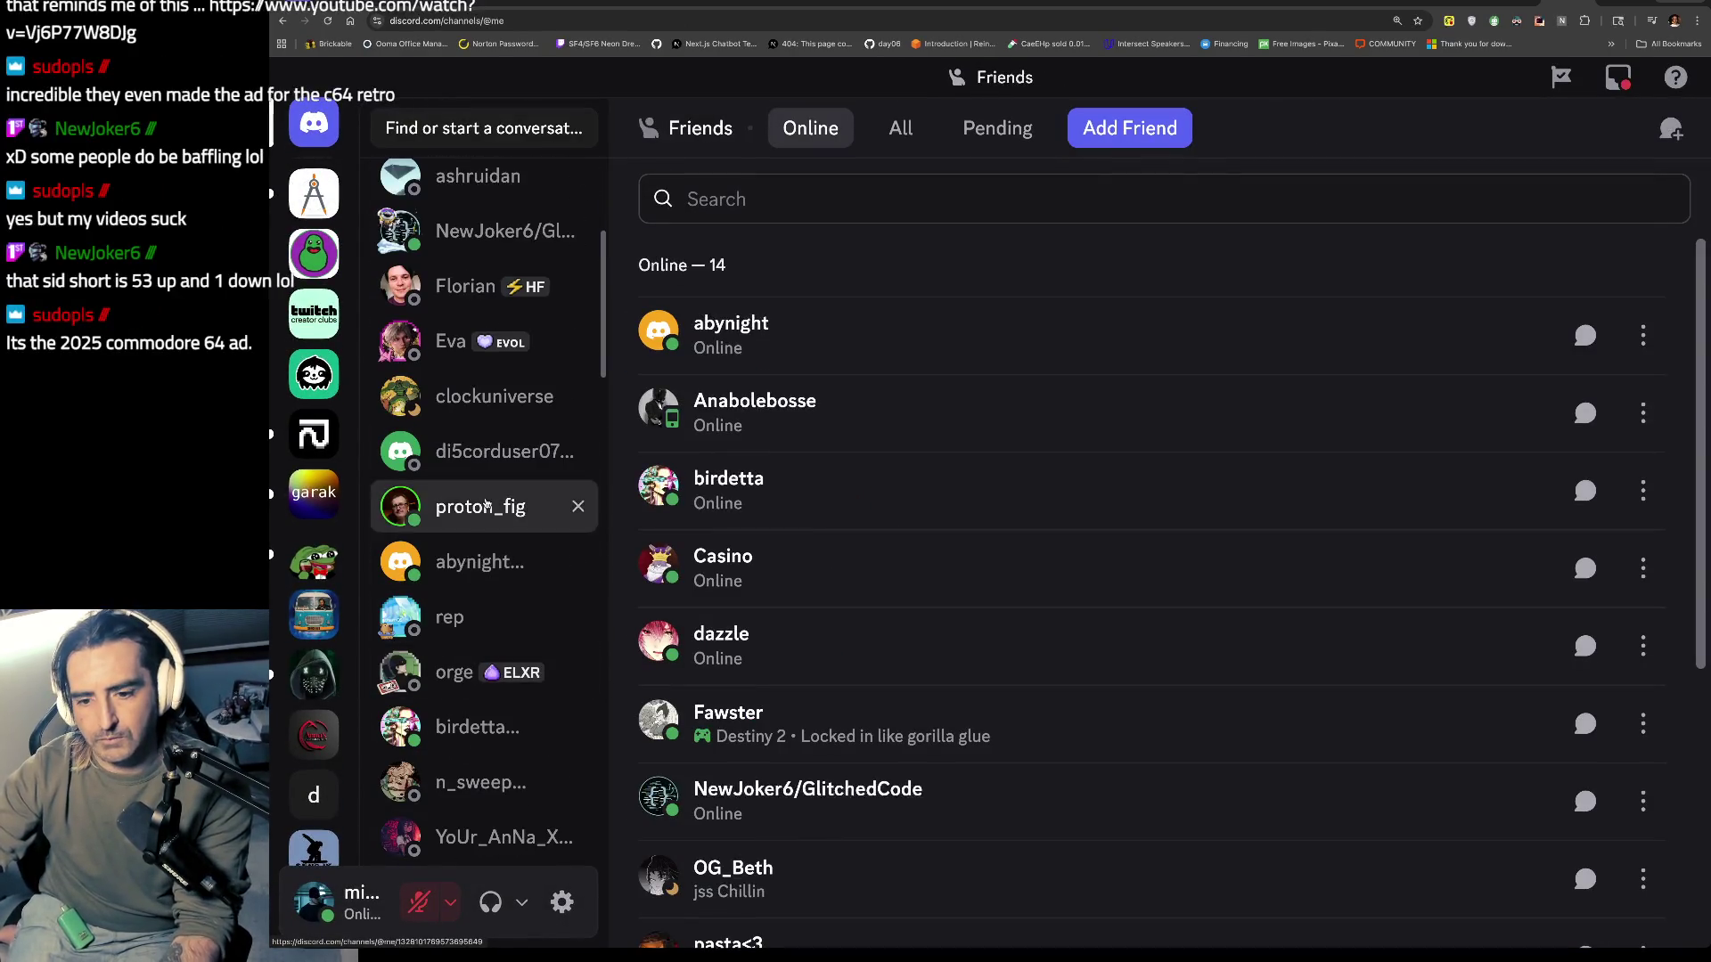
left_click(486, 505)
Step: Start a 'HEY' draft and play the bloody.mp3 attachment
type("HEY")
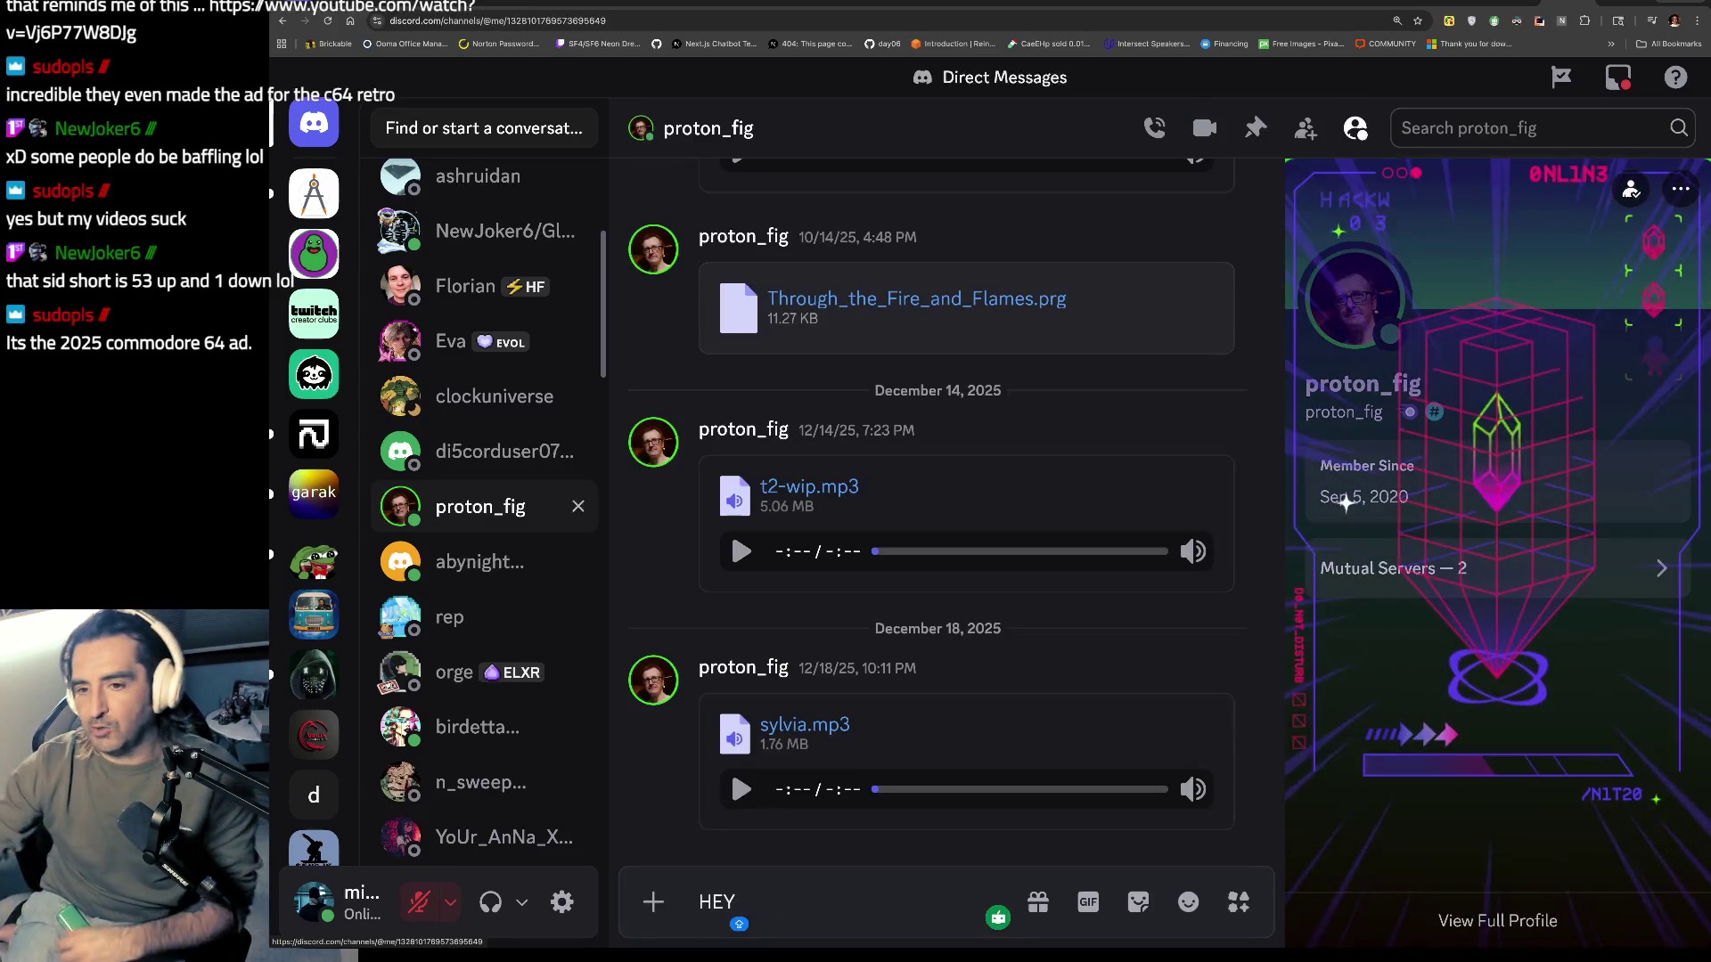
scroll(839, 487, "up", 2)
scroll(839, 488, "up", 2)
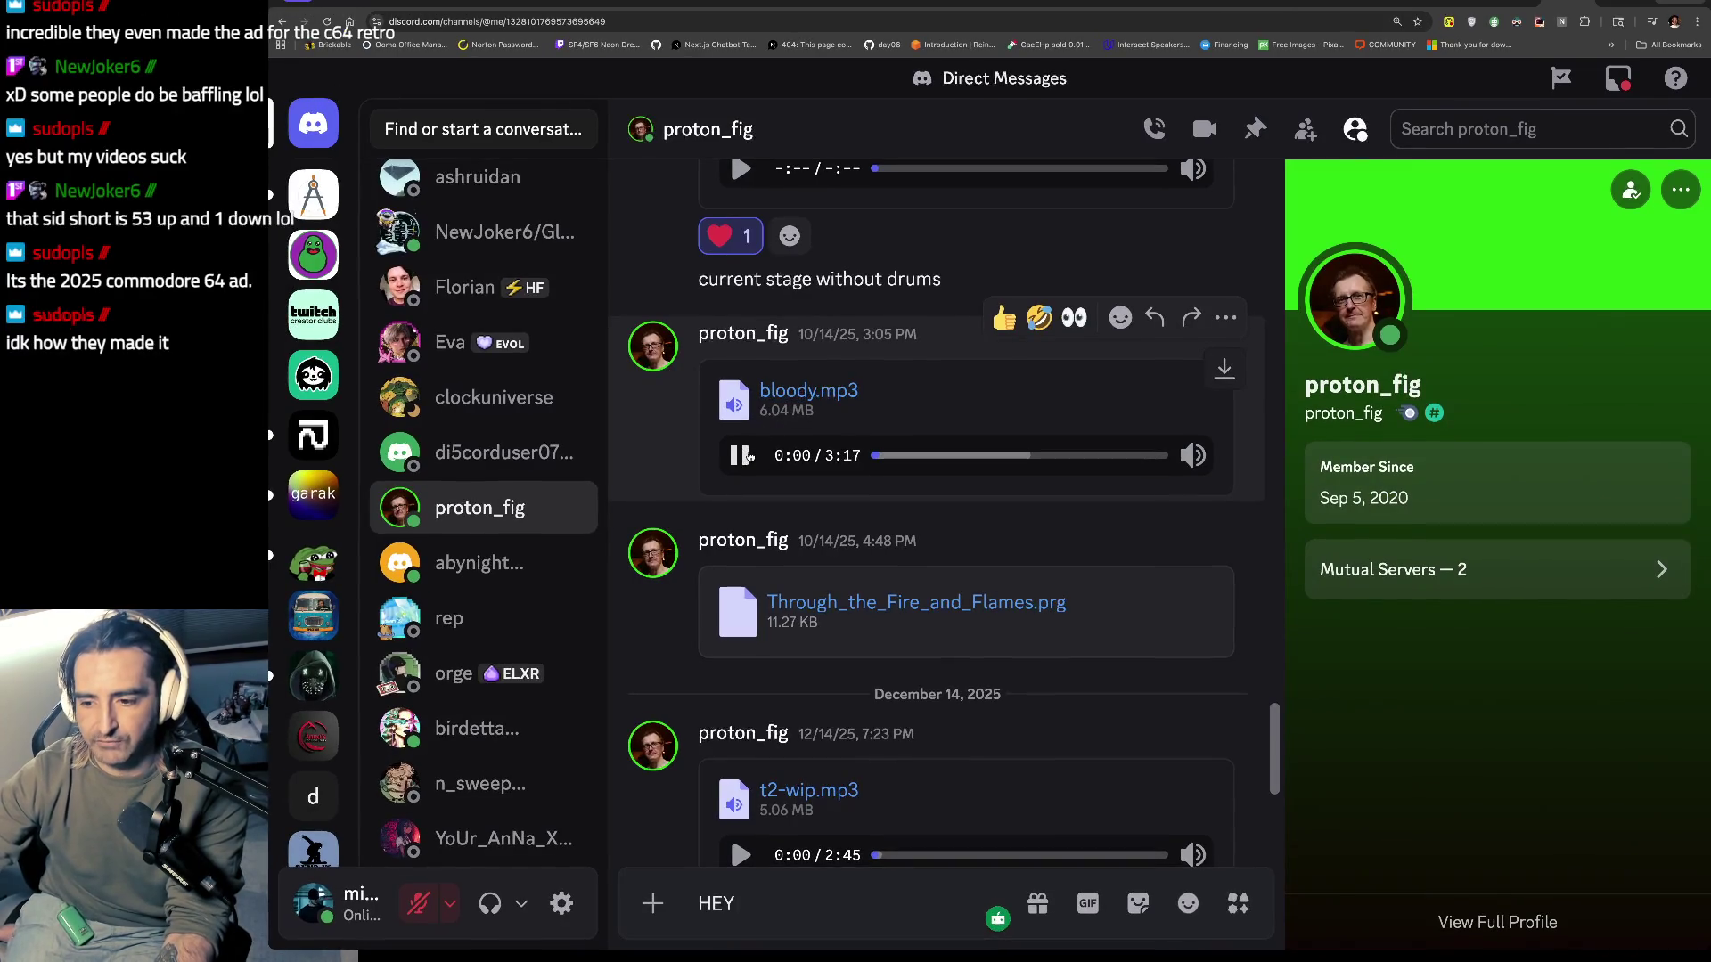
left_click(742, 456)
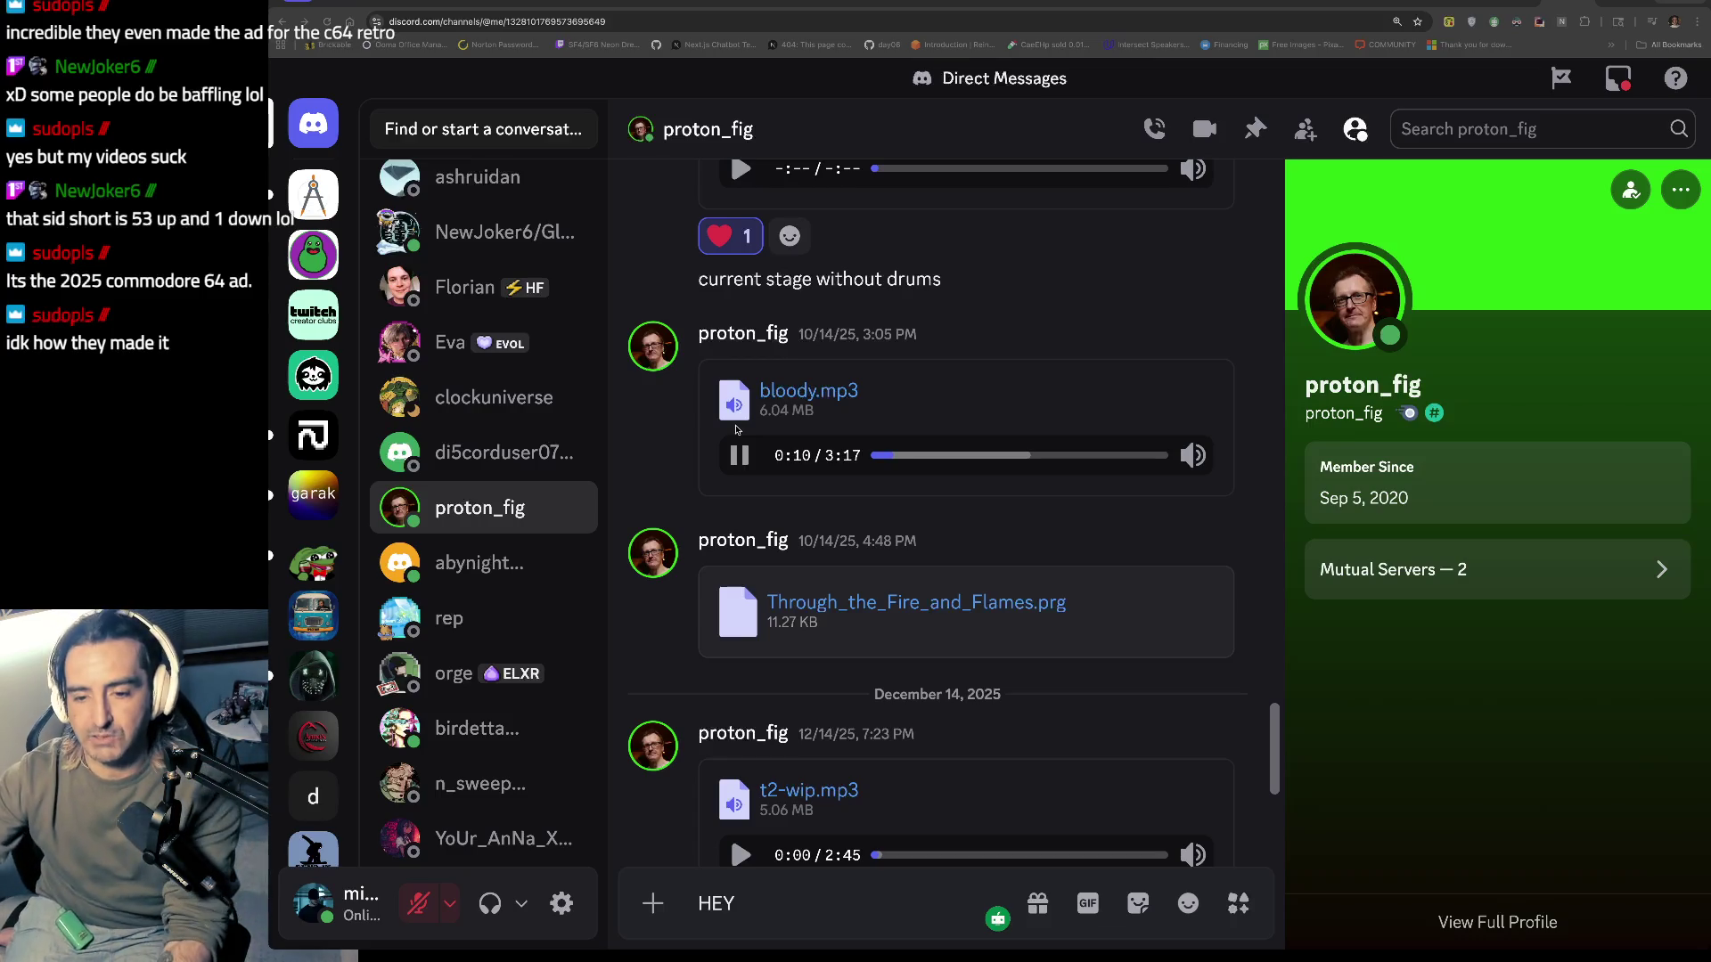
Step: Send a message about the new Commodore 64 Ultimate press video with its pasted YouTube link
left_click(763, 912)
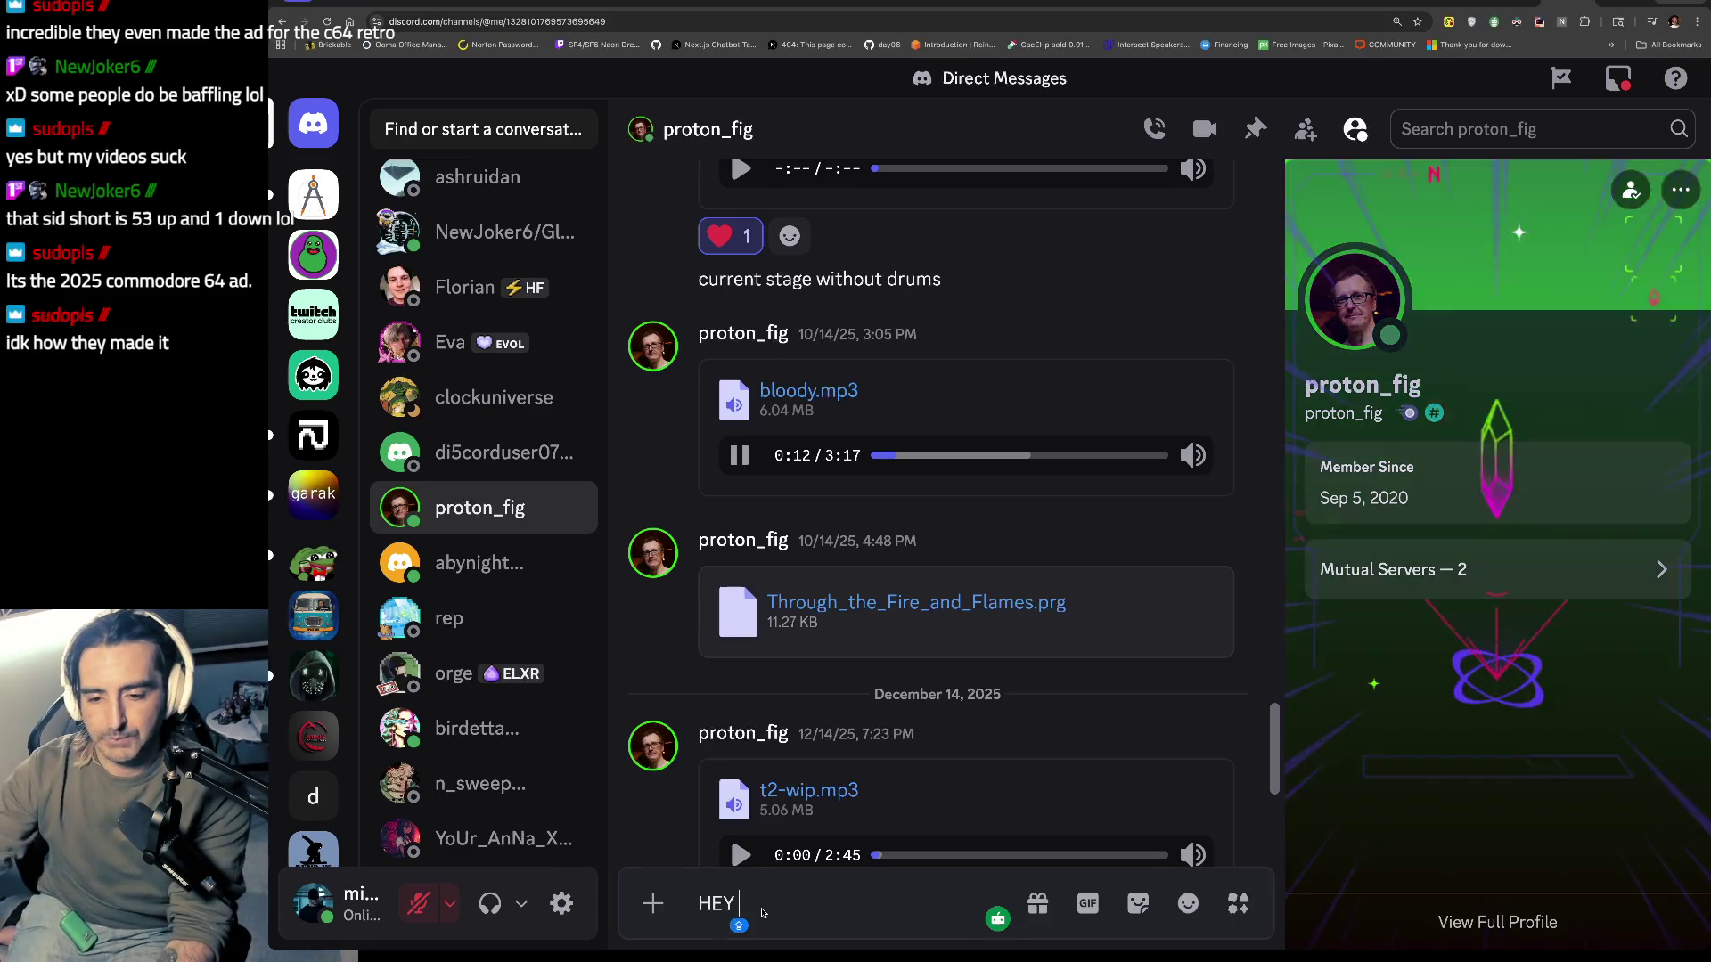
key("BackSpace")
key("BackSpace")
key("BackSpace")
type("hey")
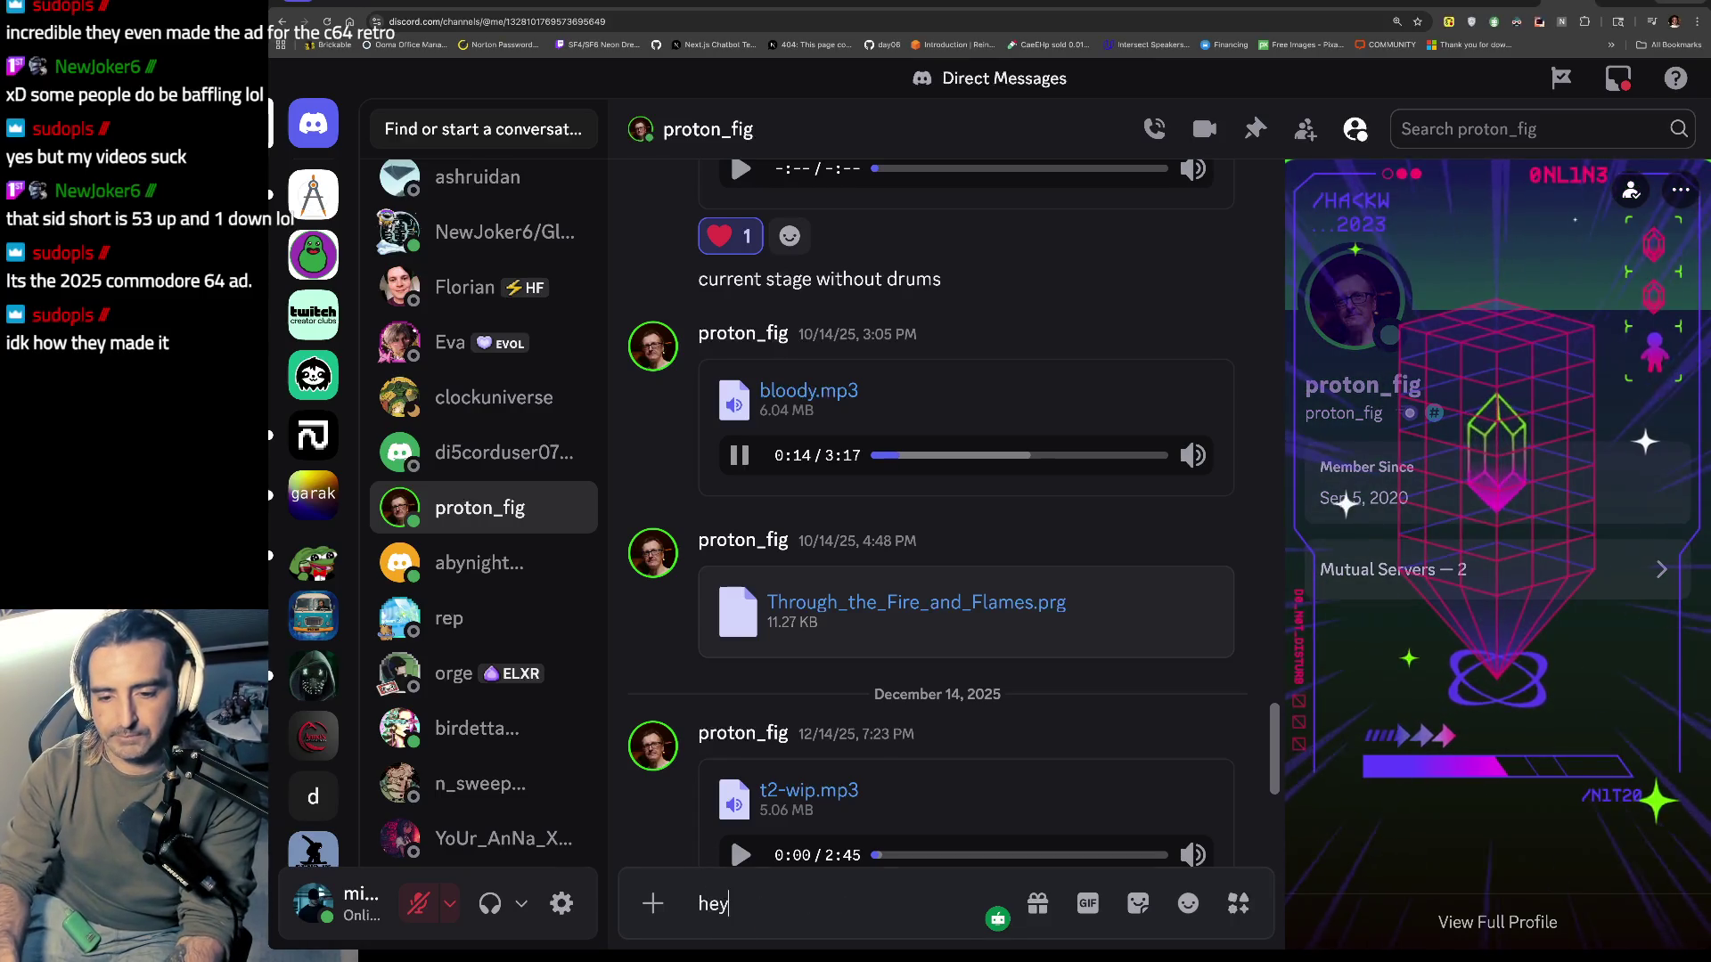
type(", did you see the commodore 64 ultimate? ")
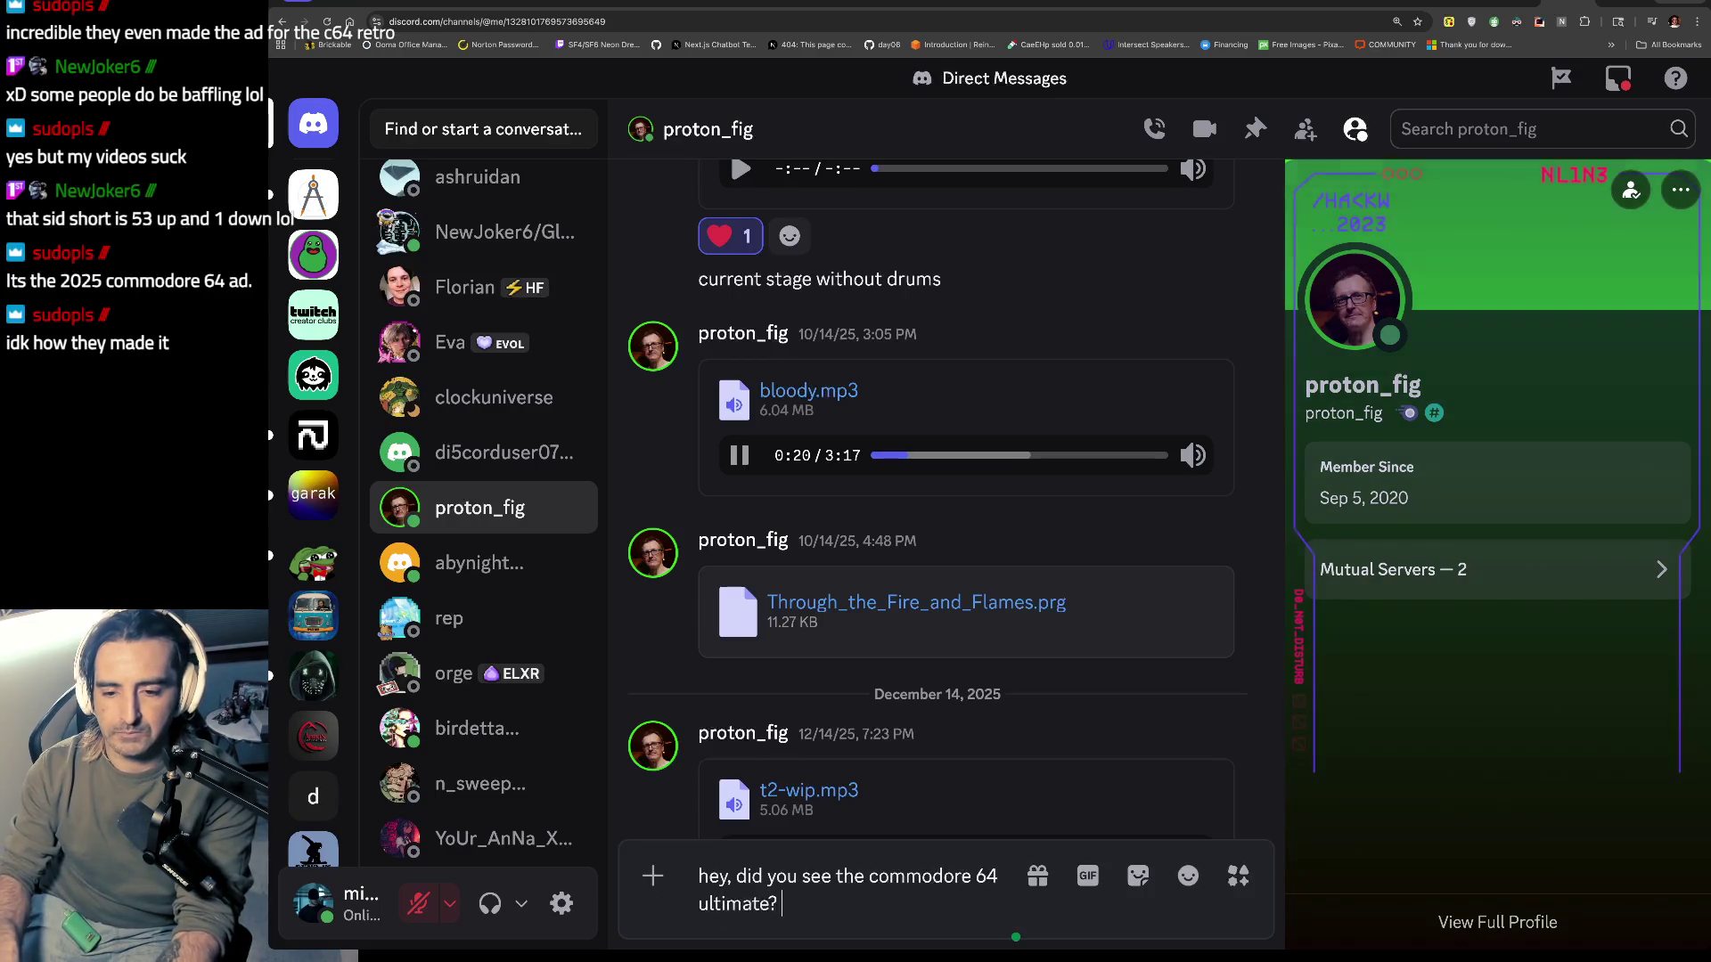
type("here was")
key("BackSpace")
key("BackSpace")
key("BackSpace")
type("t")
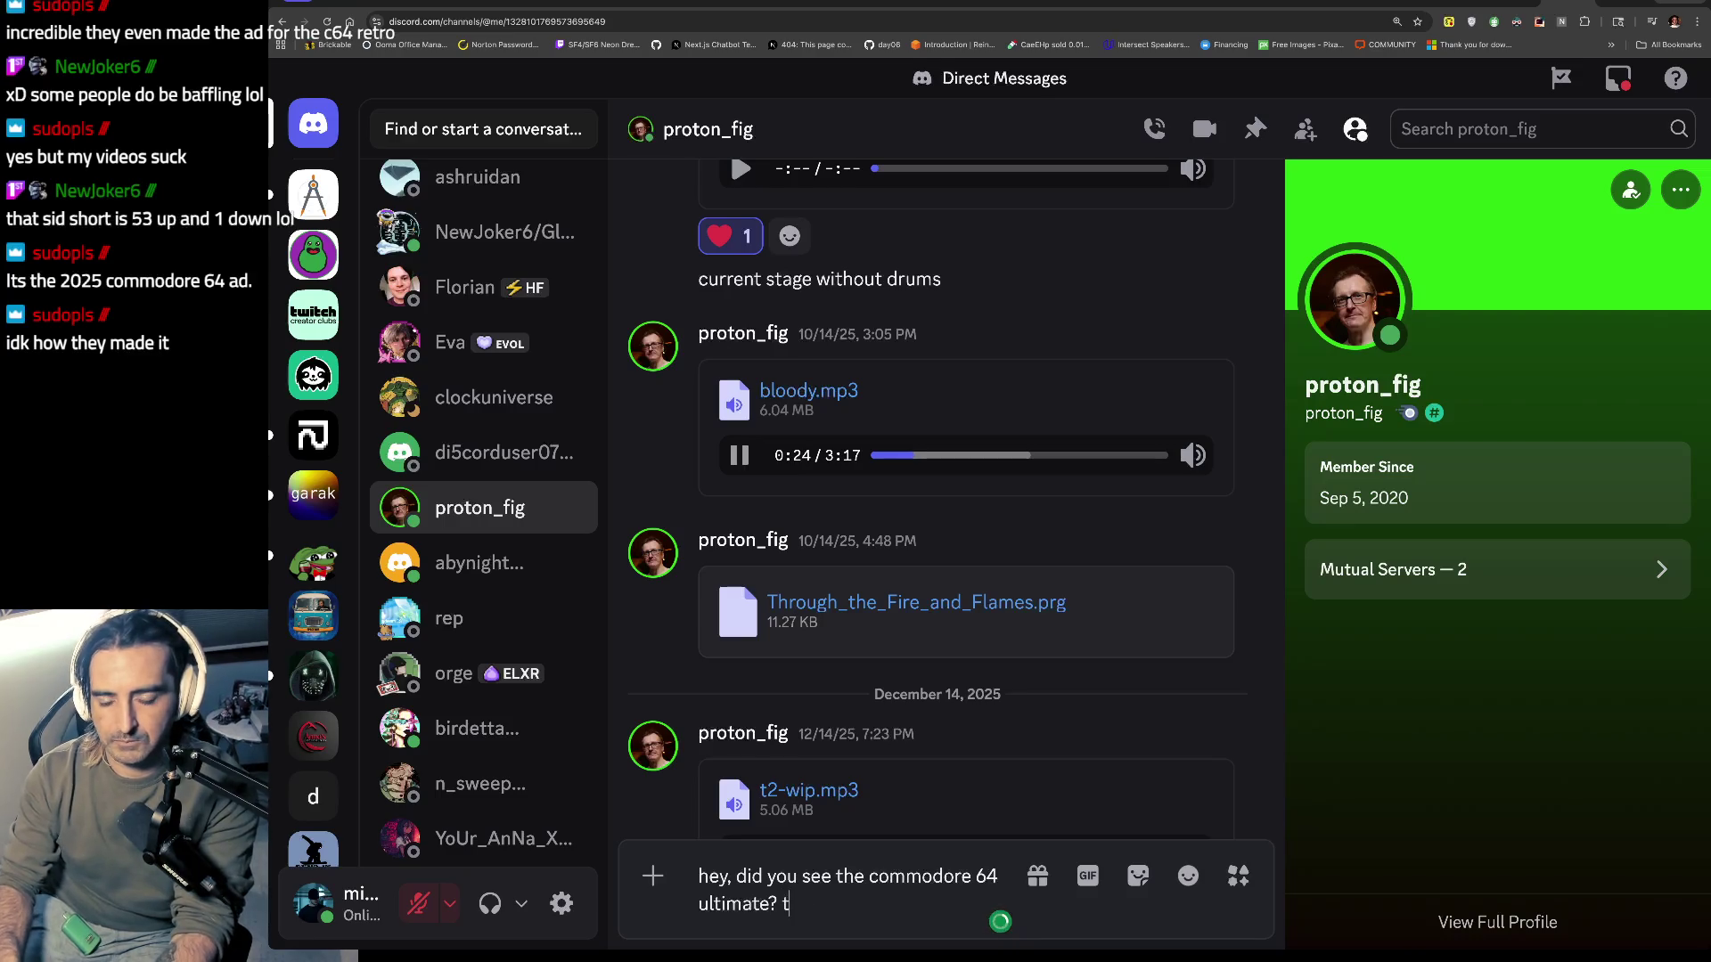
type("hey made this press video on the new commodore 64 ultimate")
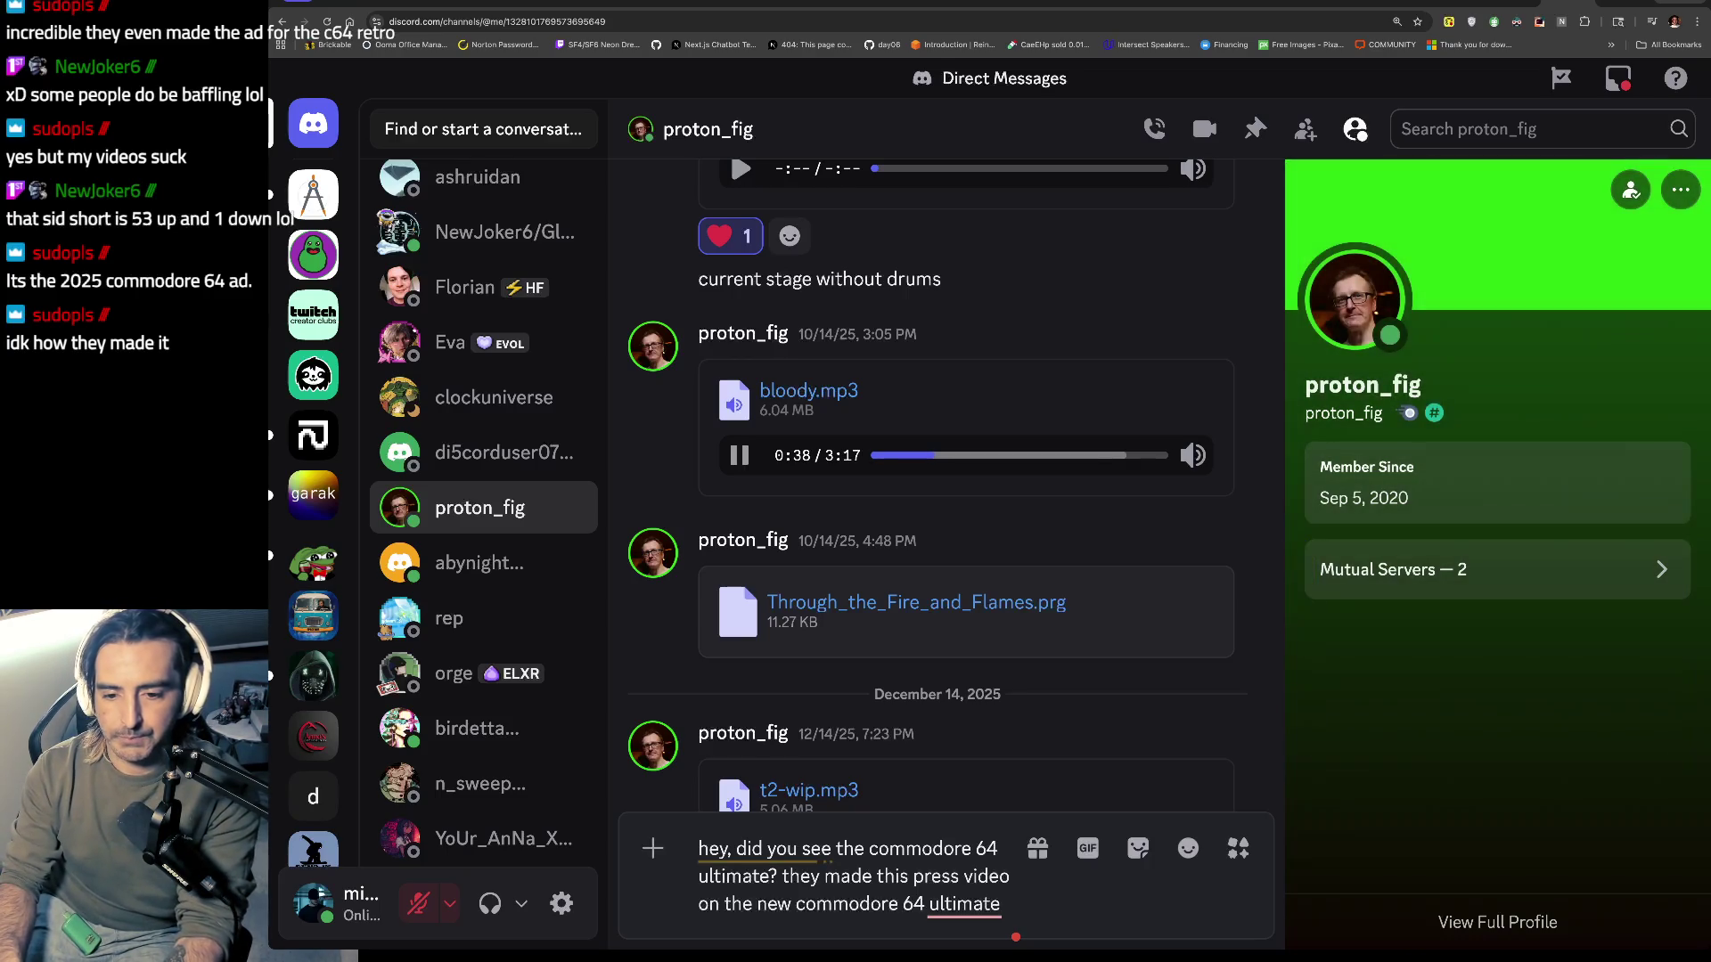
type("https://youtu.be/Vj6P77W8DJg?si=Ov63YyUbvEEZTuRl")
key("Return")
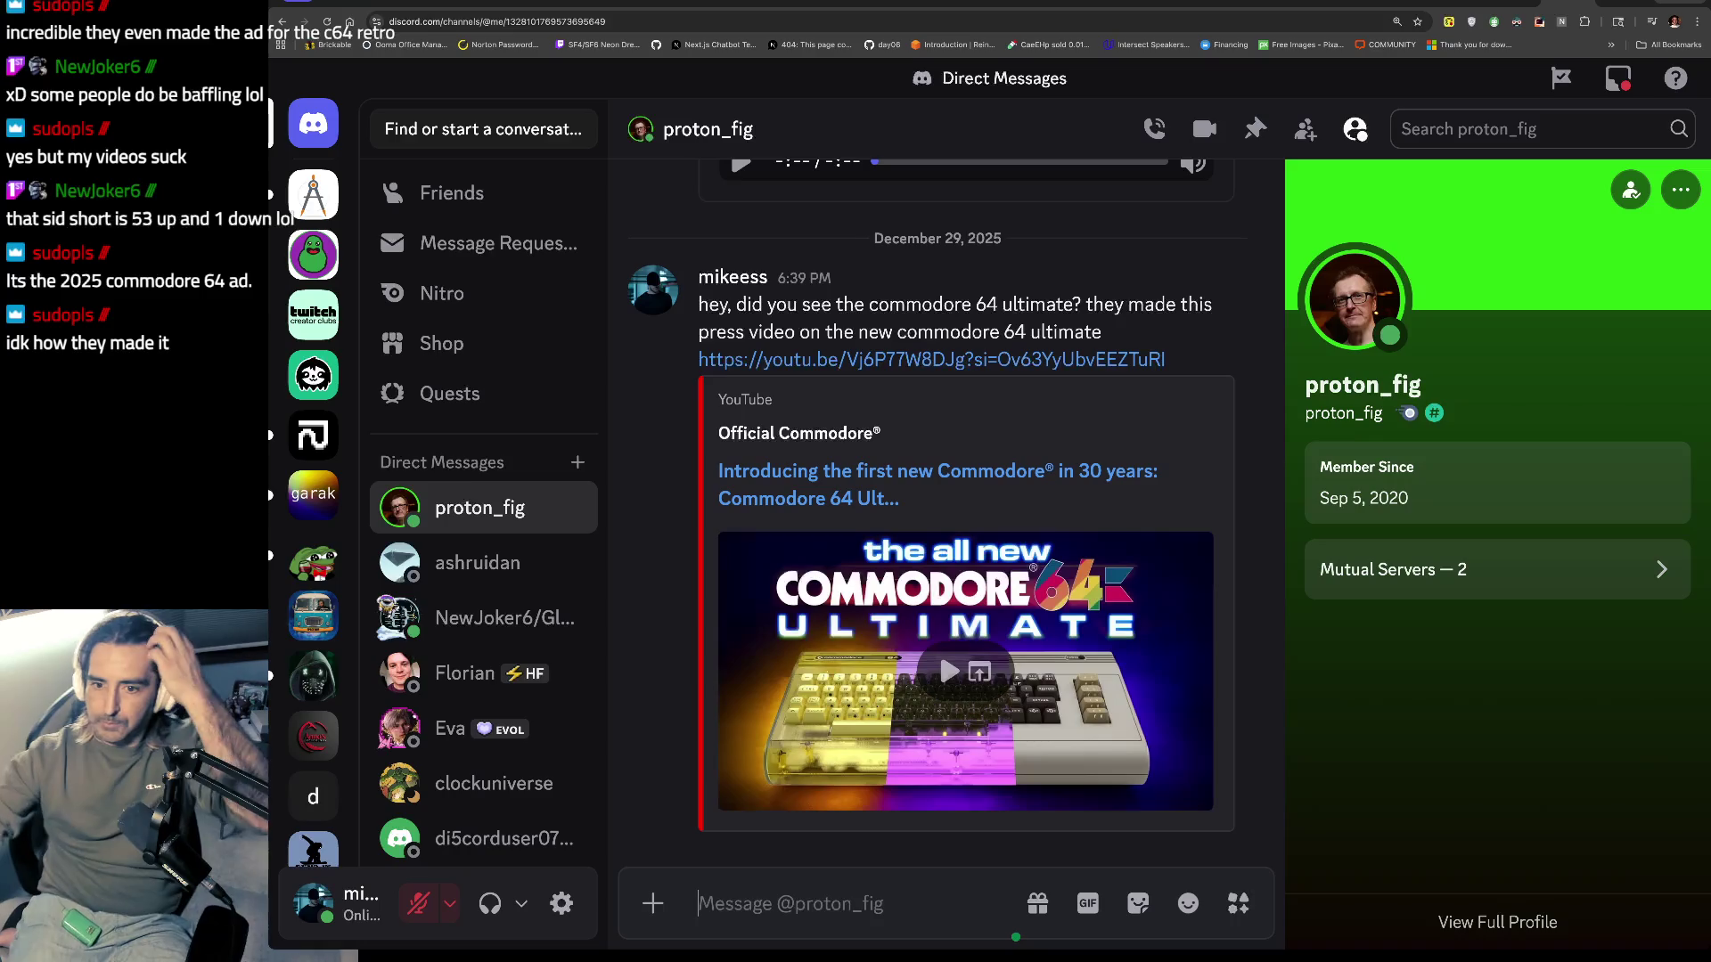
Step: Skip bloody.mp3 to 0:56 and pause it, then enter 'castlvania nes simons quest bloody tears' in a new tab
left_click(1512, 2)
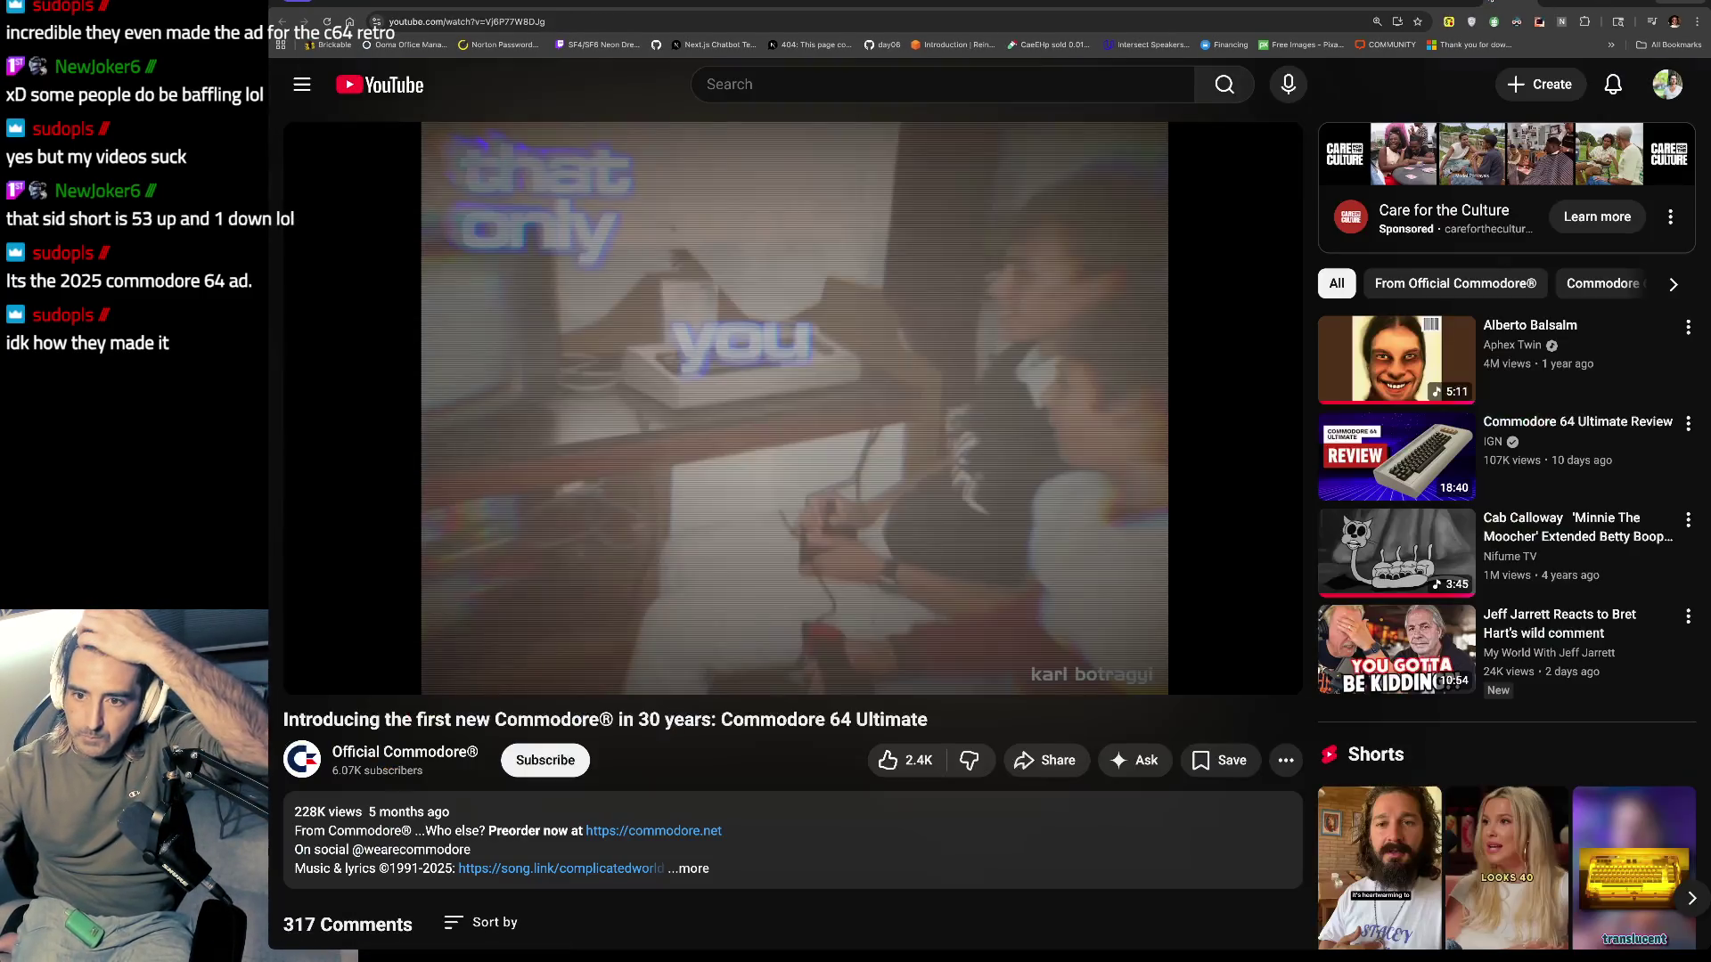
left_click(1564, 7)
scroll(903, 517, "up", 10)
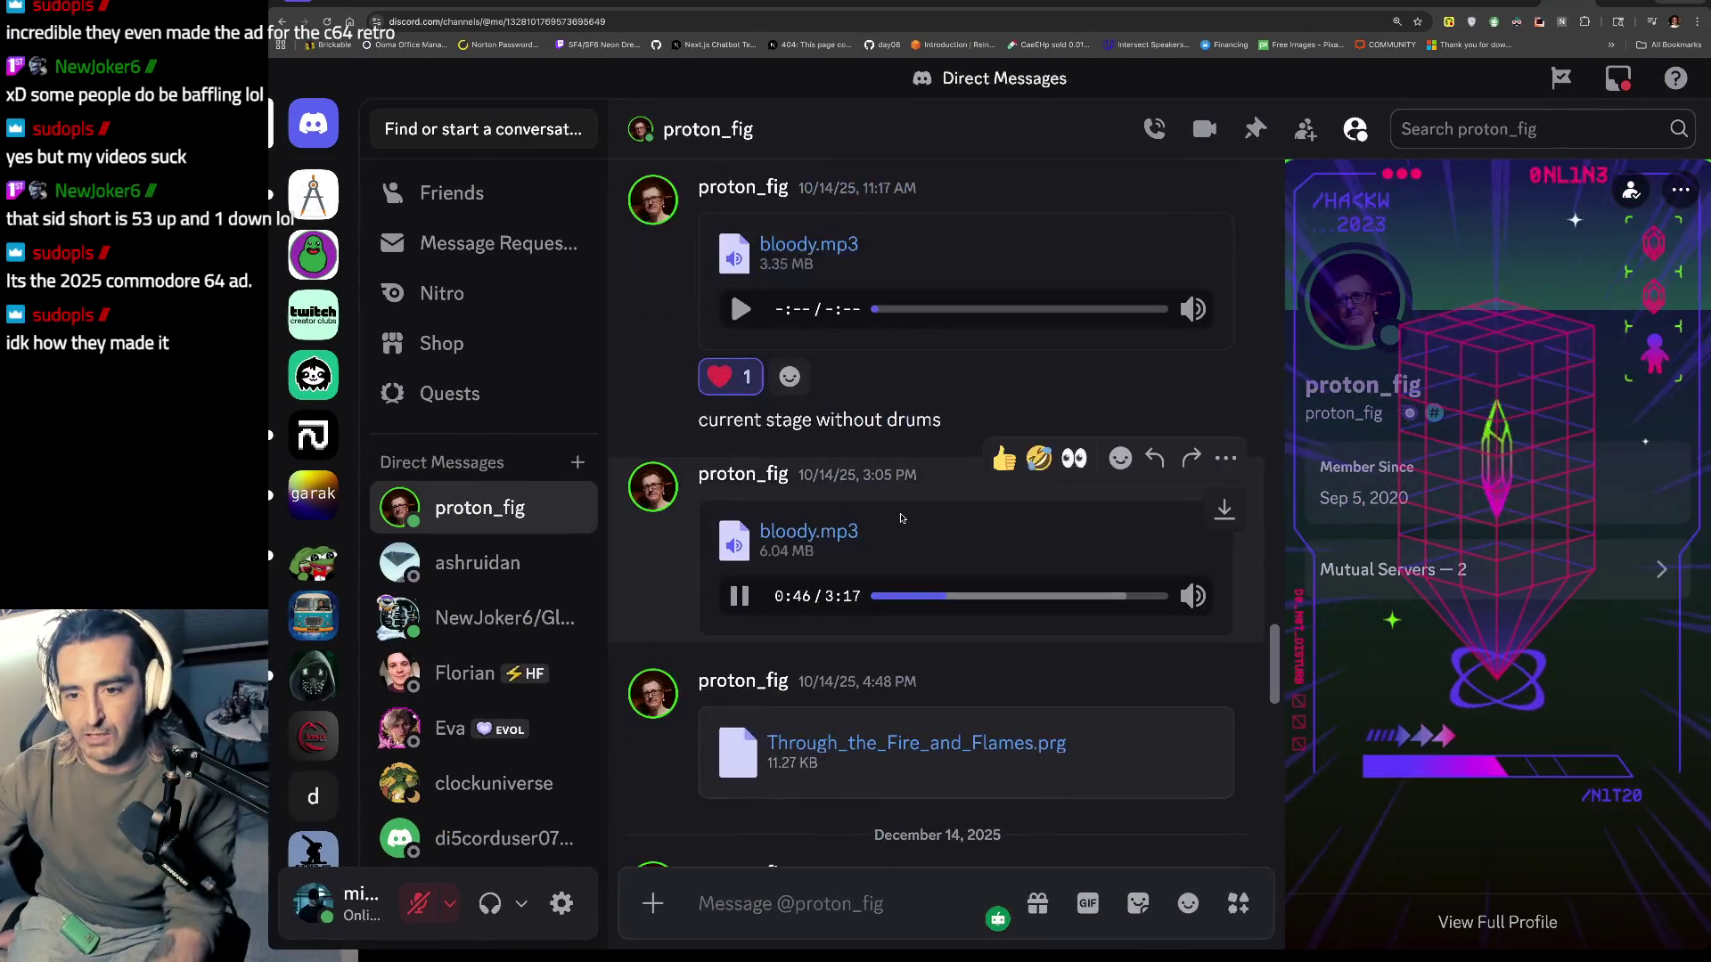
left_click(958, 596)
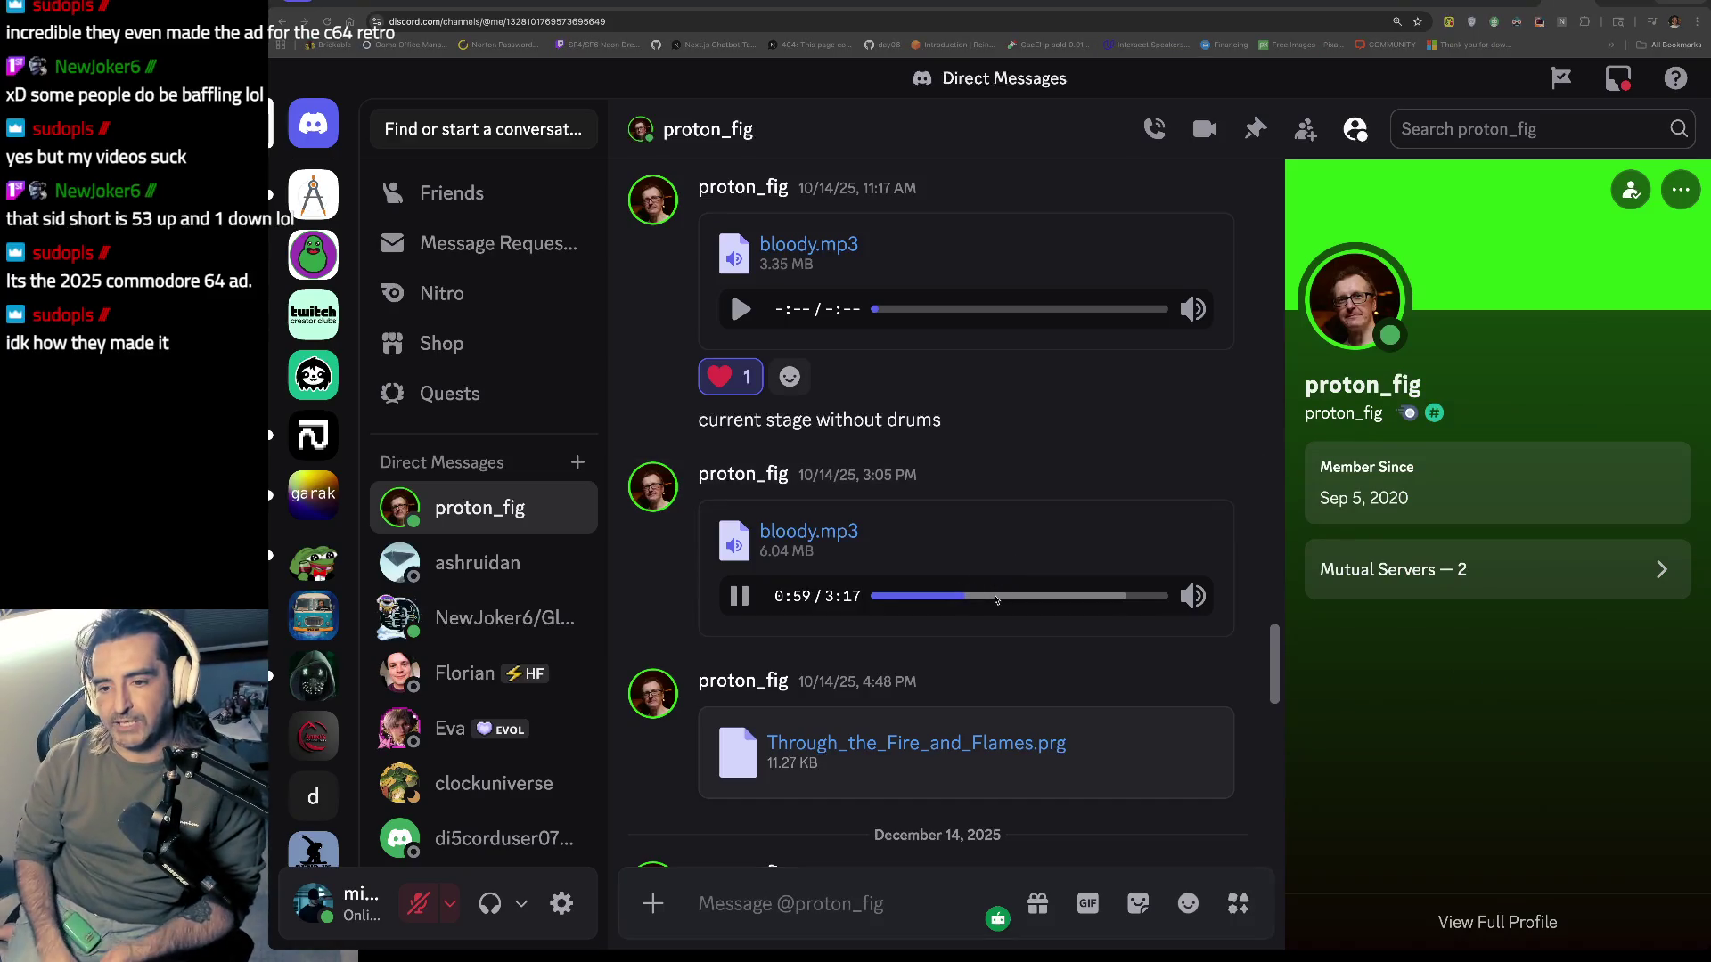
left_click(739, 595)
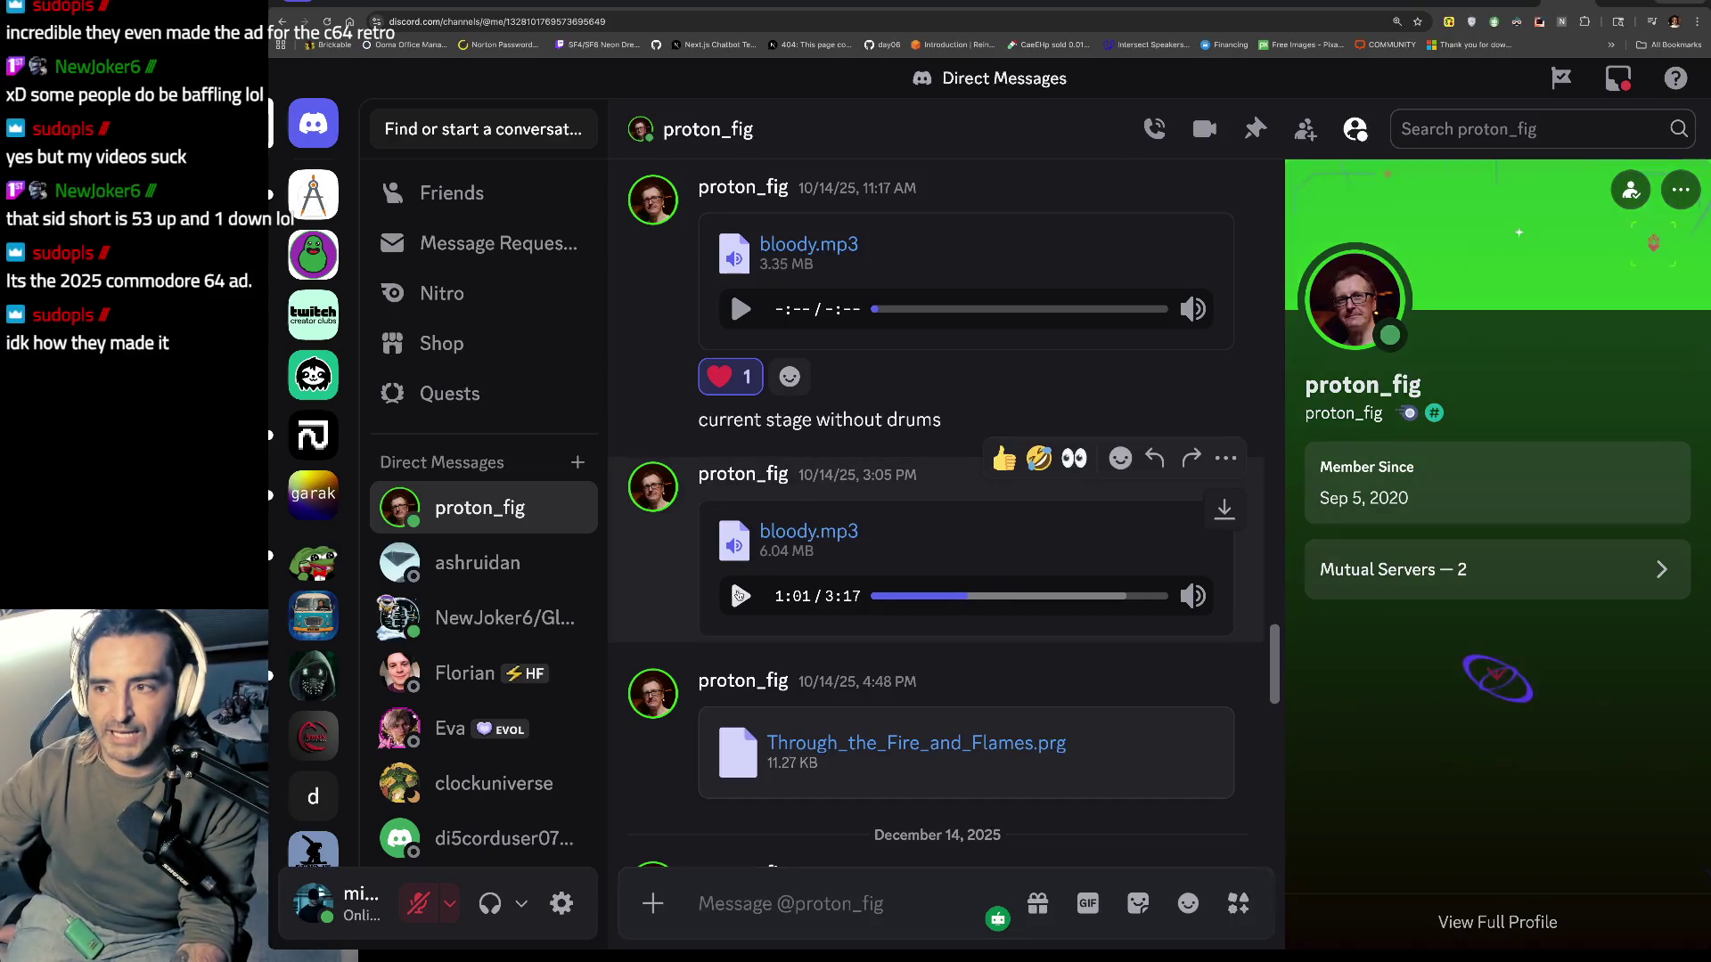
key("ctrl+t")
type("castl")
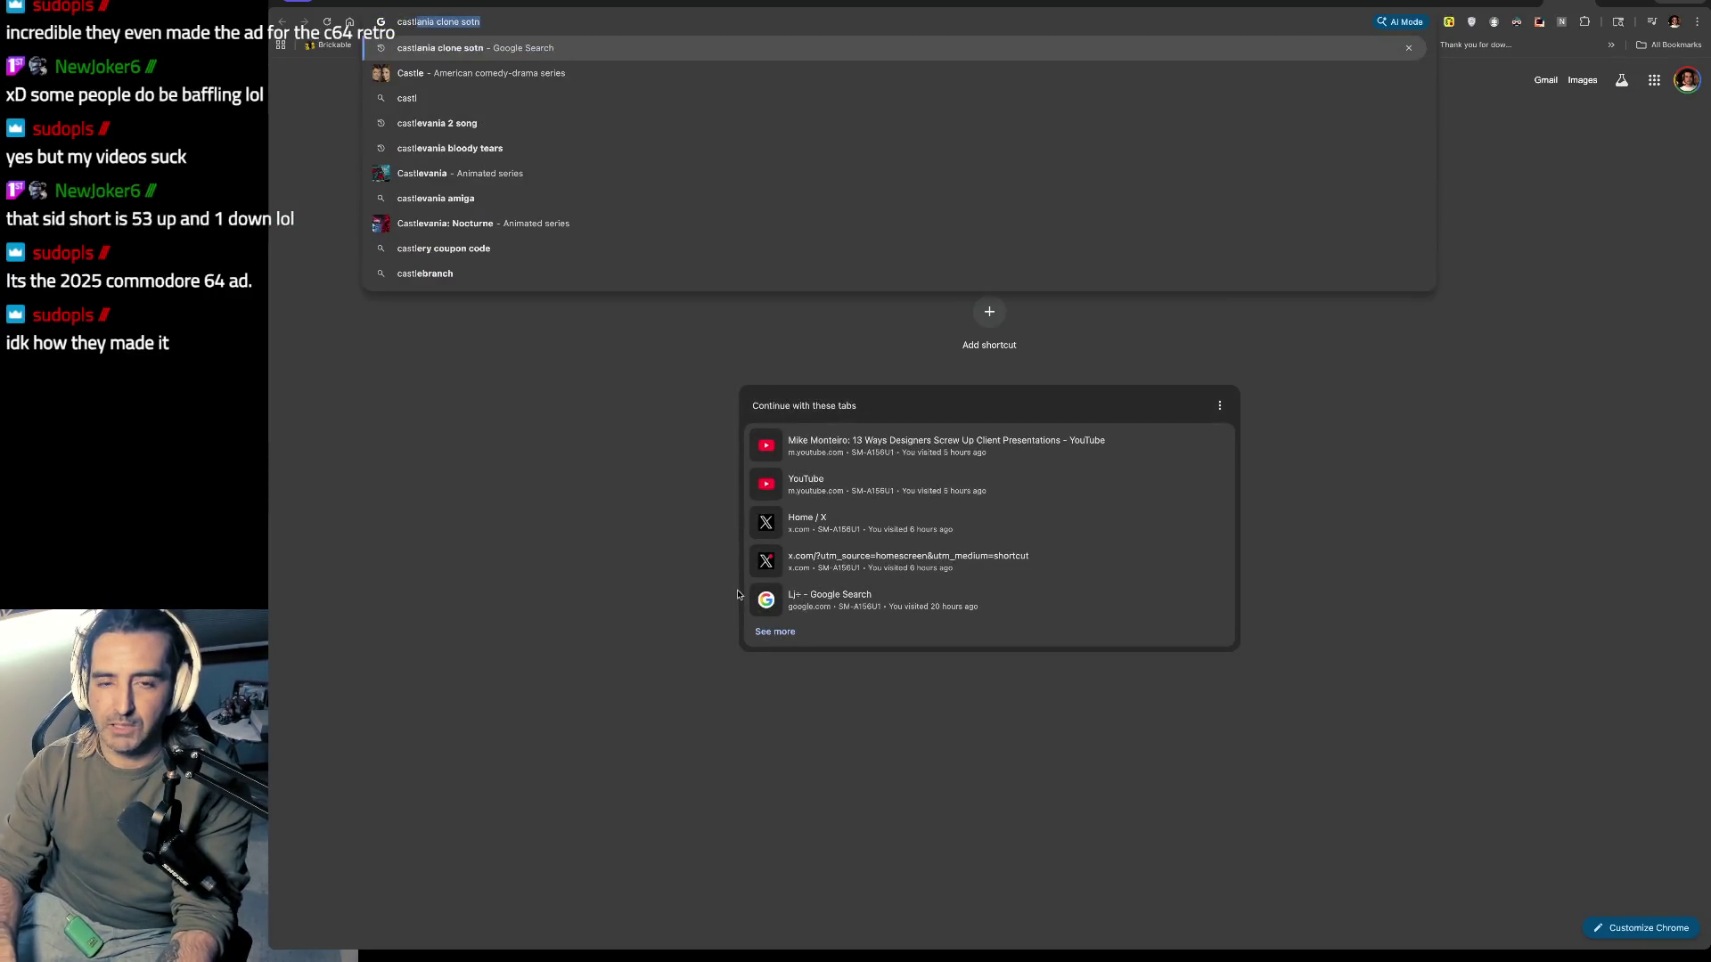
type("vania nes simon")
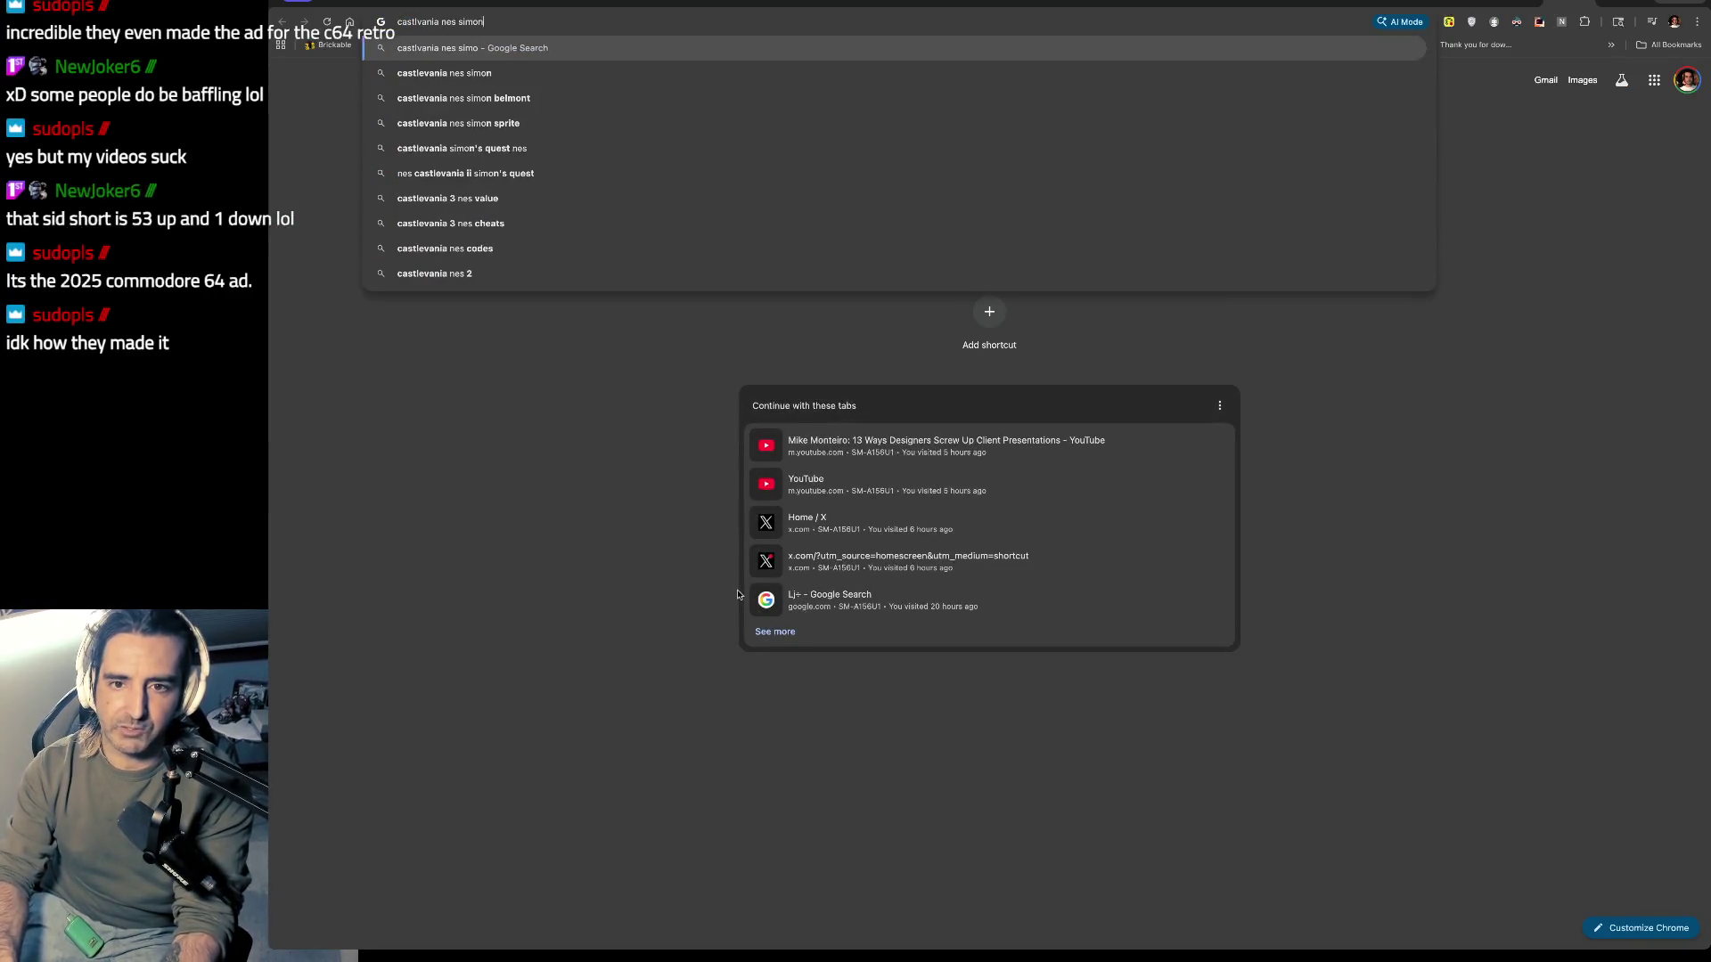
type("s quest bloody")
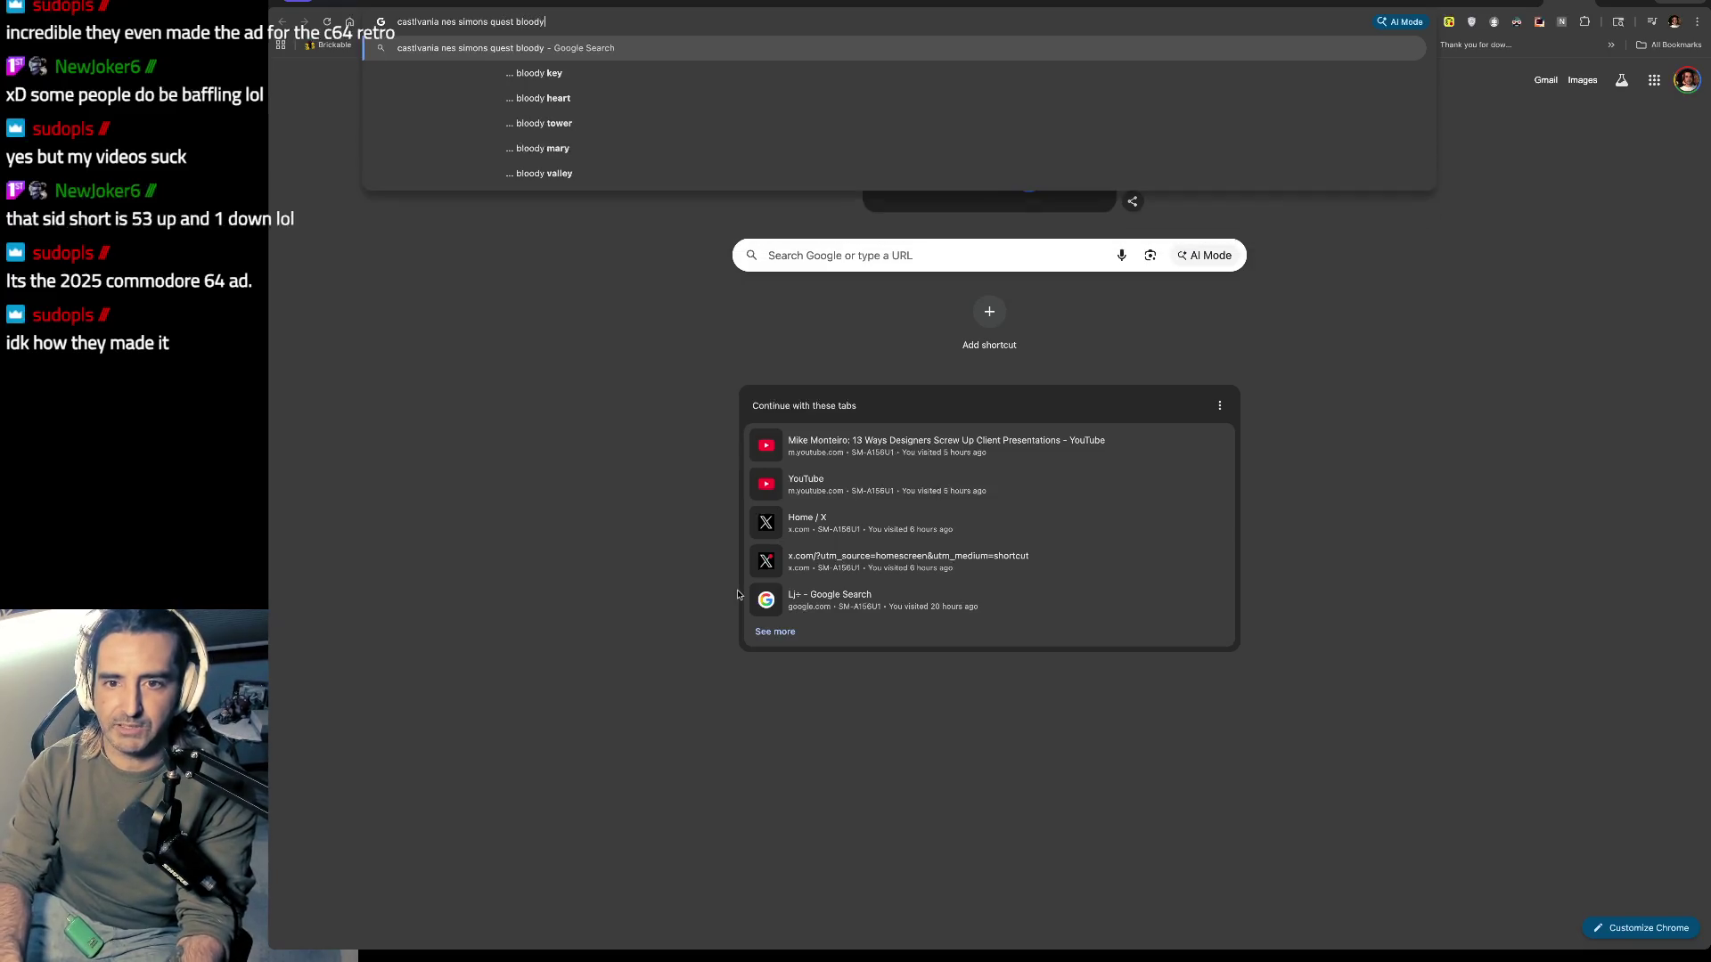
type(" tears")
Step: Search Bloody Tears, open the Day Theme video muted, and return to Discord
key("Return")
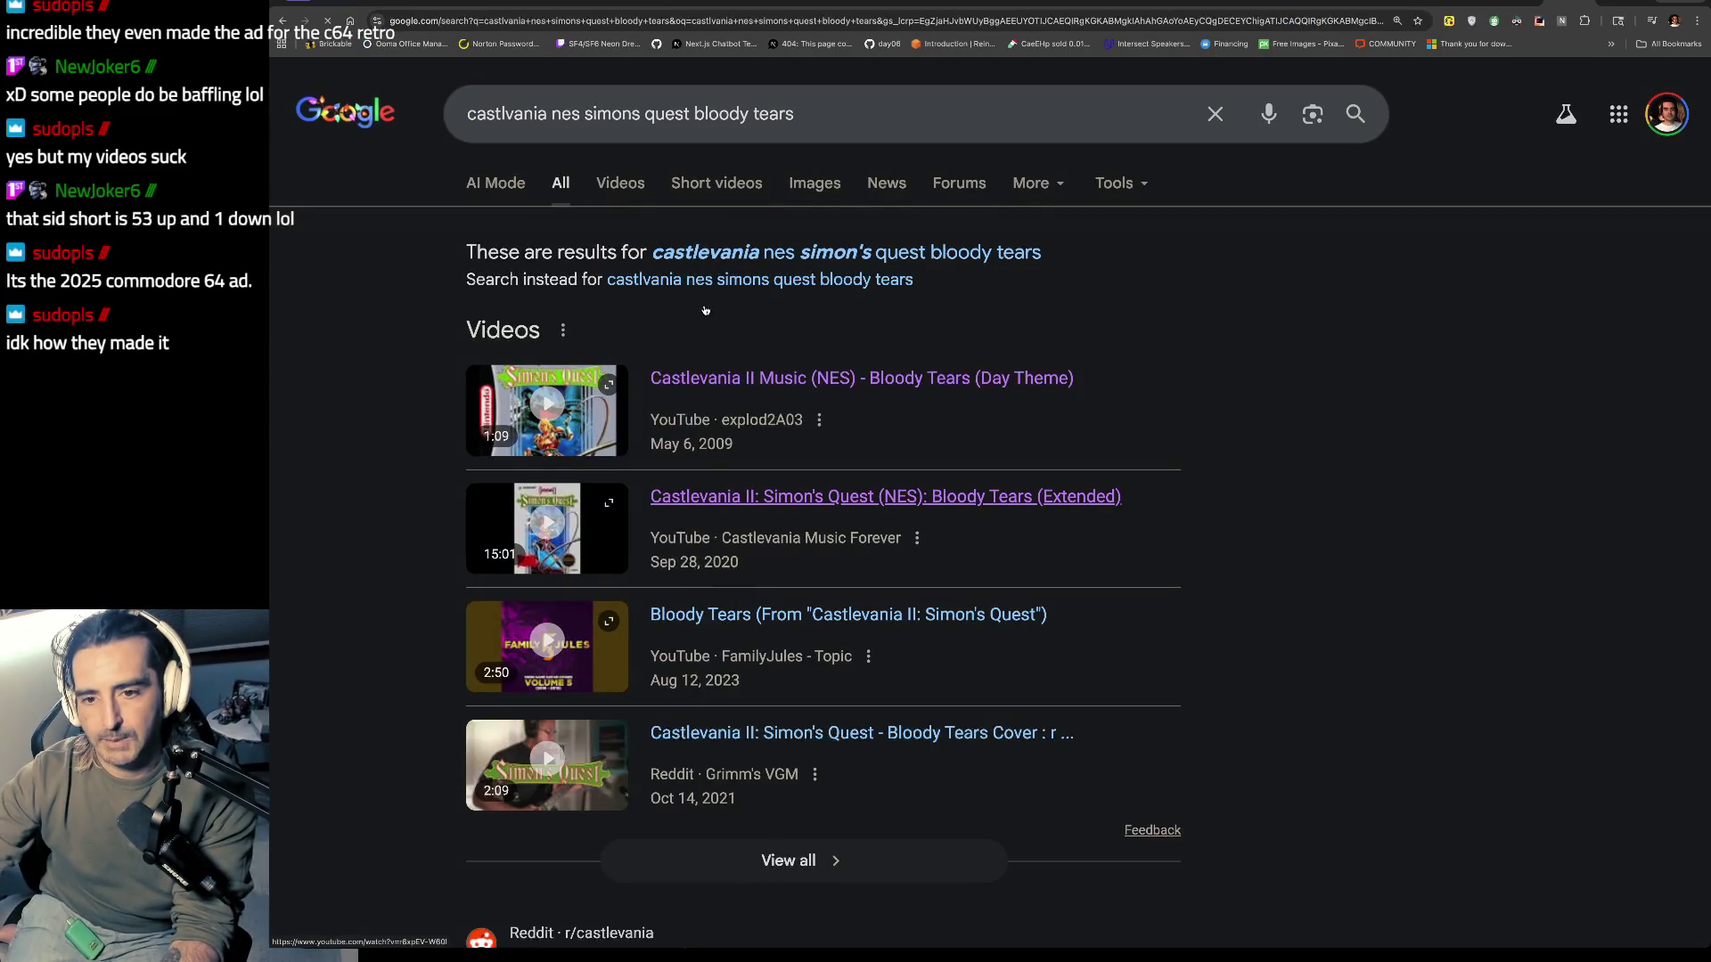
left_click(725, 399)
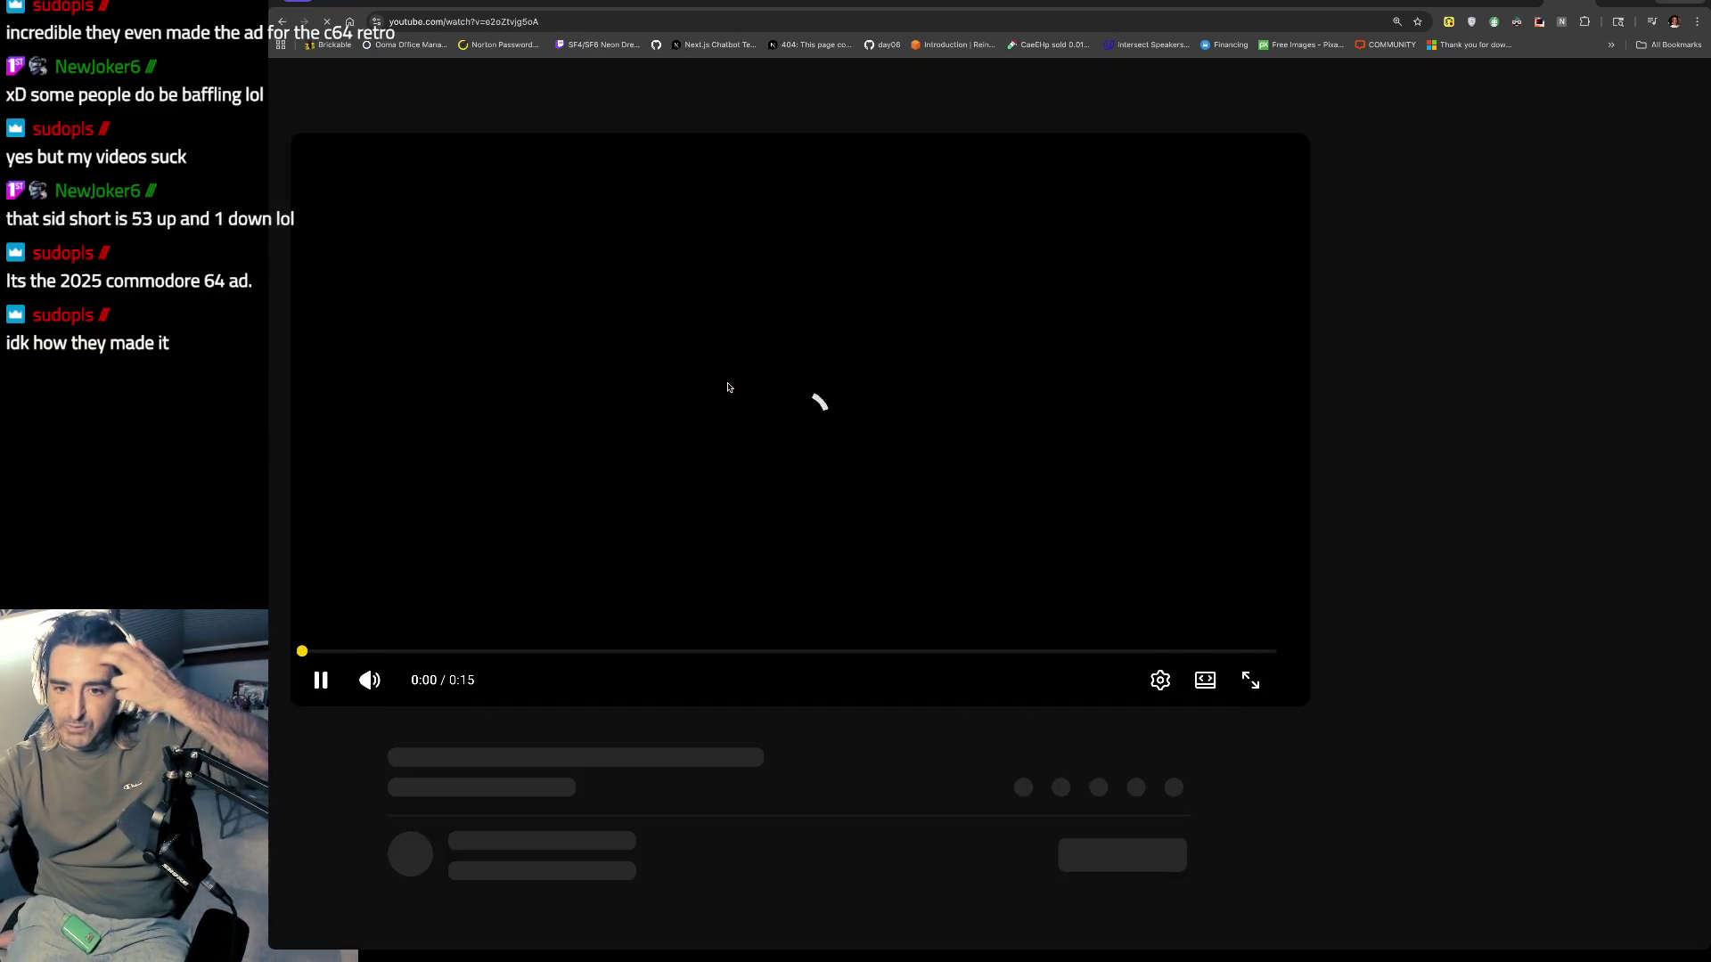
key("m")
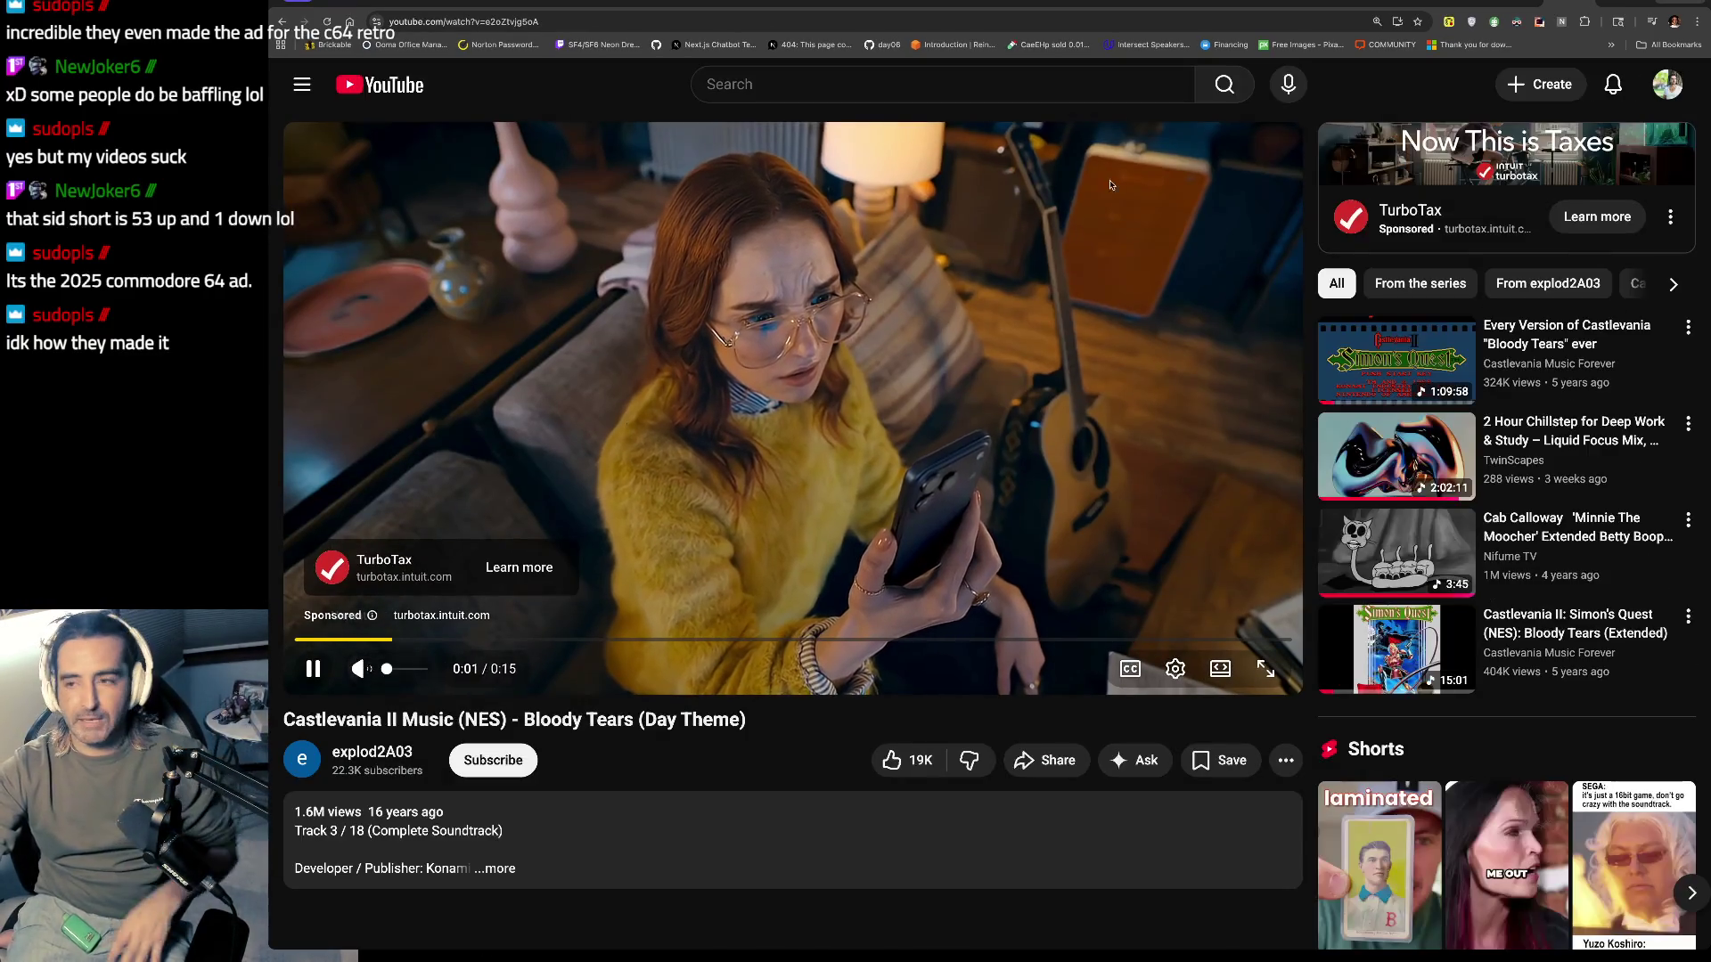
key("ctrl+Tab")
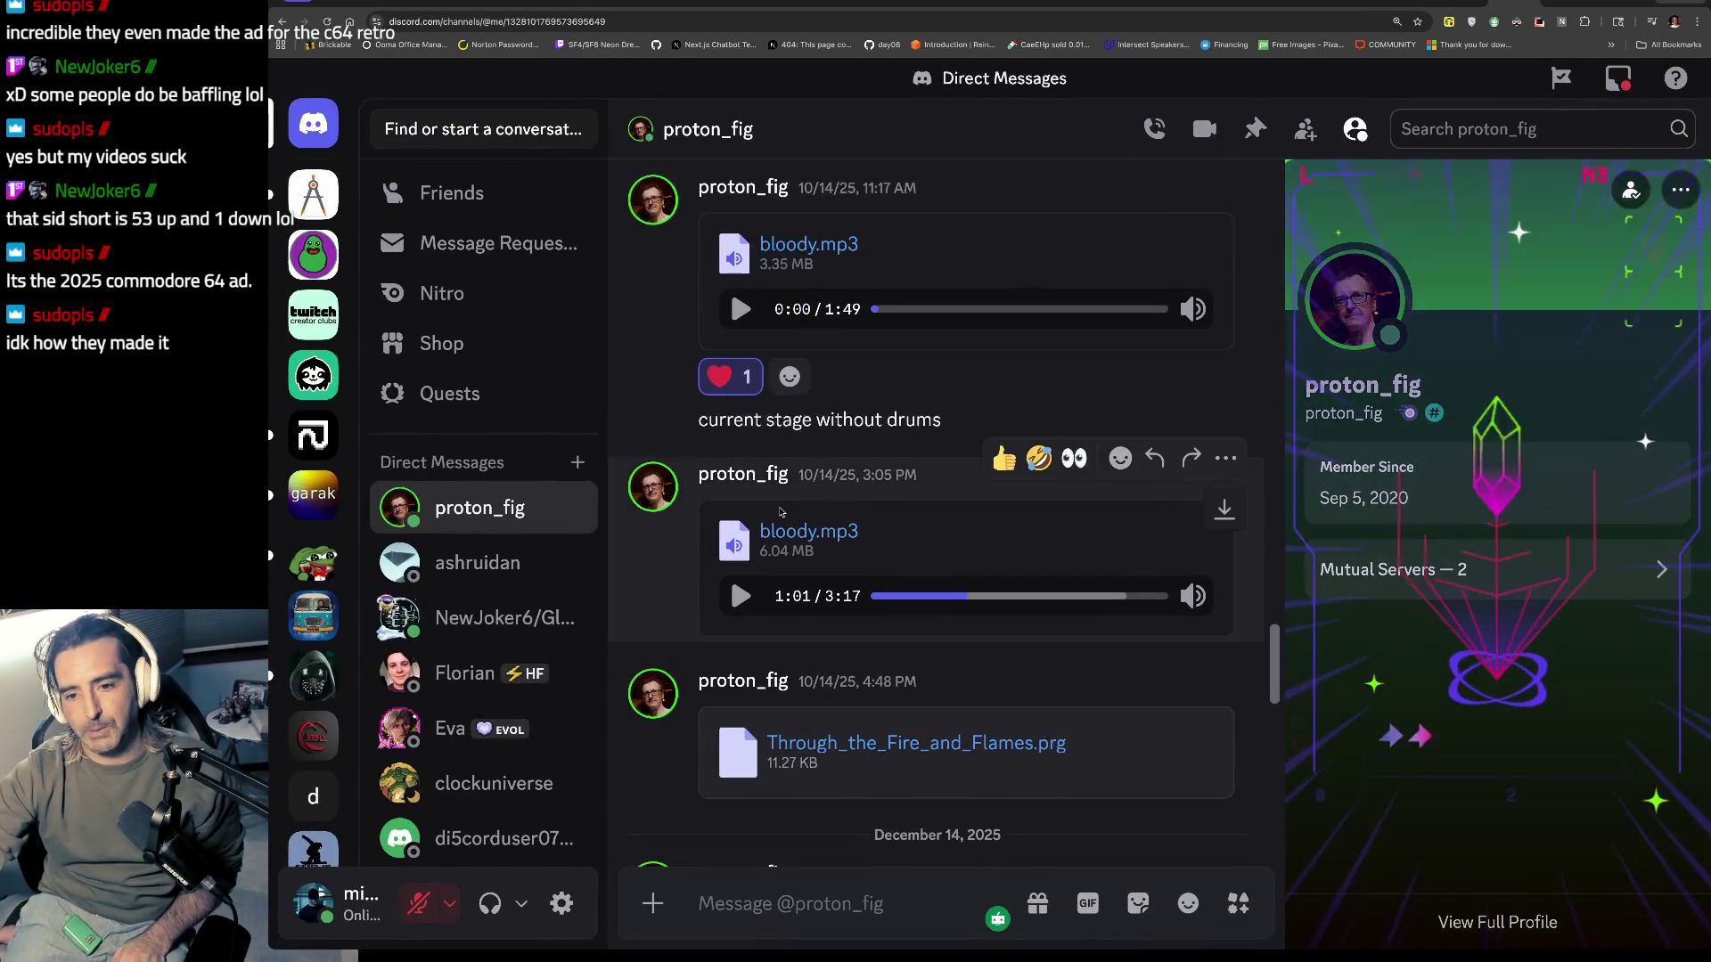
Step: Play bloody.mp3 until 1:06, pause it, and go back to the Bloody Tears video
left_click(740, 596)
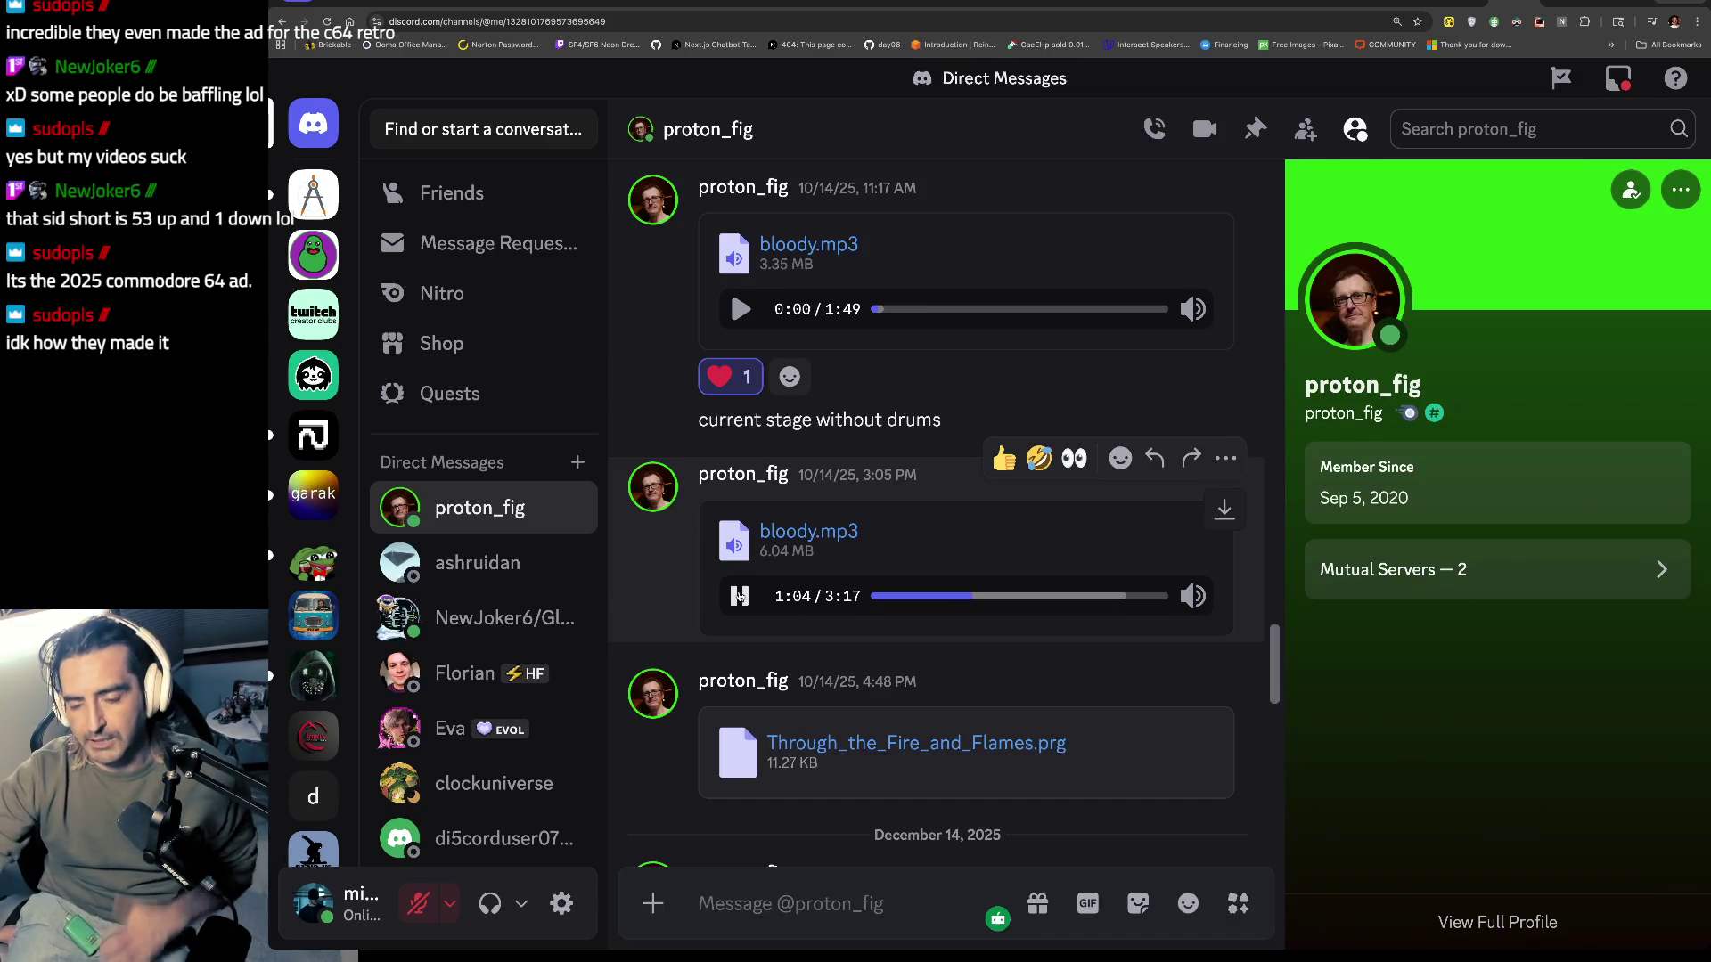
left_click(740, 596)
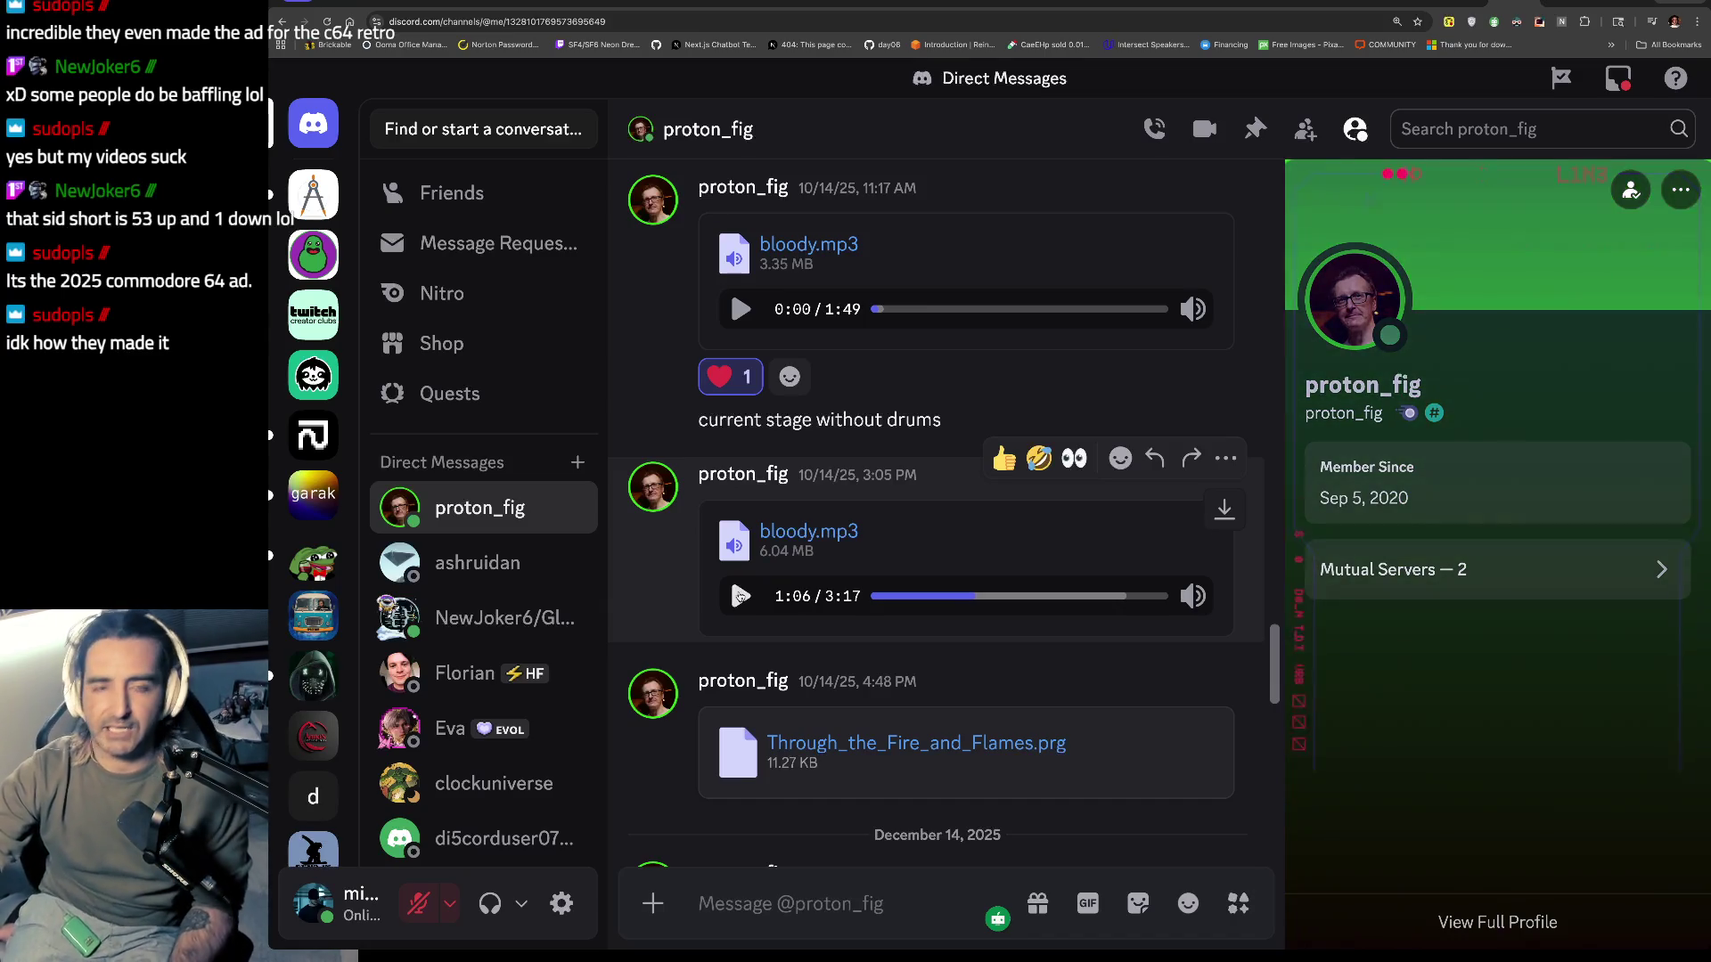
key("ctrl+Tab")
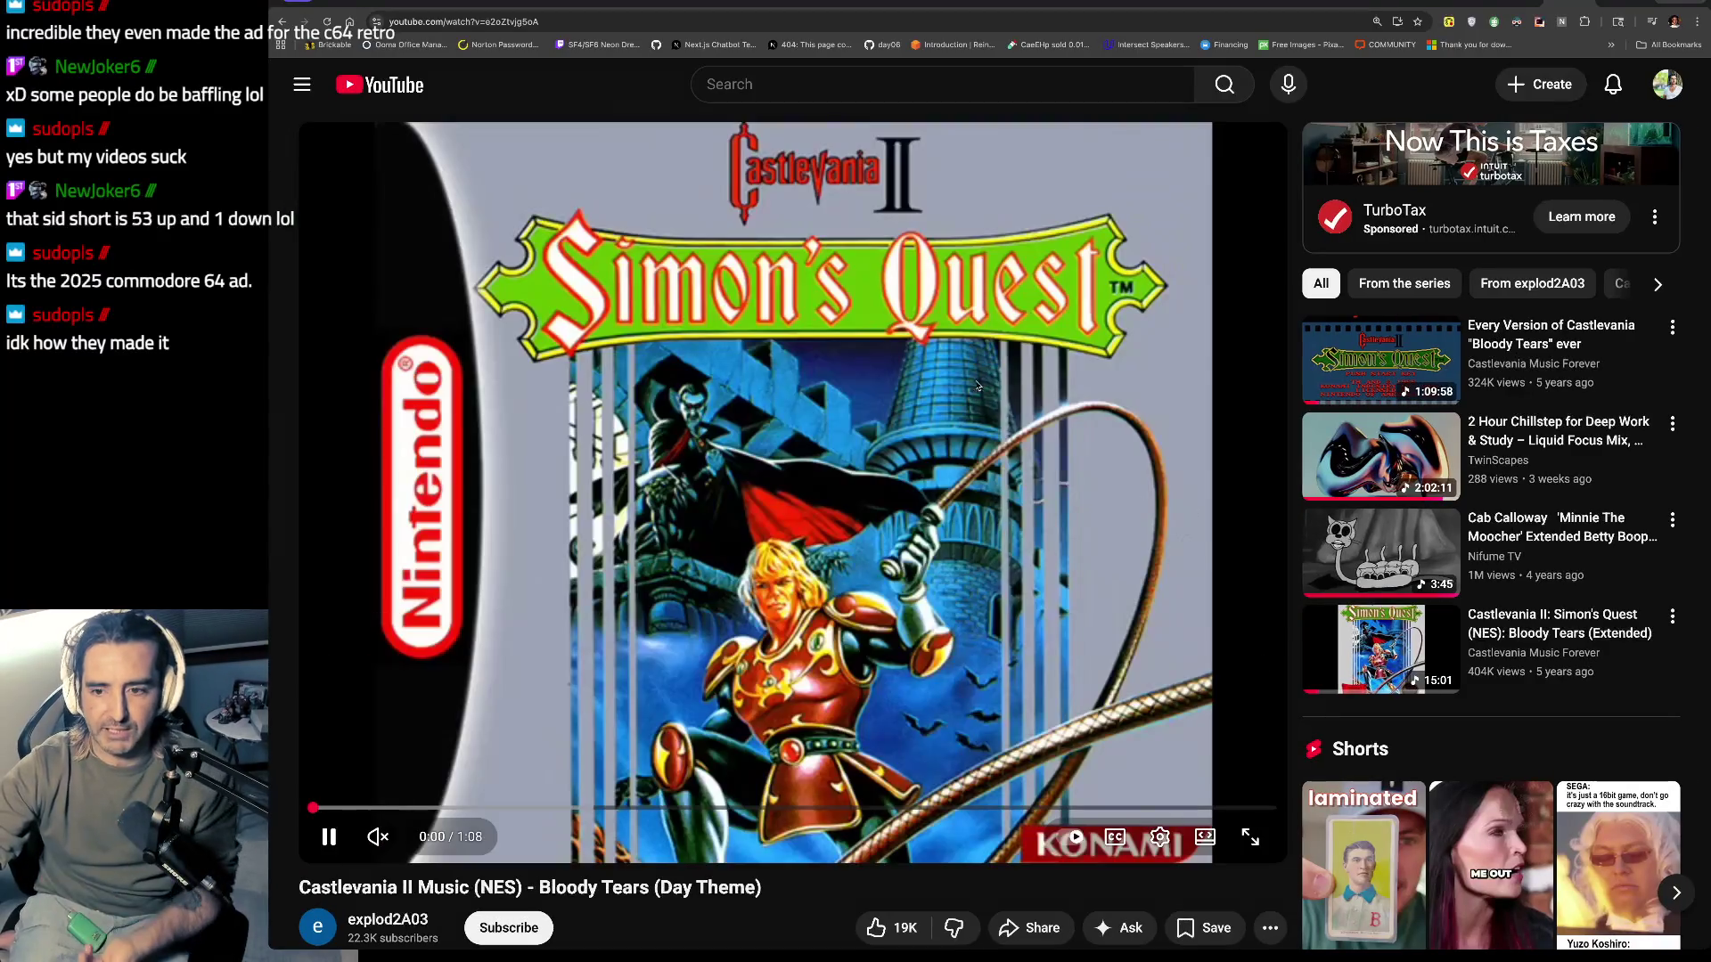
Step: Play Bloody Tears (Day Theme) with sound to 0:09, pause, and go back to Discord
left_click(378, 836)
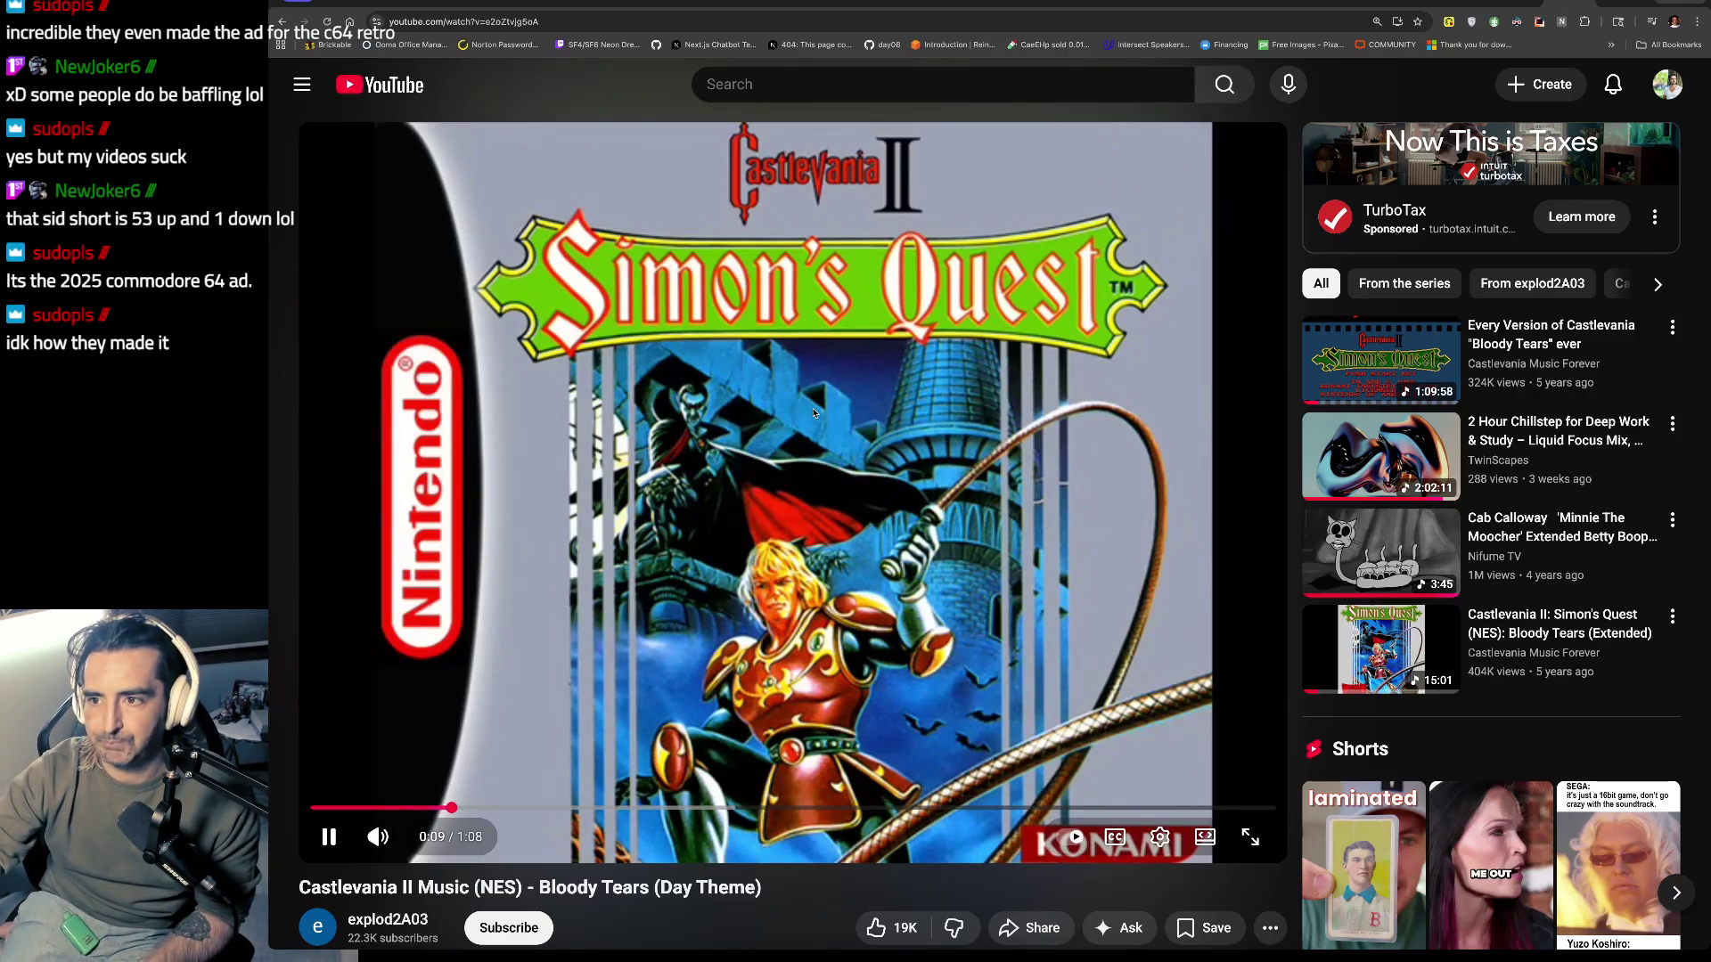
left_click(799, 486)
key("ctrl+Tab")
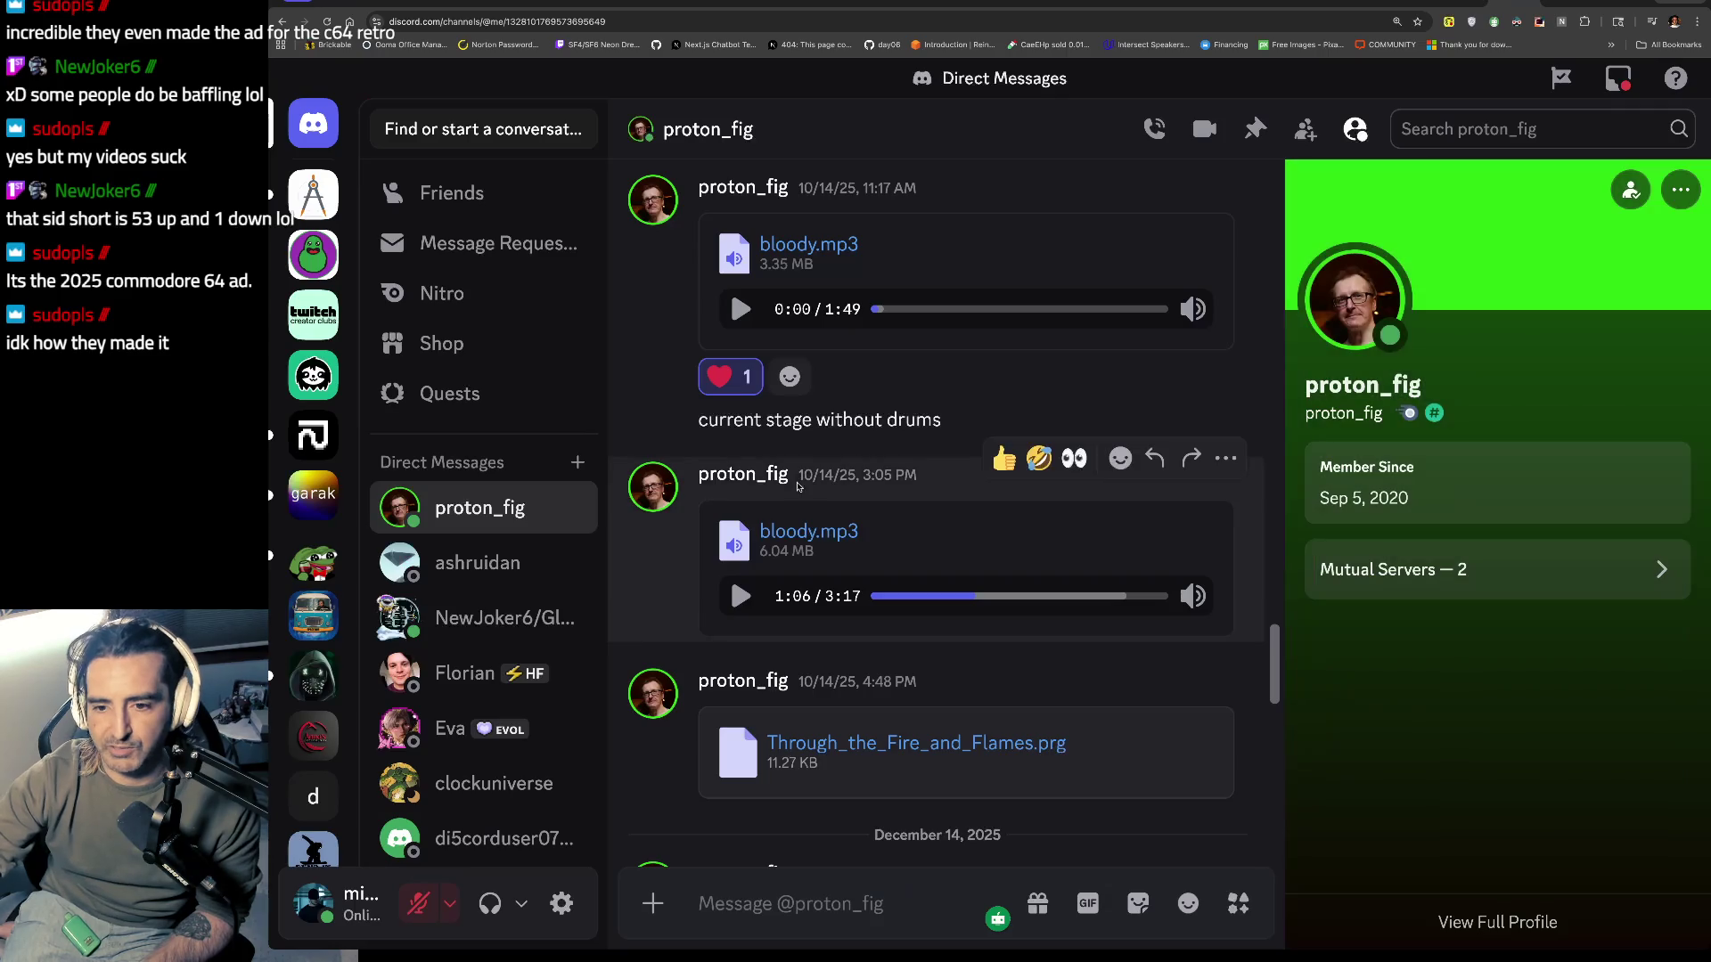
Step: Play the longer bloody.mp3 track, then pause it at 1:40
left_click(739, 596)
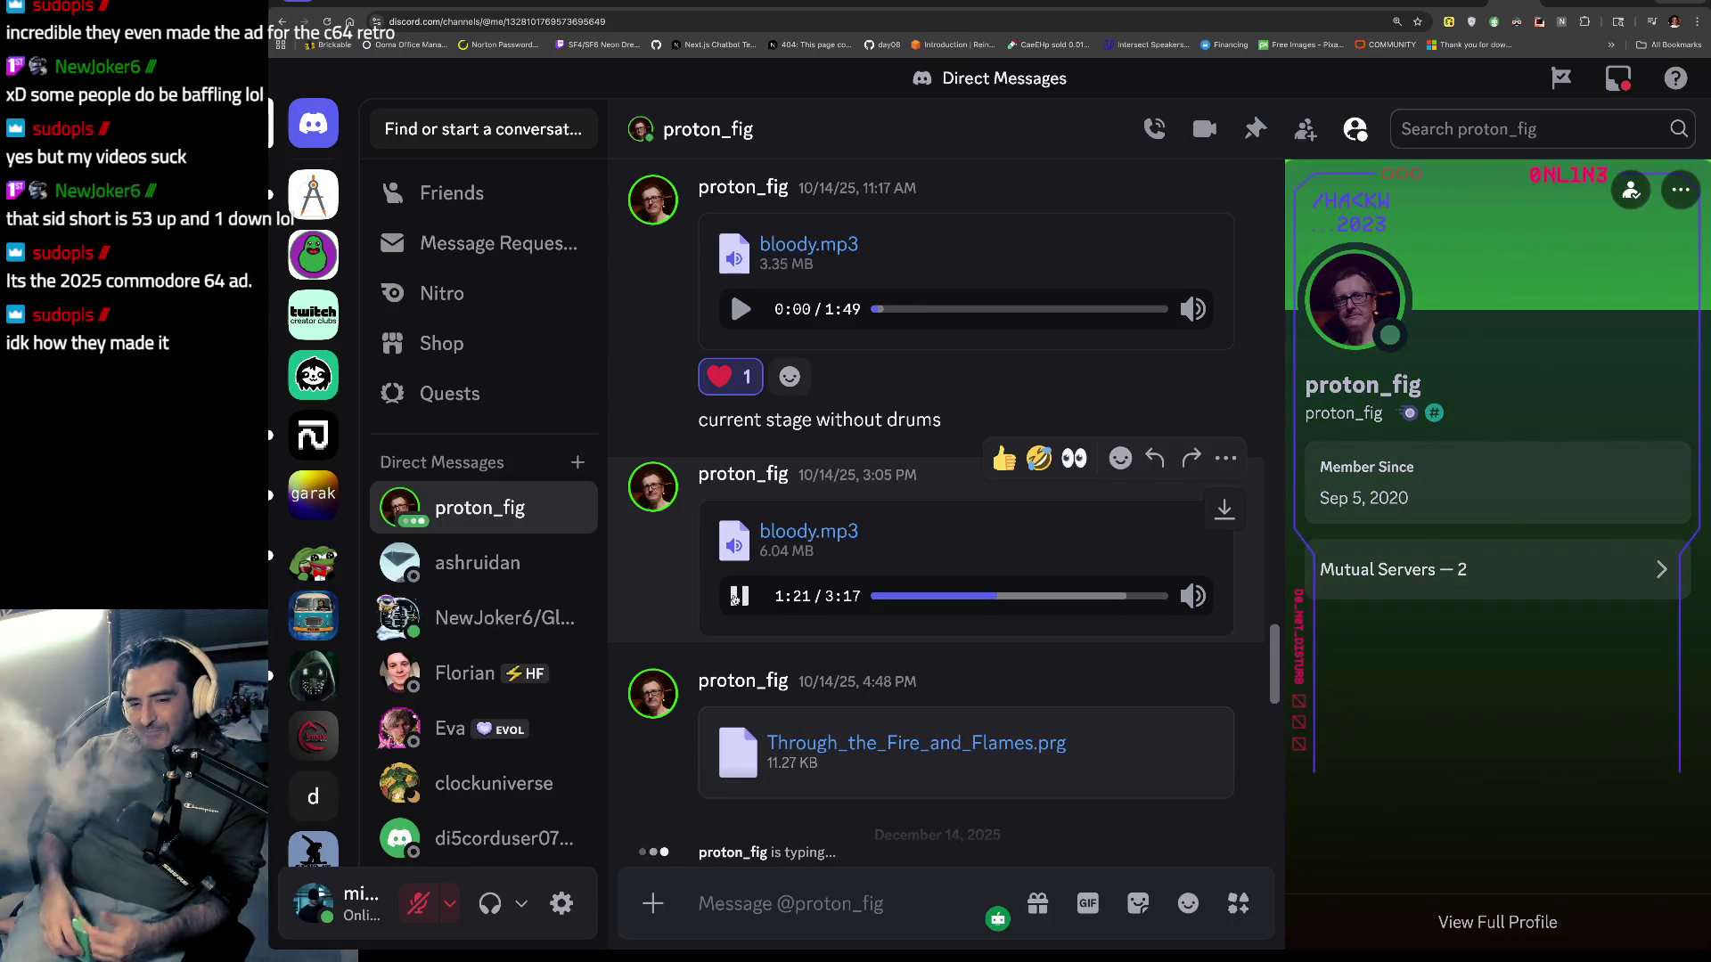
scroll(735, 598, "down", 8)
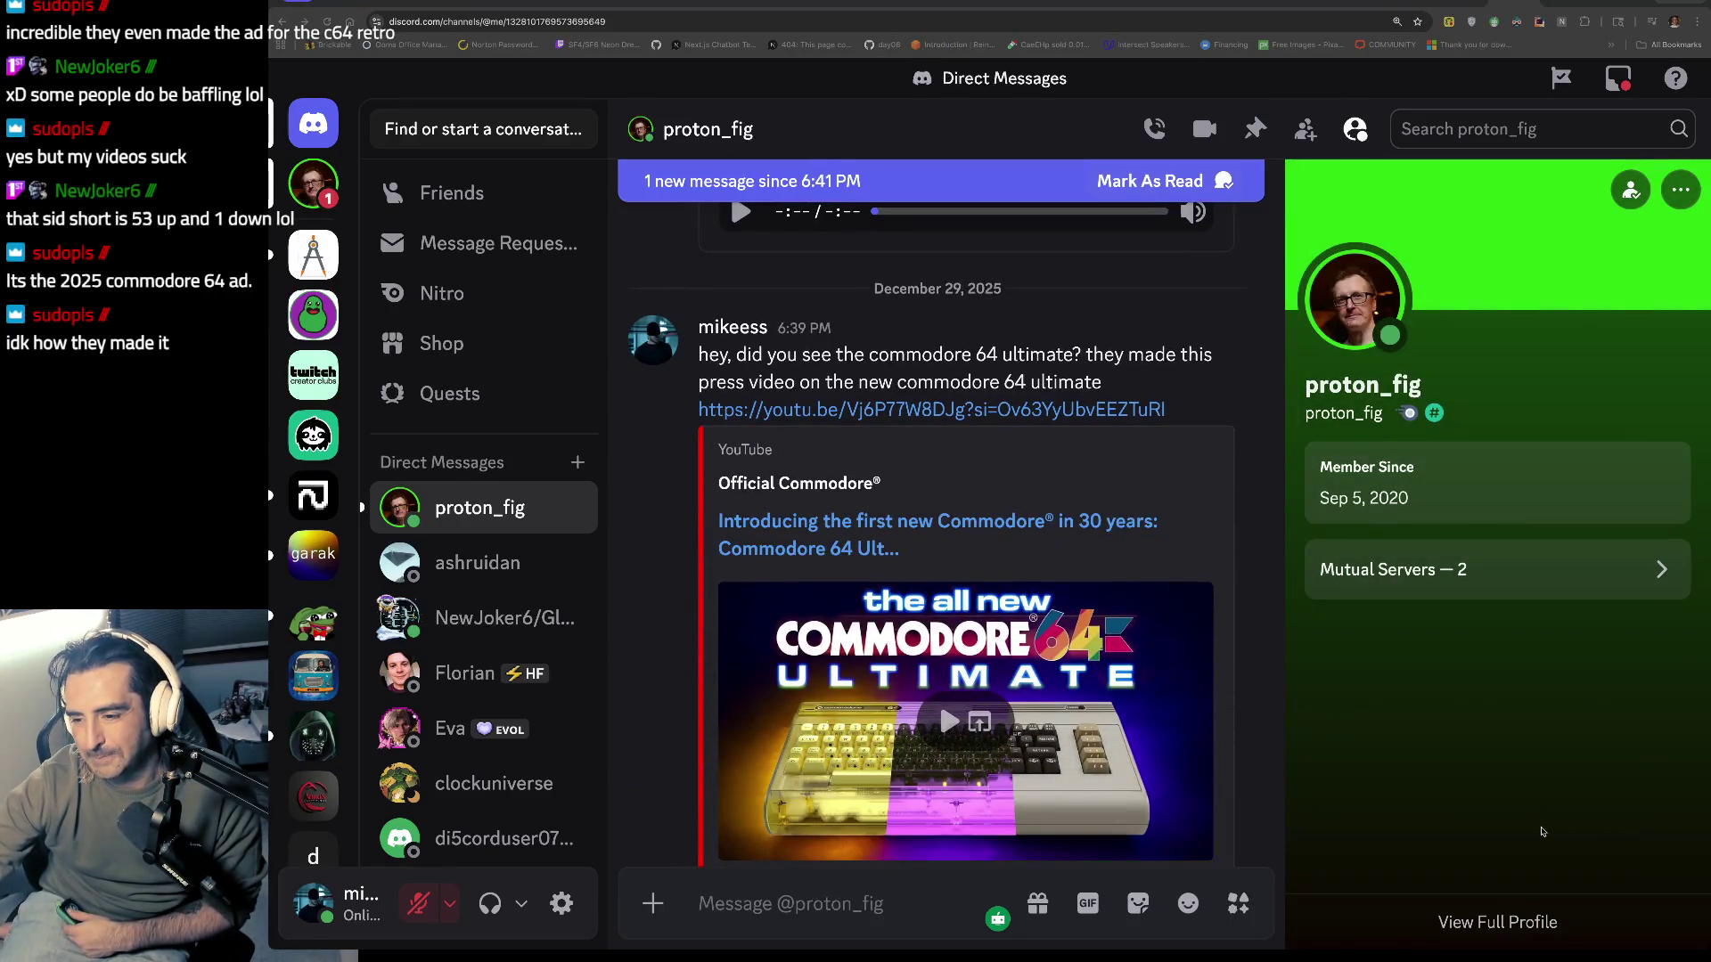
scroll(699, 482, "down", 2)
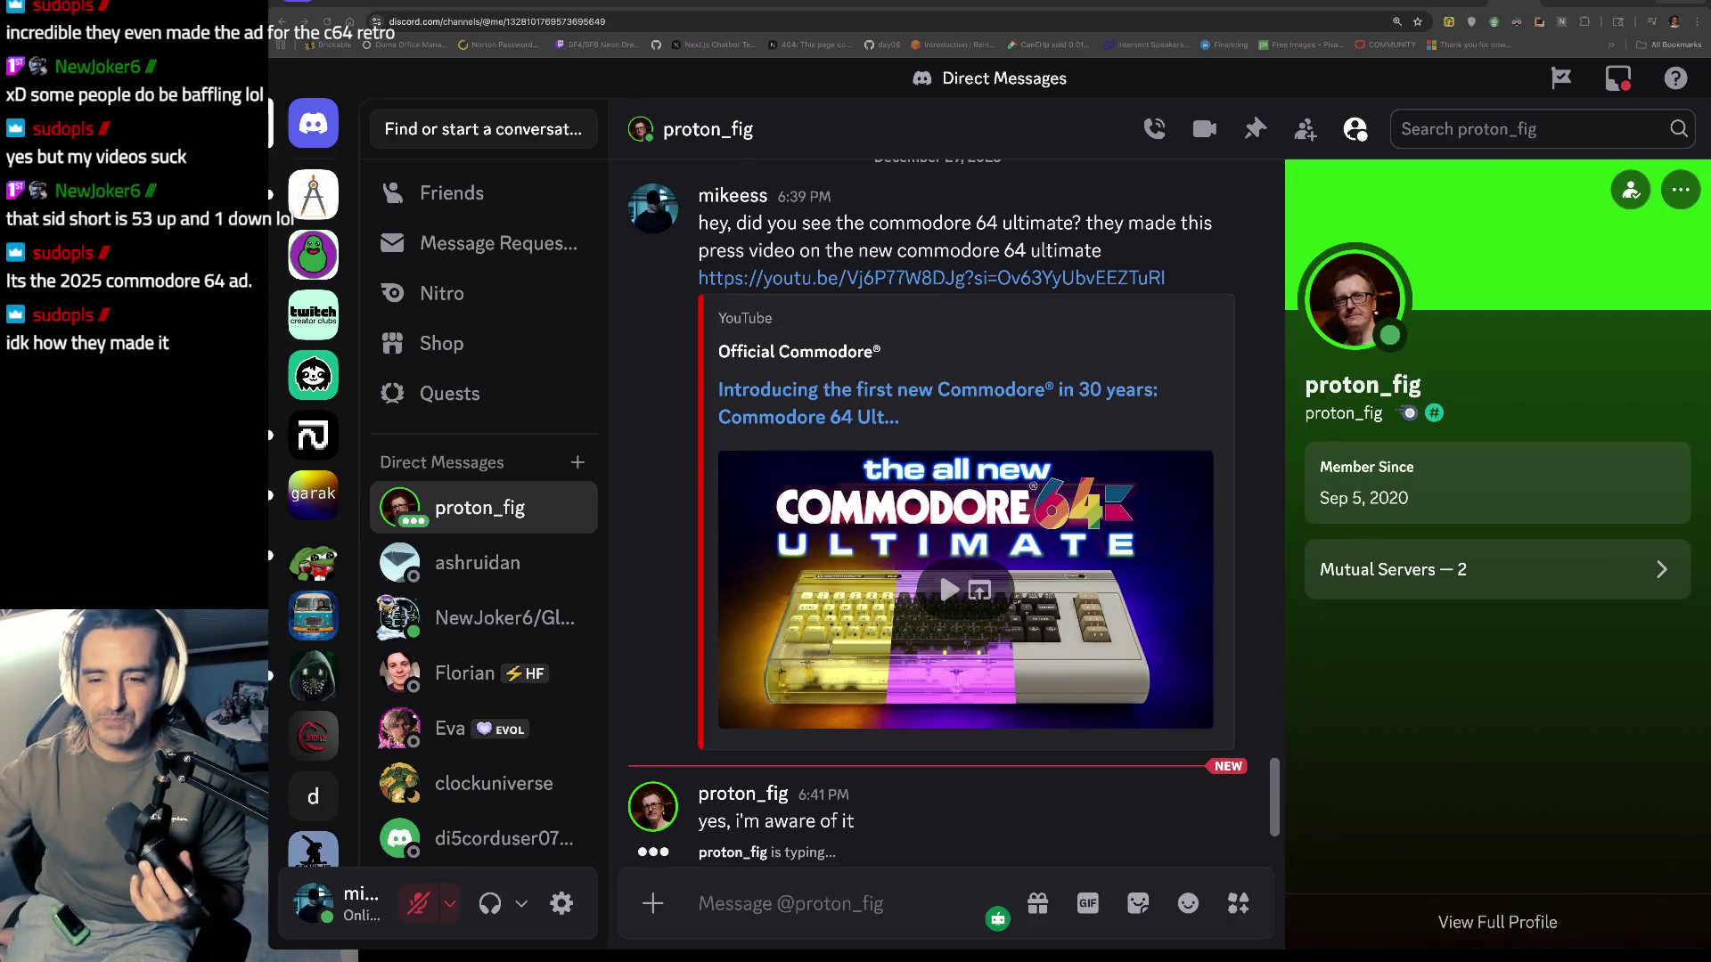
scroll(731, 370, "up", 10)
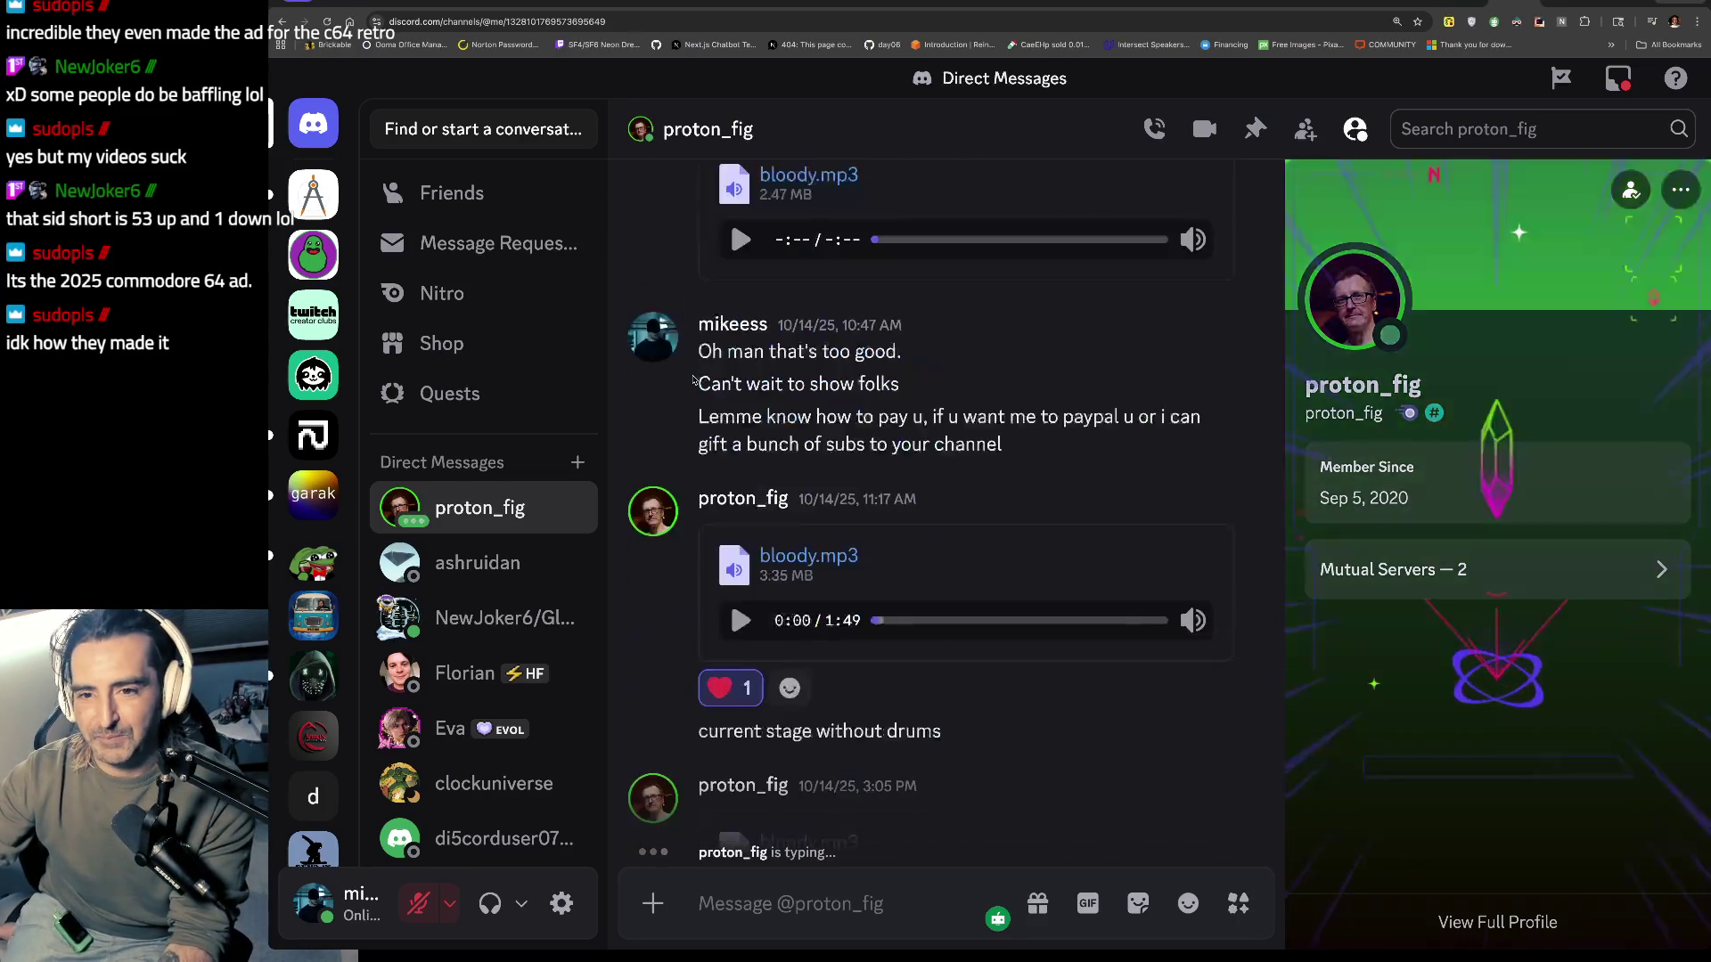
scroll(693, 381, "up", 10)
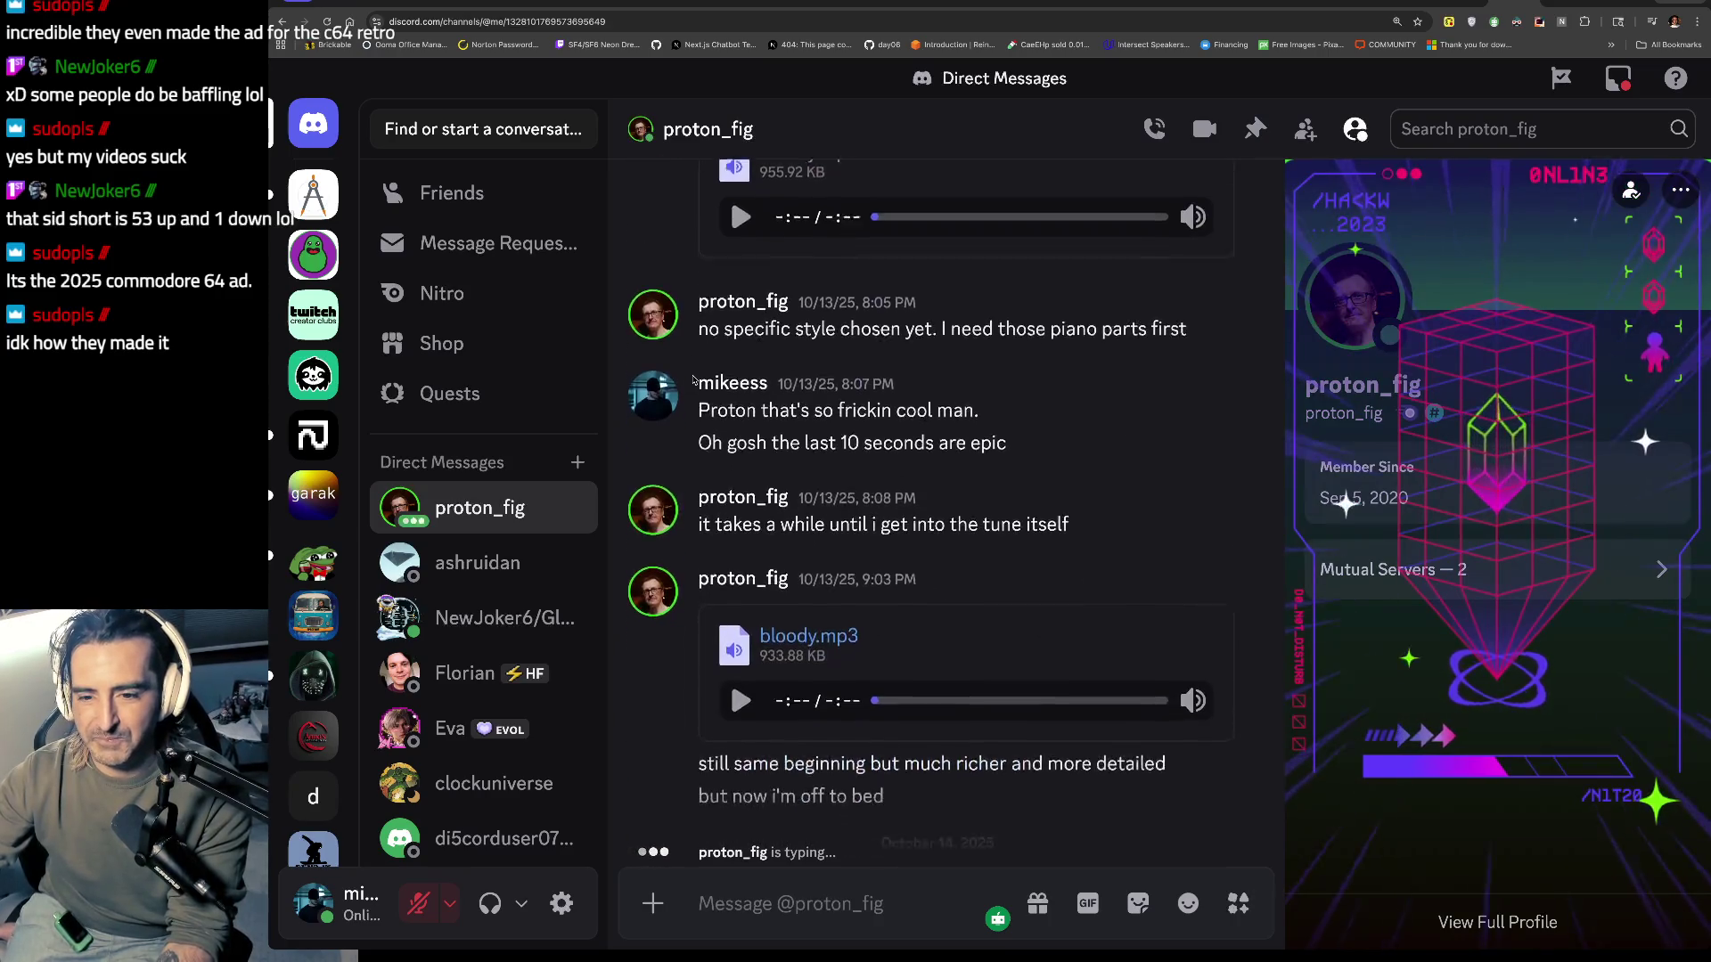
scroll(720, 746, "down", 8)
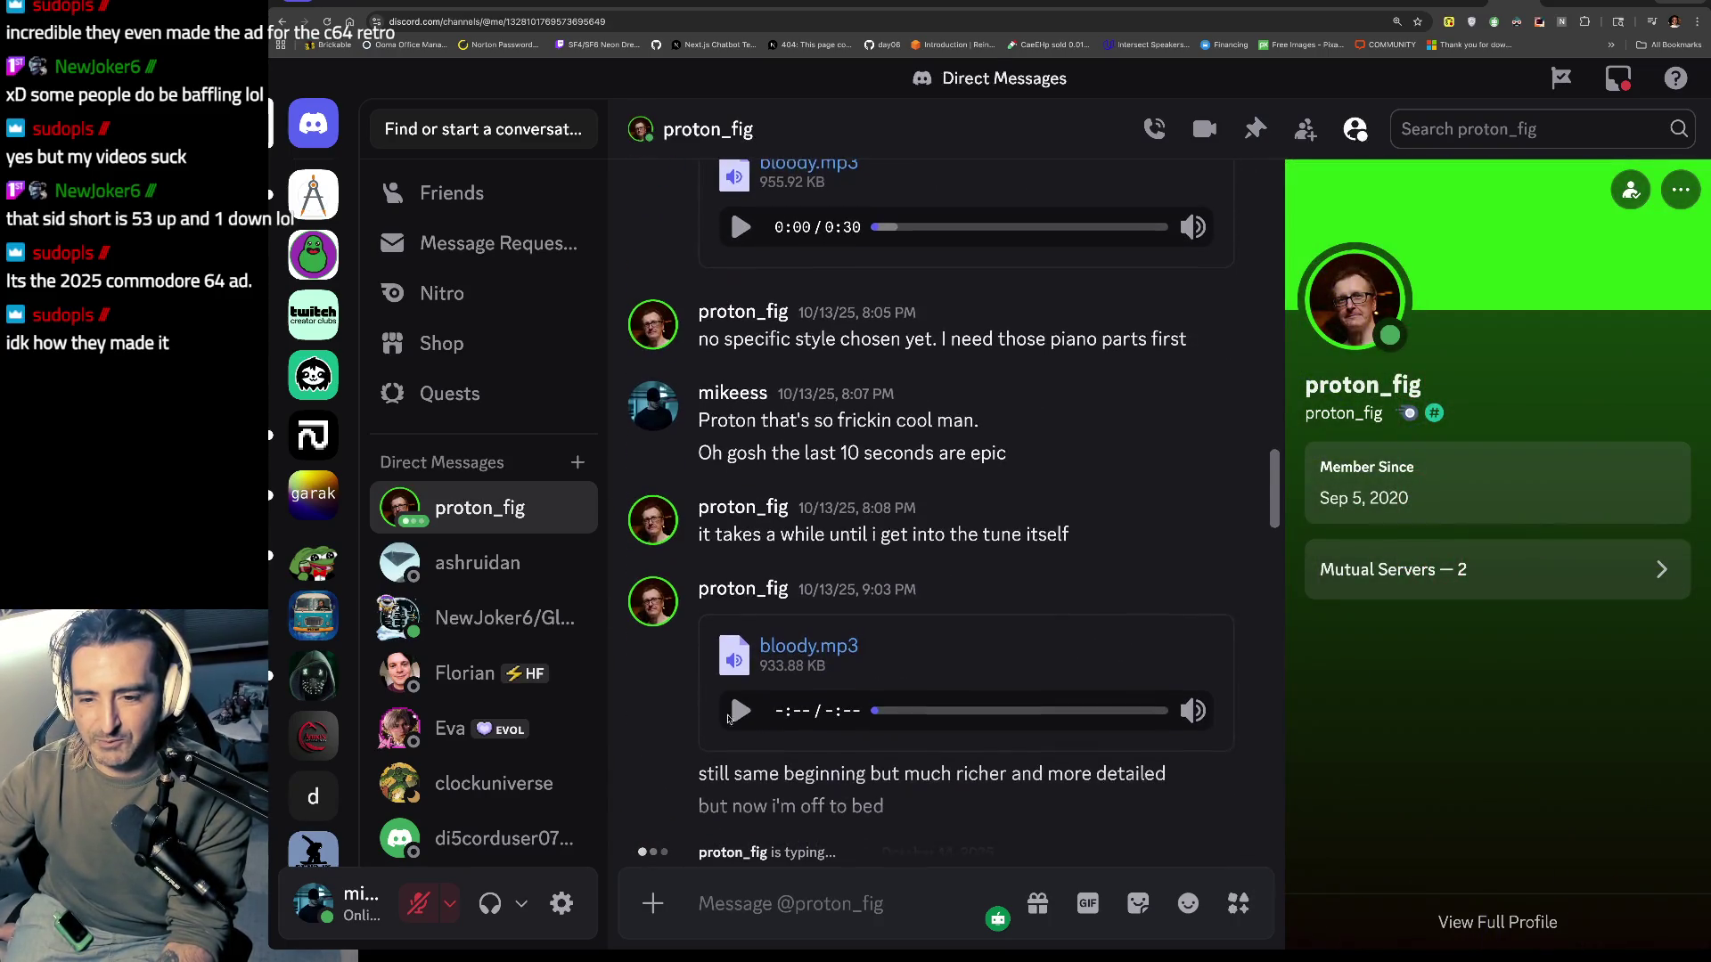
scroll(724, 766, "down", 10)
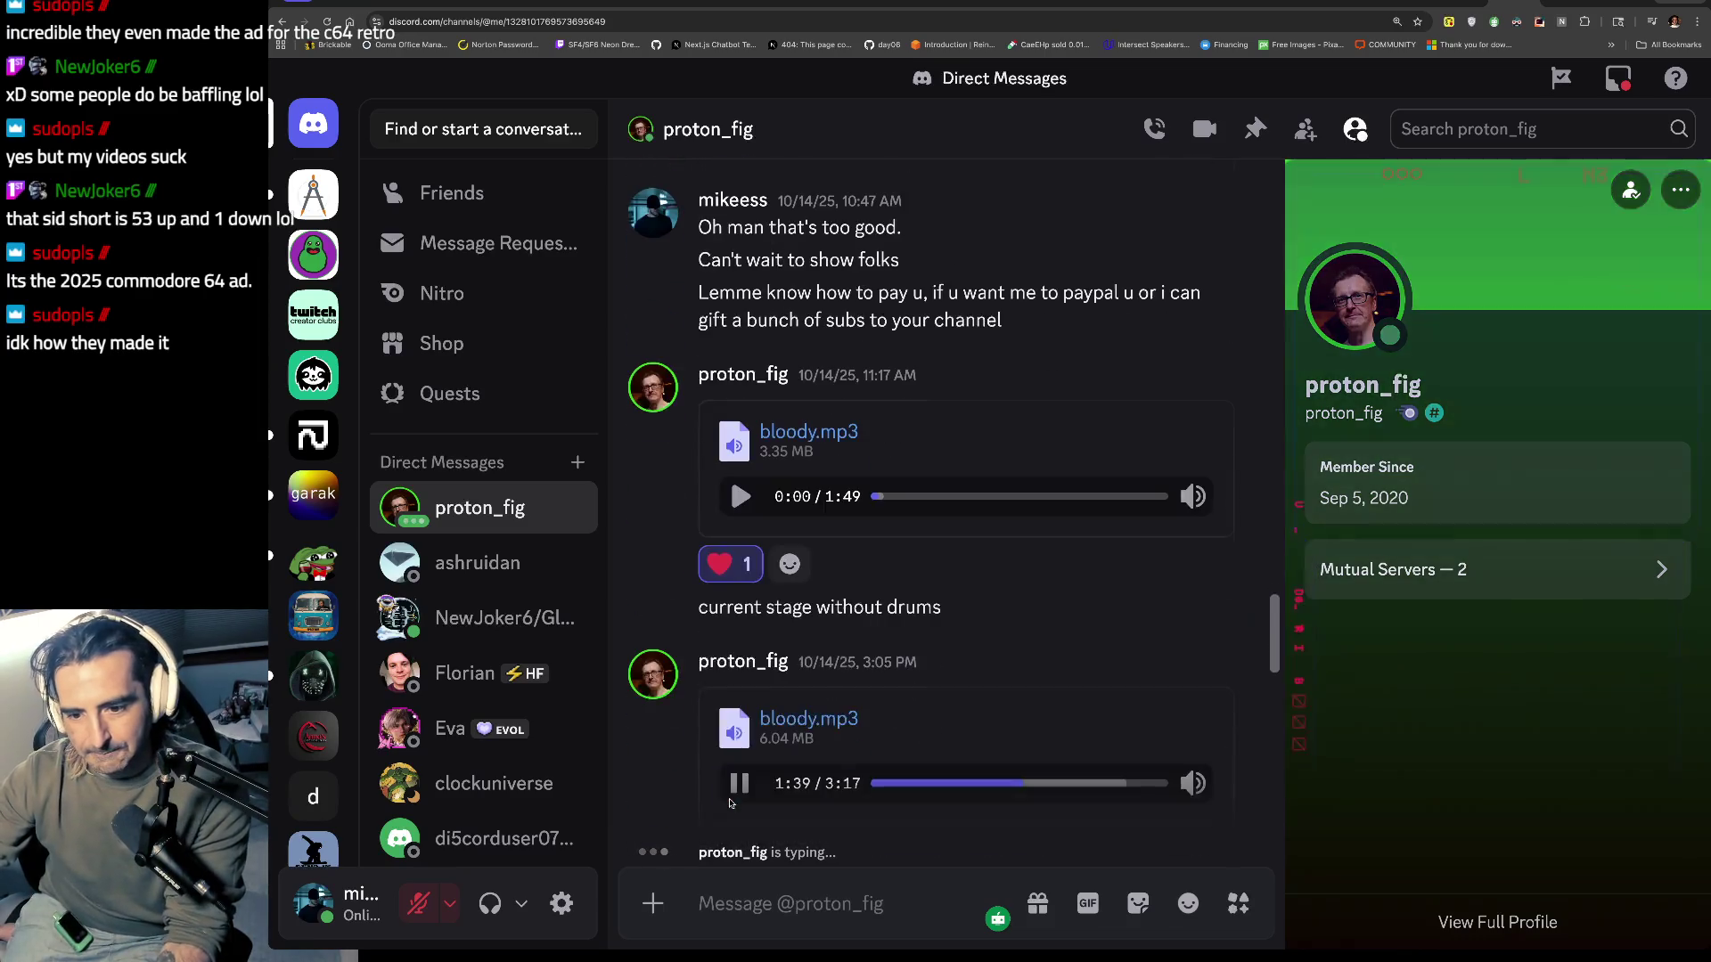
scroll(729, 803, "down", 2)
left_click(739, 530)
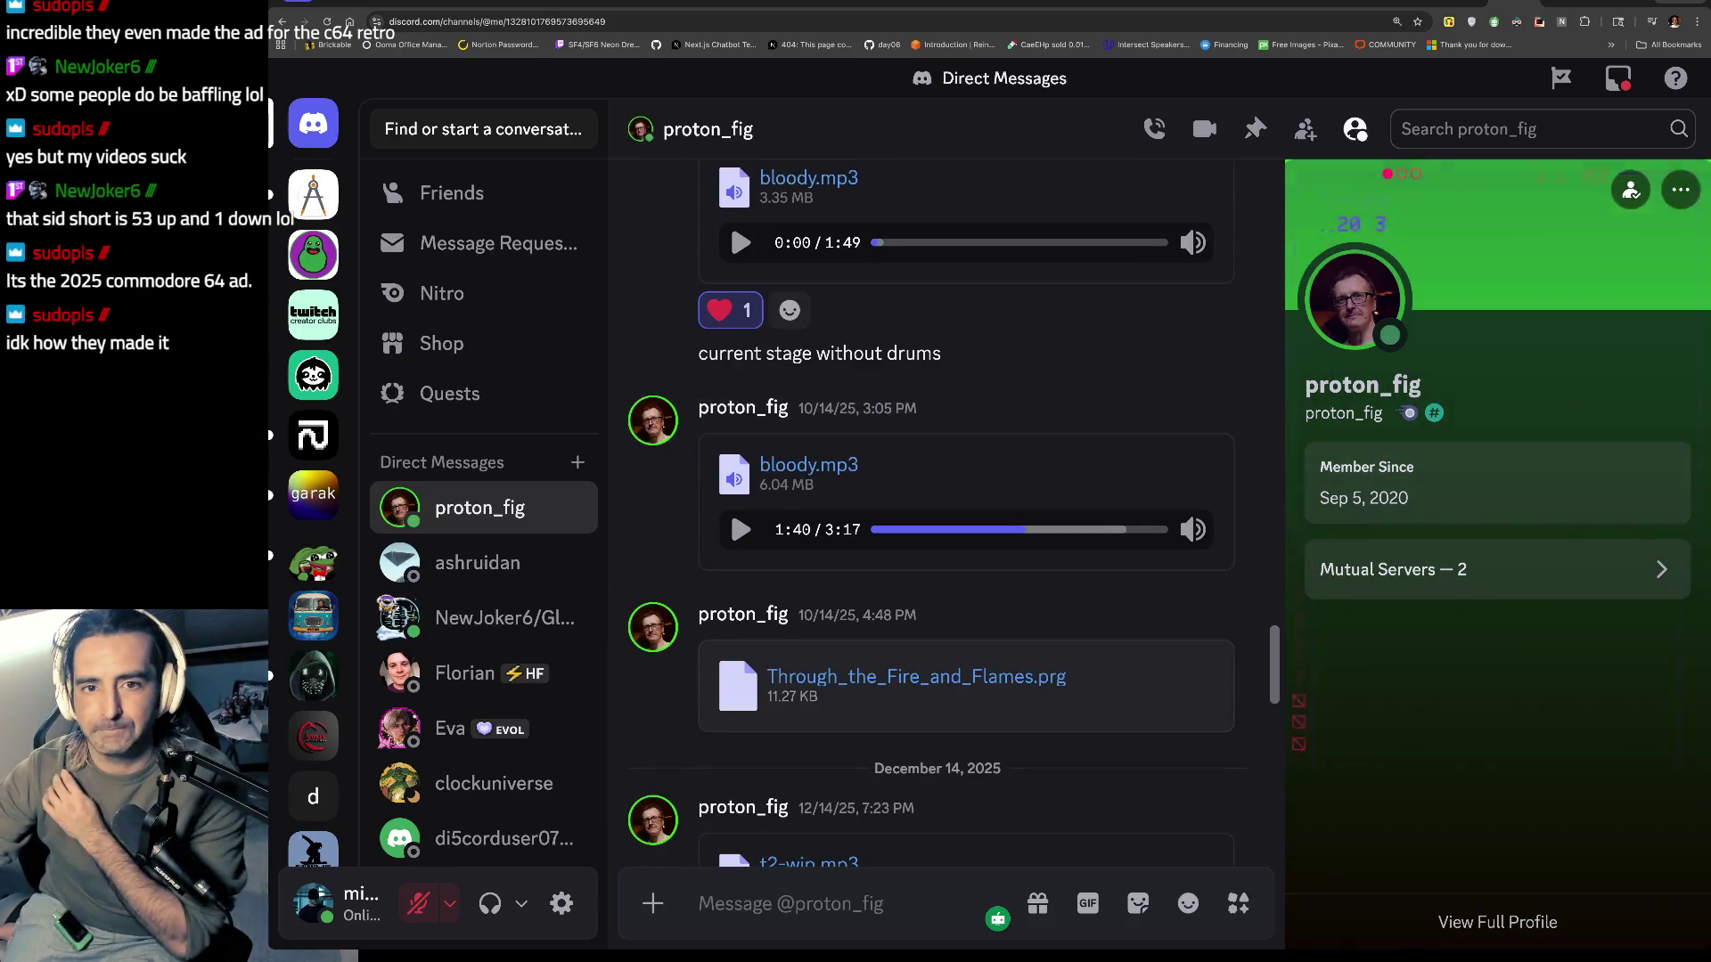
Step: Play Jedi Mind Tricks' "Serenity In Murder" on YouTube, then return to Discord
left_click(355, 2)
left_click(331, 662)
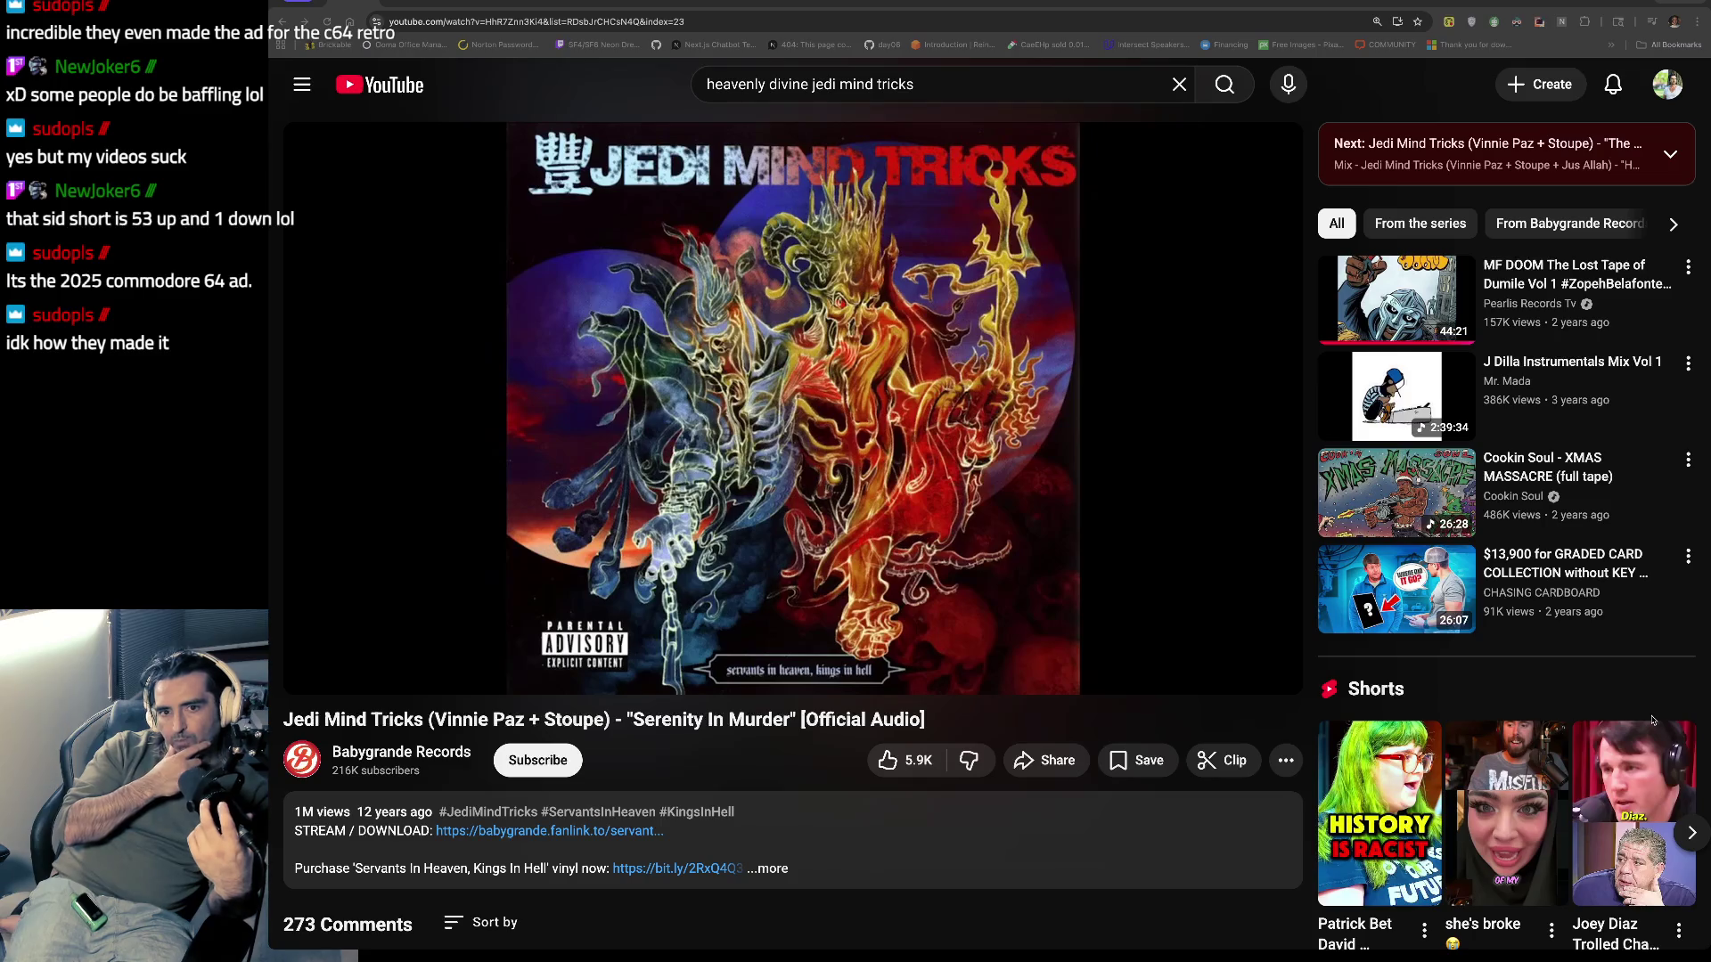
left_click(519, 9)
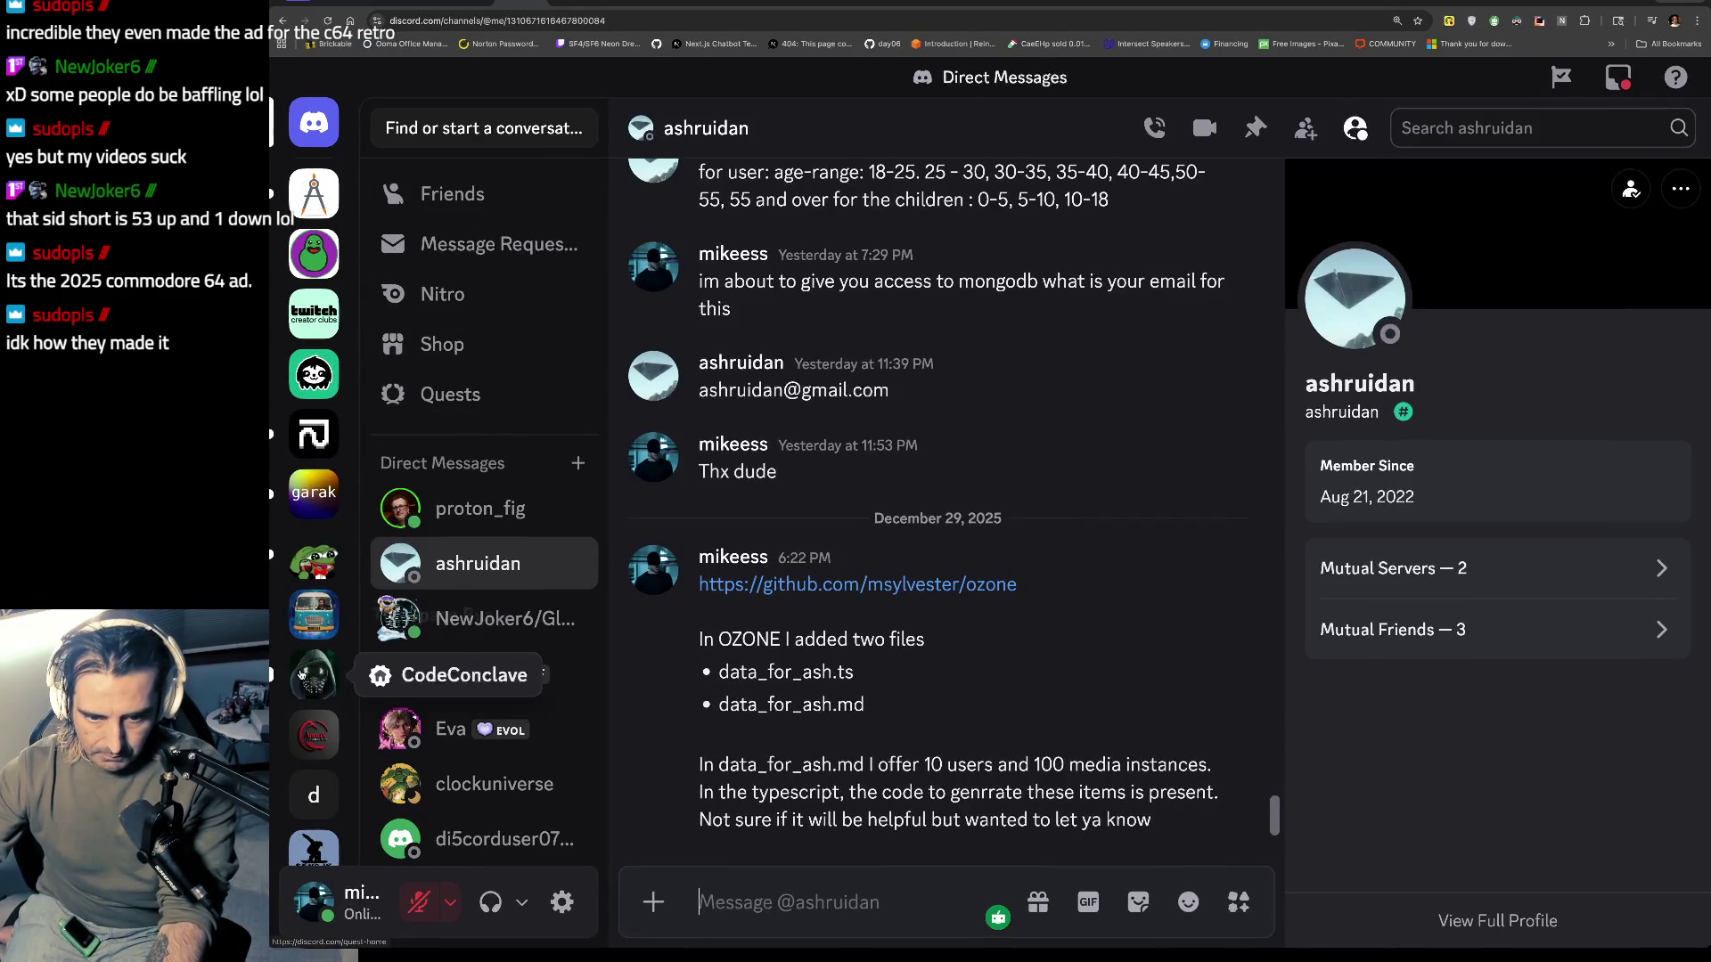
Step: Go to the server's #swarmulator channel and enlarge the attached DM screenshot about Puffer environments
scroll(317, 687, "down", 2)
left_click(313, 710)
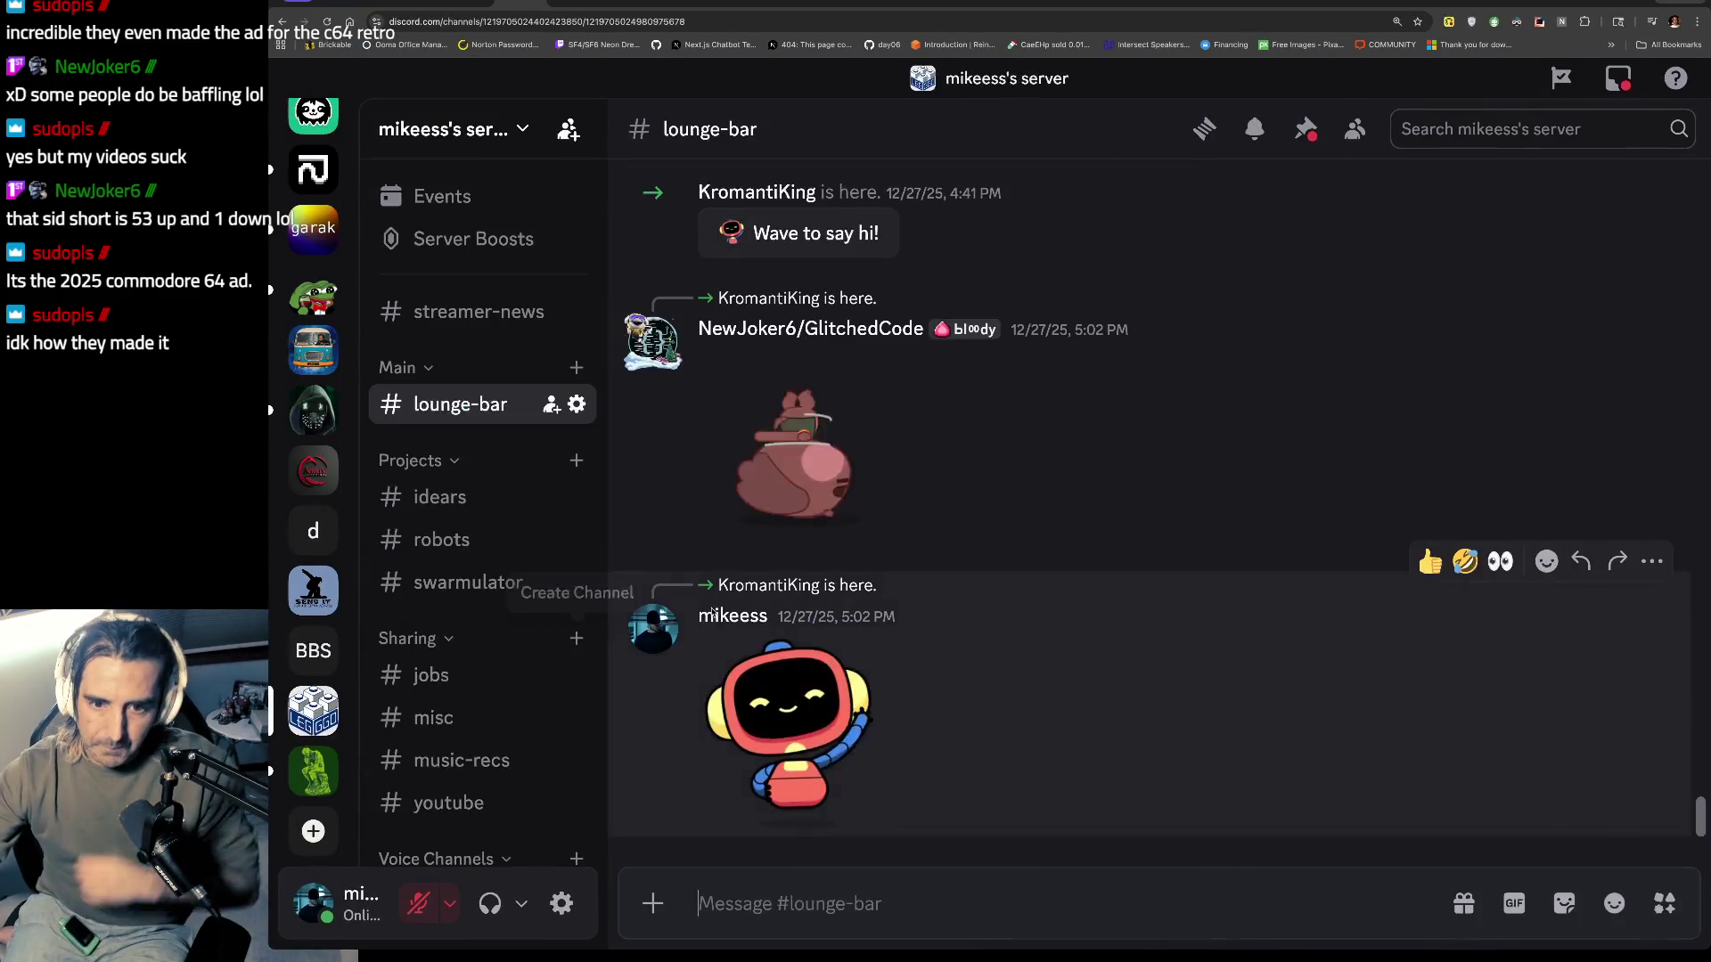
scroll(463, 664, "down", 2)
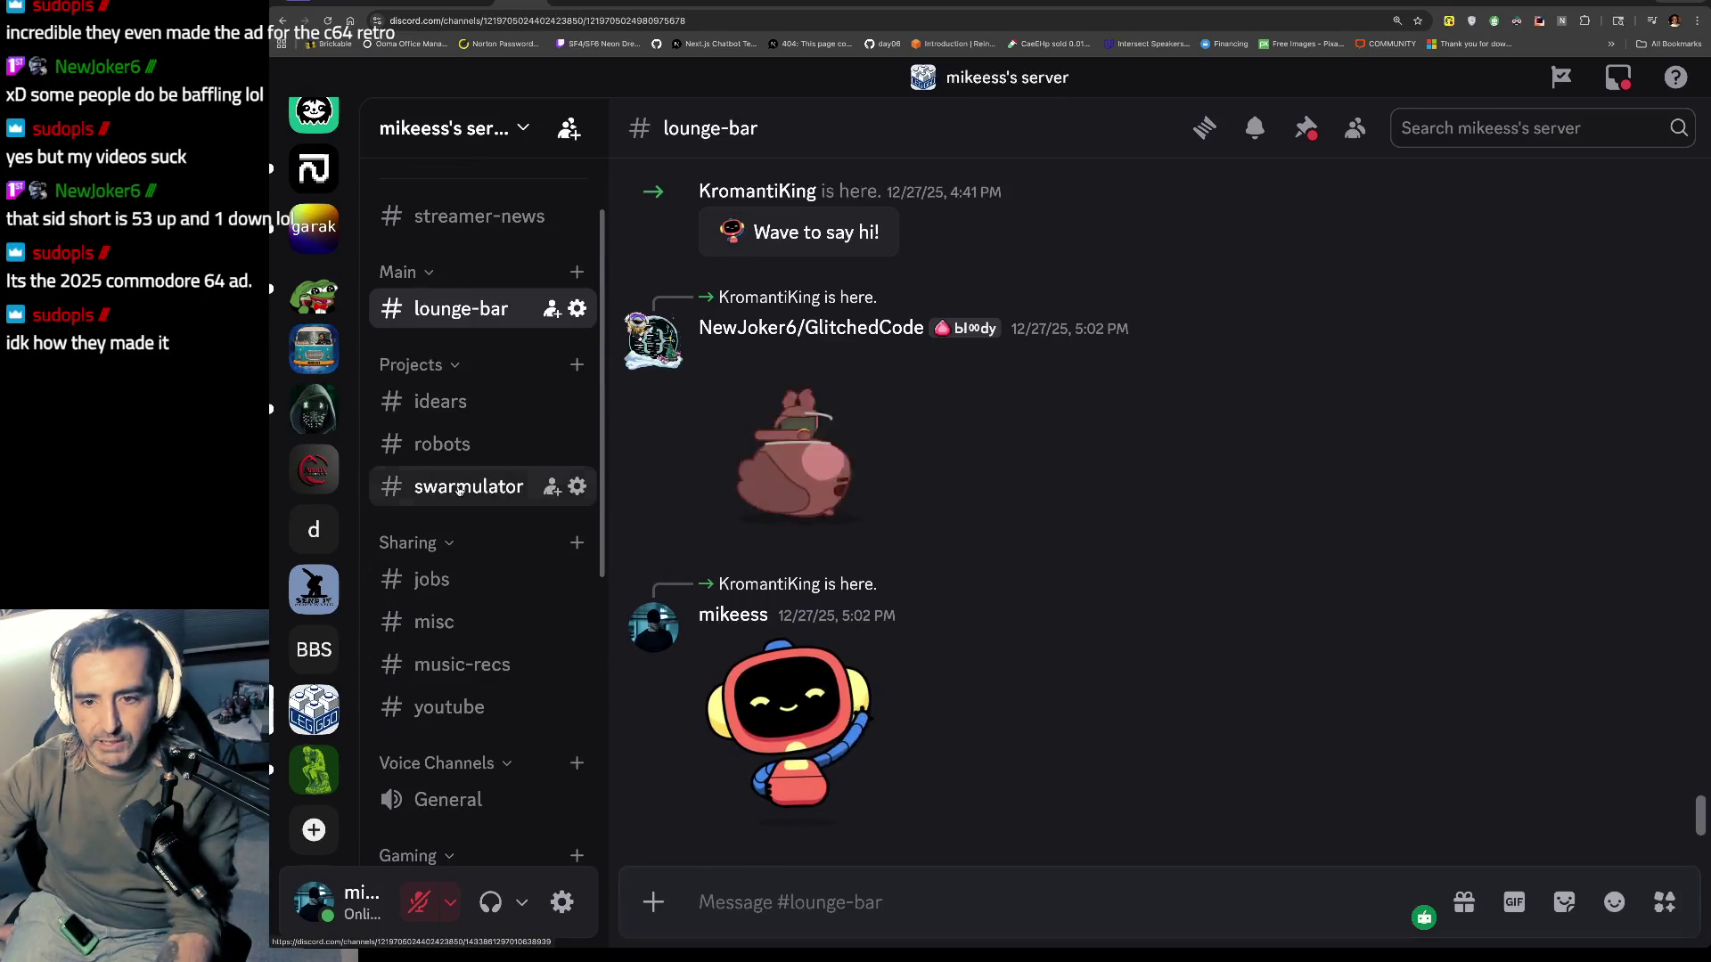
left_click(468, 487)
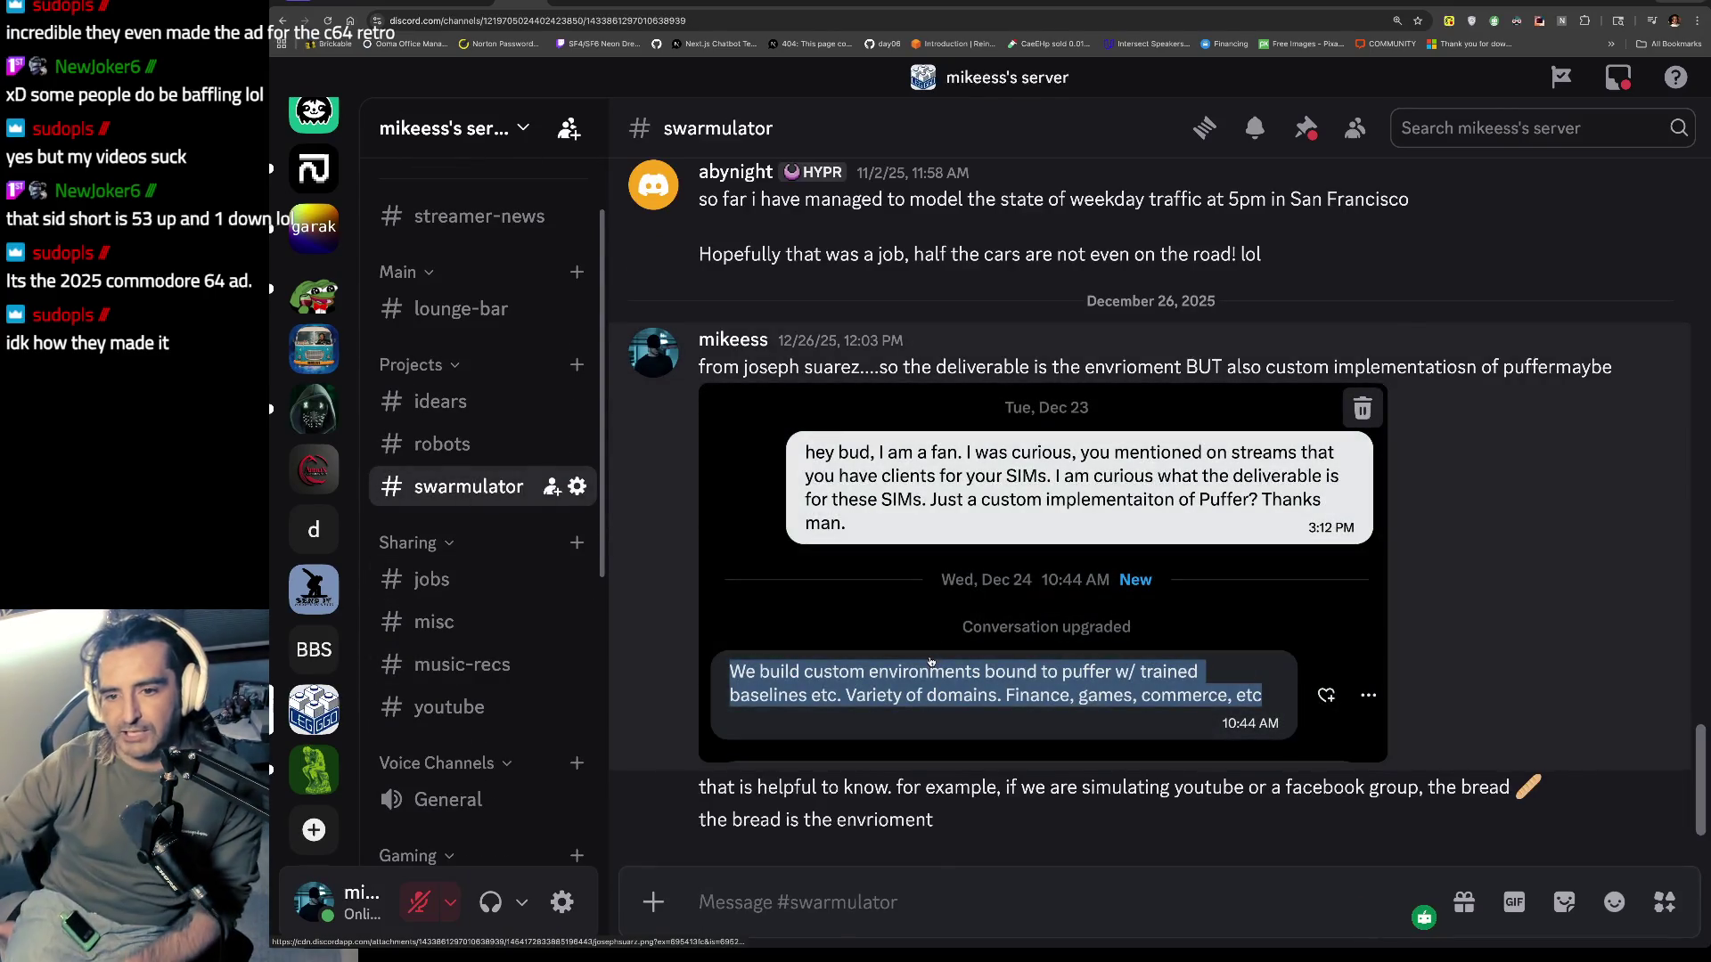
left_click(931, 661)
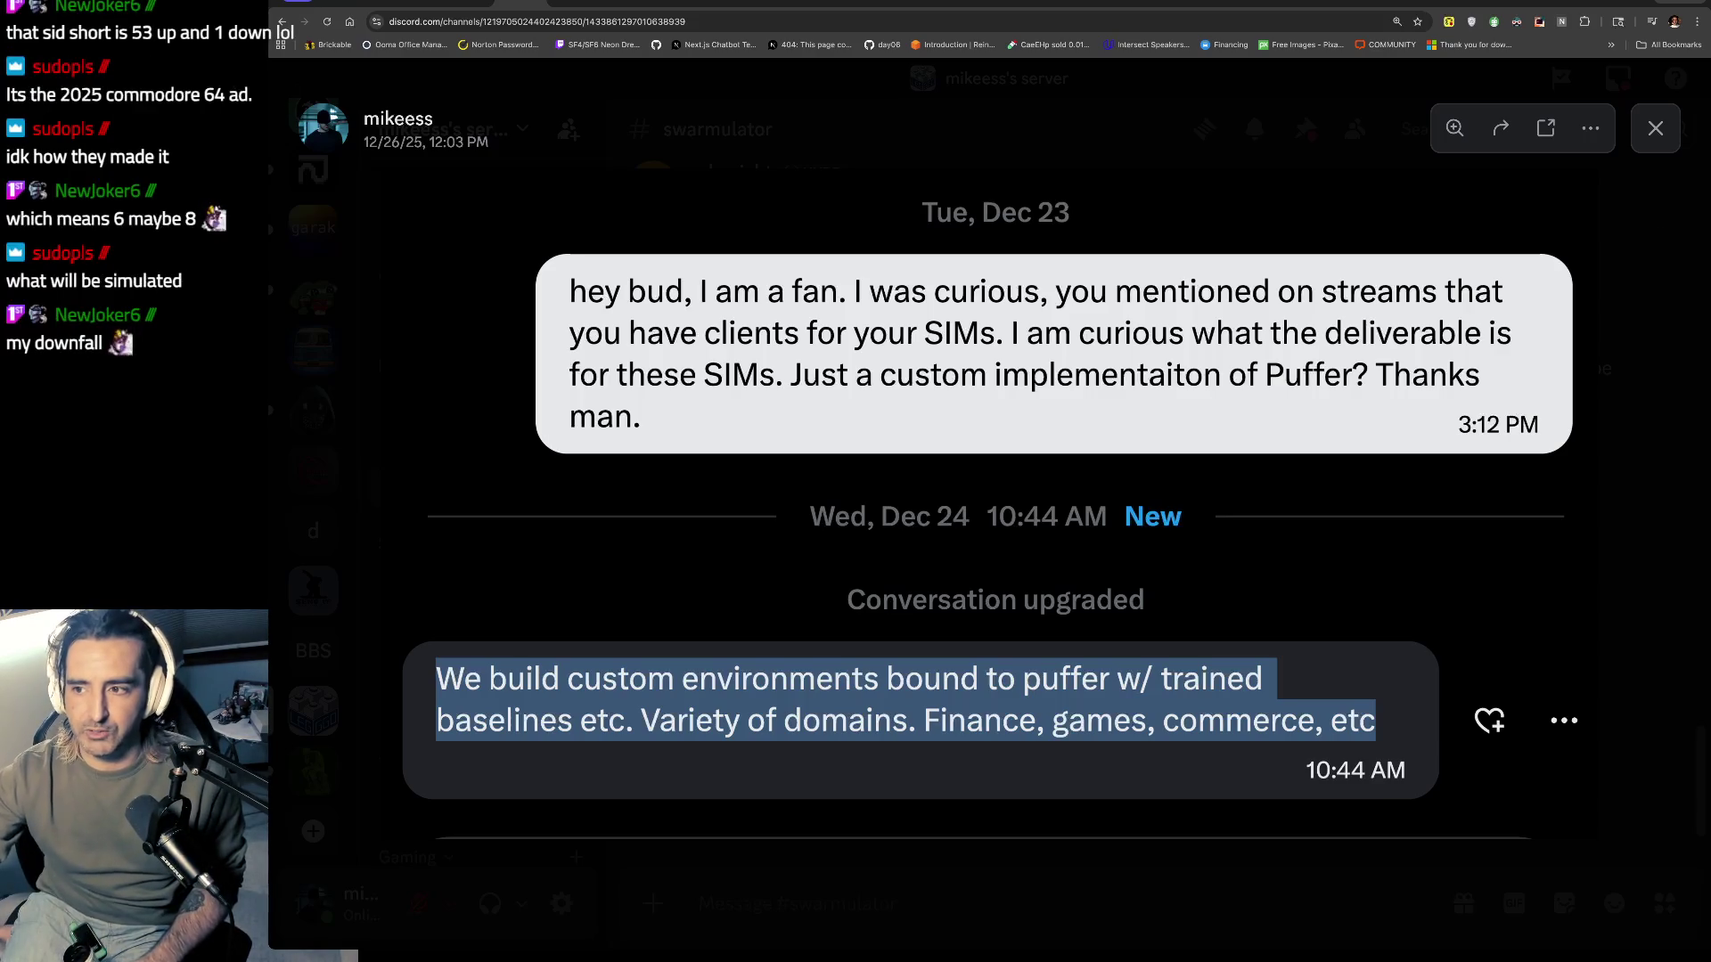
Step: Close the image viewer, scroll up through #swarmulator, and open a blank new tab
left_click(1673, 119)
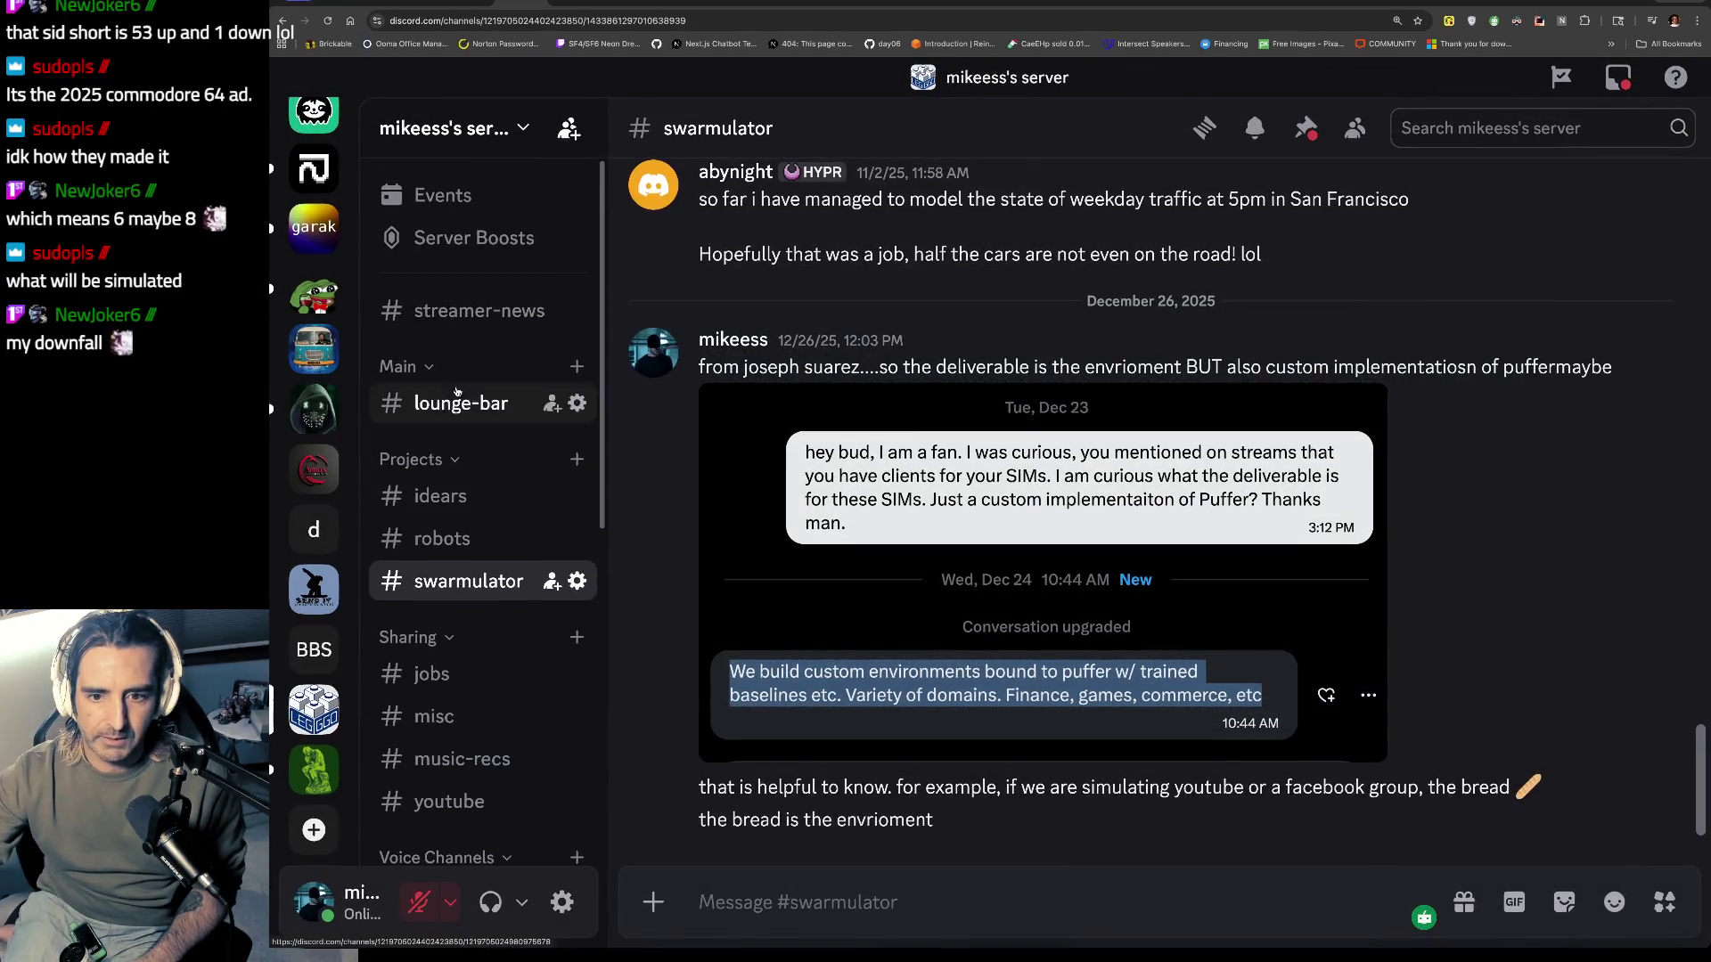
scroll(830, 535, "up", 20)
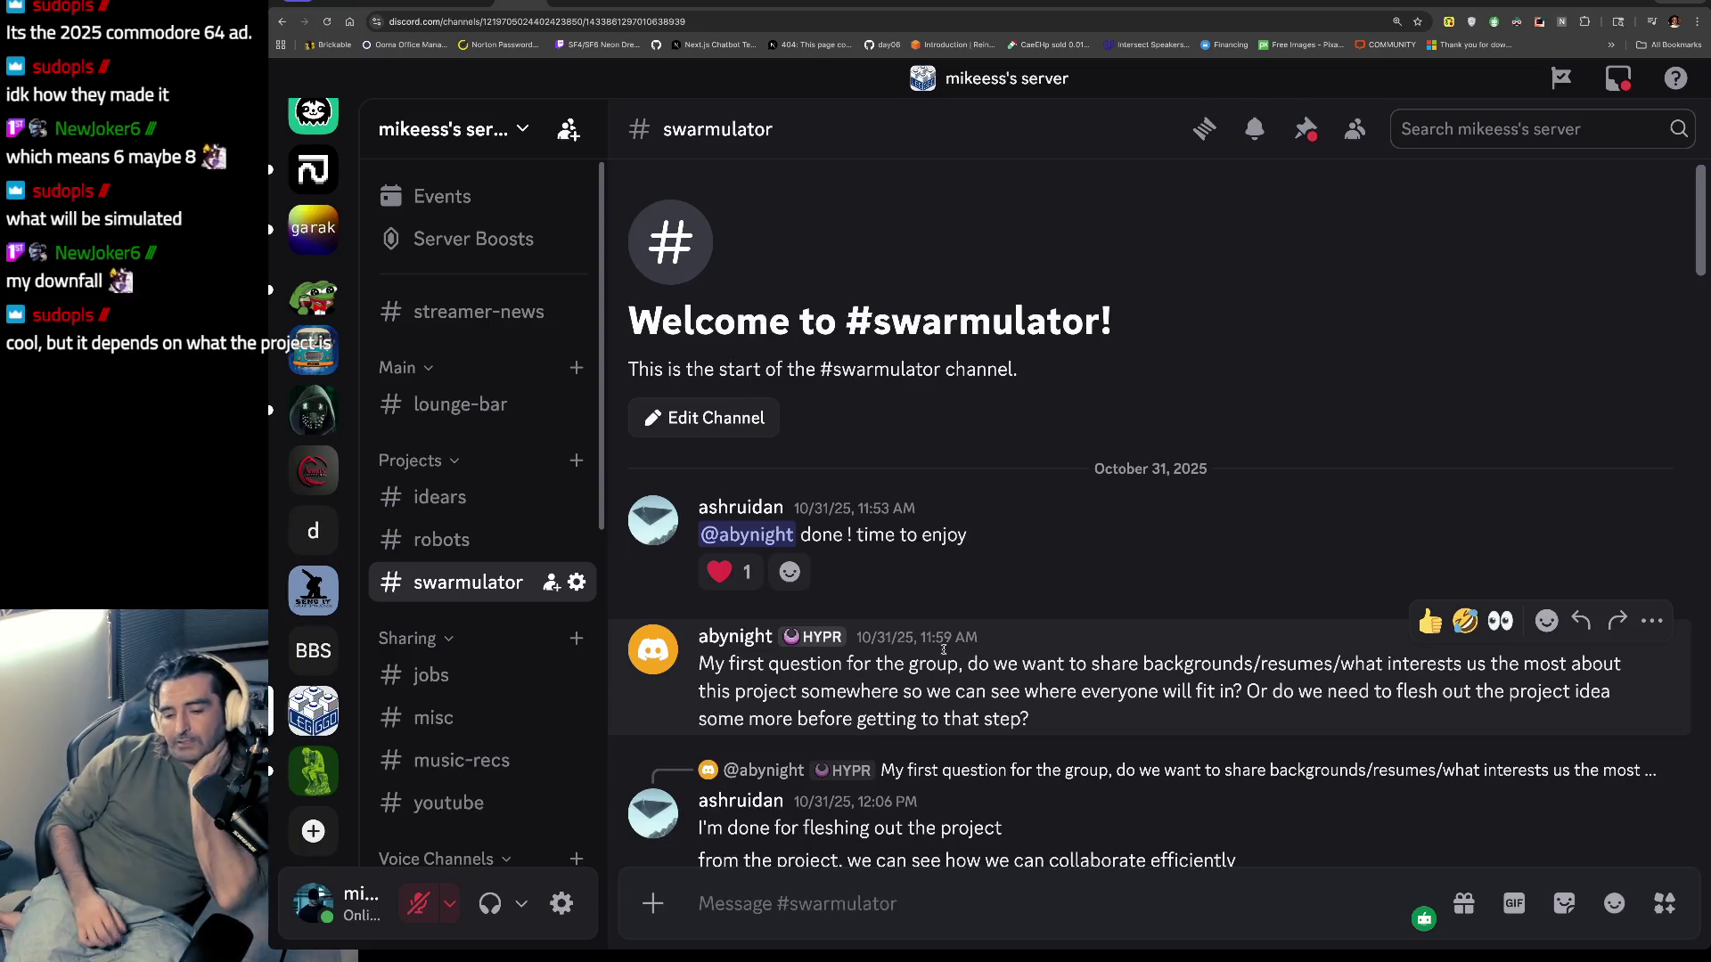
key("ctrl+t")
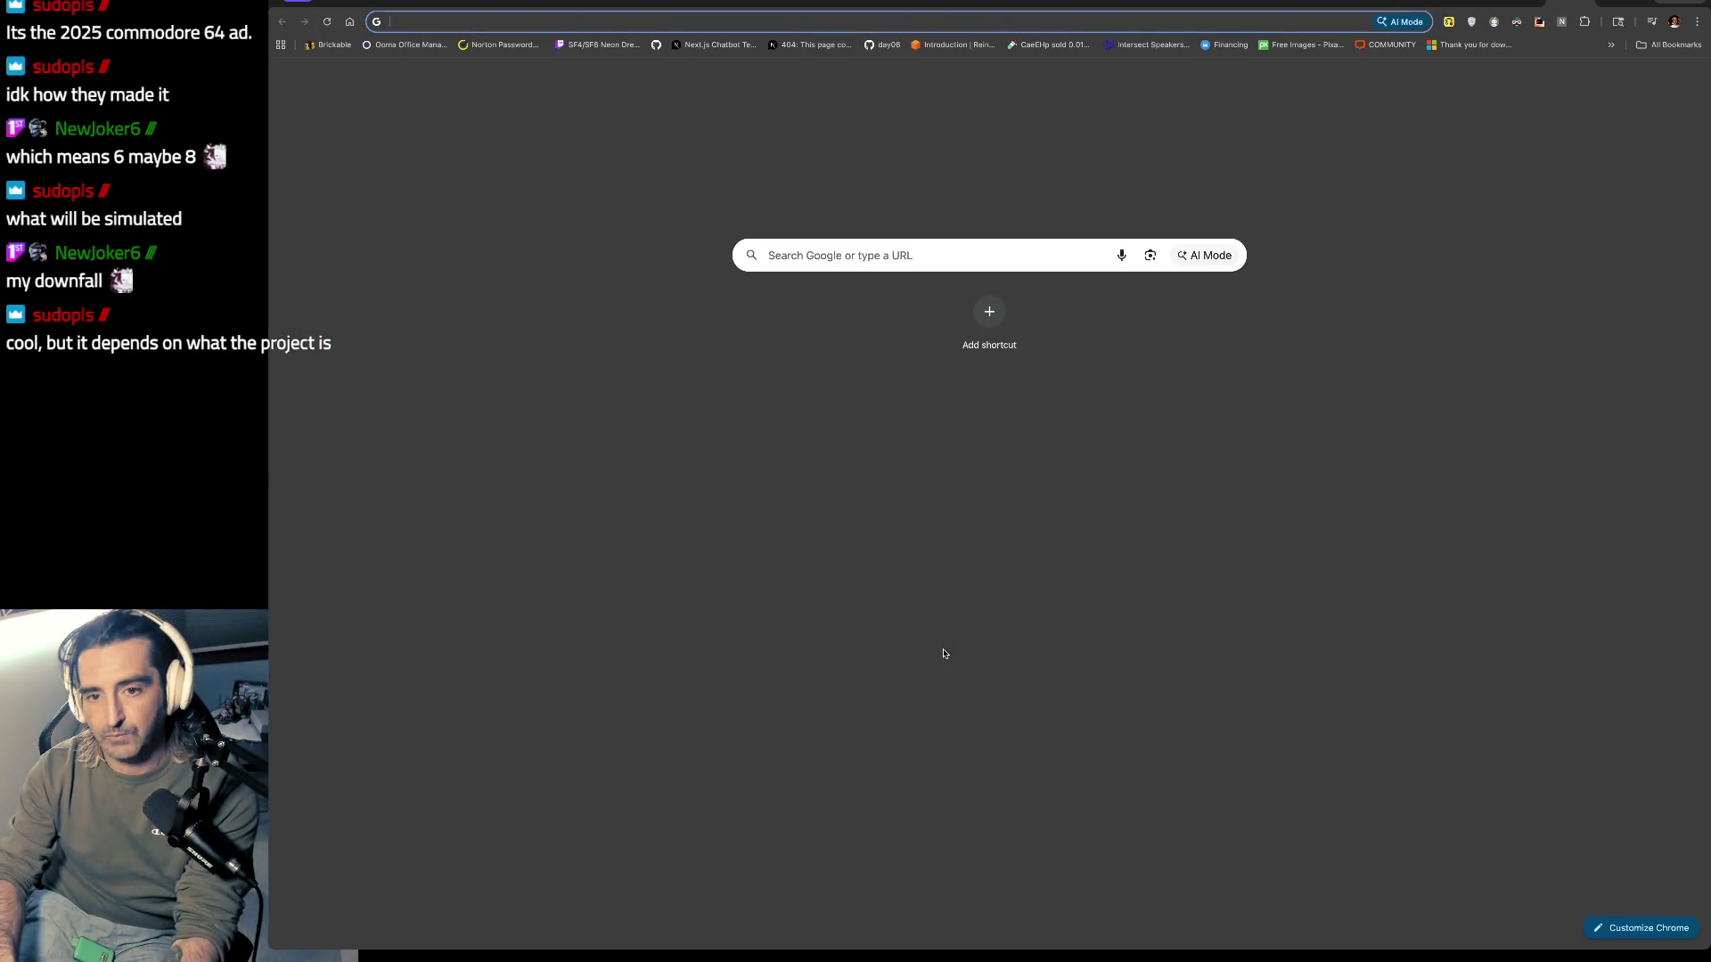
Step: Google 'github karthapy nanochat' and open the karpathy/nanochat repository README
type("github ")
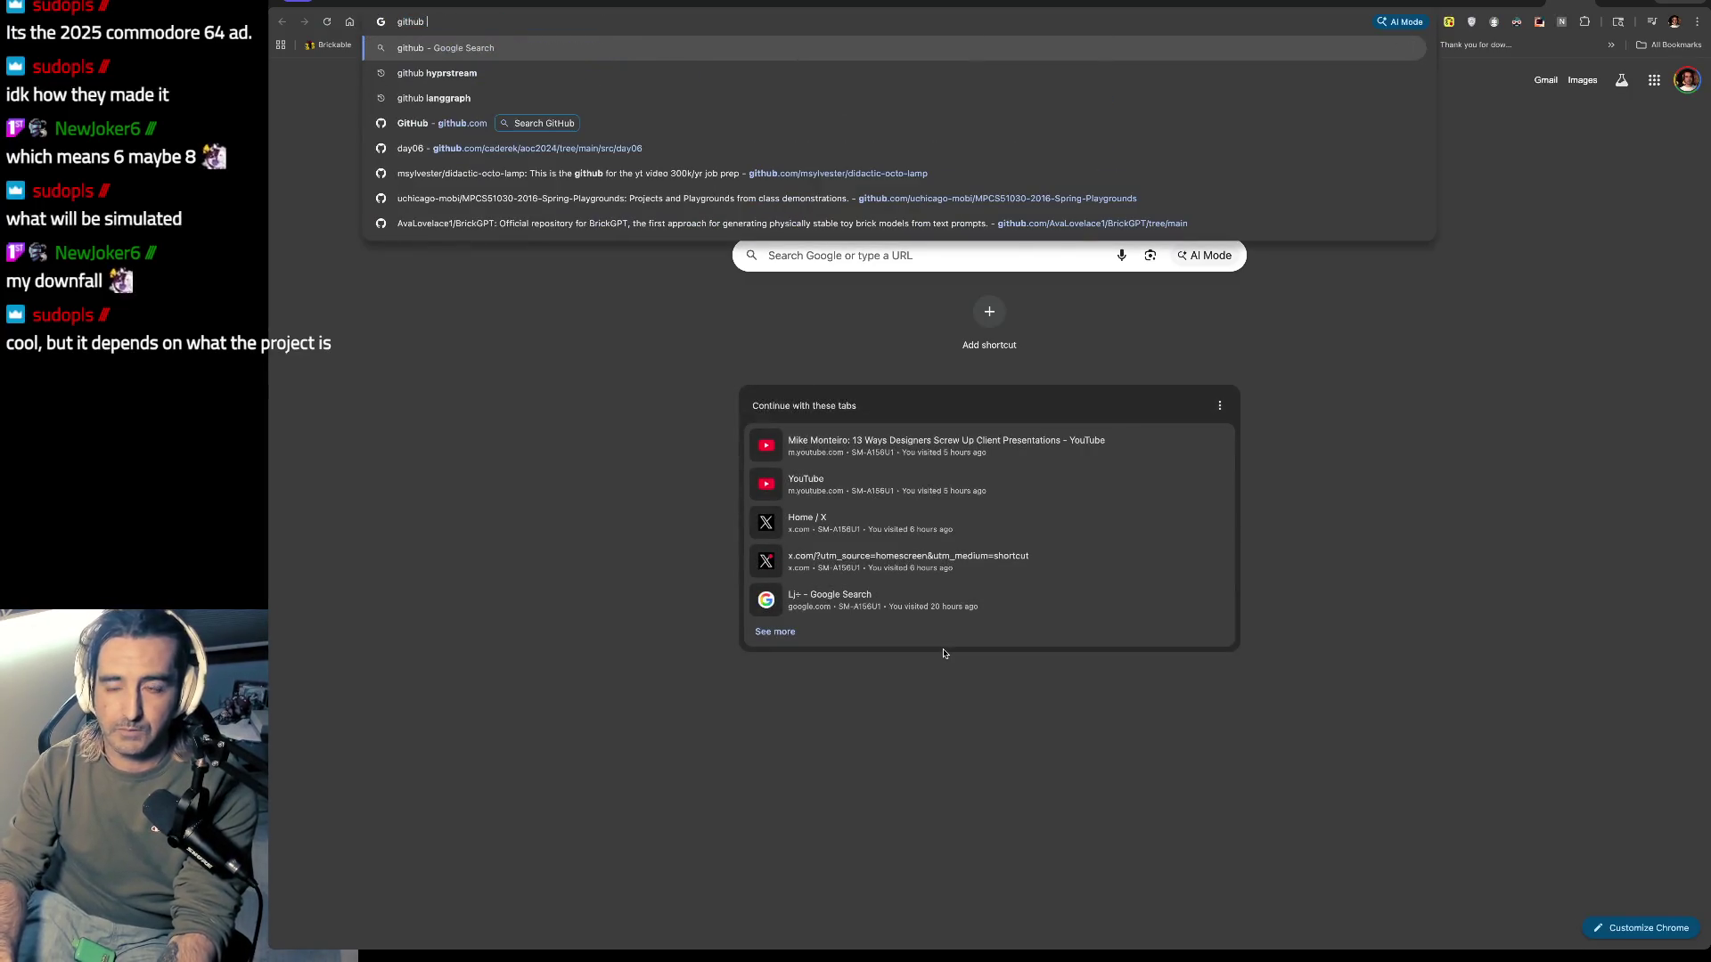
type("karthapy ")
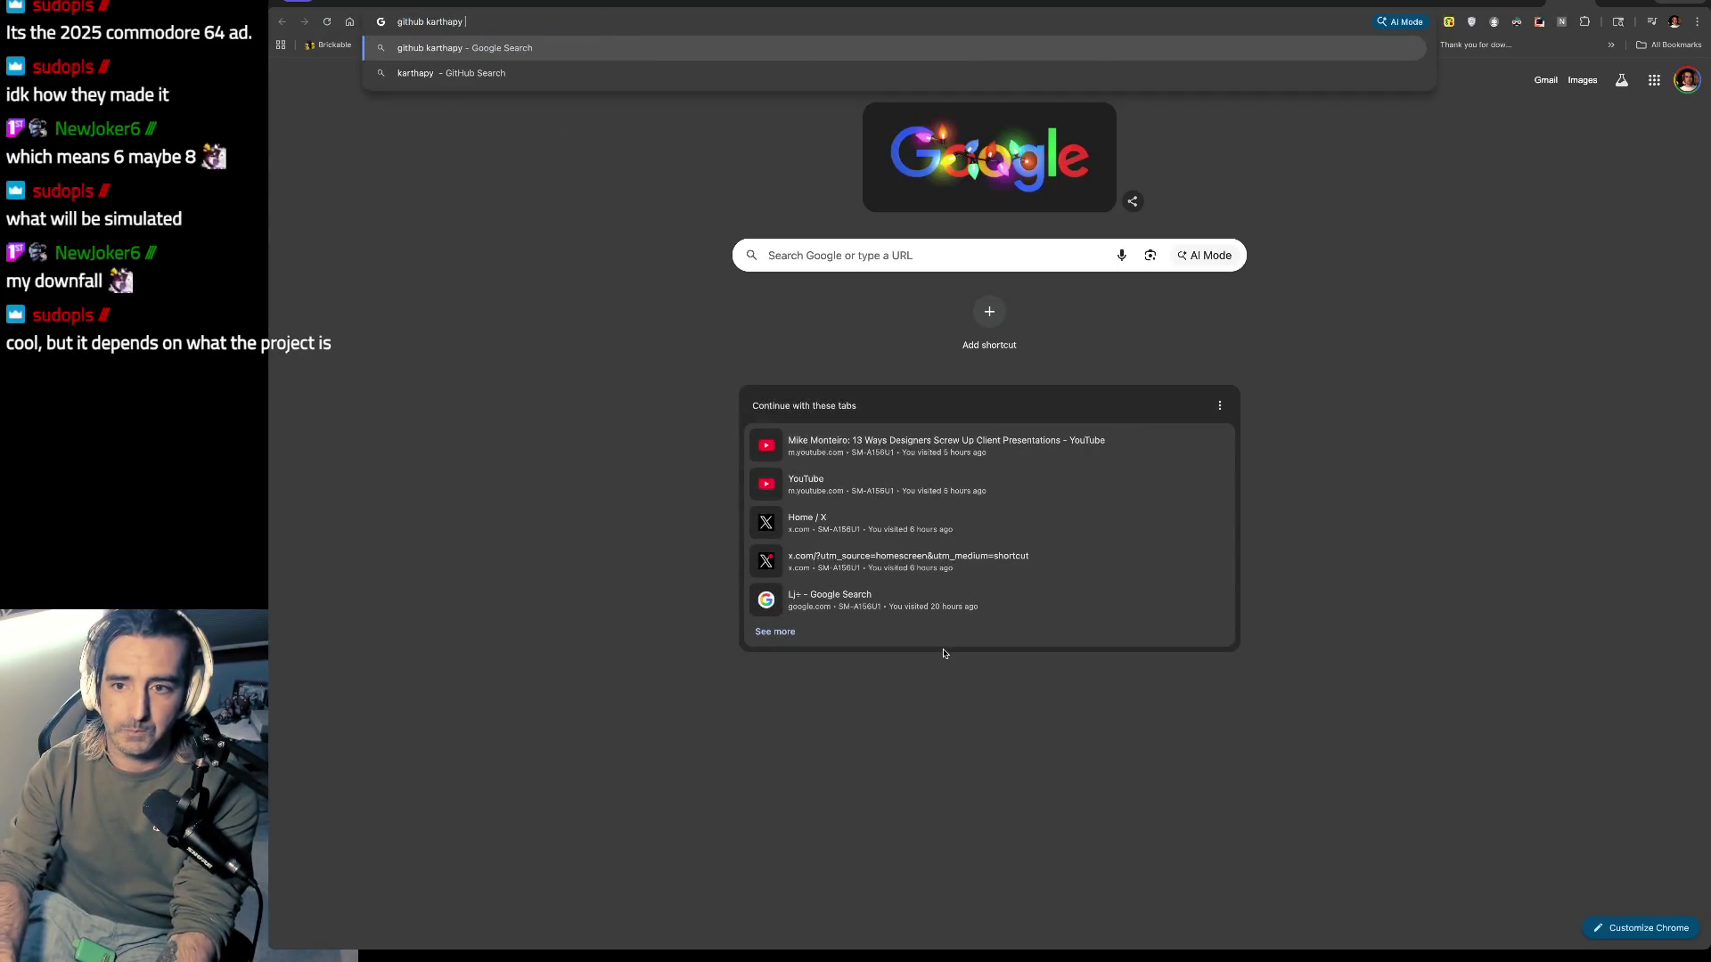
type("nanochat")
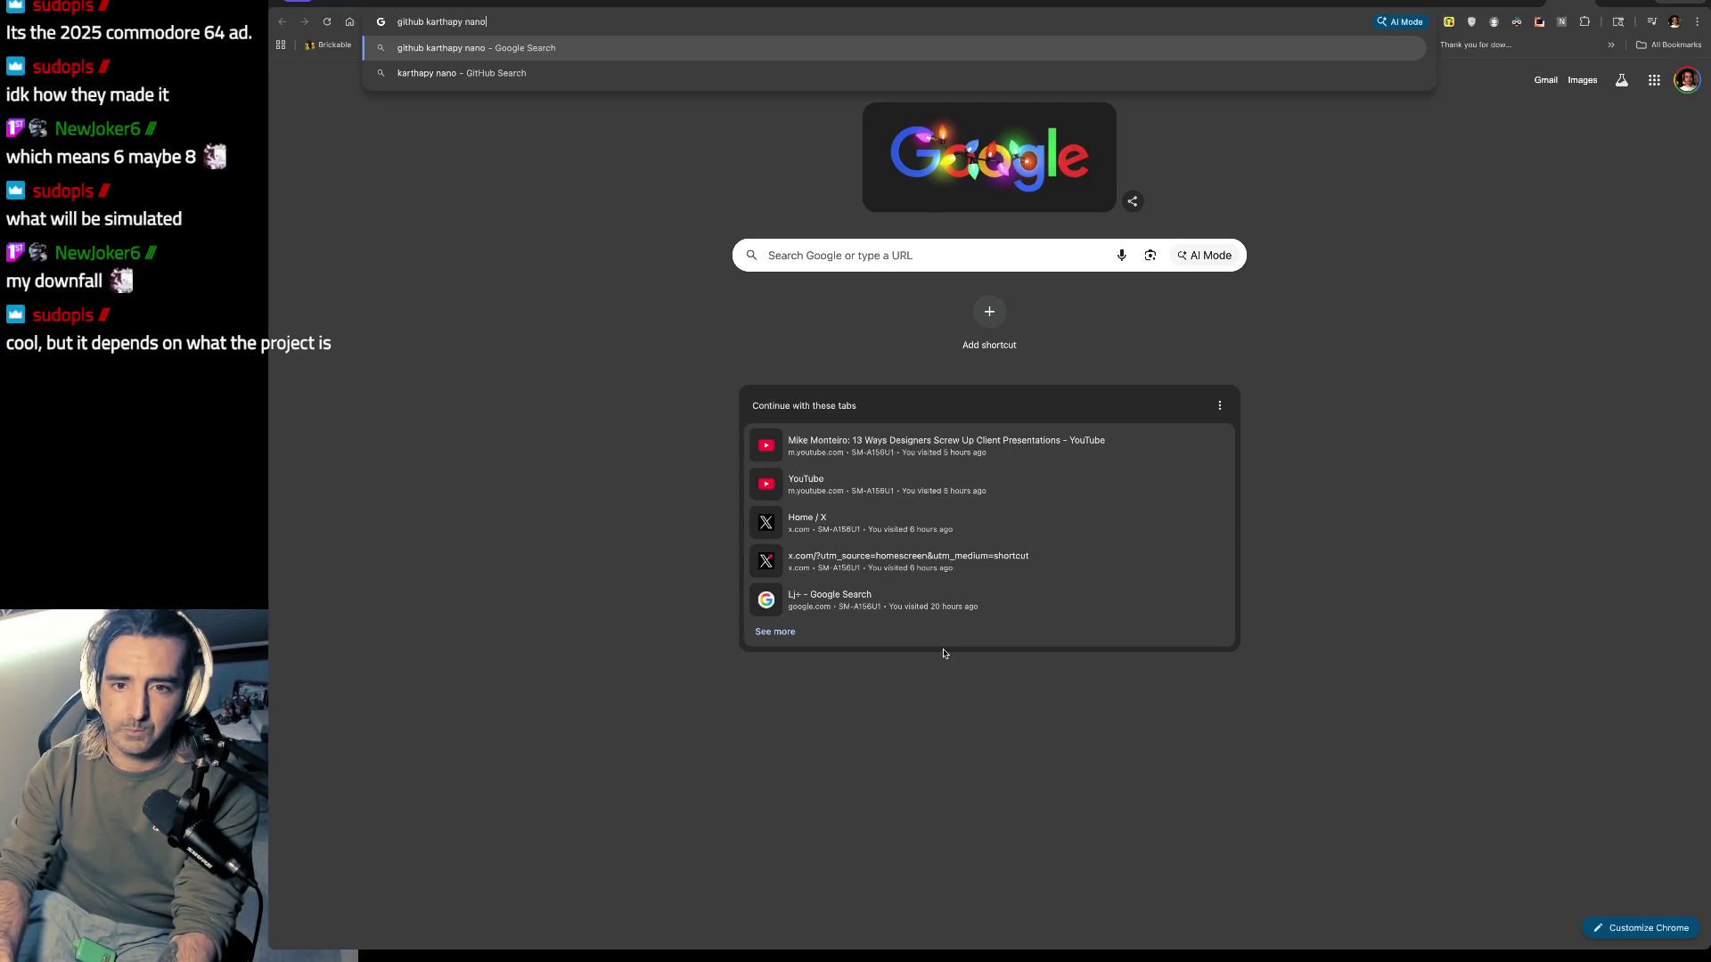
key("Return")
left_click(828, 367)
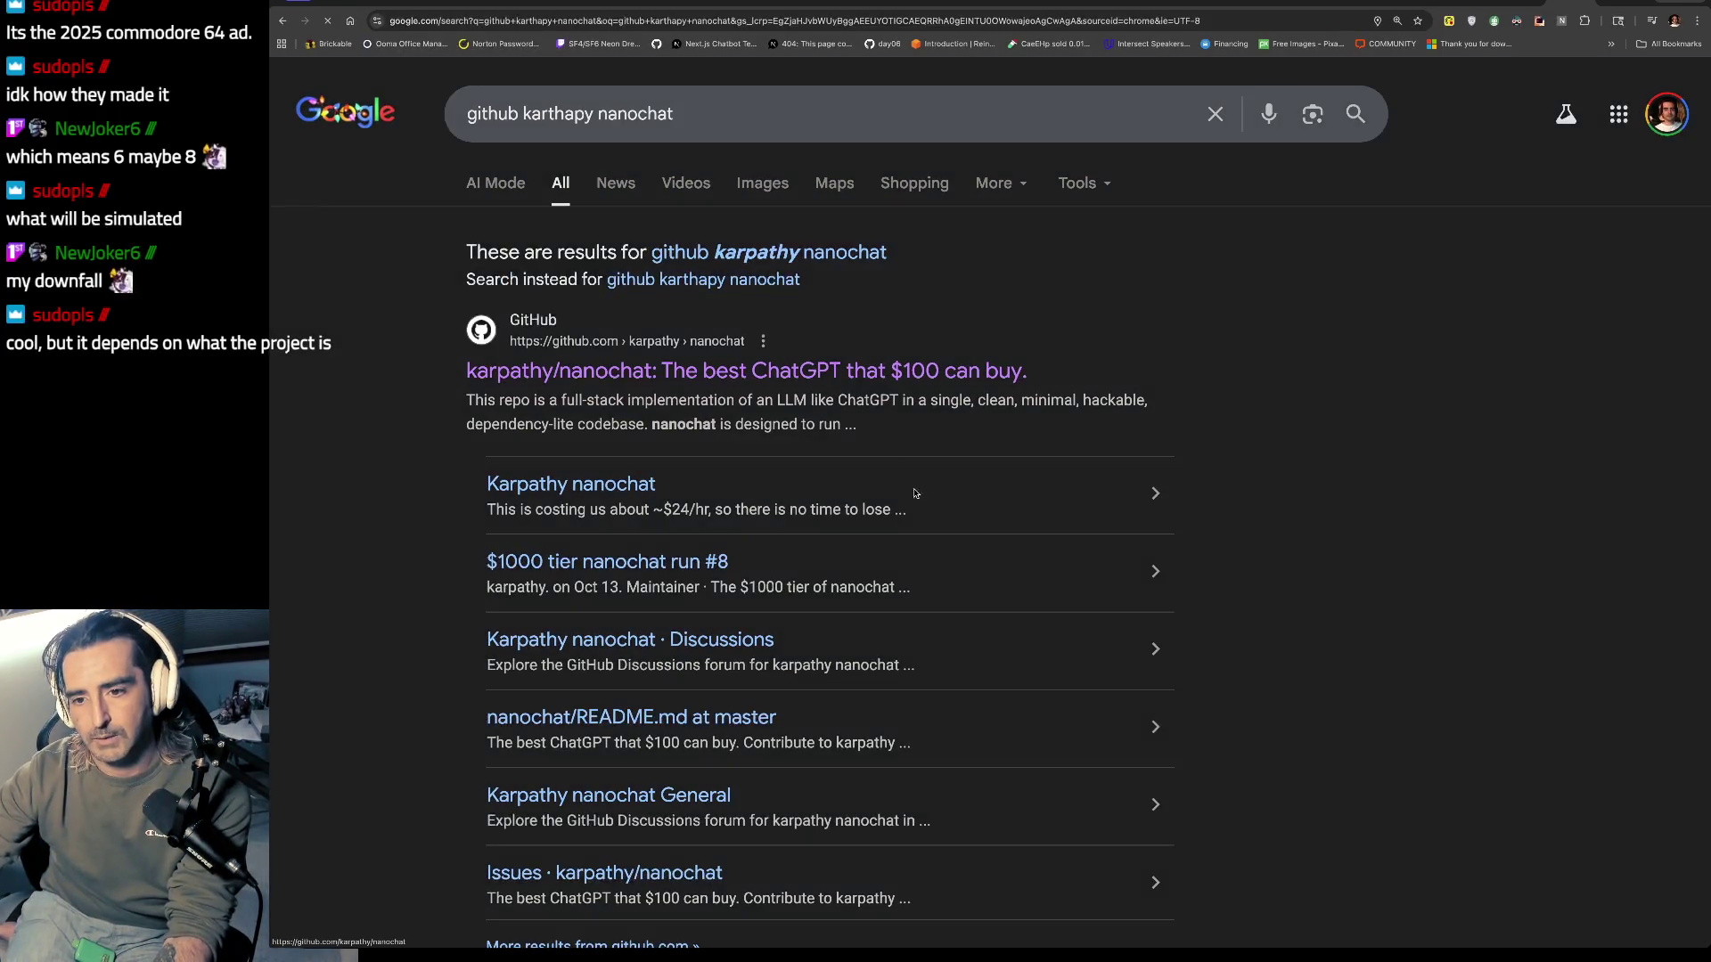
scroll(936, 693, "down", 15)
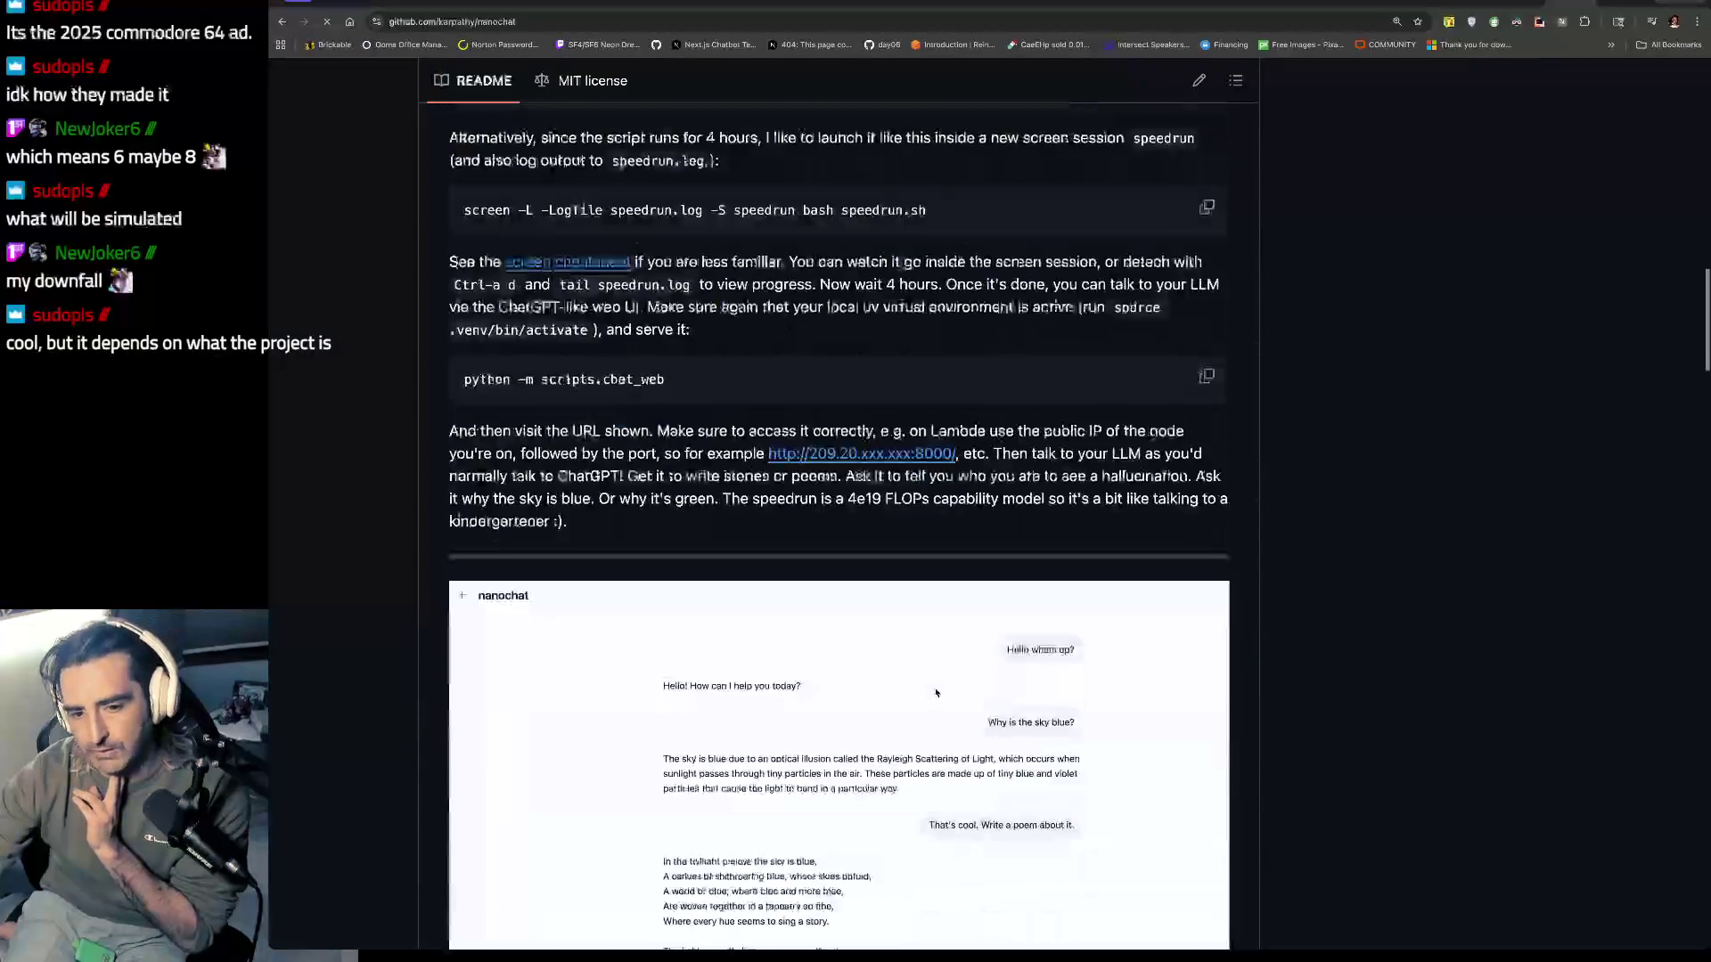
Step: Find 'lambda' in the nanochat README and follow the Lambda link to lambda.ai/instances
key("ctrl+f")
type("v")
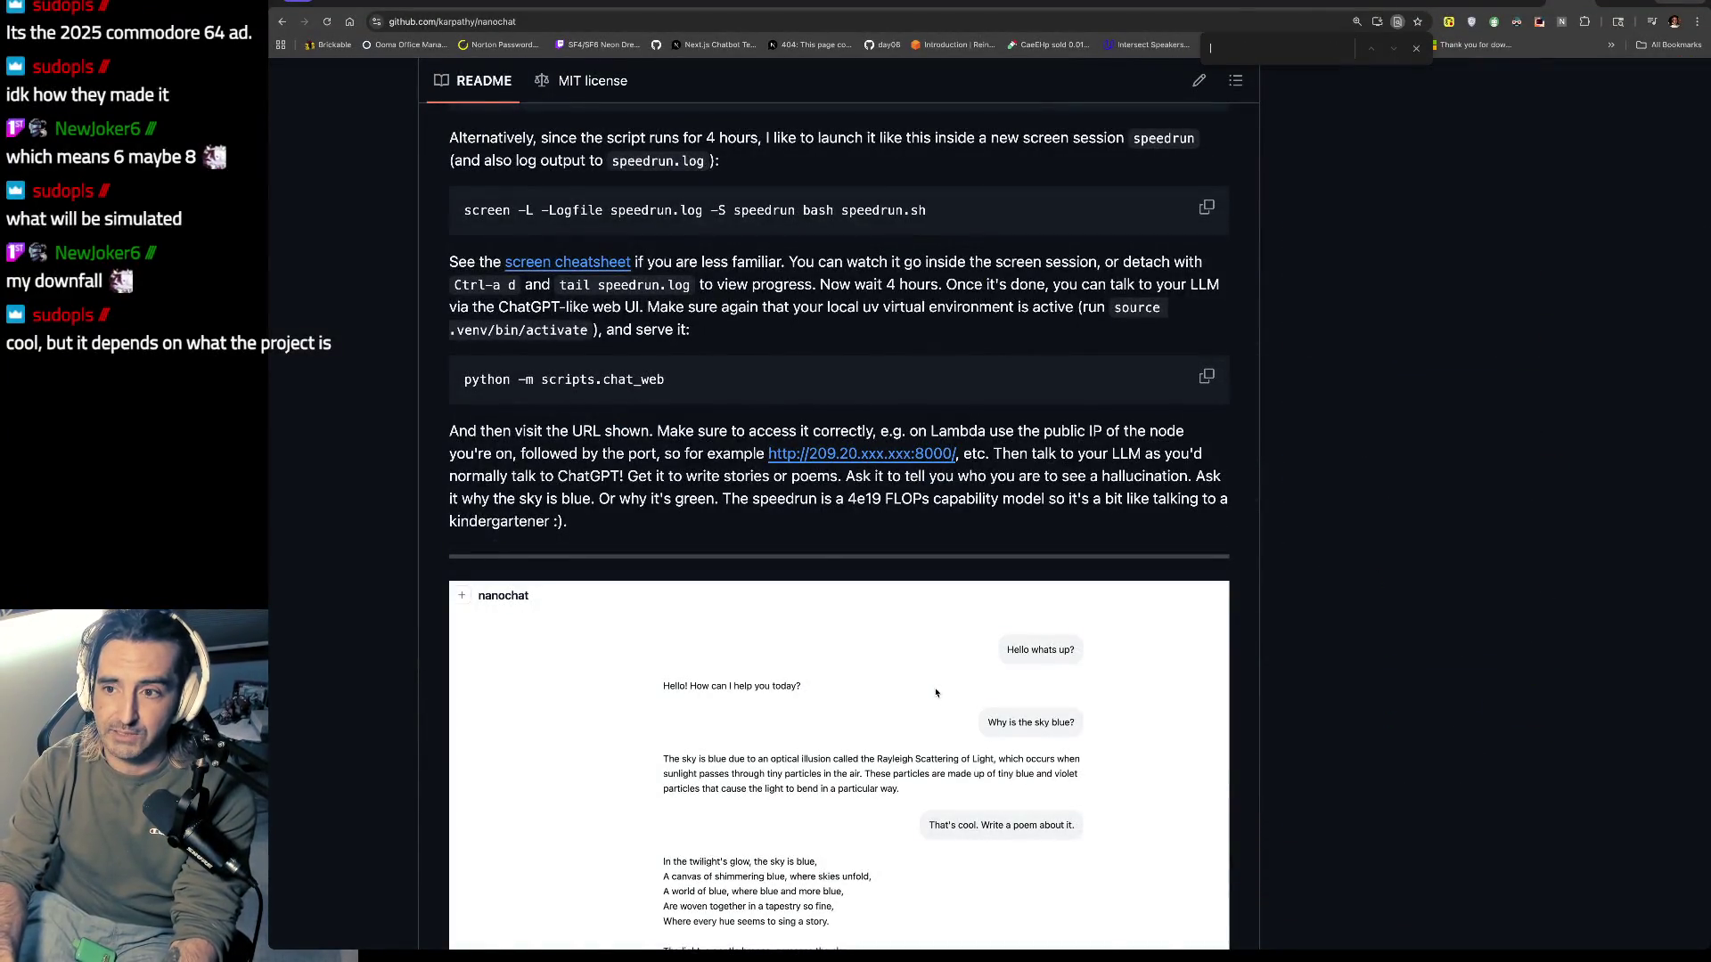
type("lambda")
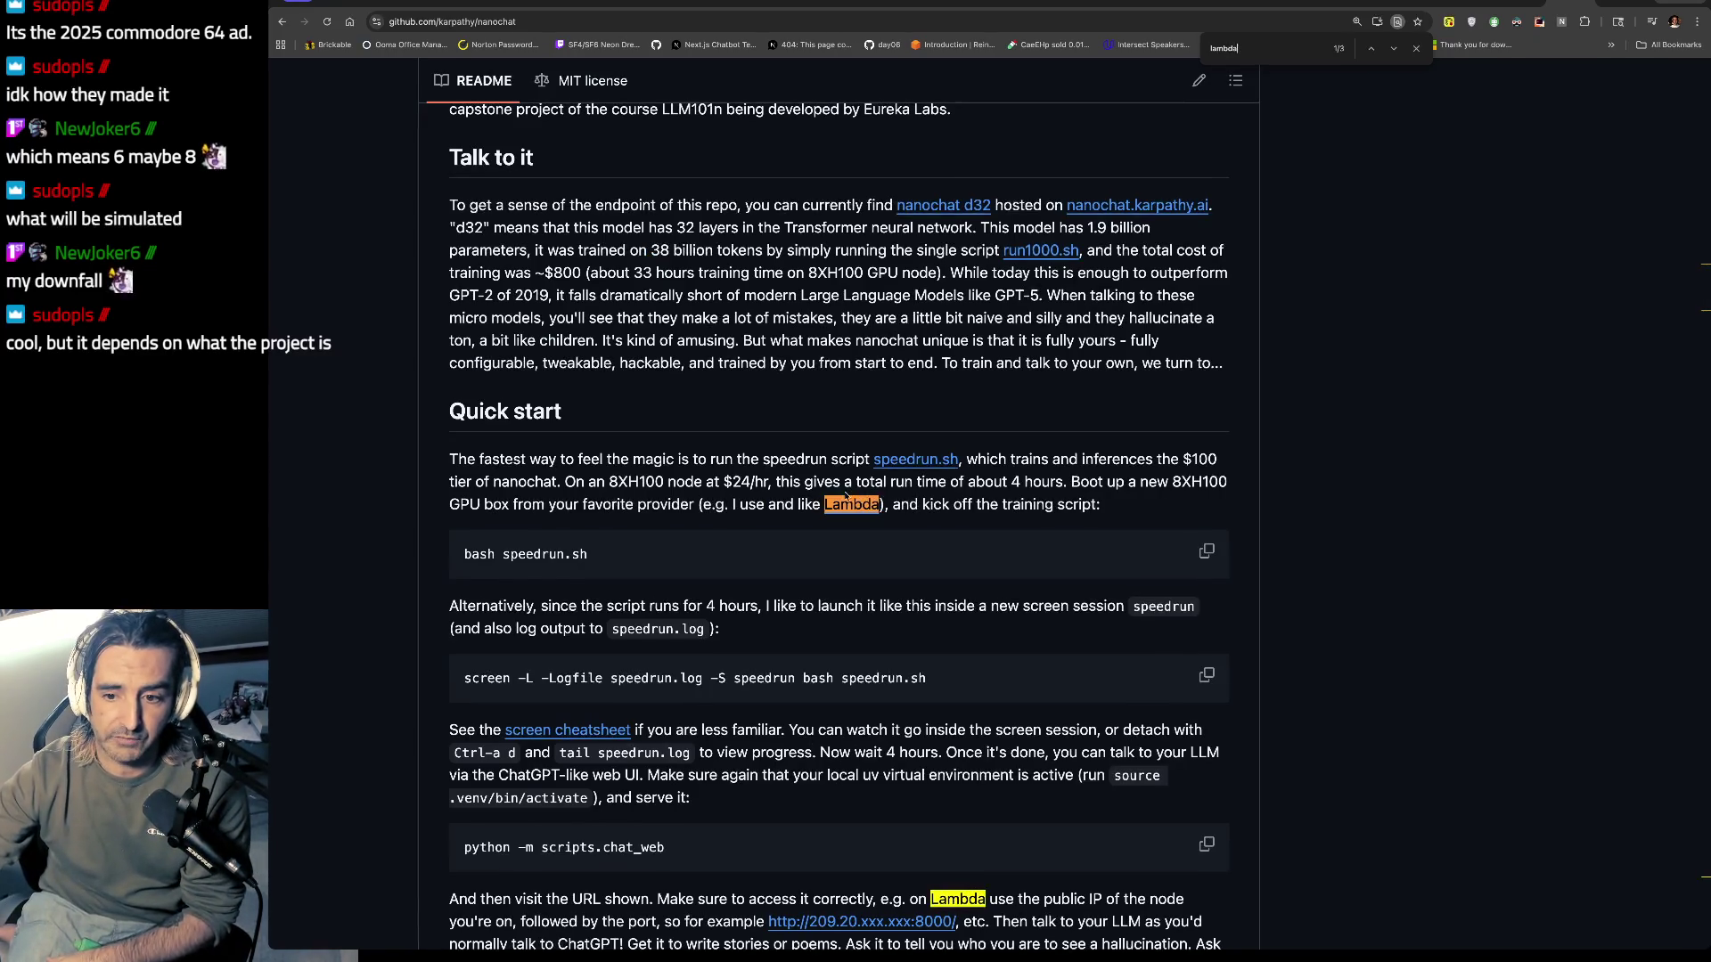
left_click(847, 501)
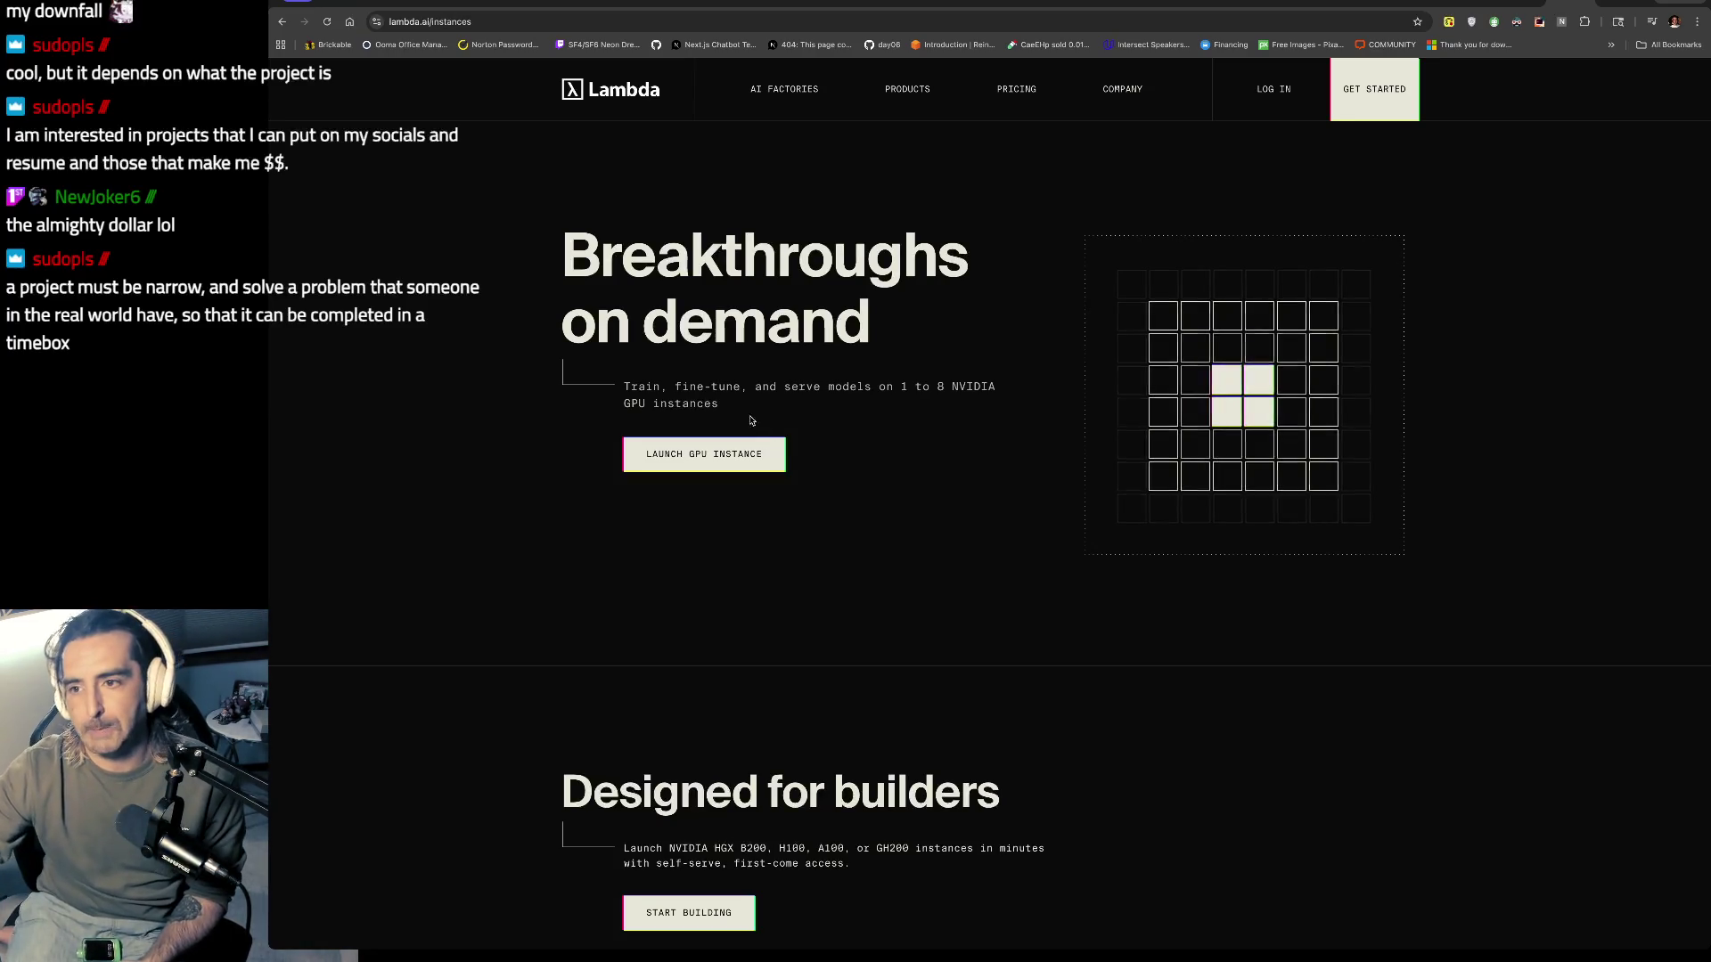
Step: Return to Discord, enter the server at #lounge-bar, then open the #swarmulator channel
left_click(1419, 4)
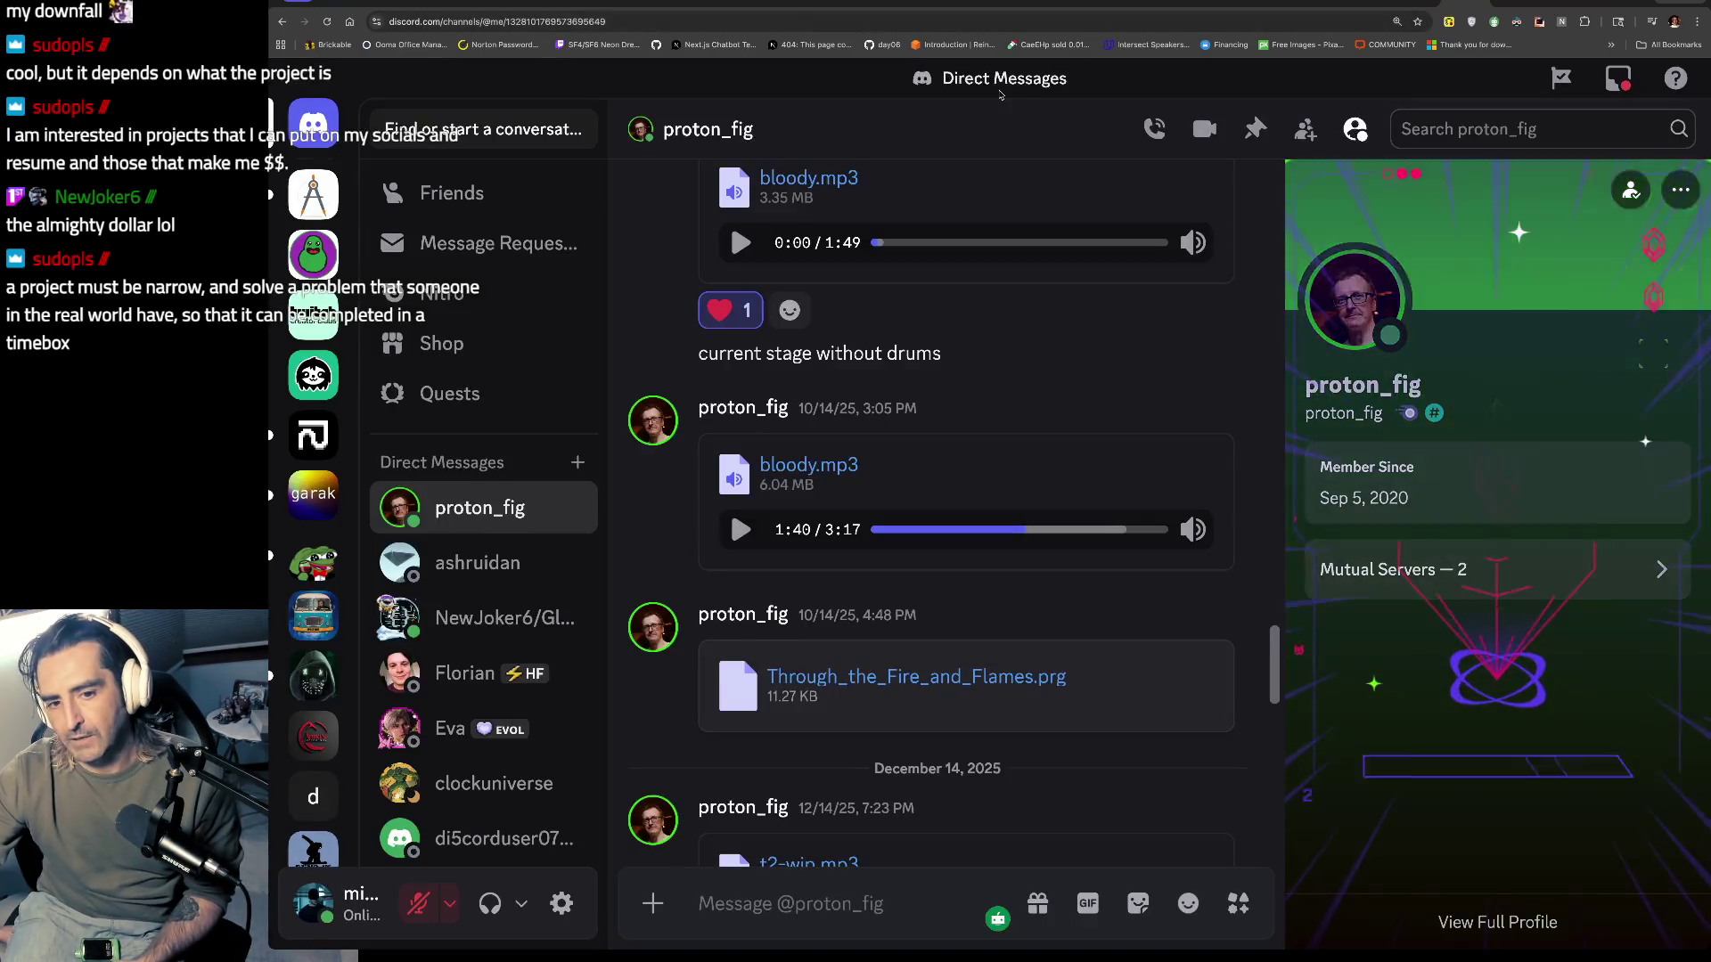
scroll(296, 684, "down", 2)
scroll(296, 683, "down", 2)
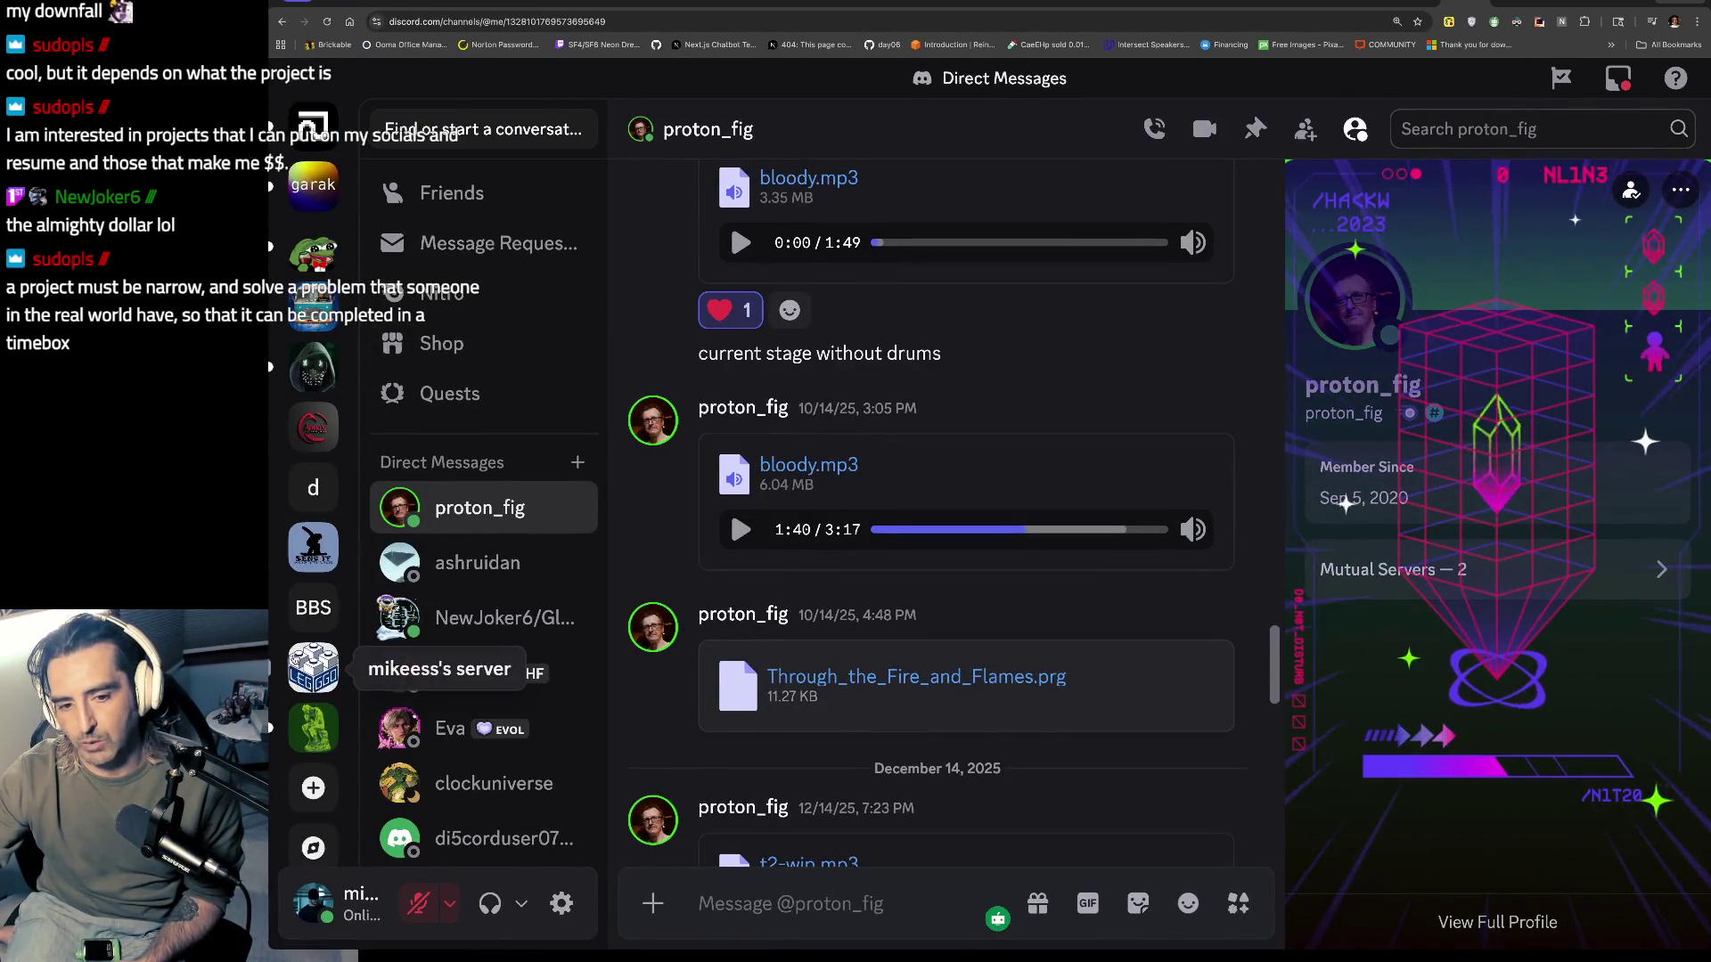
left_click(308, 681)
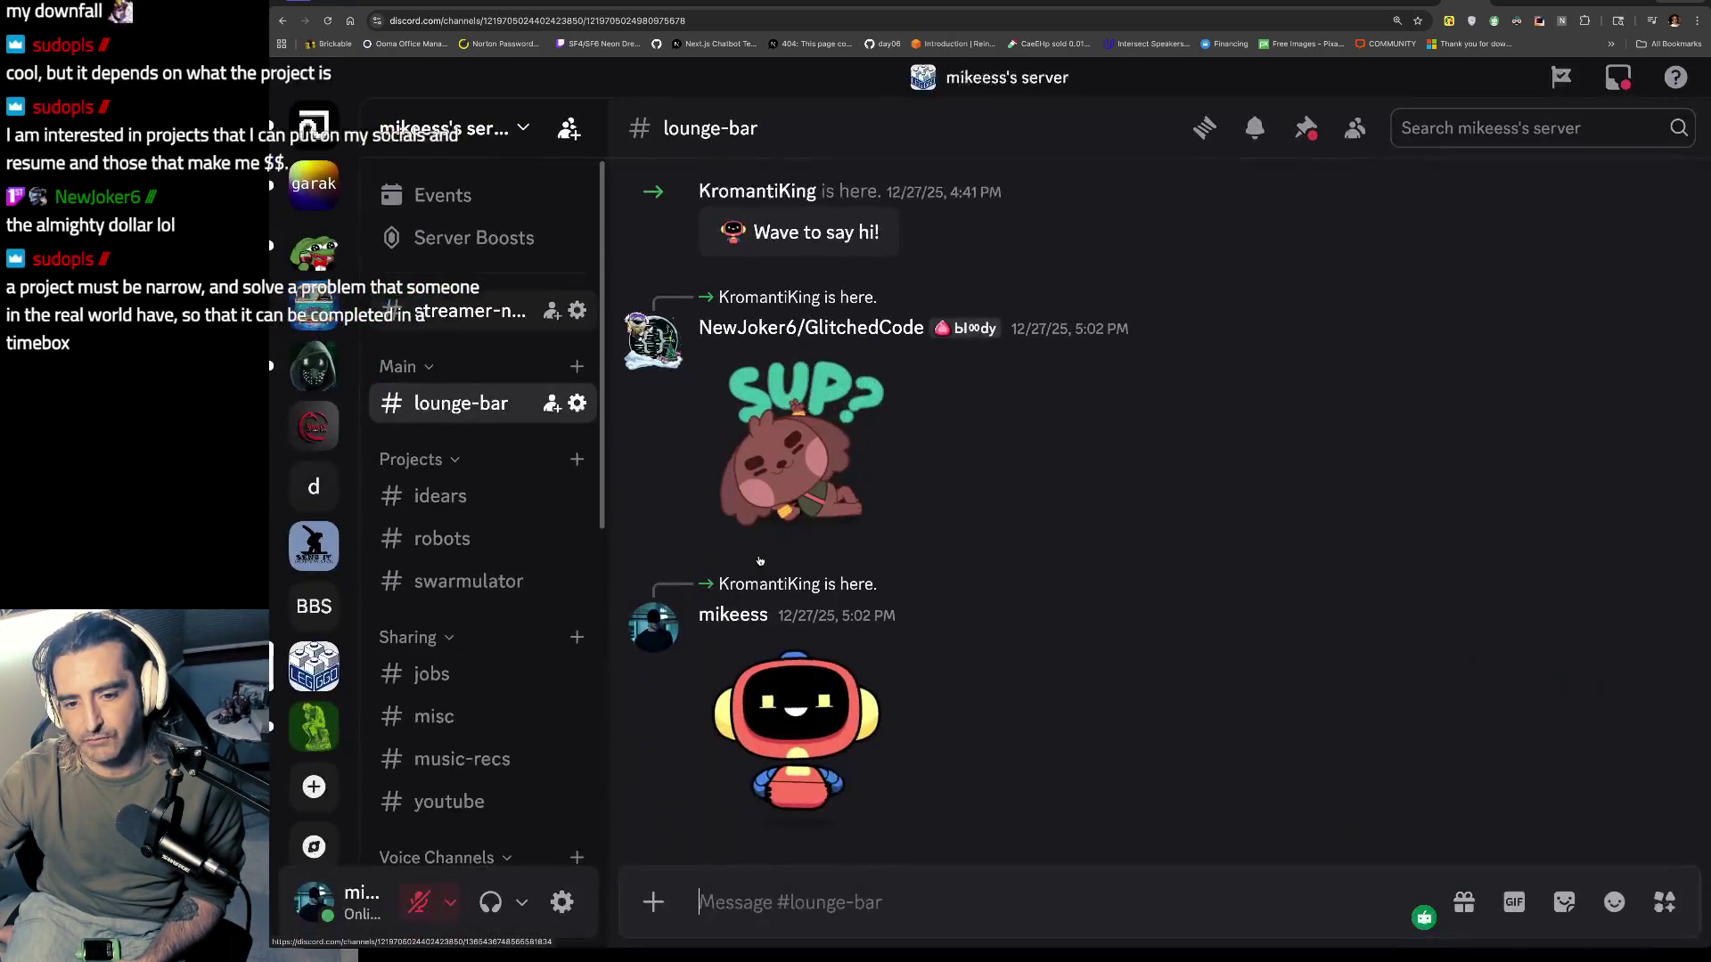
scroll(464, 378, "down", 4)
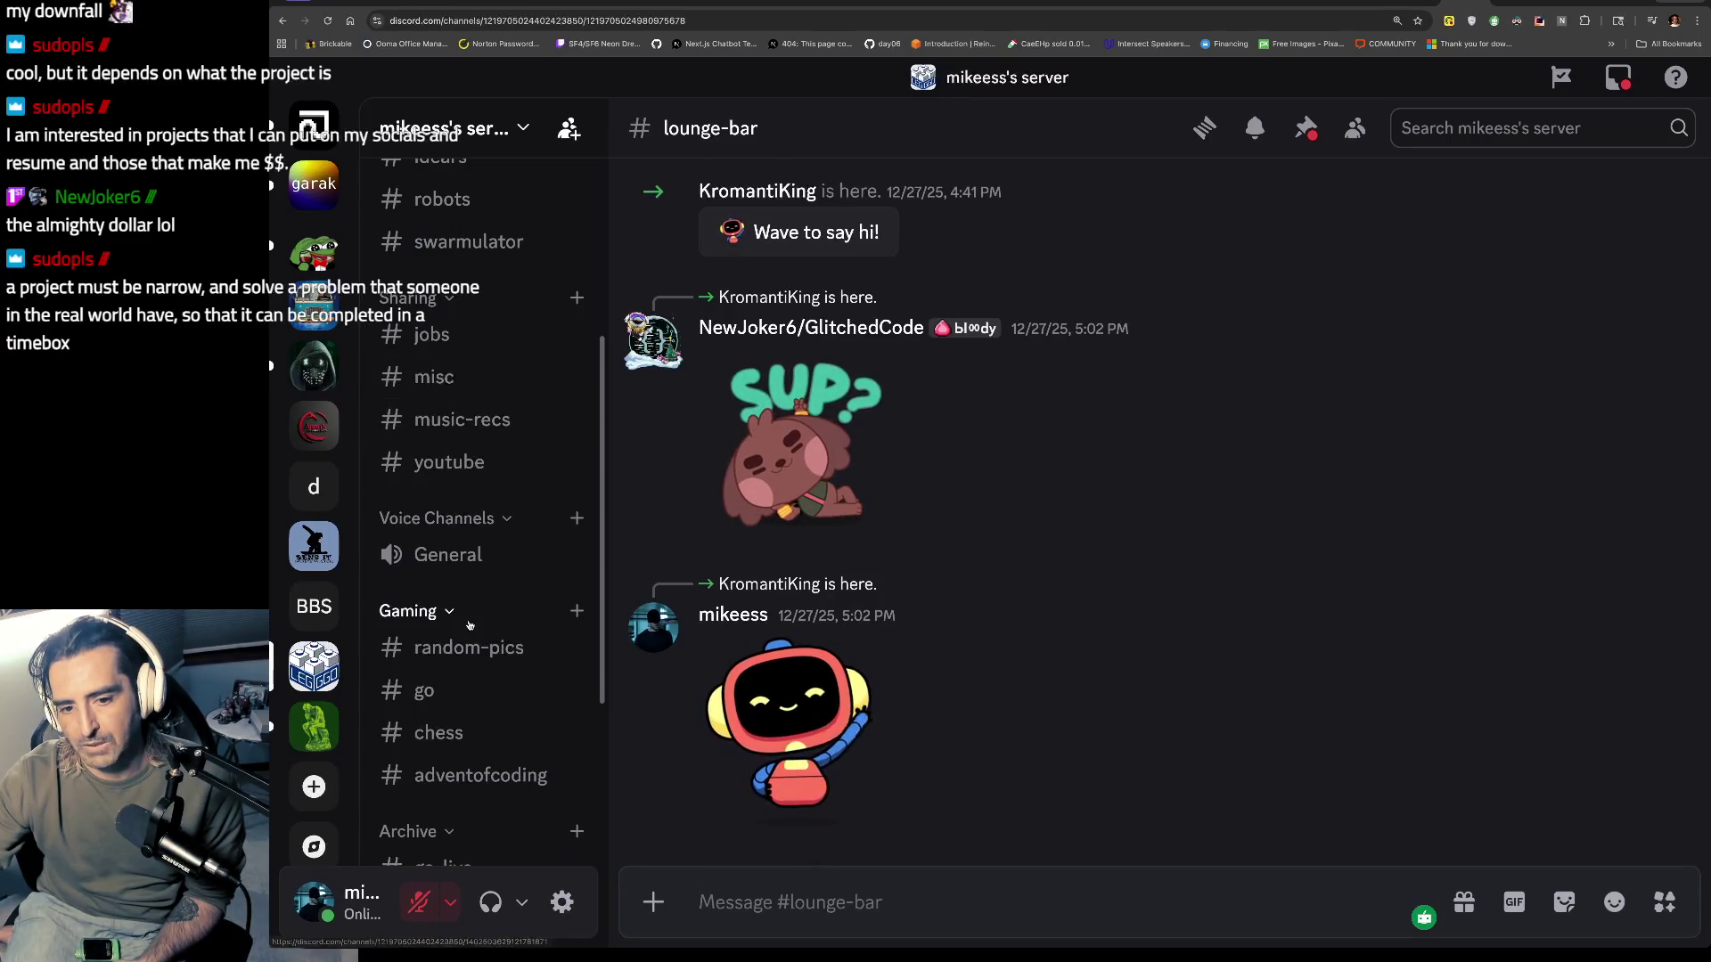
scroll(492, 606, "down", 2)
scroll(492, 586, "up", 2)
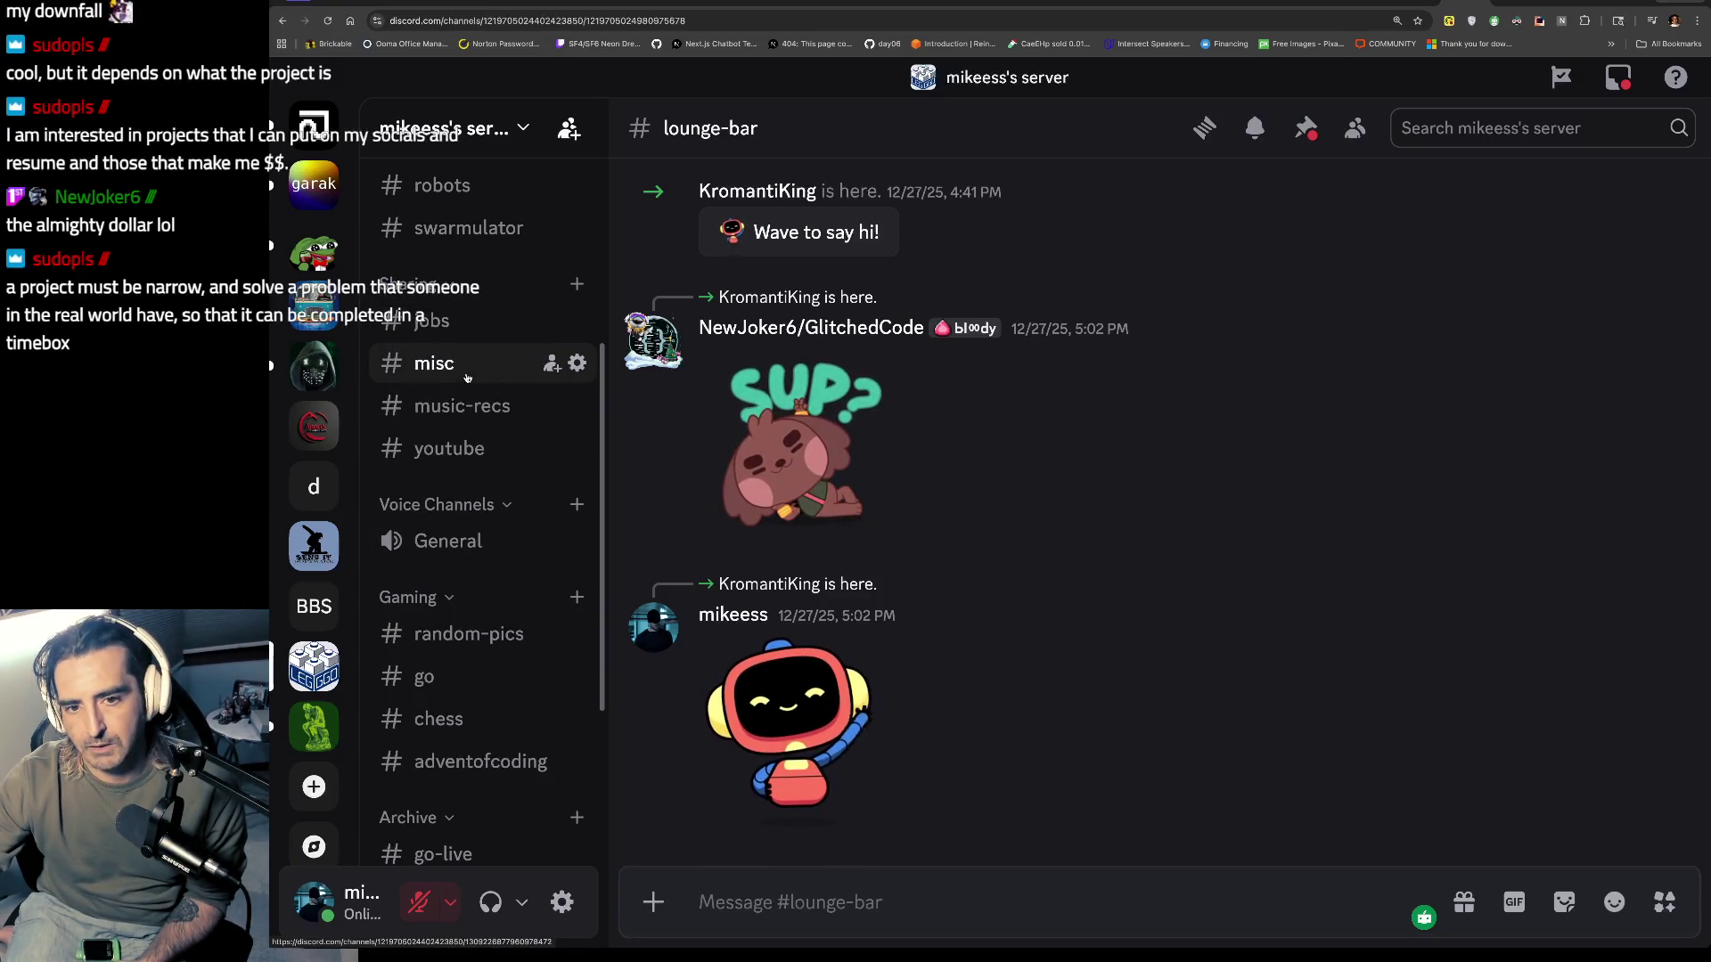
scroll(467, 378, "up", 2)
left_click(464, 299)
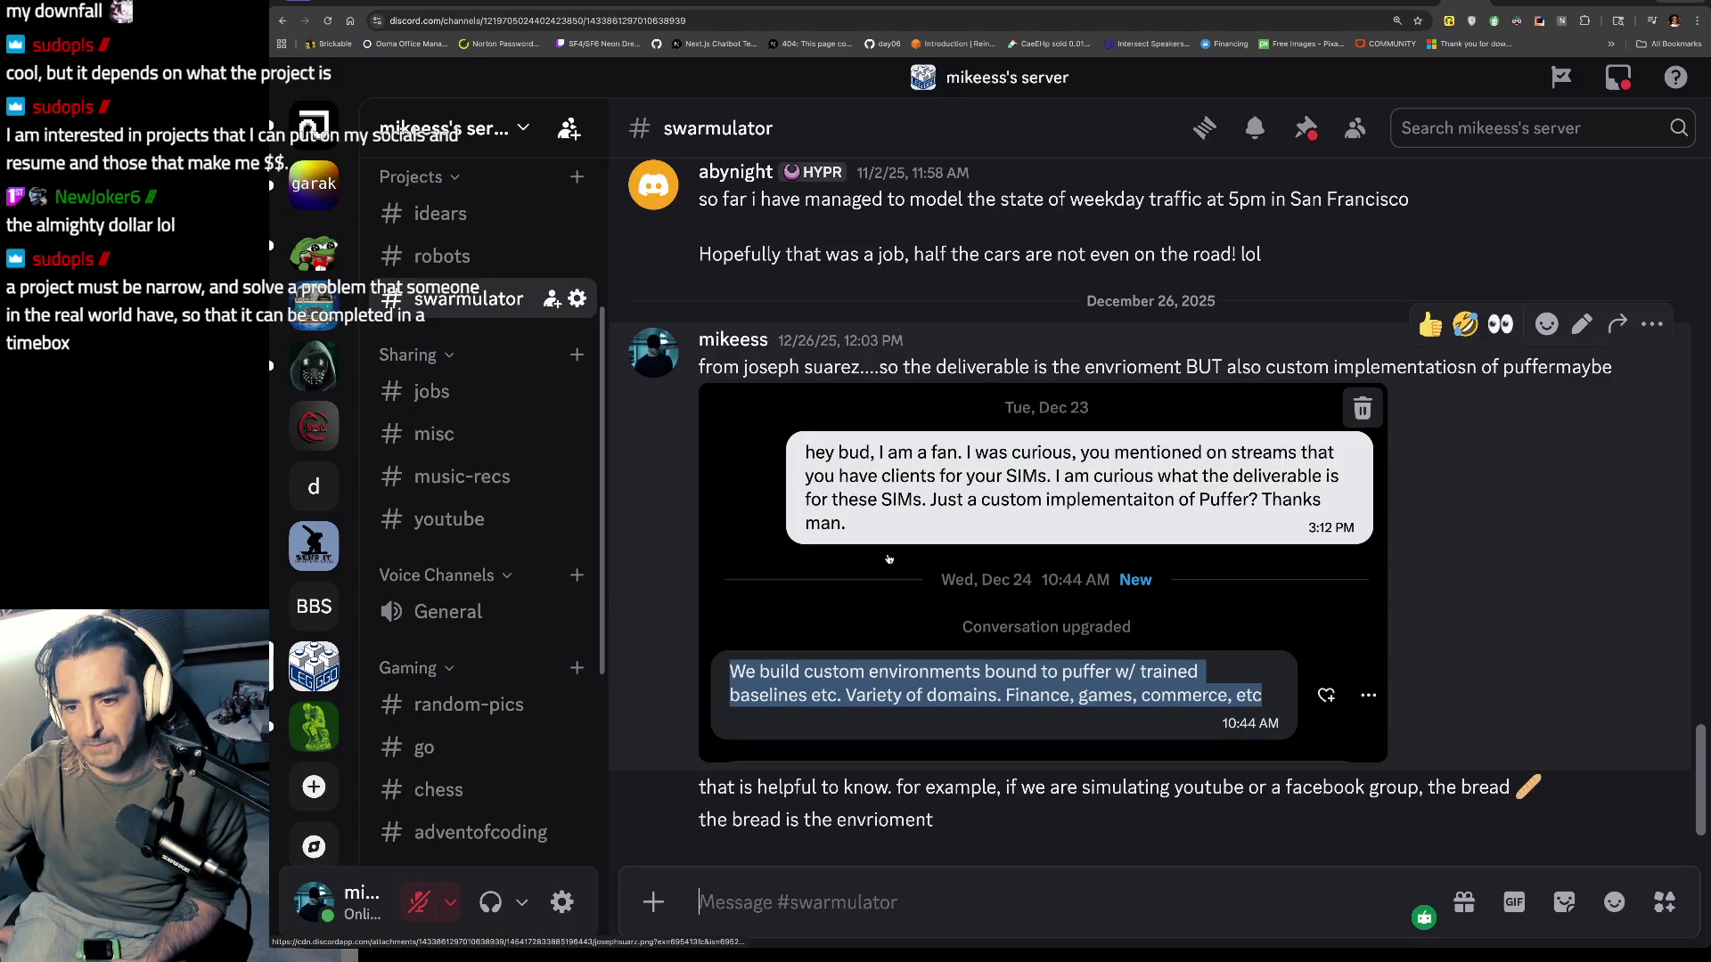